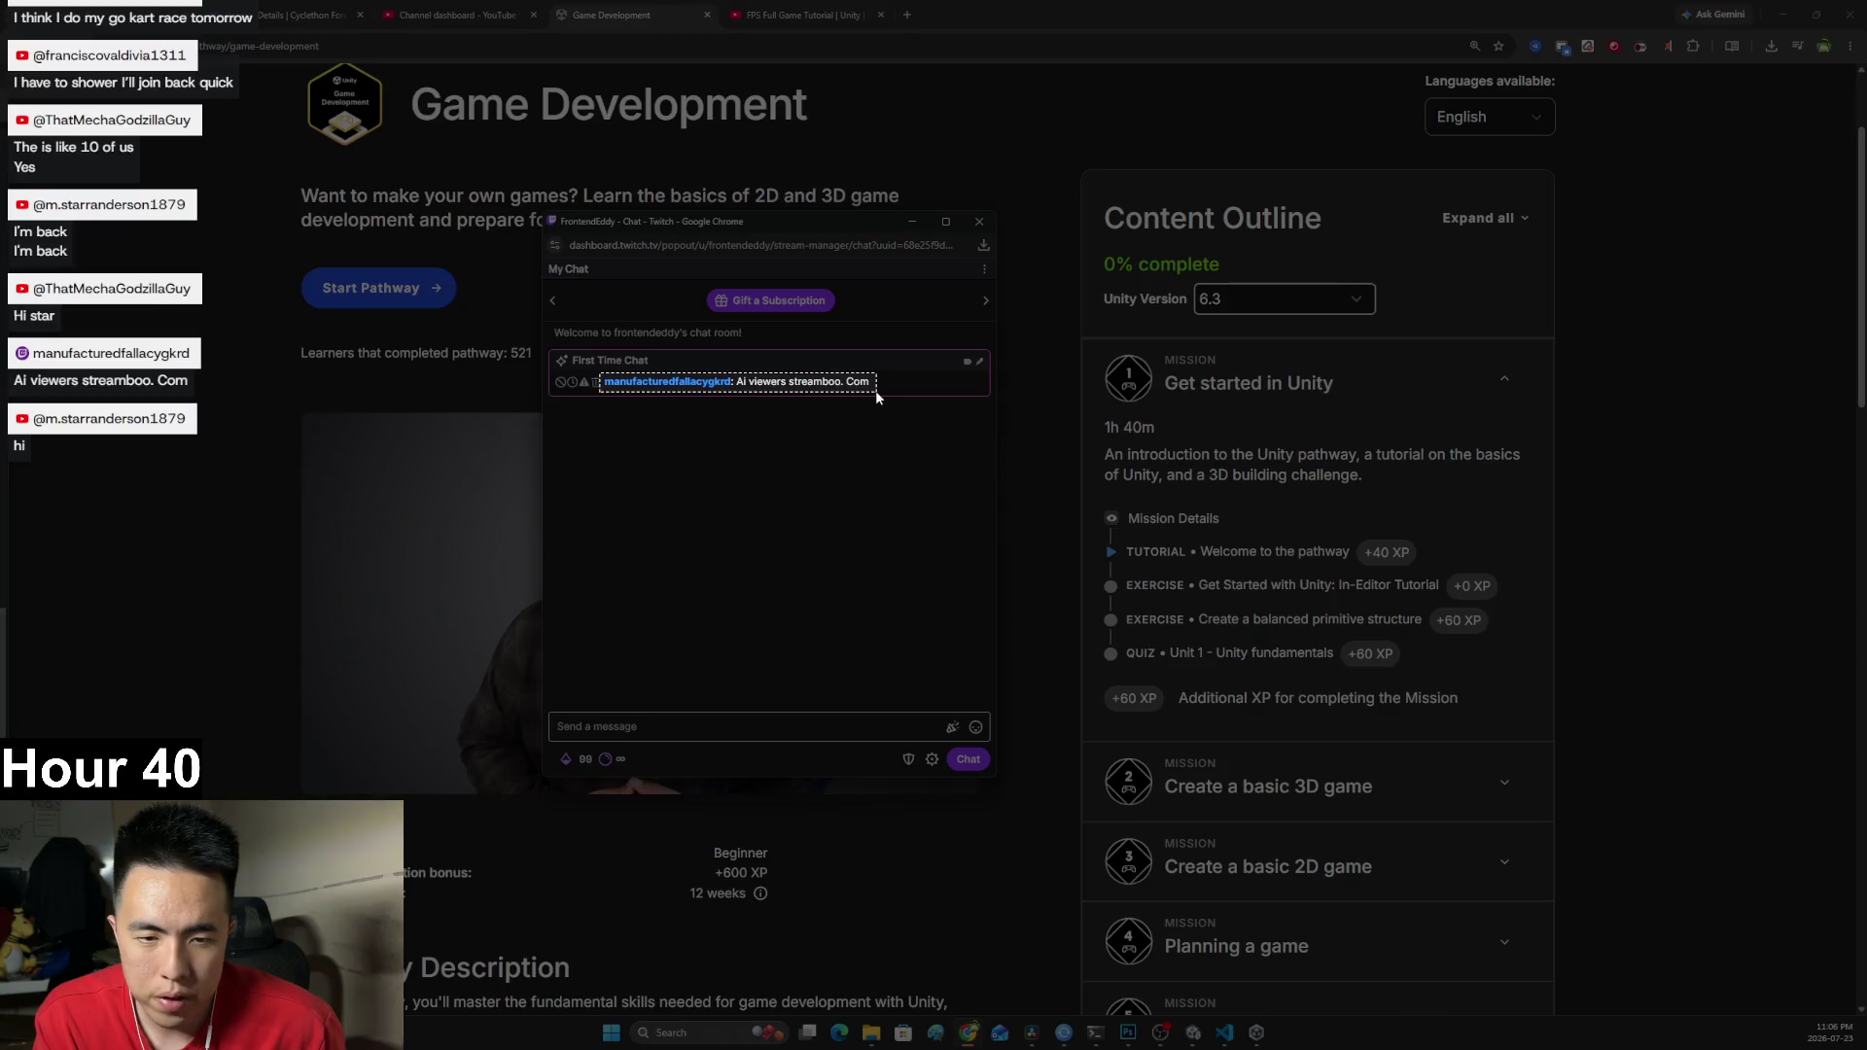
# Snip the Twitch chat message and paste it onto the Photoshop tier-list canvas.
pyautogui.click(873, 389)
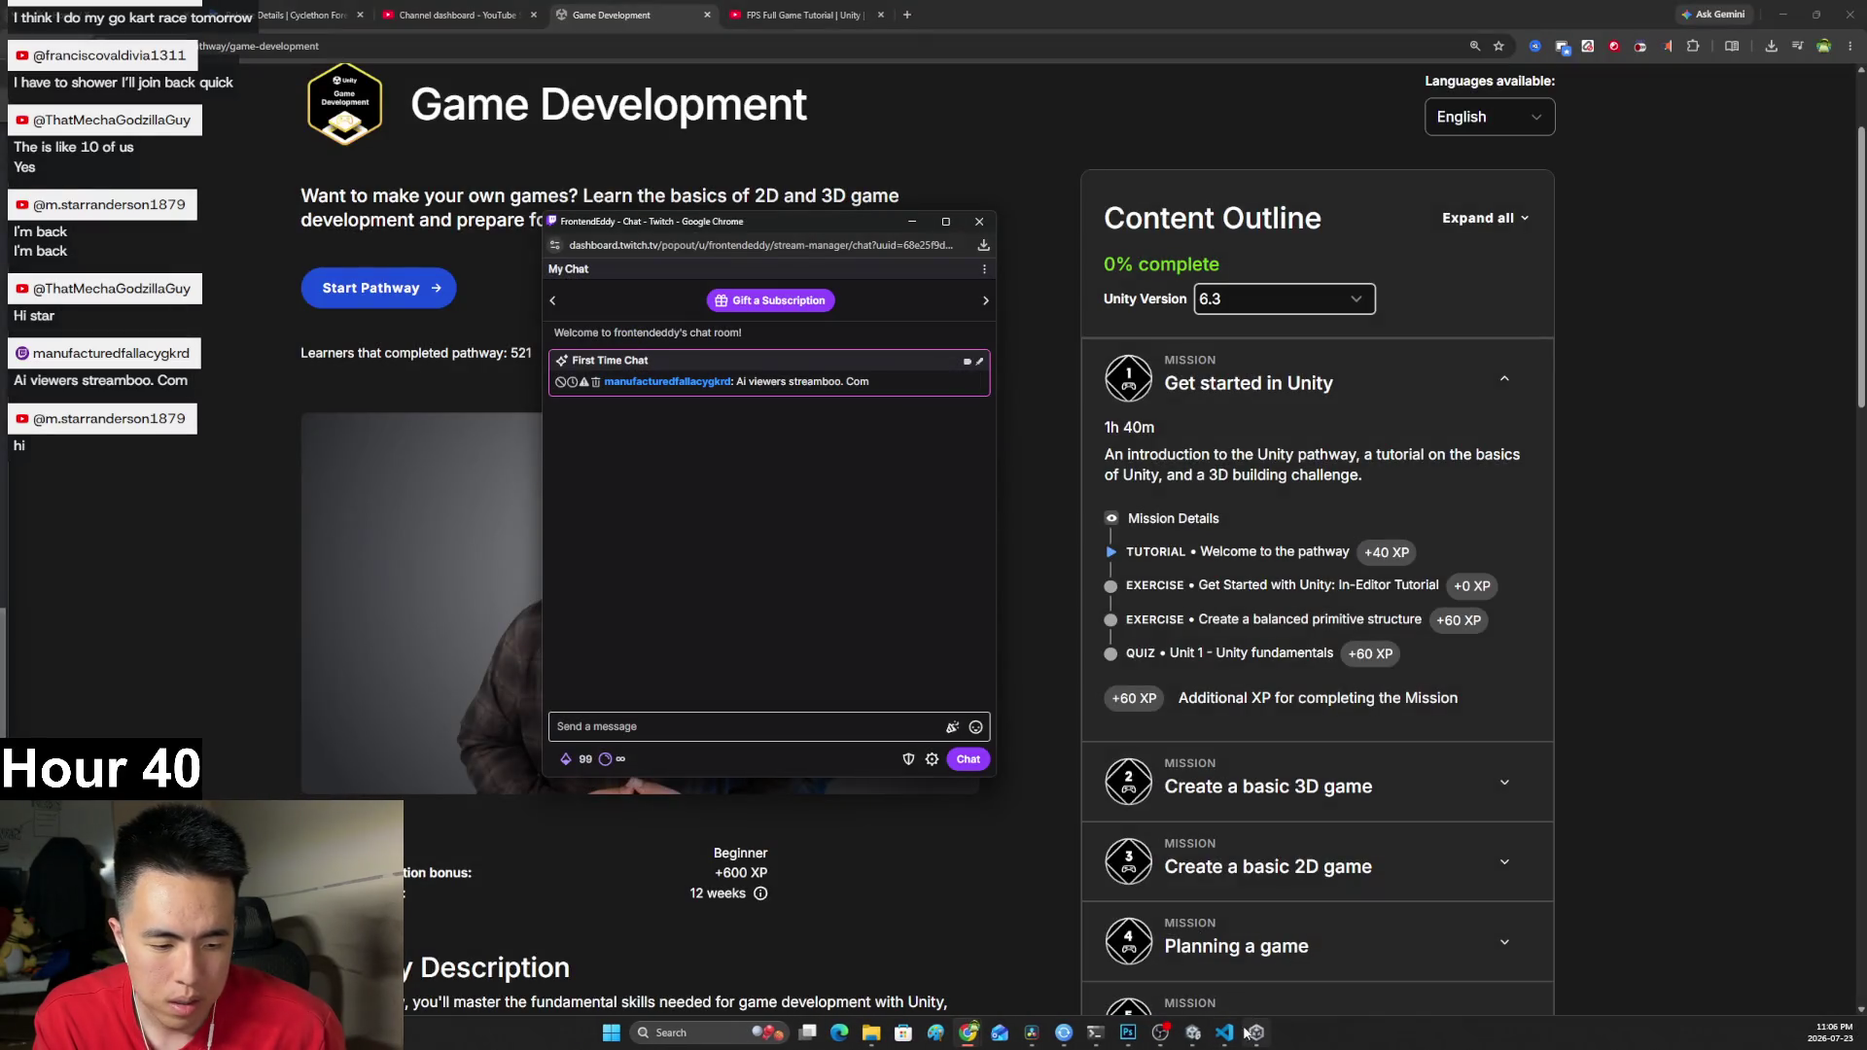
pyautogui.click(1128, 1033)
pyautogui.hotkey('ctrl', 'v')
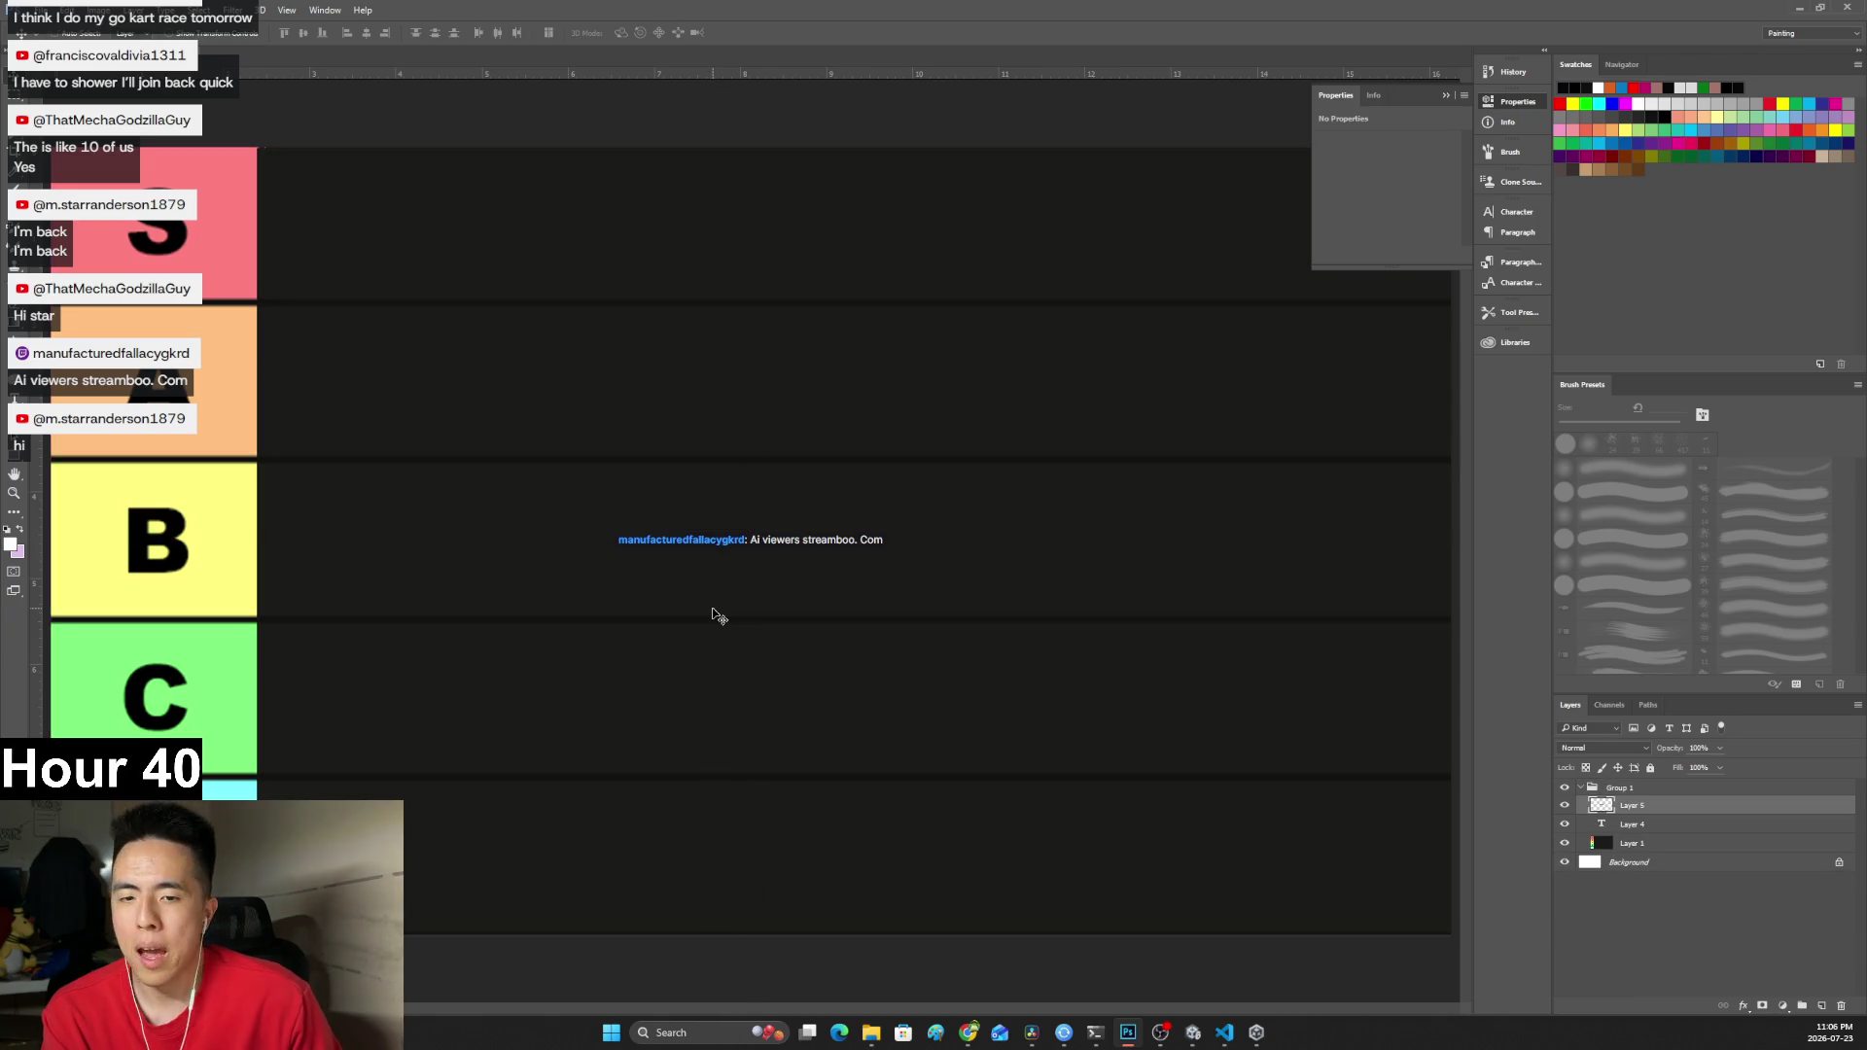
# Scale the pasted chat message up to about 252%.
pyautogui.hotkey('ctrl', 't')
pyautogui.moveTo(893, 534)
pyautogui.mouseDown()
pyautogui.moveTo(992, 466)
pyautogui.moveTo(1095, 442)
pyautogui.mouseUp()
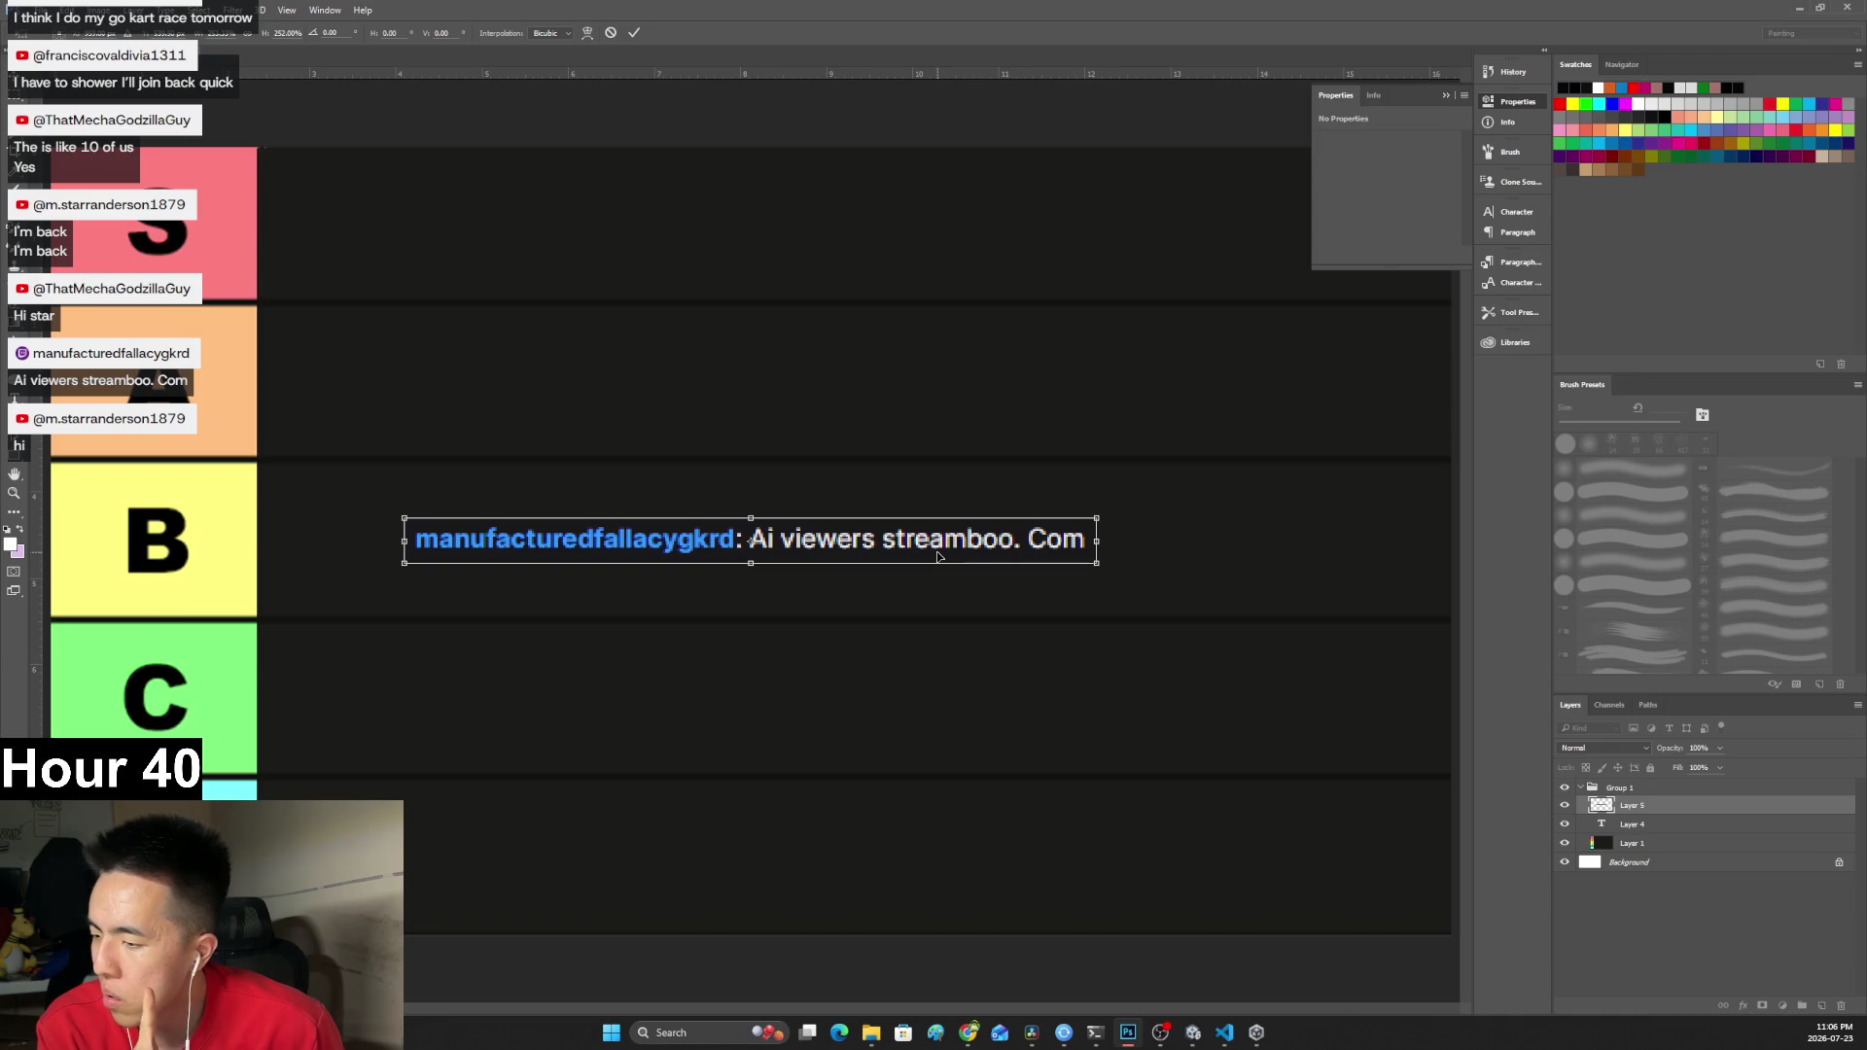
pyautogui.press('Return')
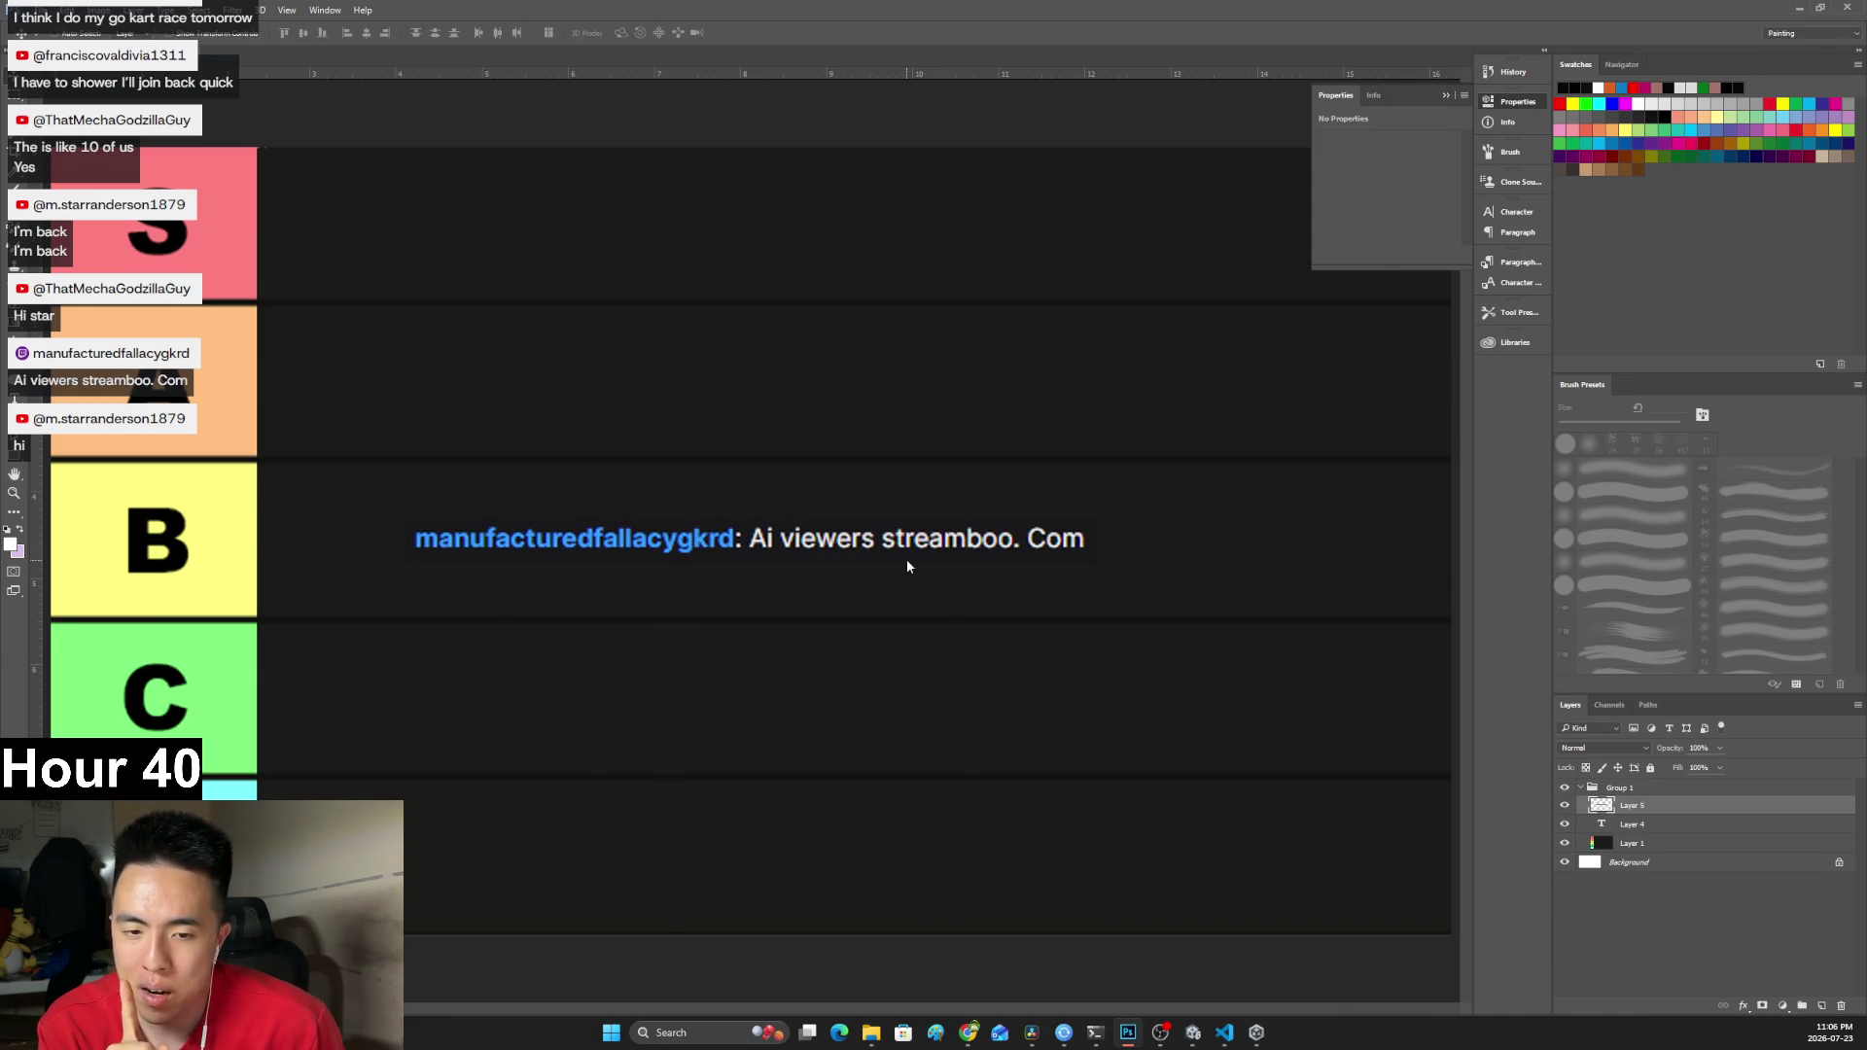
# Nudge the chat message into place across the B tier row, then switch to the browser.
pyautogui.moveTo(802, 532); pyautogui.dragTo(675, 481)
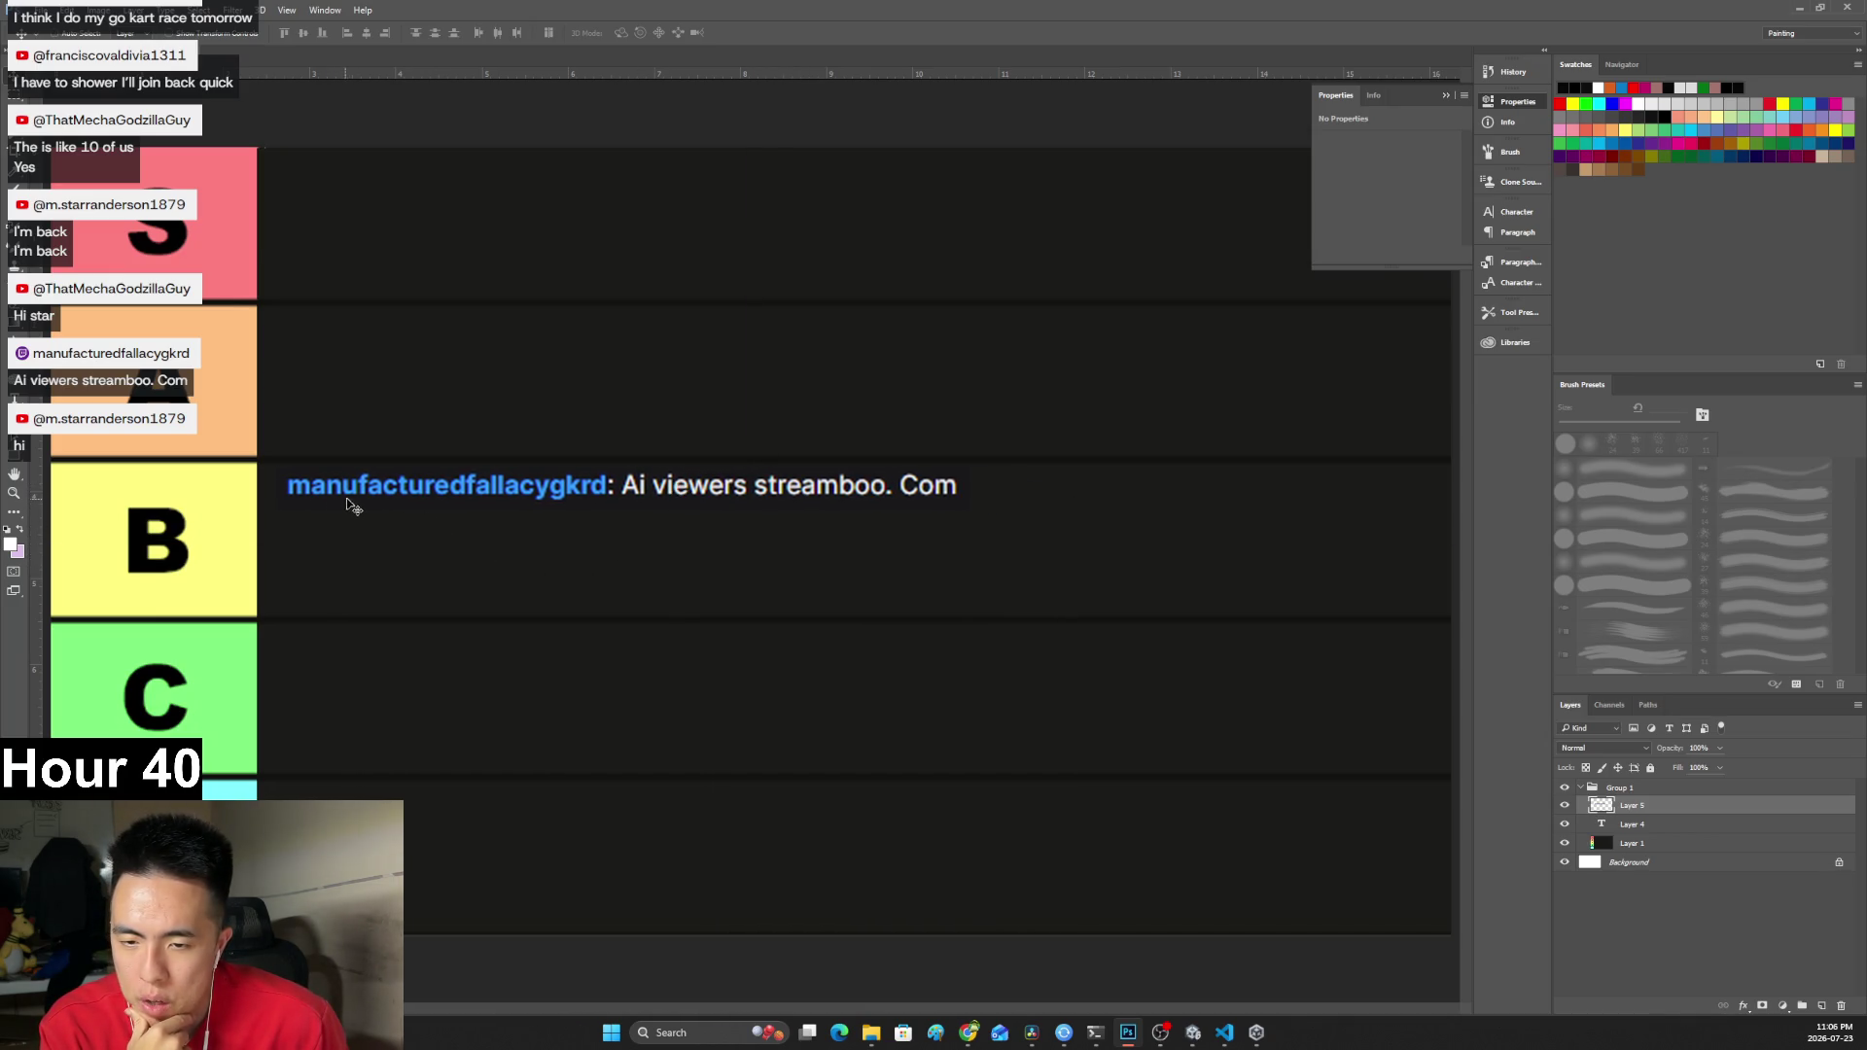
pyautogui.moveTo(593, 498); pyautogui.dragTo(591, 503)
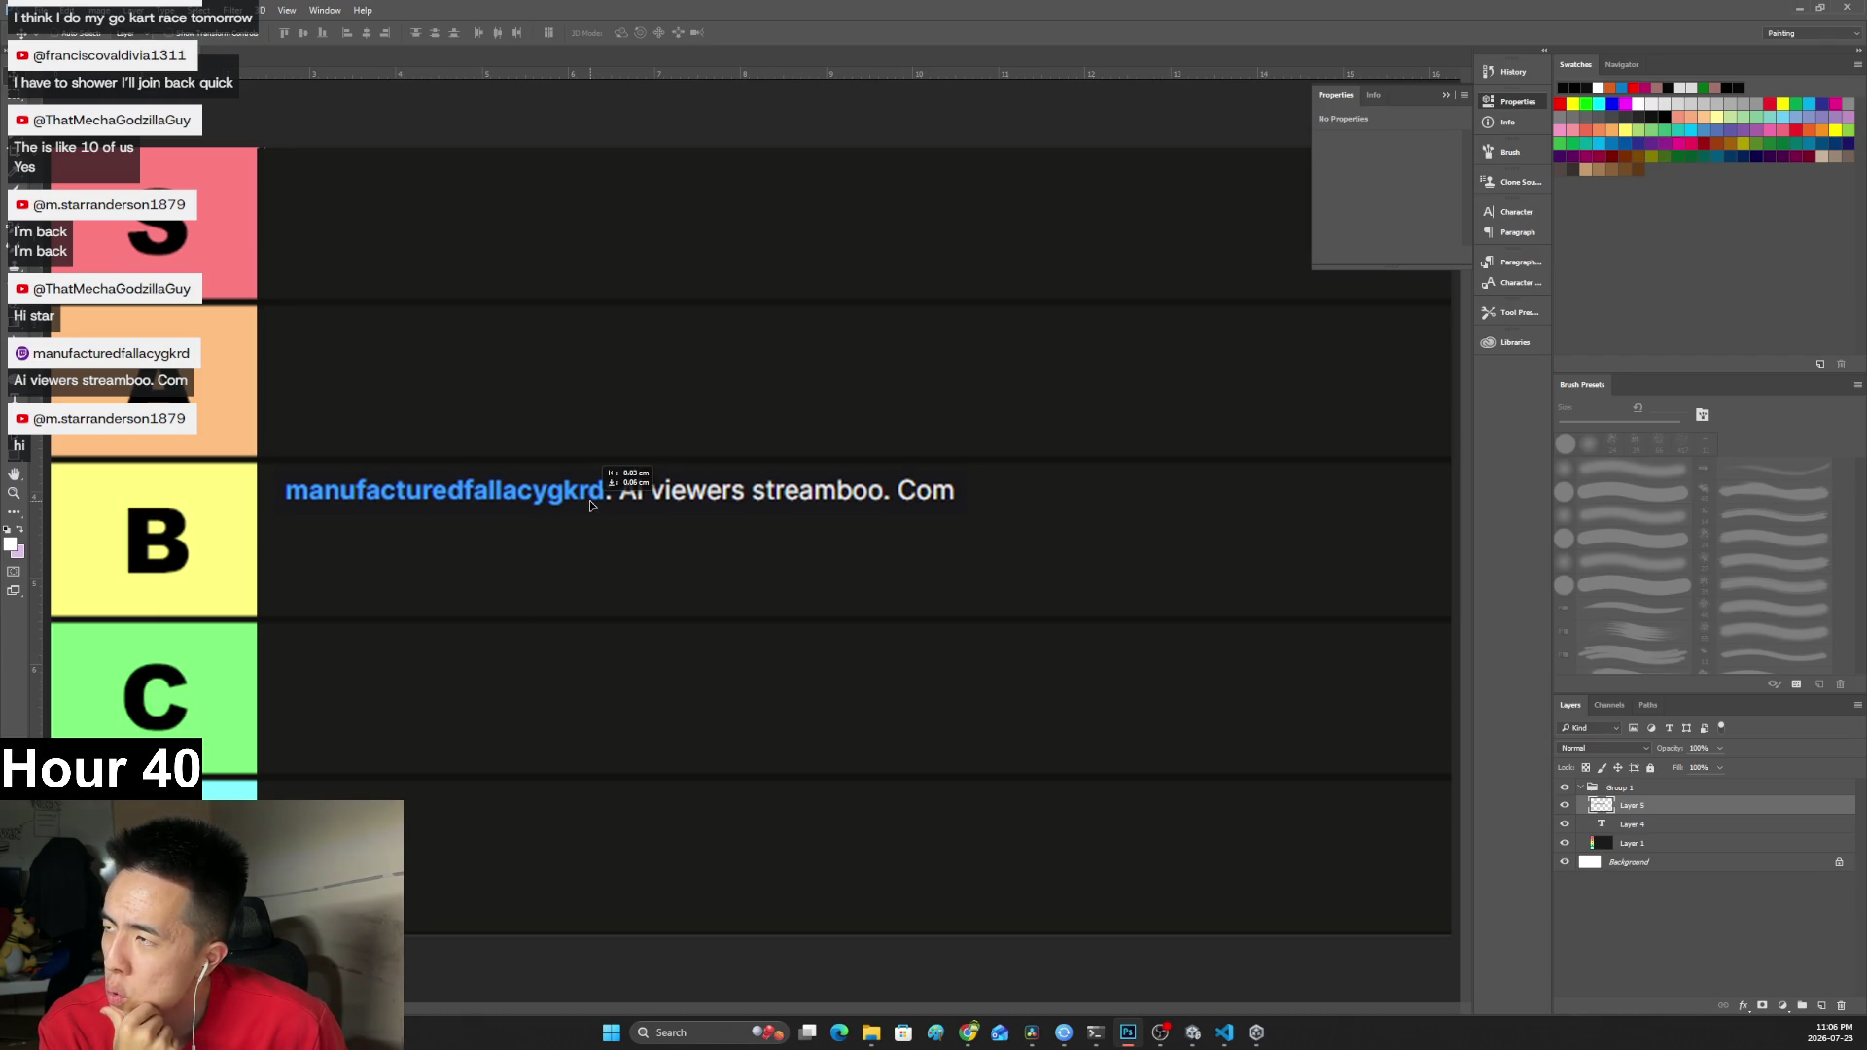
pyautogui.moveTo(589, 505); pyautogui.dragTo(592, 505)
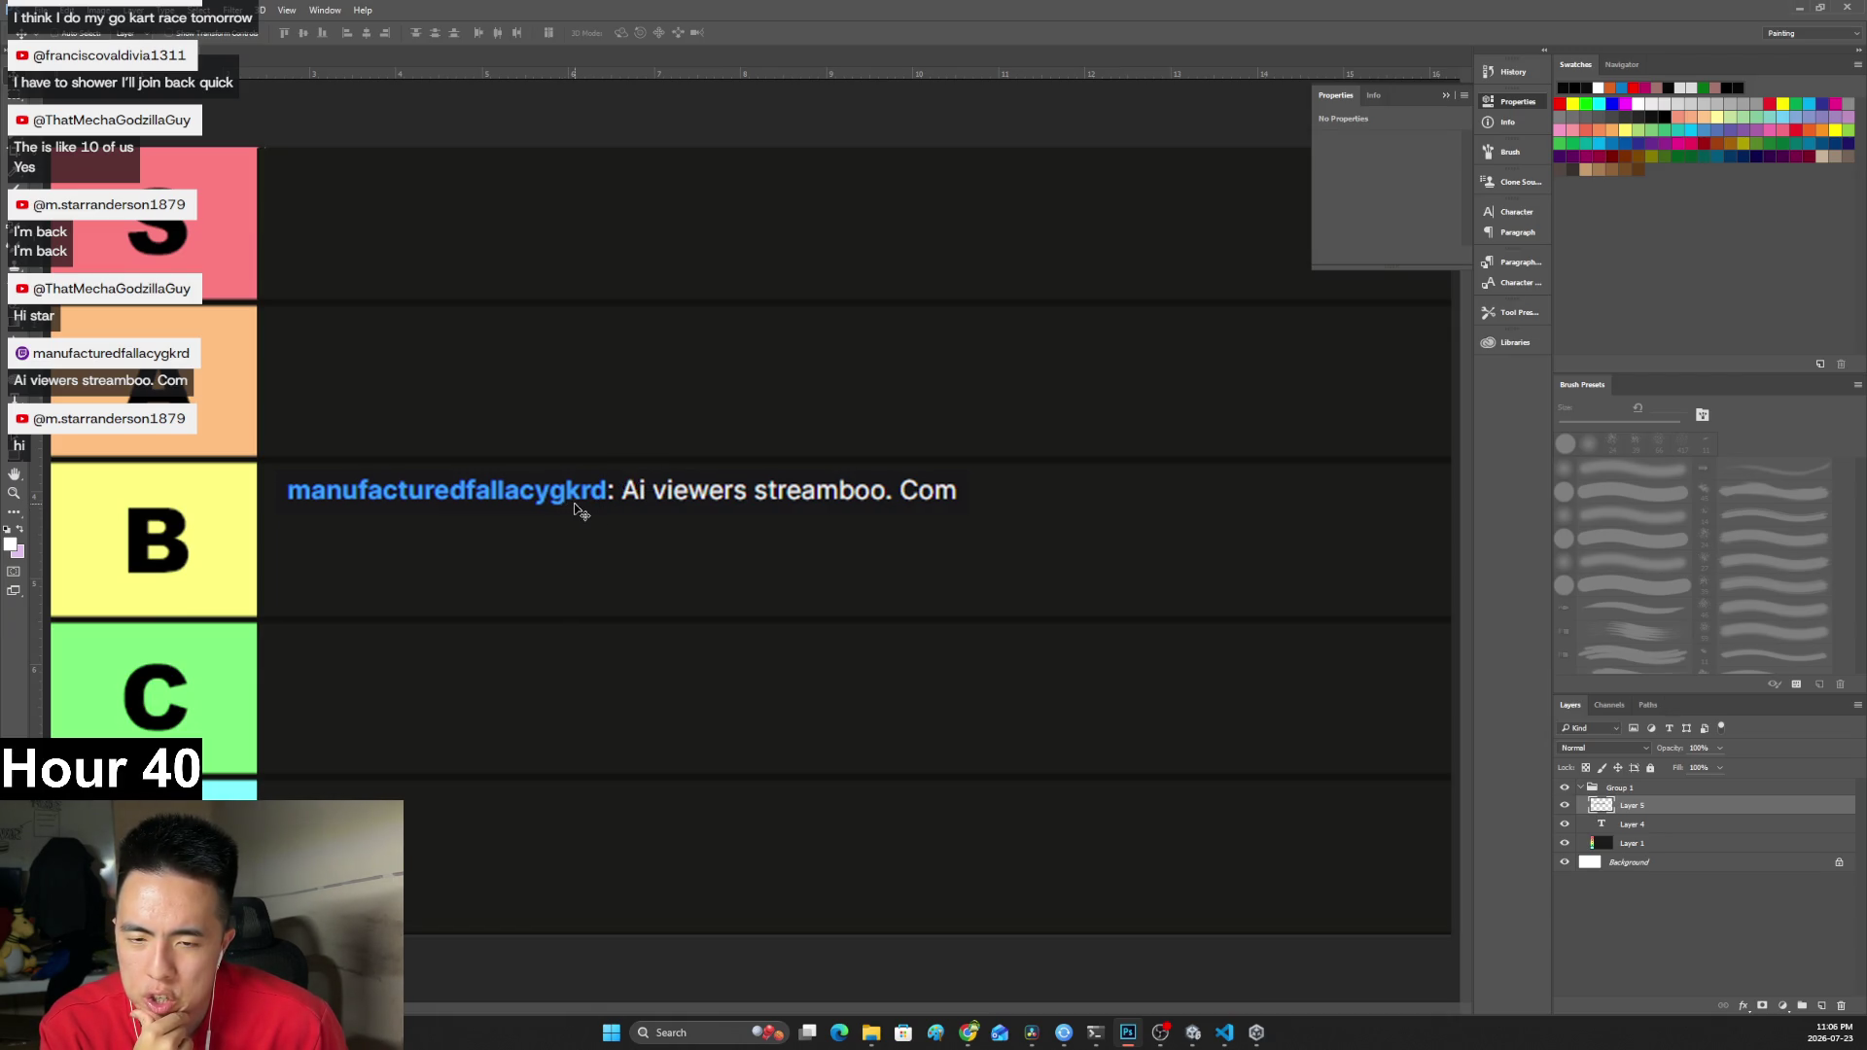
pyautogui.hotkey('alt', 'Tab')
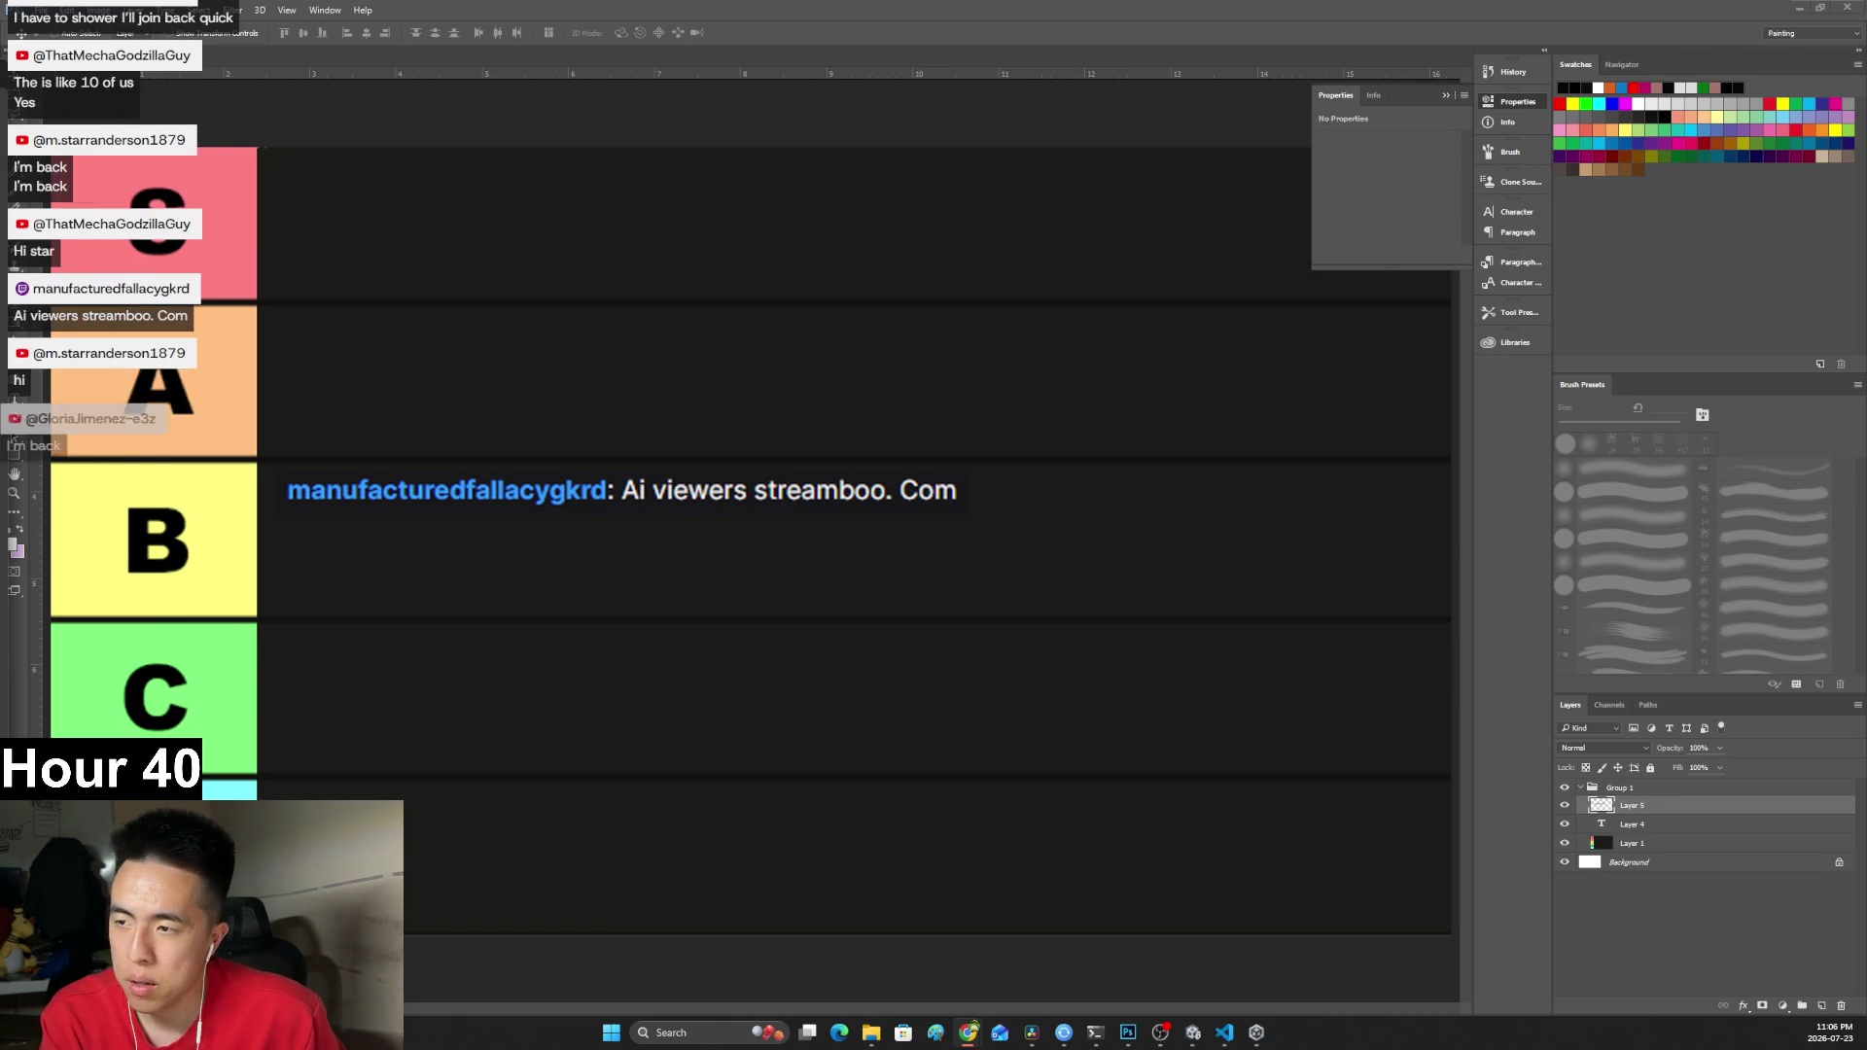
pyautogui.press('super+shift+Left')
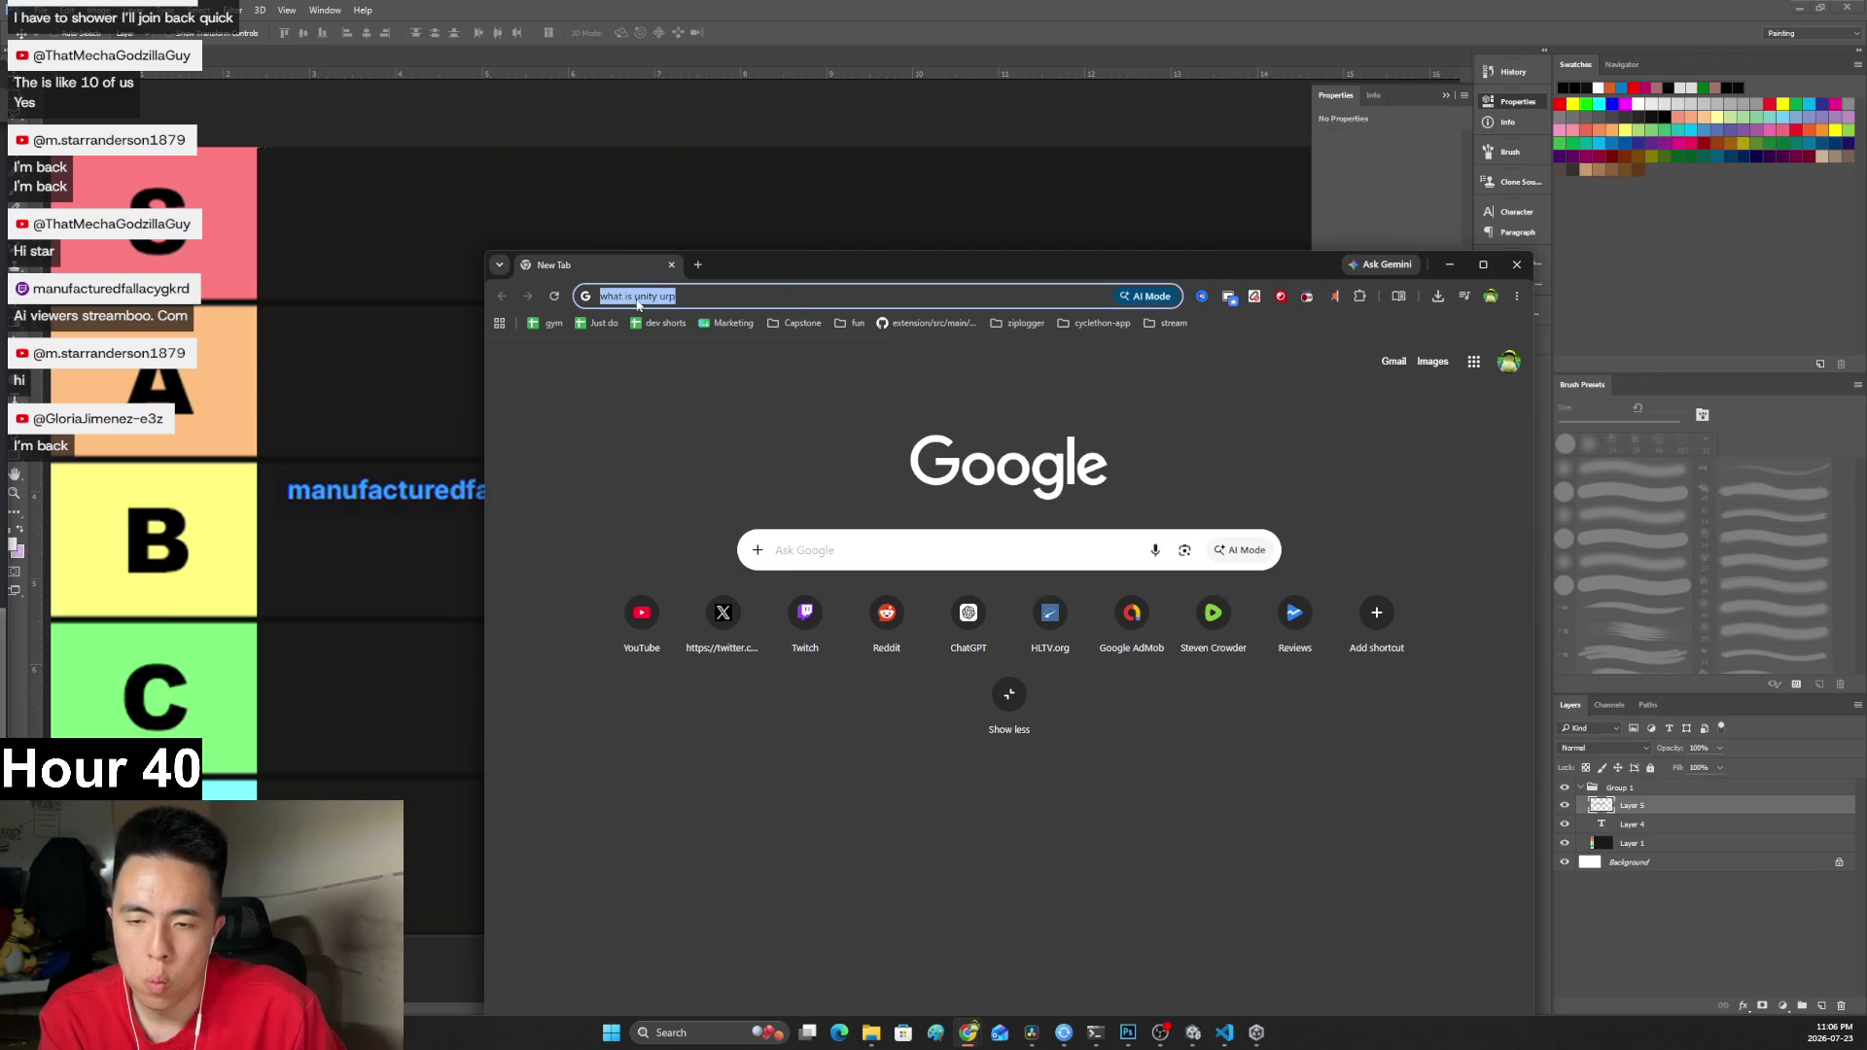
# Search Google for 'what does gkrd stand for'.
pyautogui.write('what does')
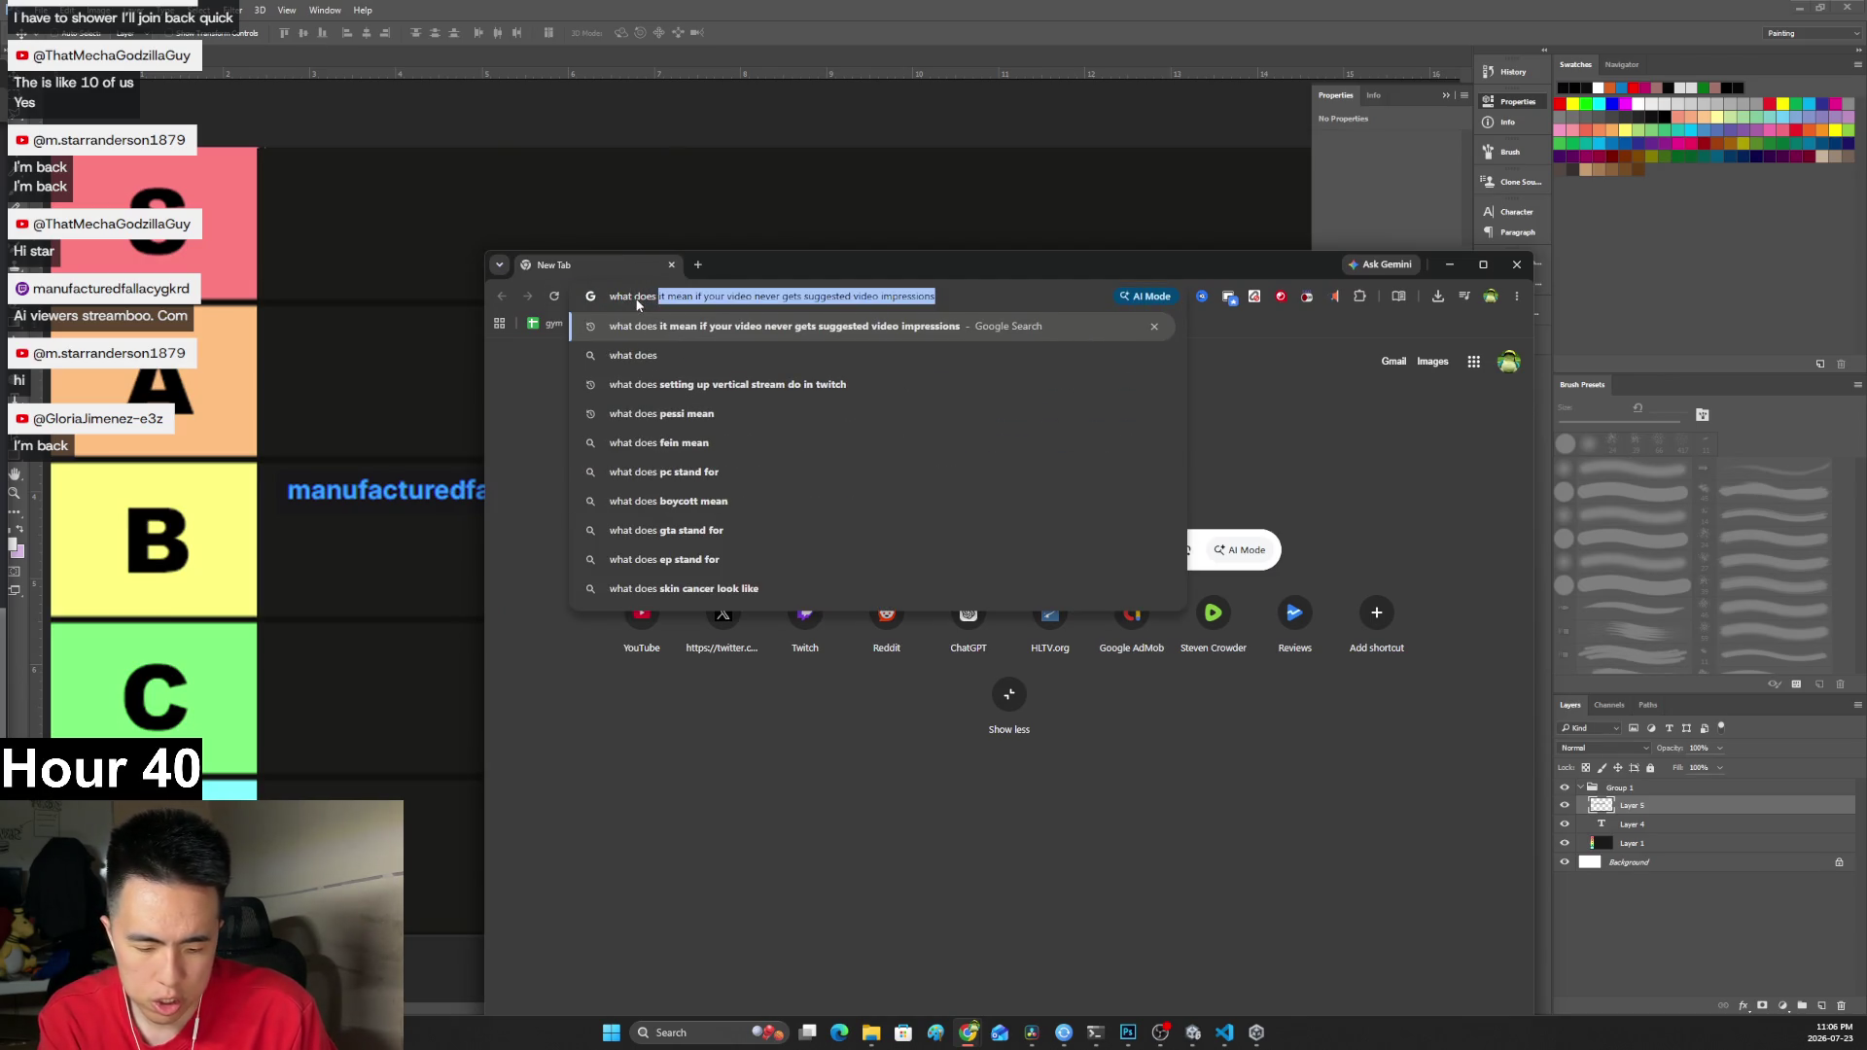
pyautogui.moveTo(831, 274)
pyautogui.mouseDown()
pyautogui.moveTo(1231, 565)
pyautogui.moveTo(1104, 472)
pyautogui.moveTo(997, 432)
pyautogui.moveTo(912, 352)
pyautogui.mouseUp()
pyautogui.write('gkrd stand for')
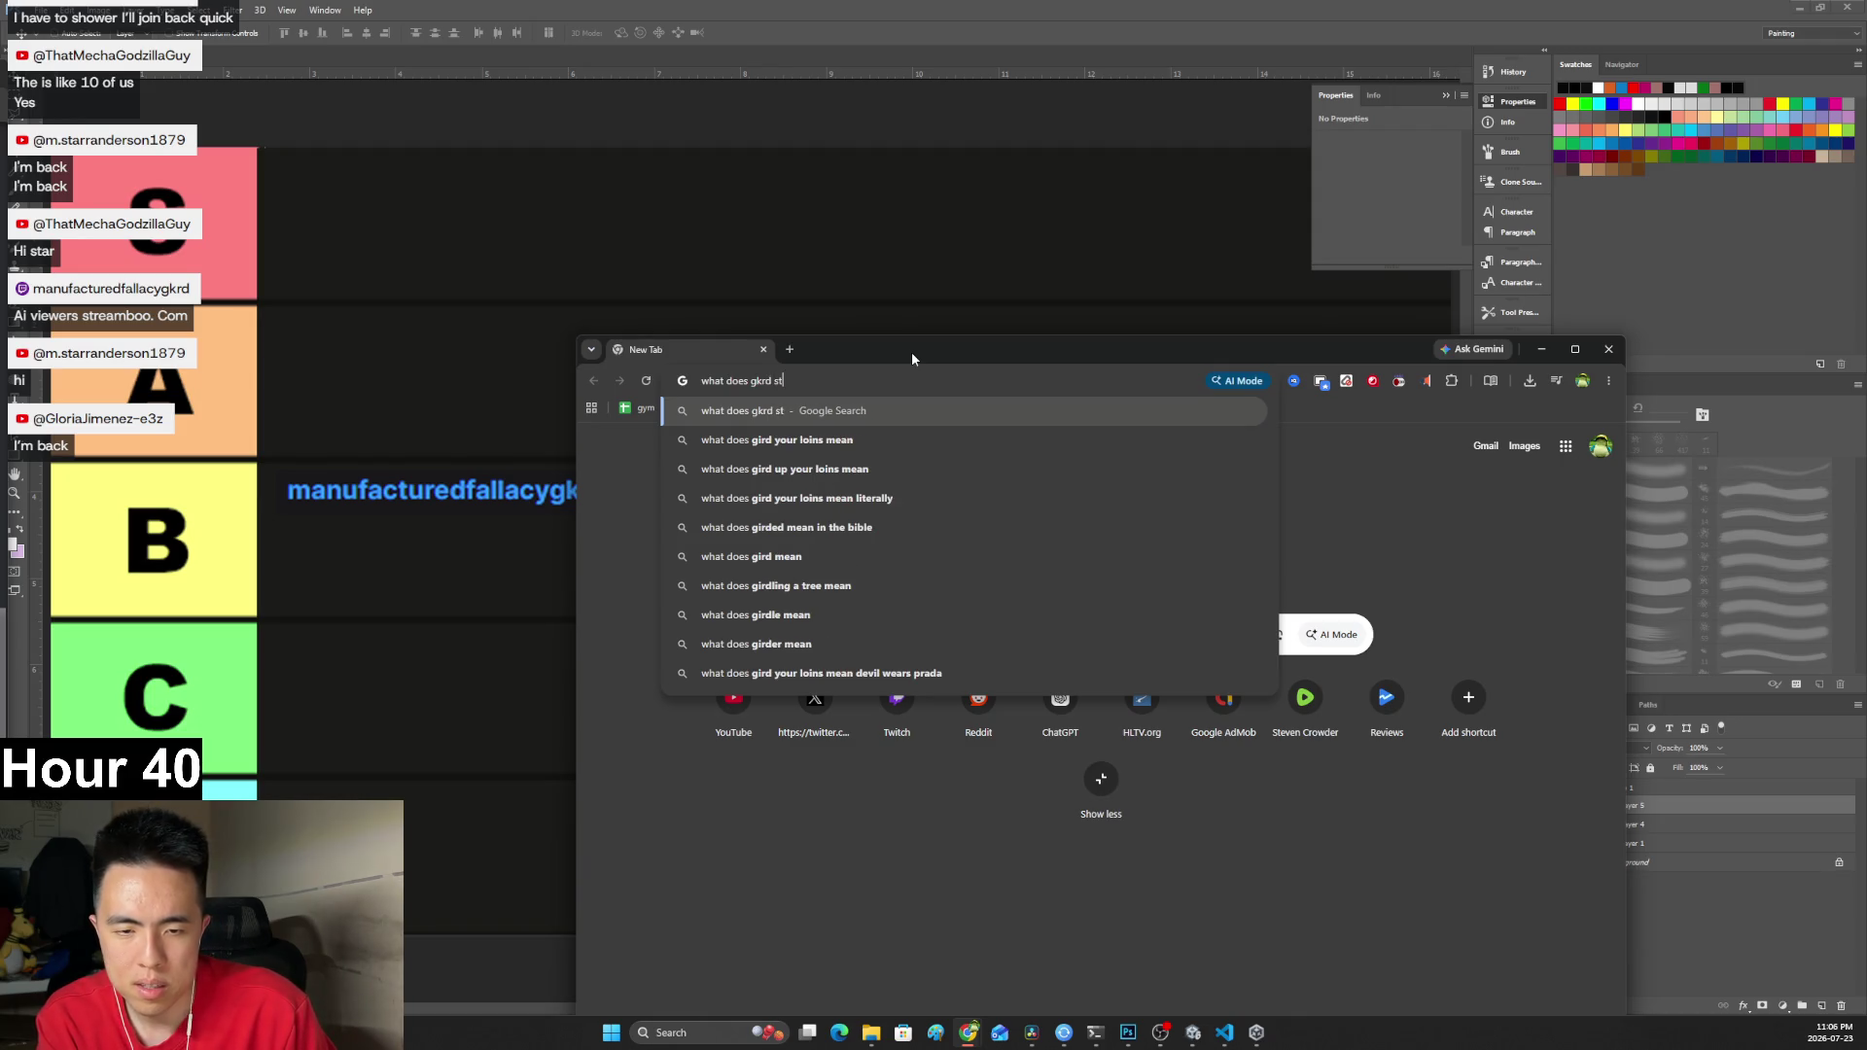
pyautogui.press('Return')
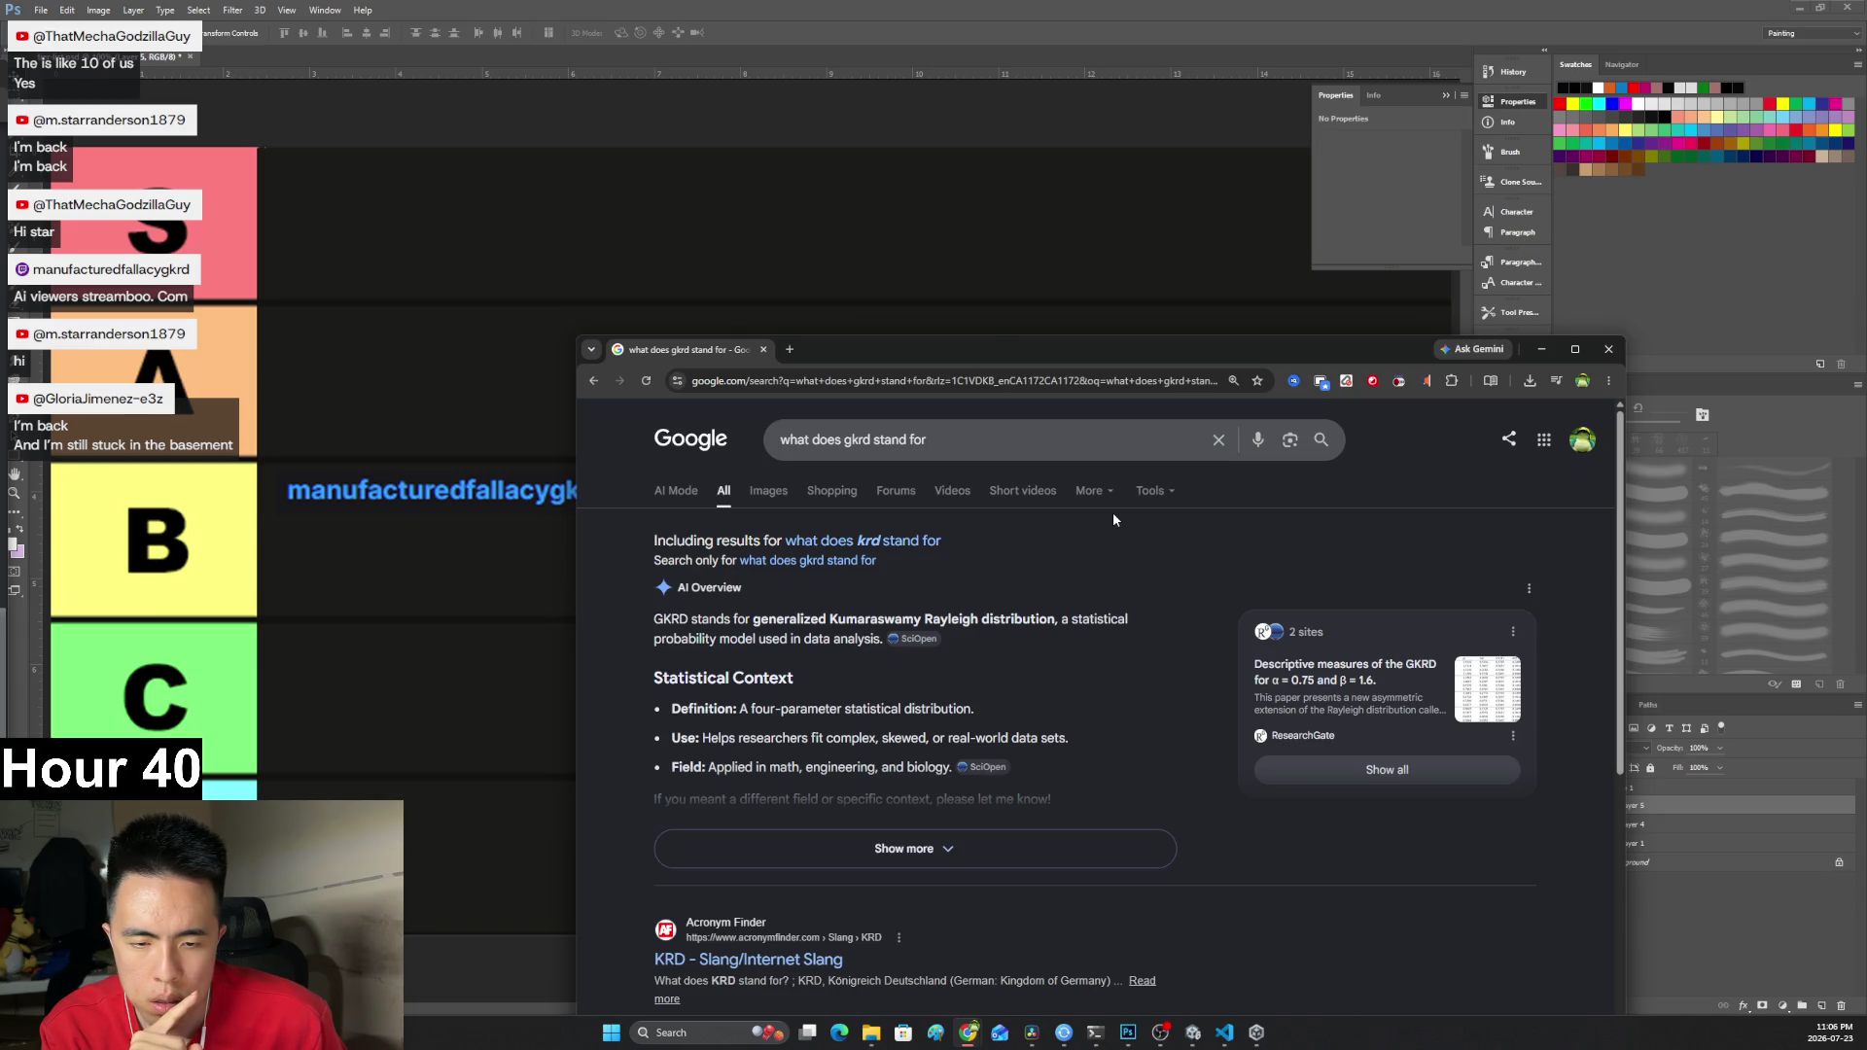
# Expand and read the full AI overview answer, then return to Photoshop.
pyautogui.scroll(-1, 1147, 610)
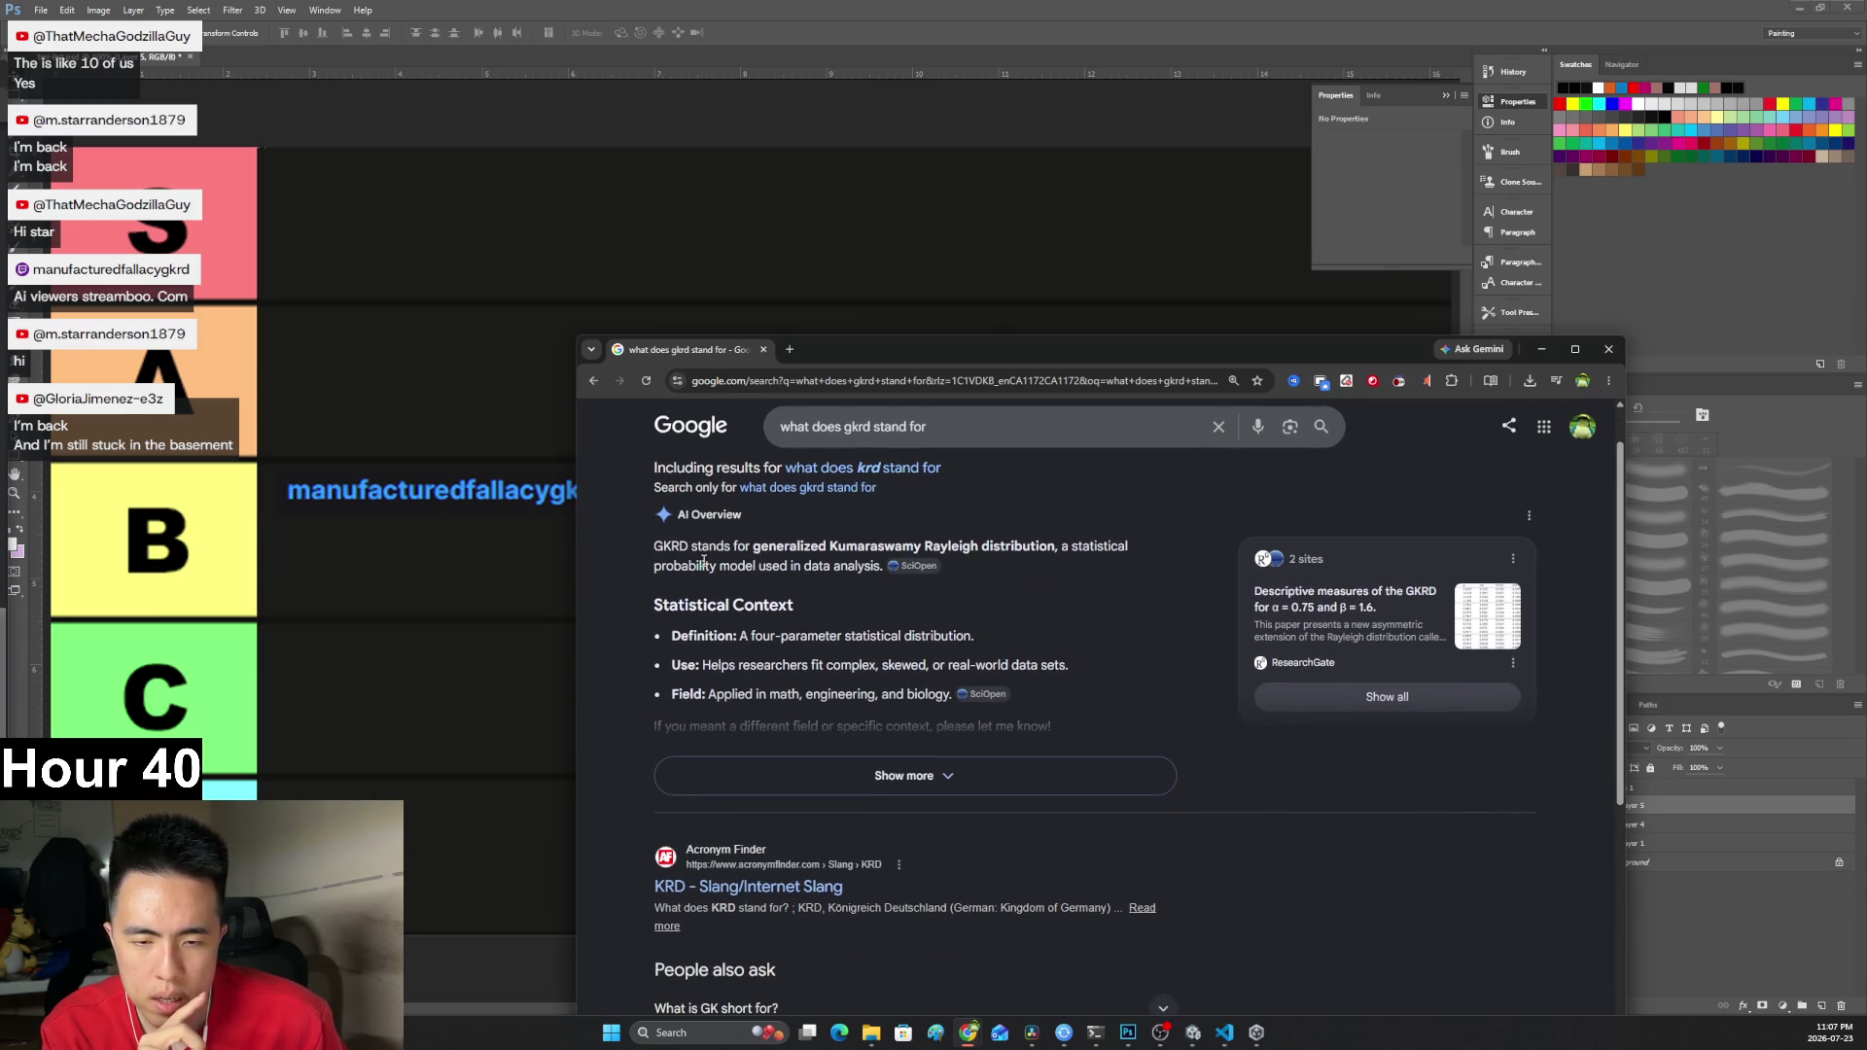
pyautogui.moveTo(752, 546)
pyautogui.mouseDown()
pyautogui.moveTo(1135, 556)
pyautogui.moveTo(673, 595)
pyautogui.moveTo(872, 571)
pyautogui.mouseUp()
pyautogui.click(884, 783)
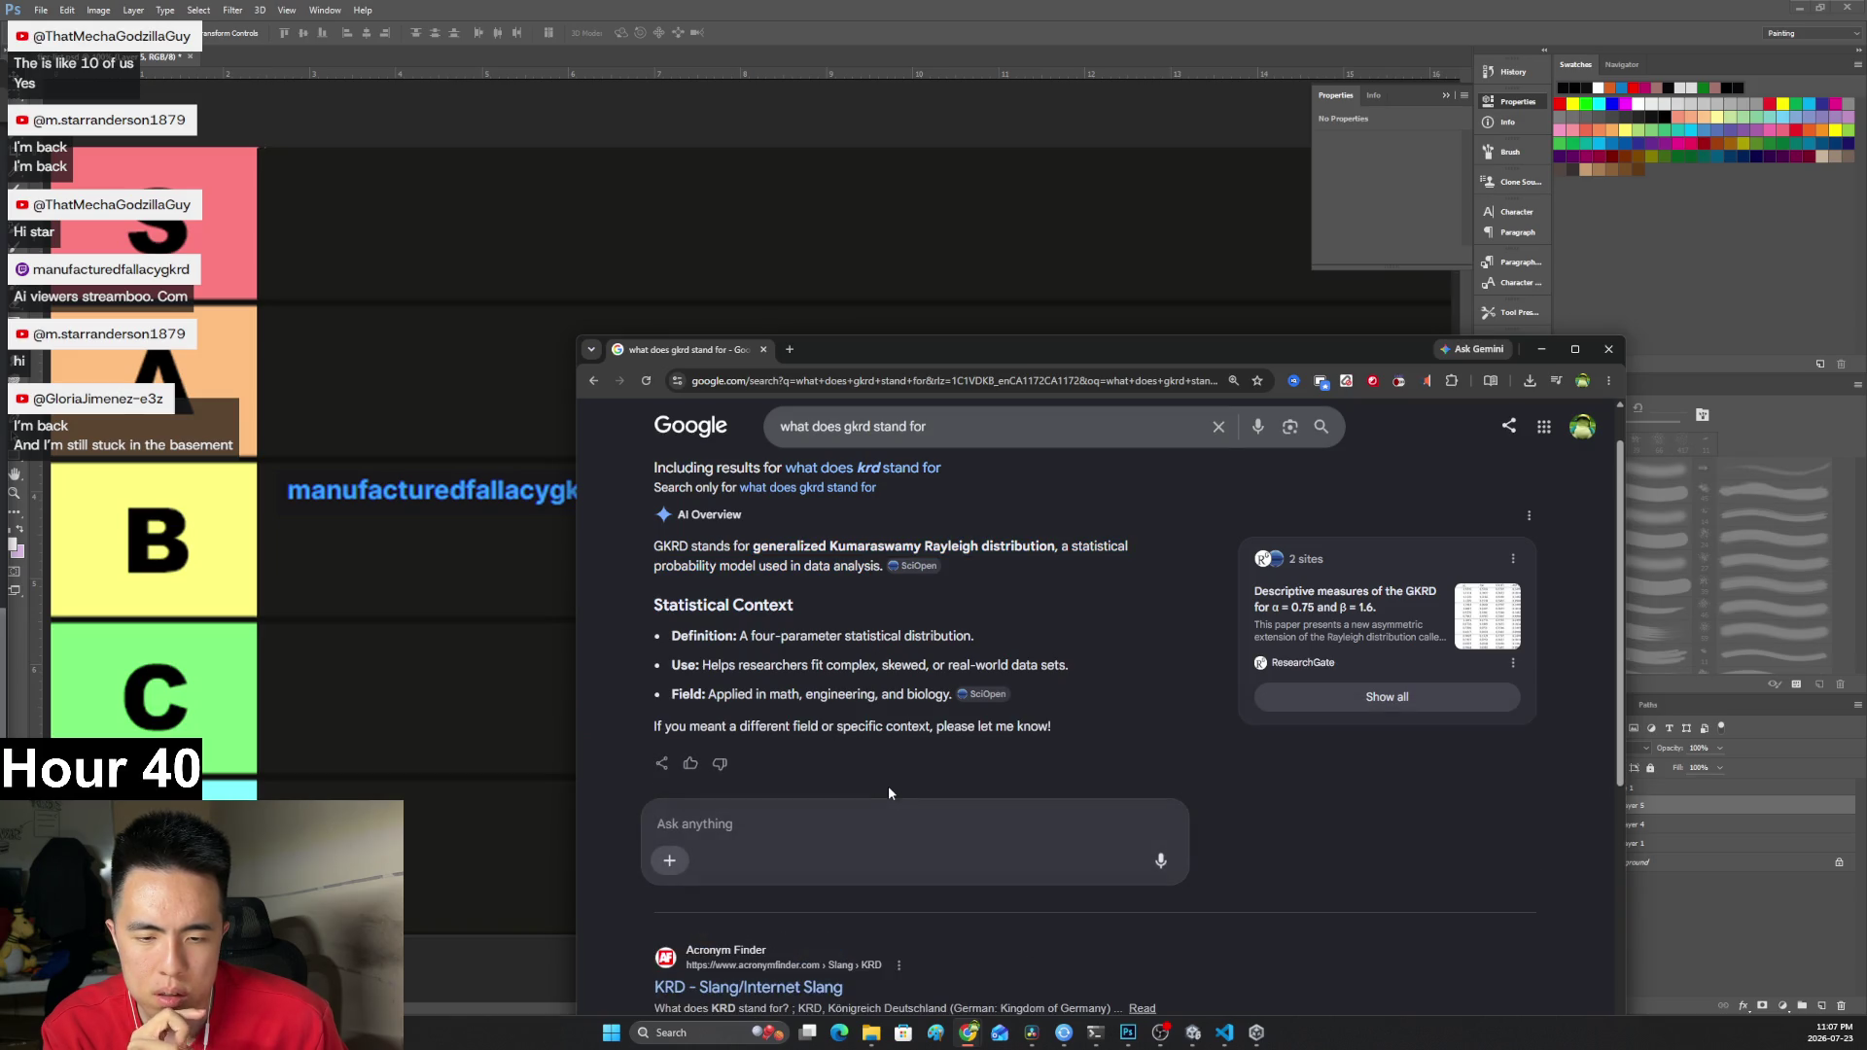
pyautogui.moveTo(740, 665); pyautogui.dragTo(1031, 671)
pyautogui.click(750, 720)
pyautogui.moveTo(757, 693); pyautogui.dragTo(822, 693)
pyautogui.click(825, 721)
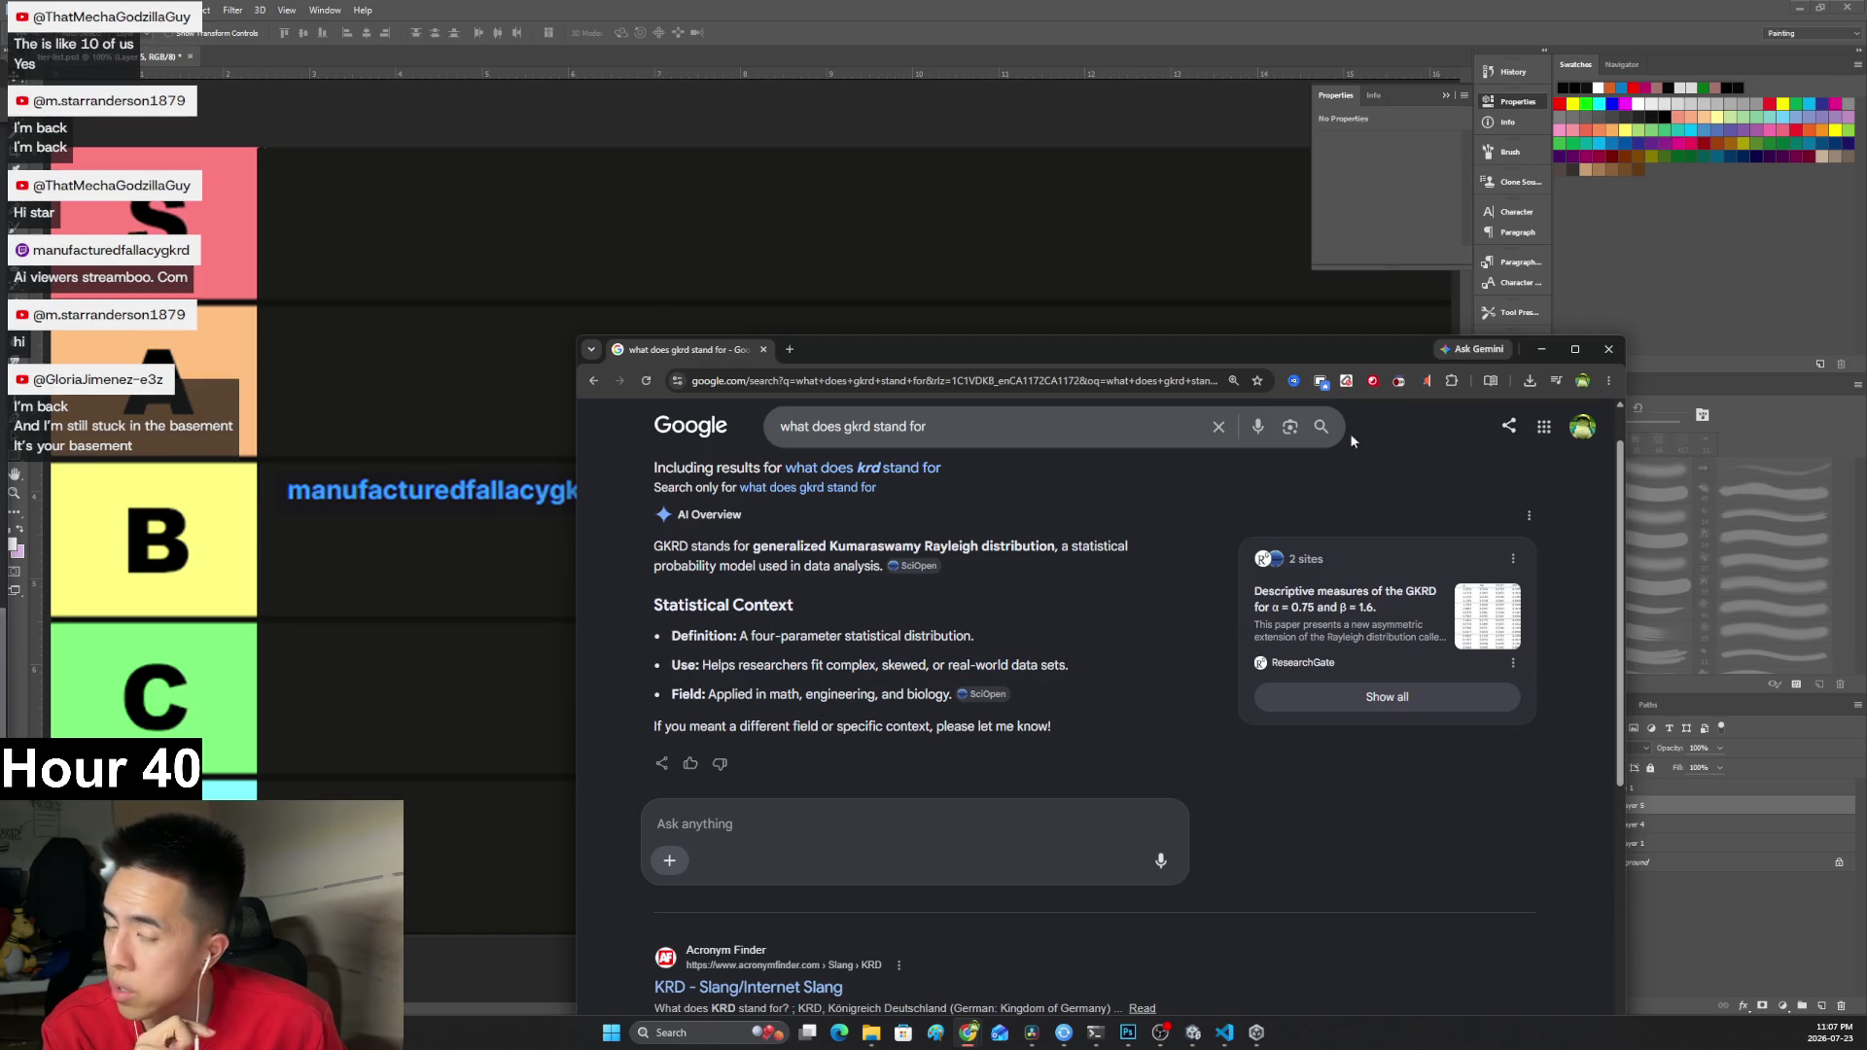
pyautogui.click(1541, 348)
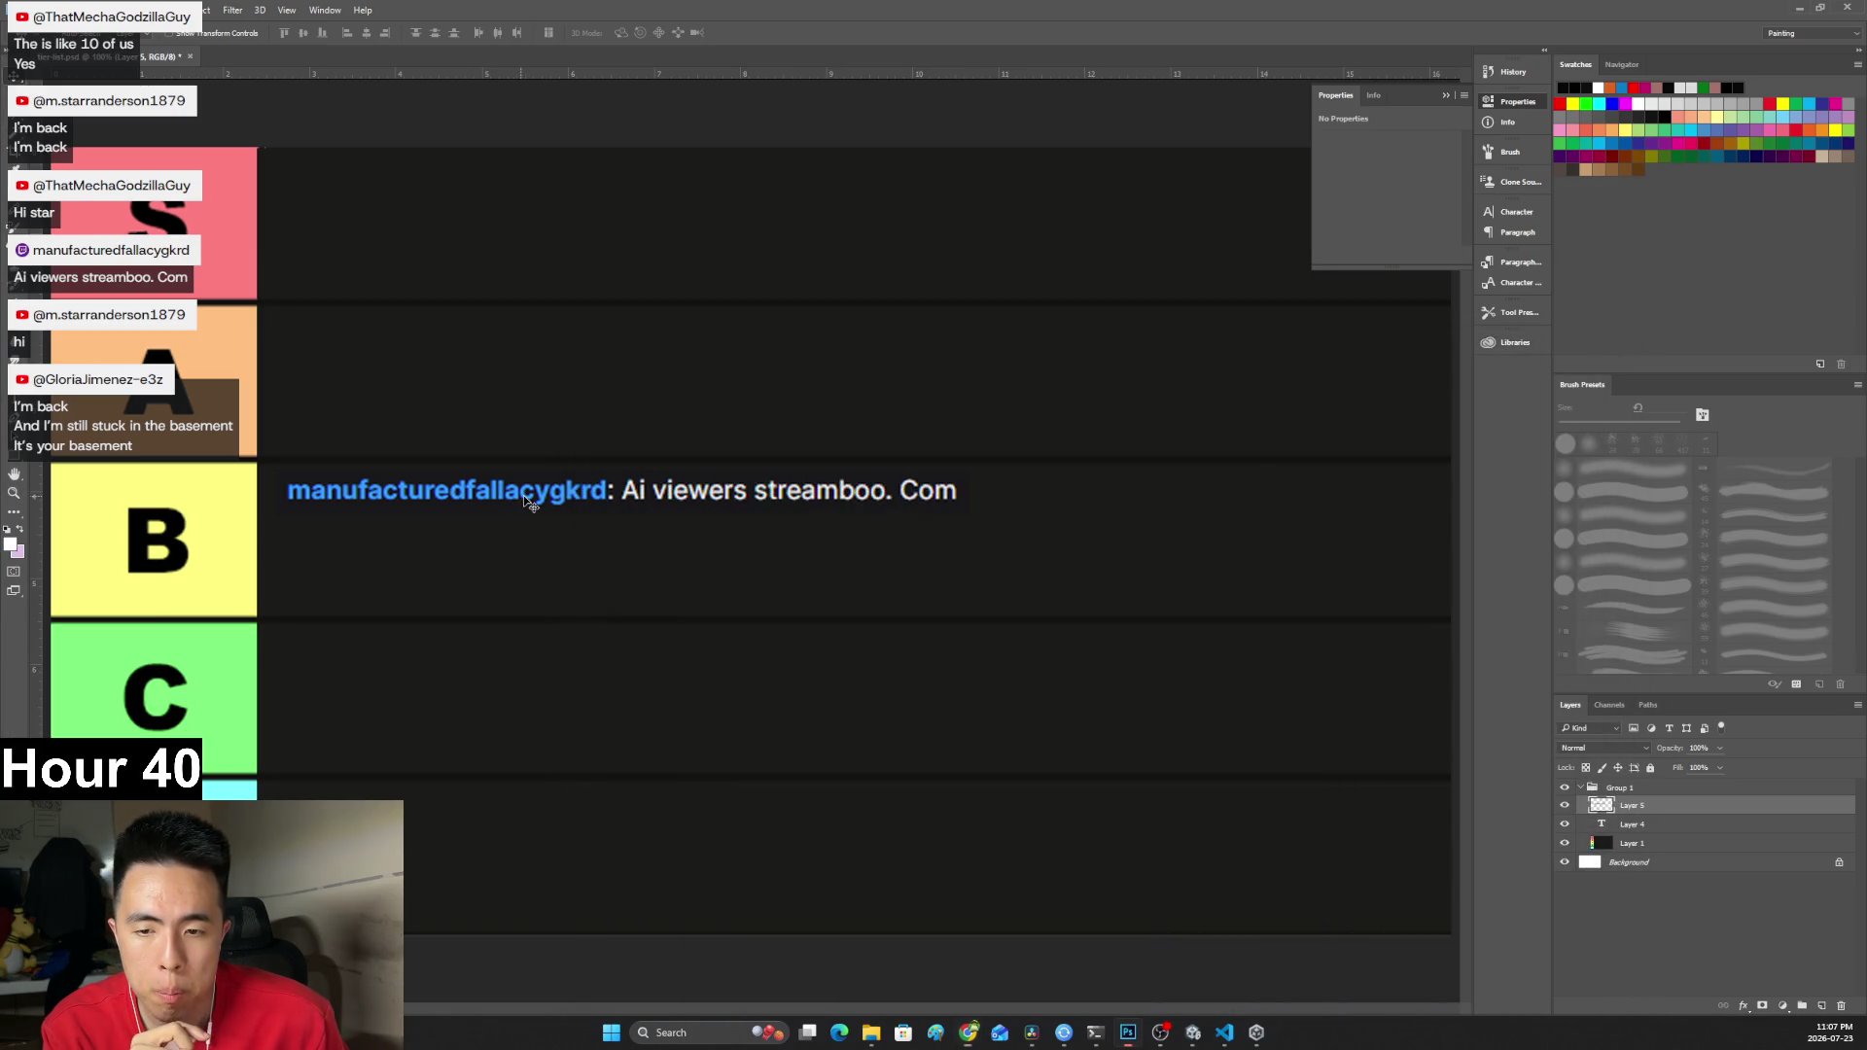
# Drag the chat message from the B row up into the A row and fine-tune its placement.
pyautogui.moveTo(555, 499)
pyautogui.mouseDown()
pyautogui.moveTo(585, 499)
pyautogui.moveTo(543, 501)
pyautogui.mouseUp()
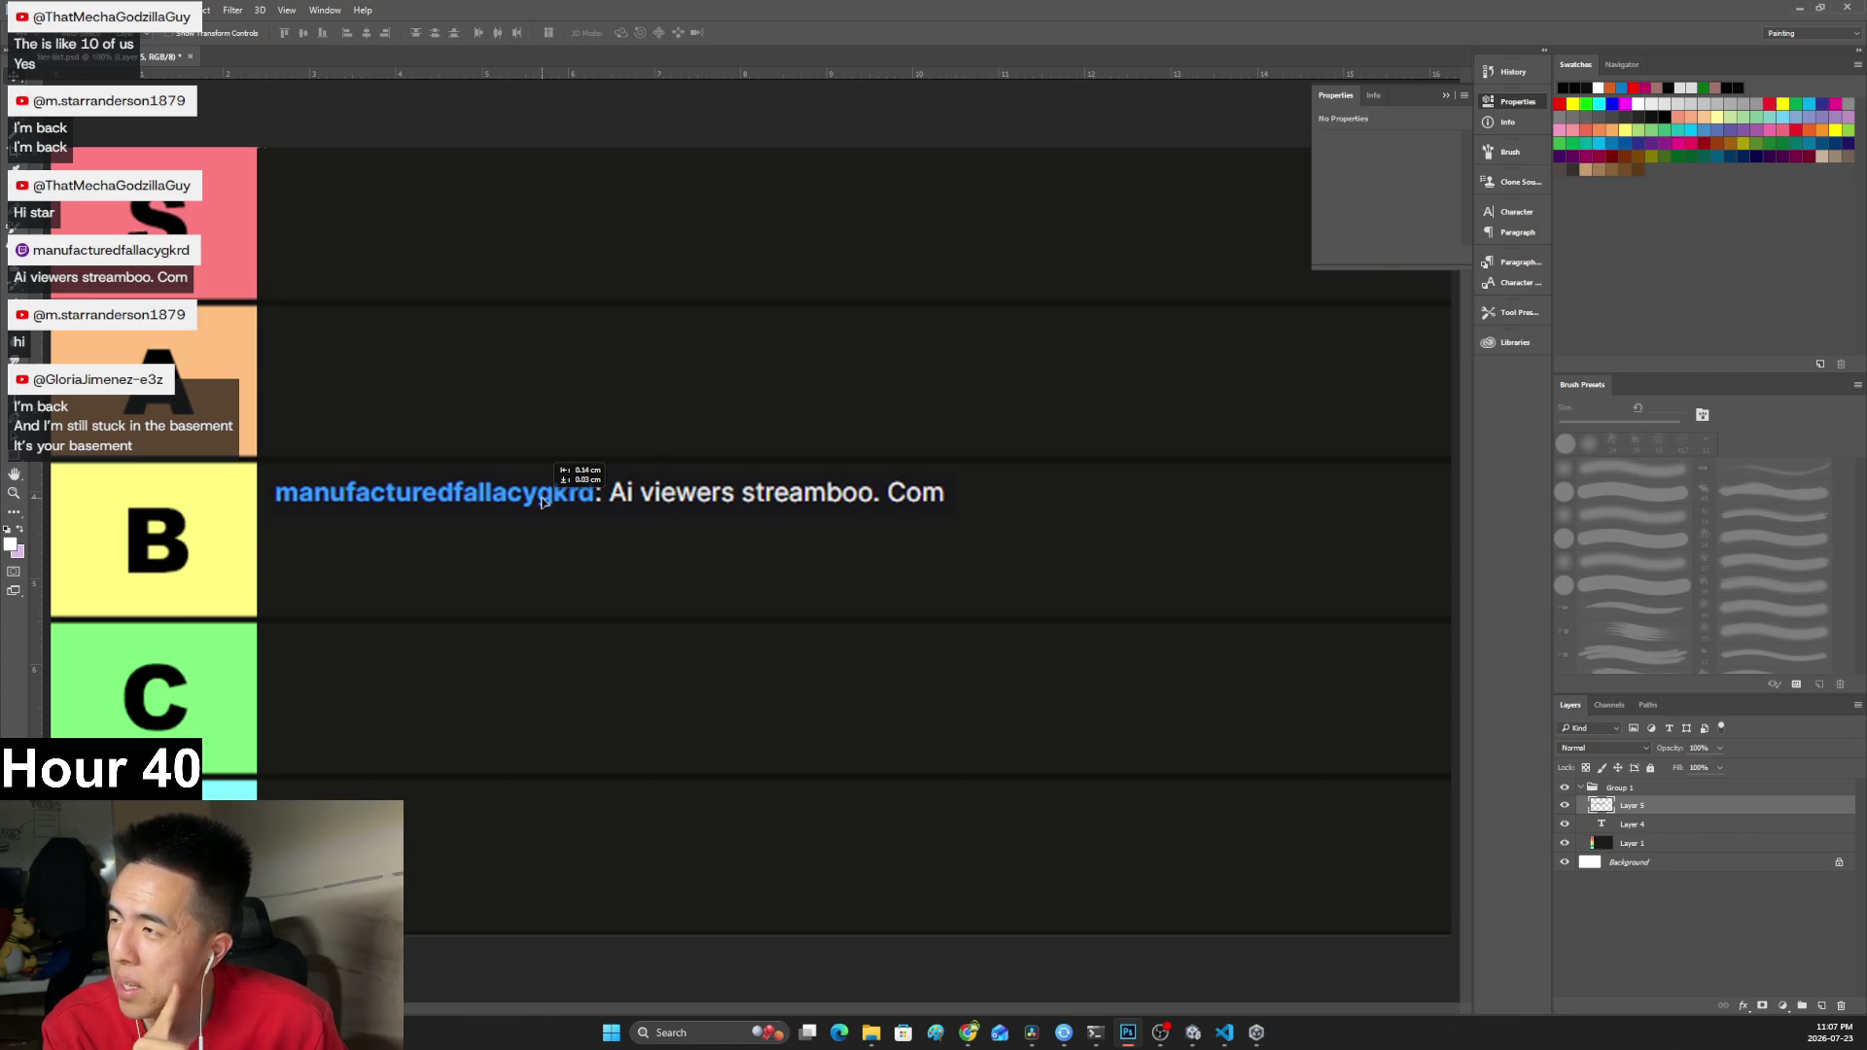
pyautogui.moveTo(543, 500); pyautogui.dragTo(540, 504)
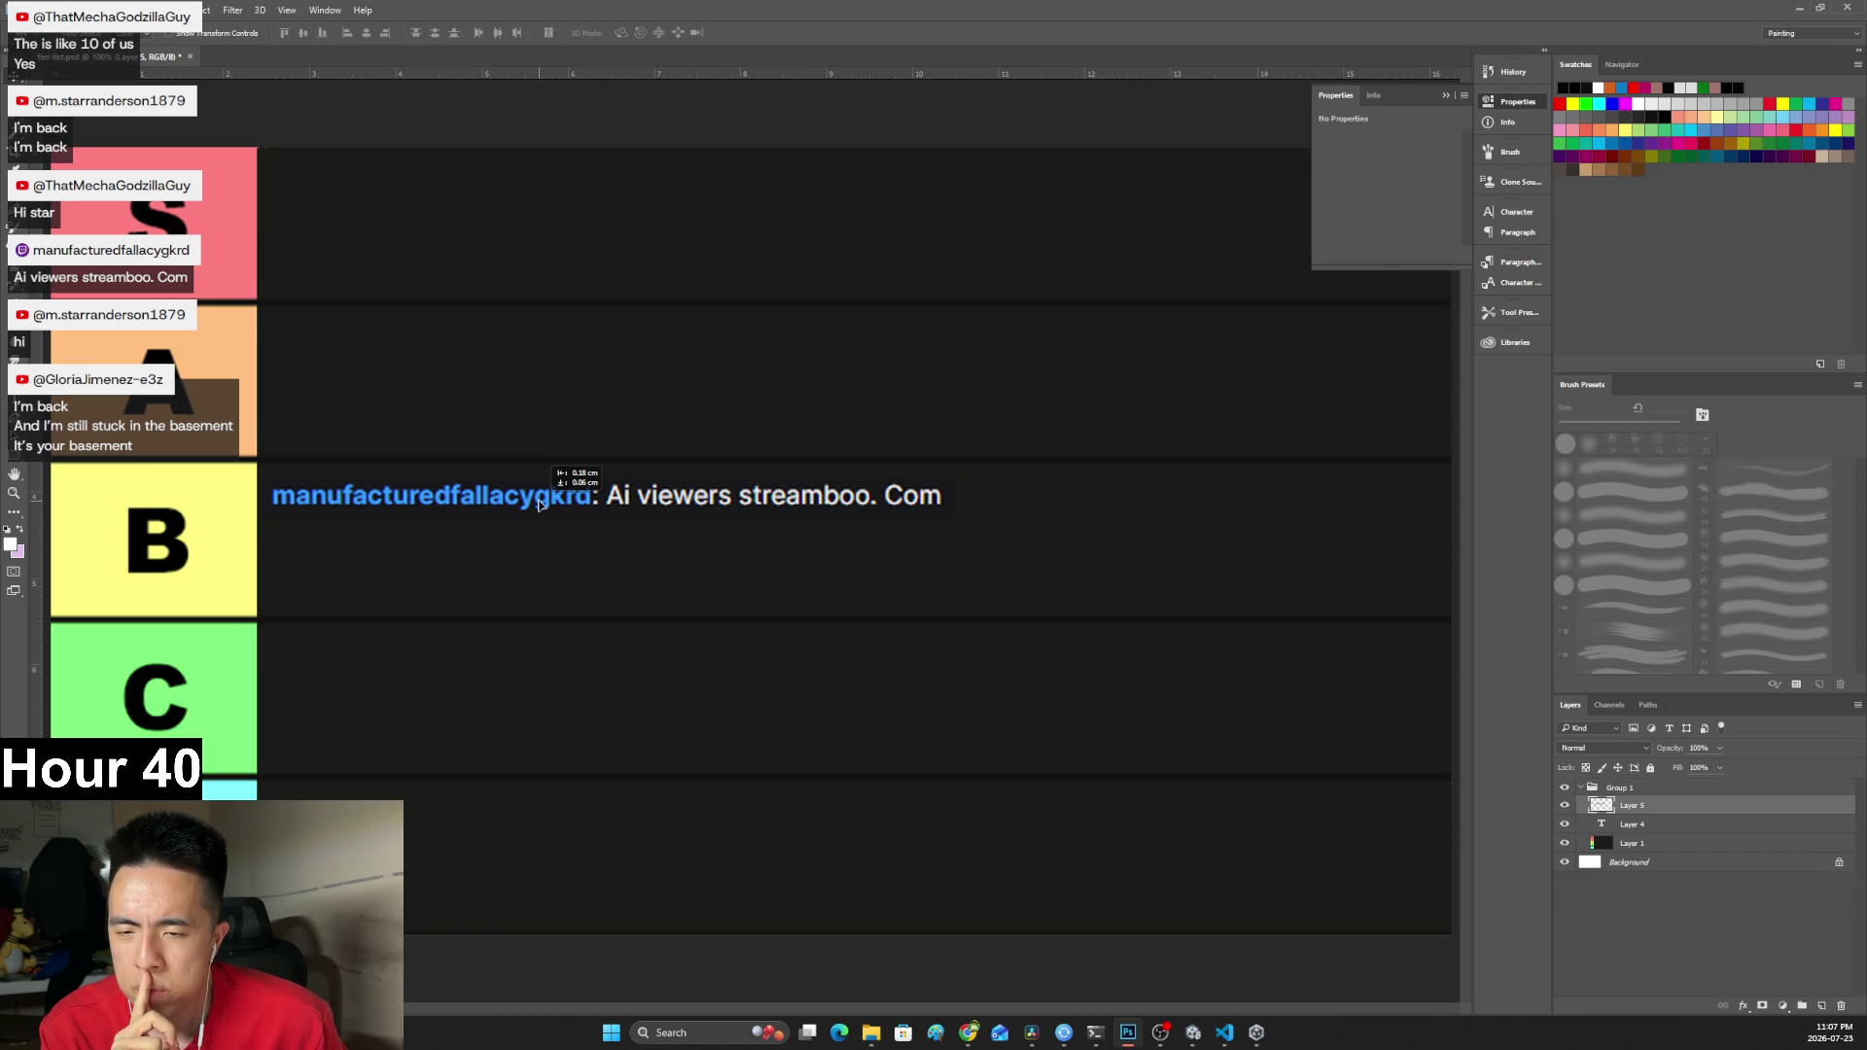
pyautogui.moveTo(538, 503); pyautogui.dragTo(530, 506)
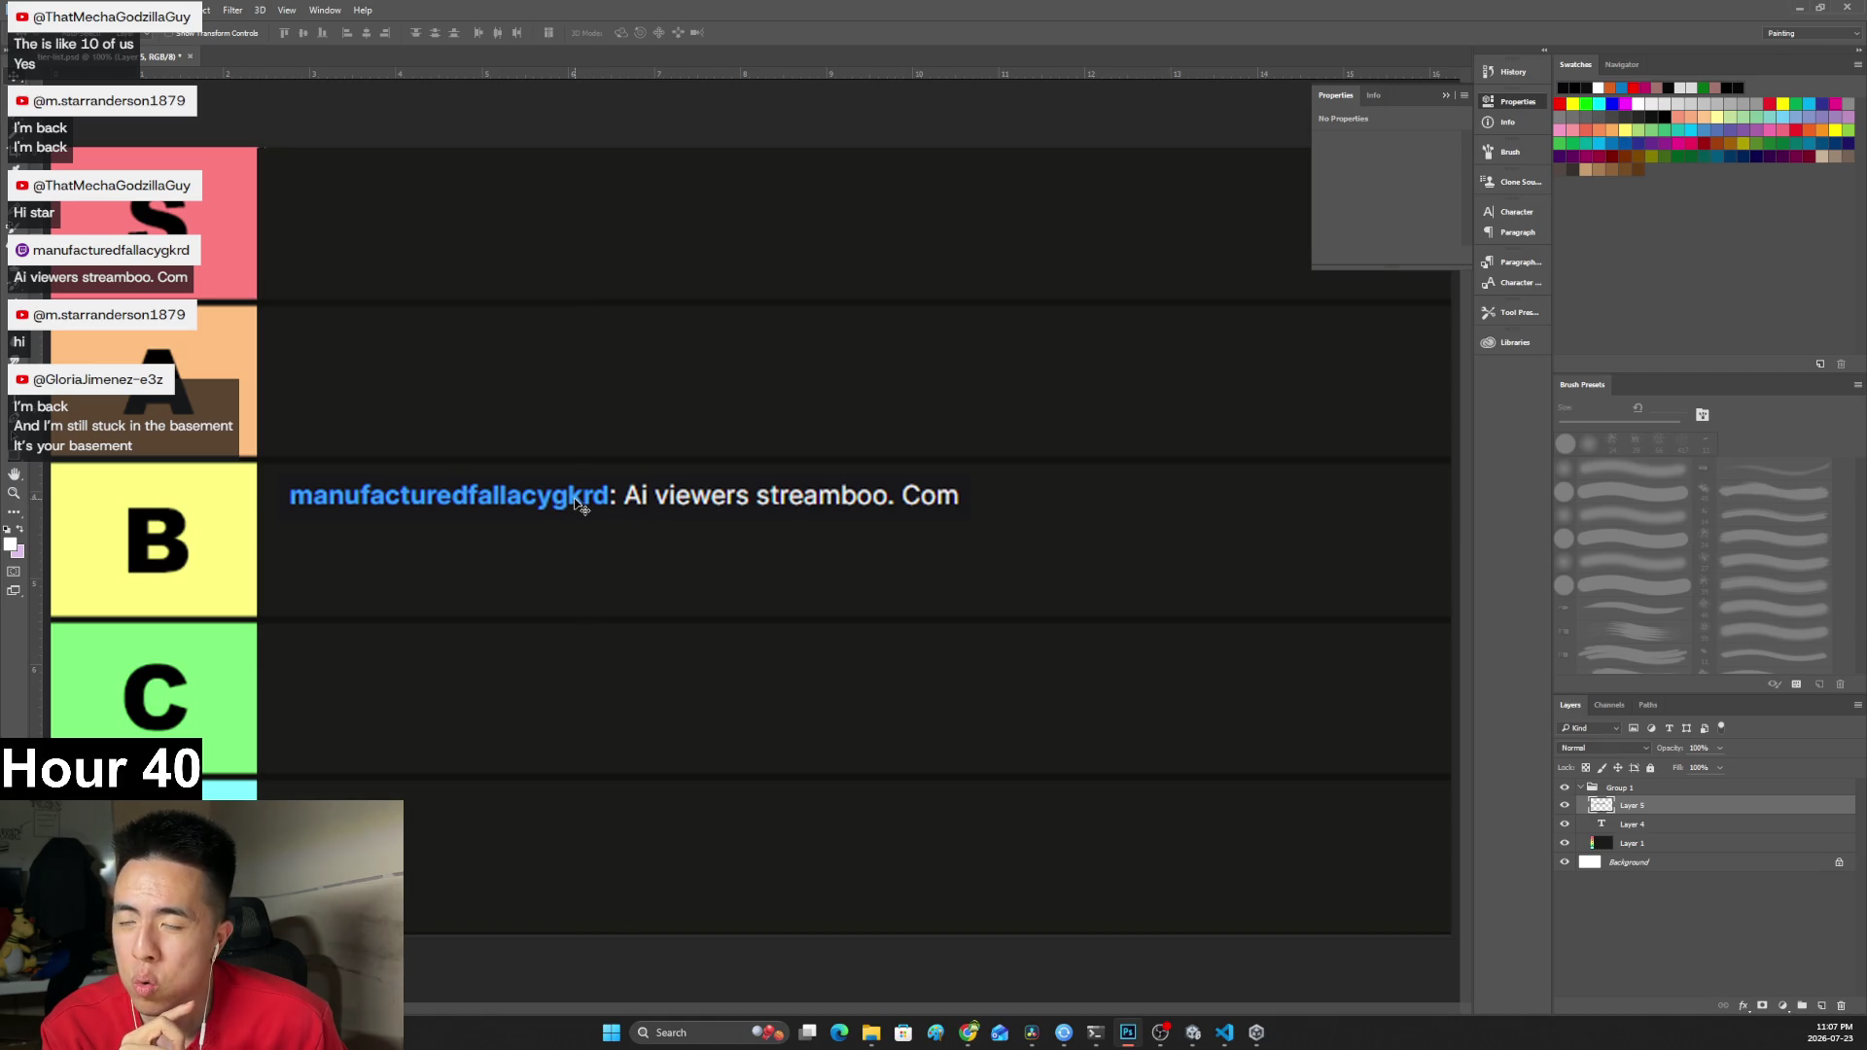
pyautogui.moveTo(576, 502); pyautogui.dragTo(560, 499)
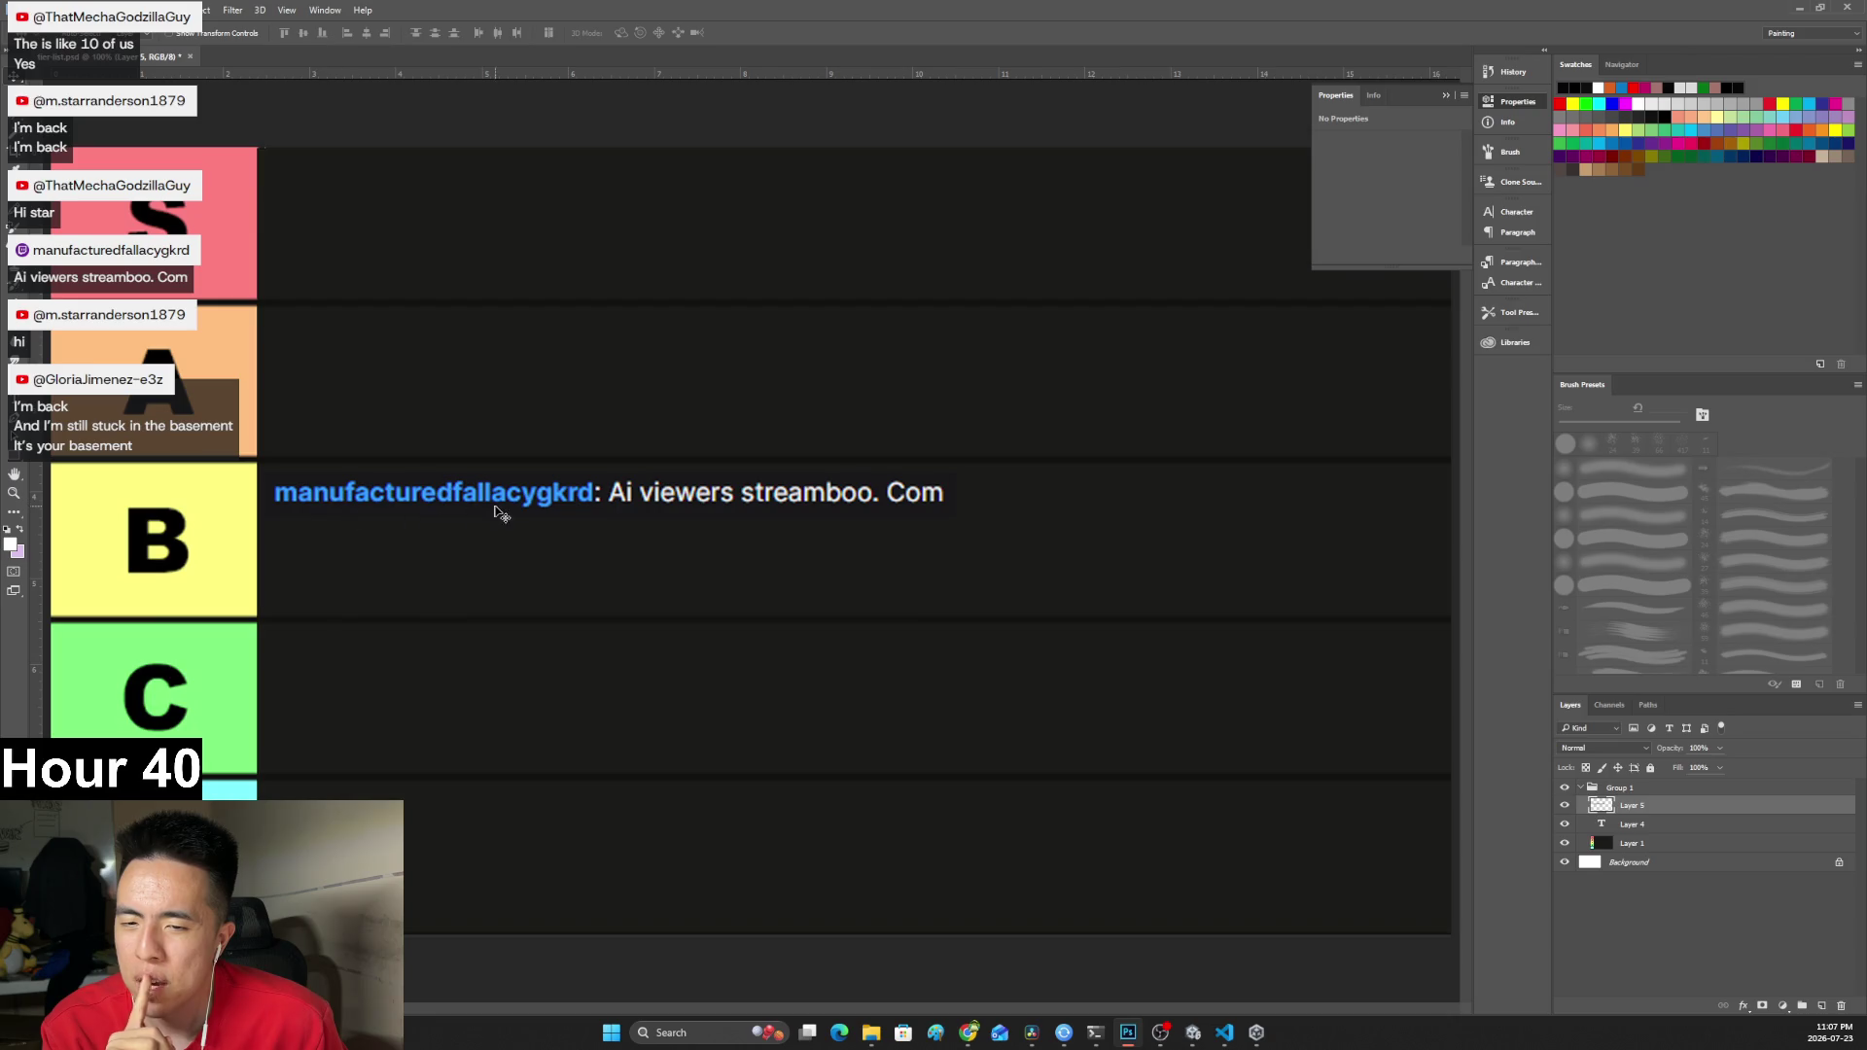
pyautogui.moveTo(608, 496); pyautogui.dragTo(605, 330)
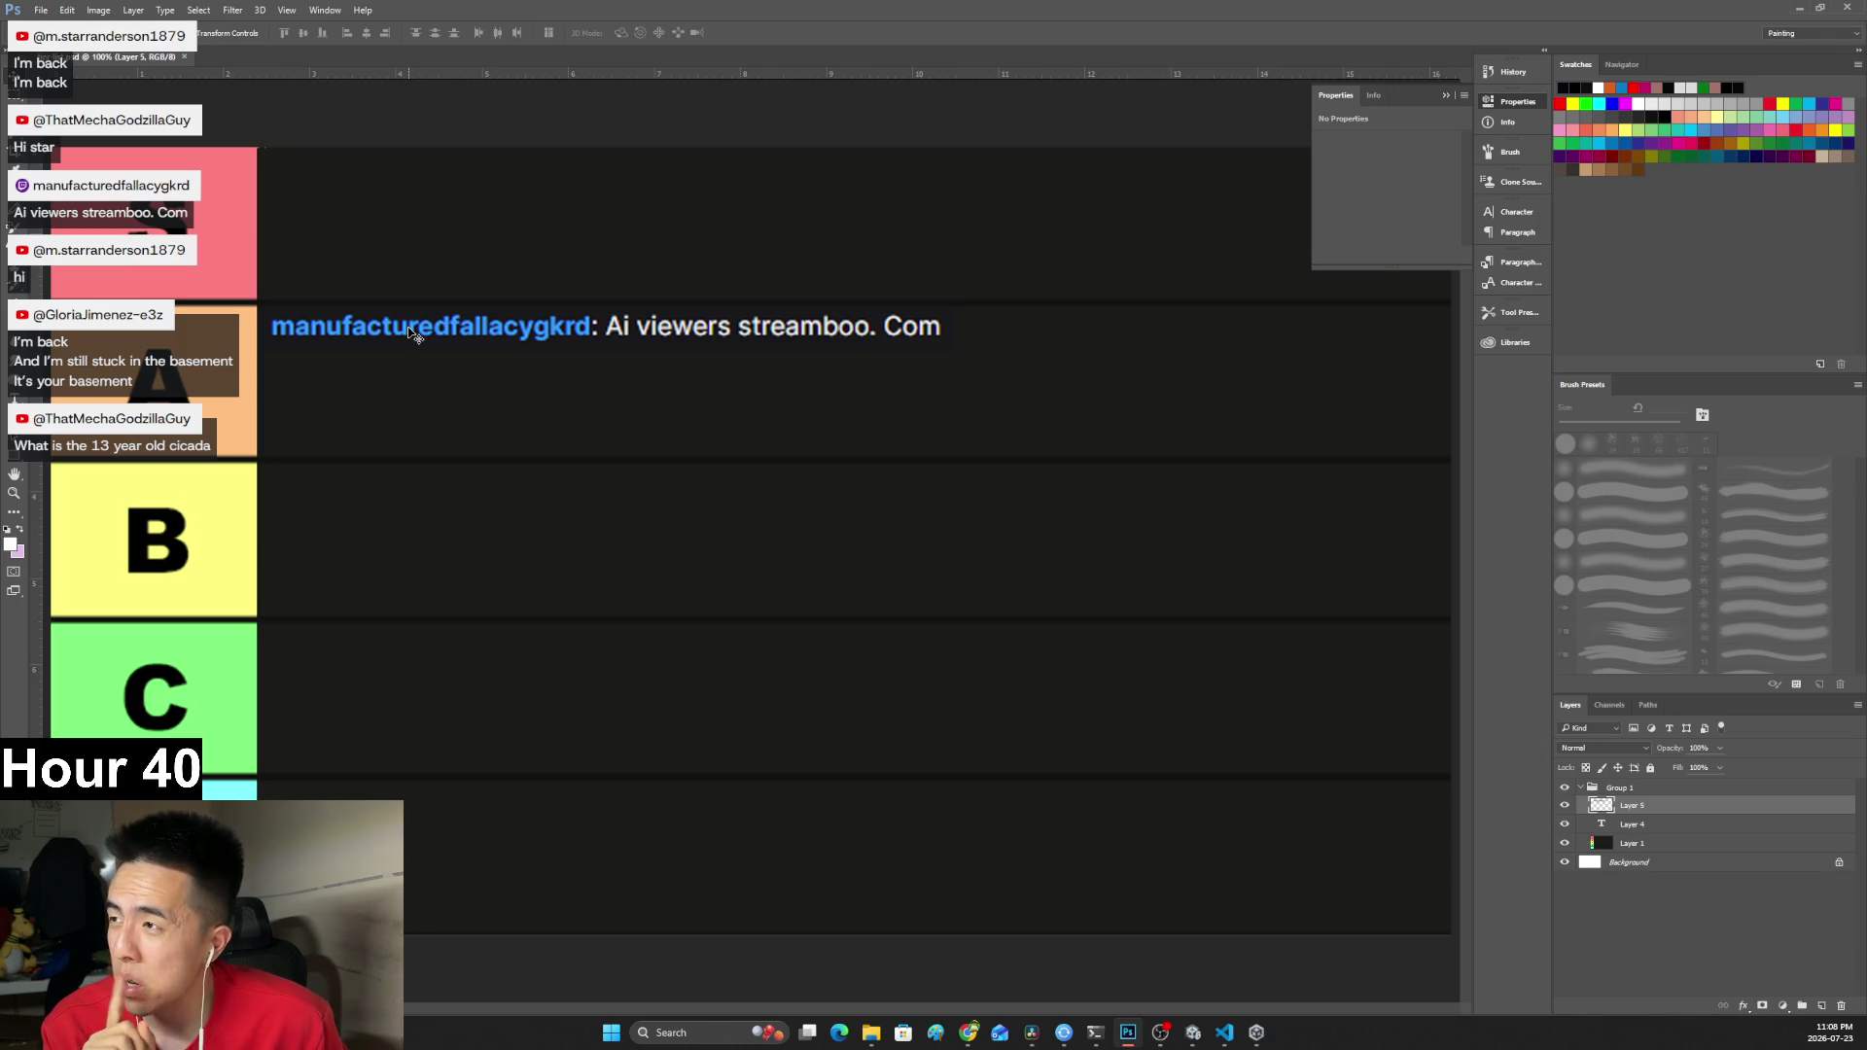
pyautogui.moveTo(408, 330)
pyautogui.mouseDown()
pyautogui.moveTo(425, 326)
pyautogui.moveTo(407, 332)
pyautogui.mouseUp()
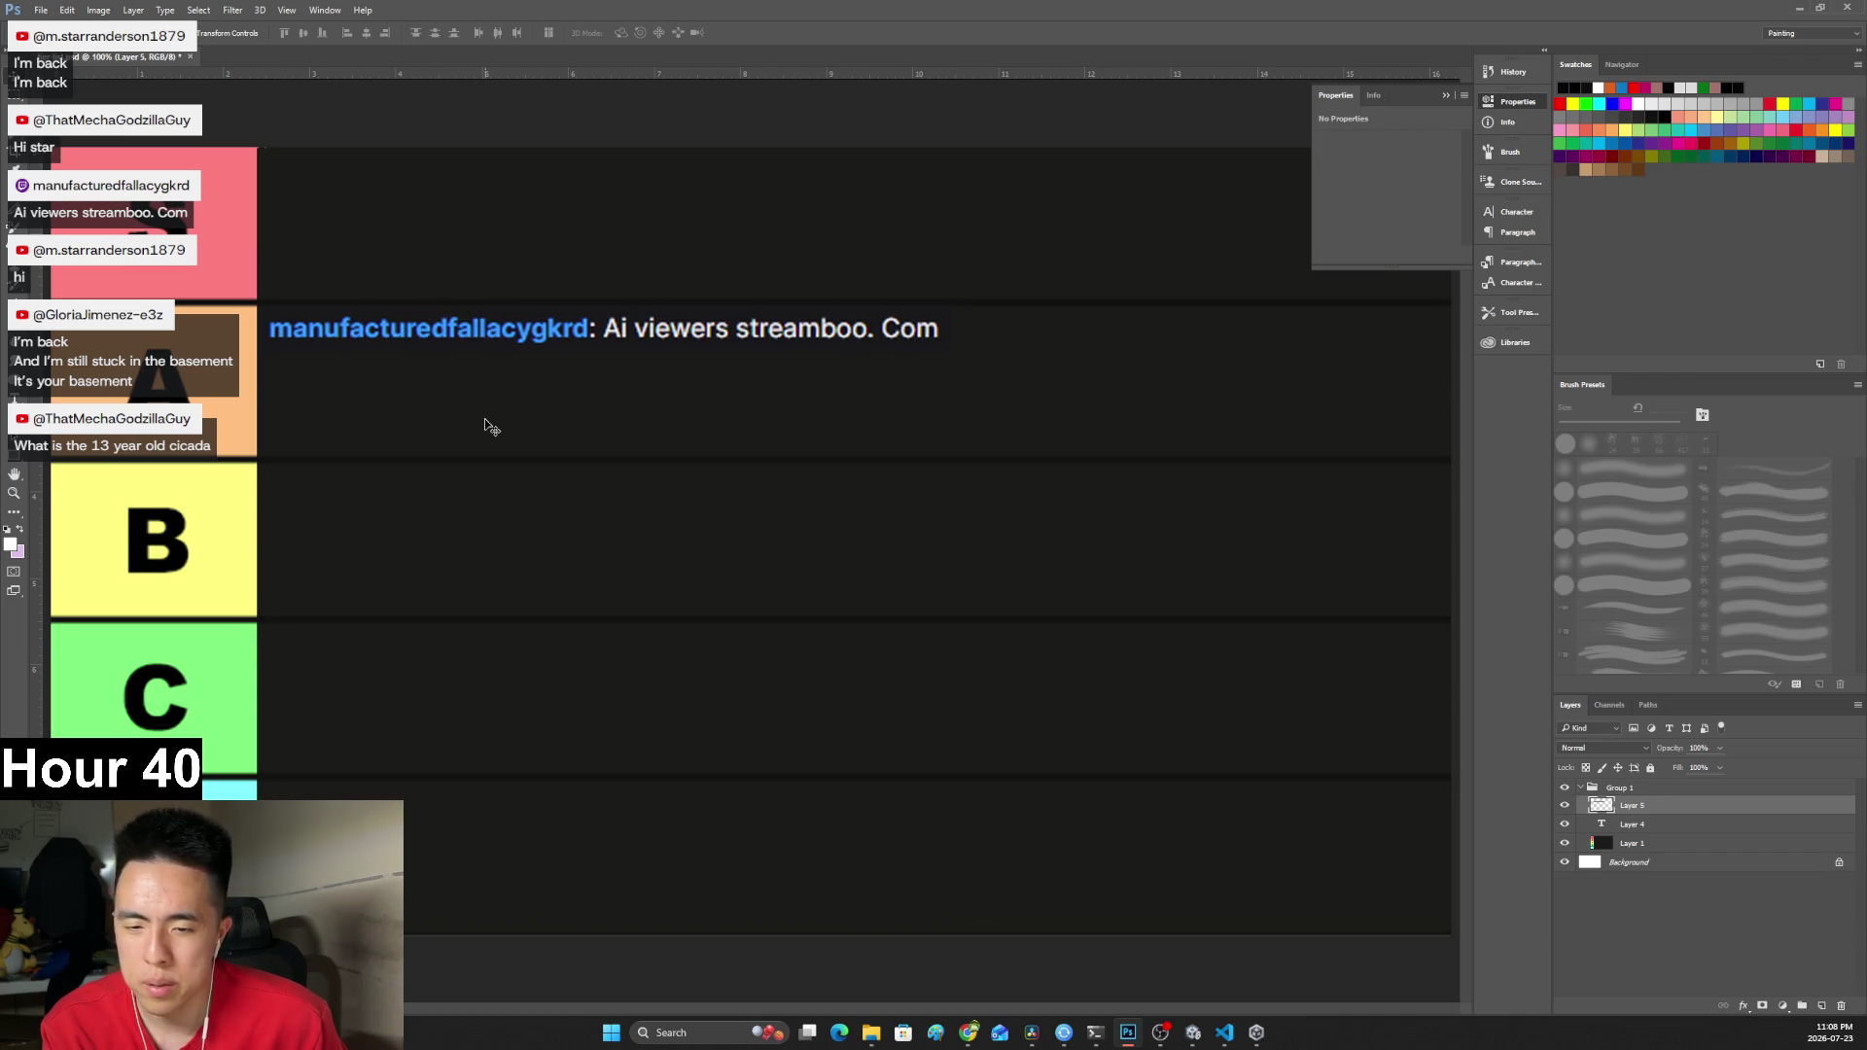
# Save the tier-list document and minimize Photoshop to reveal the Unity Learn page.
pyautogui.hotkey('ctrl', 's')
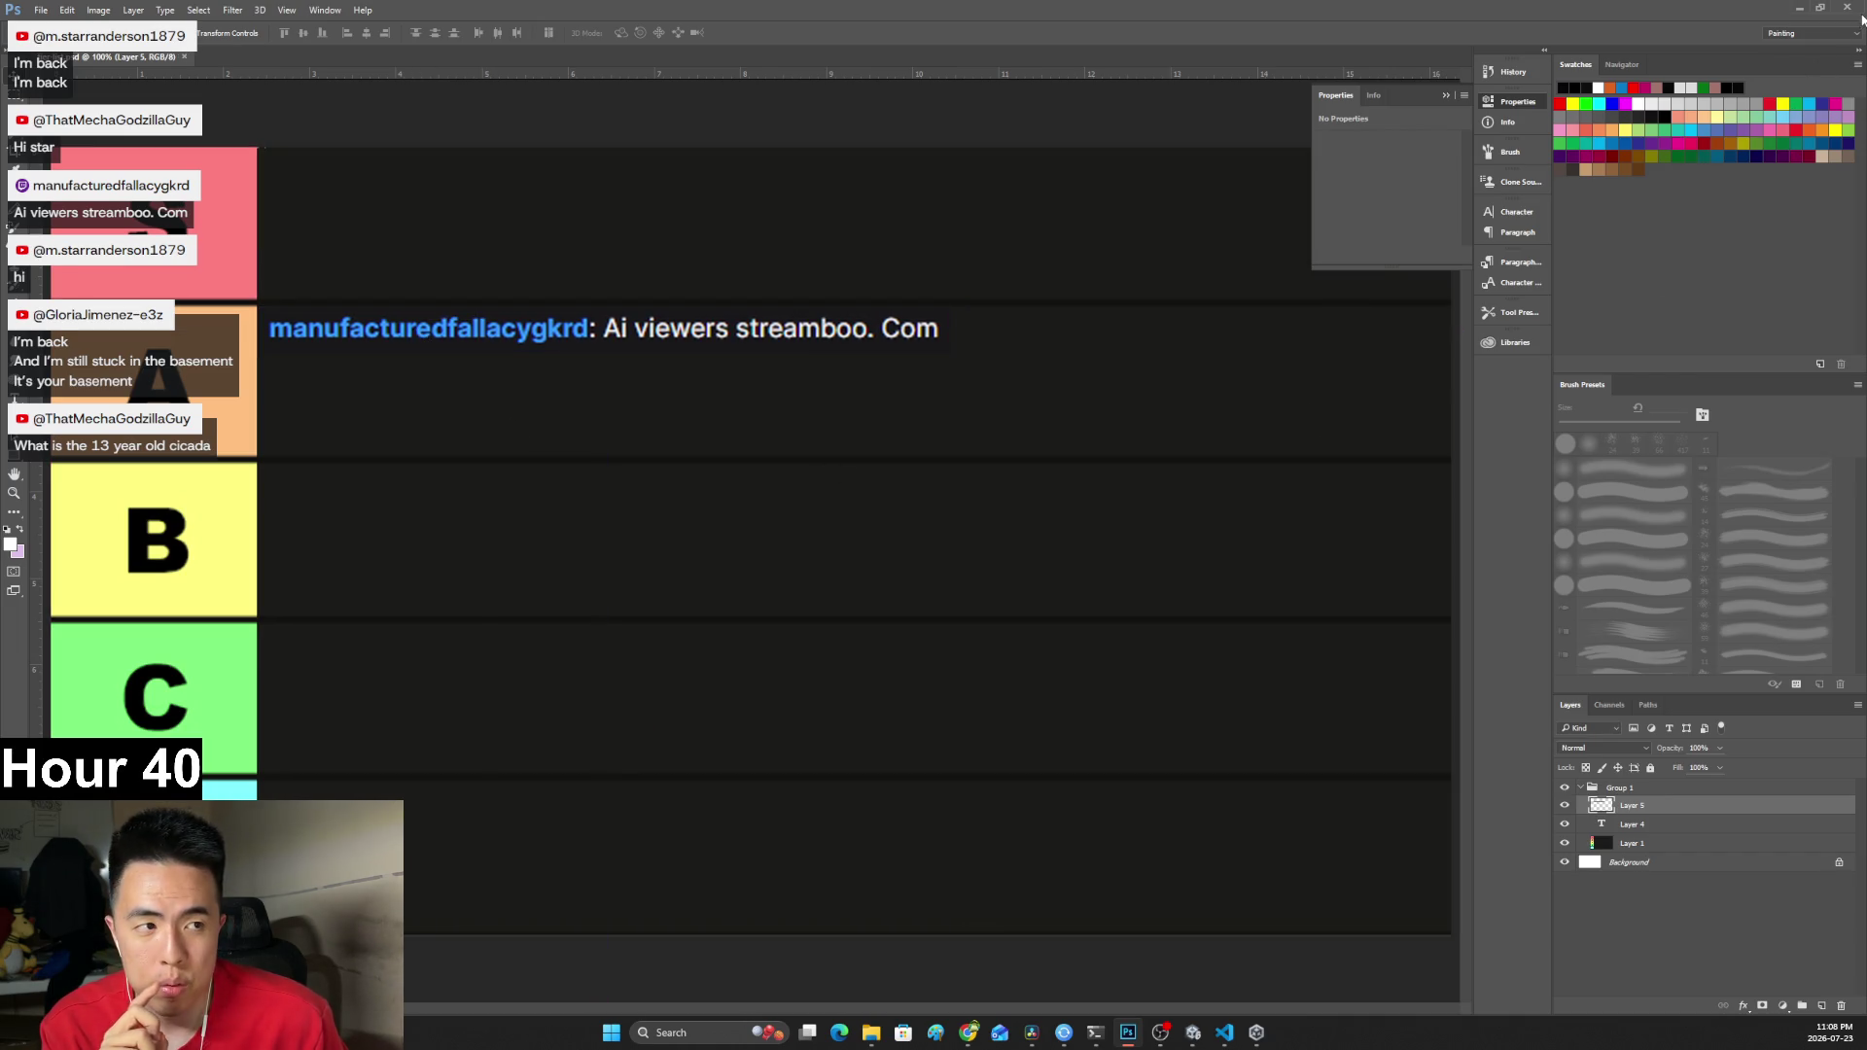
pyautogui.click(1801, 10)
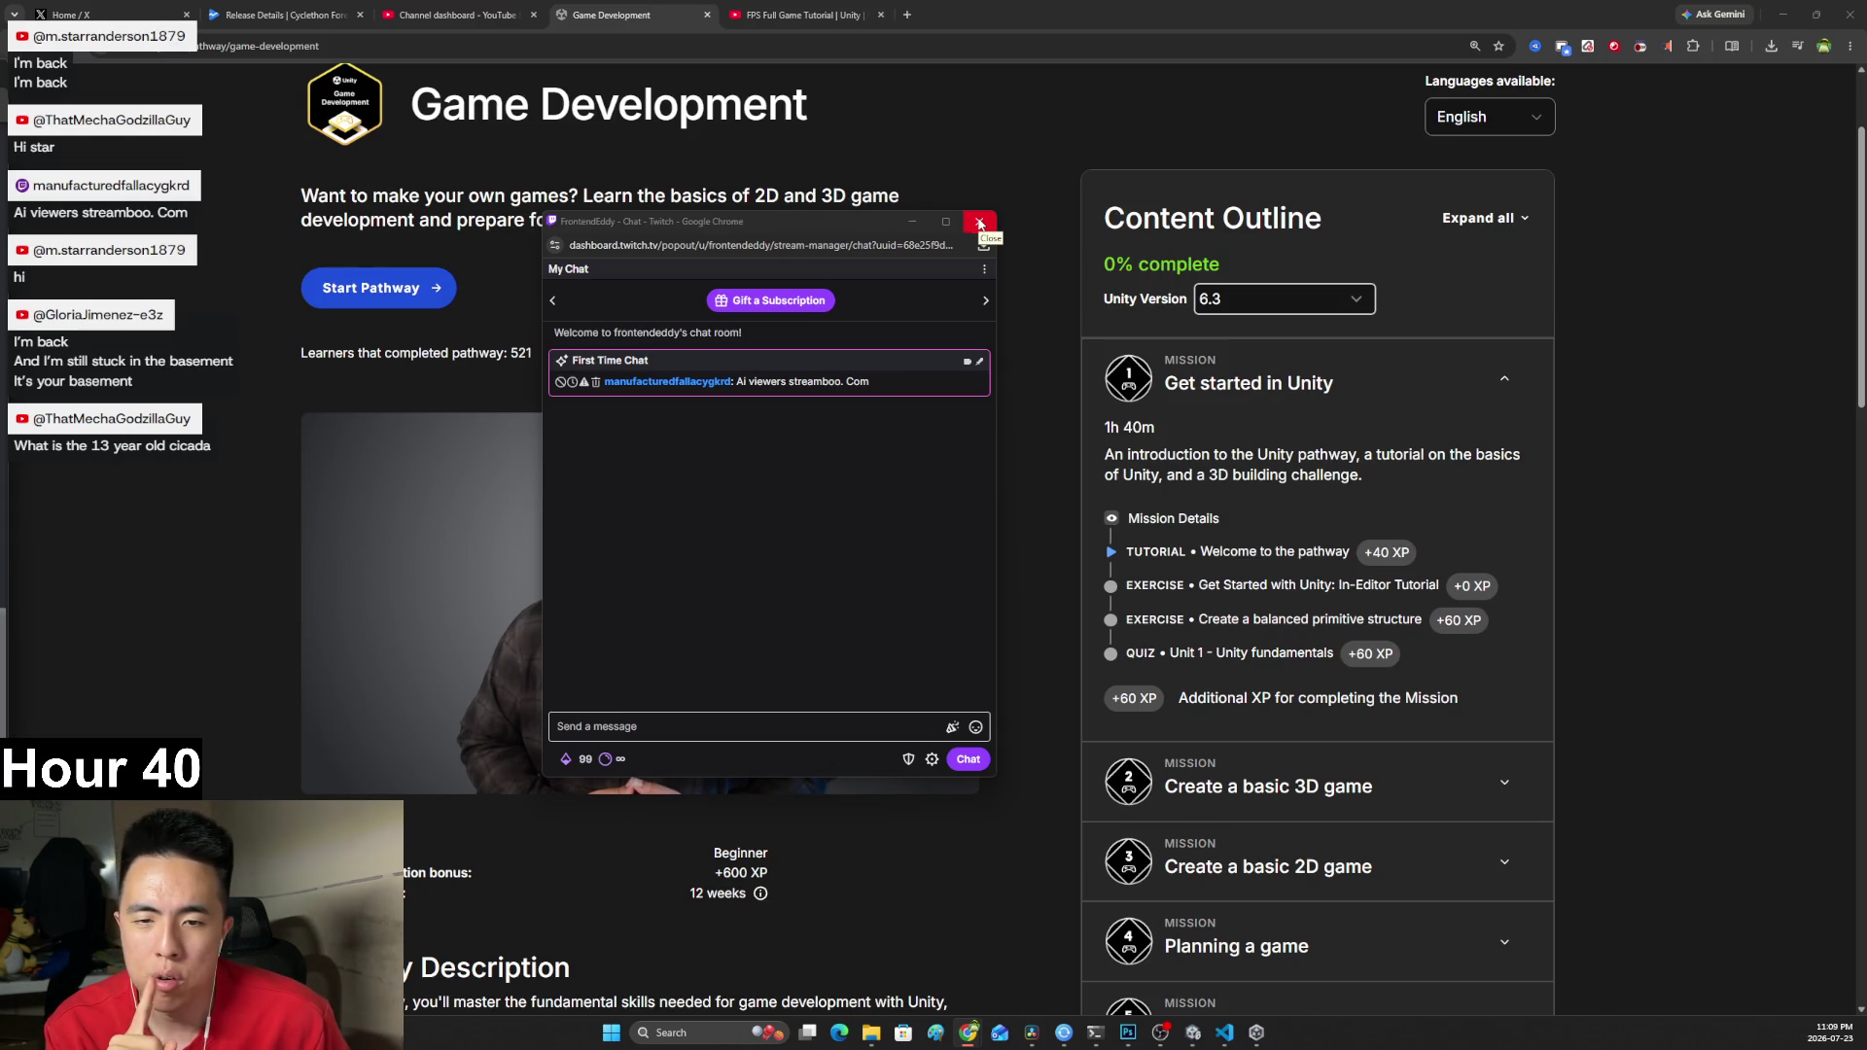
# Close the Twitch chat pop-out window.
pyautogui.click(786, 247)
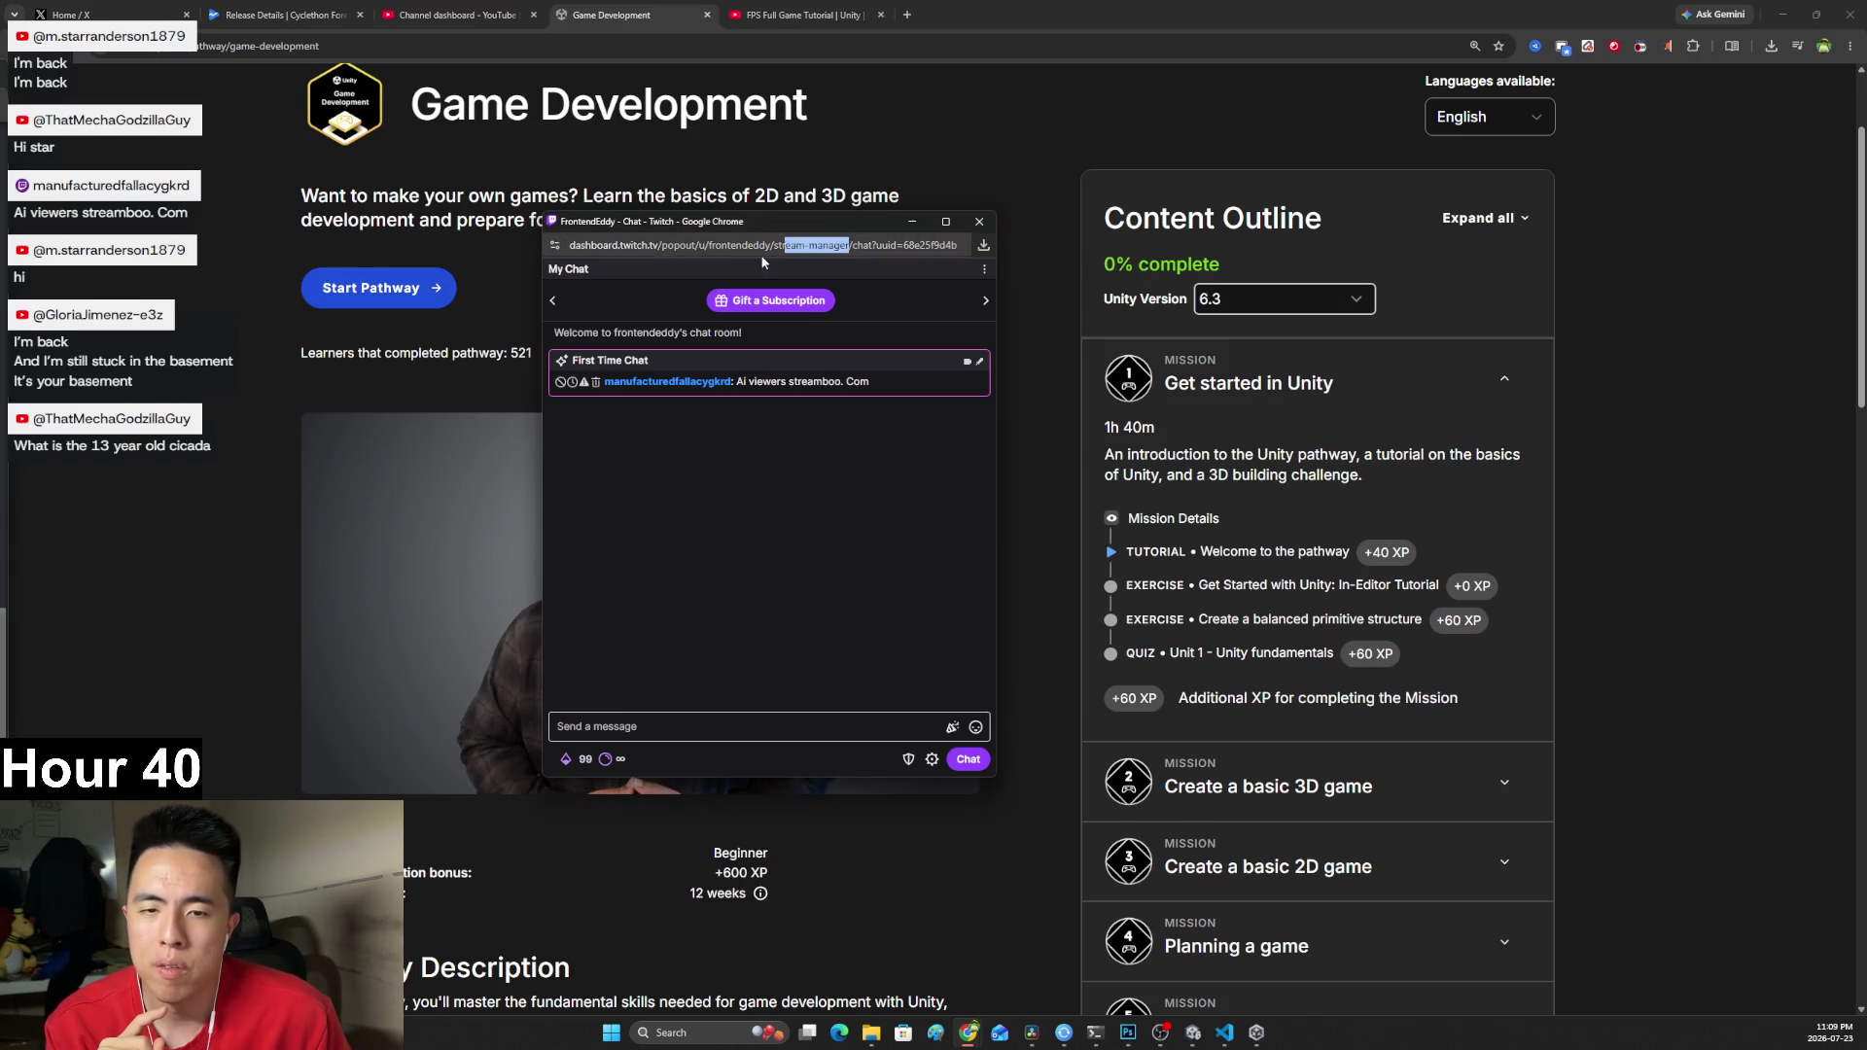
pyautogui.hotkey('ctrl', 'w')
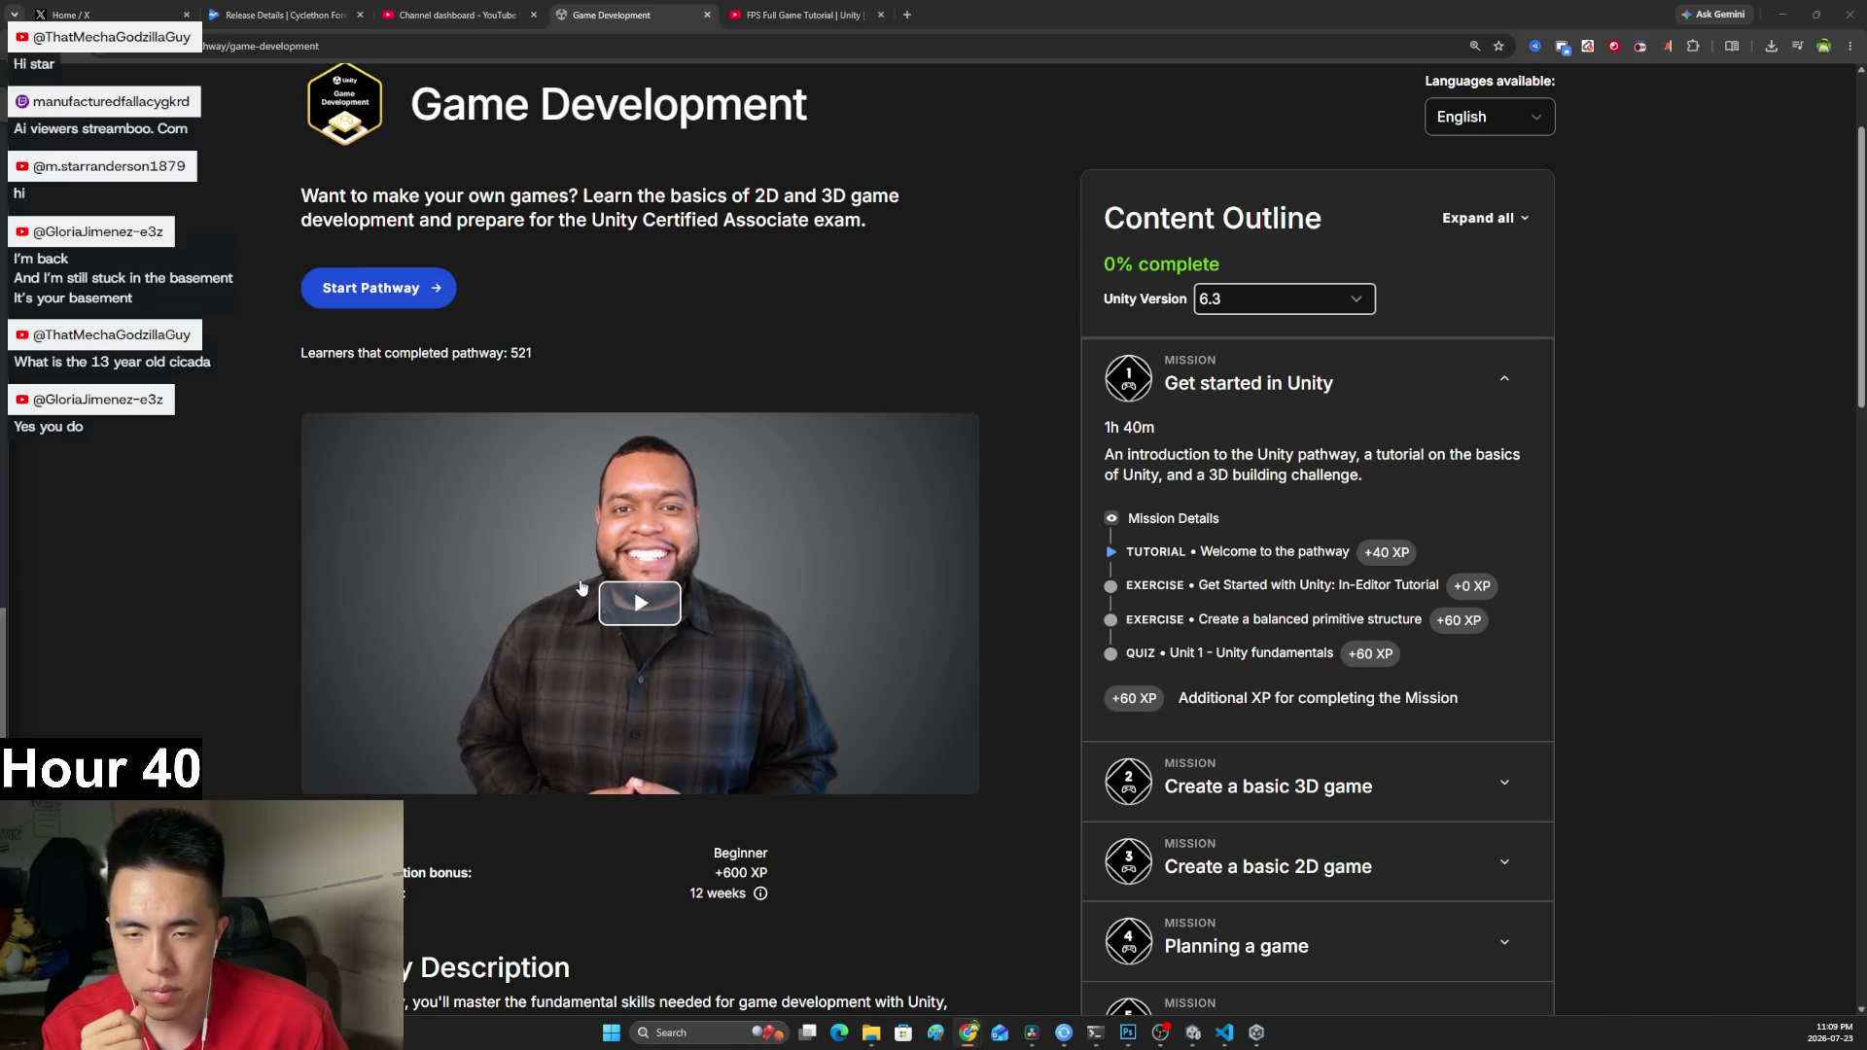
# Play the Game Development pathway intro video full screen to its end, then exit full screen.
pyautogui.click(655, 595)
pyautogui.click(961, 780)
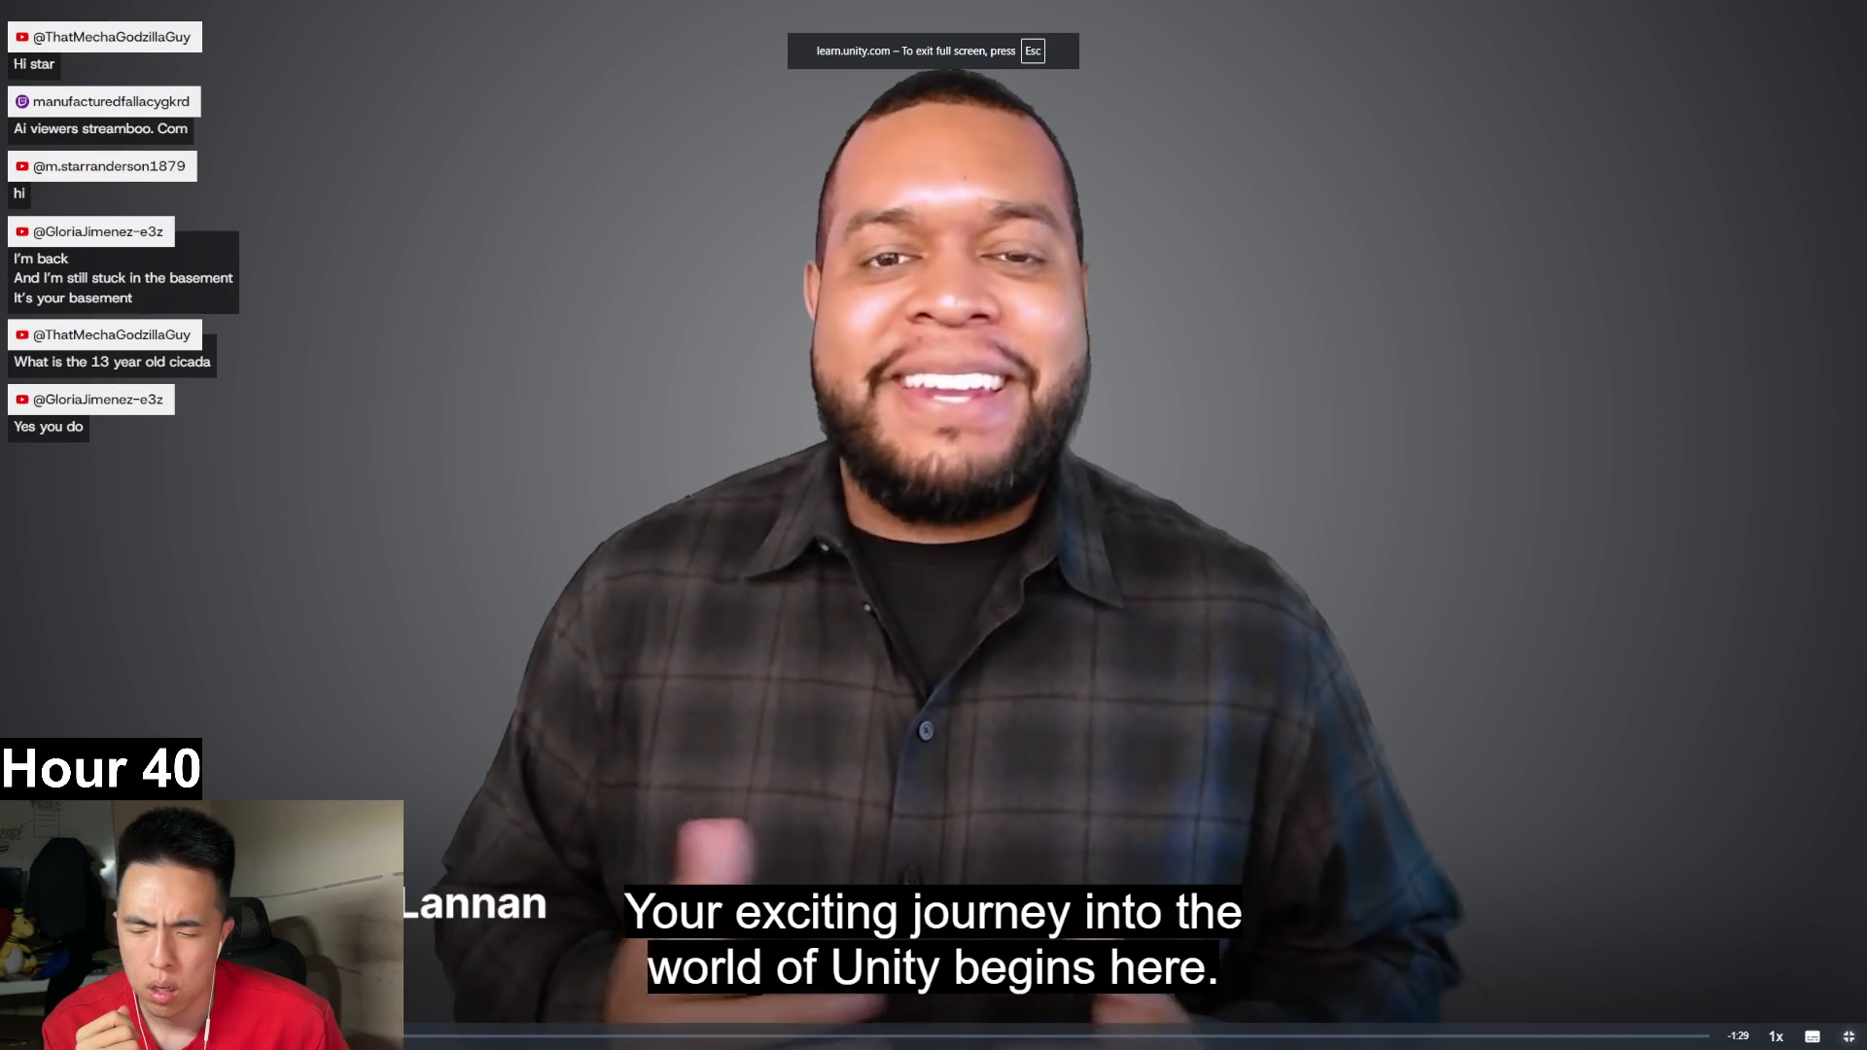
pyautogui.press('Left')
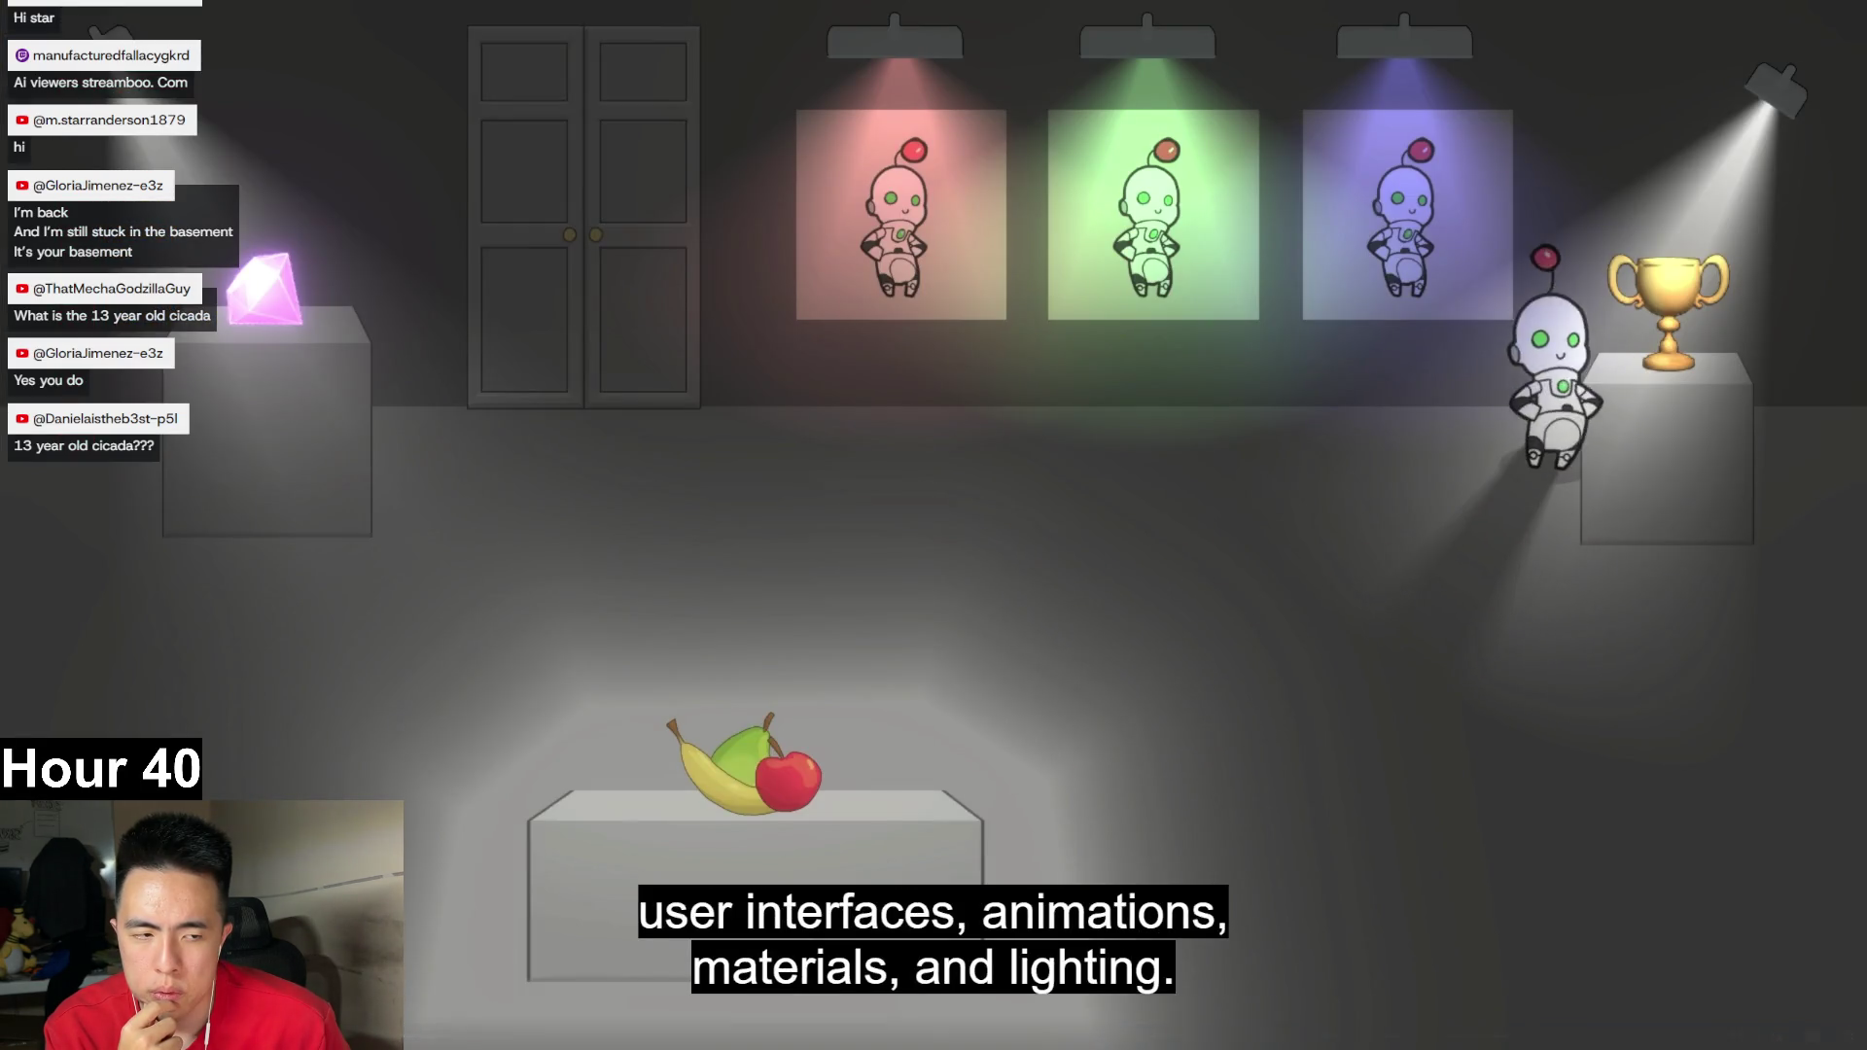
pyautogui.moveTo(374, 544)
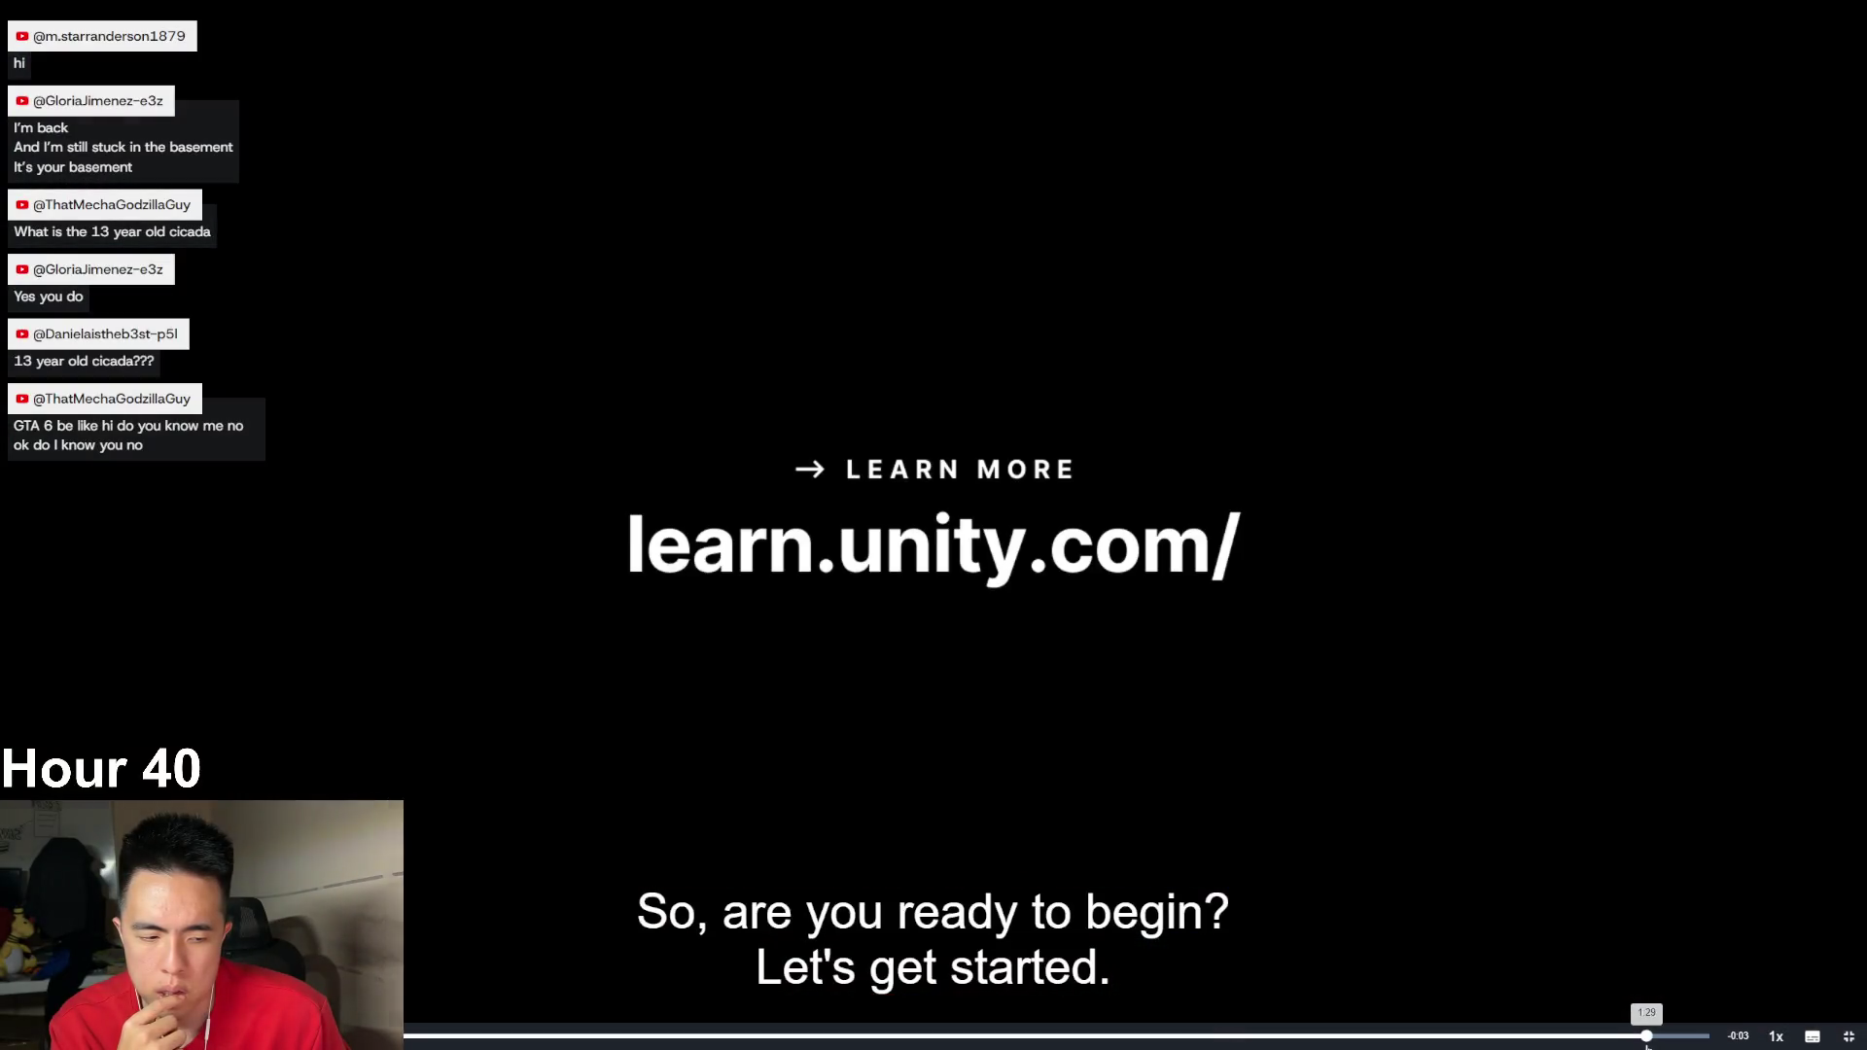
pyautogui.click(1811, 1036)
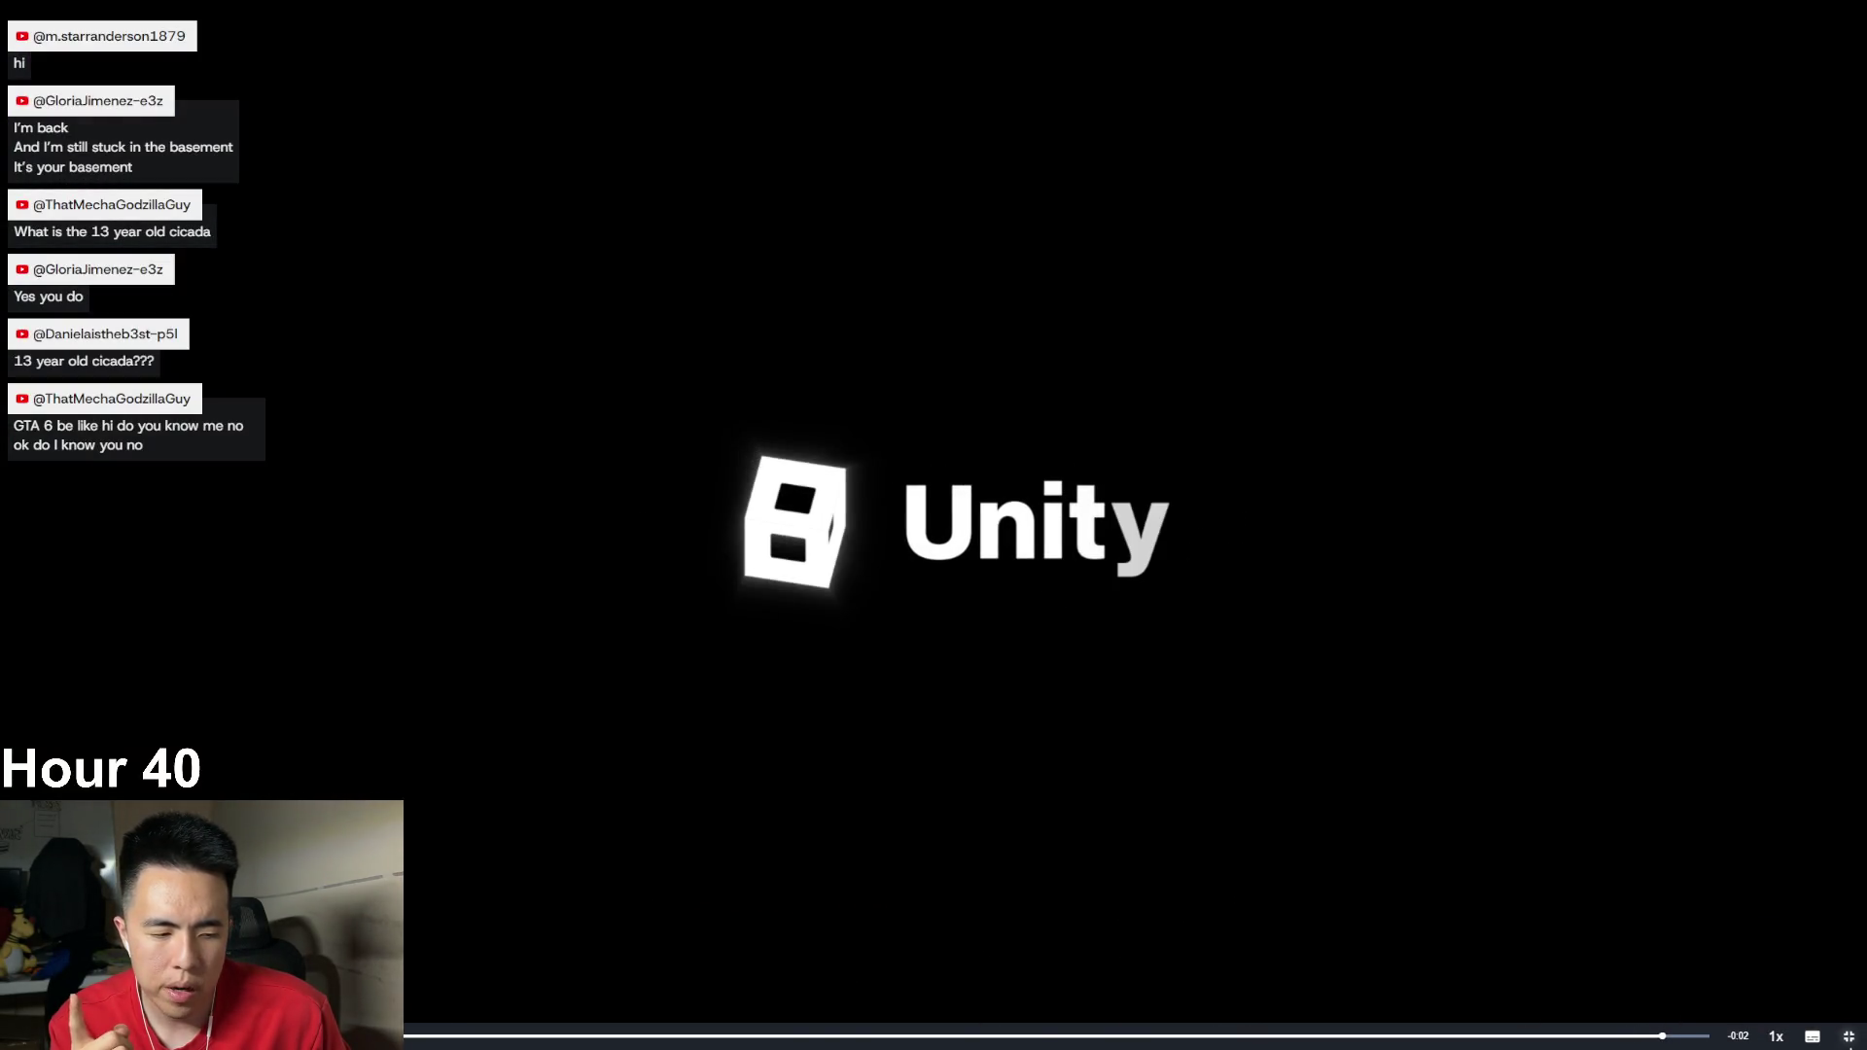
pyautogui.press('Escape')
pyautogui.moveTo(1195, 1042)
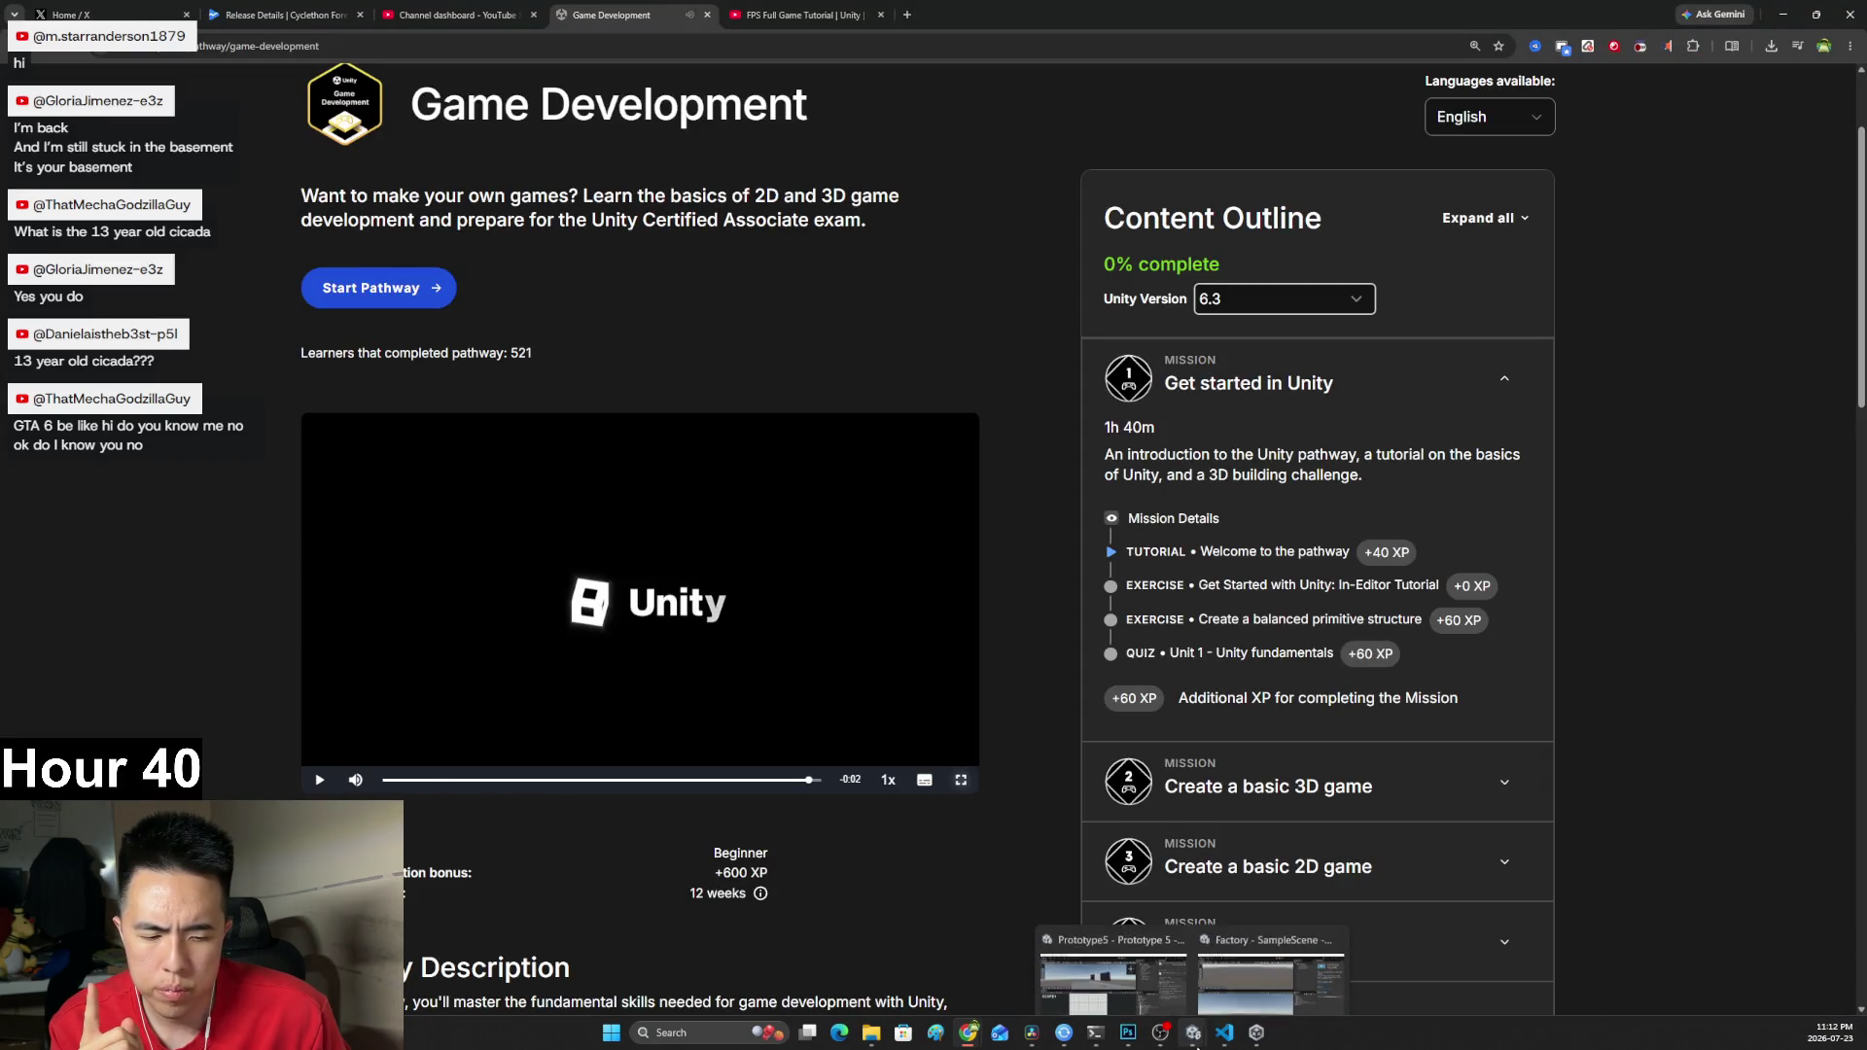
pyautogui.click(1258, 1038)
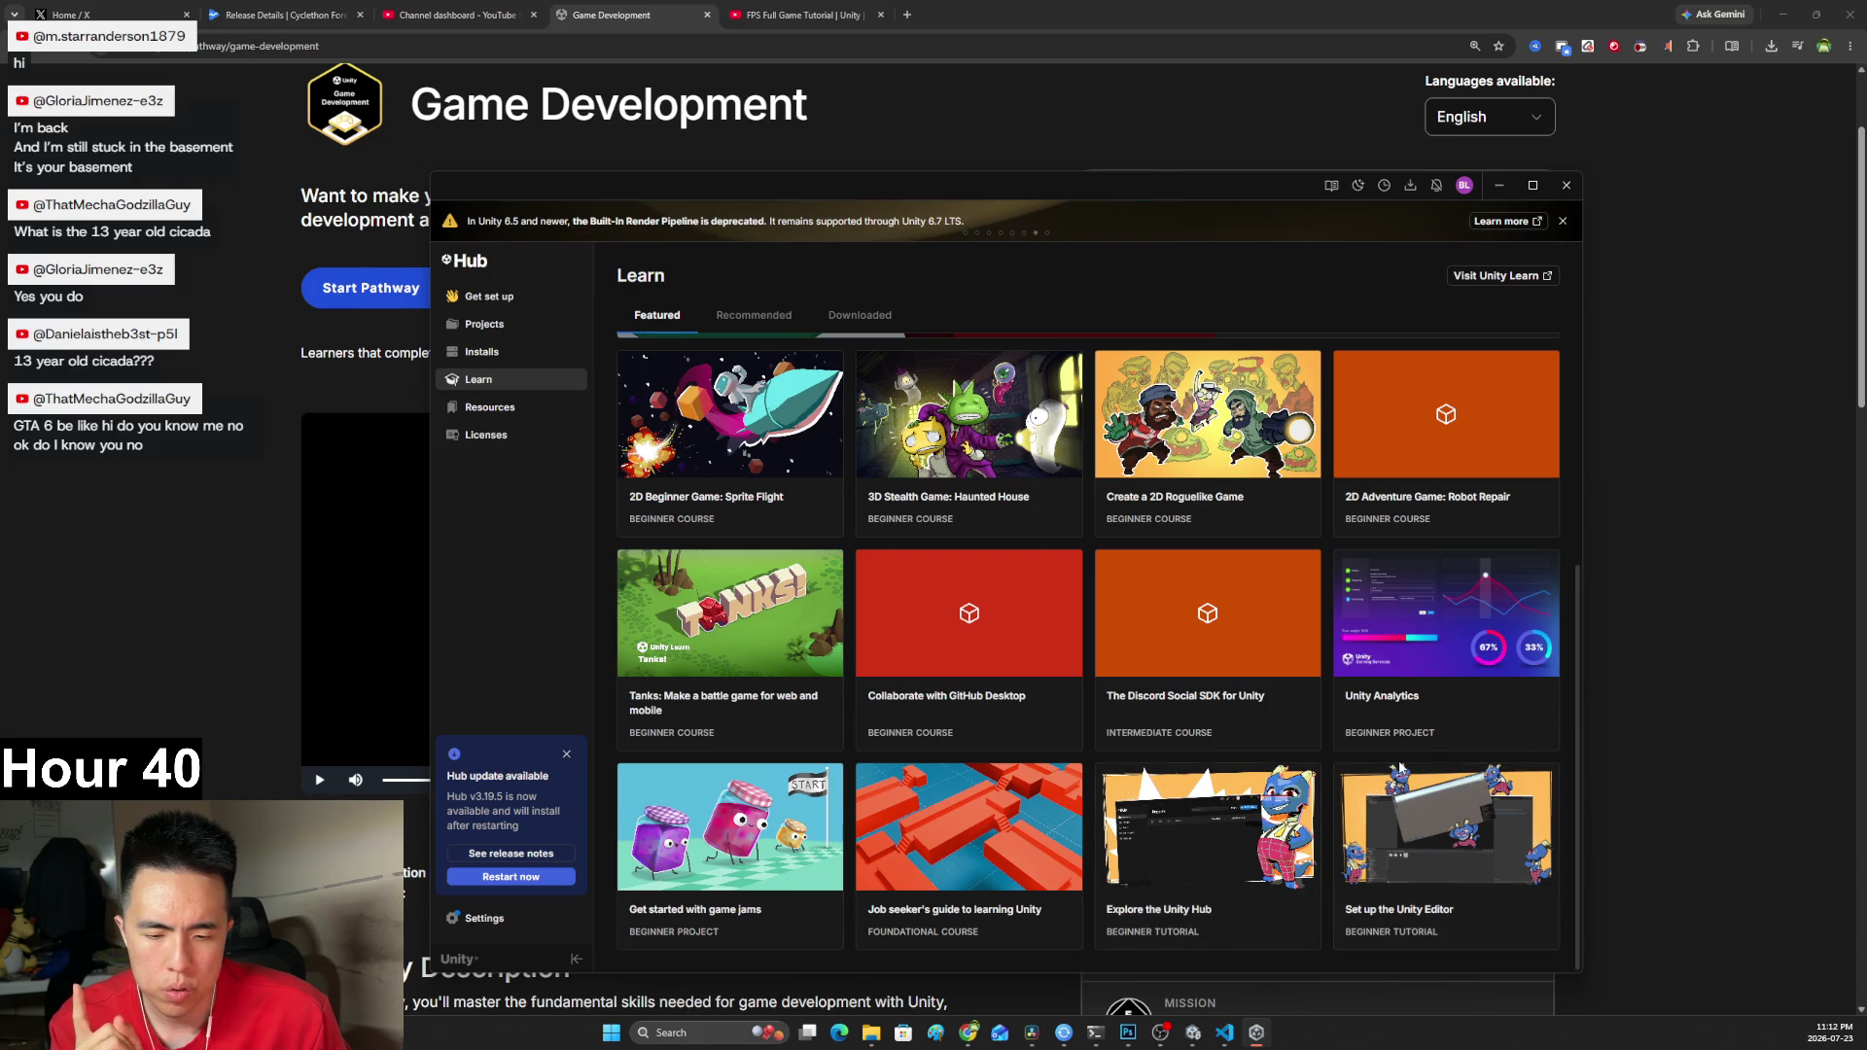
pyautogui.scroll(2, 1396, 768)
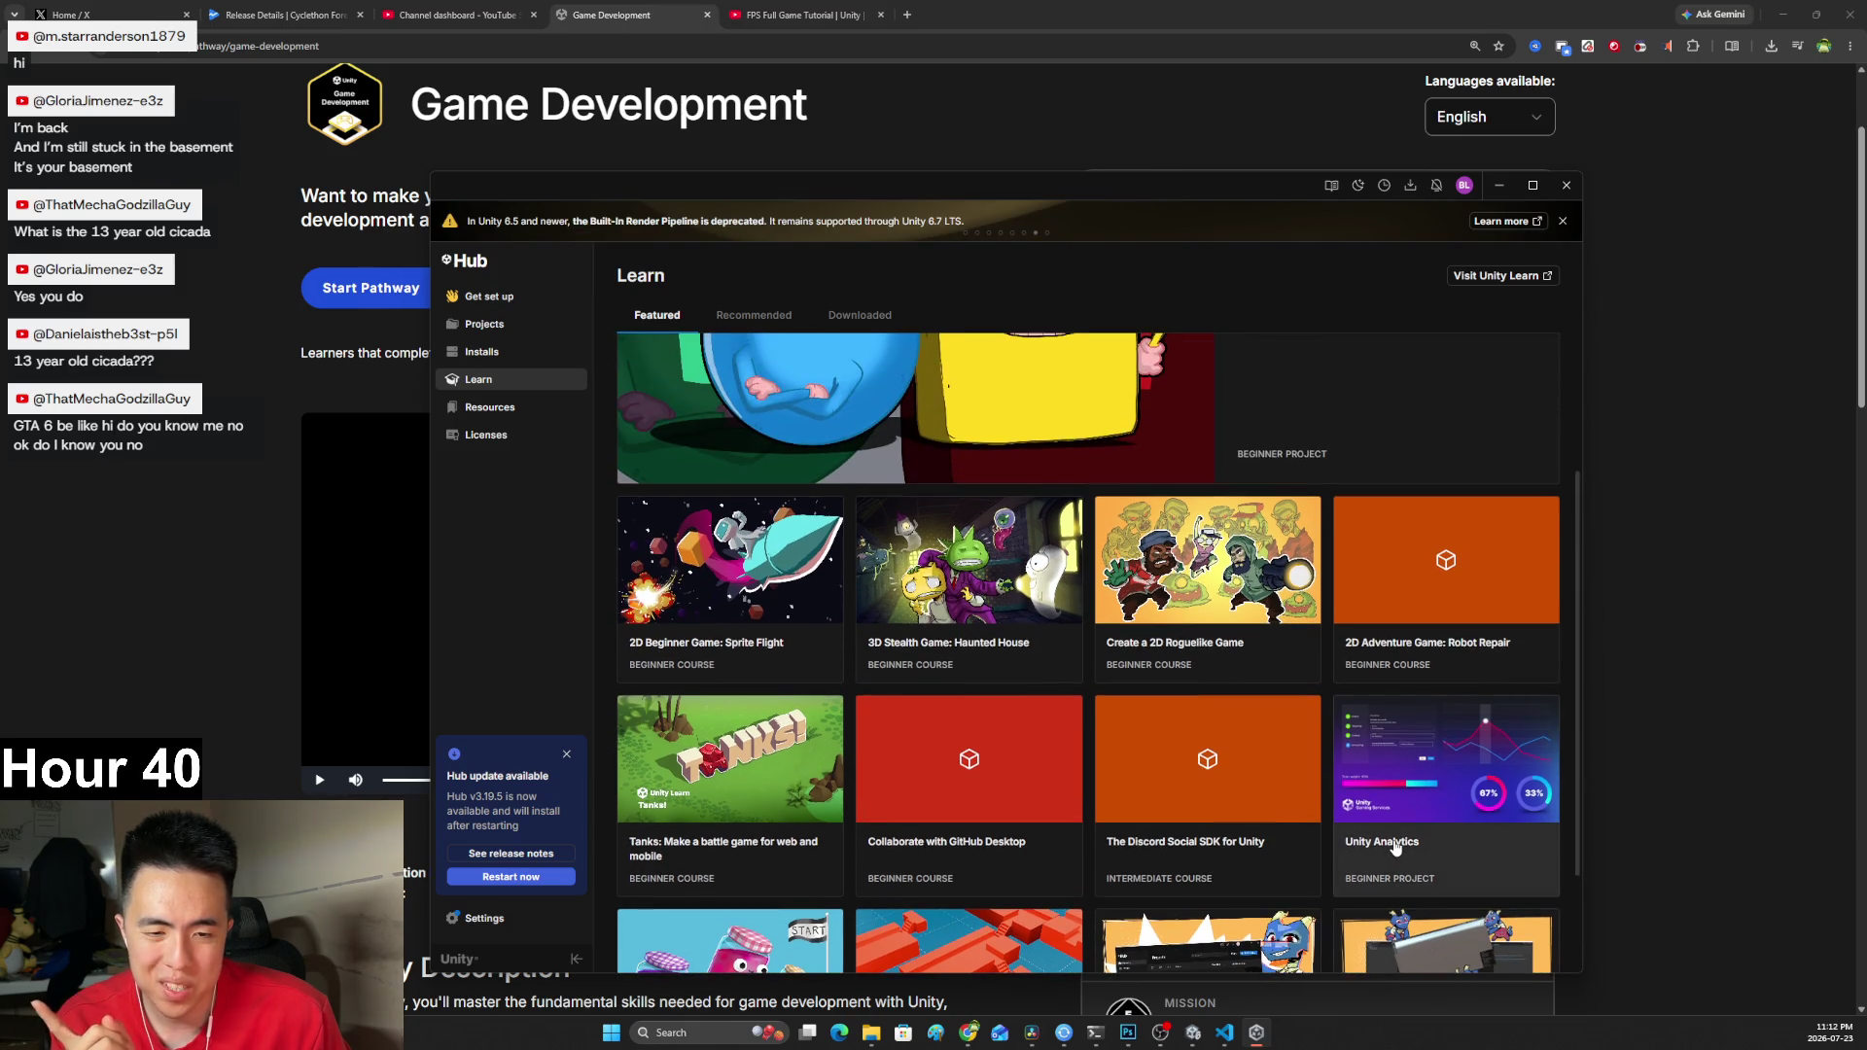
pyautogui.click(986, 602)
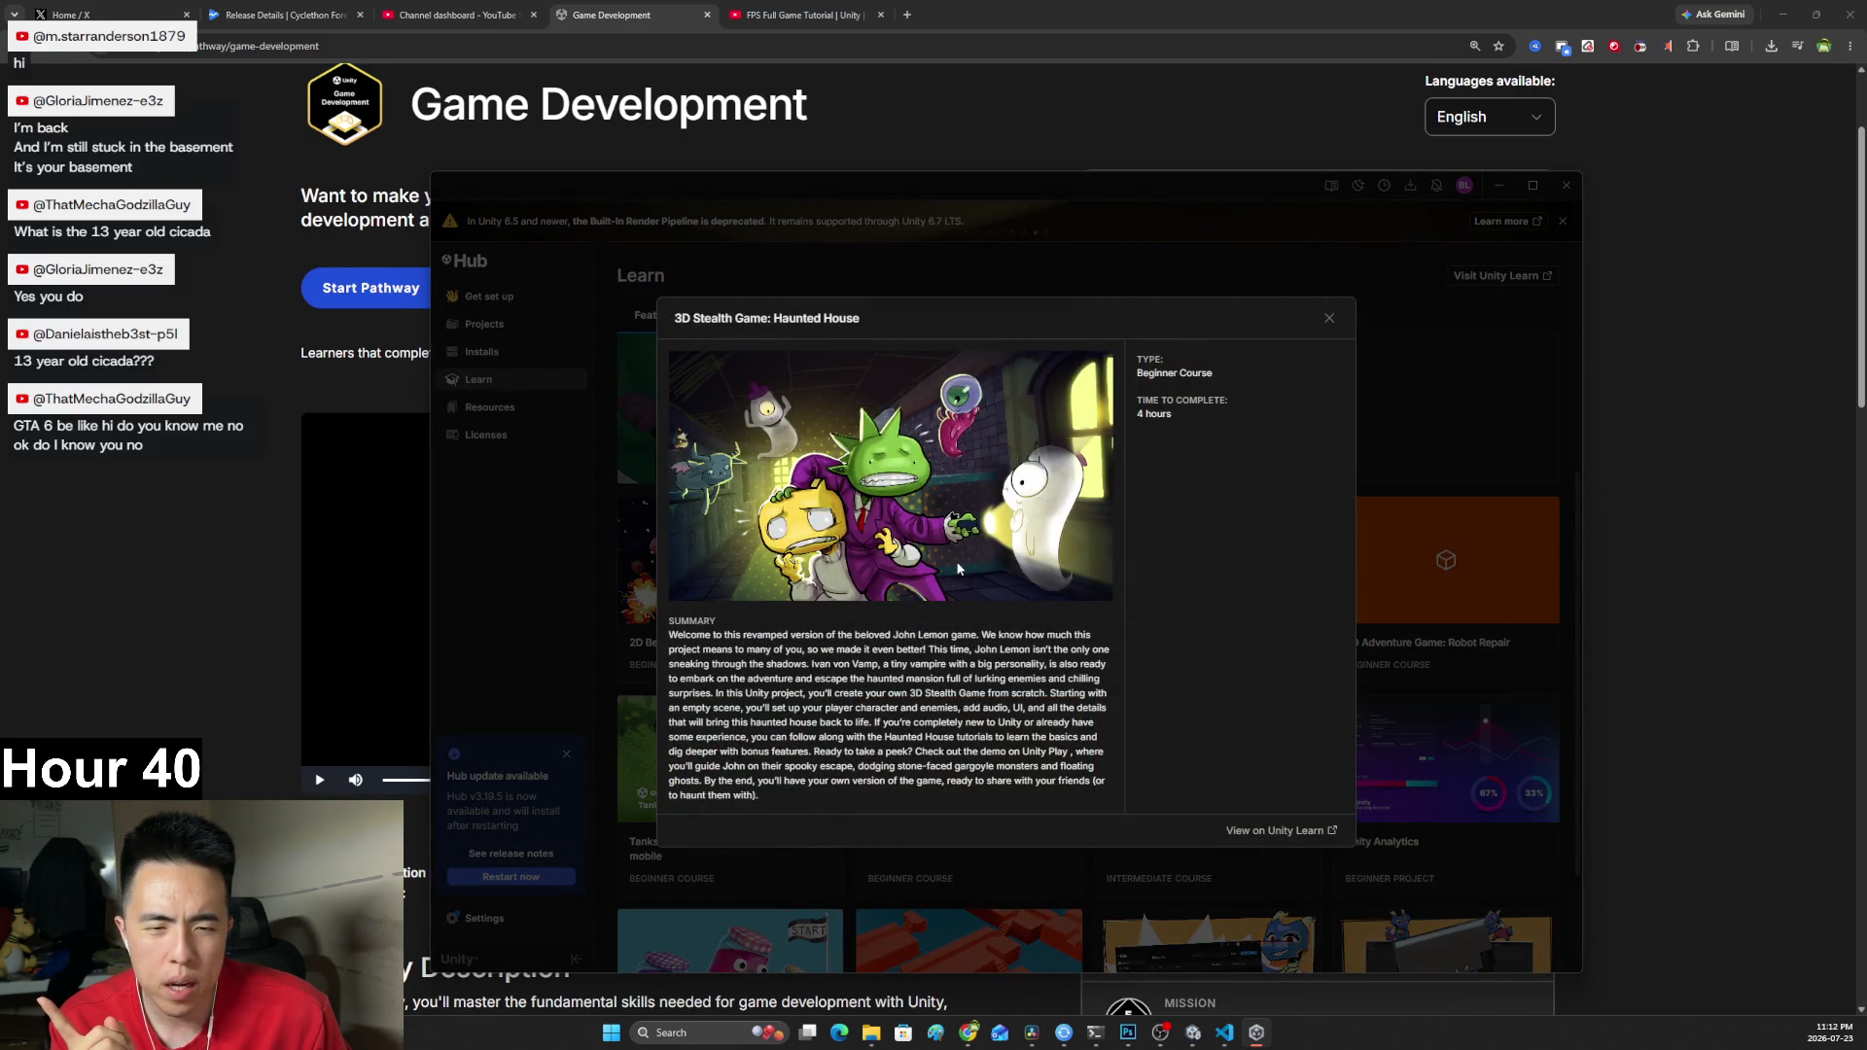
pyautogui.click(1330, 318)
pyautogui.click(1495, 185)
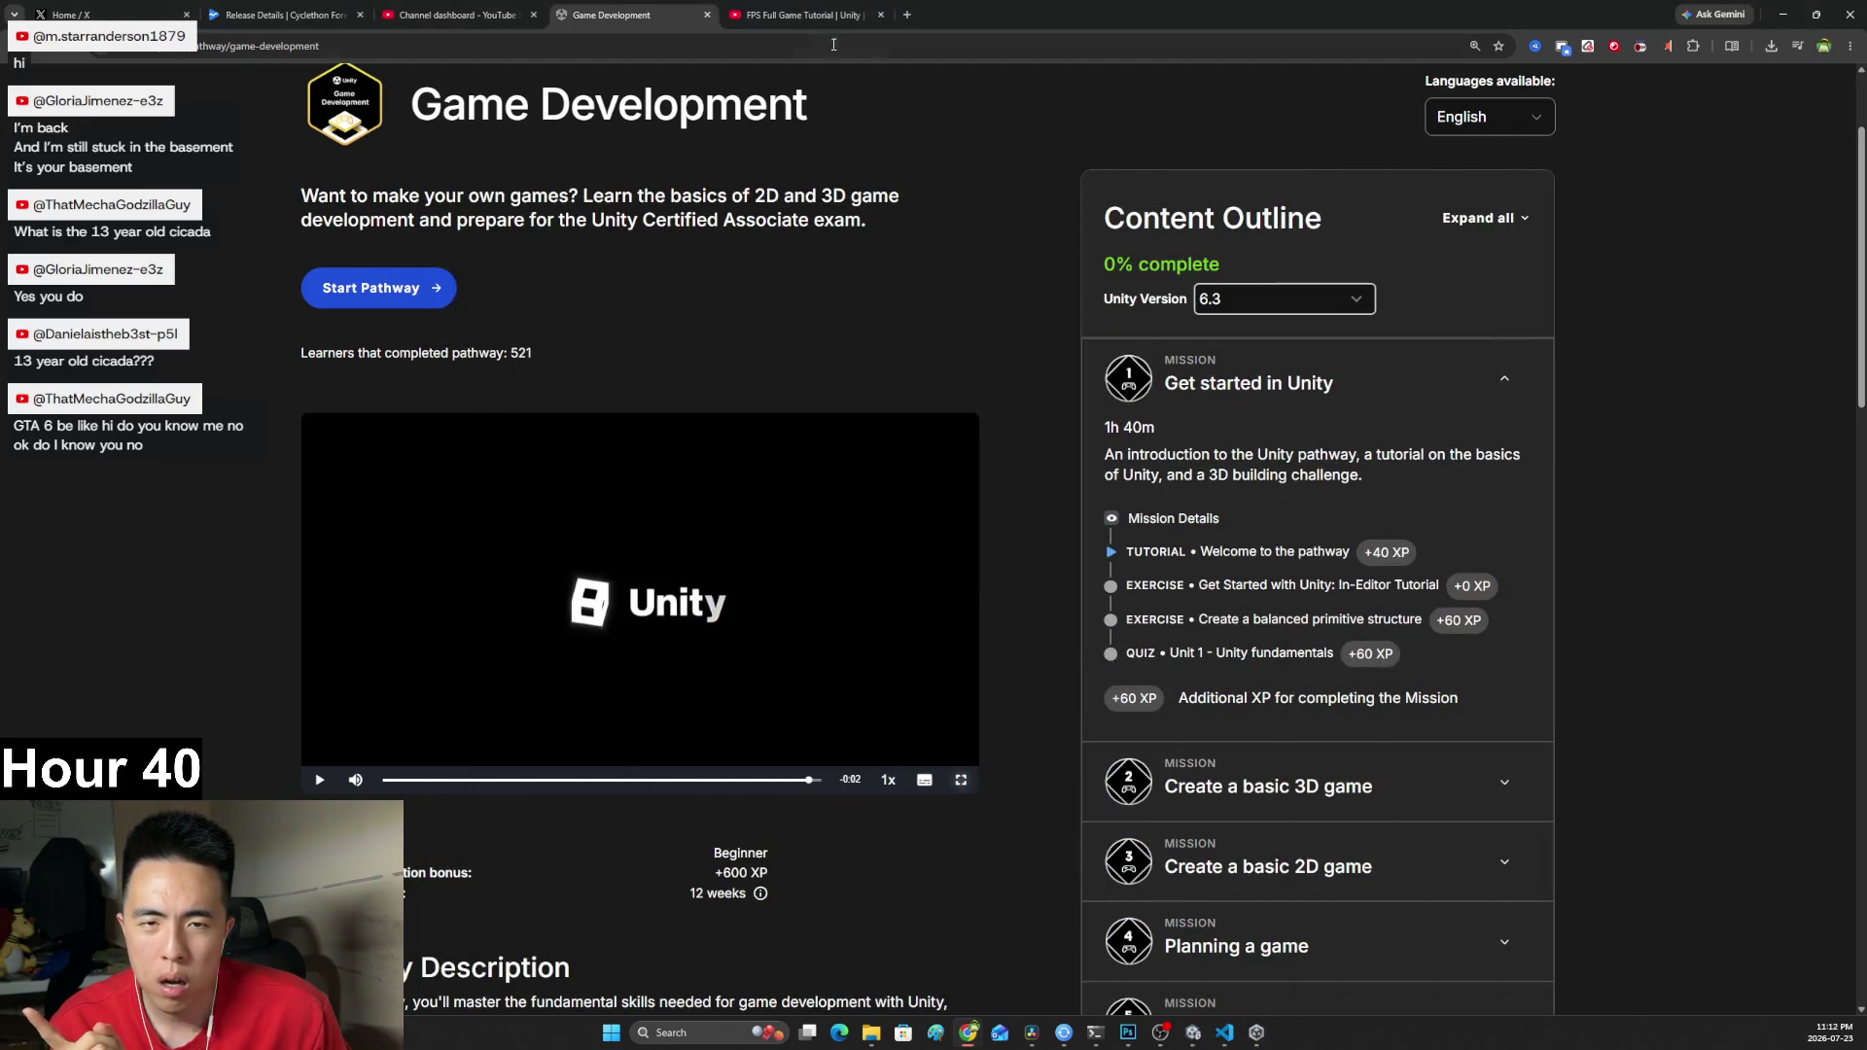
# Play the FPS Full Game Tutorial full screen and pause on the 3D (URP) new project templates.
pyautogui.click(807, 14)
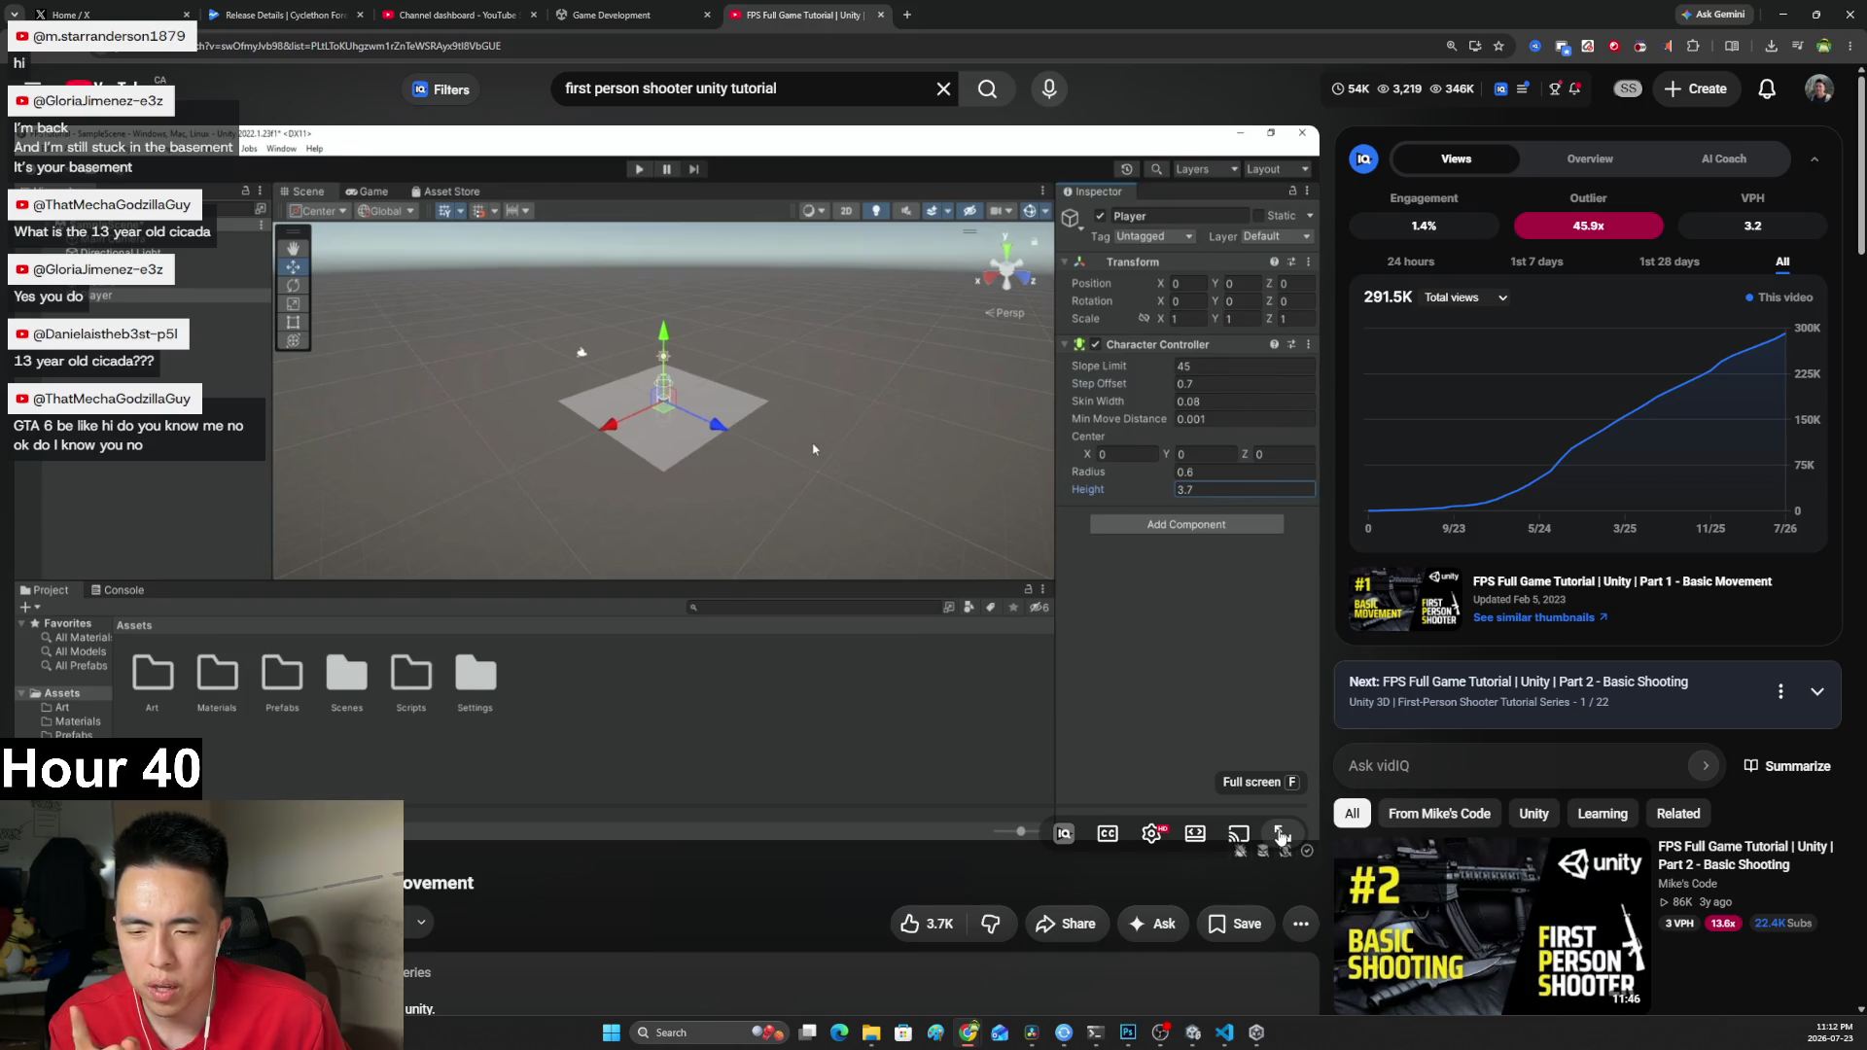
pyautogui.click(1280, 834)
pyautogui.moveTo(614, 994)
pyautogui.mouseDown()
pyautogui.moveTo(297, 996)
pyautogui.moveTo(347, 997)
pyautogui.moveTo(403, 924)
pyautogui.mouseUp()
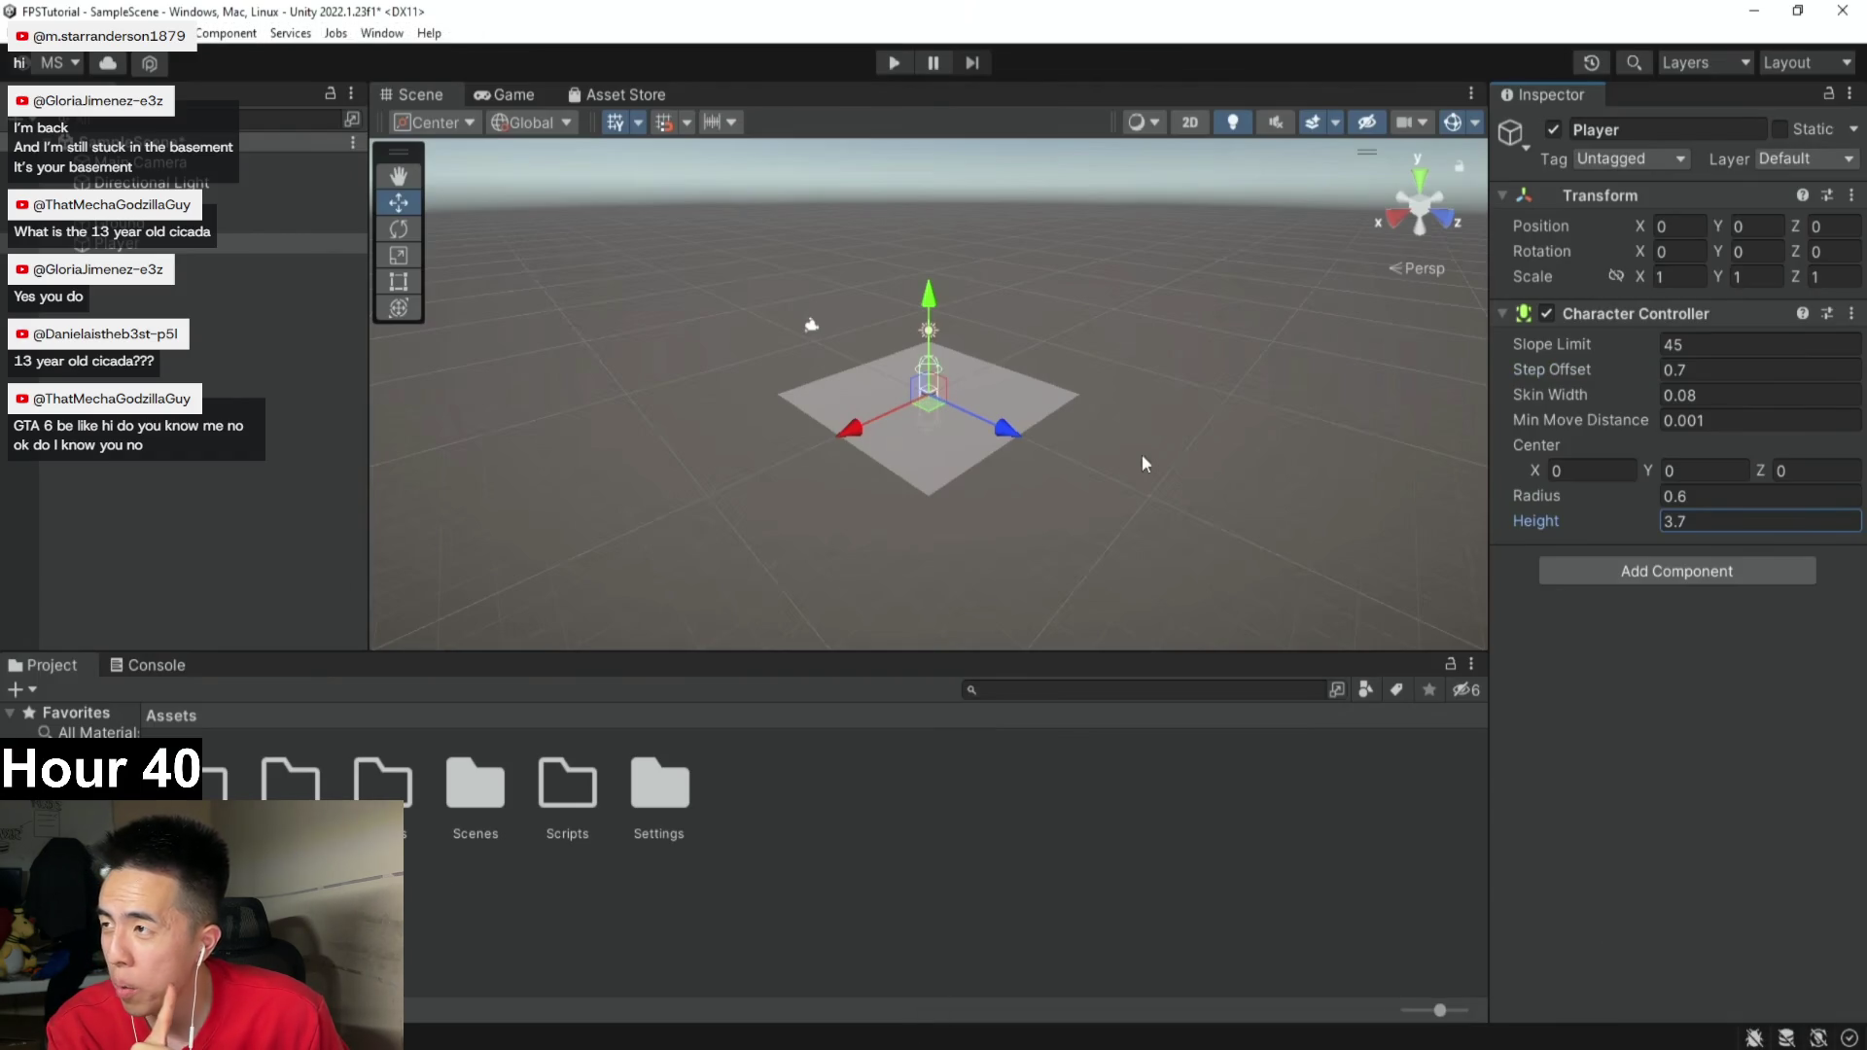
pyautogui.moveTo(1050, 765)
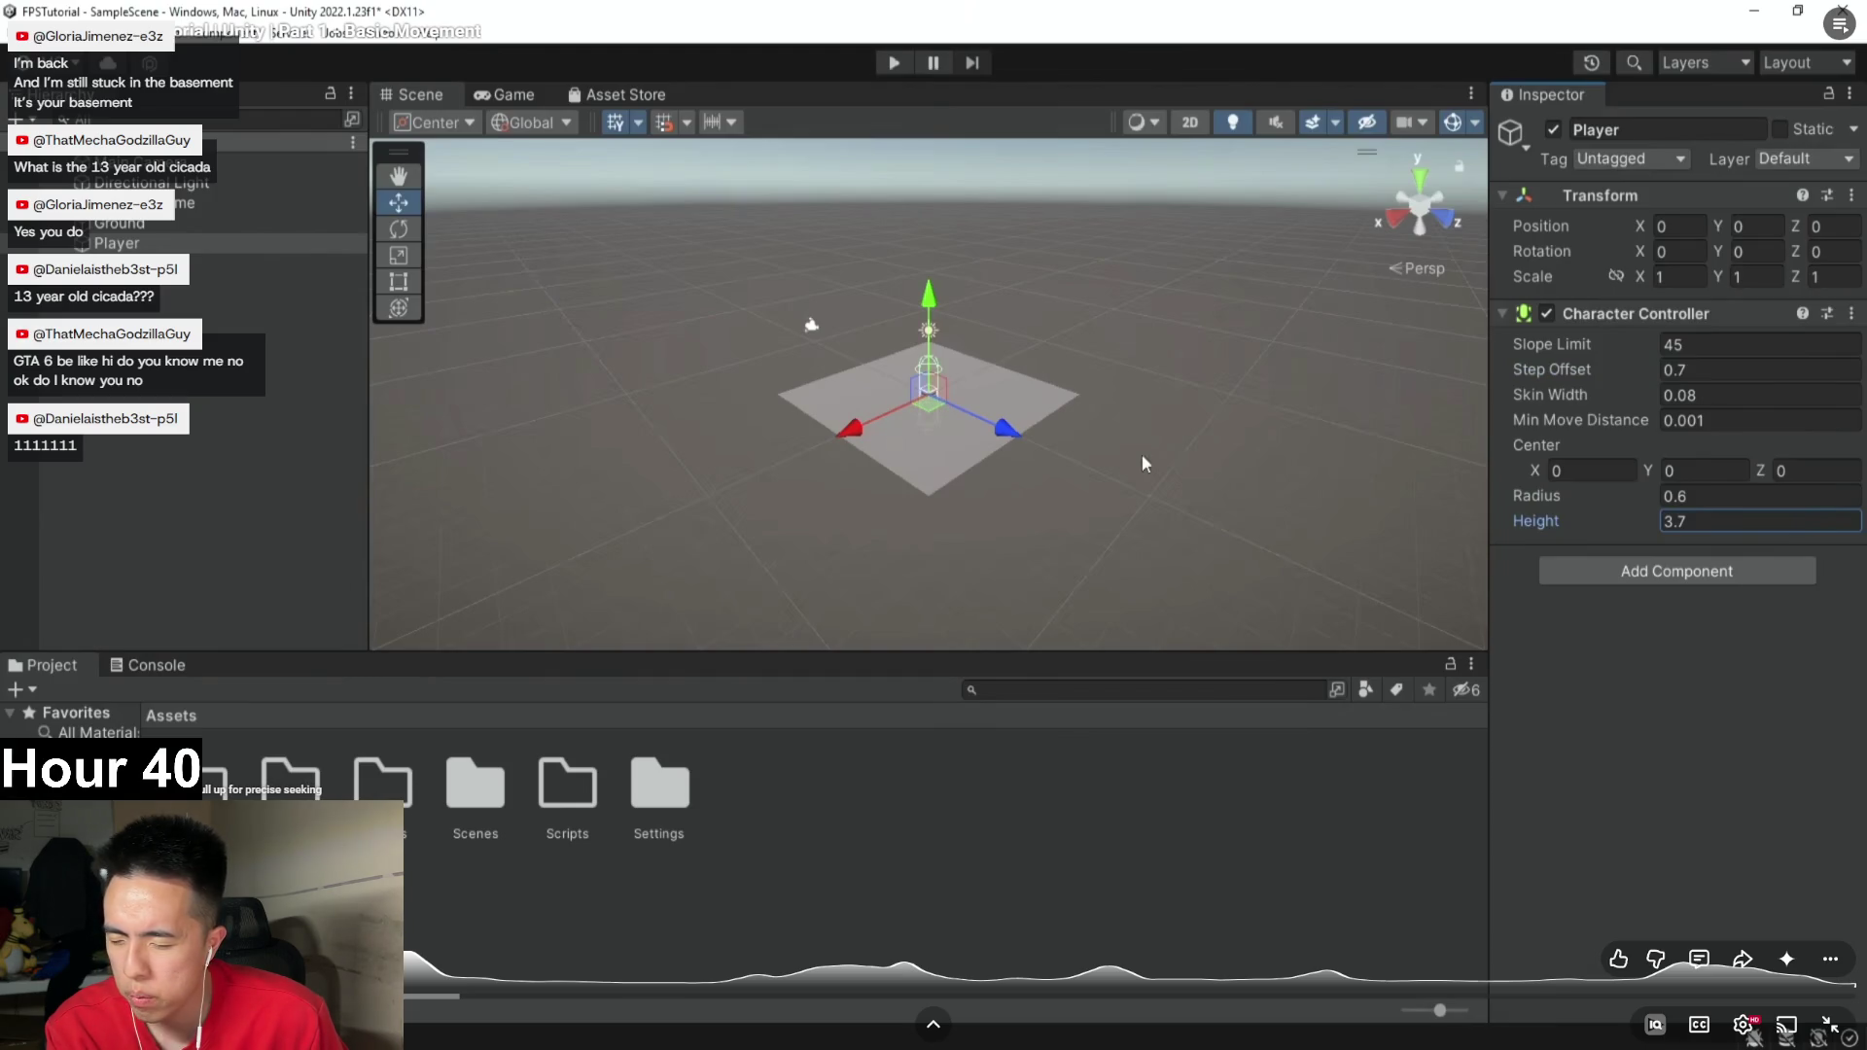
pyautogui.press('Left')
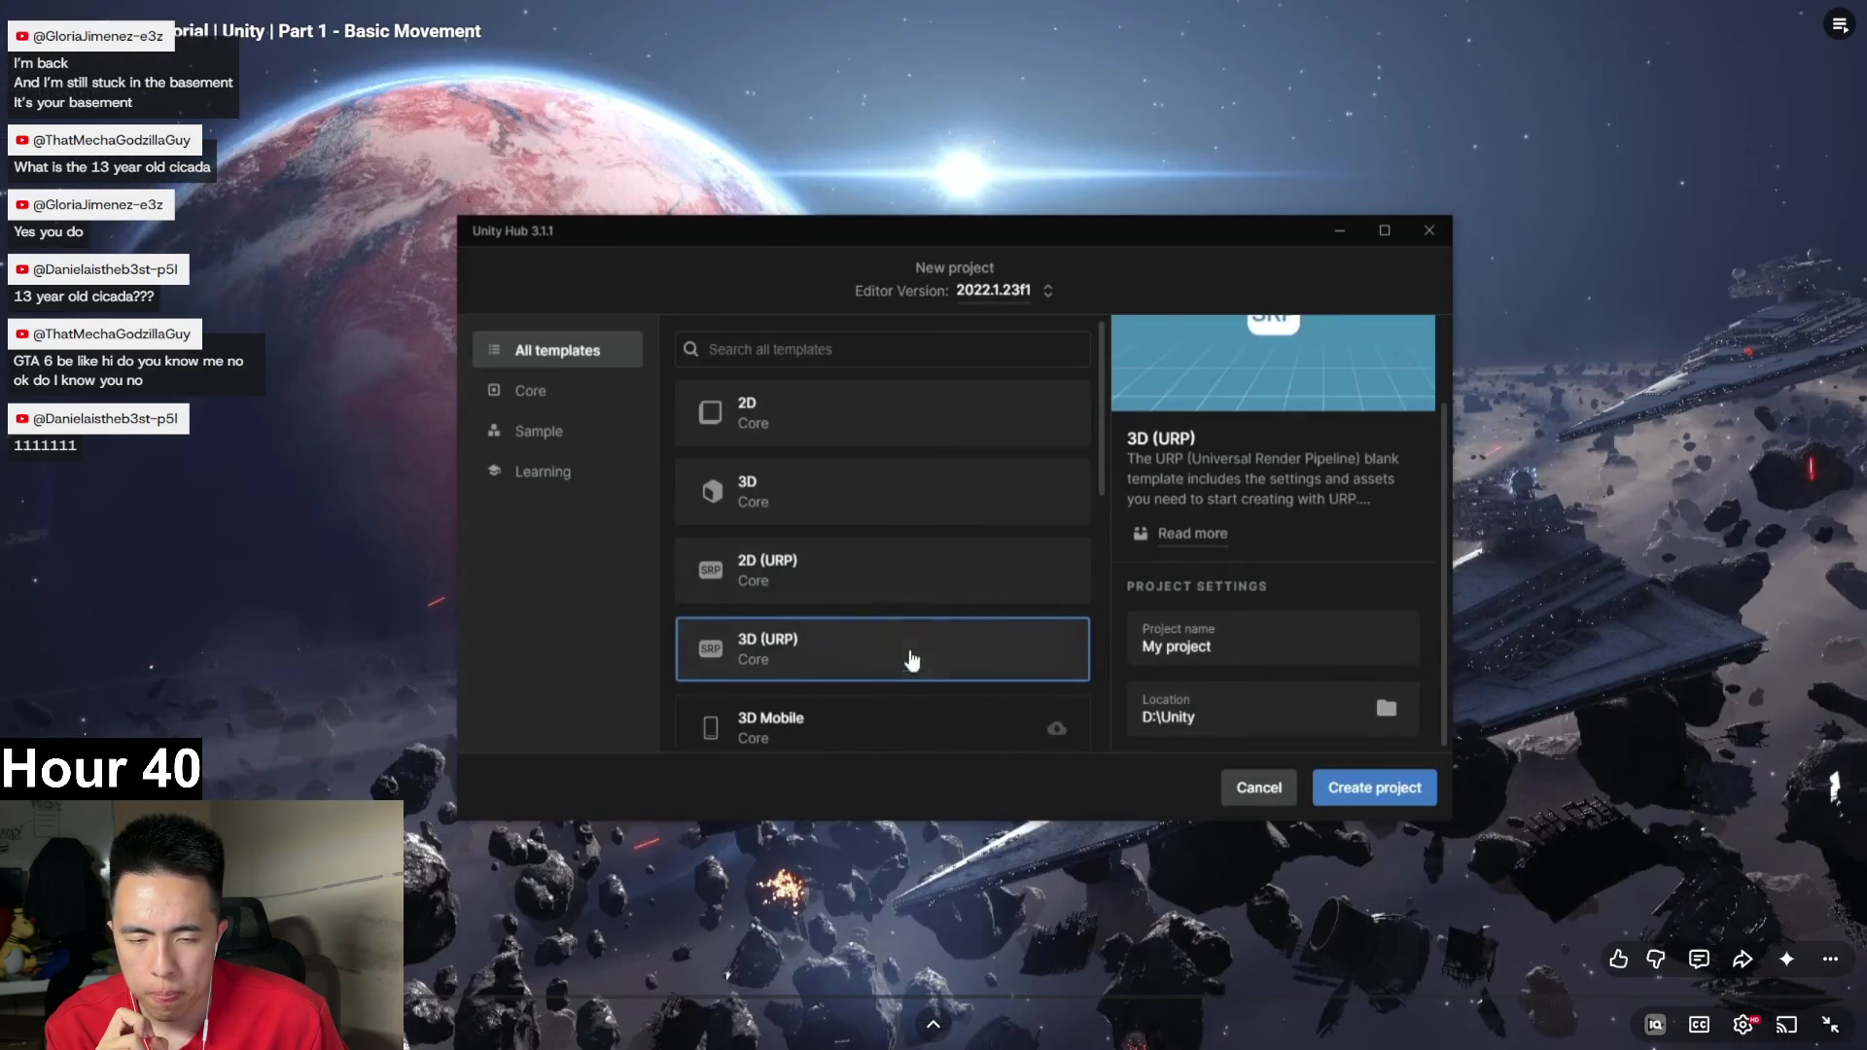
pyautogui.press('space')
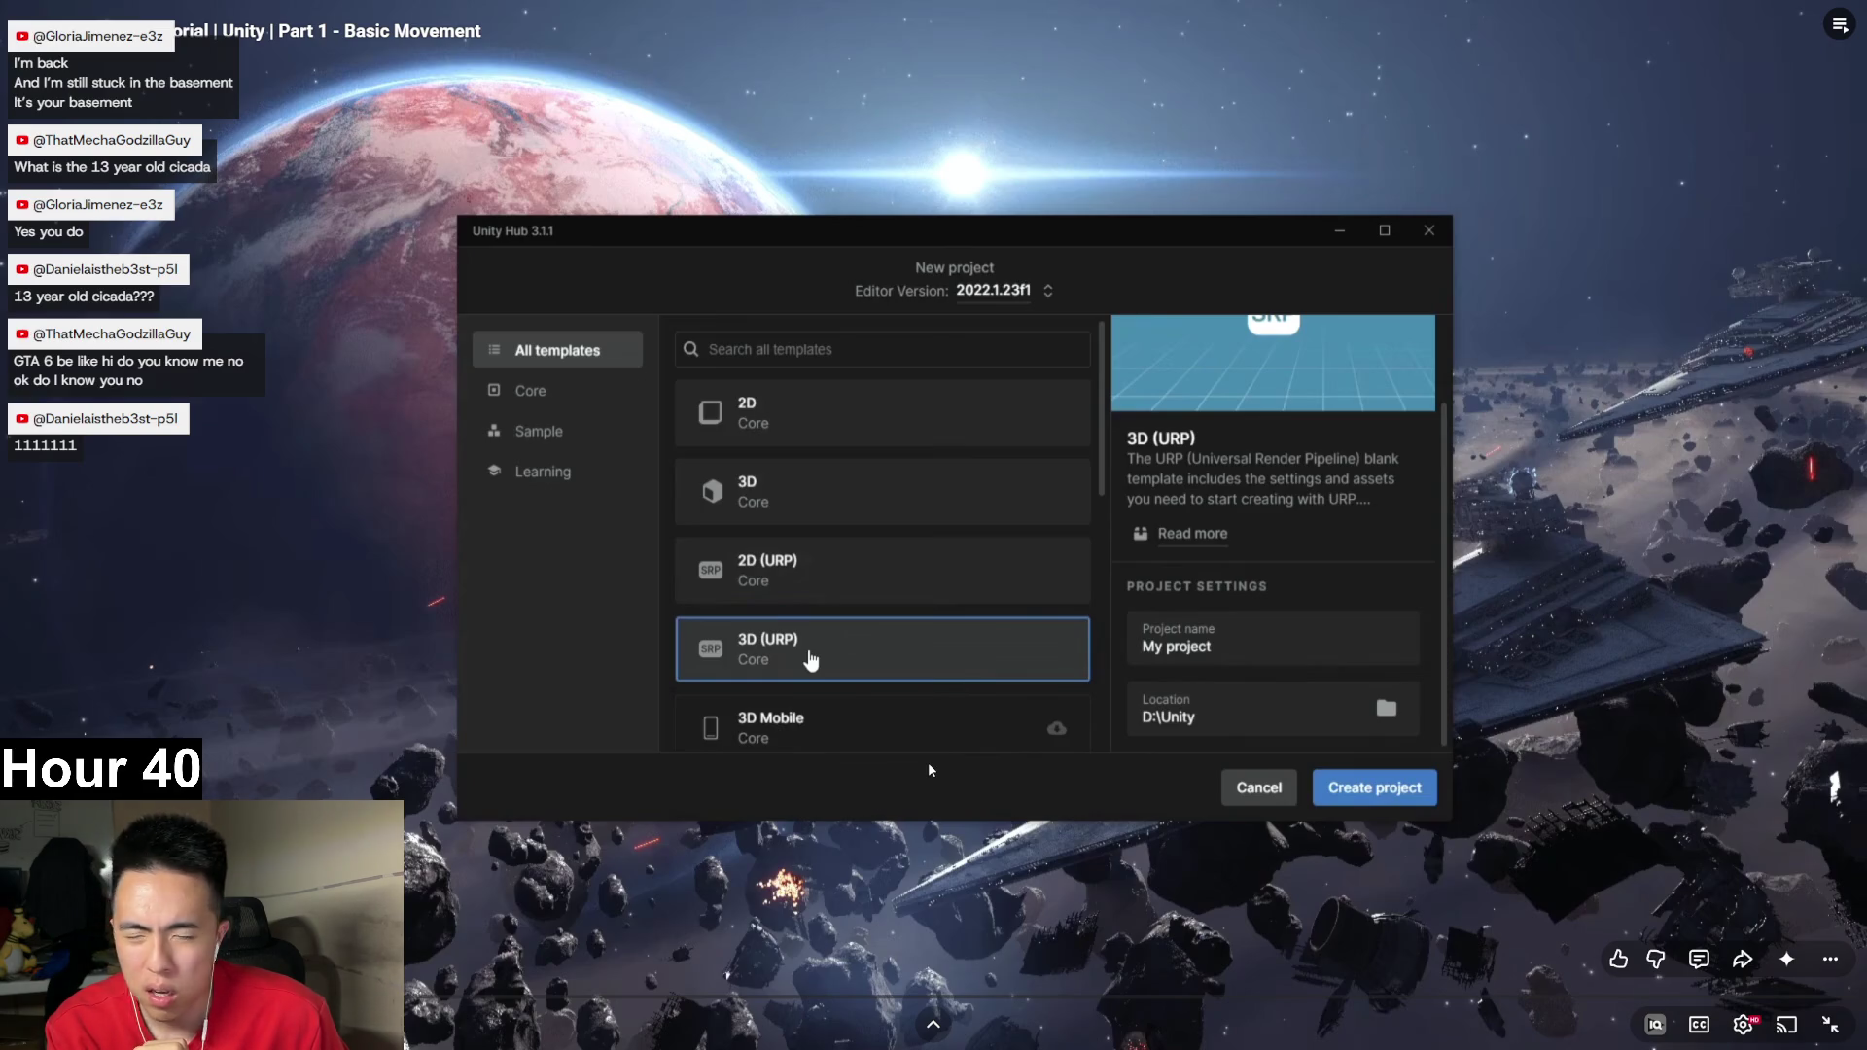
pyautogui.press('Escape')
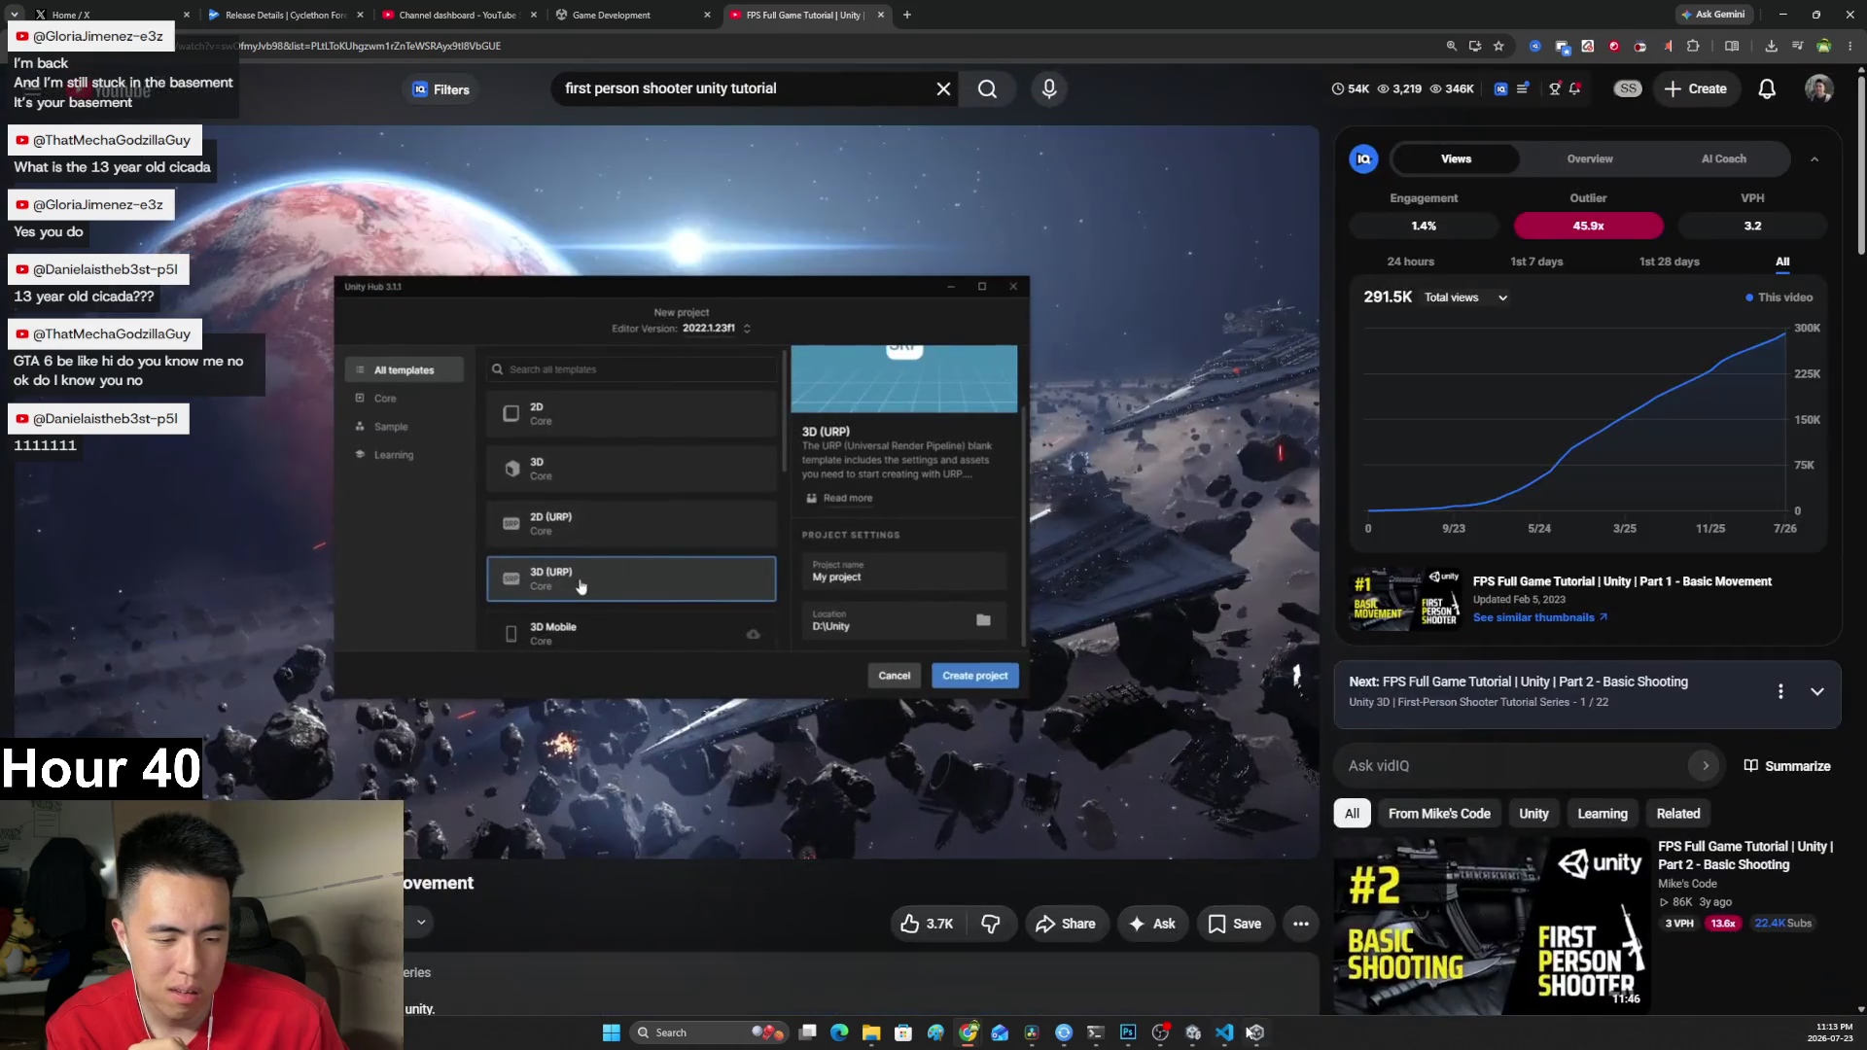
# Bring the Factory project's Unity editor to the front from the taskbar.
pyautogui.click(1255, 1032)
pyautogui.click(1225, 1033)
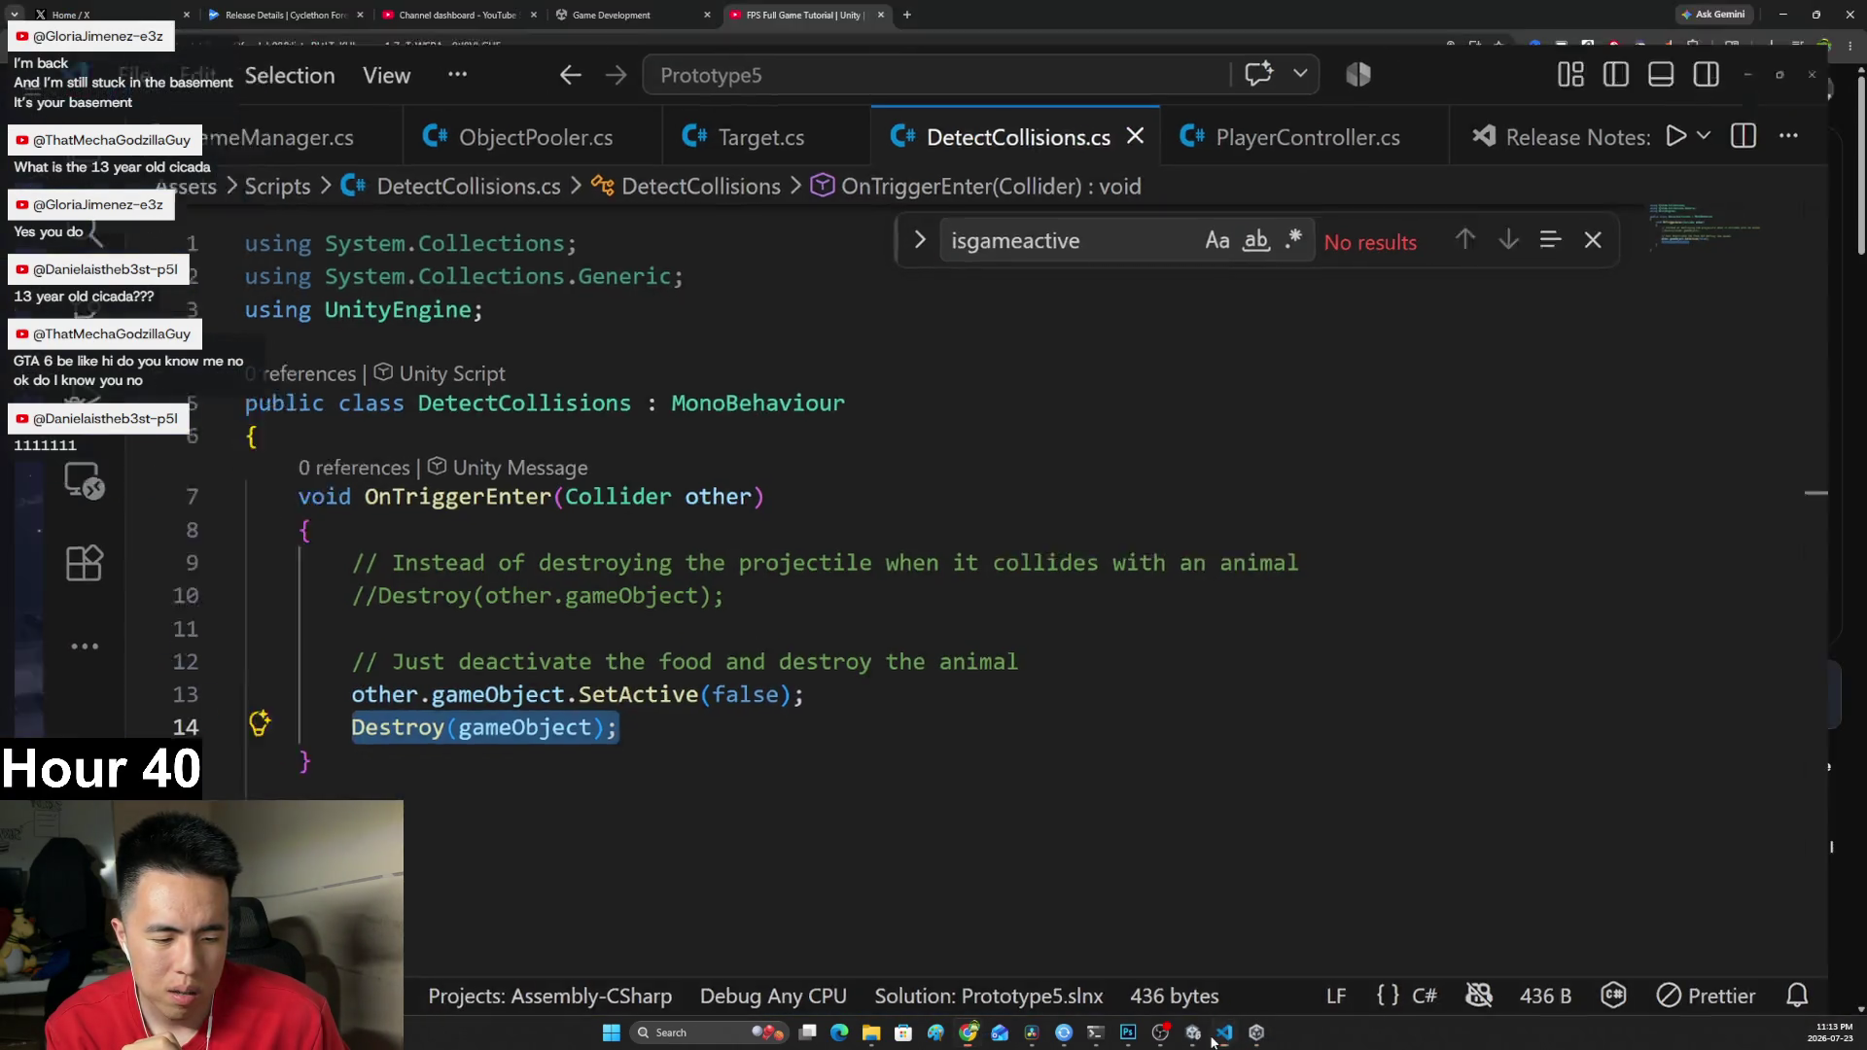
pyautogui.click(1224, 1033)
pyautogui.click(1231, 1005)
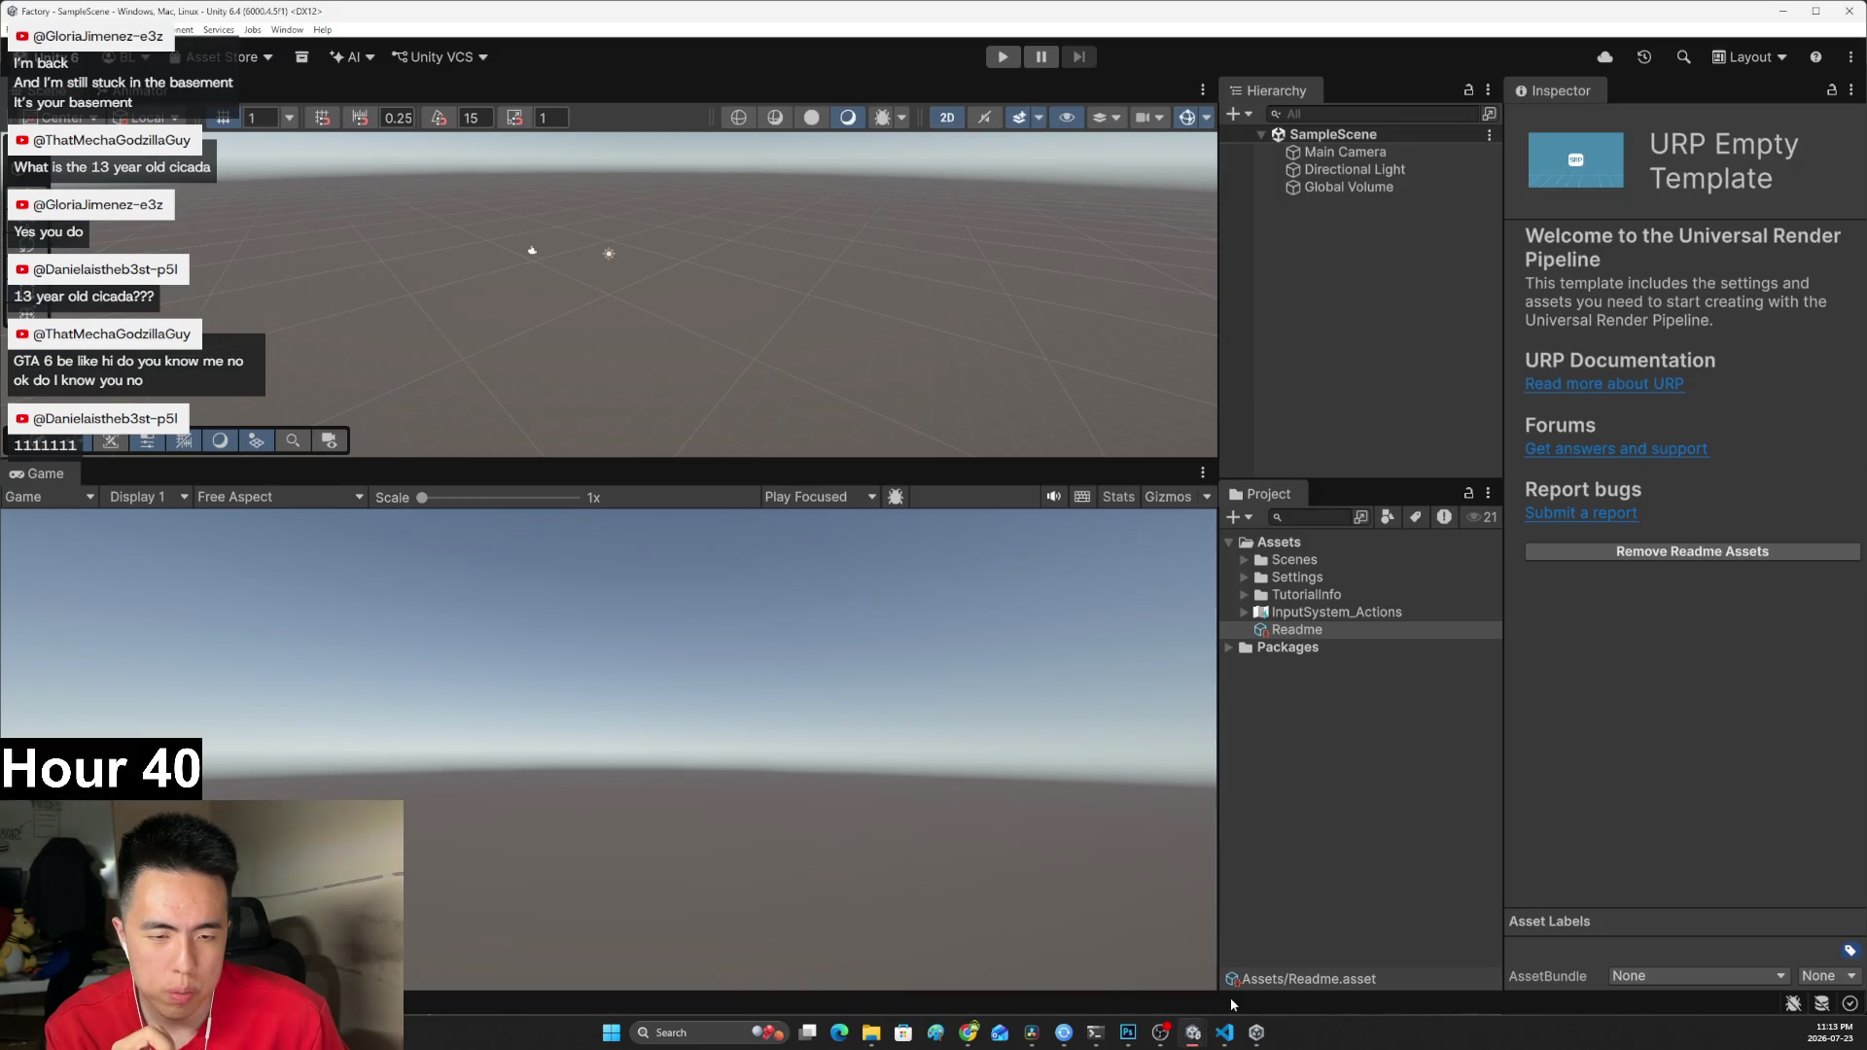
# Close the Prototype 5 Unity editor without saving the scene.
pyautogui.click(1791, 11)
pyautogui.moveTo(1193, 1033)
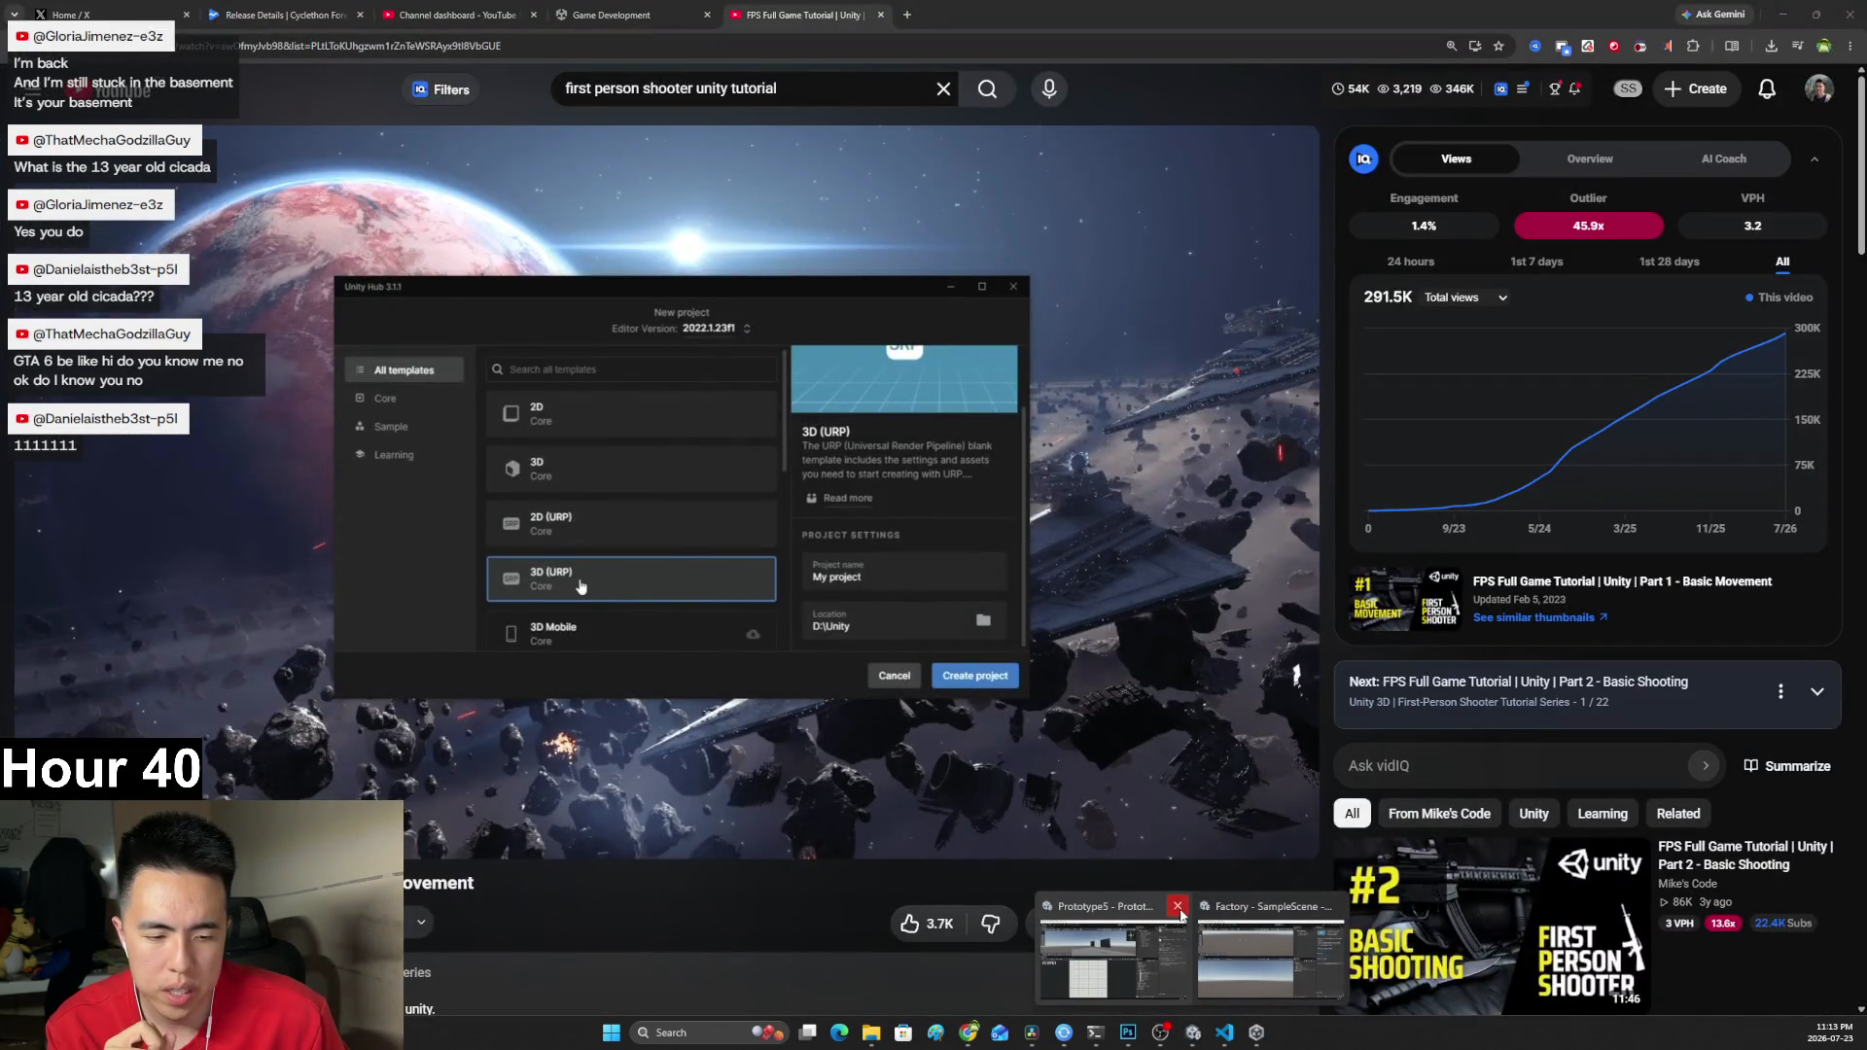
pyautogui.click(1179, 909)
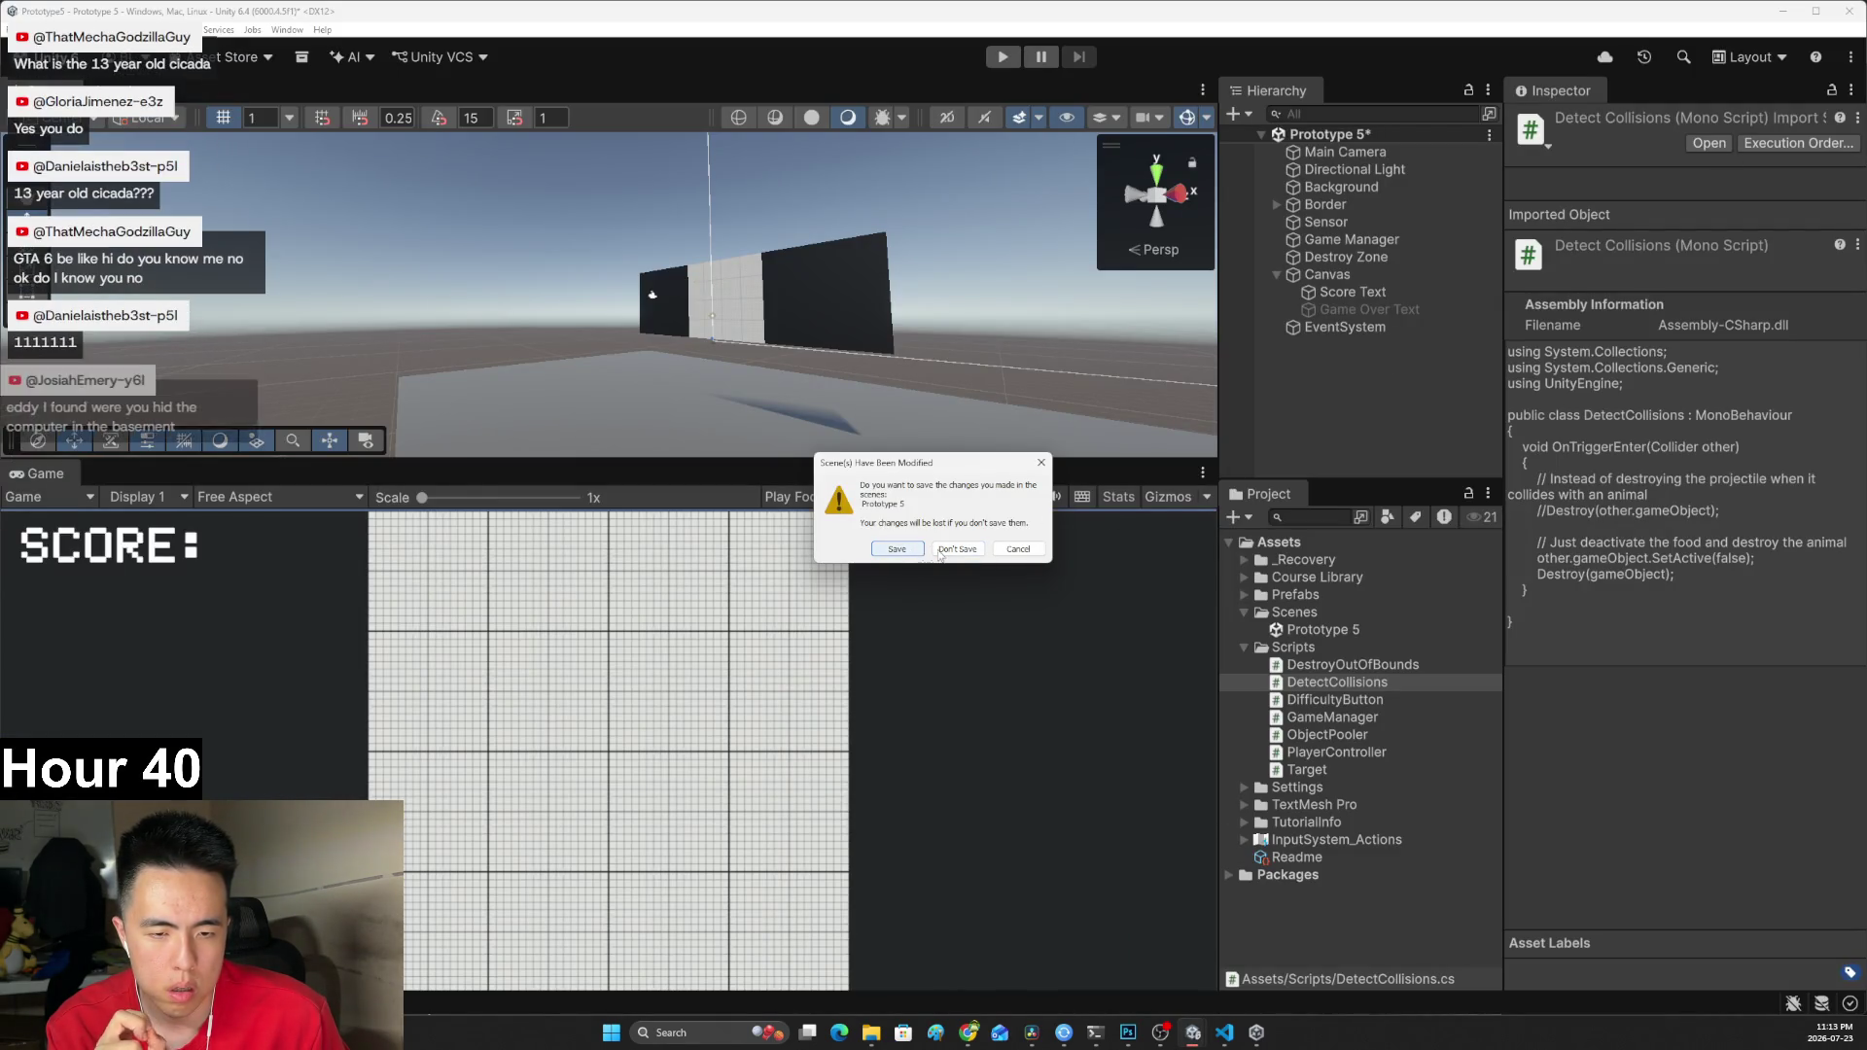
pyautogui.click(948, 556)
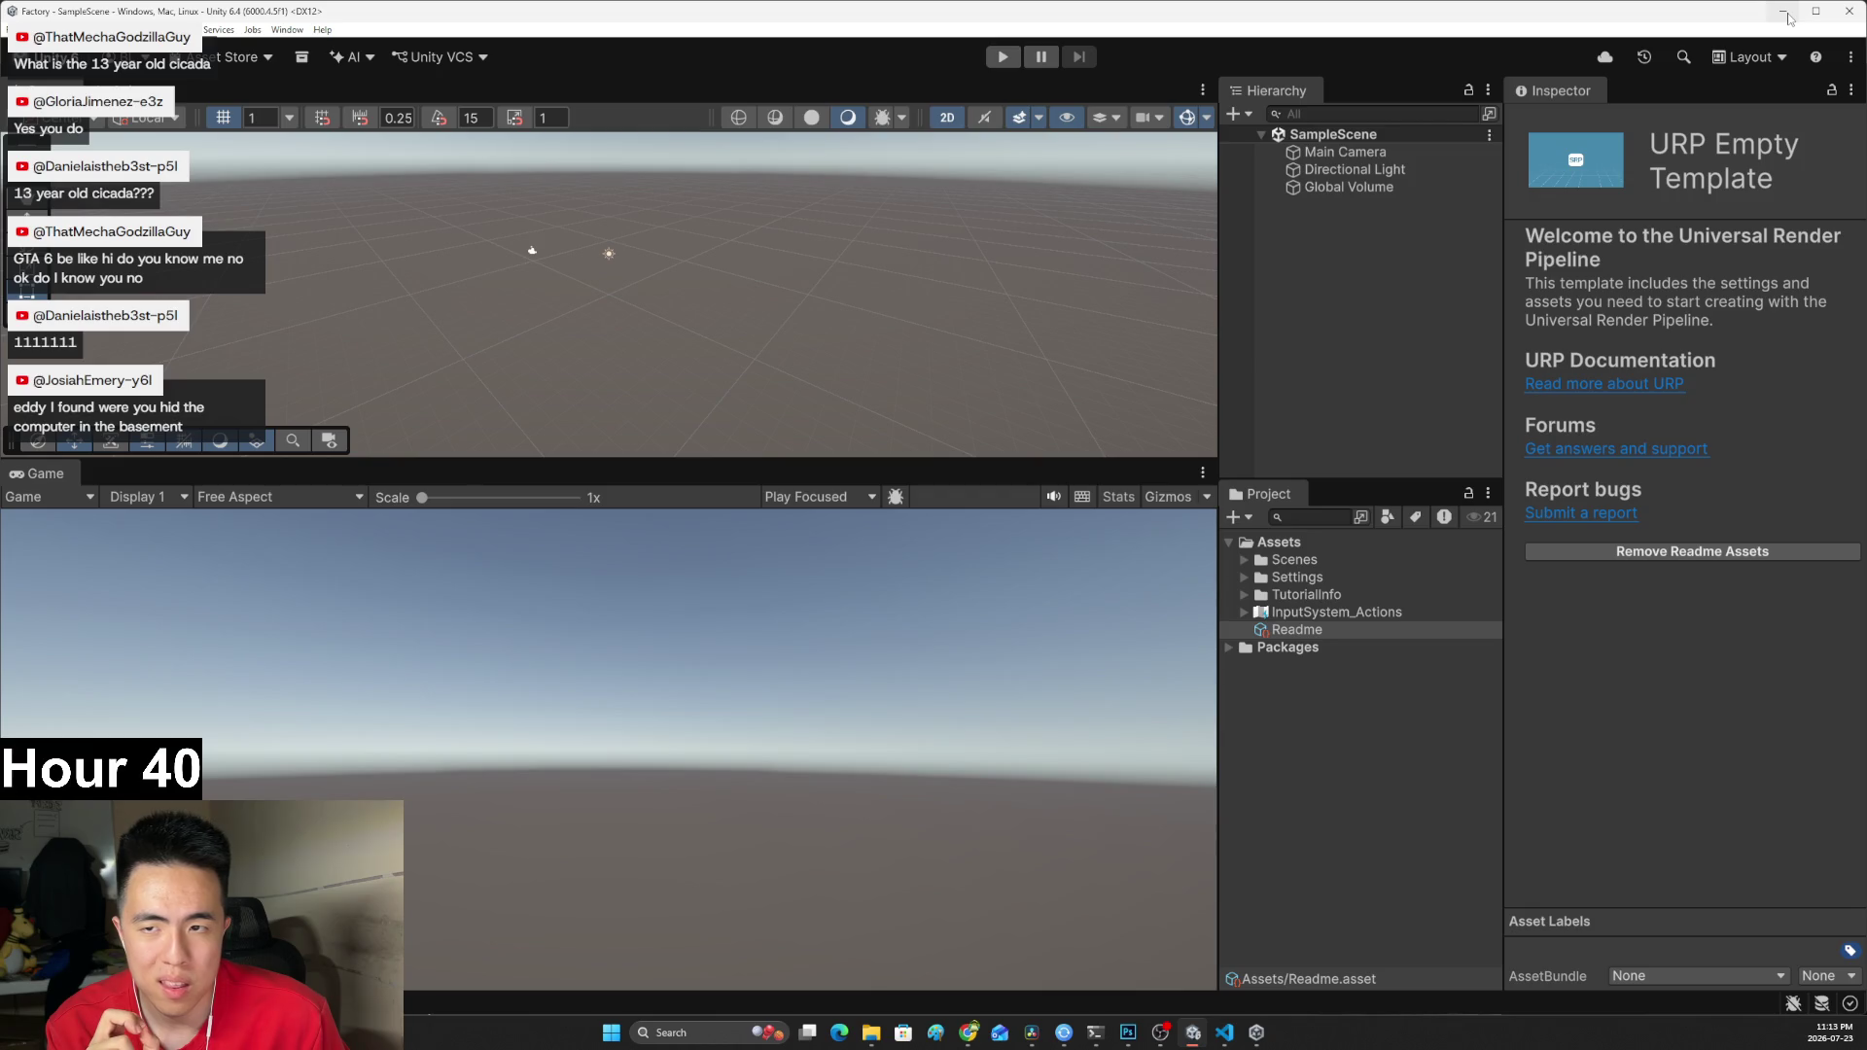
# Create a folder named Scripts under the Factory project's Assets.
pyautogui.rightClick(1288, 545)
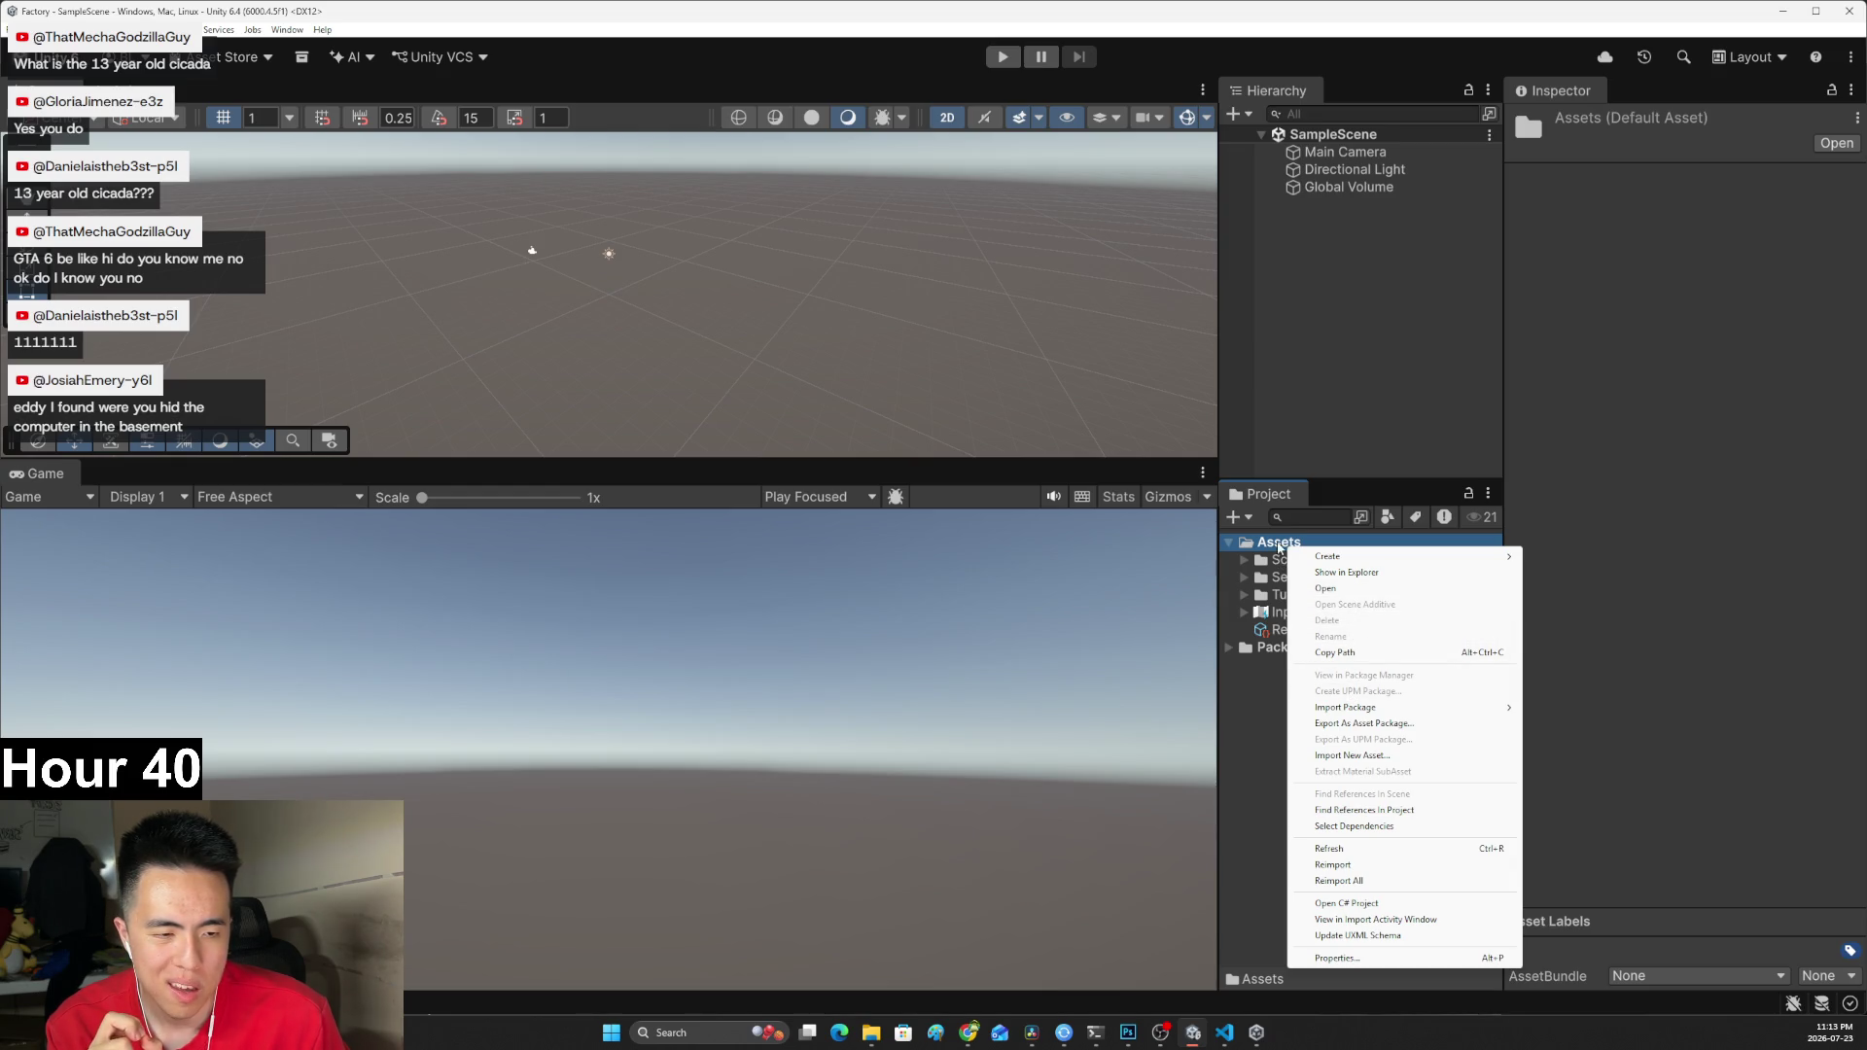
pyautogui.moveTo(1338, 560)
pyautogui.click(1551, 560)
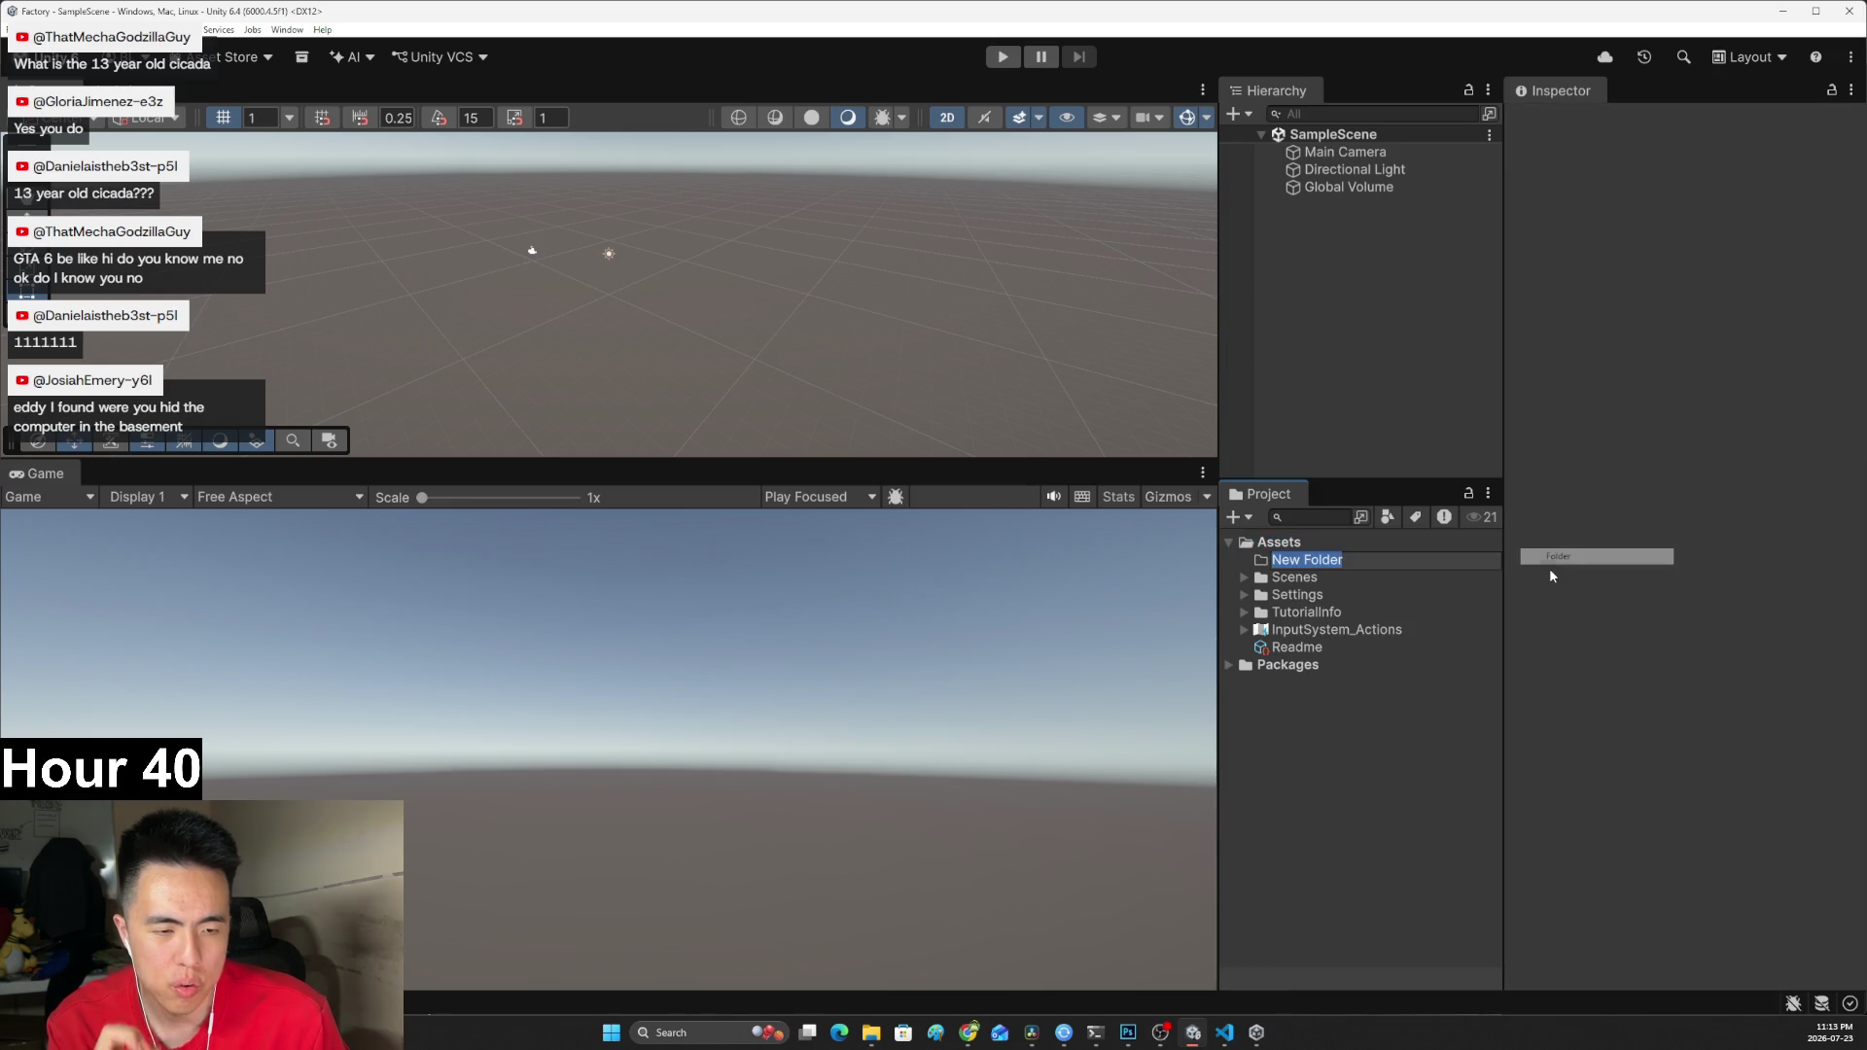
pyautogui.write('Scripts')
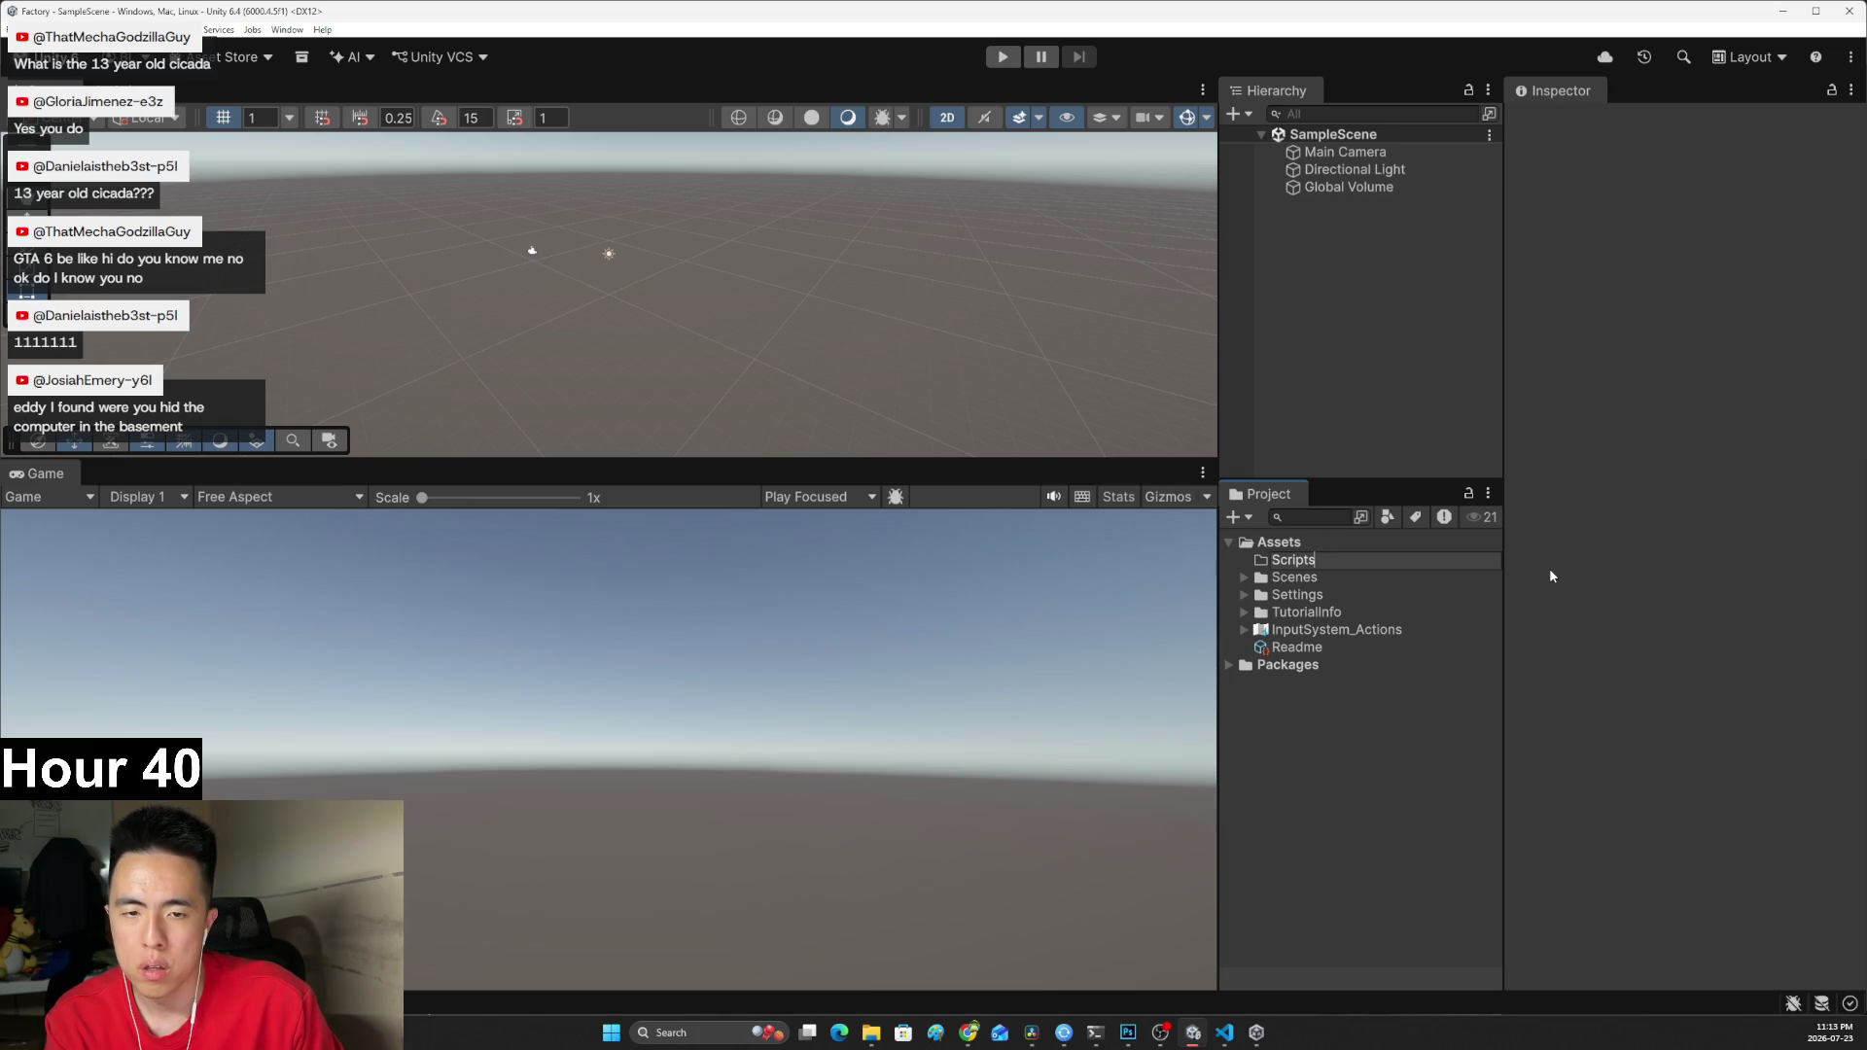
pyautogui.press('Return')
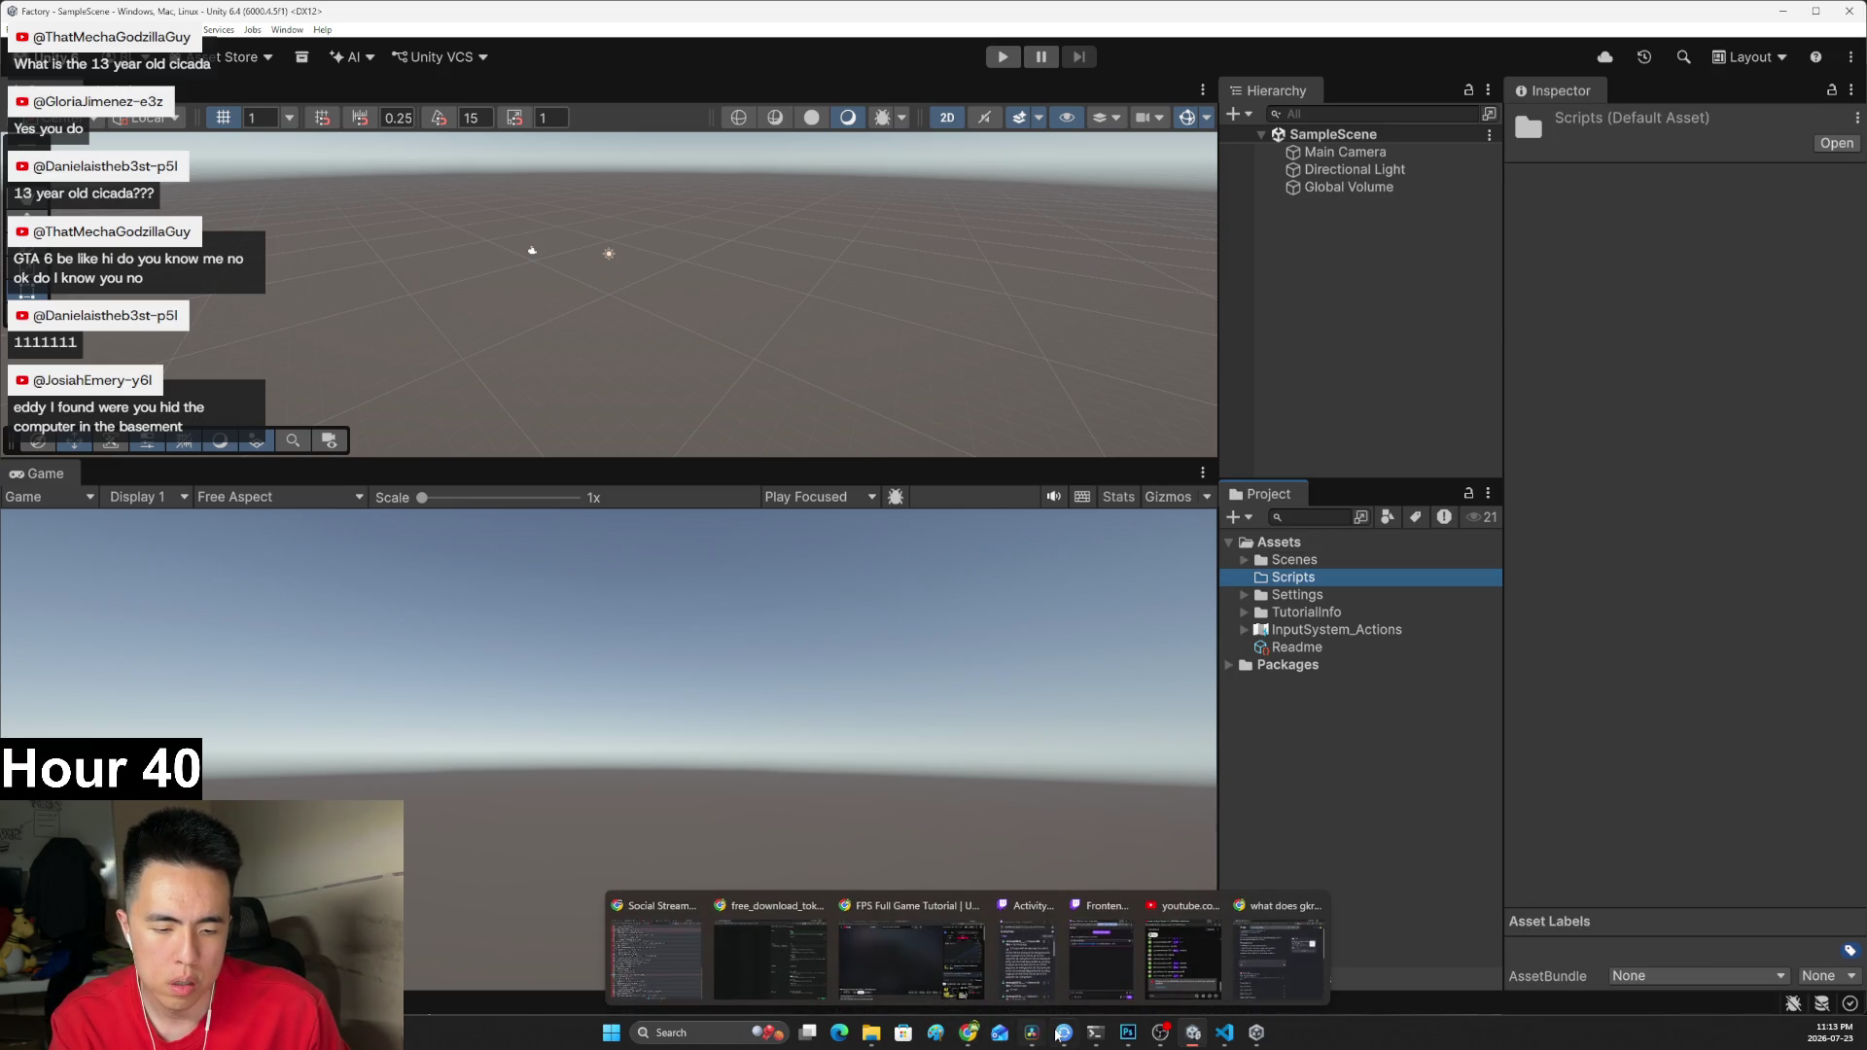
# In PowerShell, try the 'cd desktop' command.
pyautogui.click(1095, 1032)
pyautogui.write('d desktop')
pyautogui.press('Return')
pyautogui.write('cd C:')
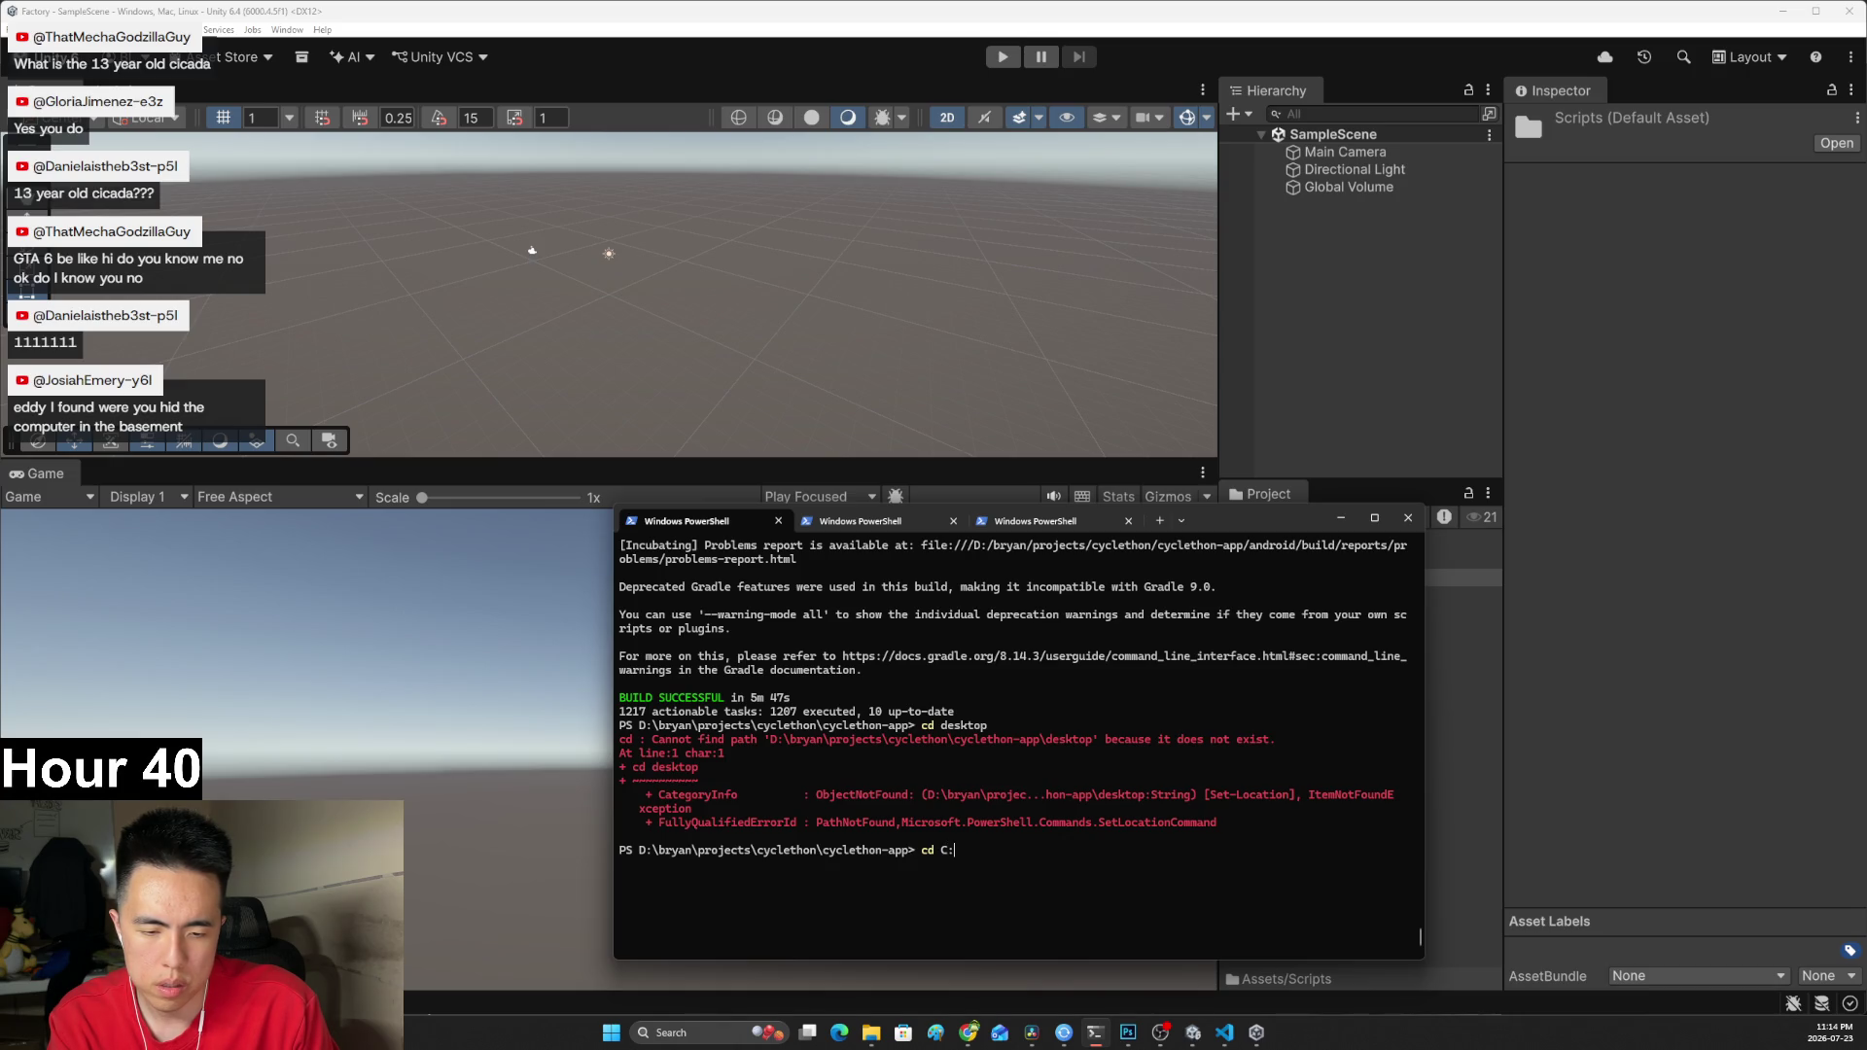
# Copy the Factory project folder's path from Desktop > Create with Code in File Explorer.
pyautogui.write('/desktop')
pyautogui.press('Return')
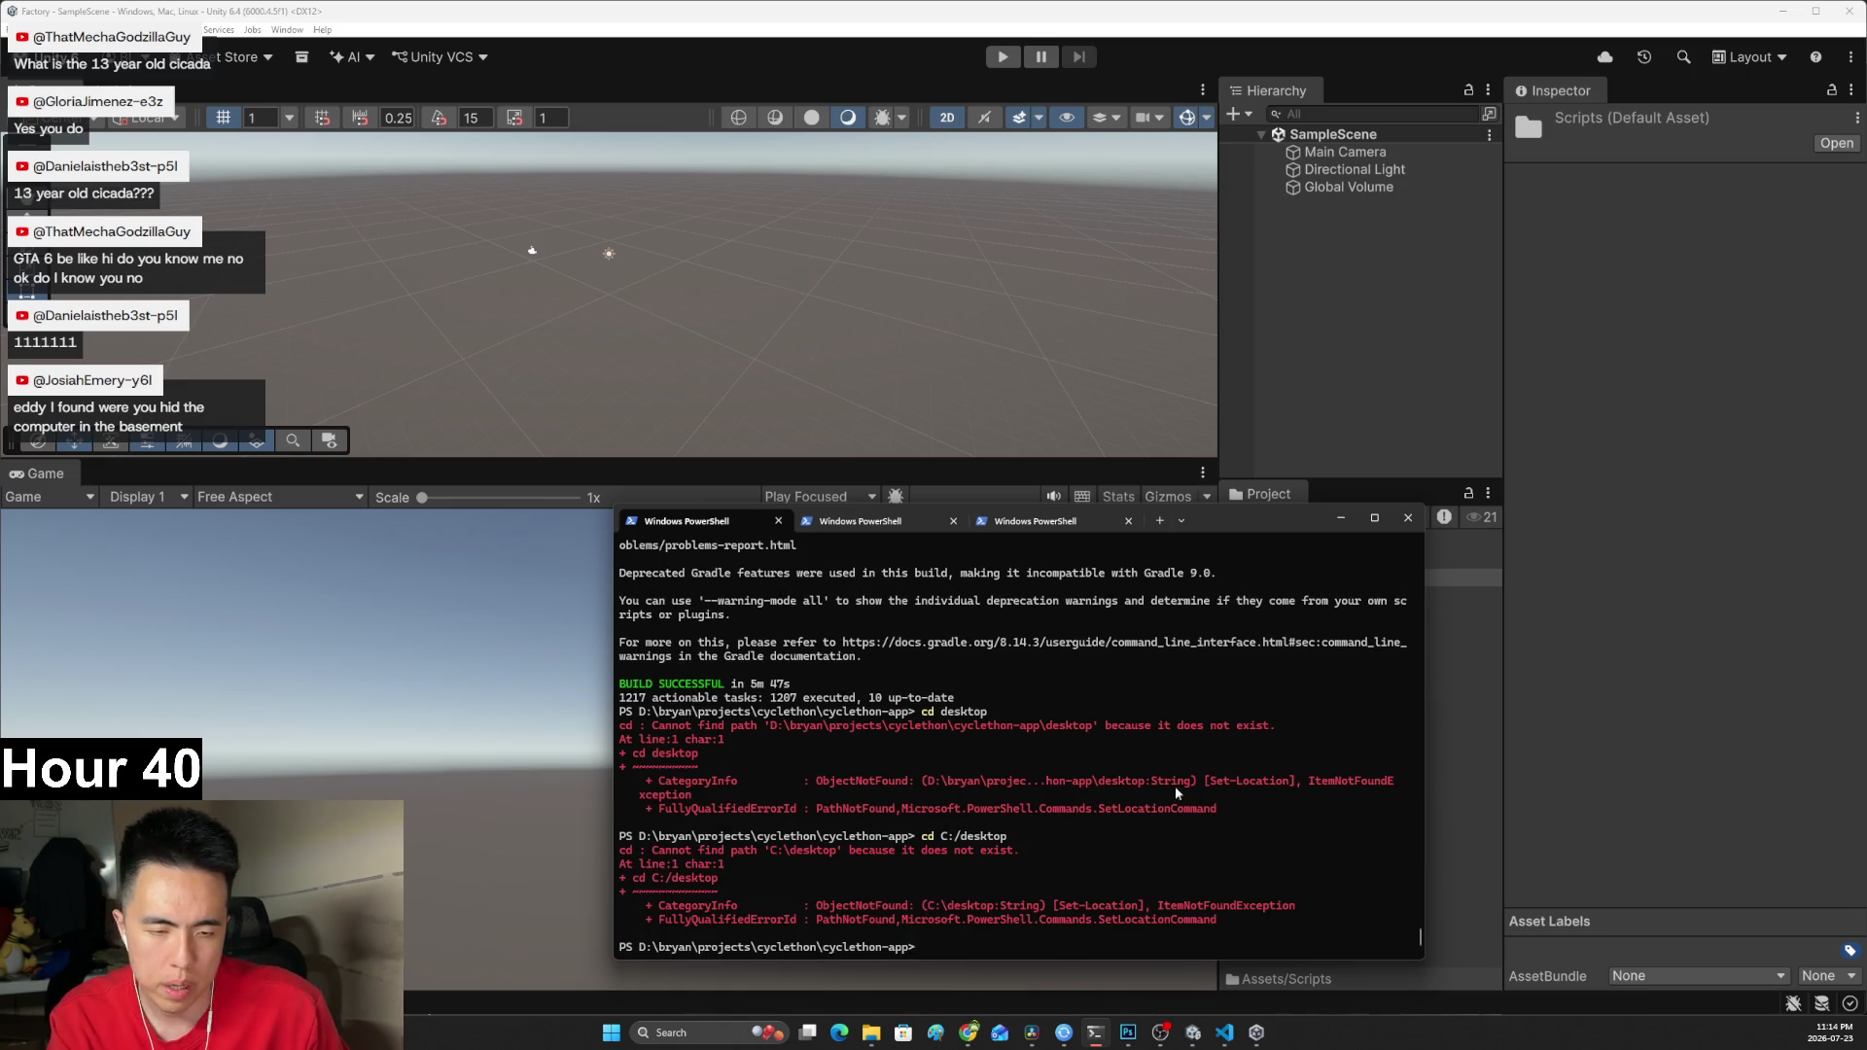
pyautogui.moveTo(876, 1040)
pyautogui.click(1074, 982)
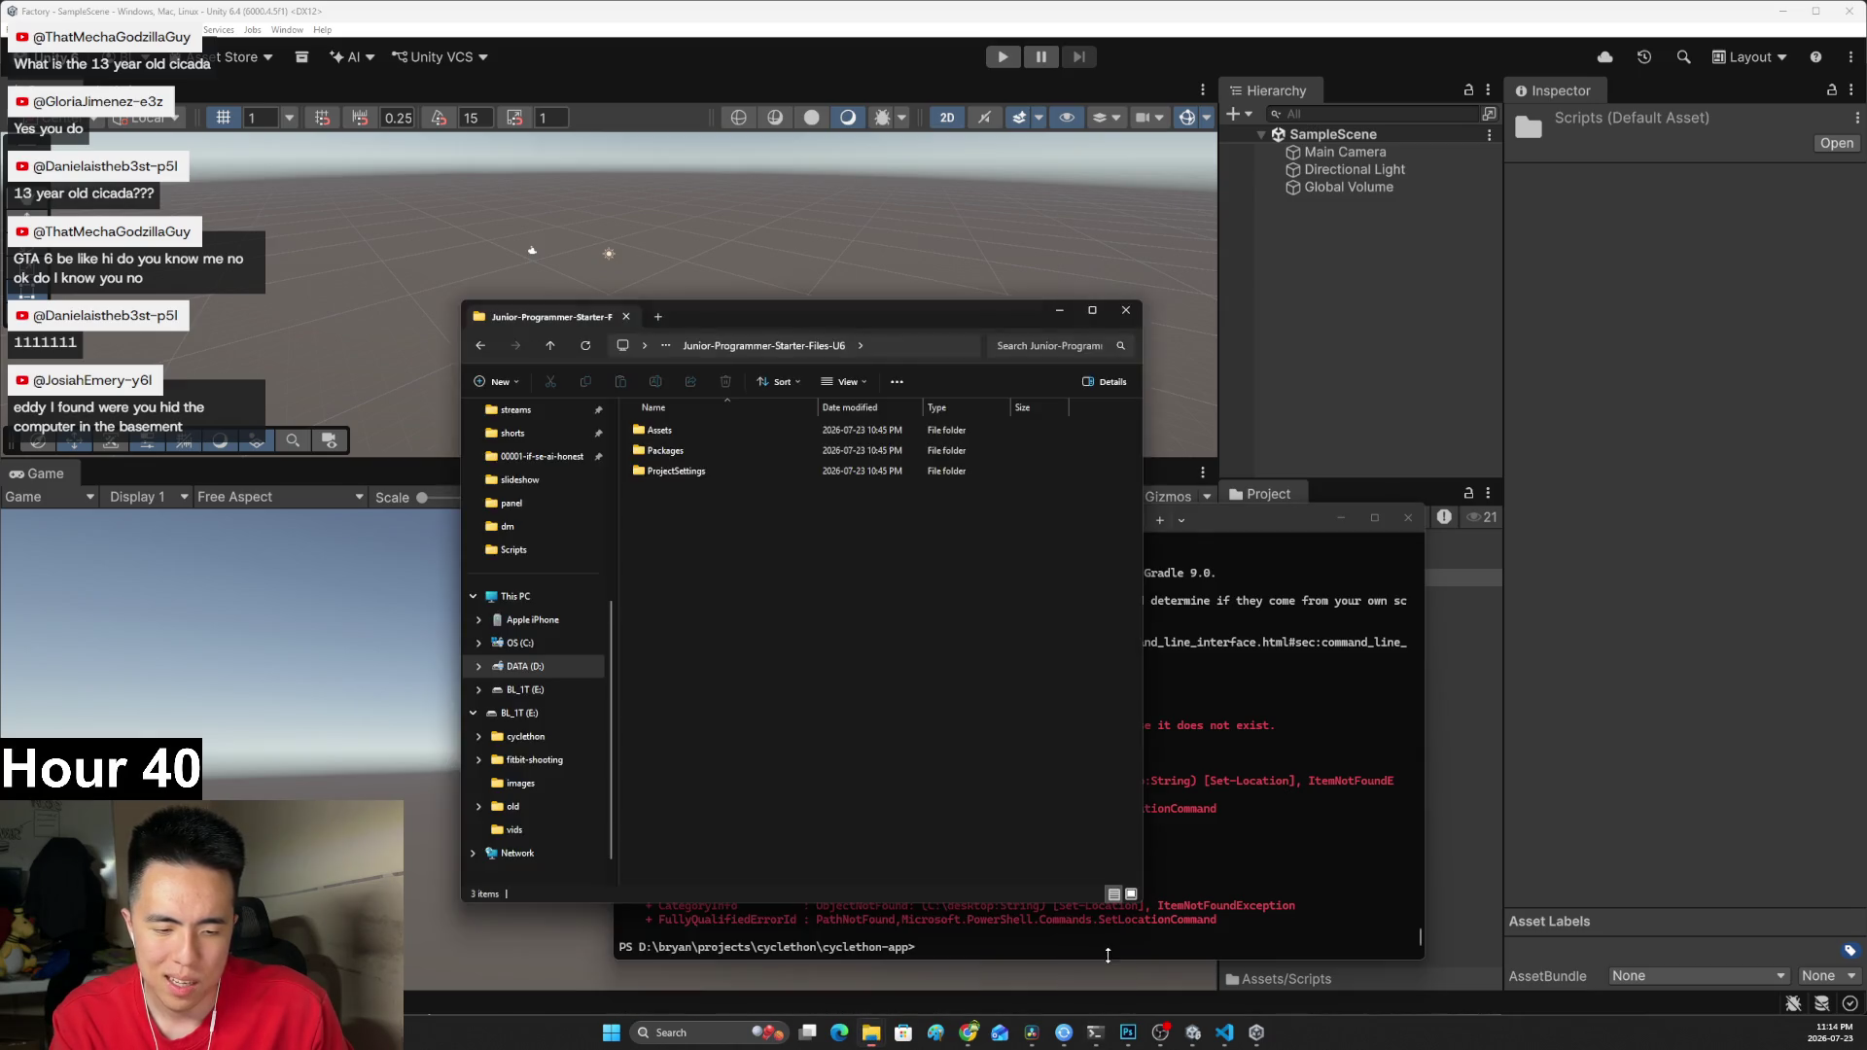
pyautogui.scroll(5, 606, 654)
pyautogui.click(532, 509)
pyautogui.doubleClick(667, 443)
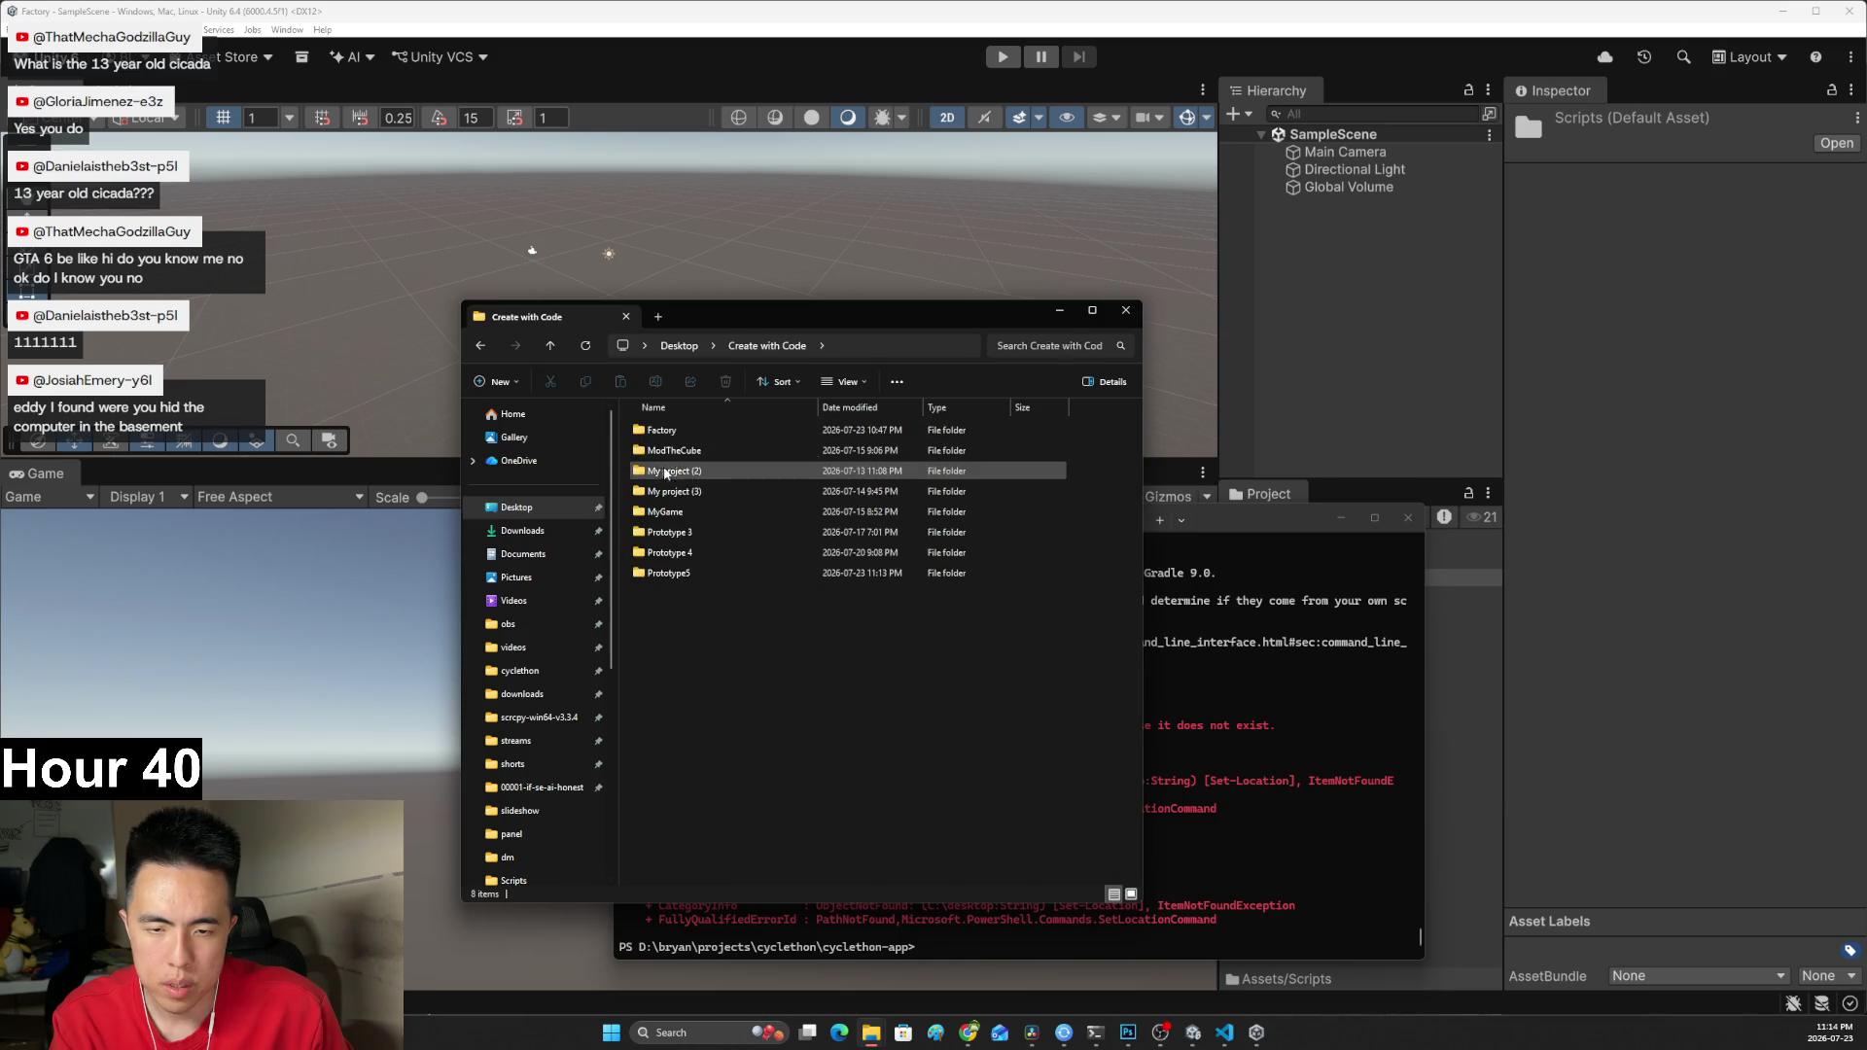
pyautogui.doubleClick(661, 430)
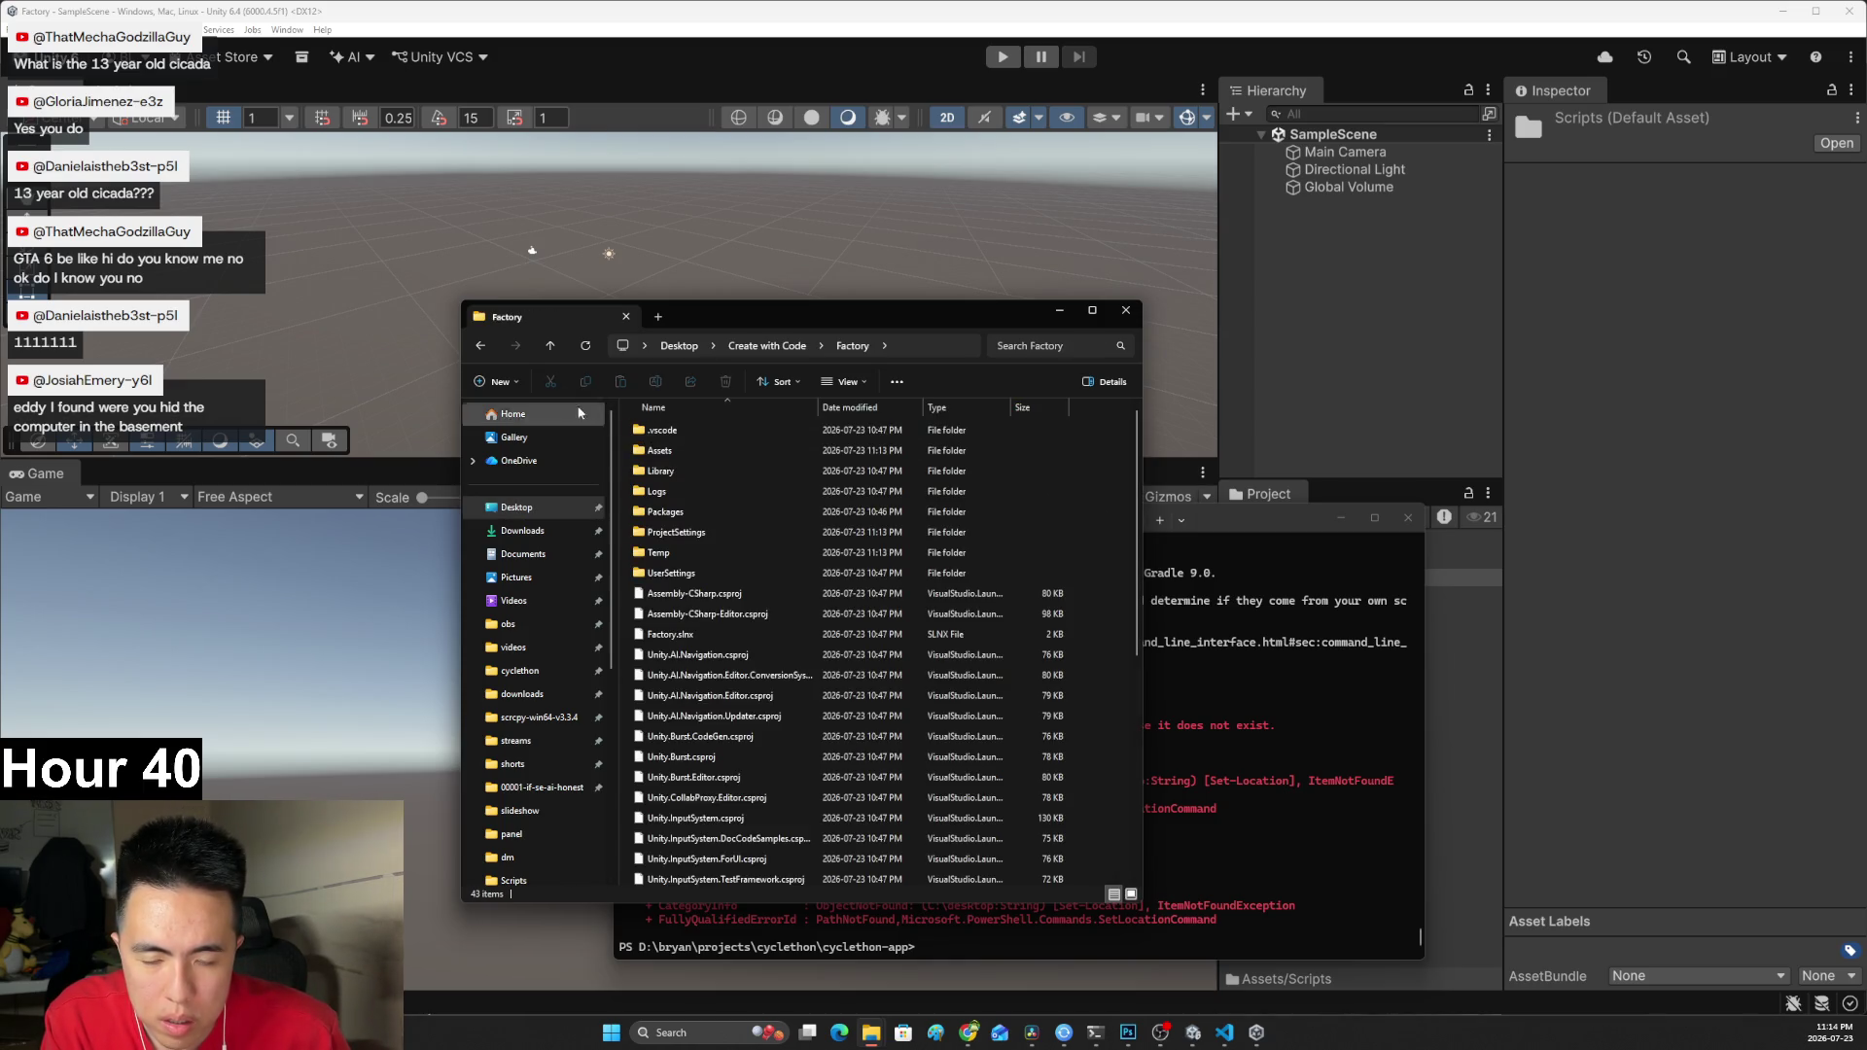
pyautogui.click(481, 345)
pyautogui.rightClick(656, 435)
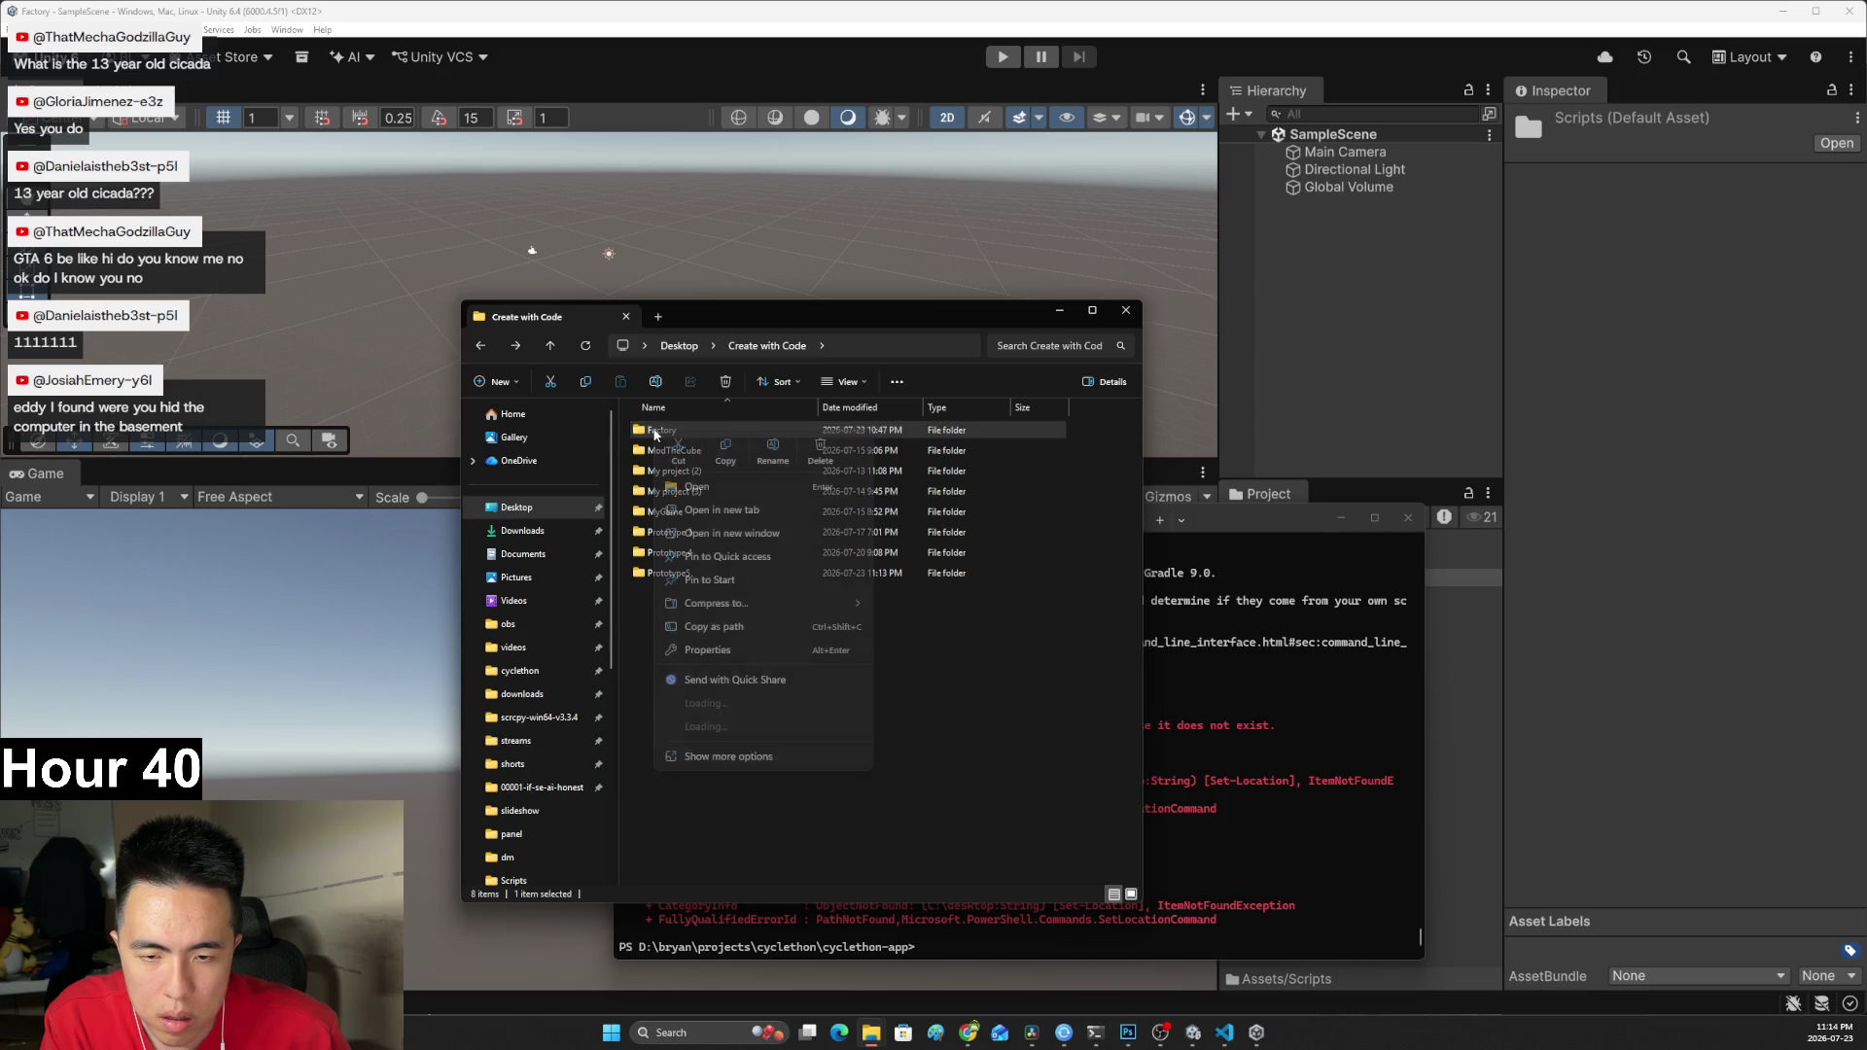
pyautogui.click(730, 630)
# Change the PowerShell directory to the Factory folder using the copied path.
pyautogui.click(1250, 829)
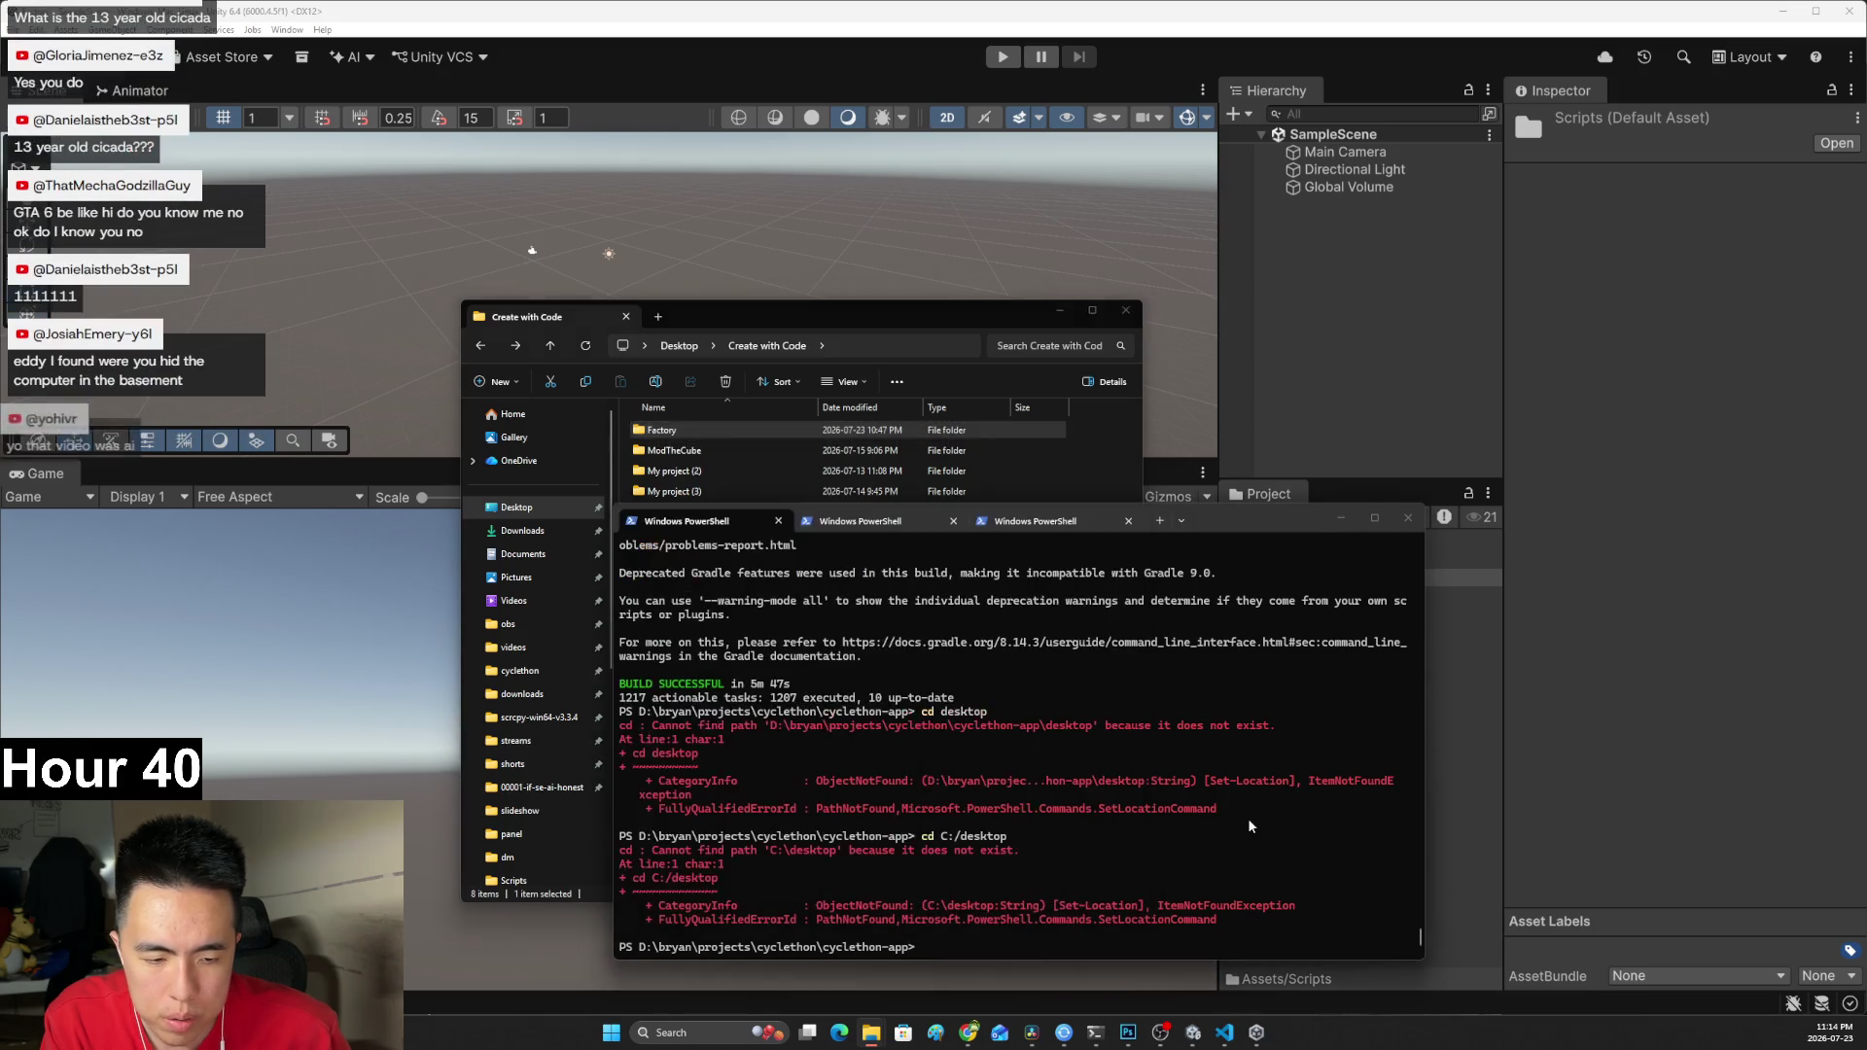
pyautogui.write('cd')
pyautogui.write('"C:\\Users\\Bryan\\Desktop\\Create with Code\\Factory"')
pyautogui.press('Return')
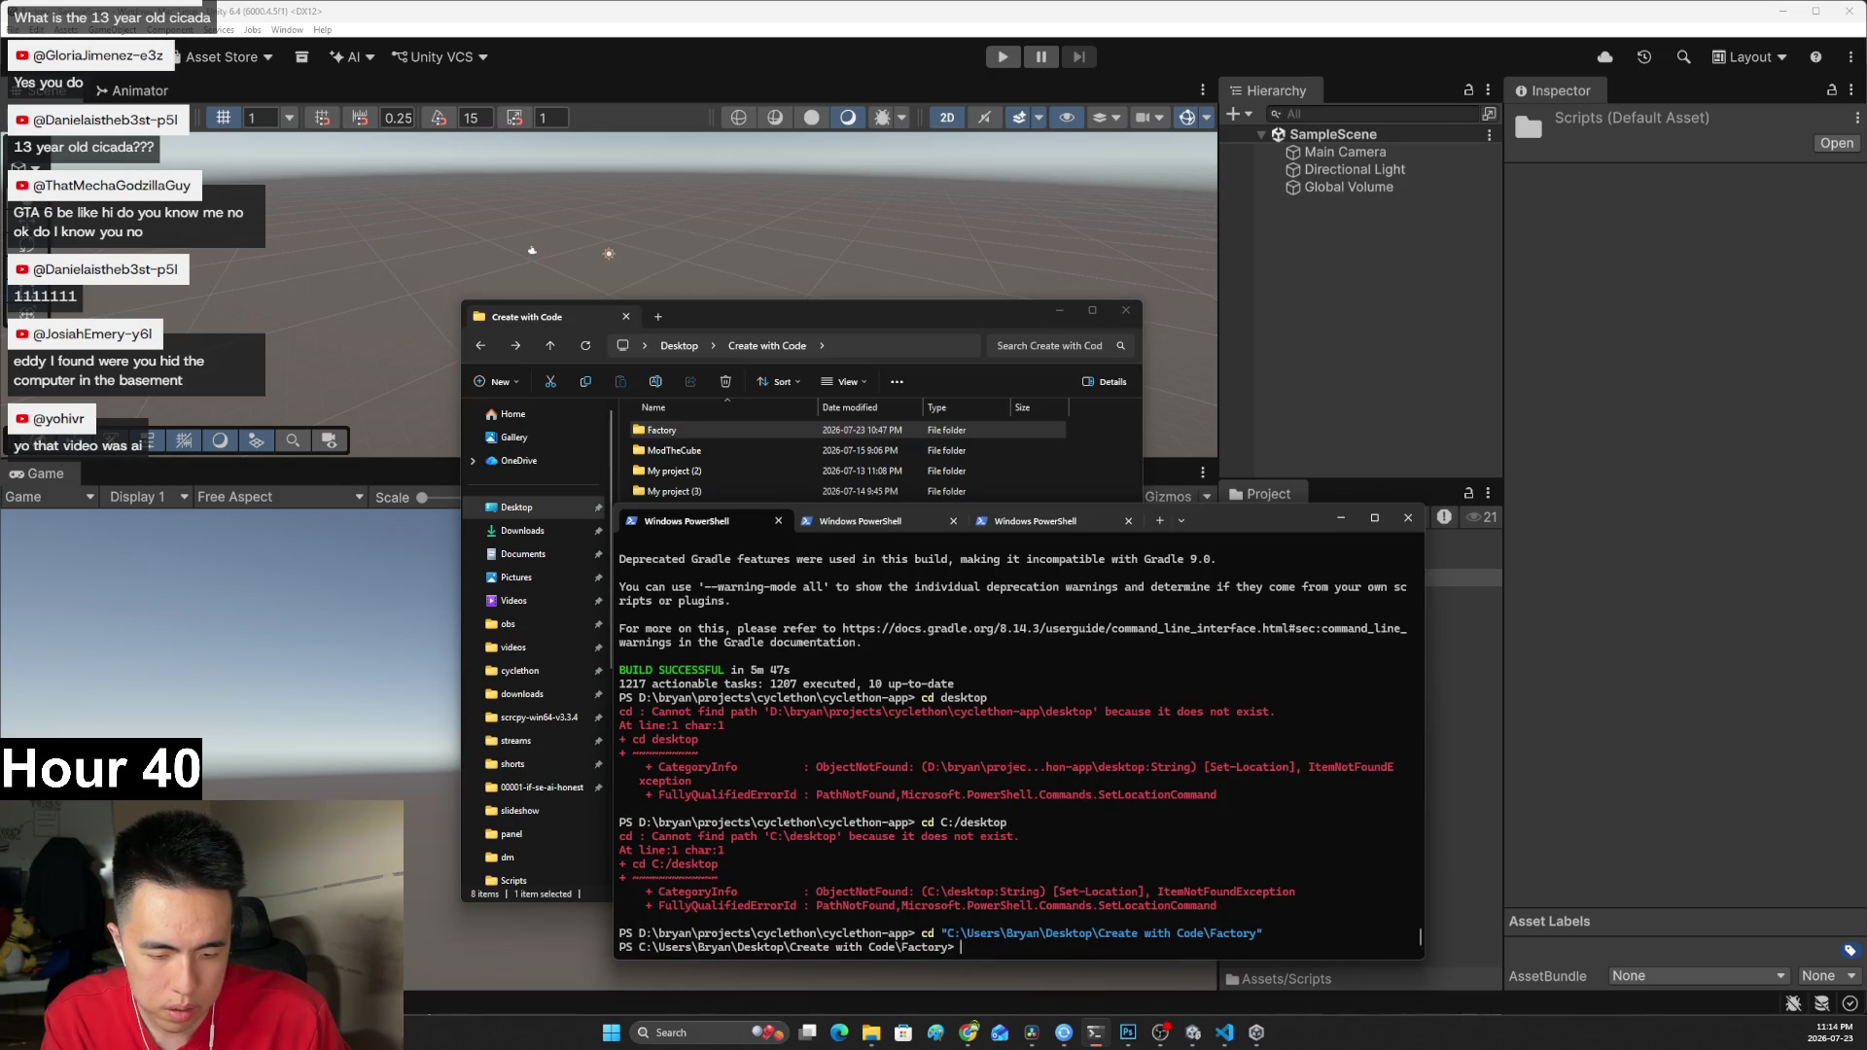
# Run git init and git status to list the Factory folder's untracked files.
pyautogui.write('git status')
pyautogui.press('Return')
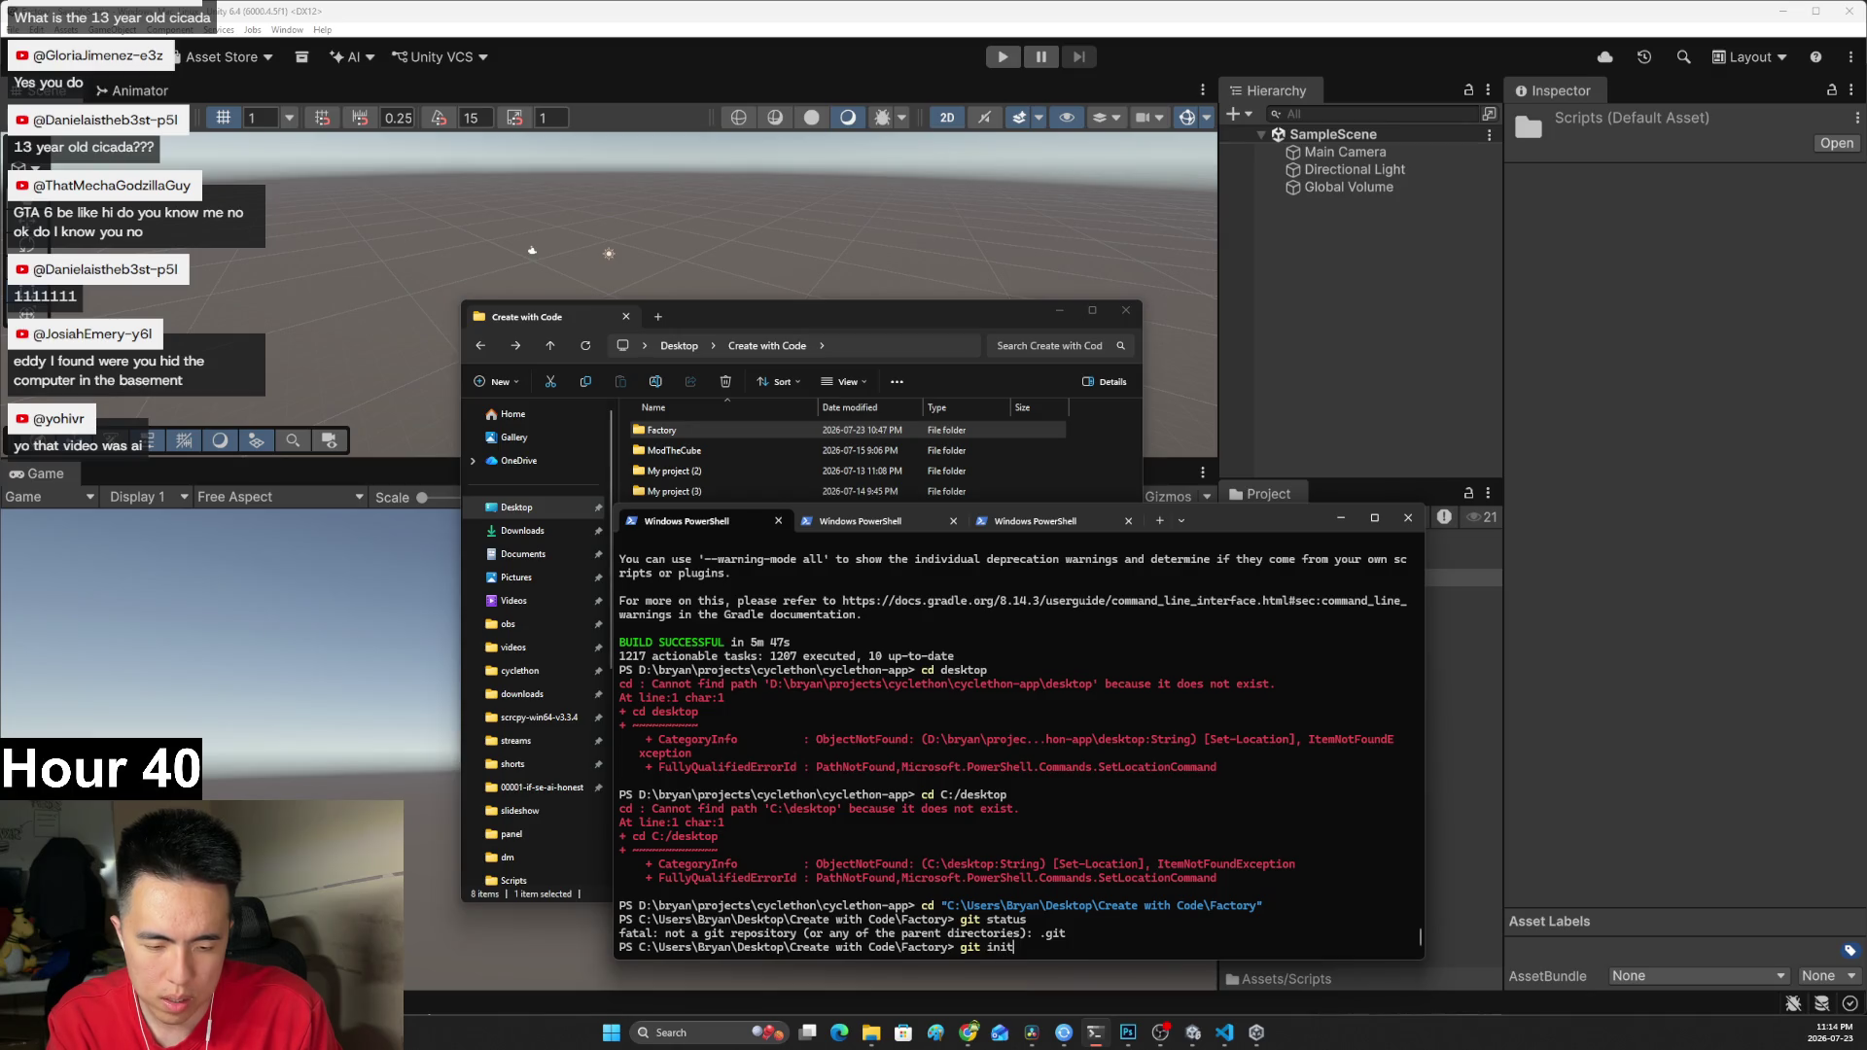
pyautogui.press('Return')
pyautogui.write('git st')
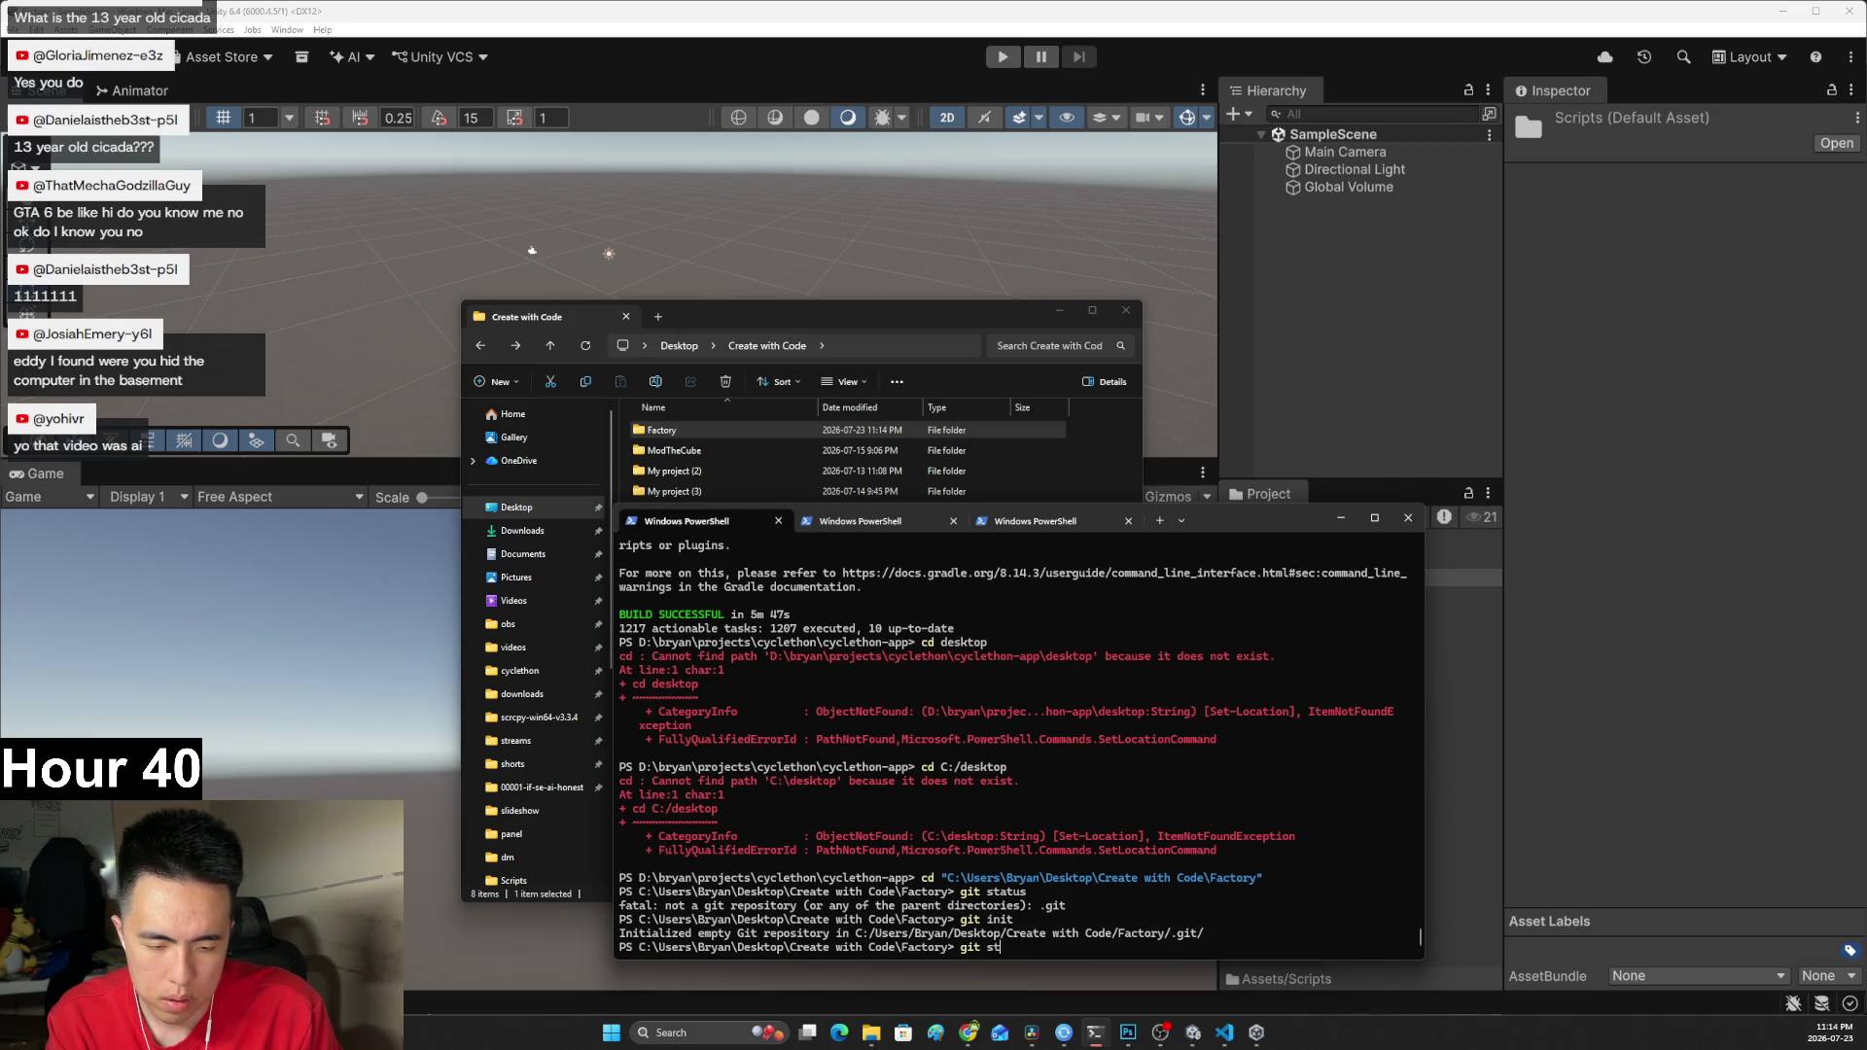
pyautogui.write('atus')
pyautogui.press('Return')
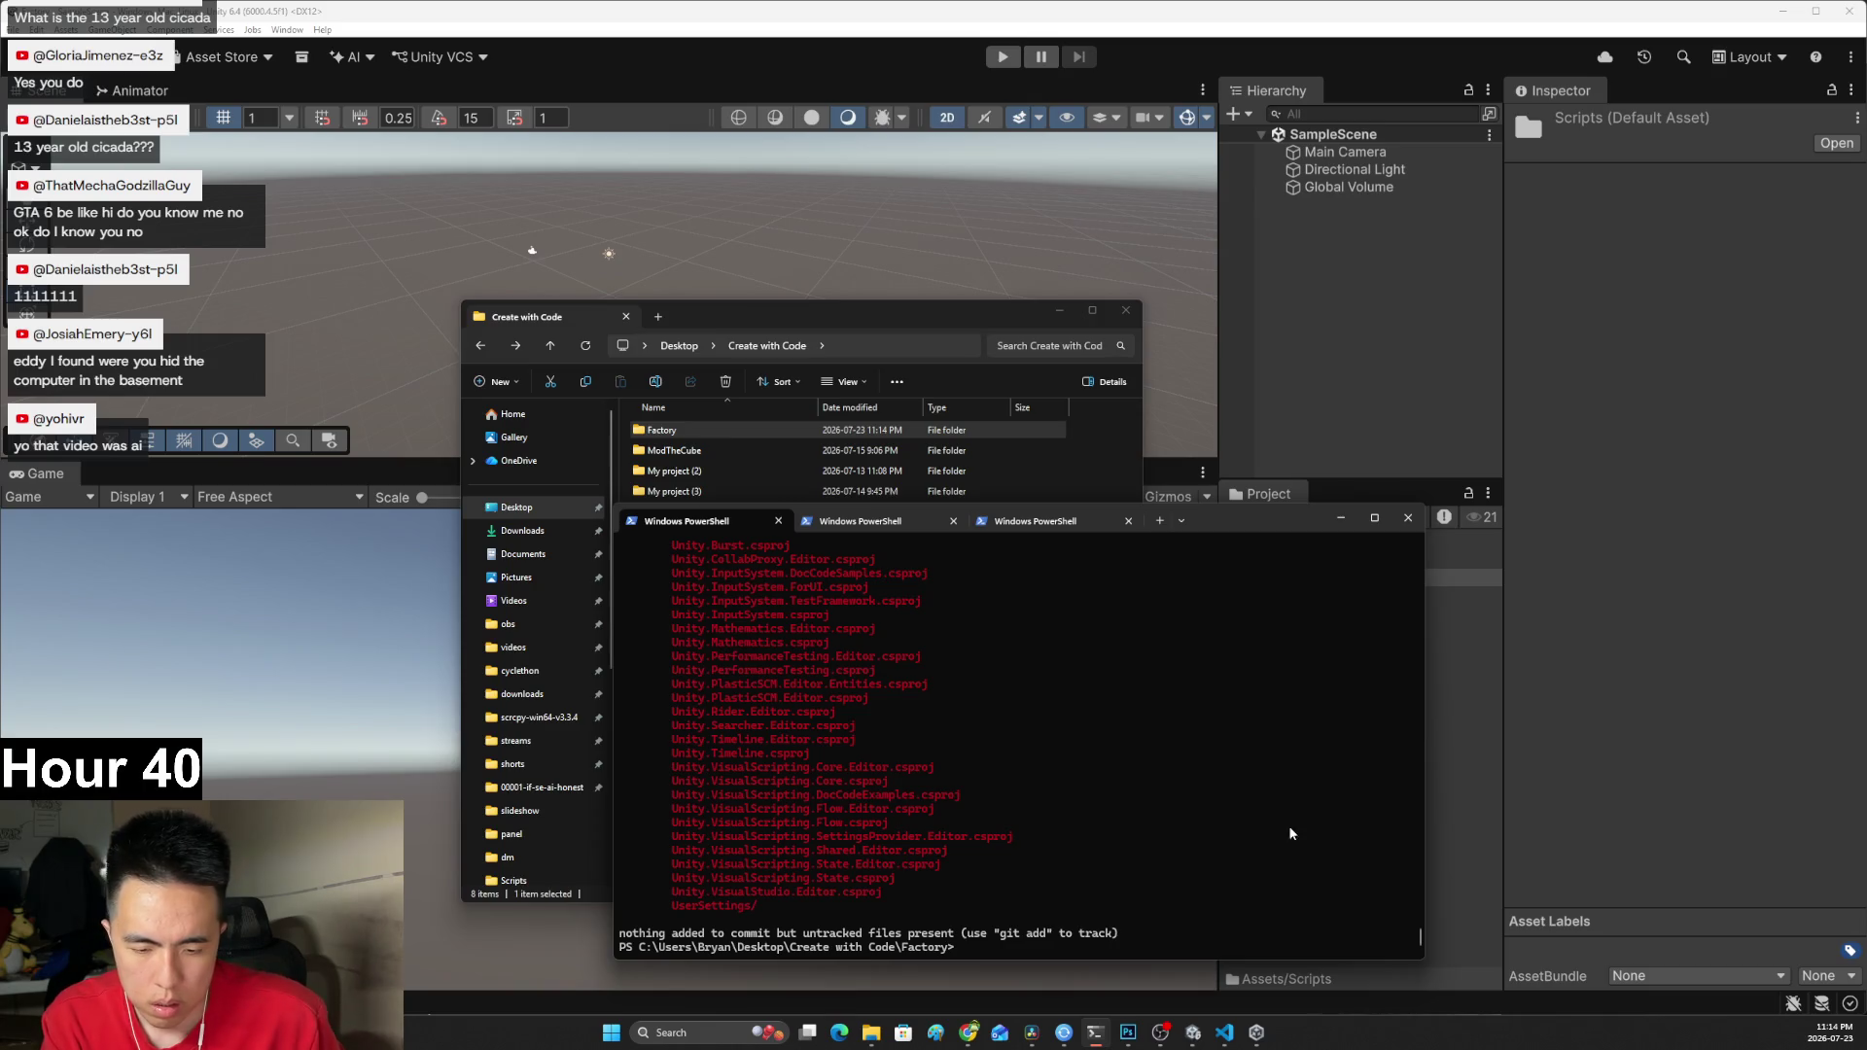
pyautogui.scroll(7, 1216, 787)
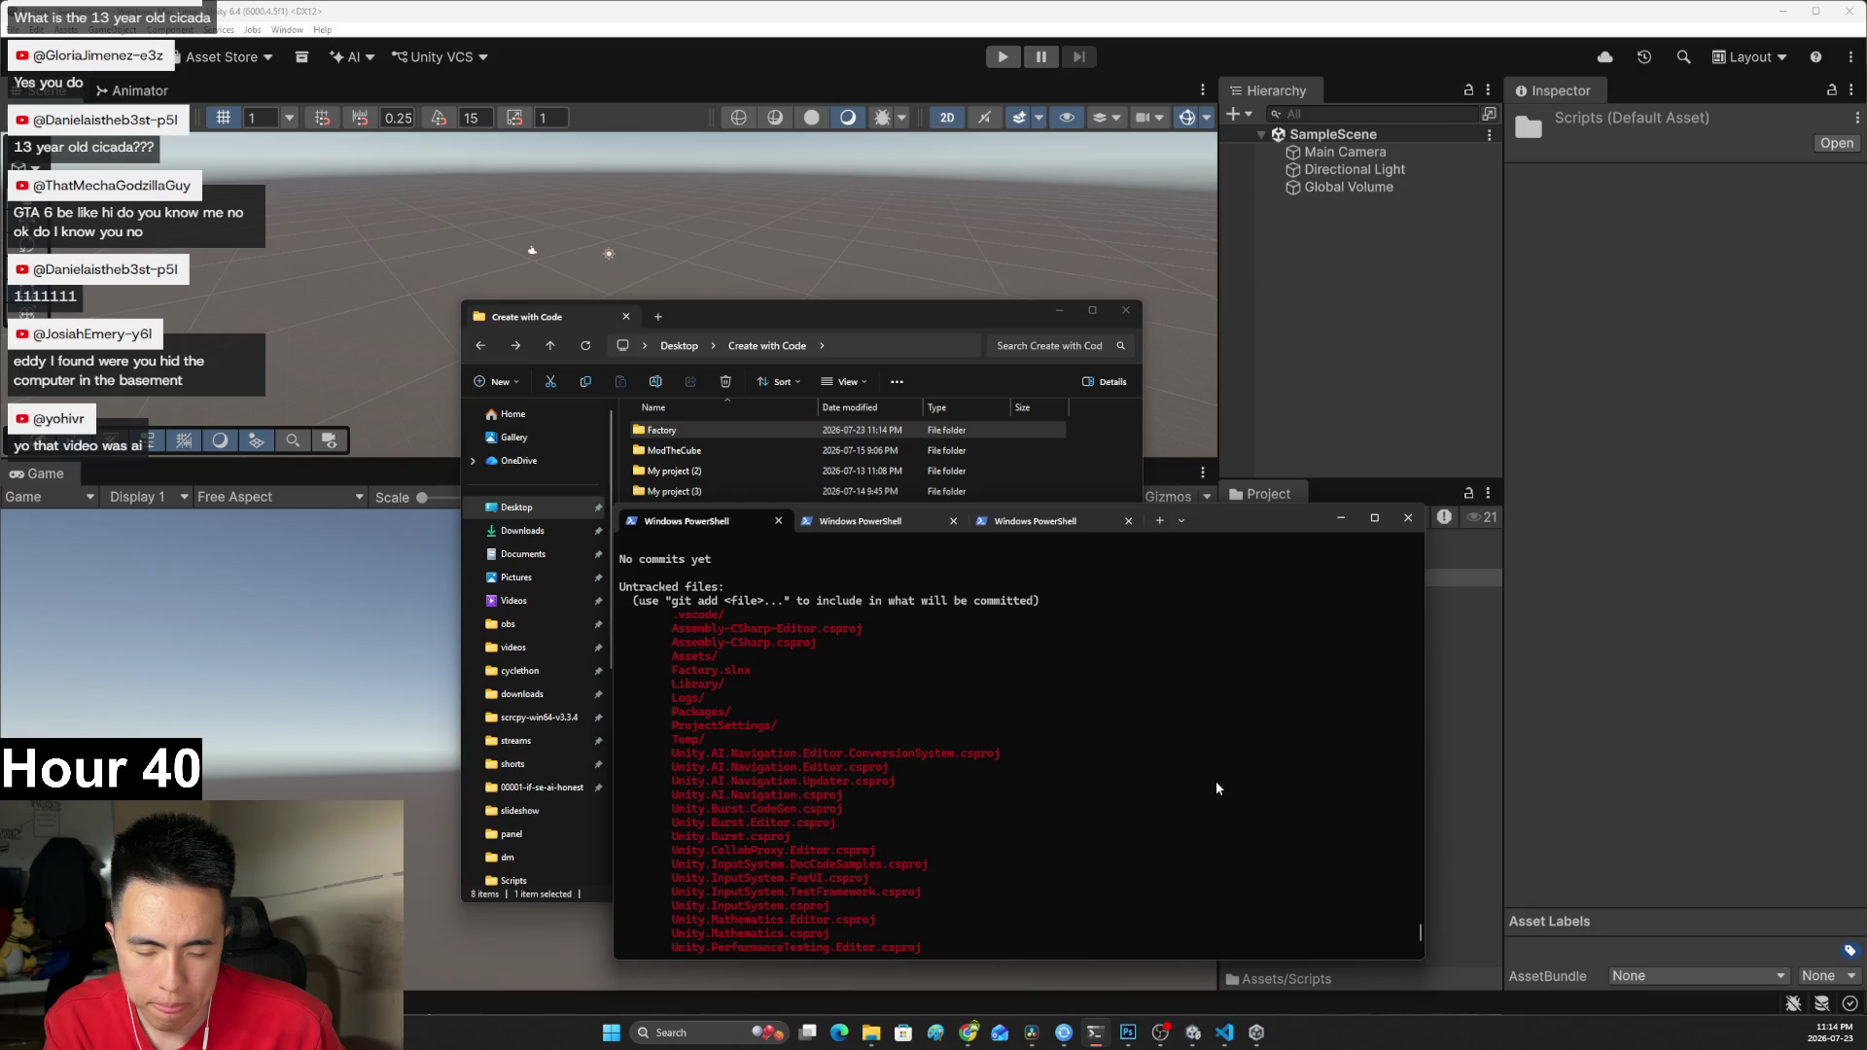
pyautogui.scroll(-7, 1217, 788)
# Bring the Google gkrd search window back and focus the AI question field.
pyautogui.moveTo(968, 1033)
pyautogui.click(1099, 963)
pyautogui.click(946, 420)
# Ask Google's AI Mode: 'give me a standard gitignore for a unity 3d project'.
pyautogui.click(834, 817)
pyautogui.write('give me ')
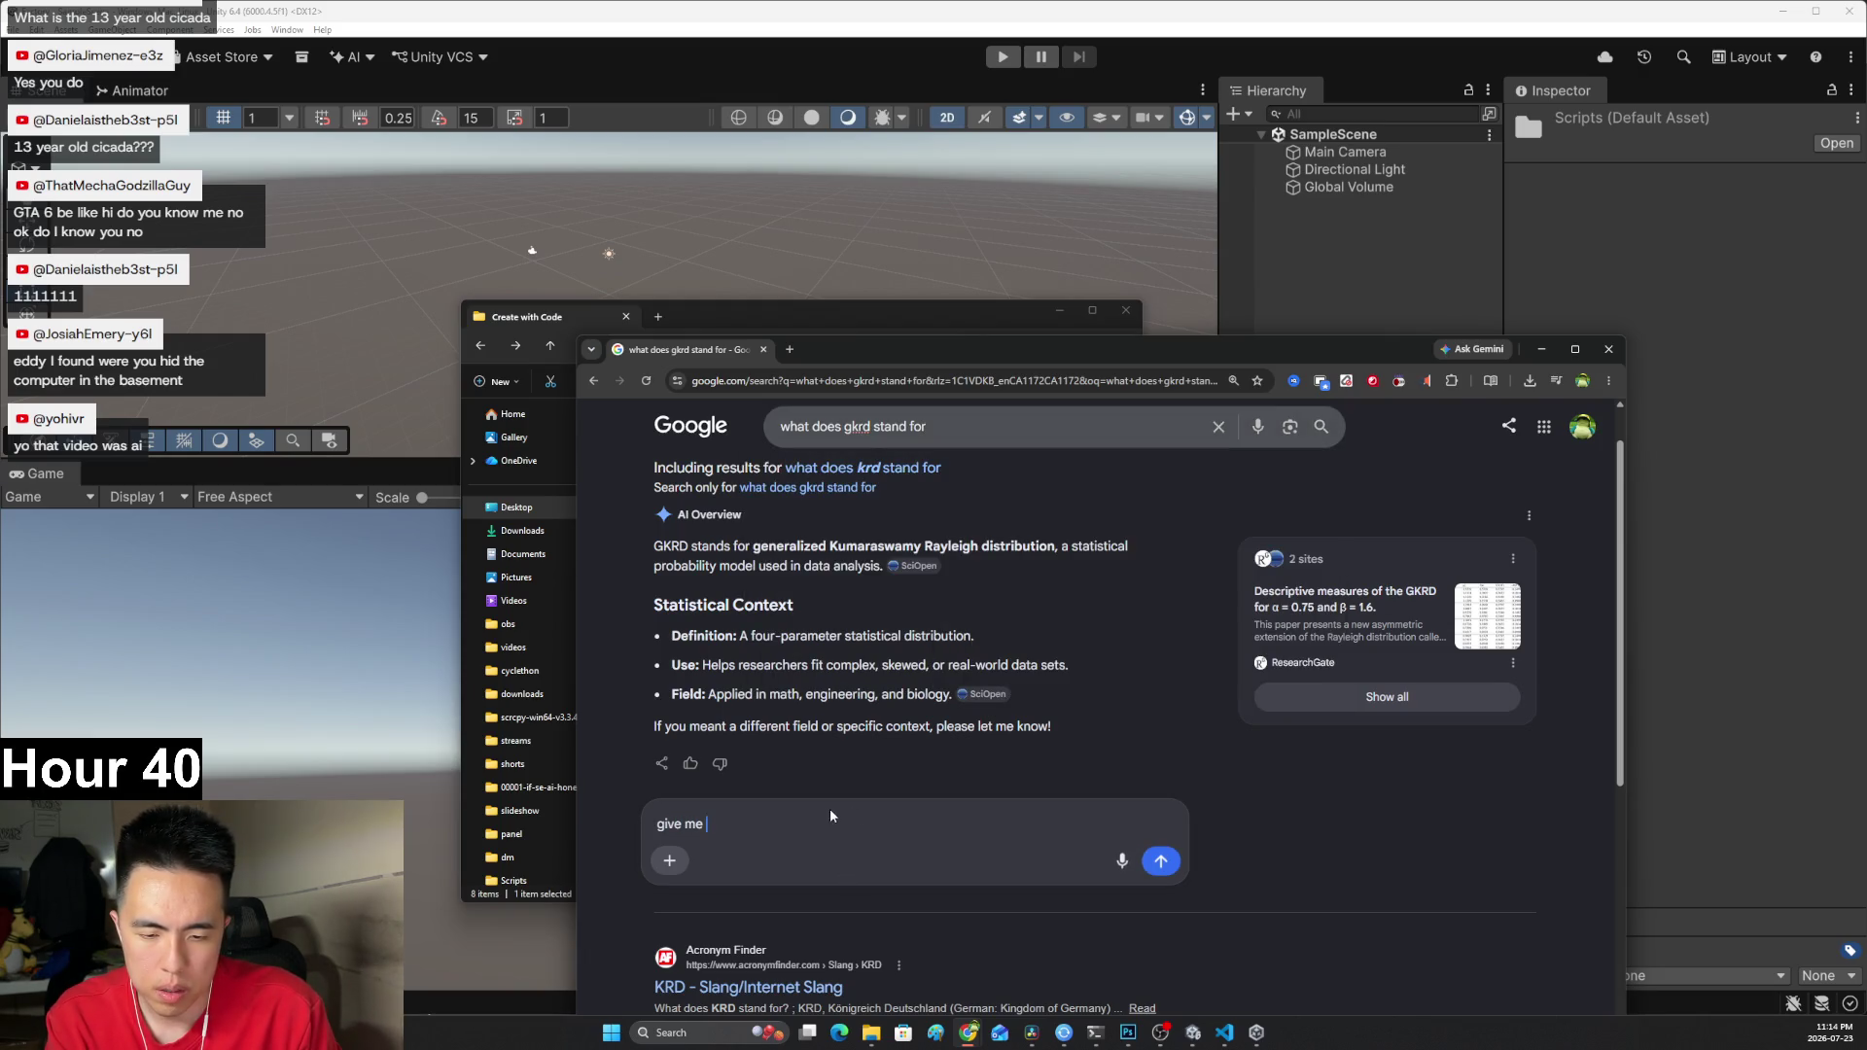
pyautogui.write('a standard ')
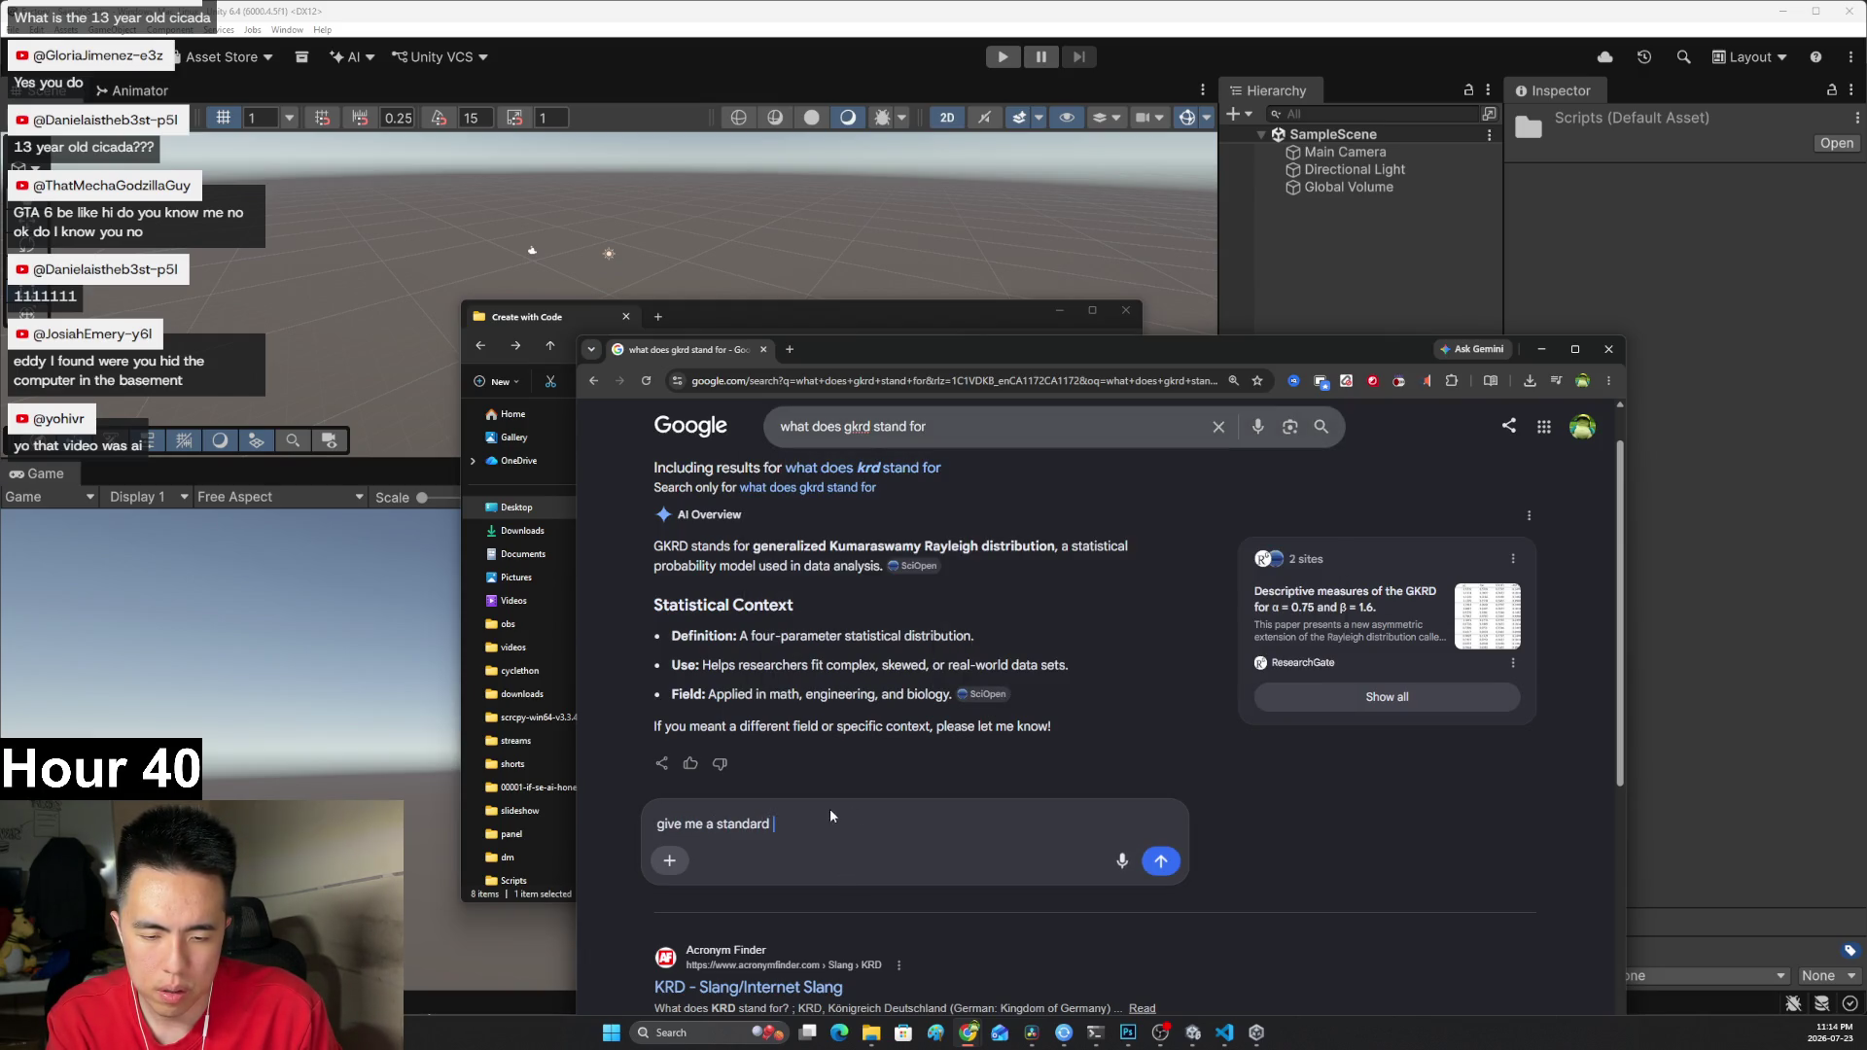
pyautogui.write('gitignore for ')
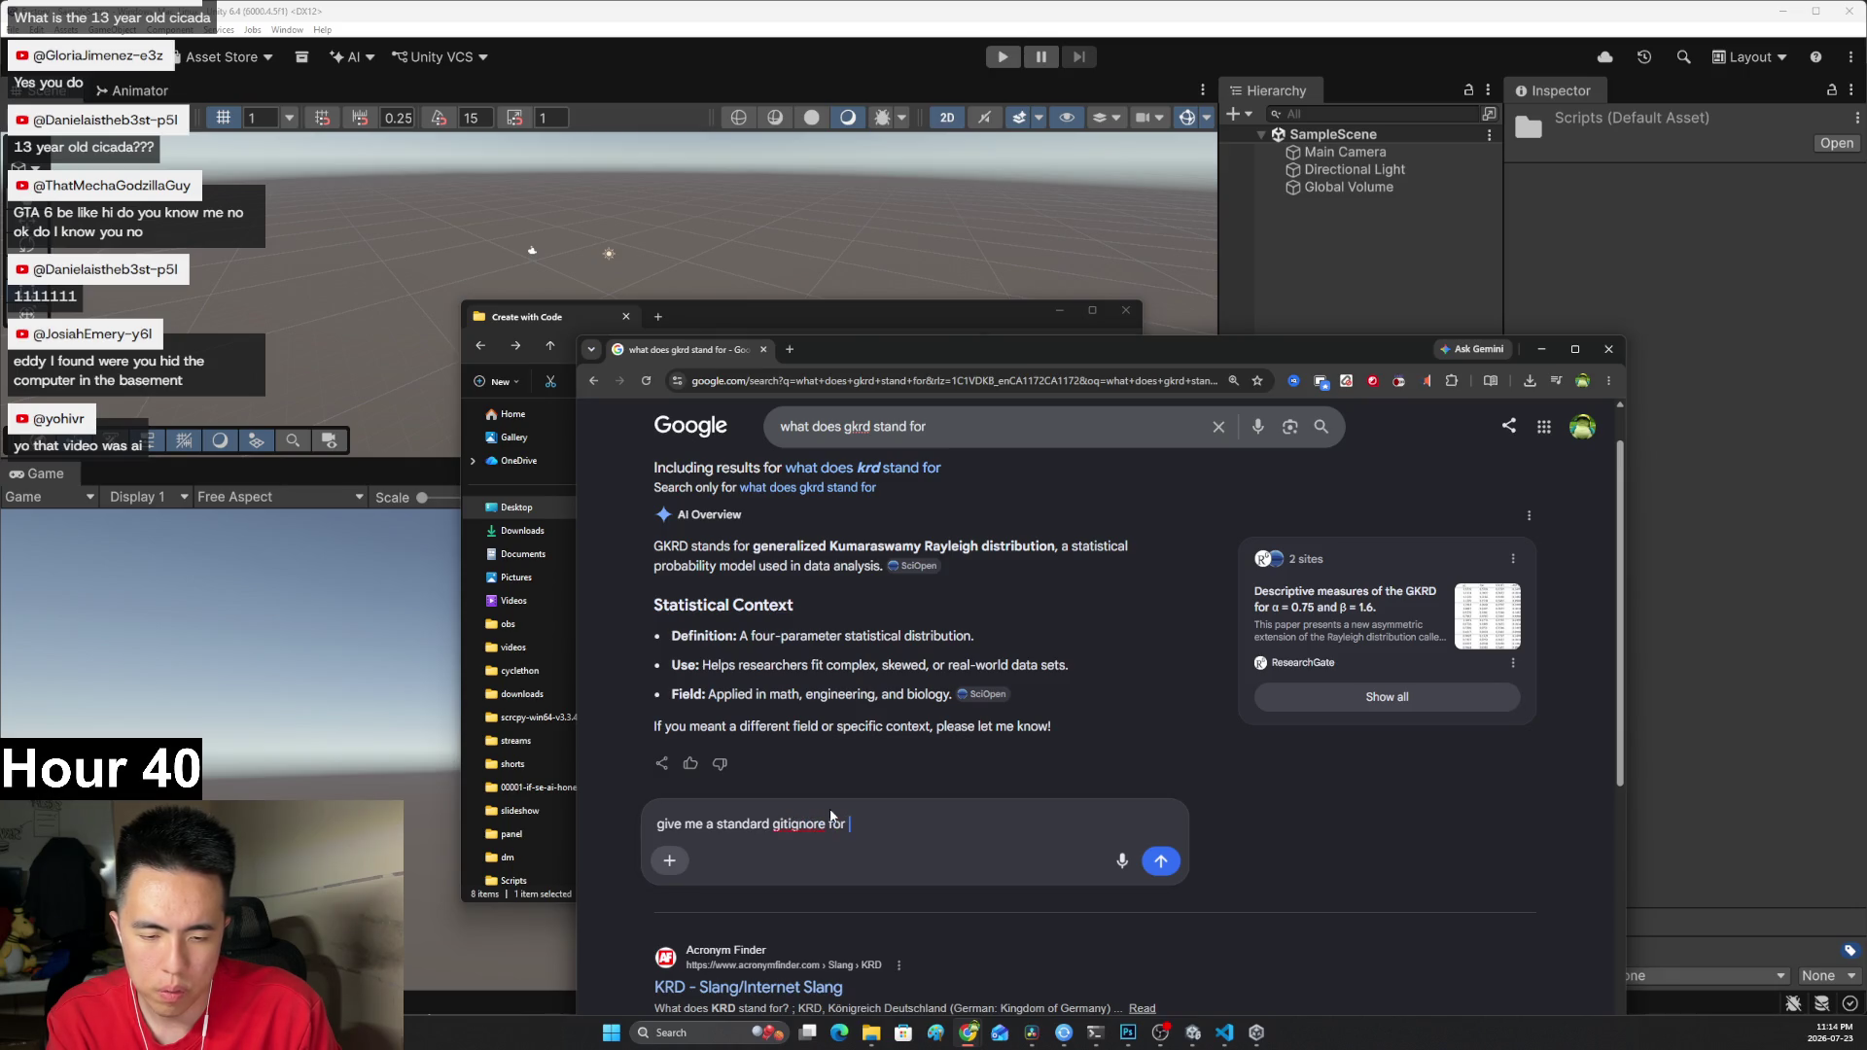
pyautogui.write('a unity 3d')
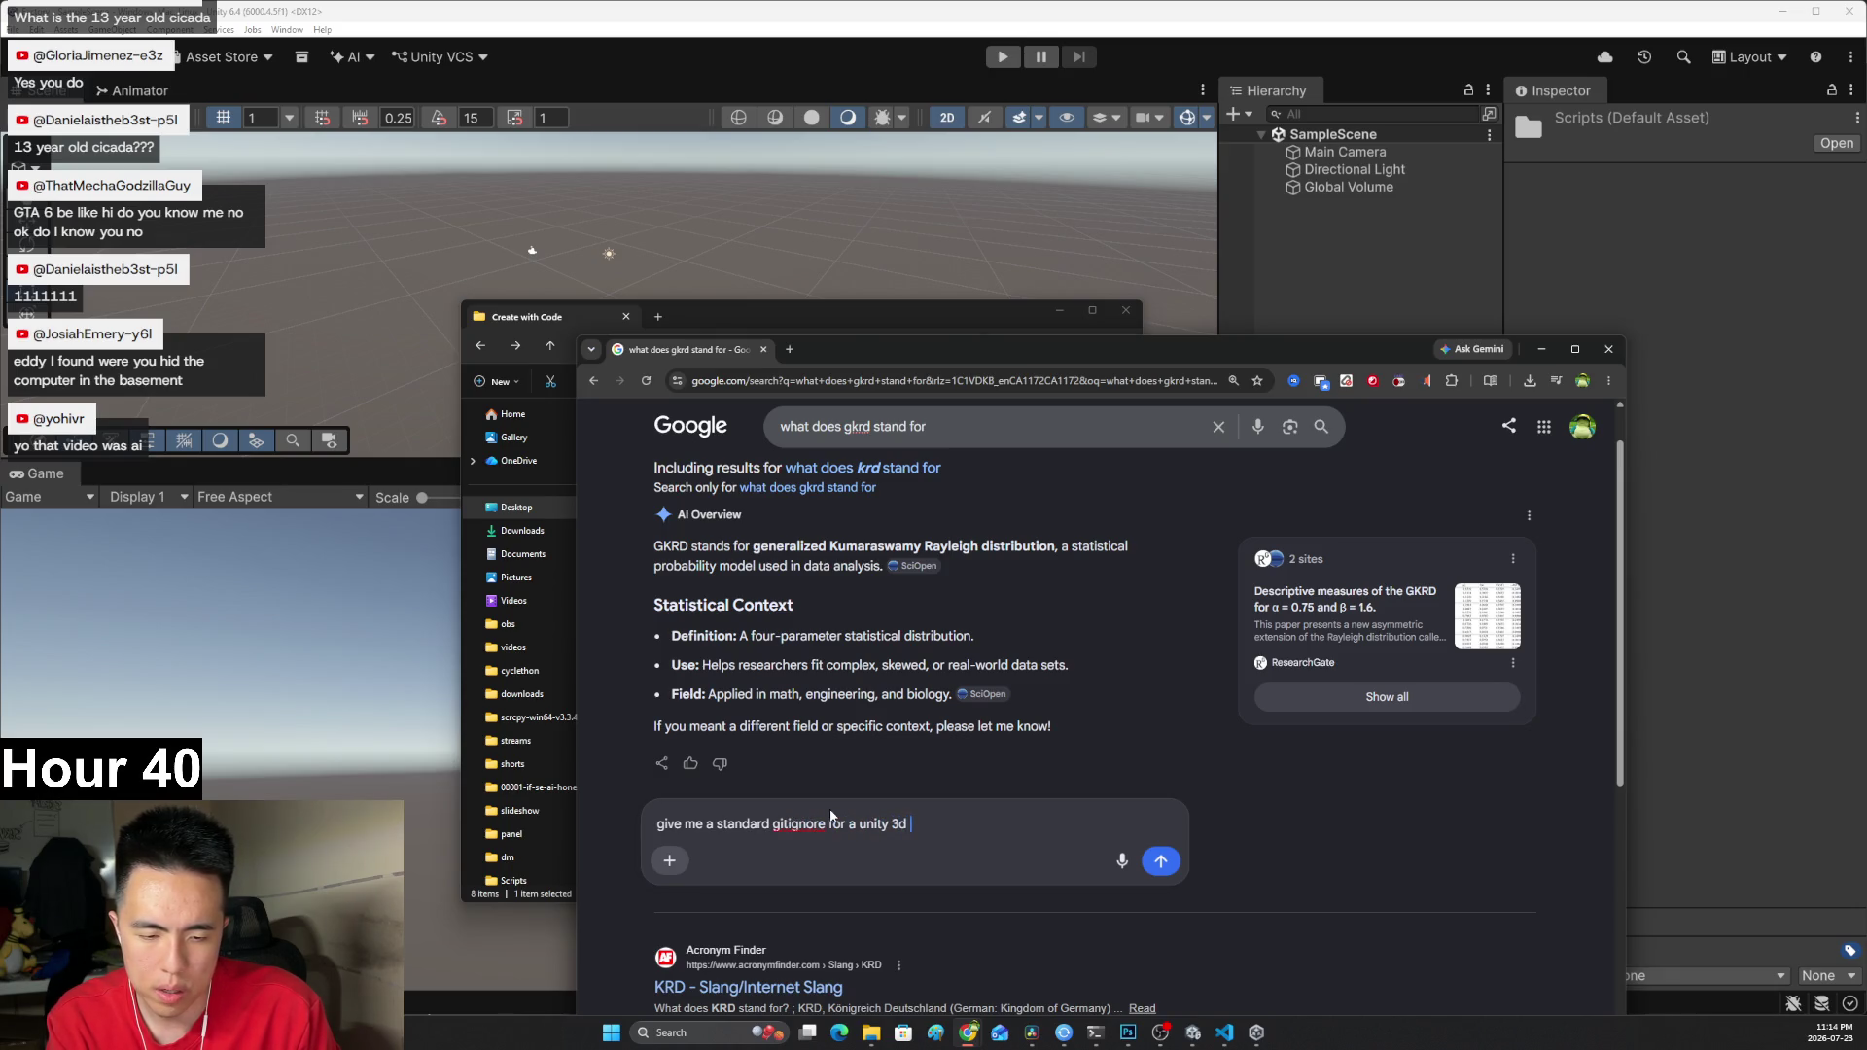
pyautogui.write('project')
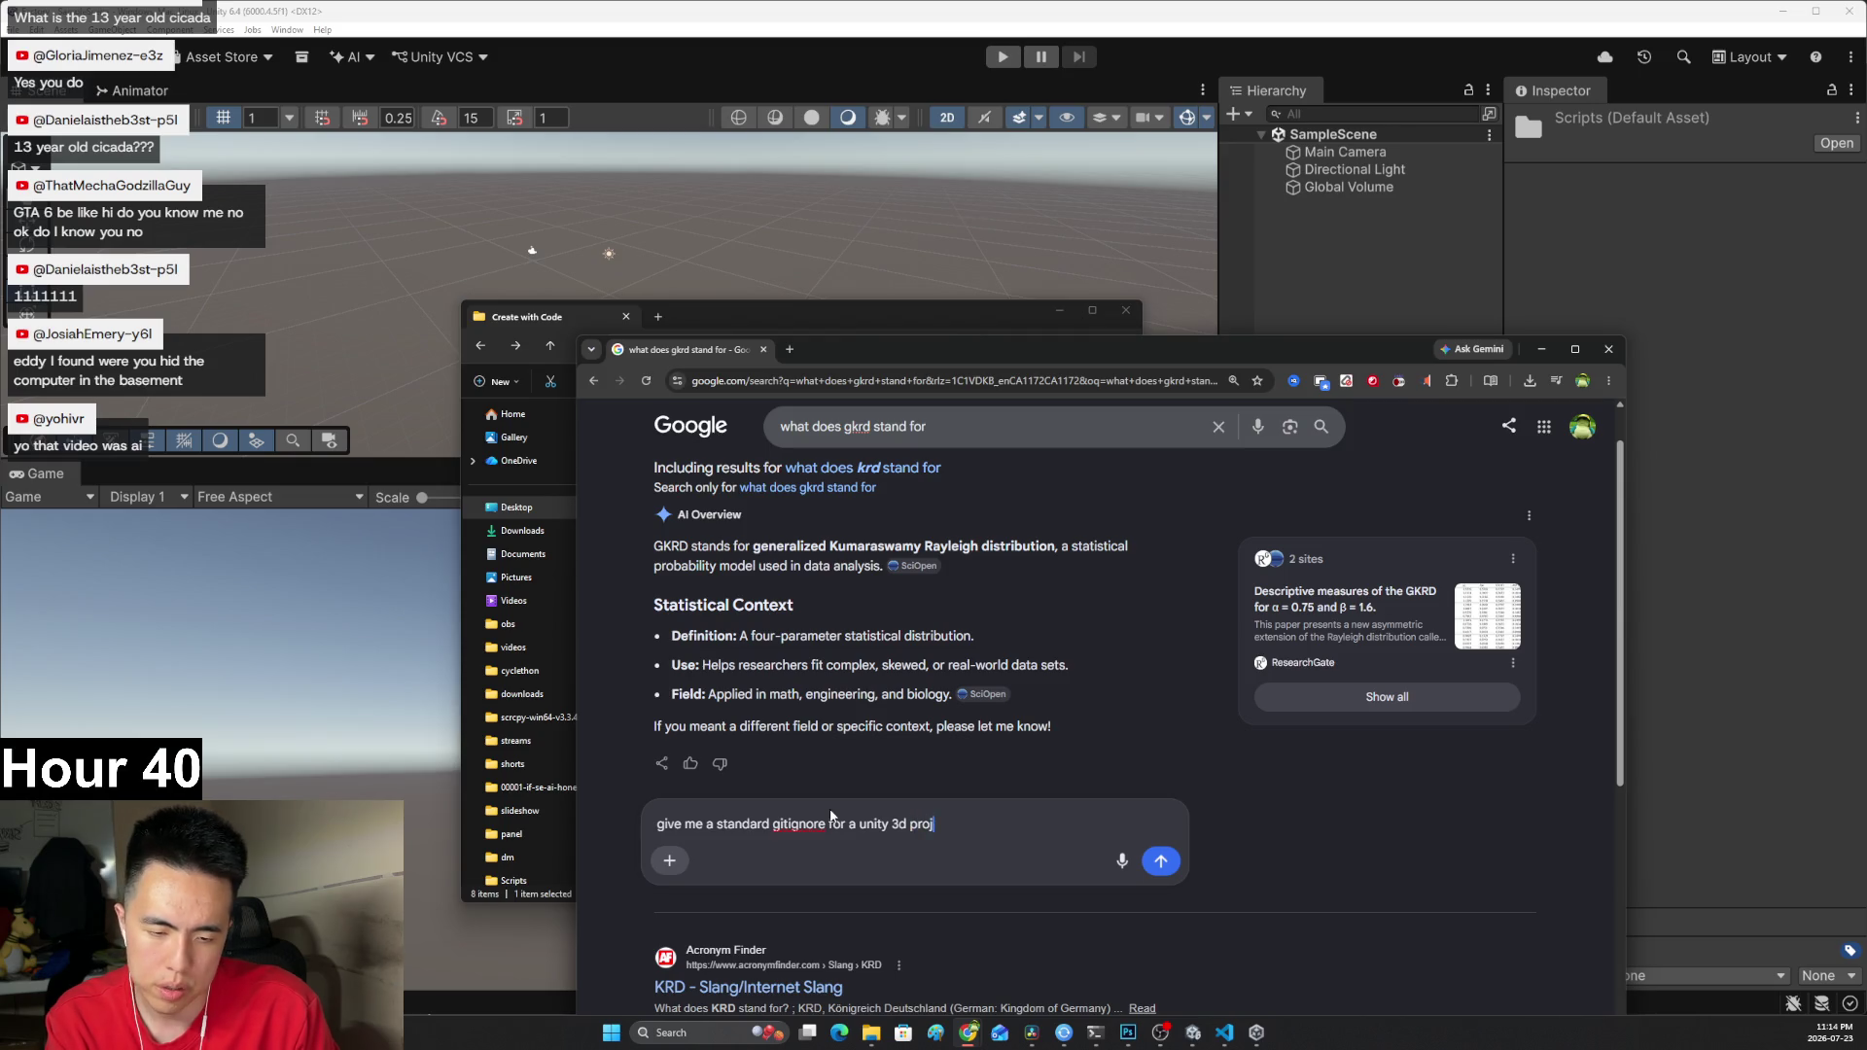
pyautogui.press('Return')
pyautogui.click(749, 315)
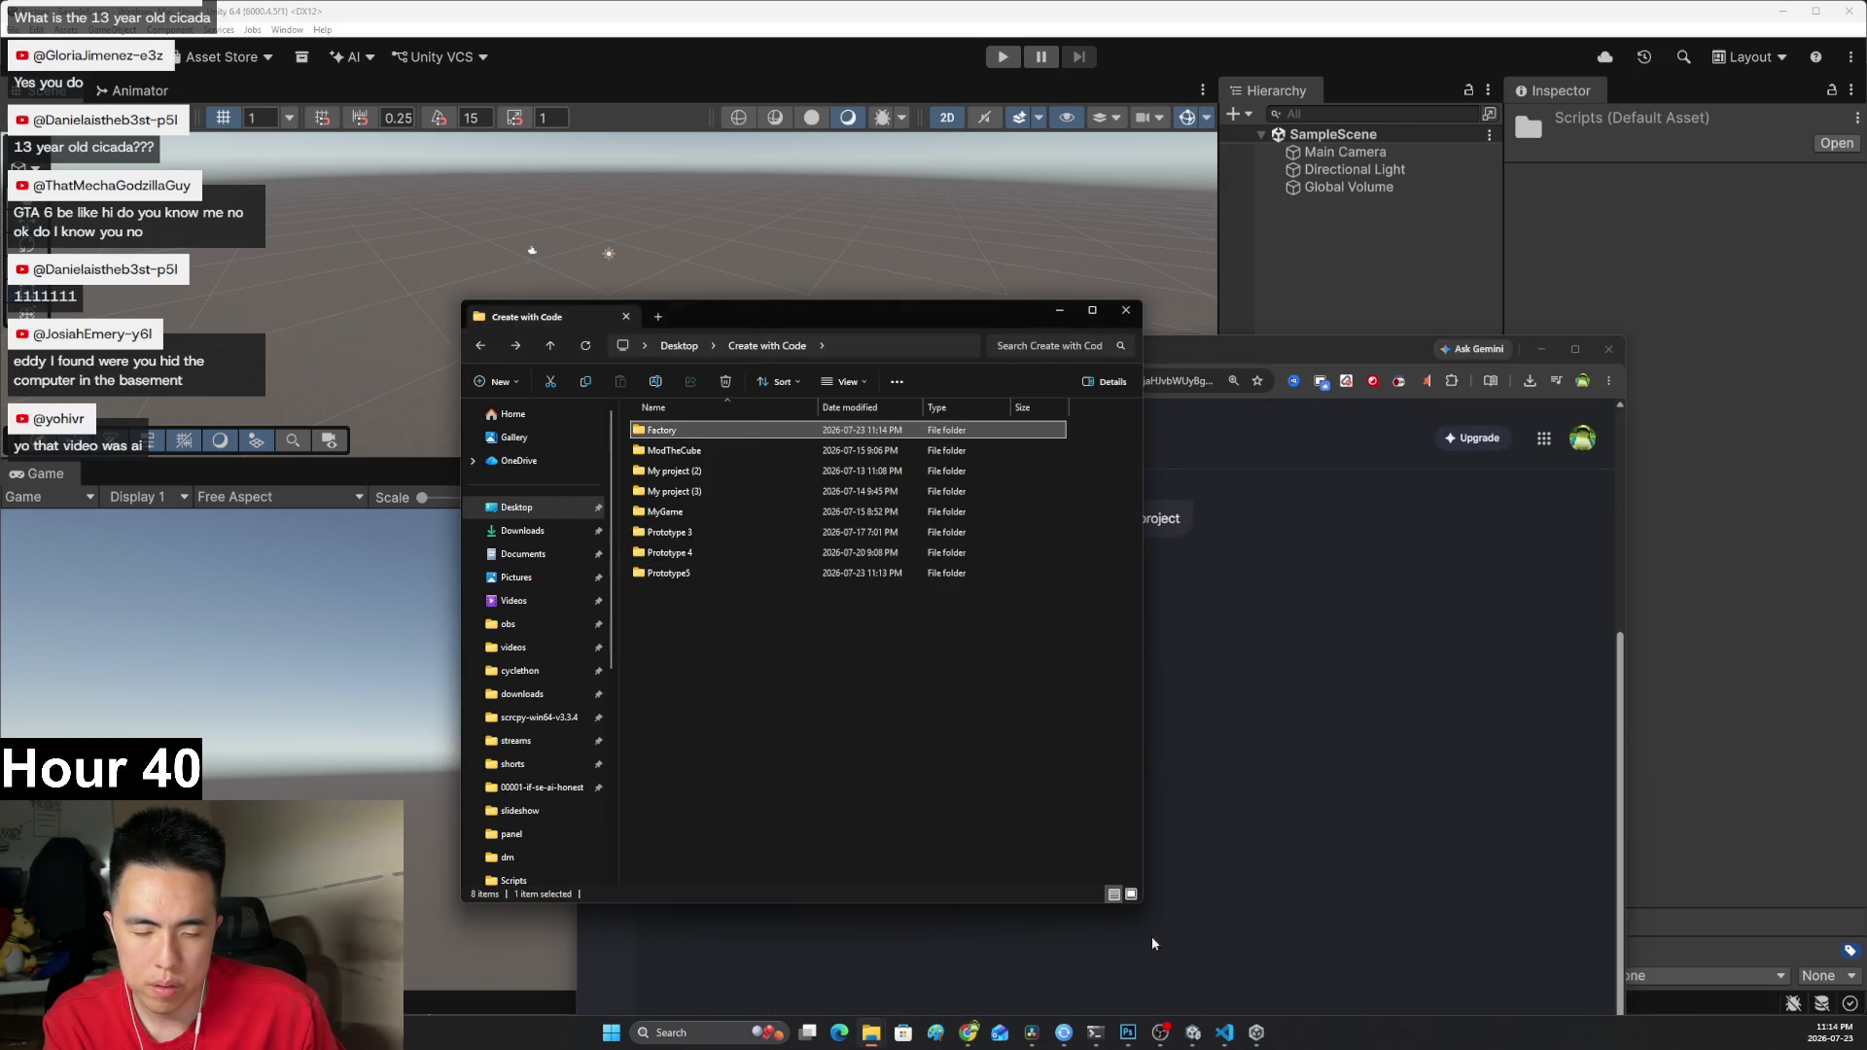
pyautogui.click(1224, 1032)
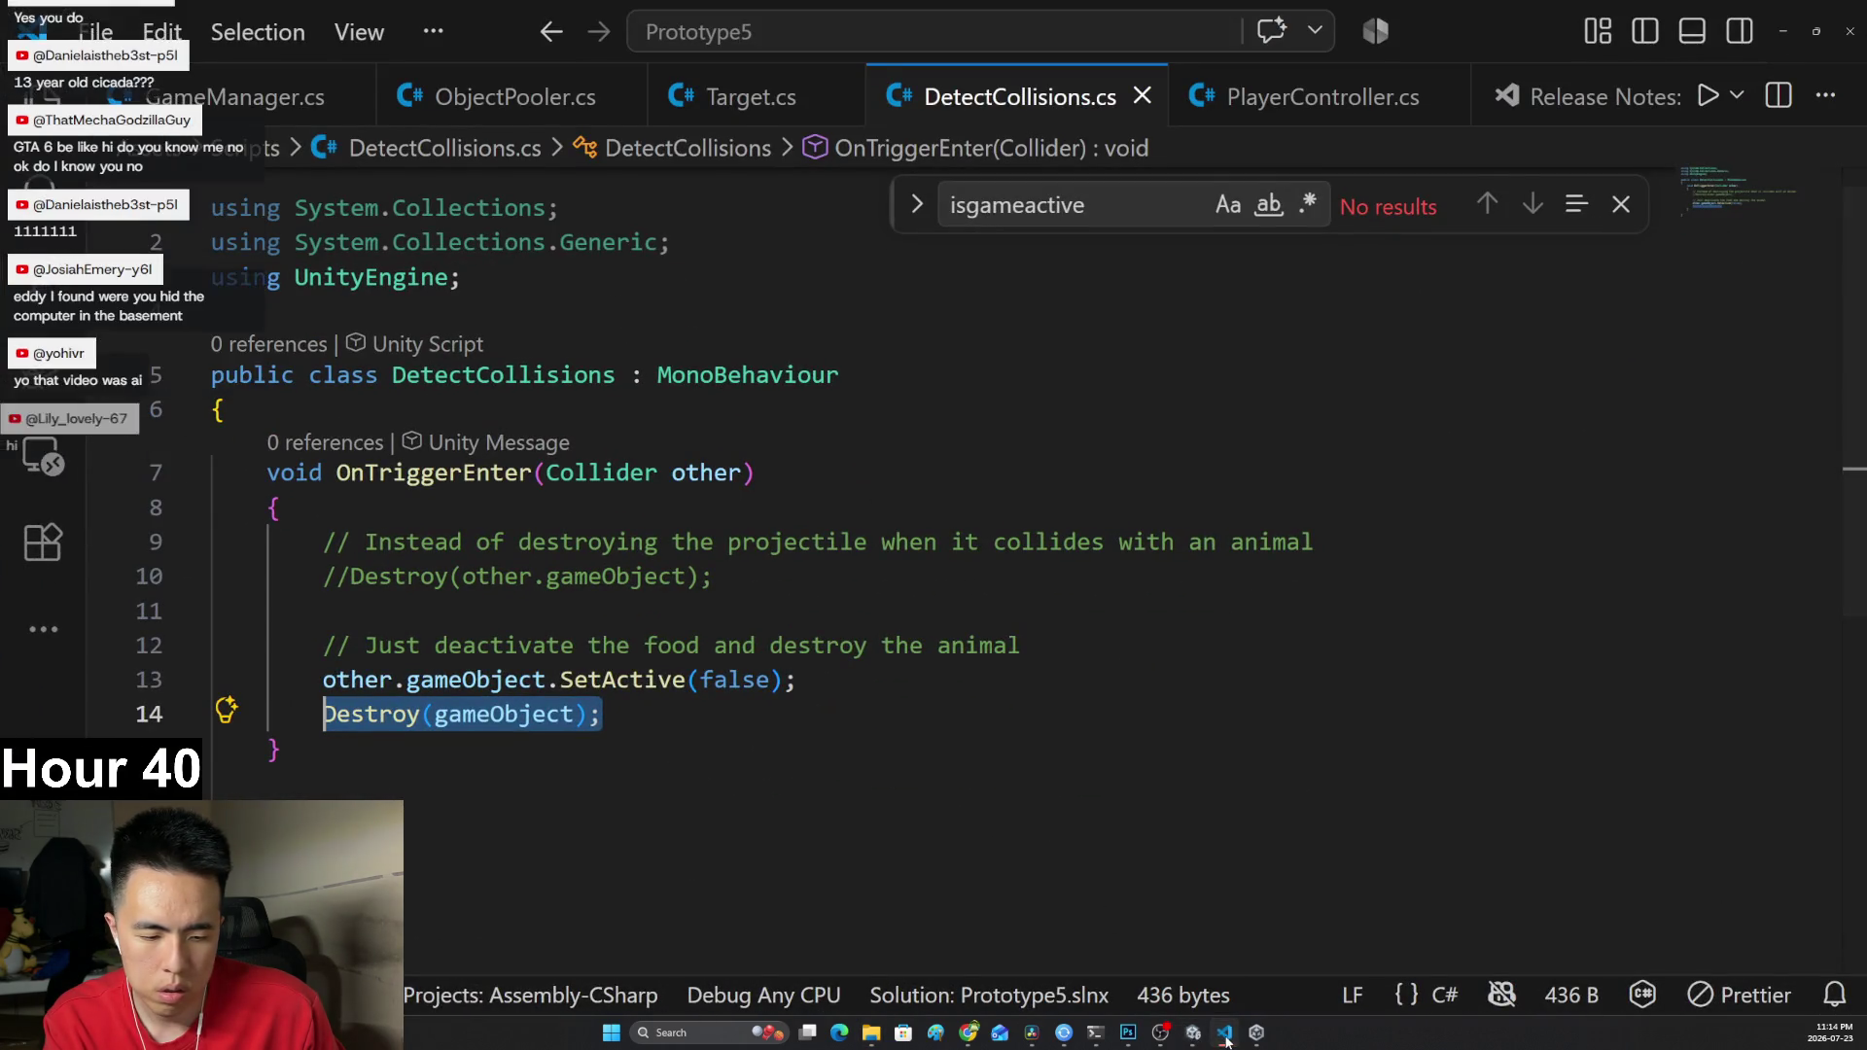
# Run 'code .' in PowerShell from the Factory folder and maximize the new VS Code window.
pyautogui.click(1224, 1033)
pyautogui.click(1095, 1033)
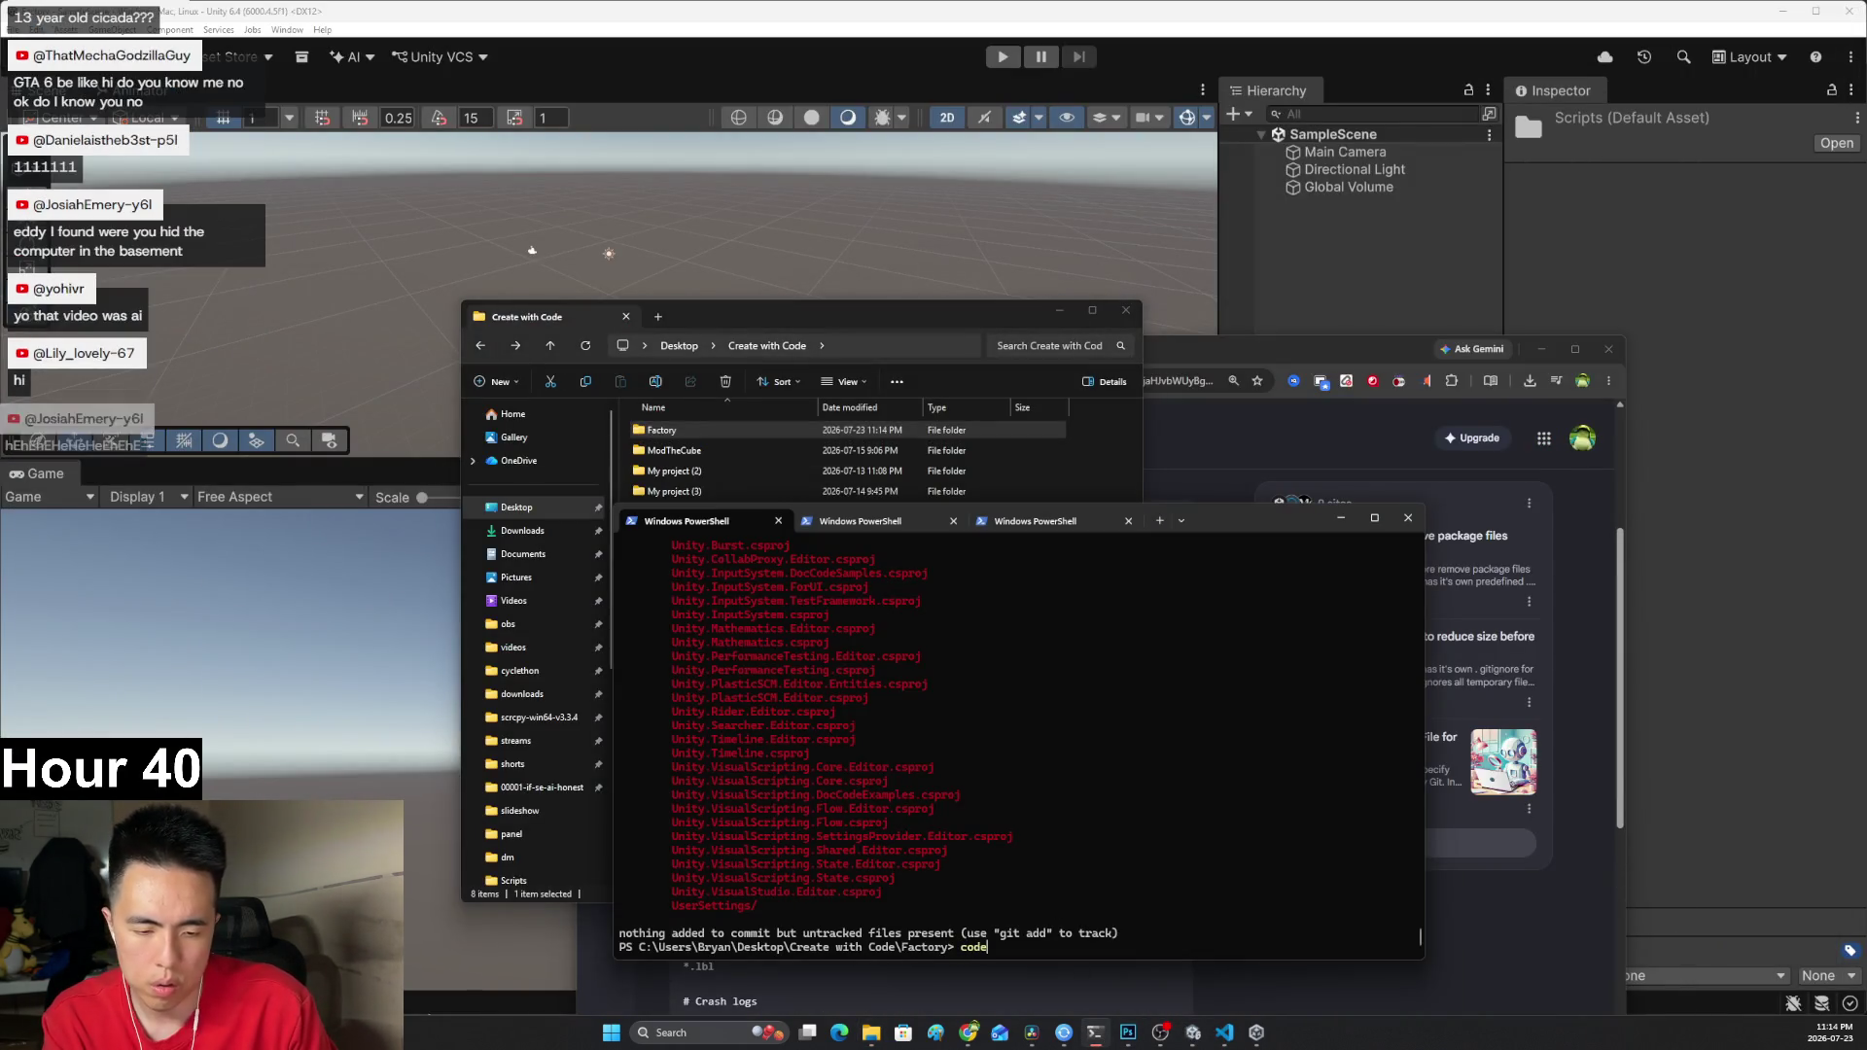
pyautogui.write('code .')
pyautogui.press('Return')
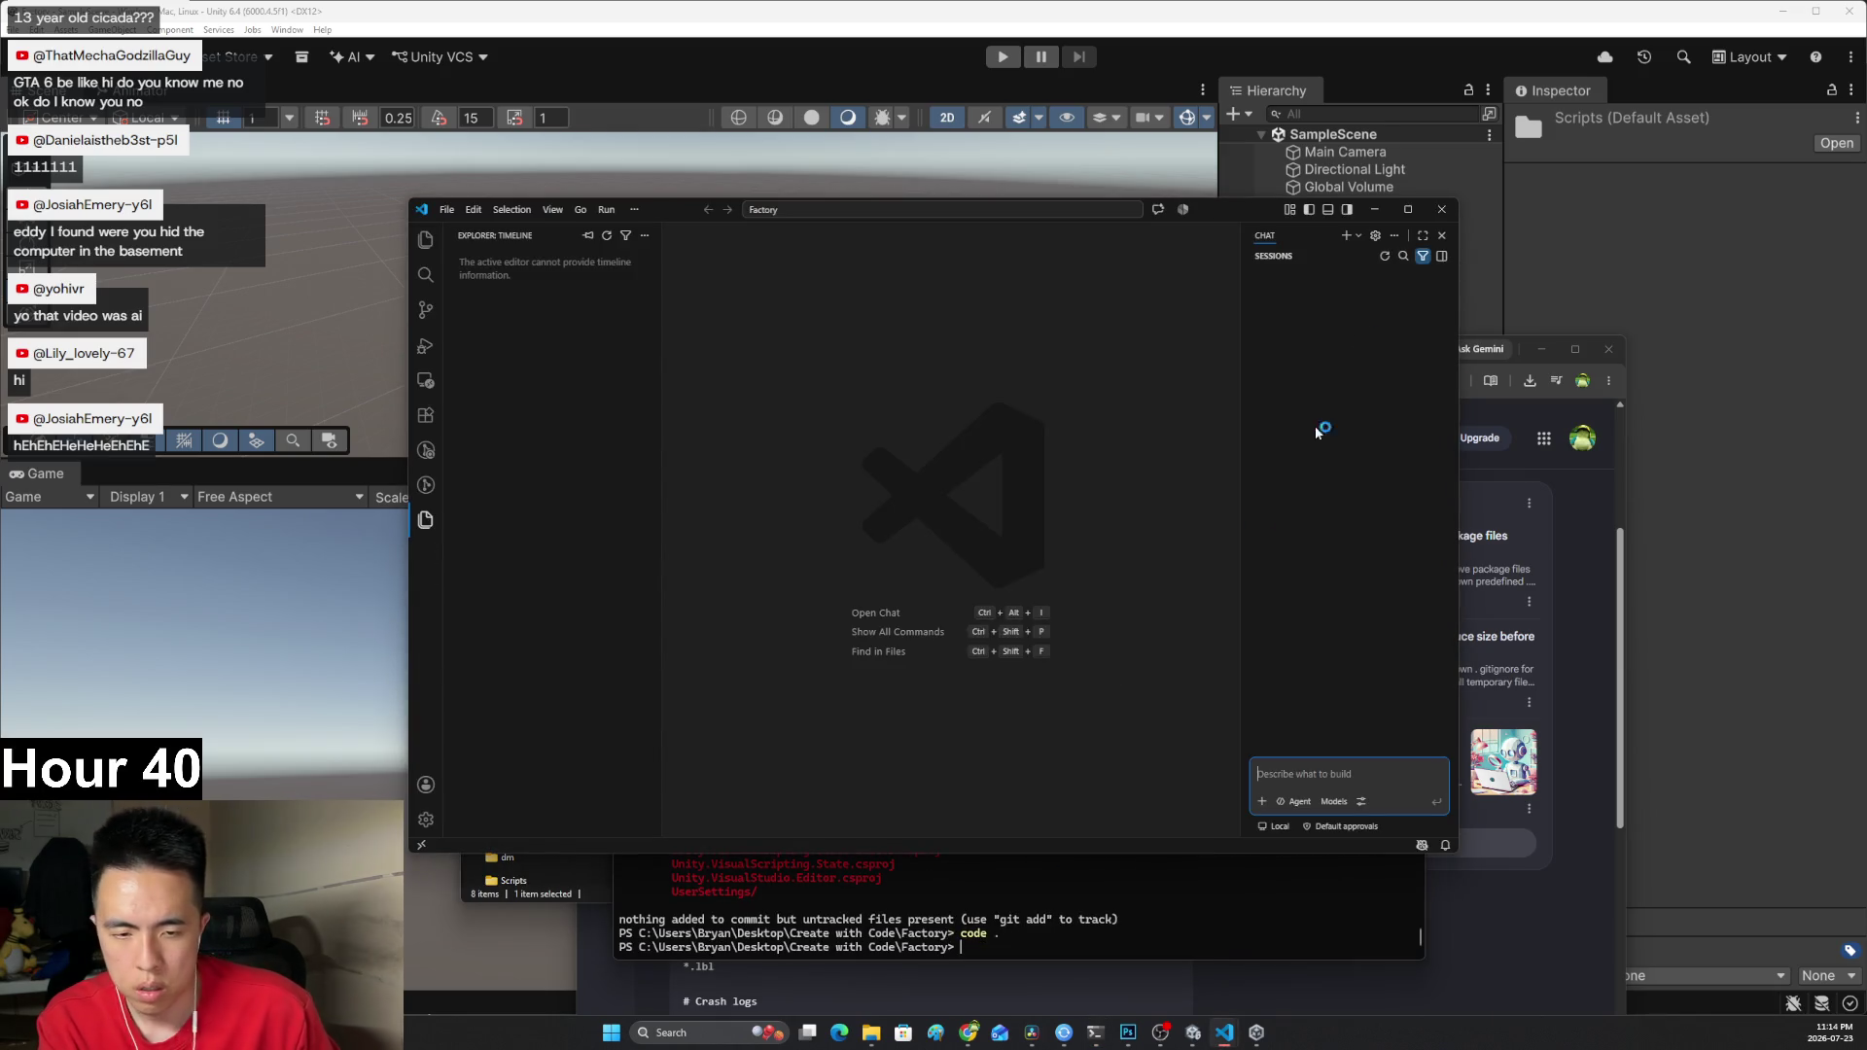
pyautogui.click(1407, 209)
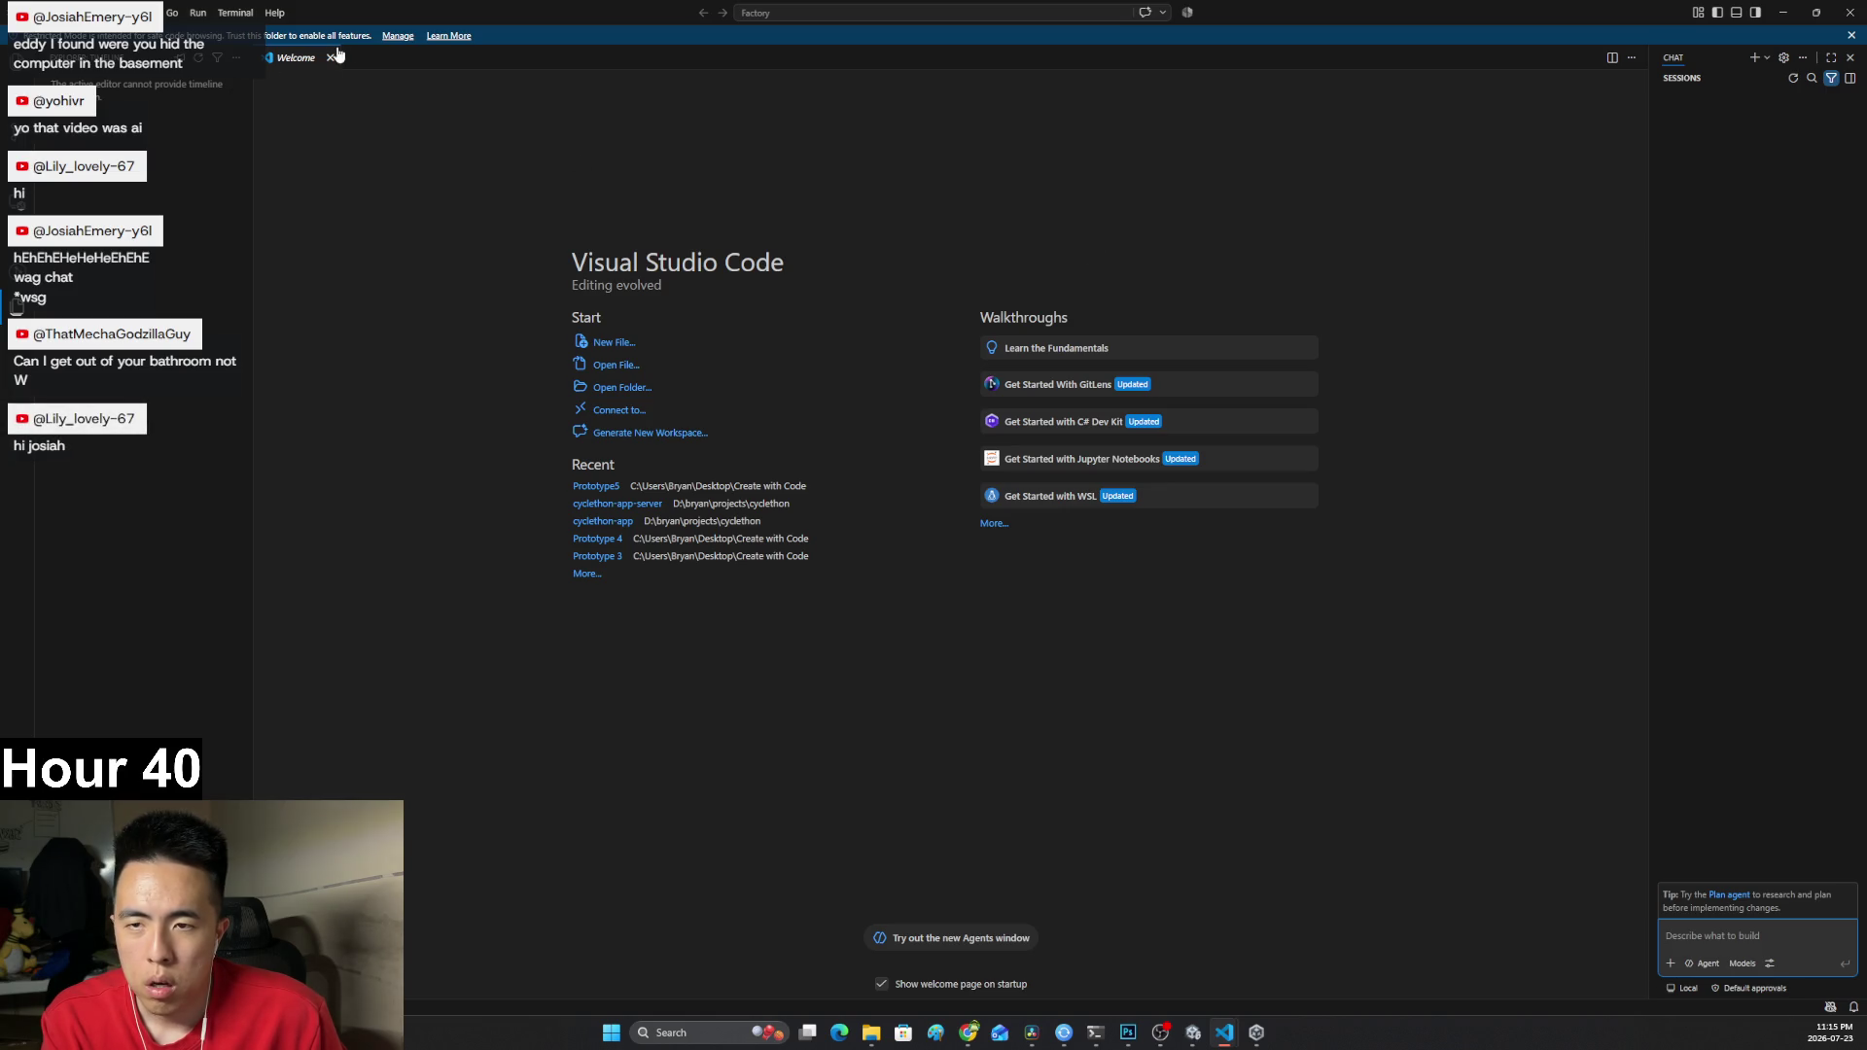
# Trust the Factory folder to leave VS Code's Restricted Mode.
pyautogui.click(398, 36)
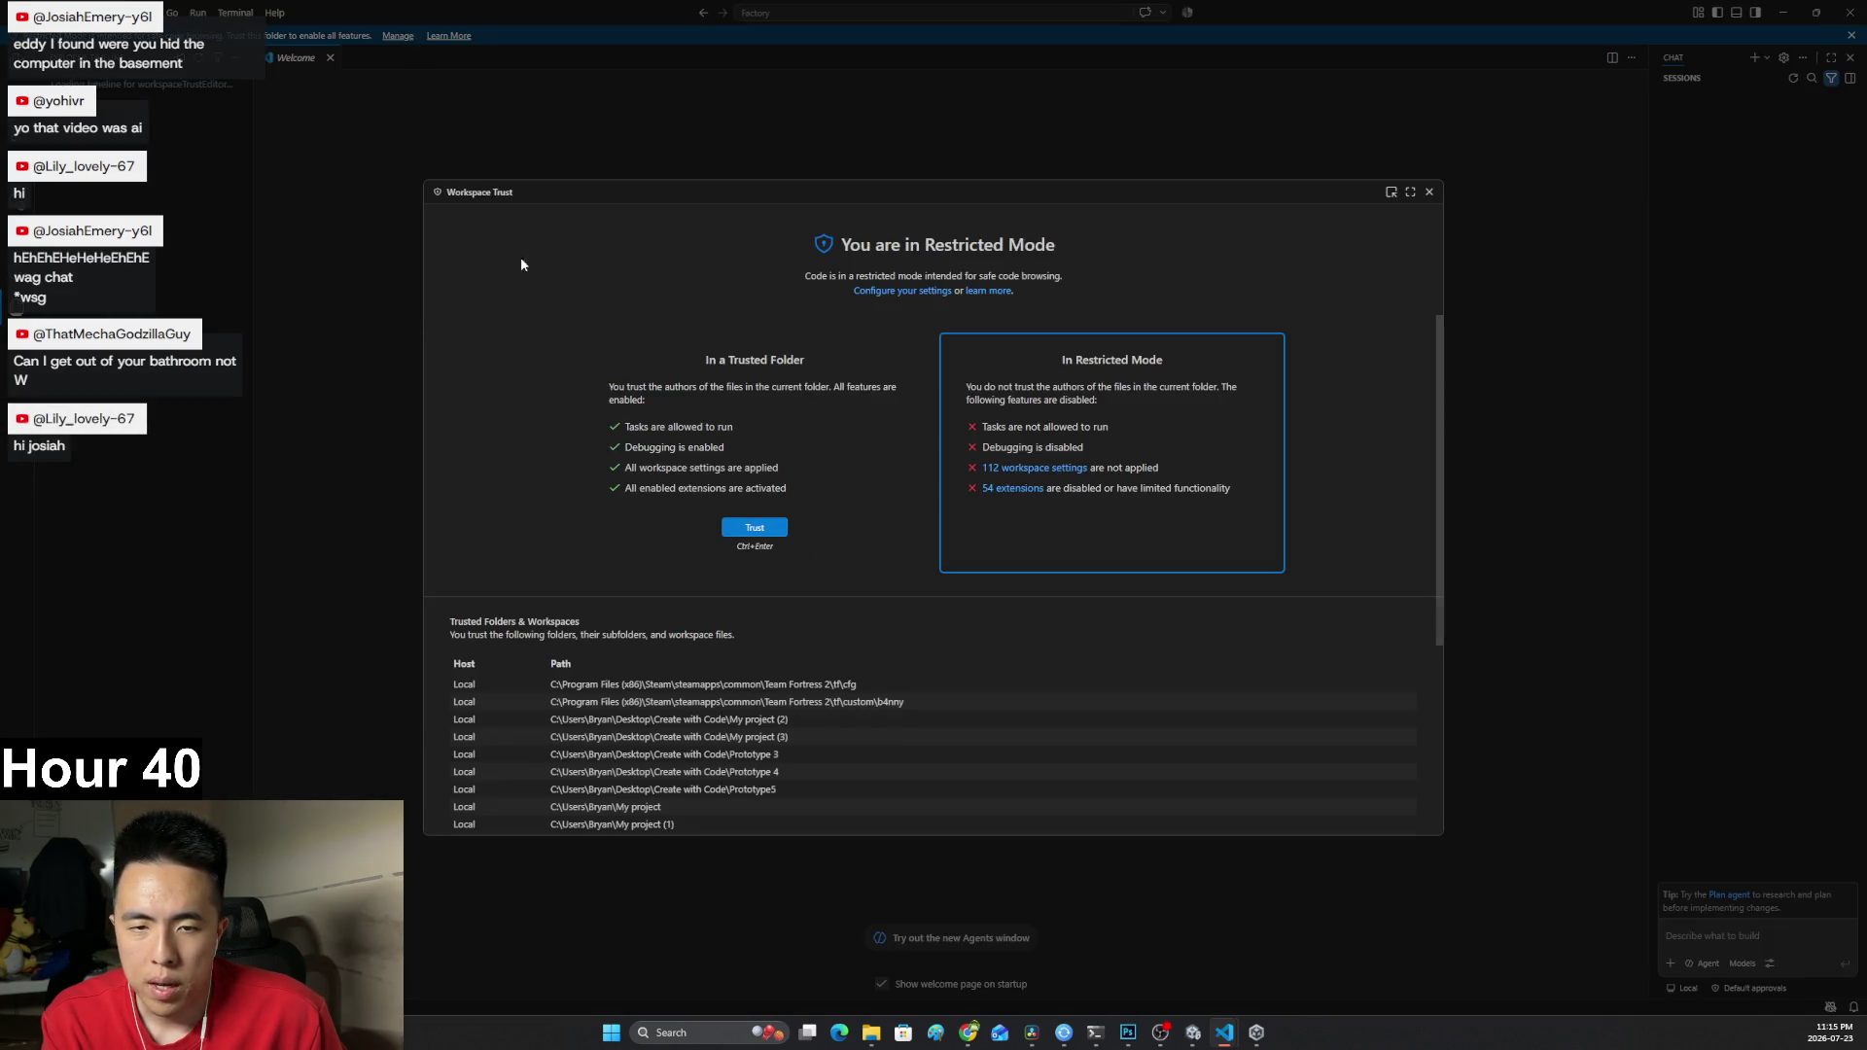
pyautogui.click(758, 533)
pyautogui.click(1429, 192)
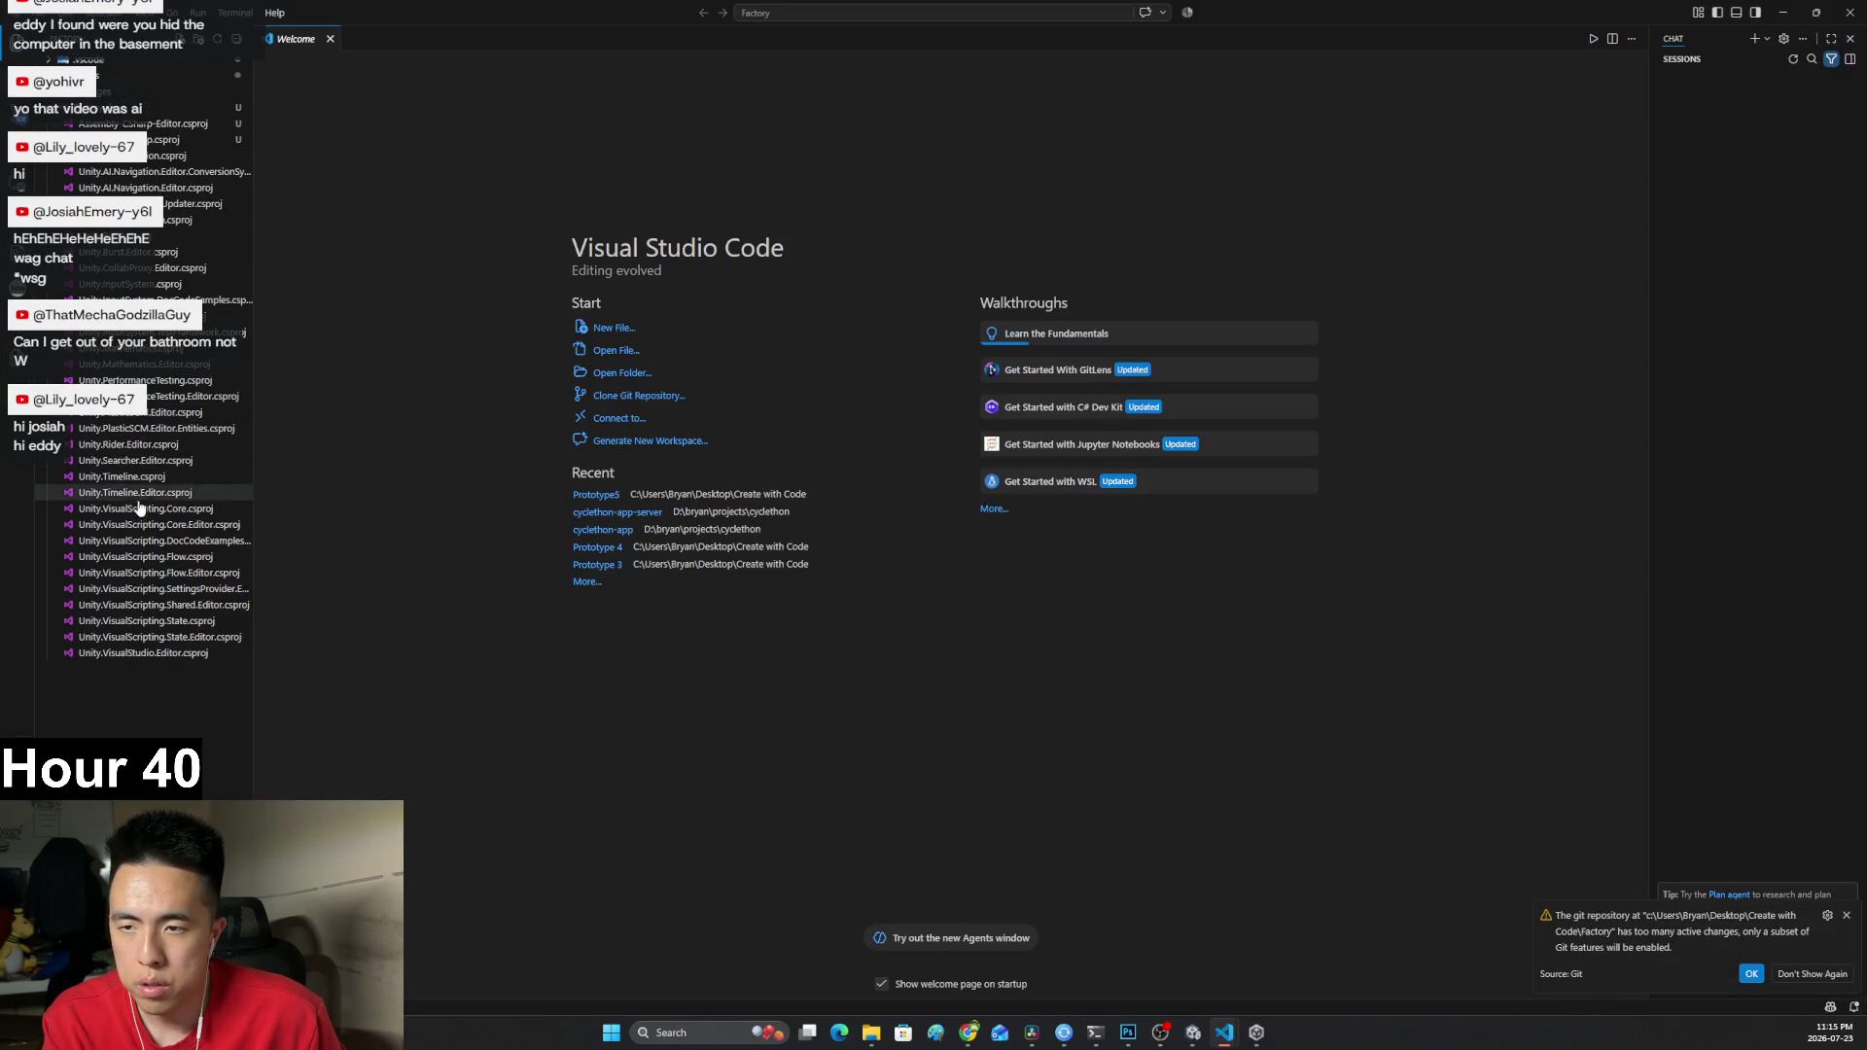
# Open Factory.slnx and create a new .gitignore file at the project root.
pyautogui.click(102, 108)
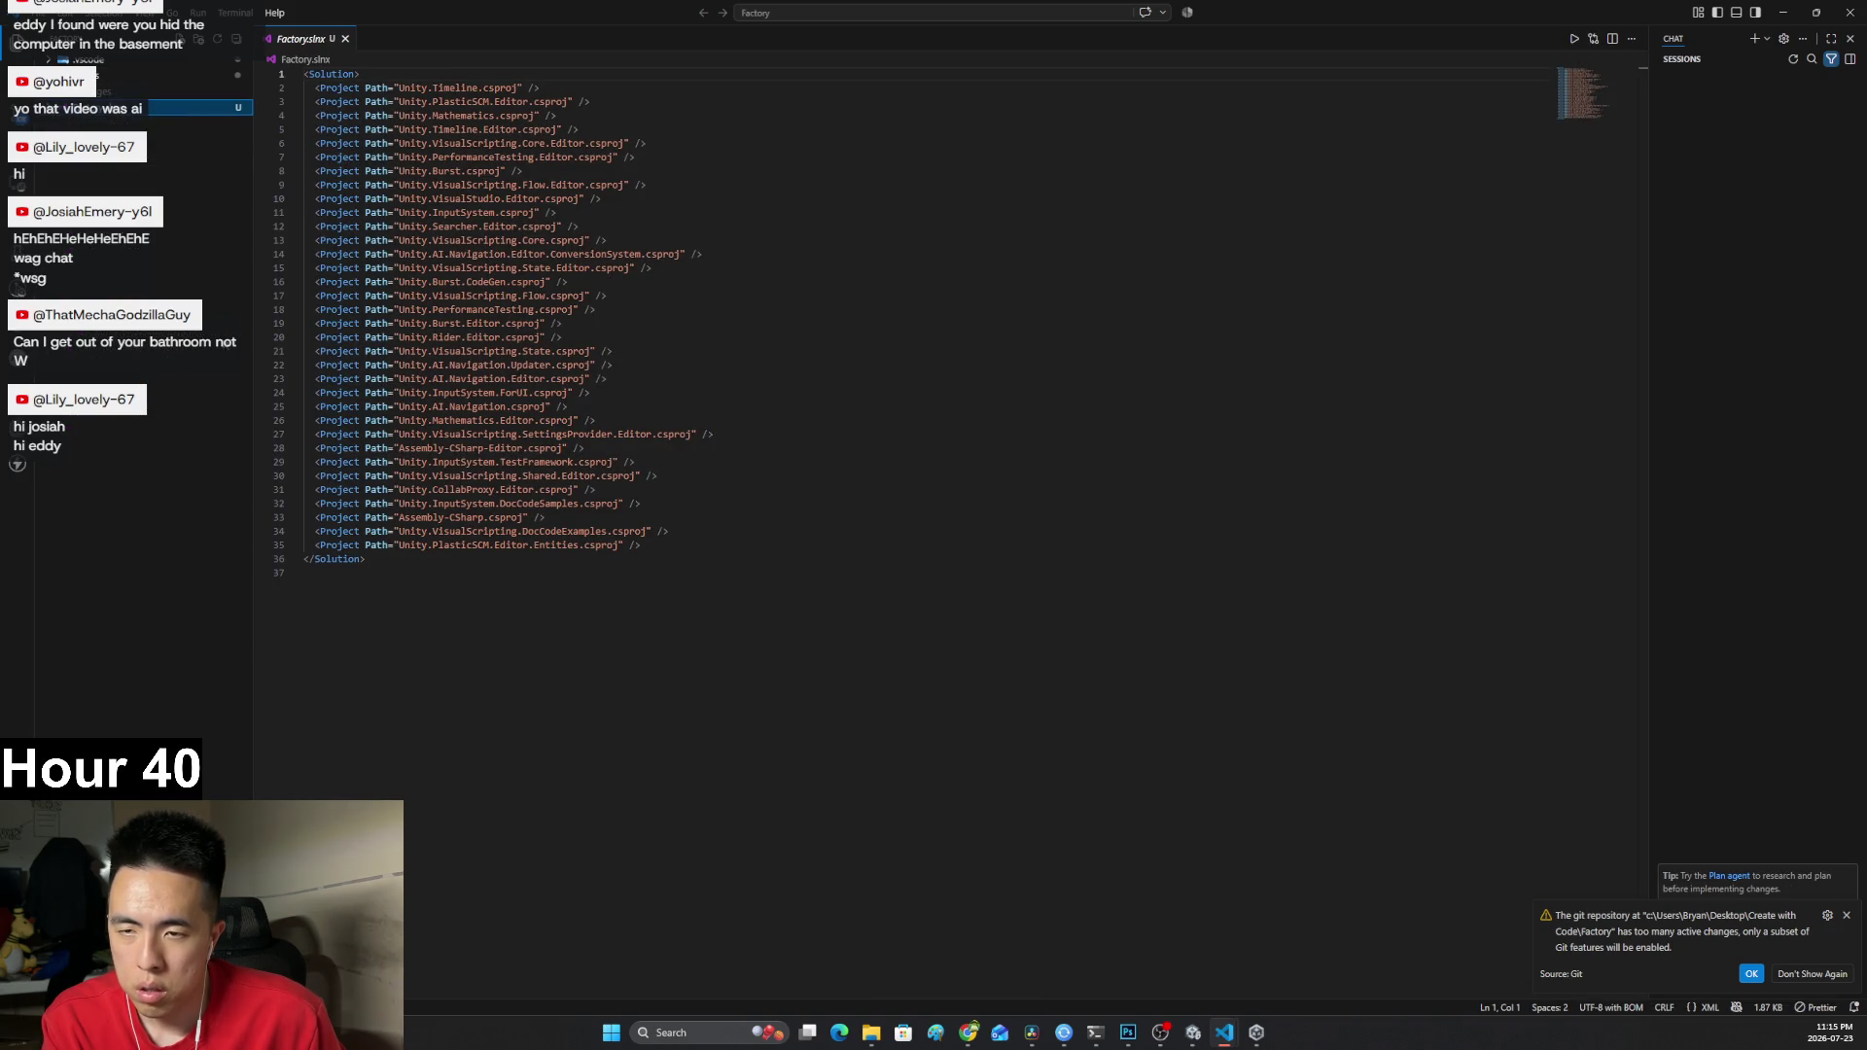
pyautogui.rightClick(202, 375)
pyautogui.click(239, 387)
pyautogui.write('.gitignore')
pyautogui.press('Return')
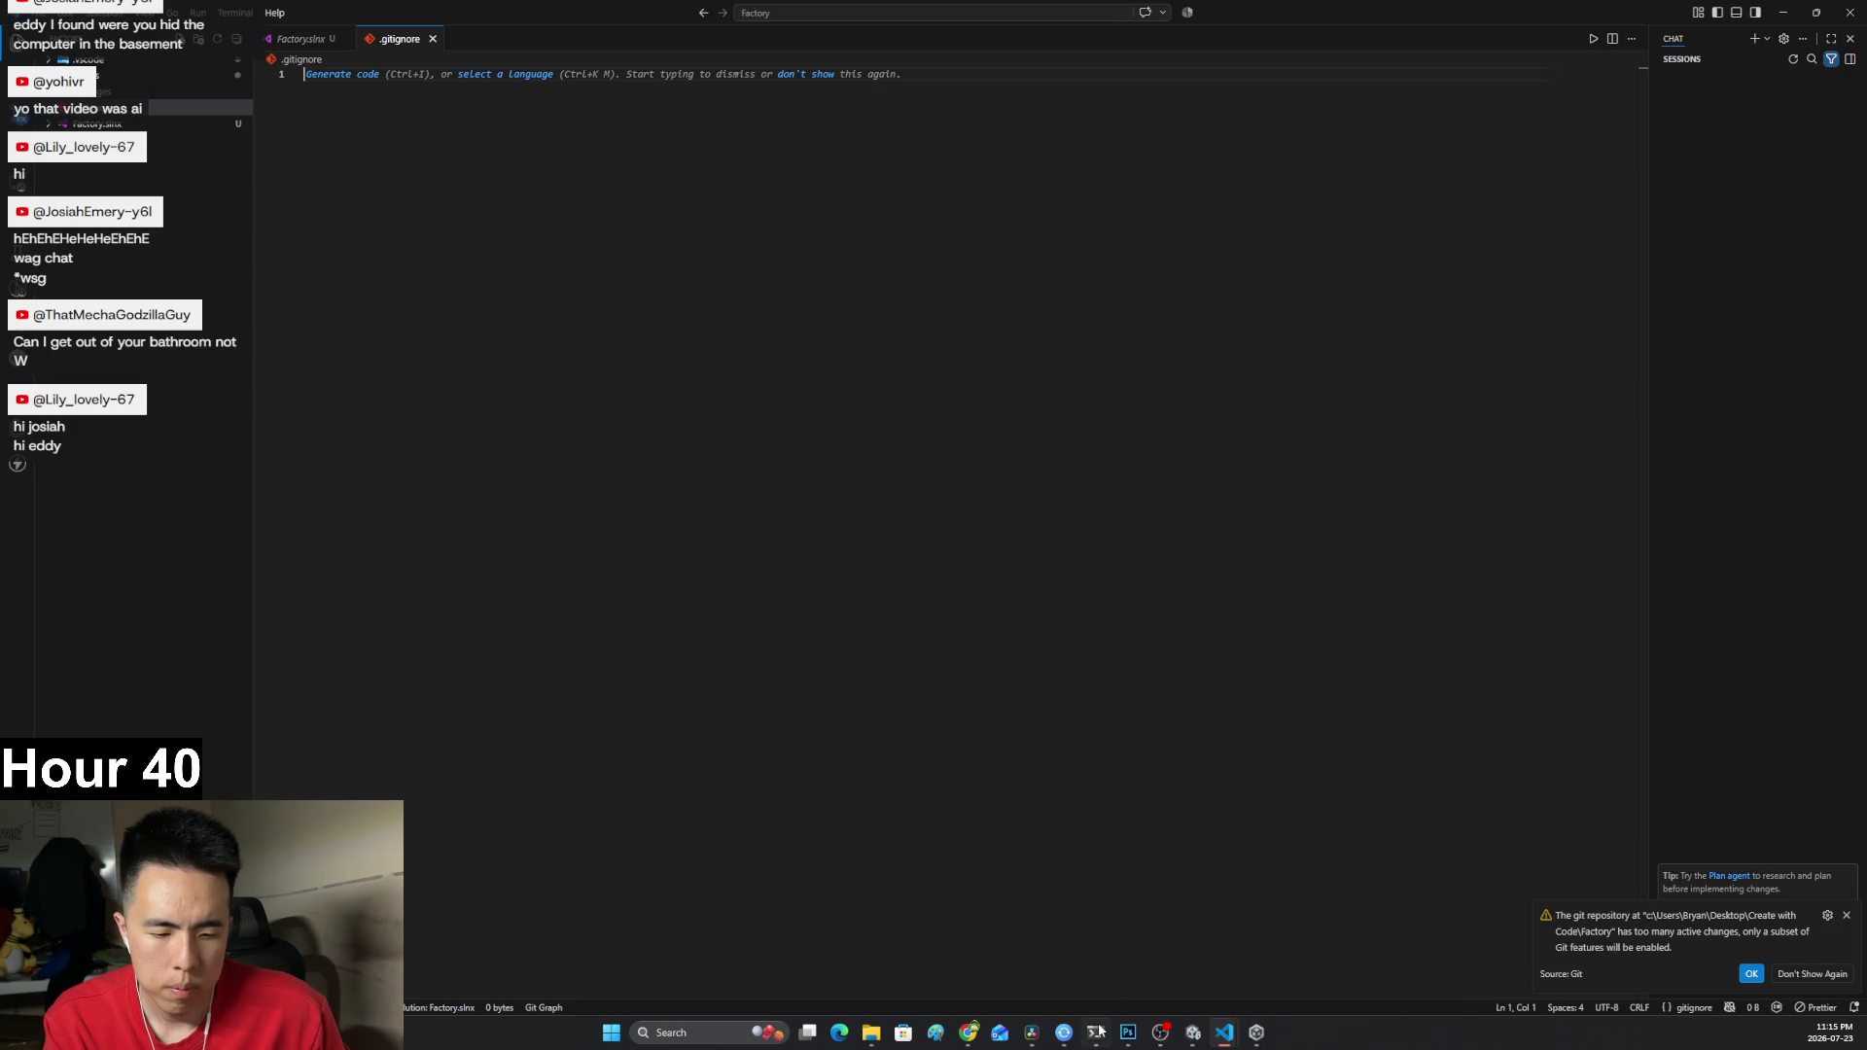
# Adjust the editor zoom level and close the chat side panel.
pyautogui.hotkey('ctrl', '=')
pyautogui.hotkey('ctrl', '=')
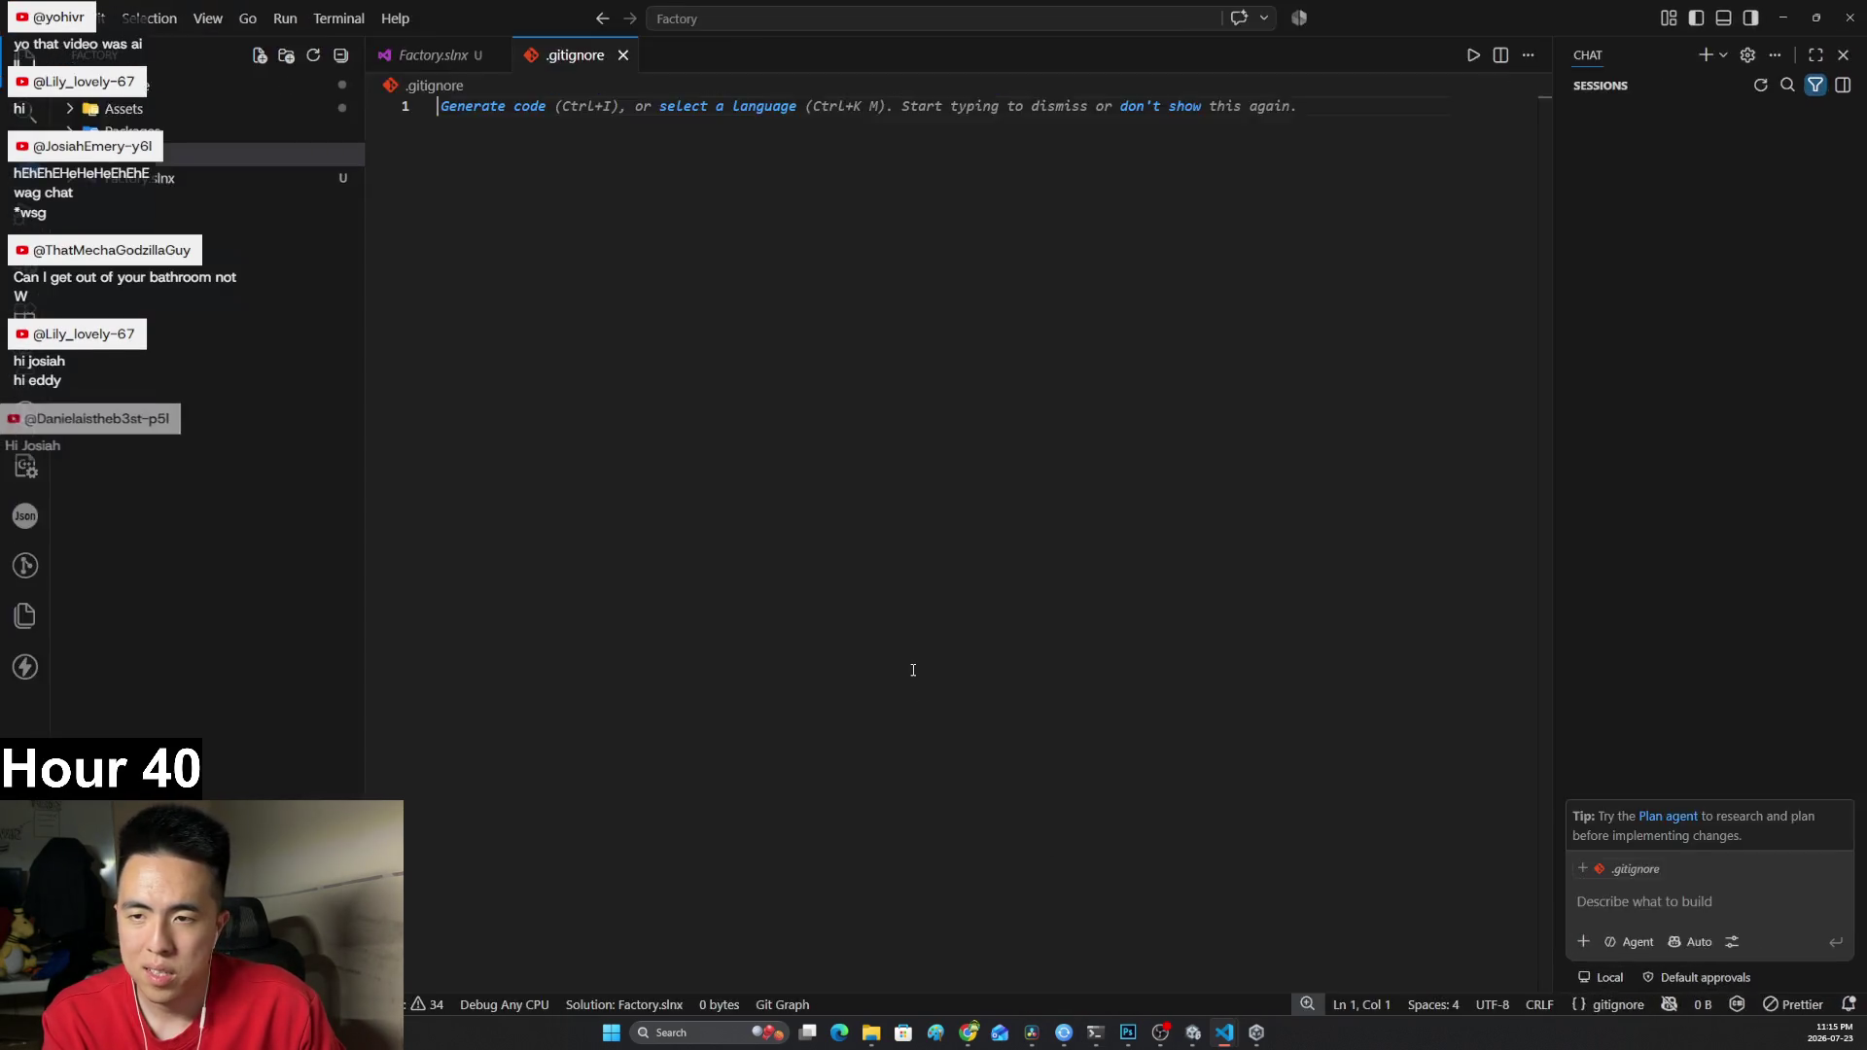
pyautogui.hotkey('ctrl', '=')
pyautogui.hotkey('ctrl', '=')
pyautogui.hotkey('ctrl', '=')
pyautogui.hotkey('ctrl', '-')
pyautogui.hotkey('ctrl', '-')
pyautogui.hotkey('ctrl', '-')
pyautogui.click(1838, 66)
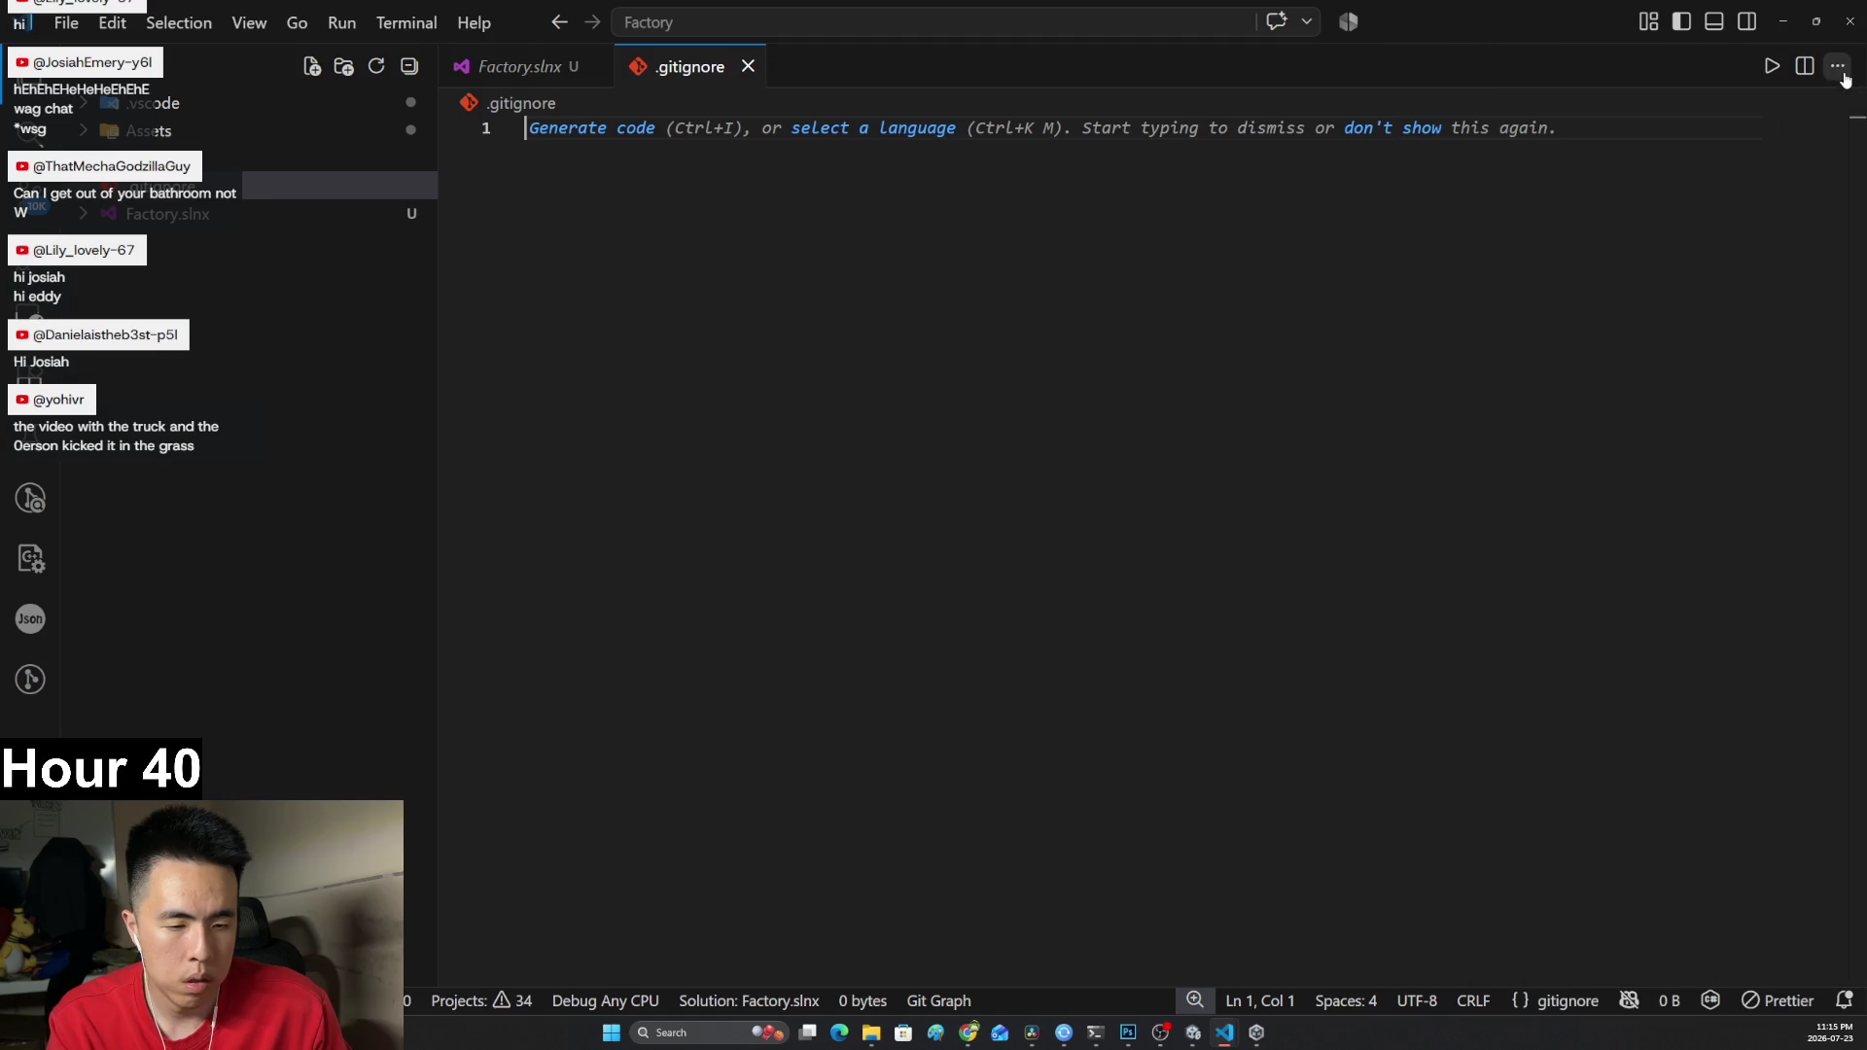
# Copy the Unity gitignore template from the Google AI answer's code block.
pyautogui.moveTo(979, 1040)
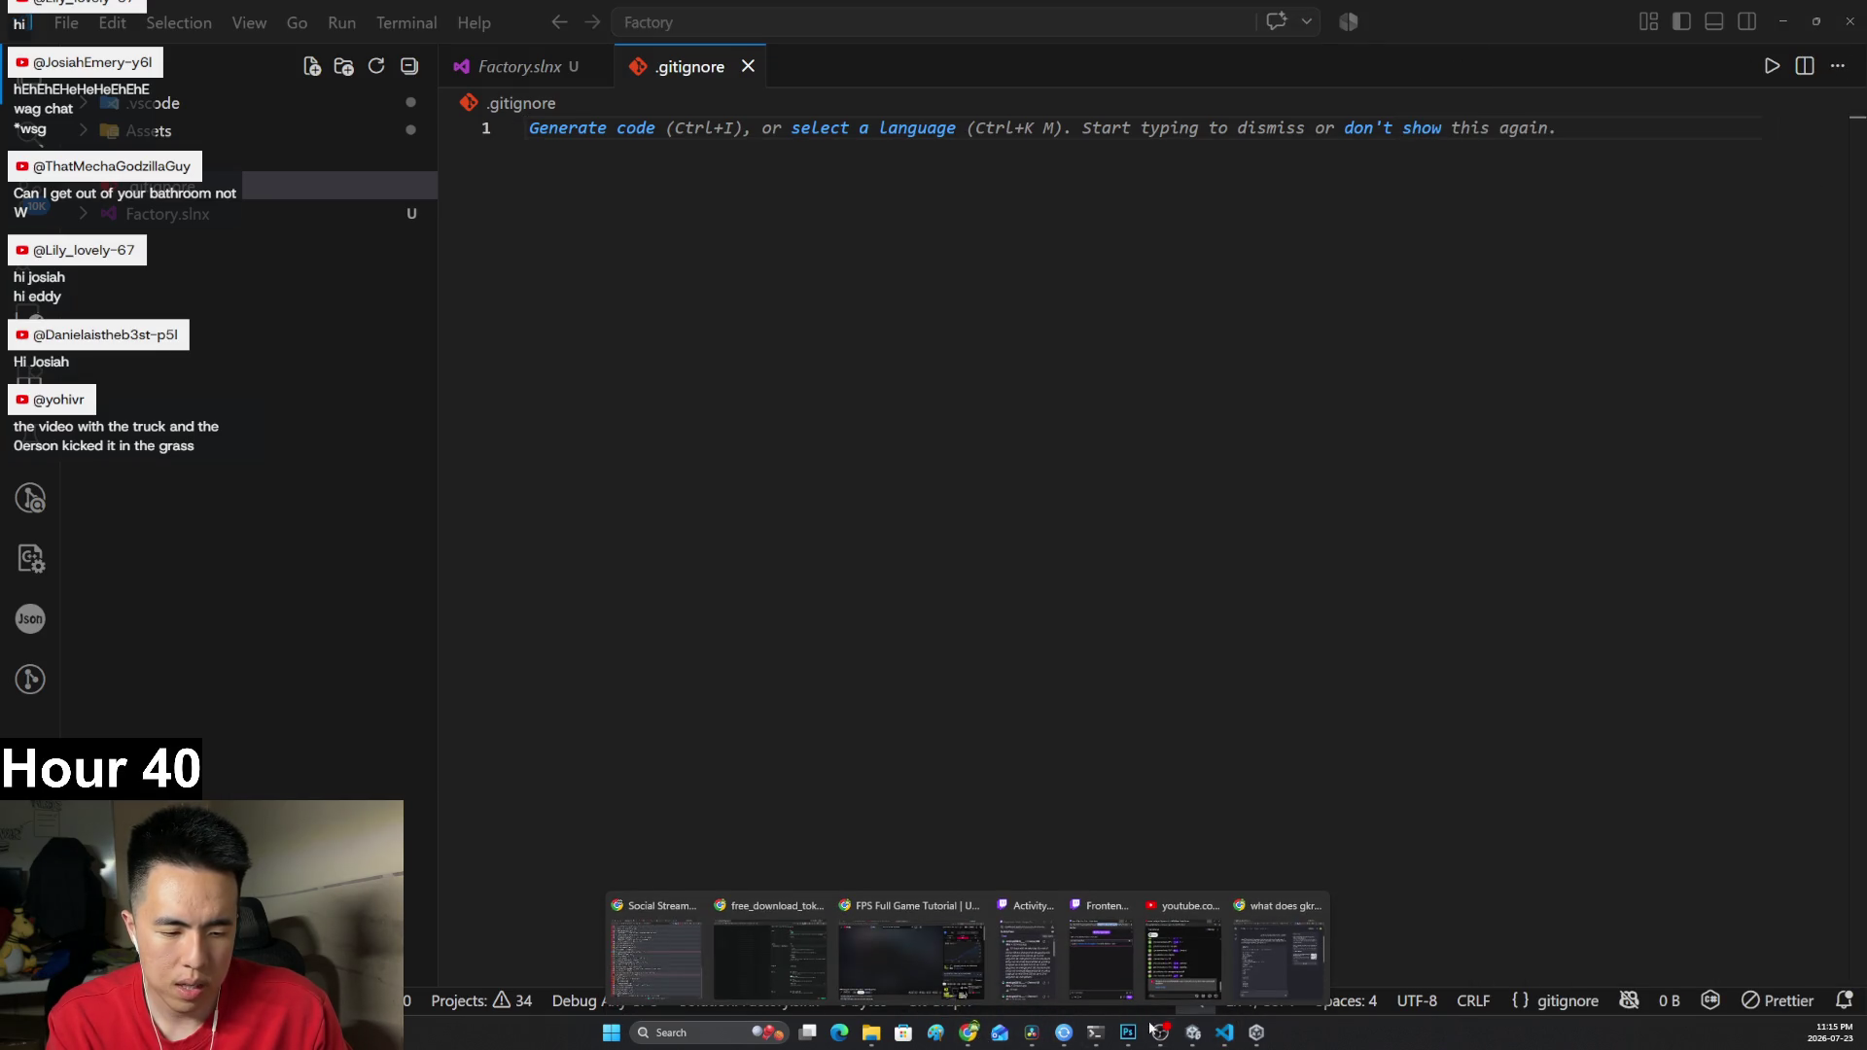
pyautogui.click(1279, 957)
pyautogui.scroll(-5, 995, 642)
pyautogui.moveTo(1030, 371); pyautogui.dragTo(1182, 128)
pyautogui.scroll(-8, 1128, 471)
pyautogui.scroll(4, 1227, 574)
pyautogui.scroll(8, 1228, 579)
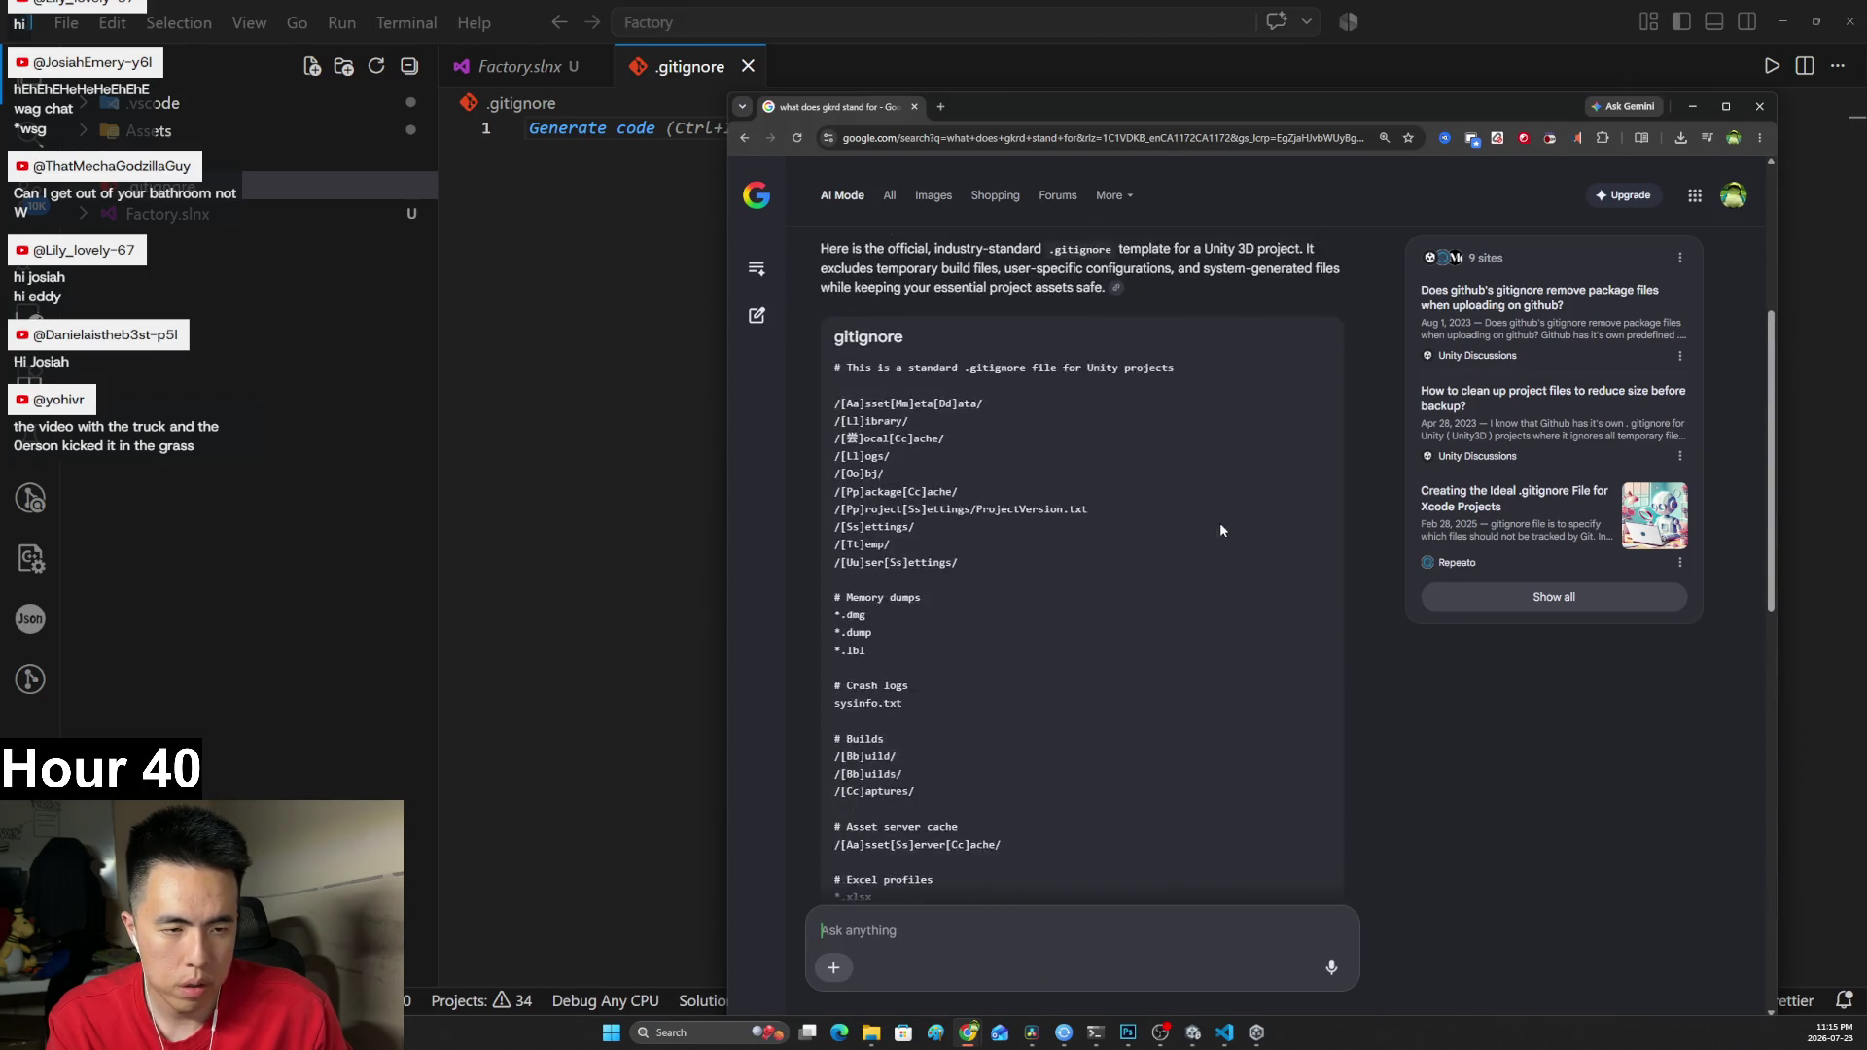
pyautogui.scroll(-10, 1097, 652)
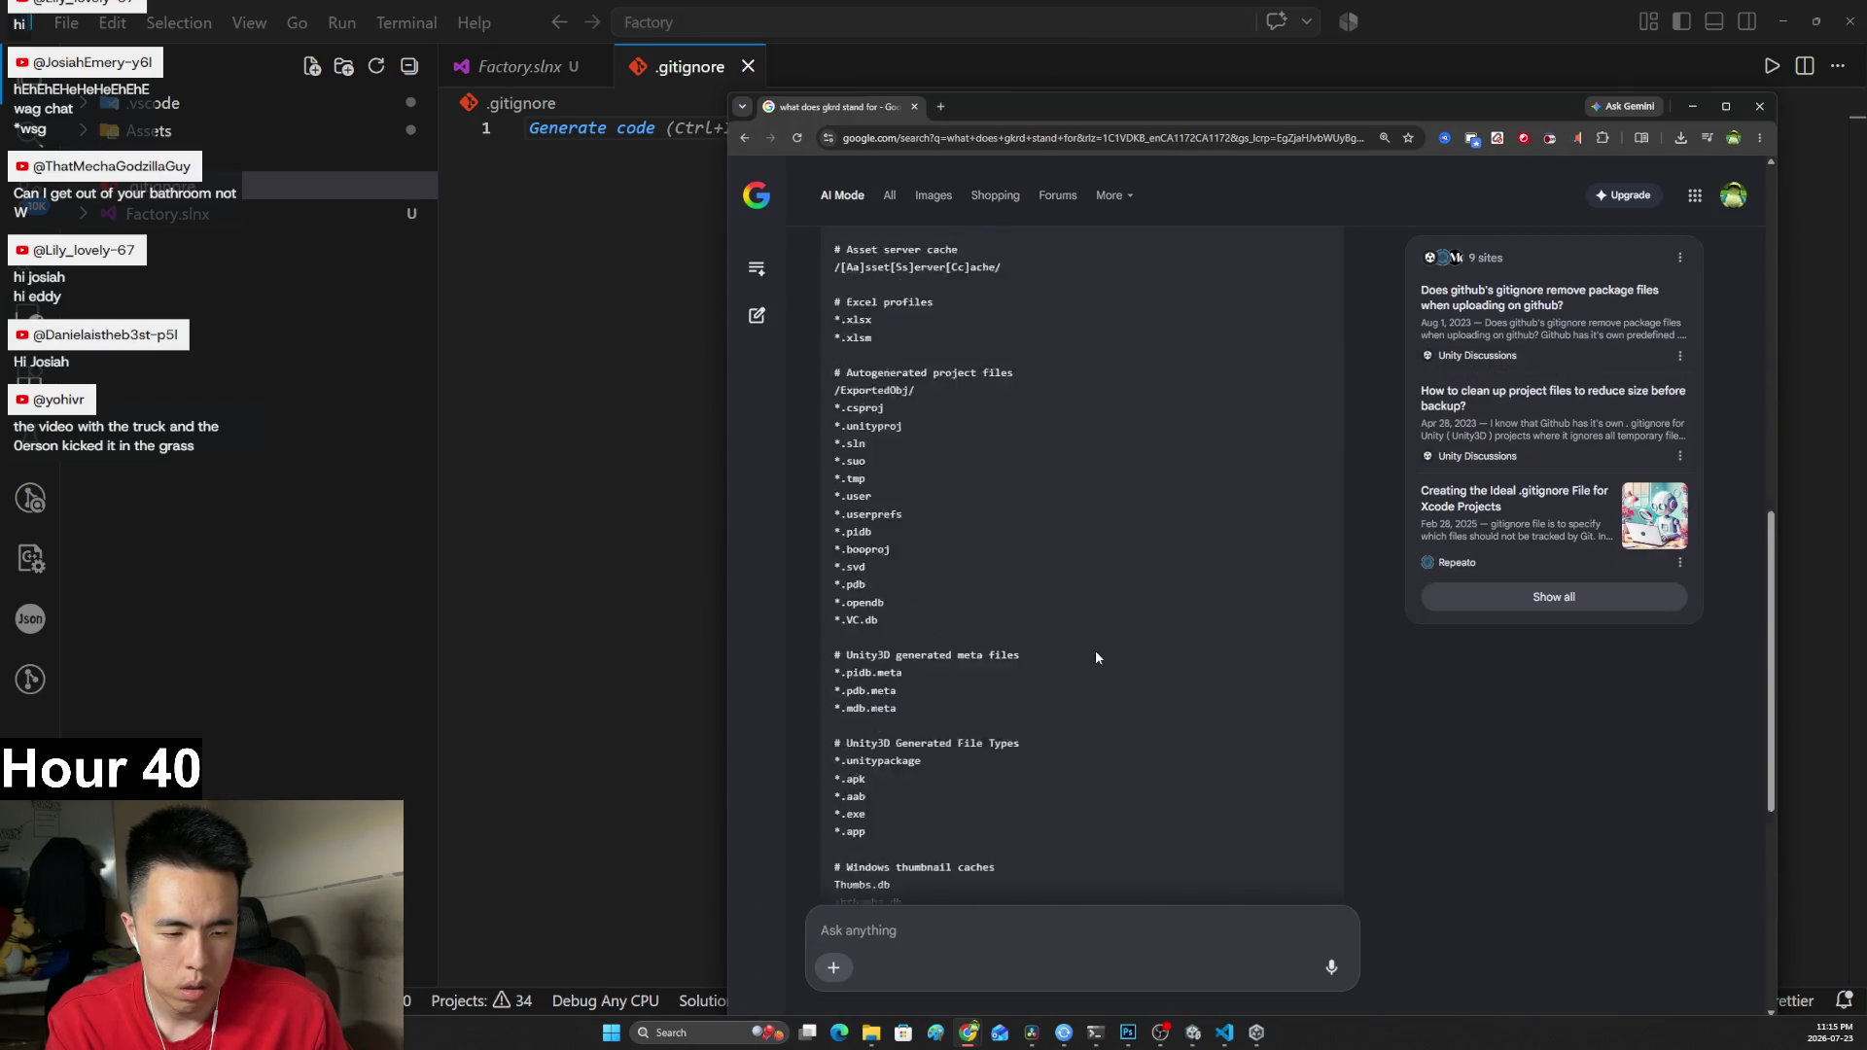
pyautogui.click(1317, 663)
pyautogui.scroll(-1, 1307, 627)
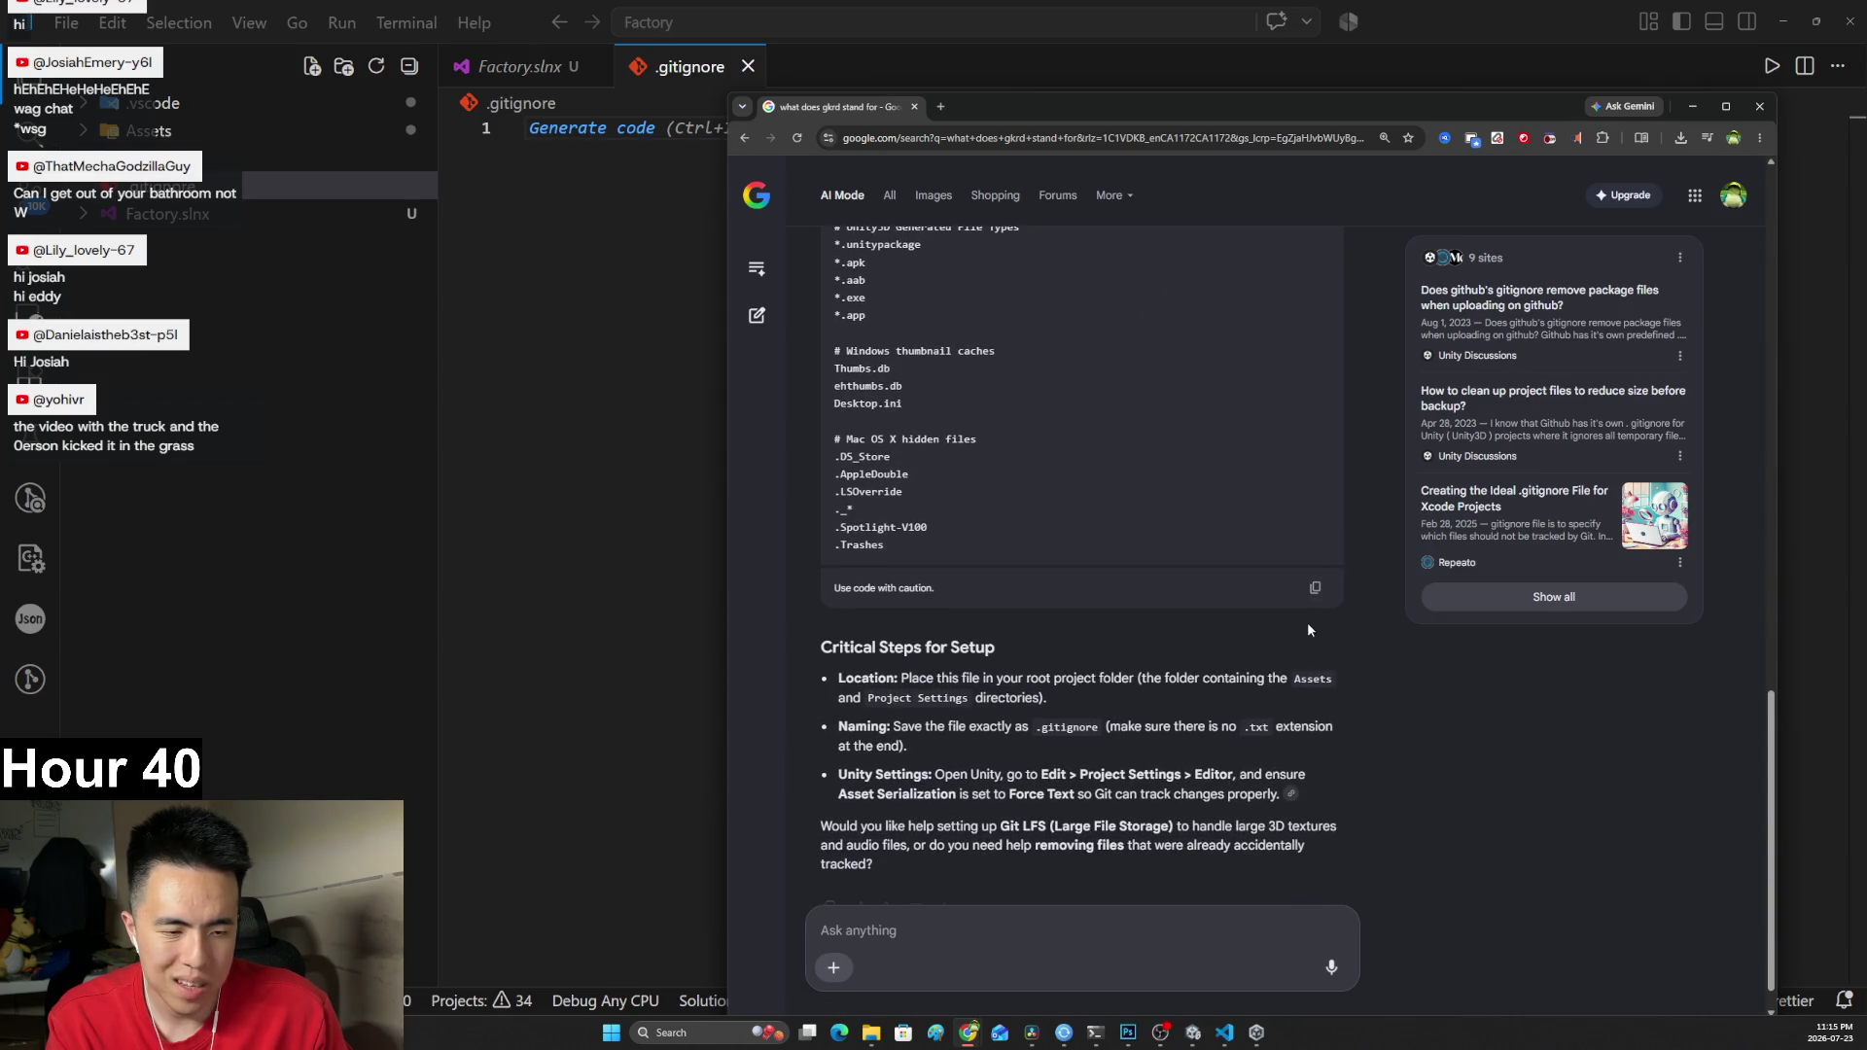
# Paste the template into .gitignore and save the file.
pyautogui.click(586, 337)
pyautogui.hotkey('ctrl', 'v')
pyautogui.hotkey('ctrl', 's')
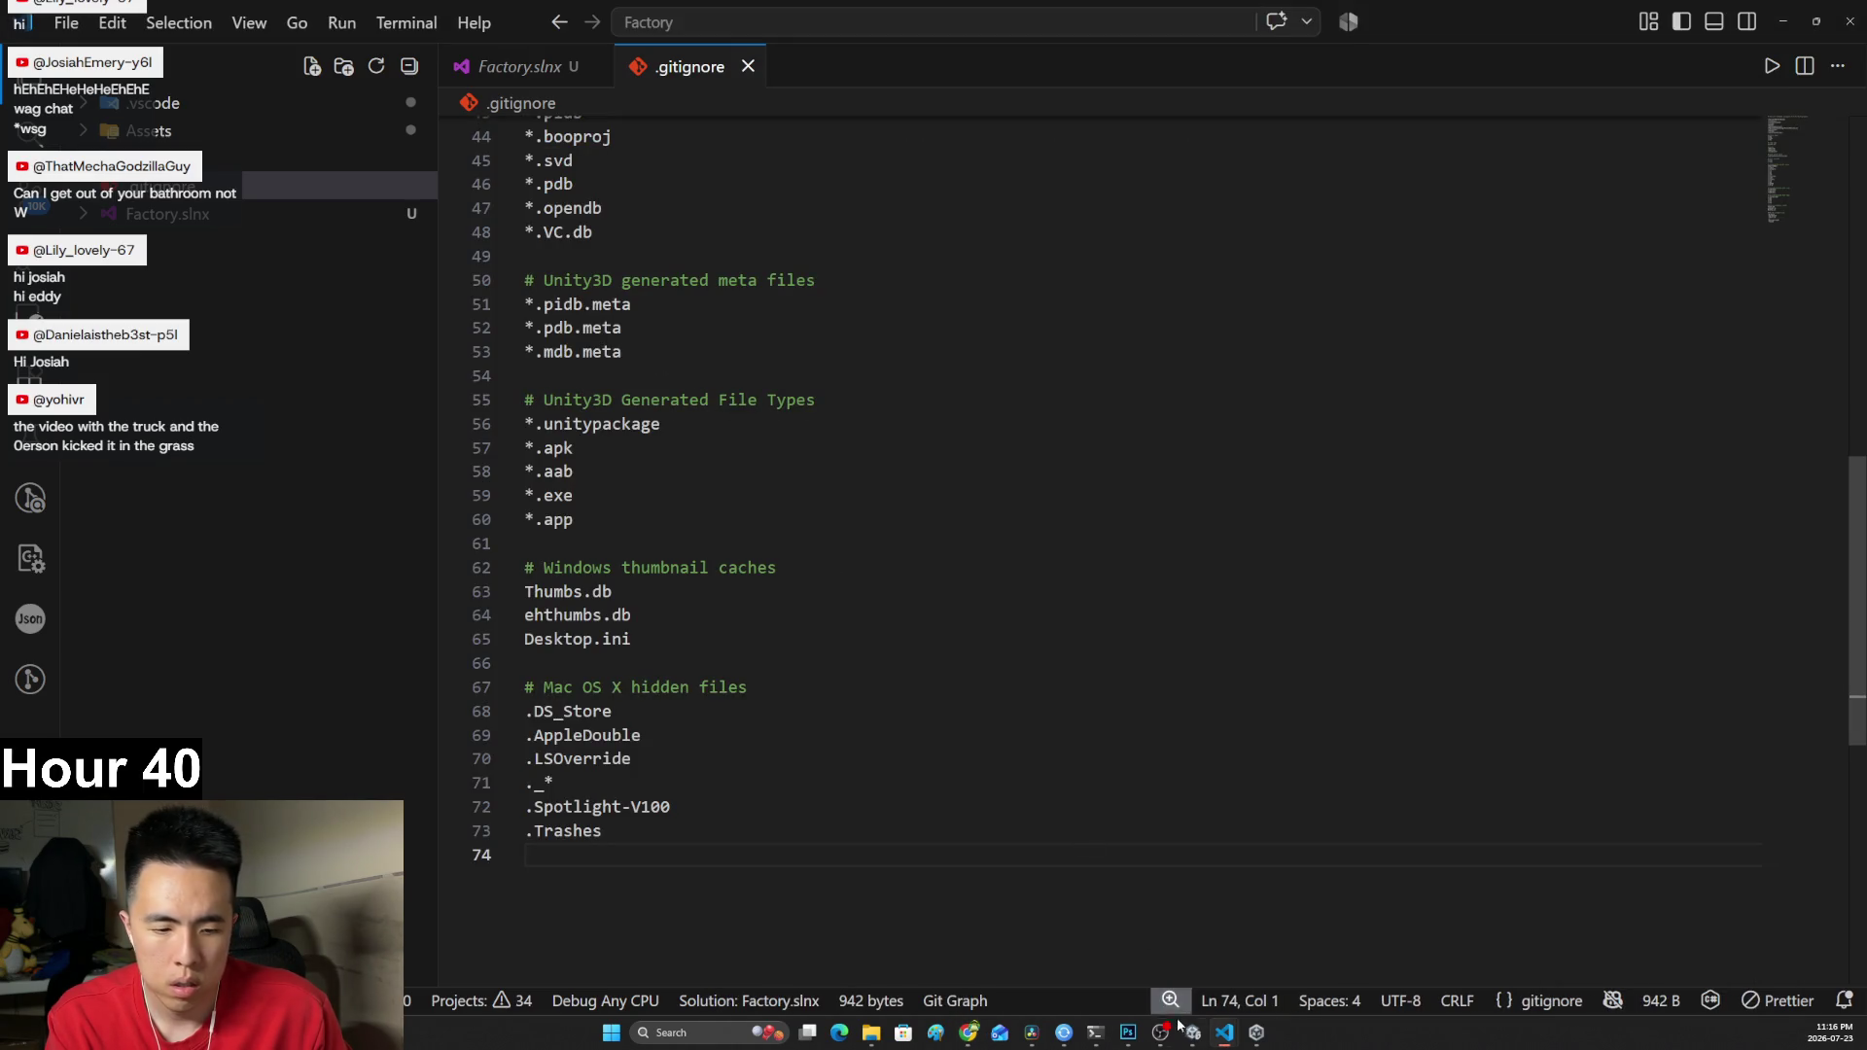
# Run git status, git add . and git commit -m "initial commit" in PowerShell.
pyautogui.click(1095, 1032)
pyautogui.write('git status')
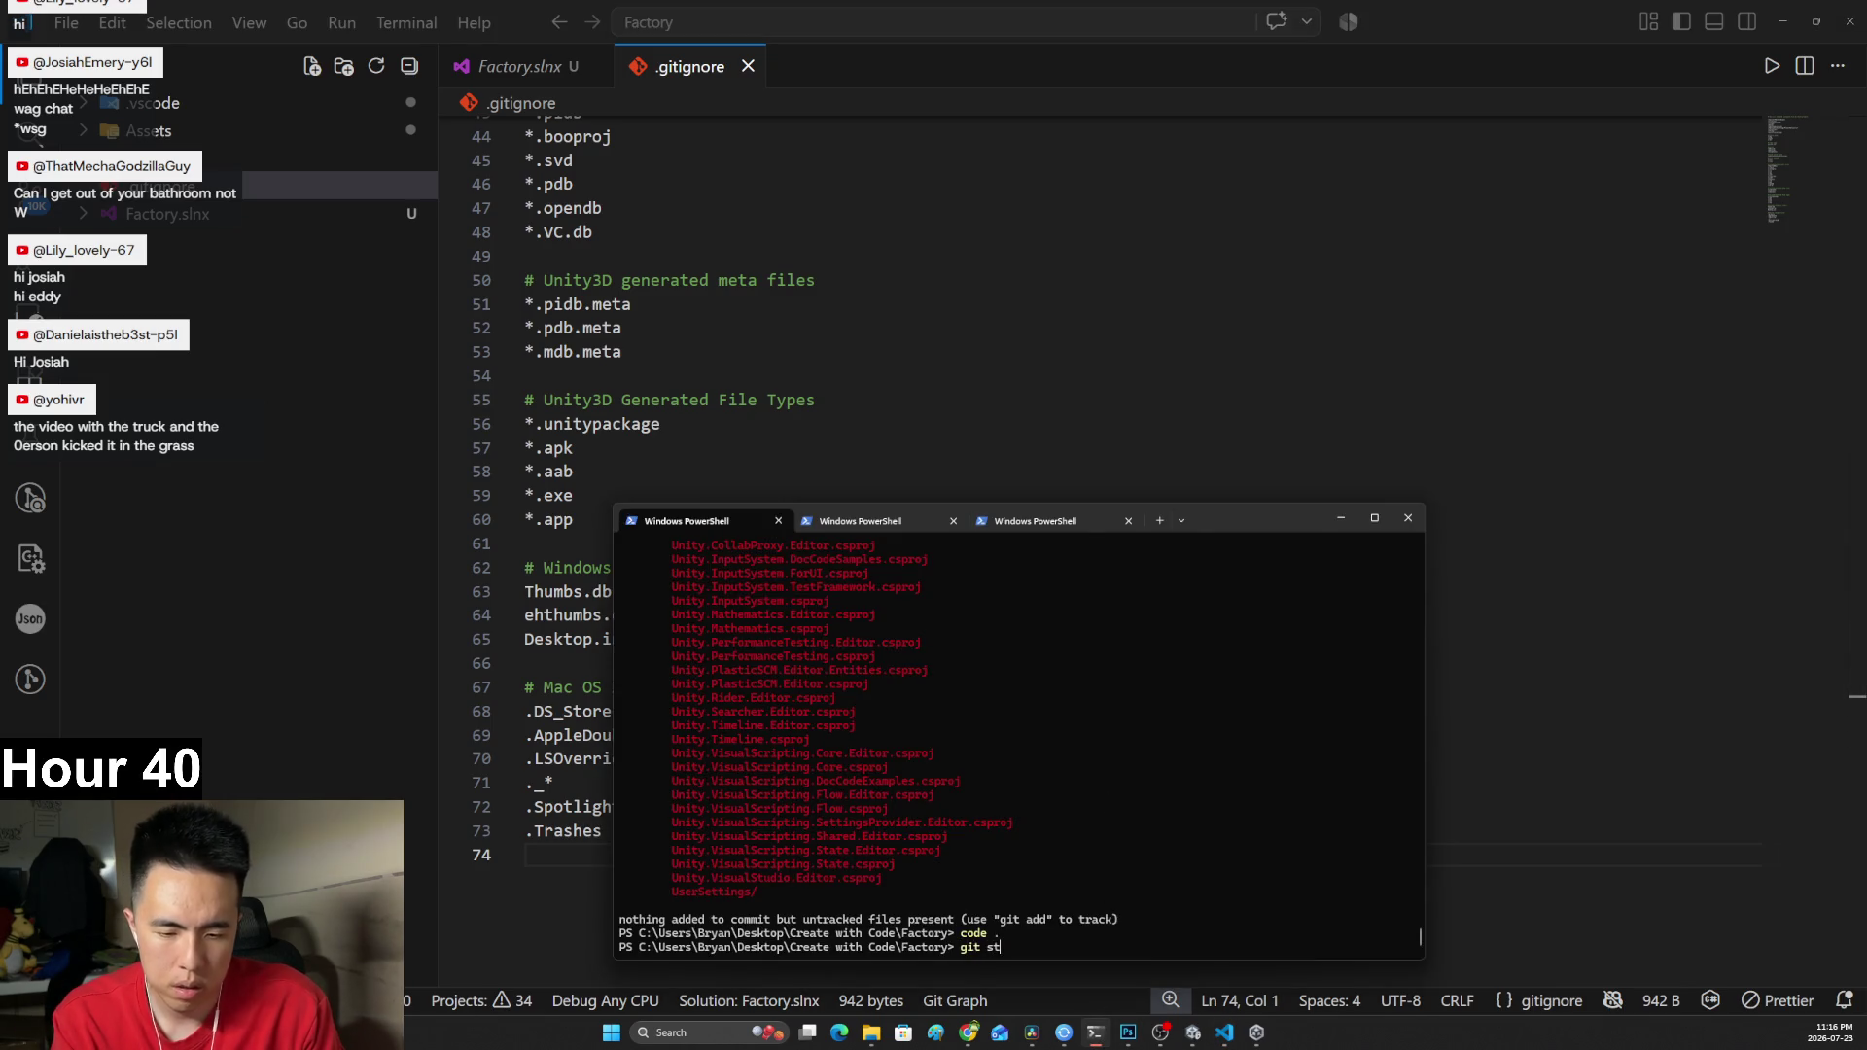
pyautogui.press('Return')
pyautogui.write('git add .')
pyautogui.press('Return')
pyautogui.write('git')
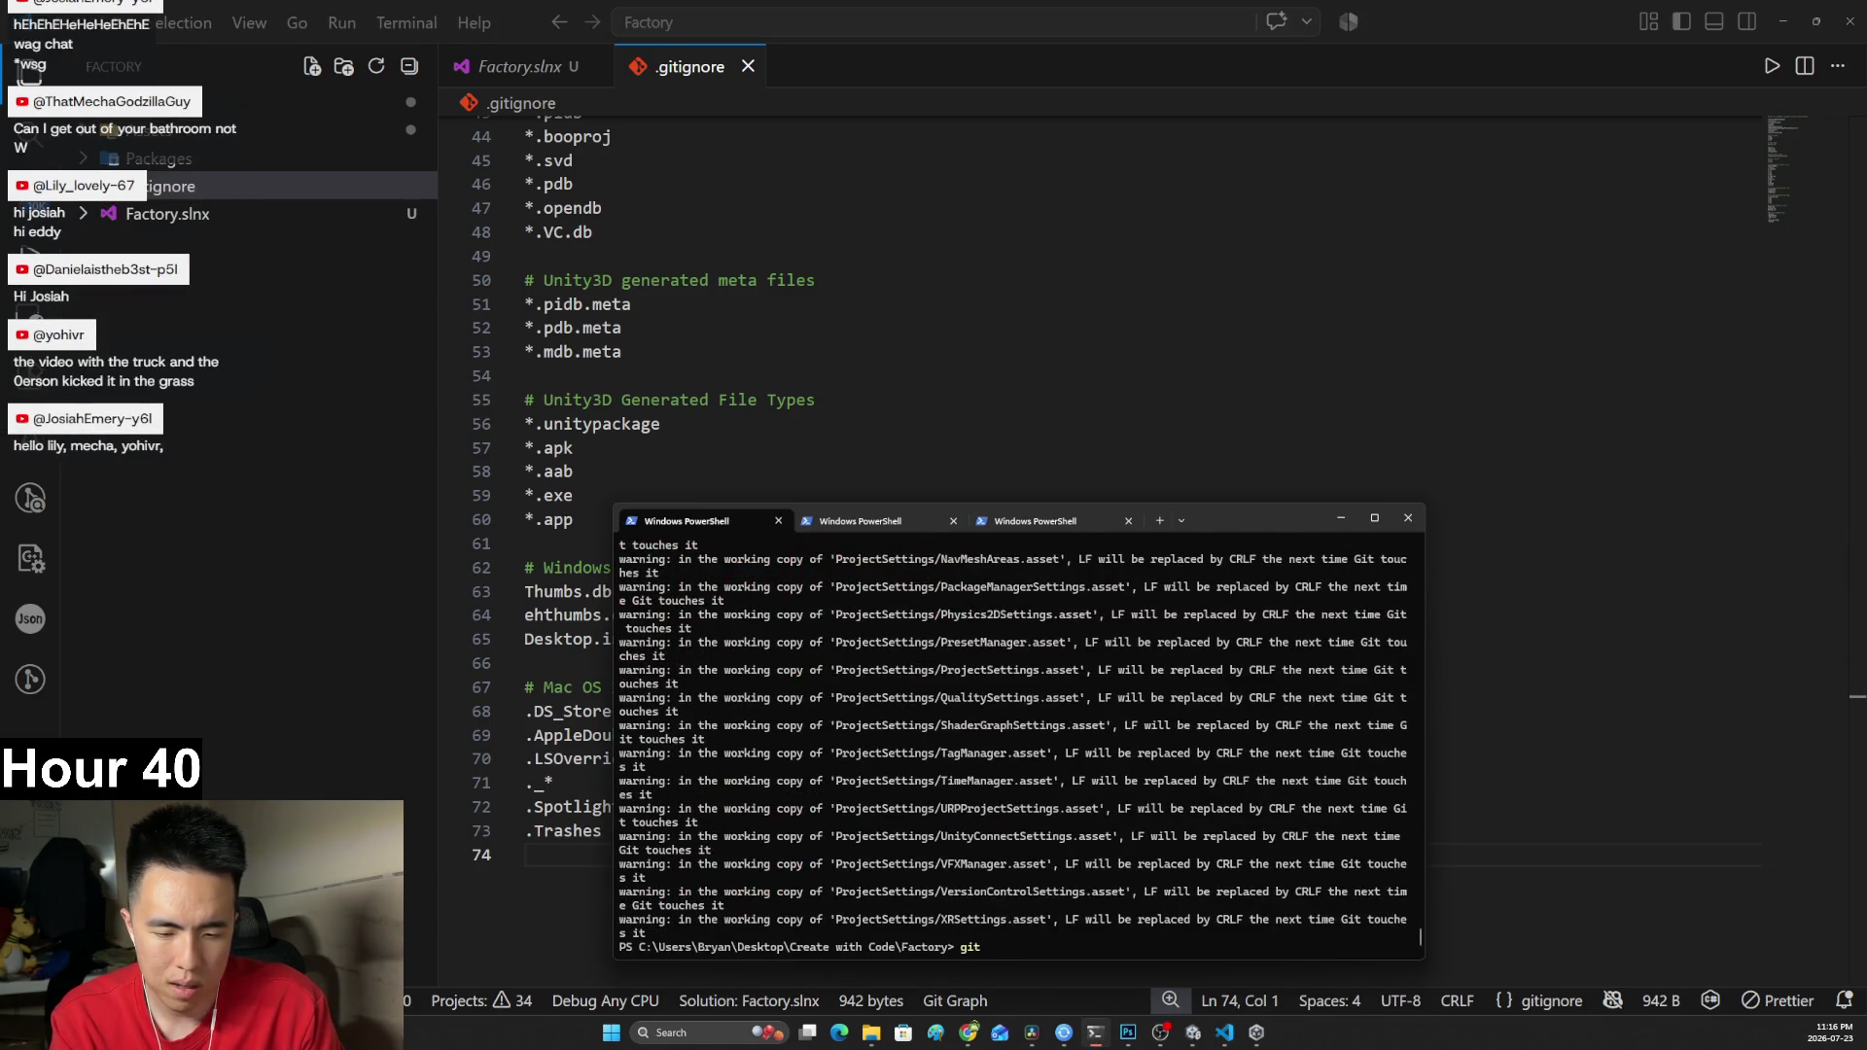
pyautogui.write('mit -m tial commit"')
pyautogui.press('Return')
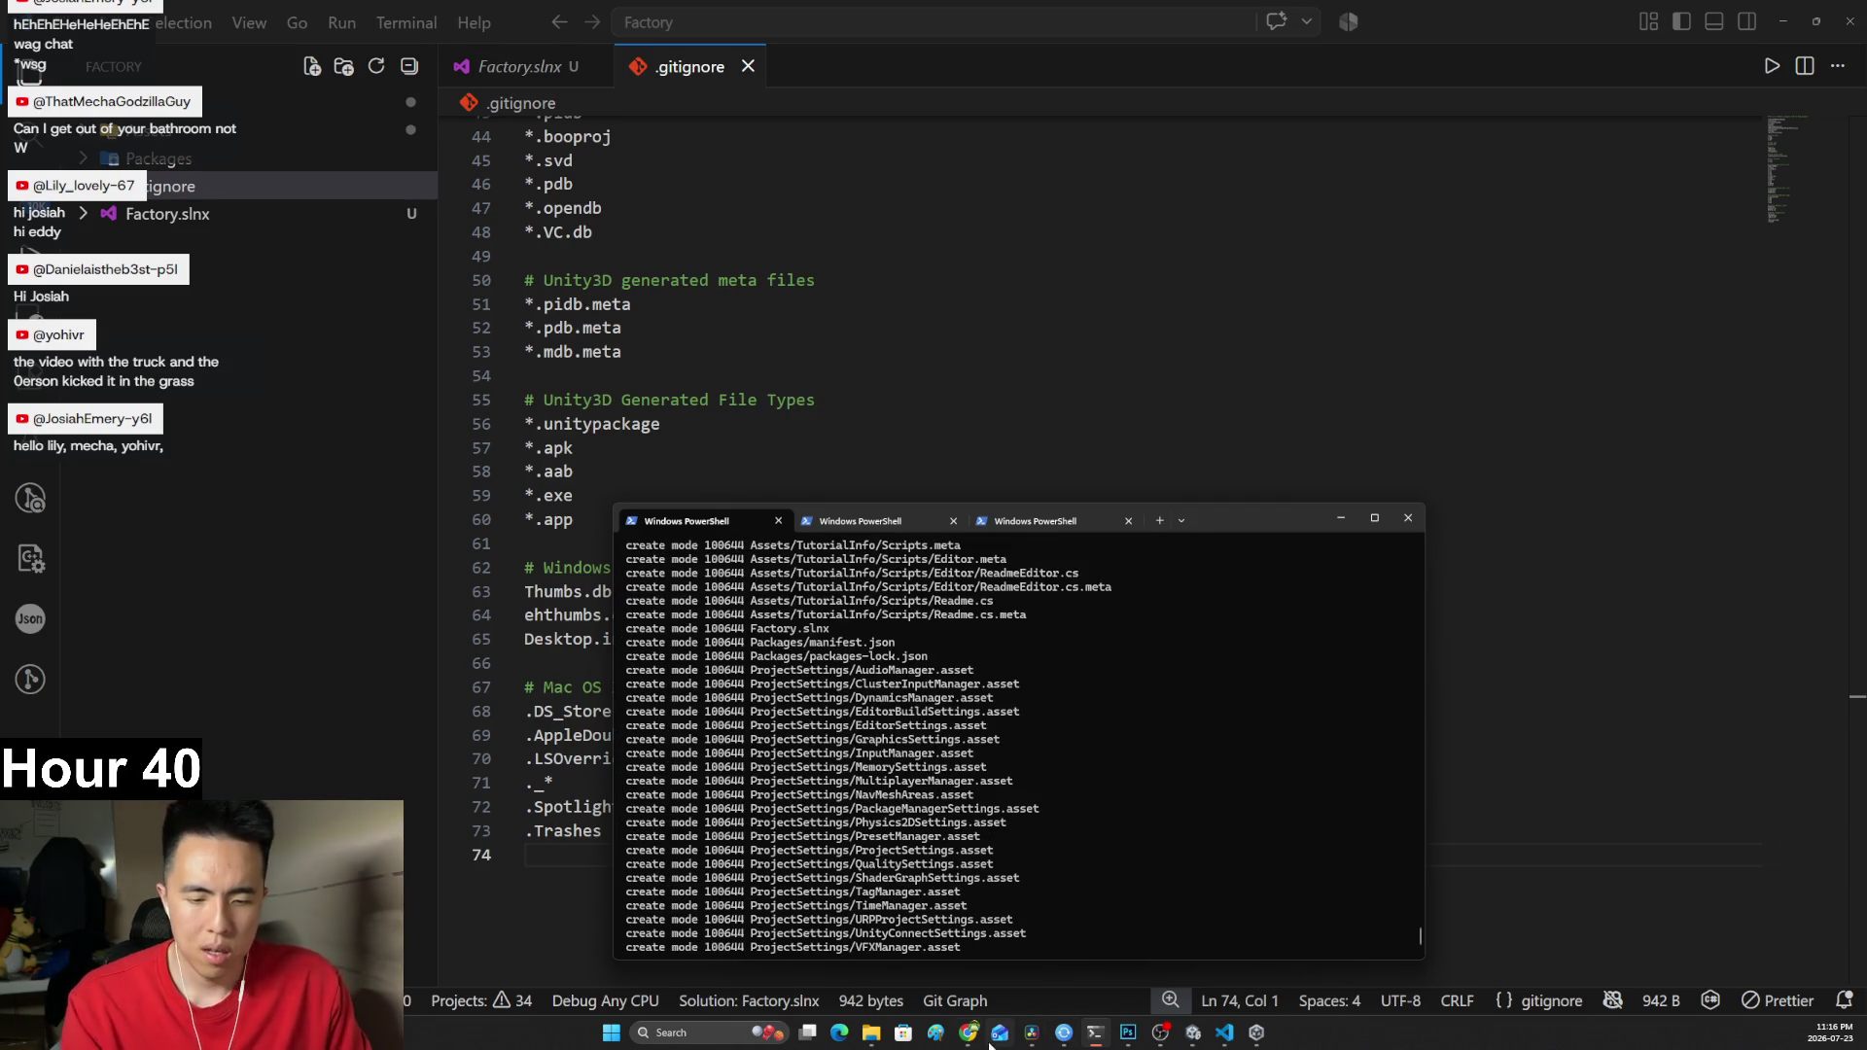
pyautogui.moveTo(969, 1033)
pyautogui.click(866, 948)
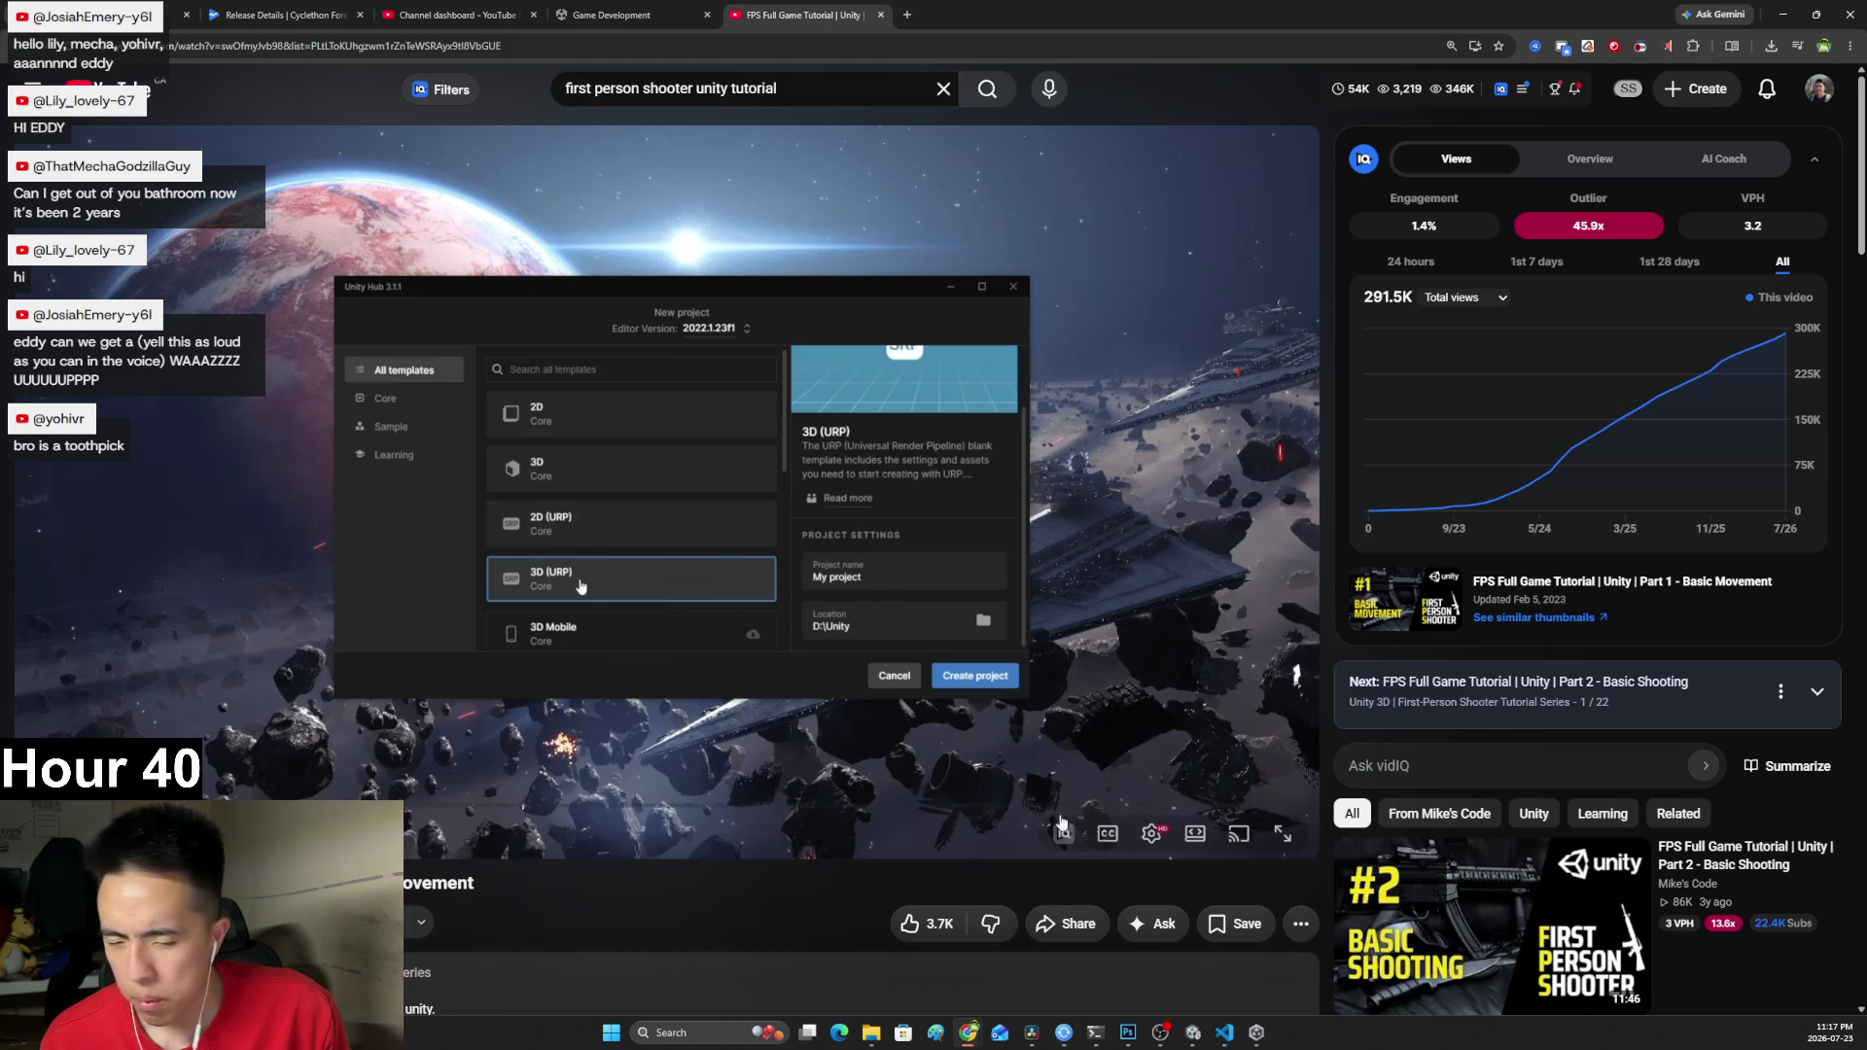
# Switch the FPS Full Game Tutorial Part 1 video to full screen.
pyautogui.click(1289, 835)
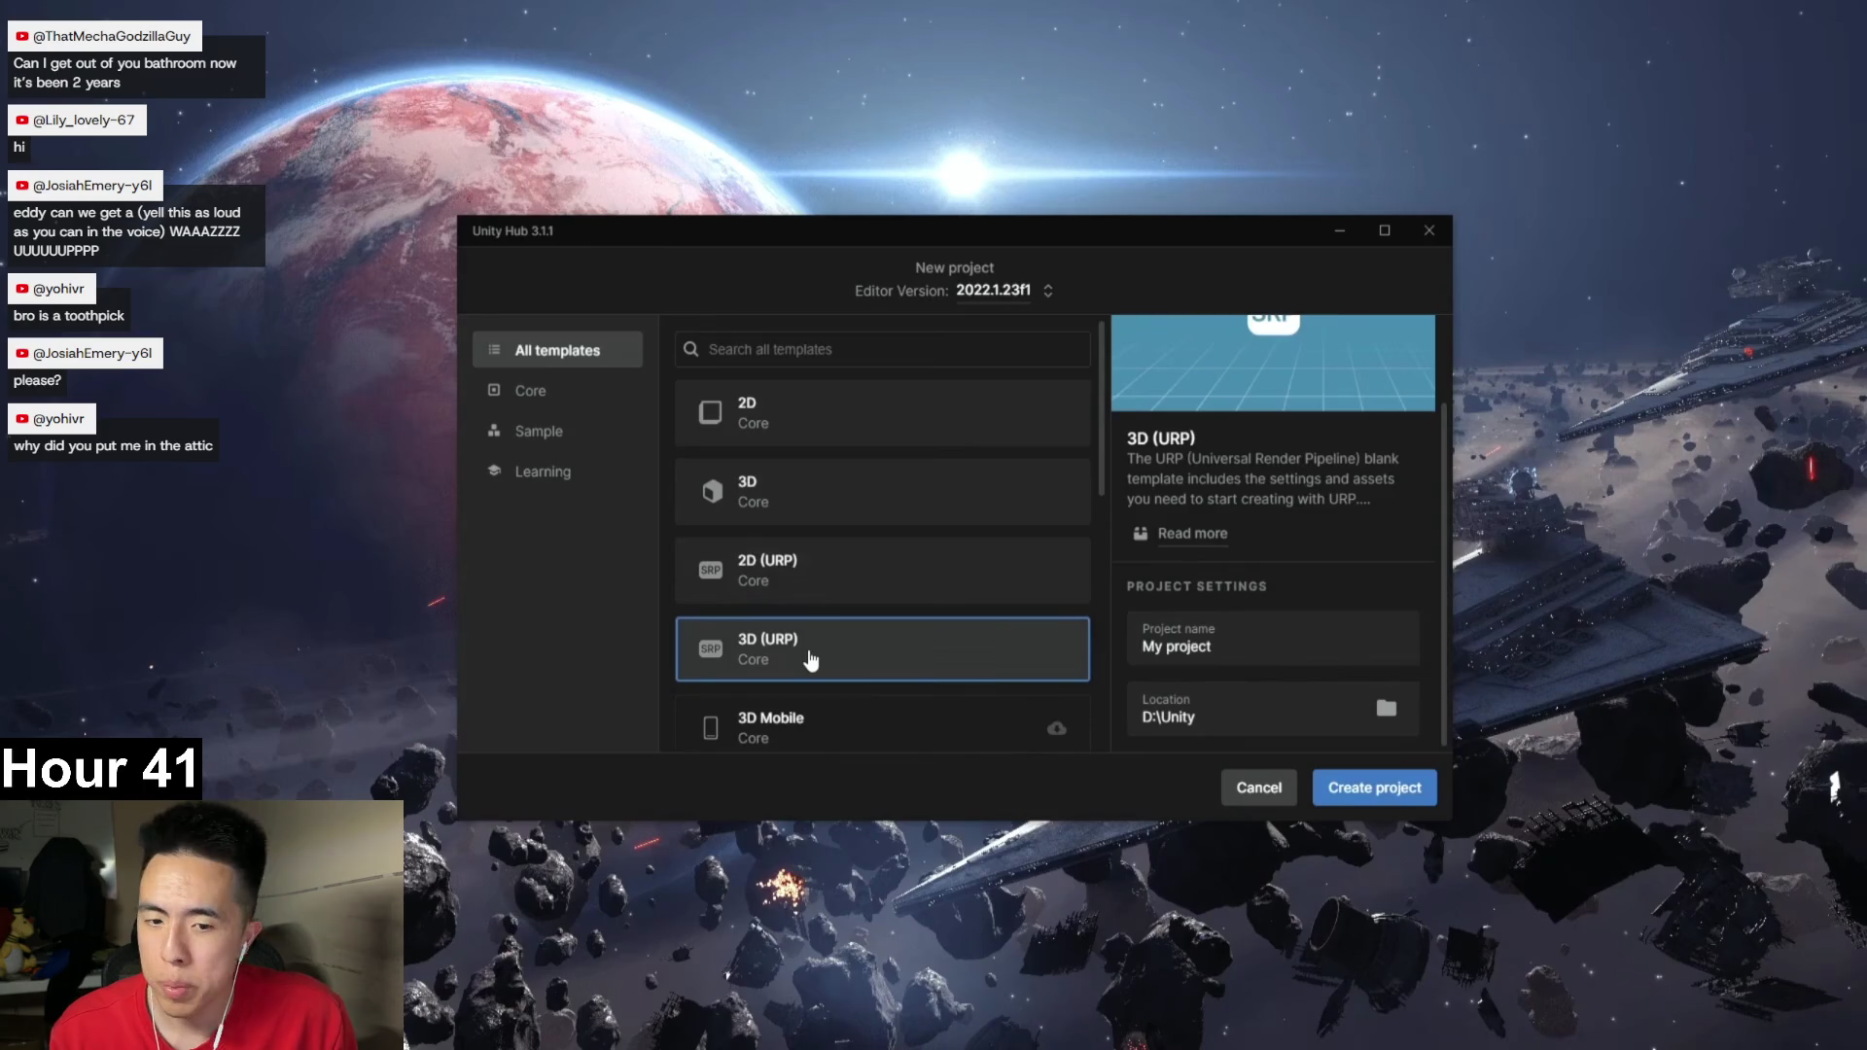
# Play the tutorial through to where the 3D (URP) project is named FPSTutorial, pausing along the way.
pyautogui.moveTo(1080, 450)
pyautogui.click(947, 601)
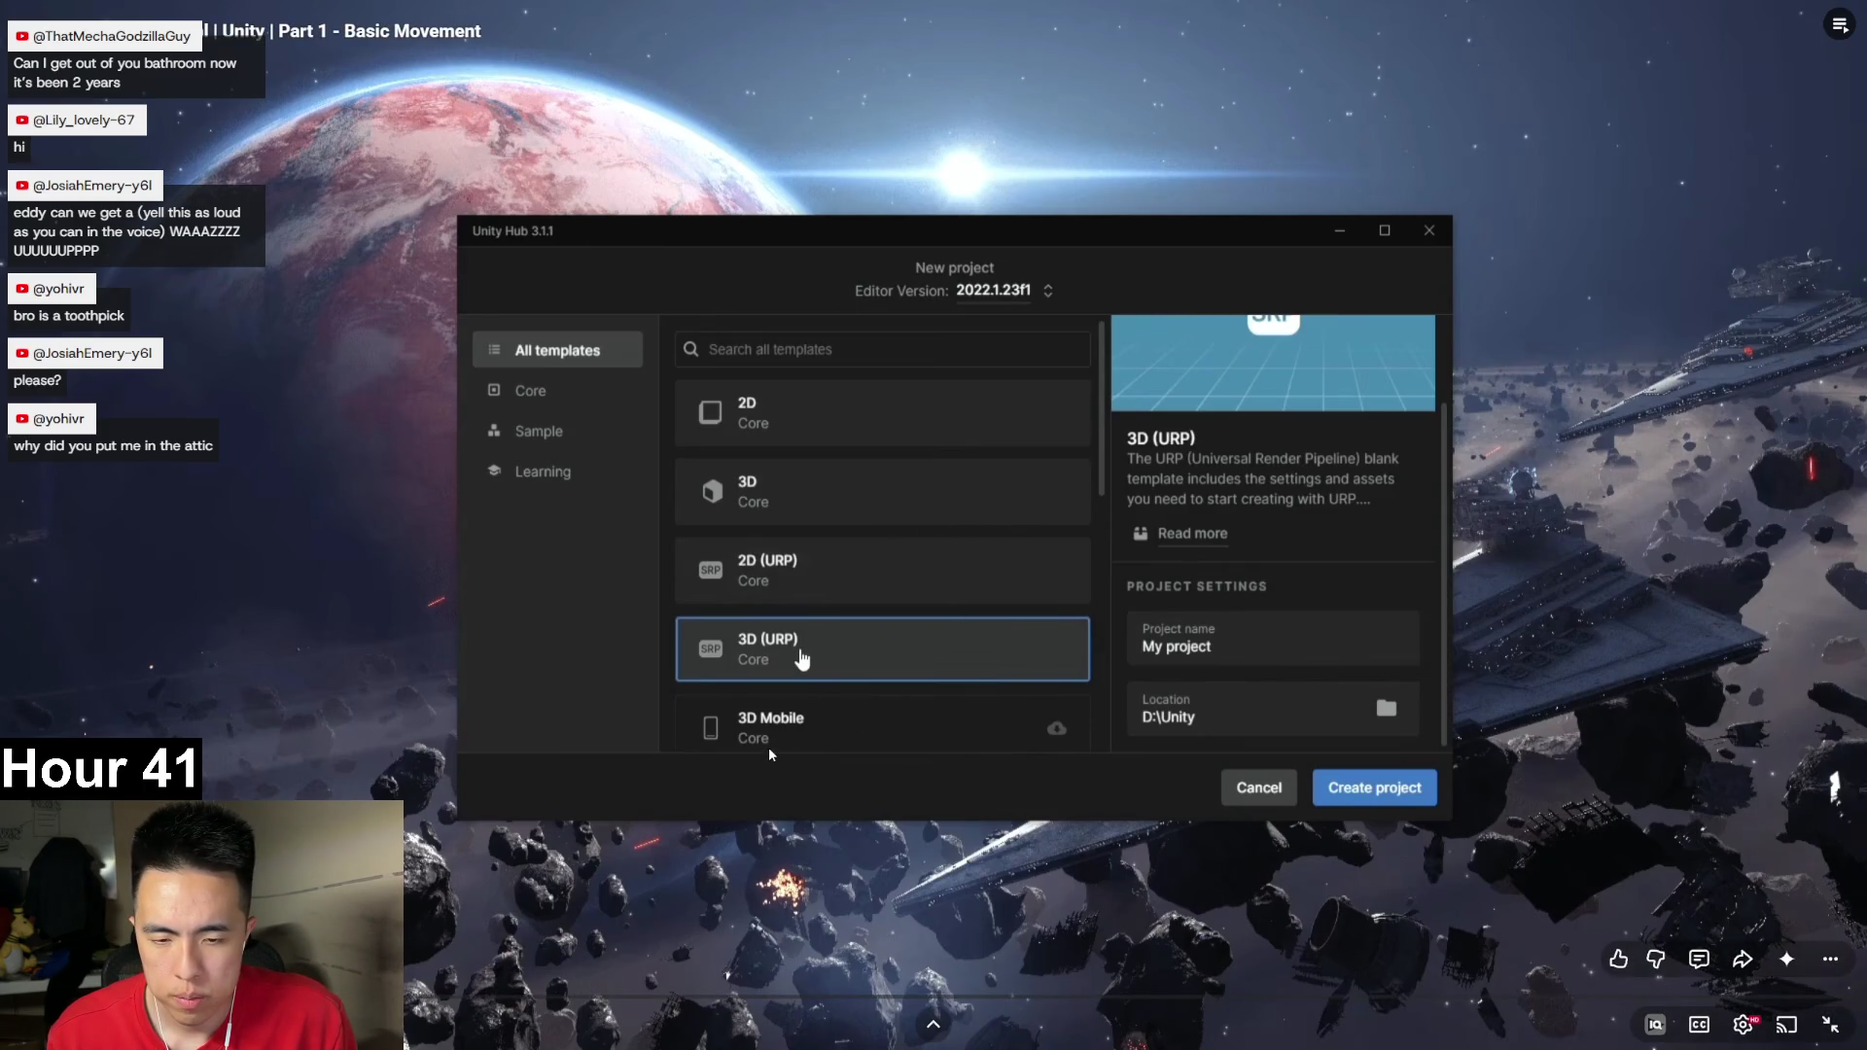
pyautogui.moveTo(457, 996); pyautogui.dragTo(431, 933)
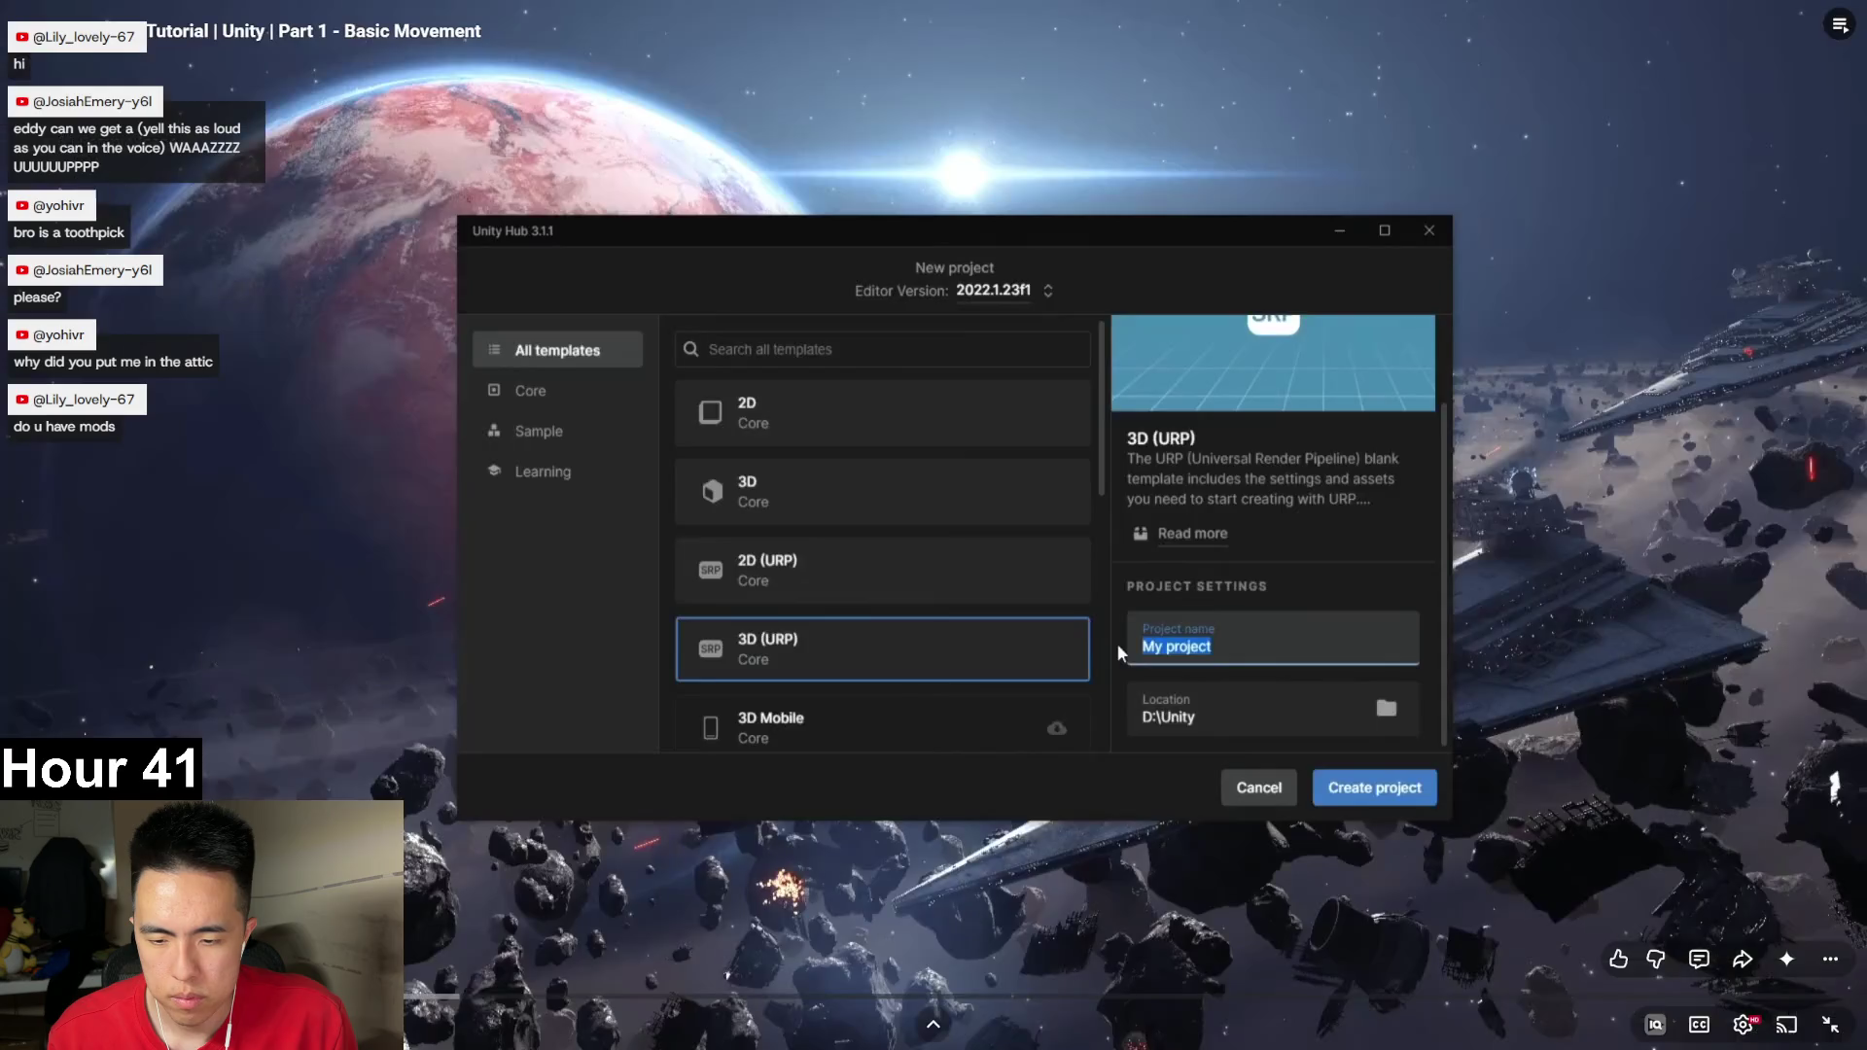
pyautogui.write('FPSTutorial')
pyautogui.click(498, 794)
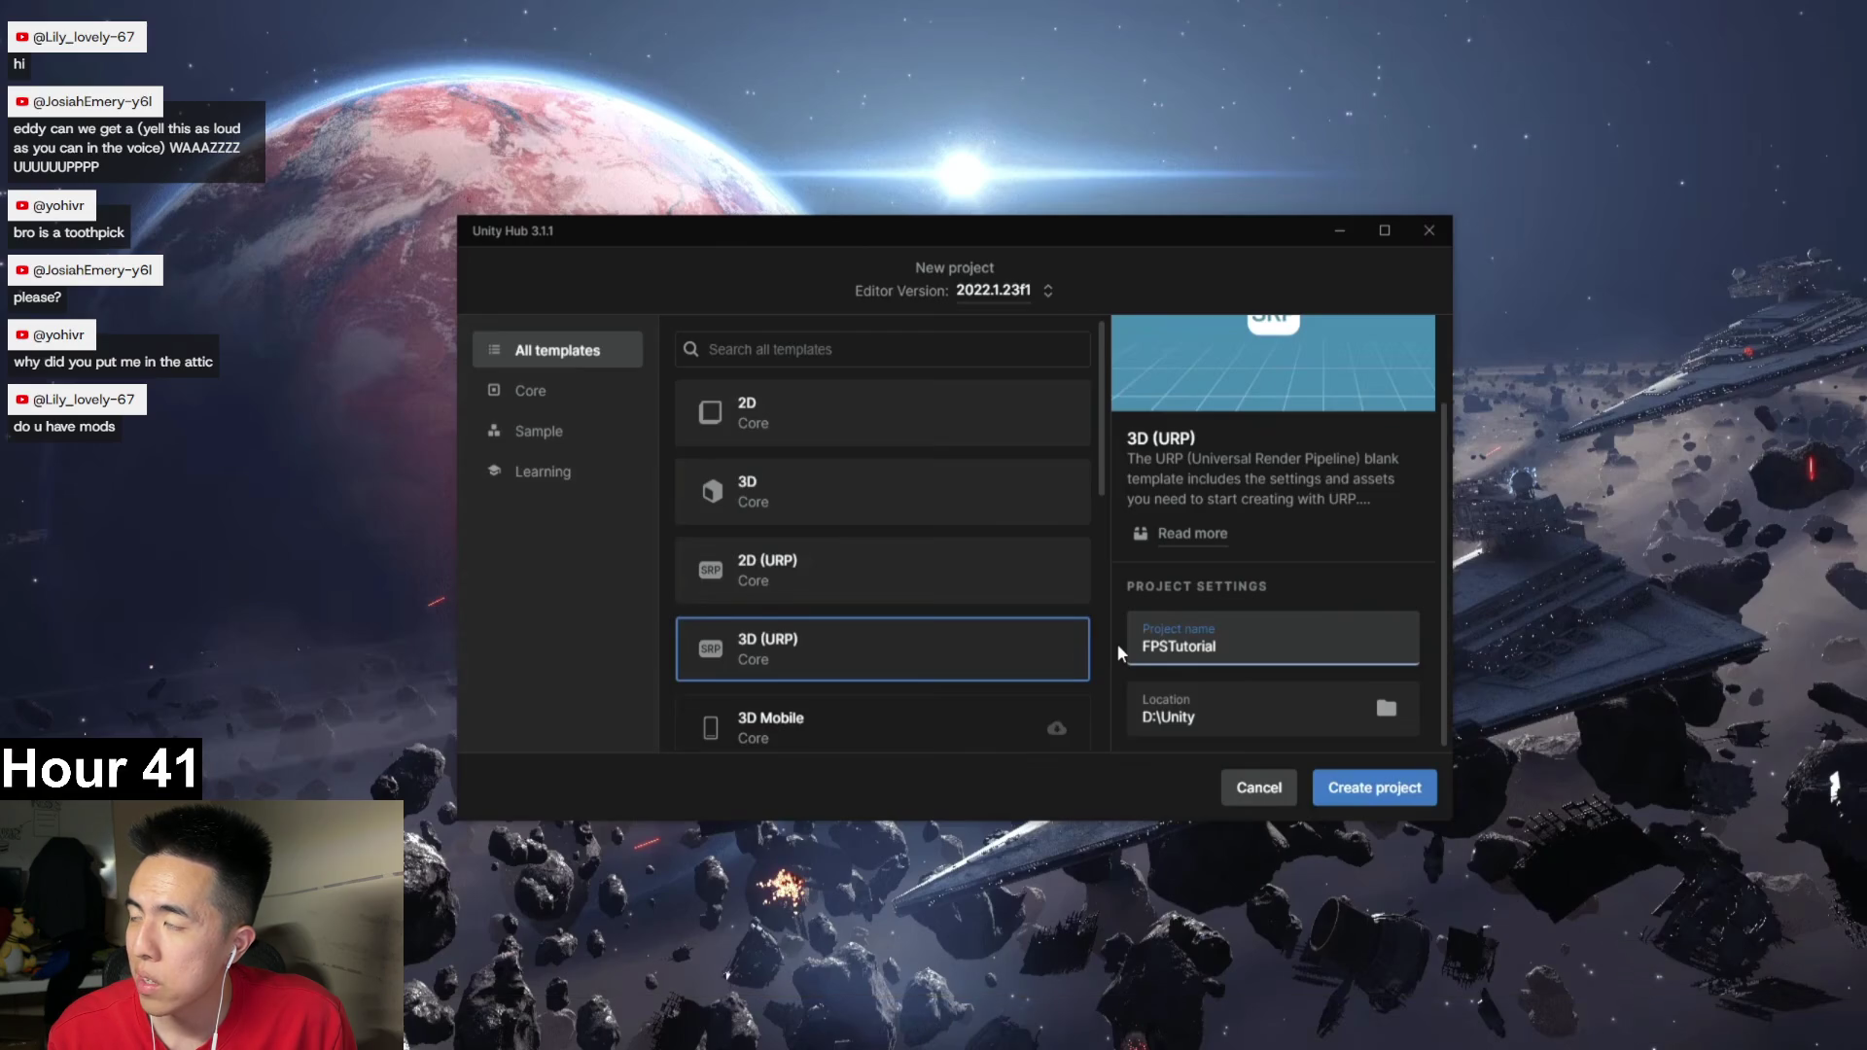
pyautogui.moveTo(535, 675)
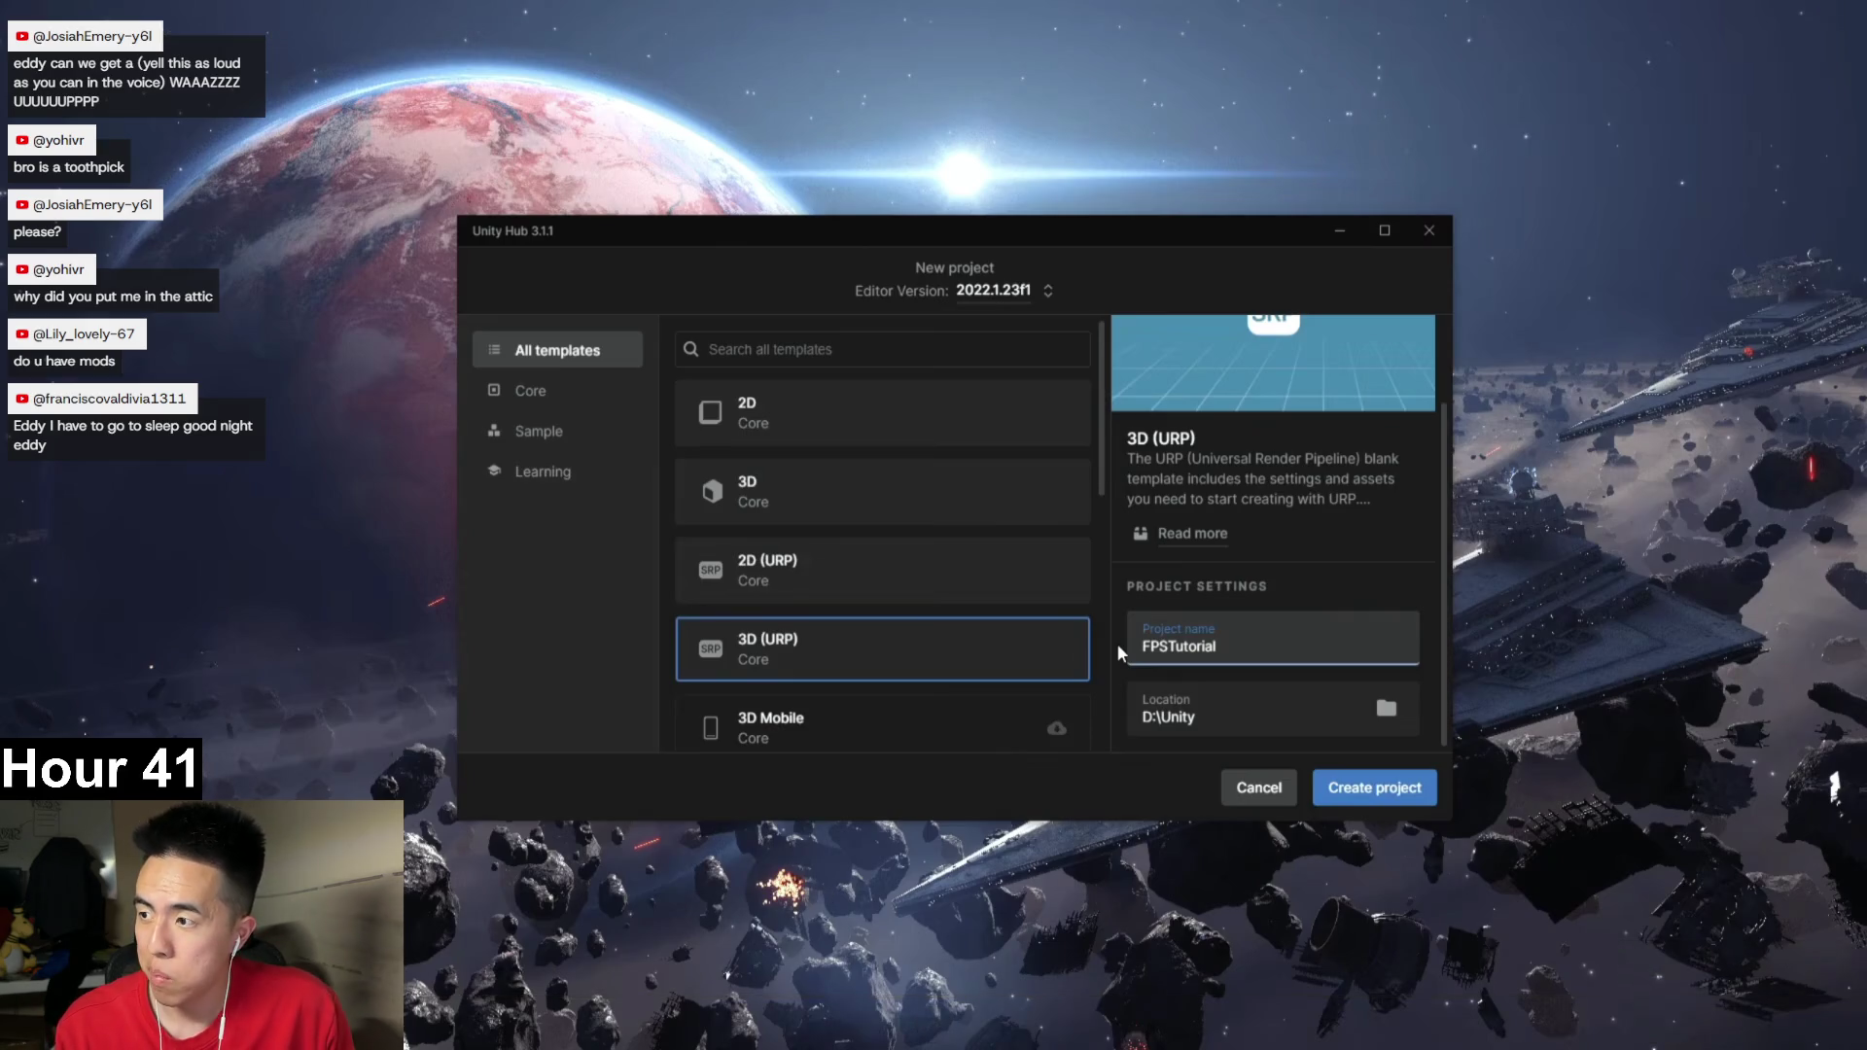
pyautogui.moveTo(618, 686)
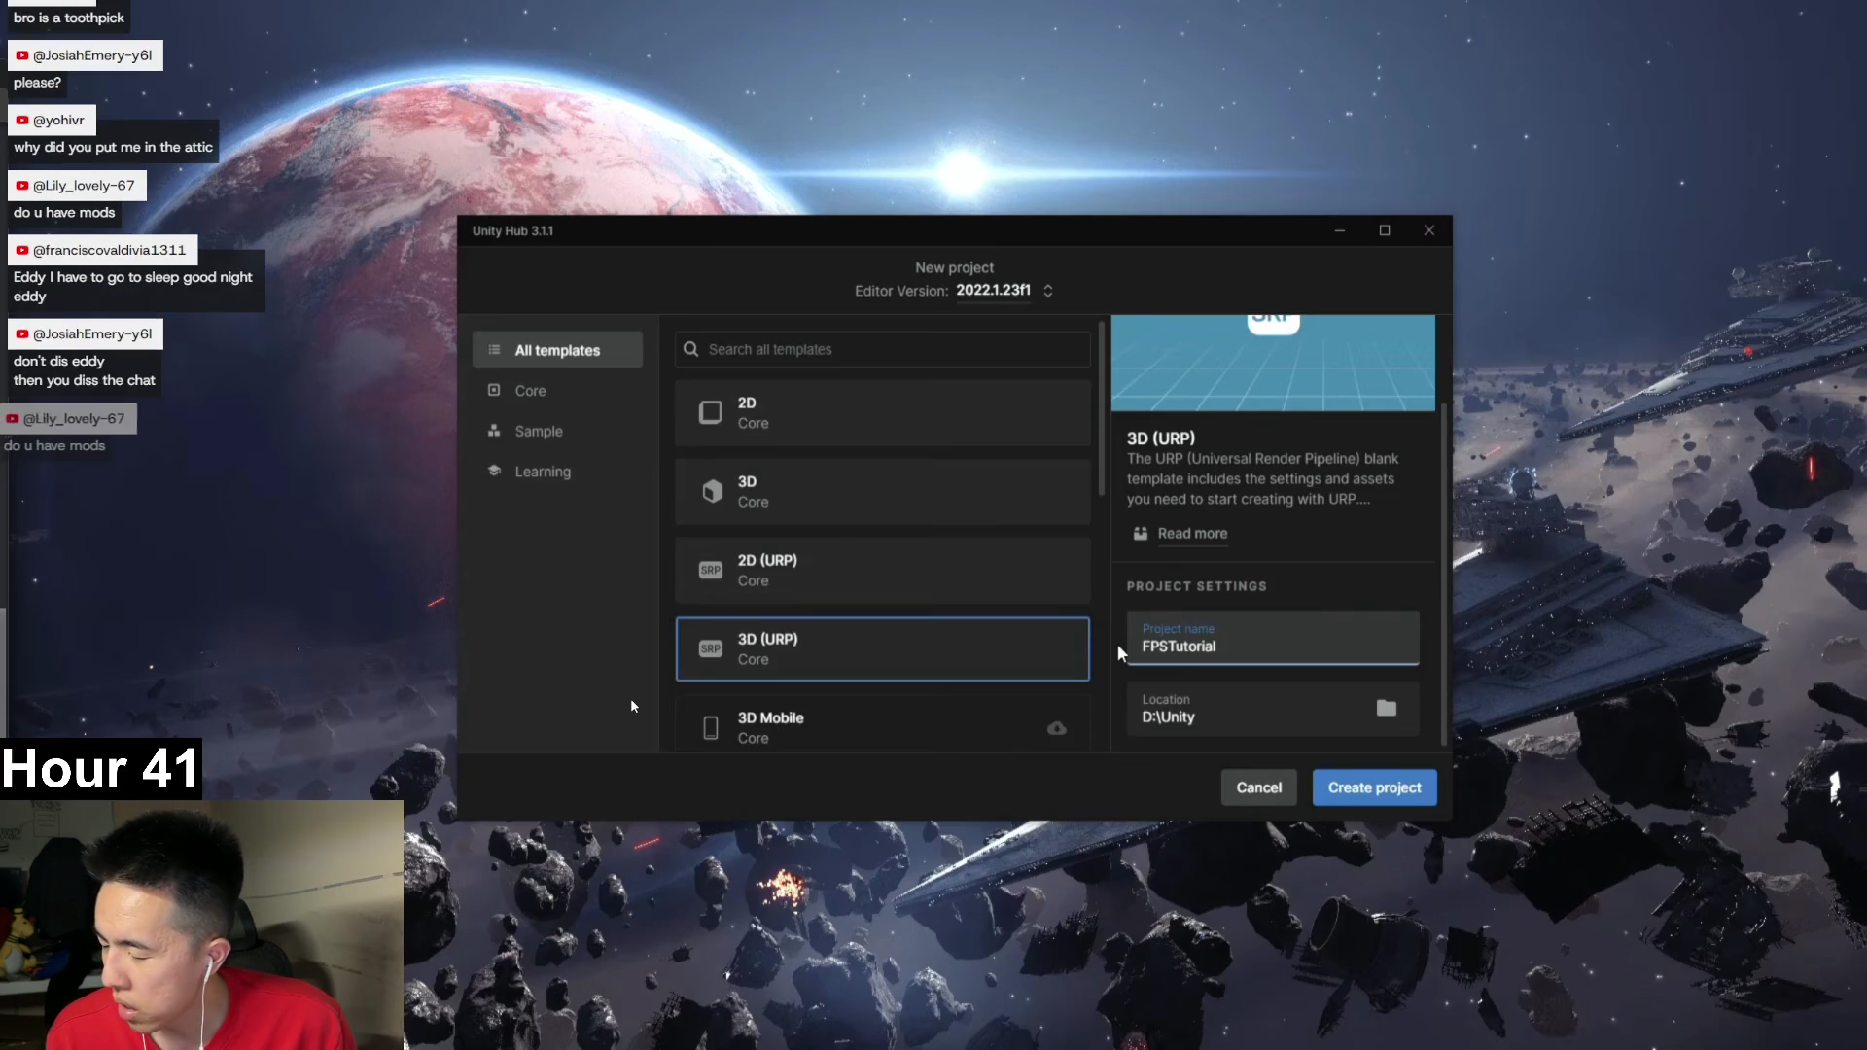
pyautogui.moveTo(637, 721)
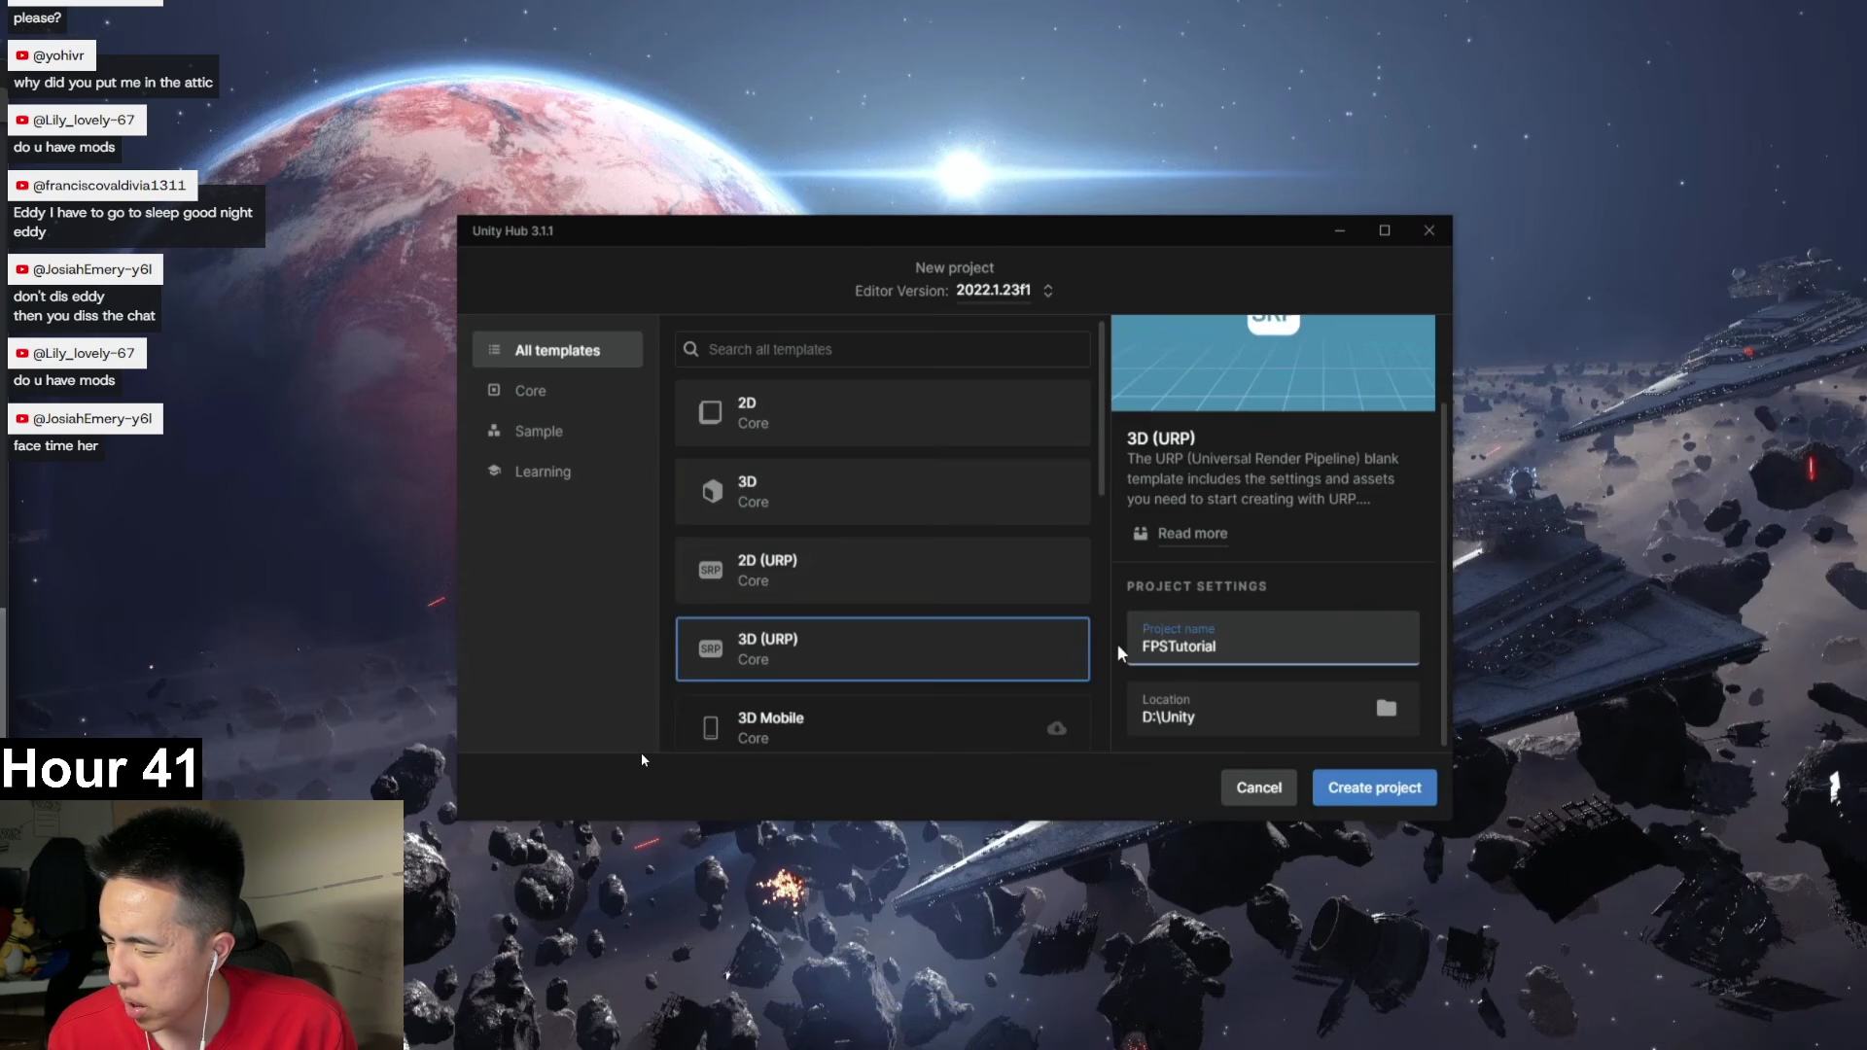
pyautogui.moveTo(641, 778)
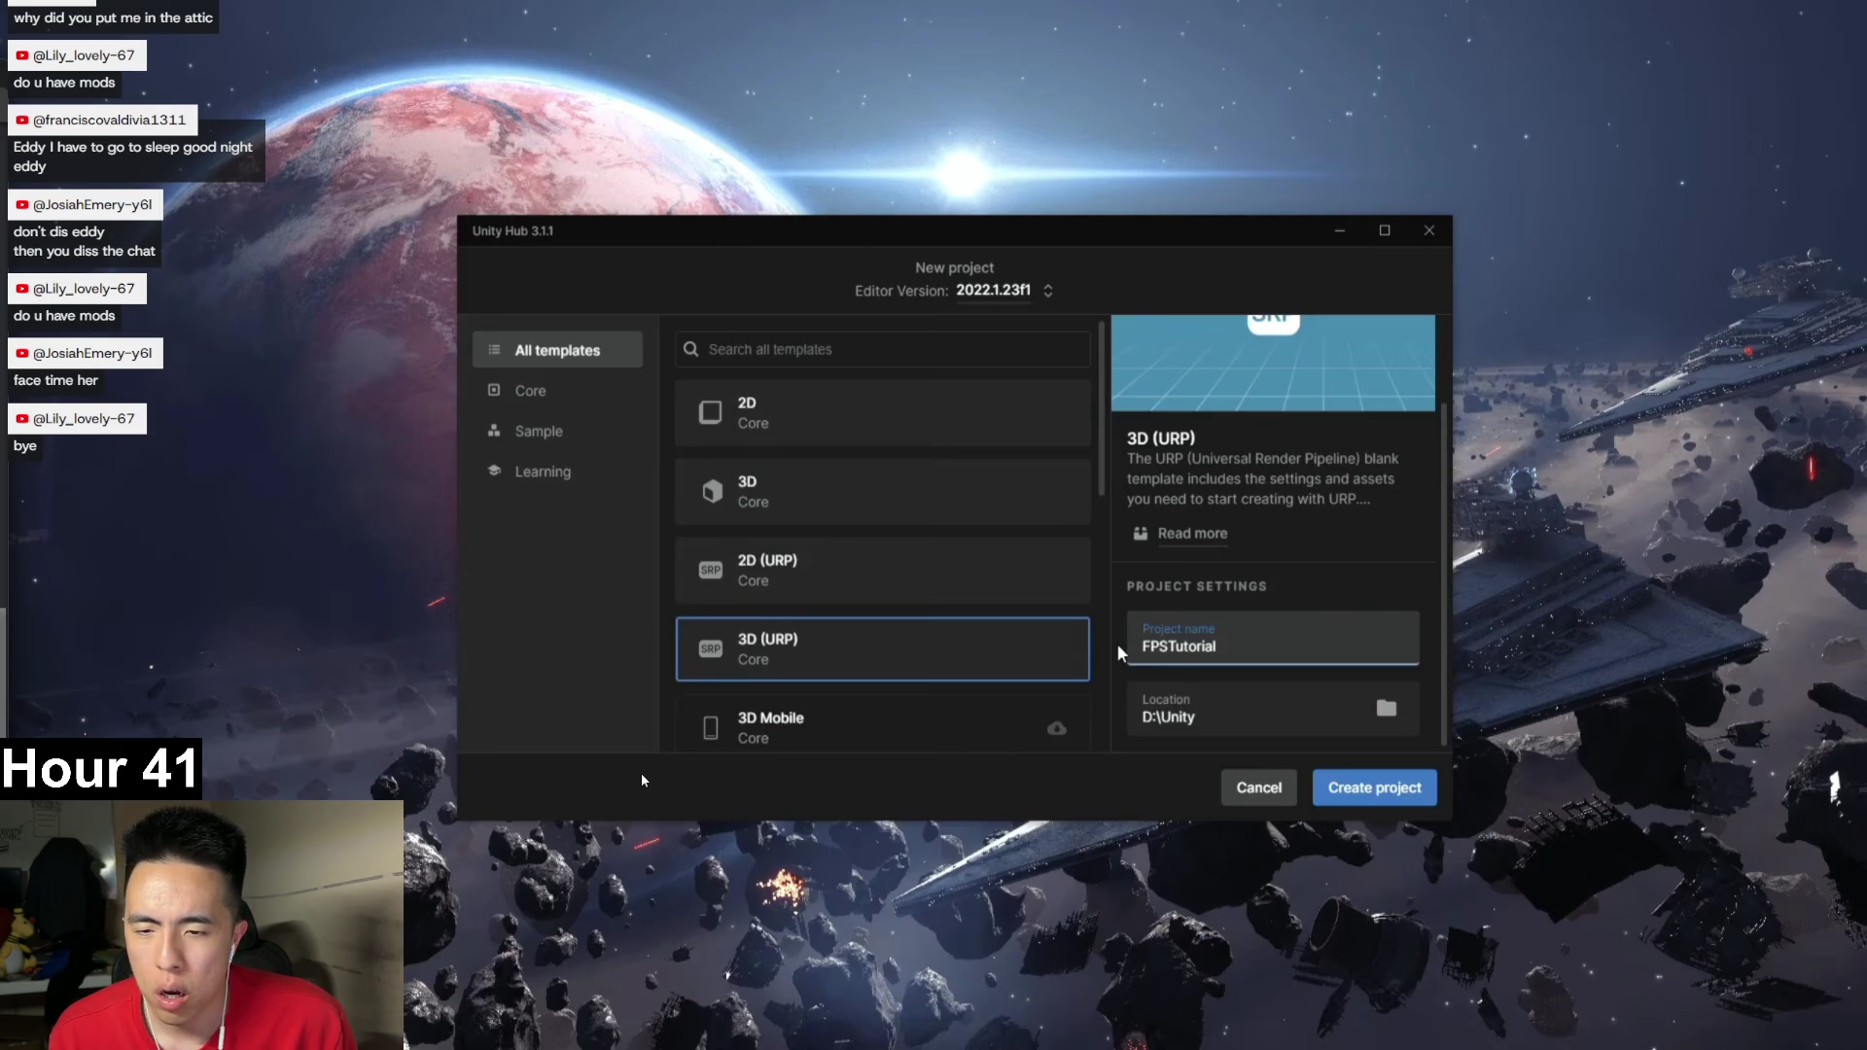
pyautogui.moveTo(583, 458)
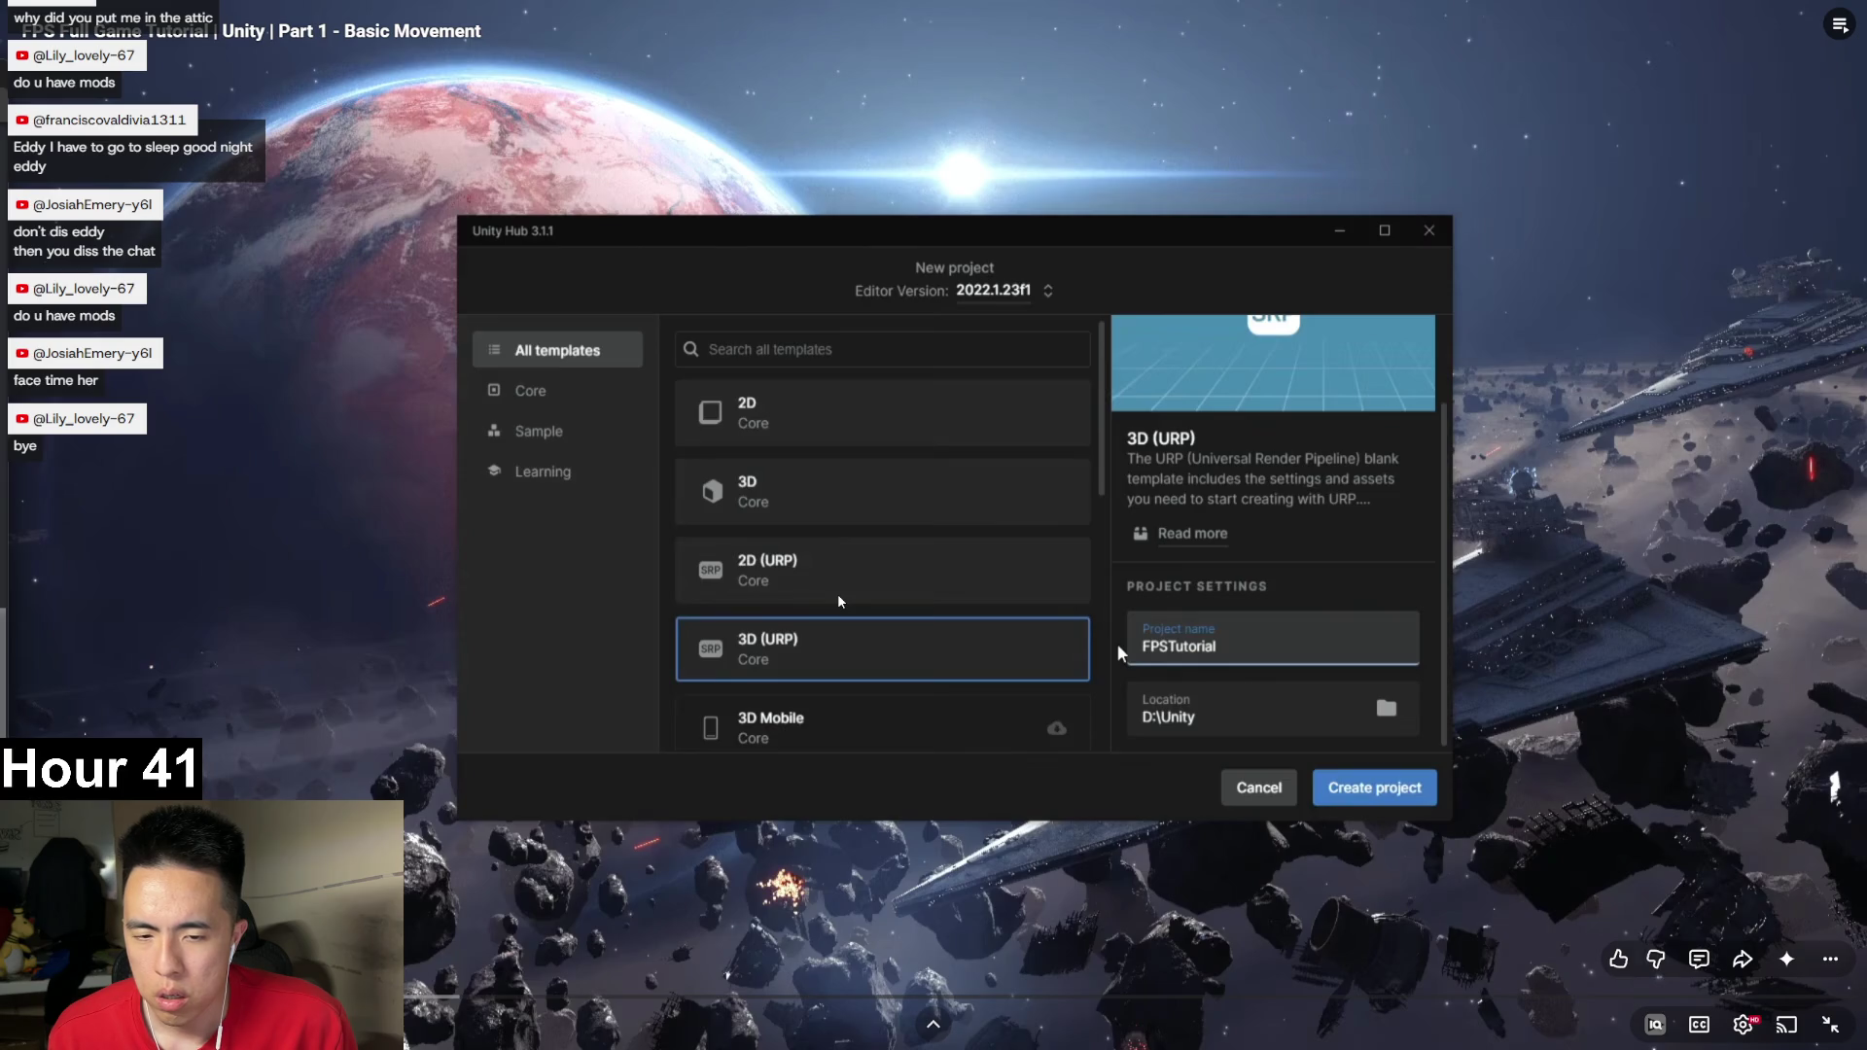
pyautogui.click(685, 698)
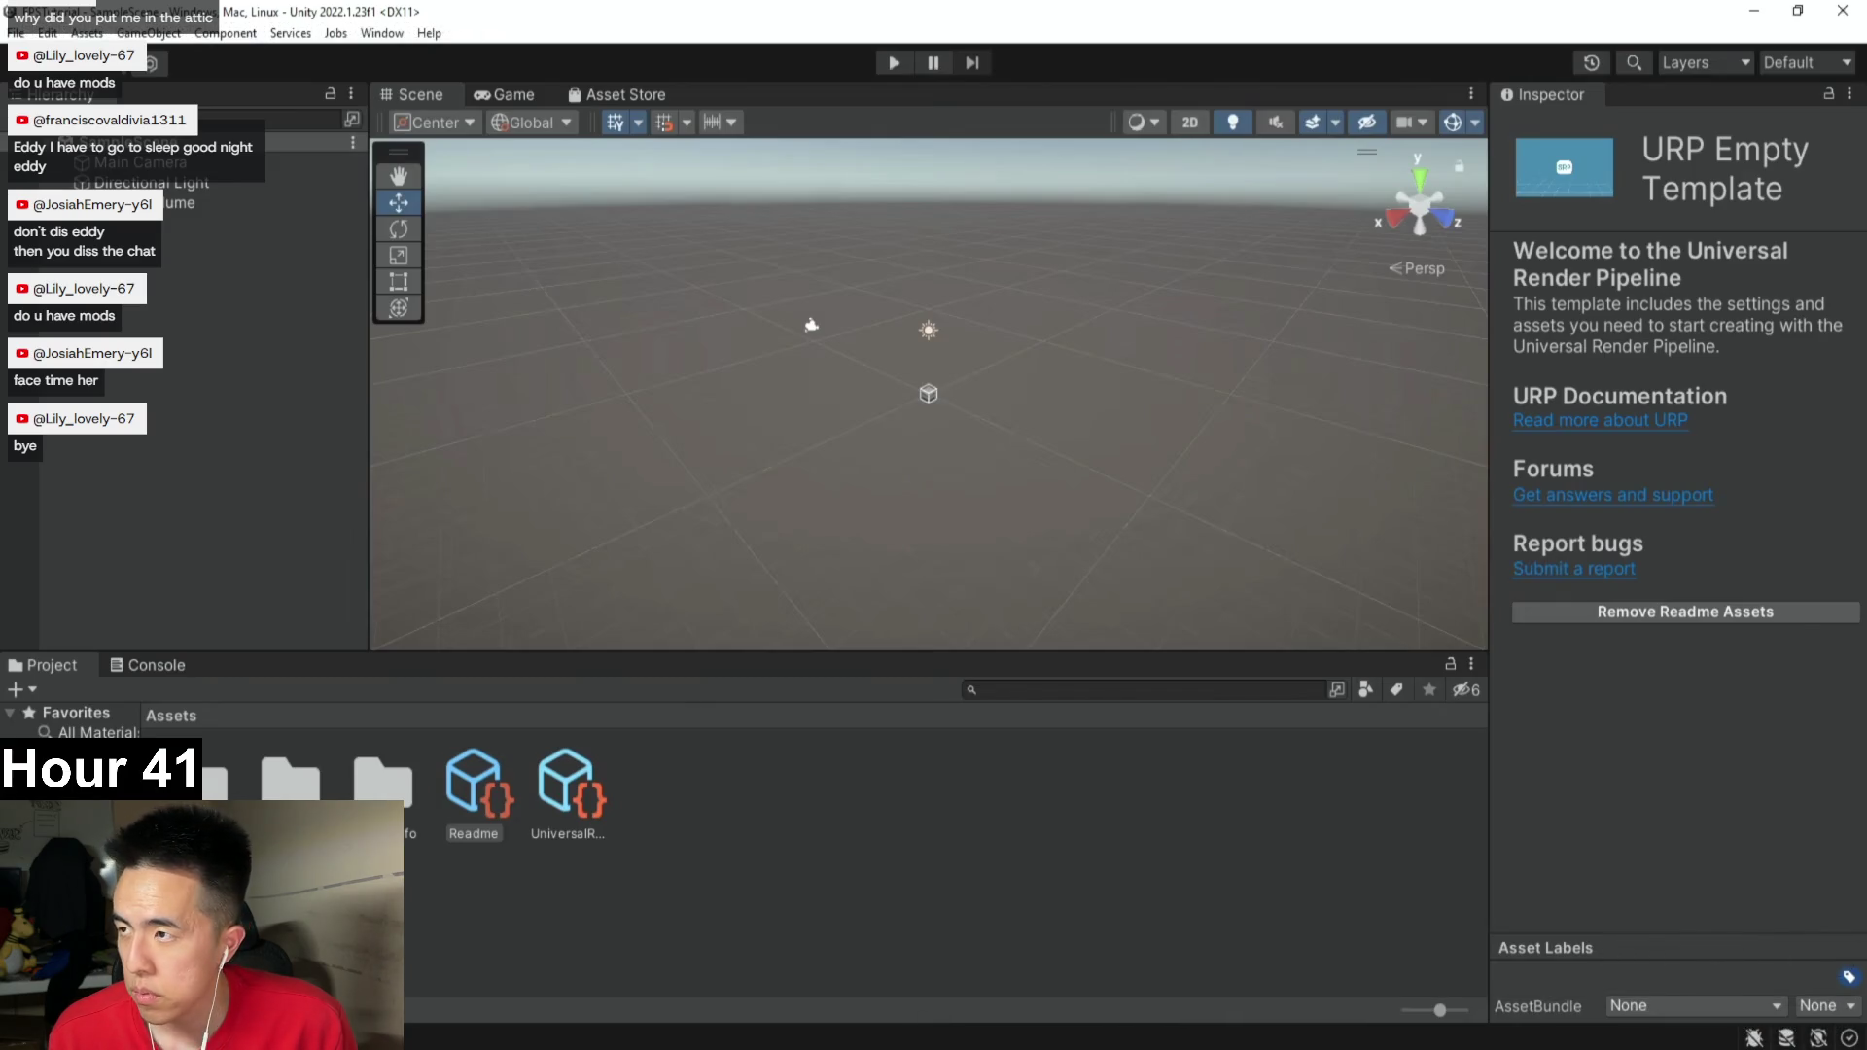
# Rewind the tutorial to the template-asset cleanup, pause it and exit full screen.
pyautogui.rightClick(380, 778)
pyautogui.click(420, 315)
pyautogui.click(685, 702)
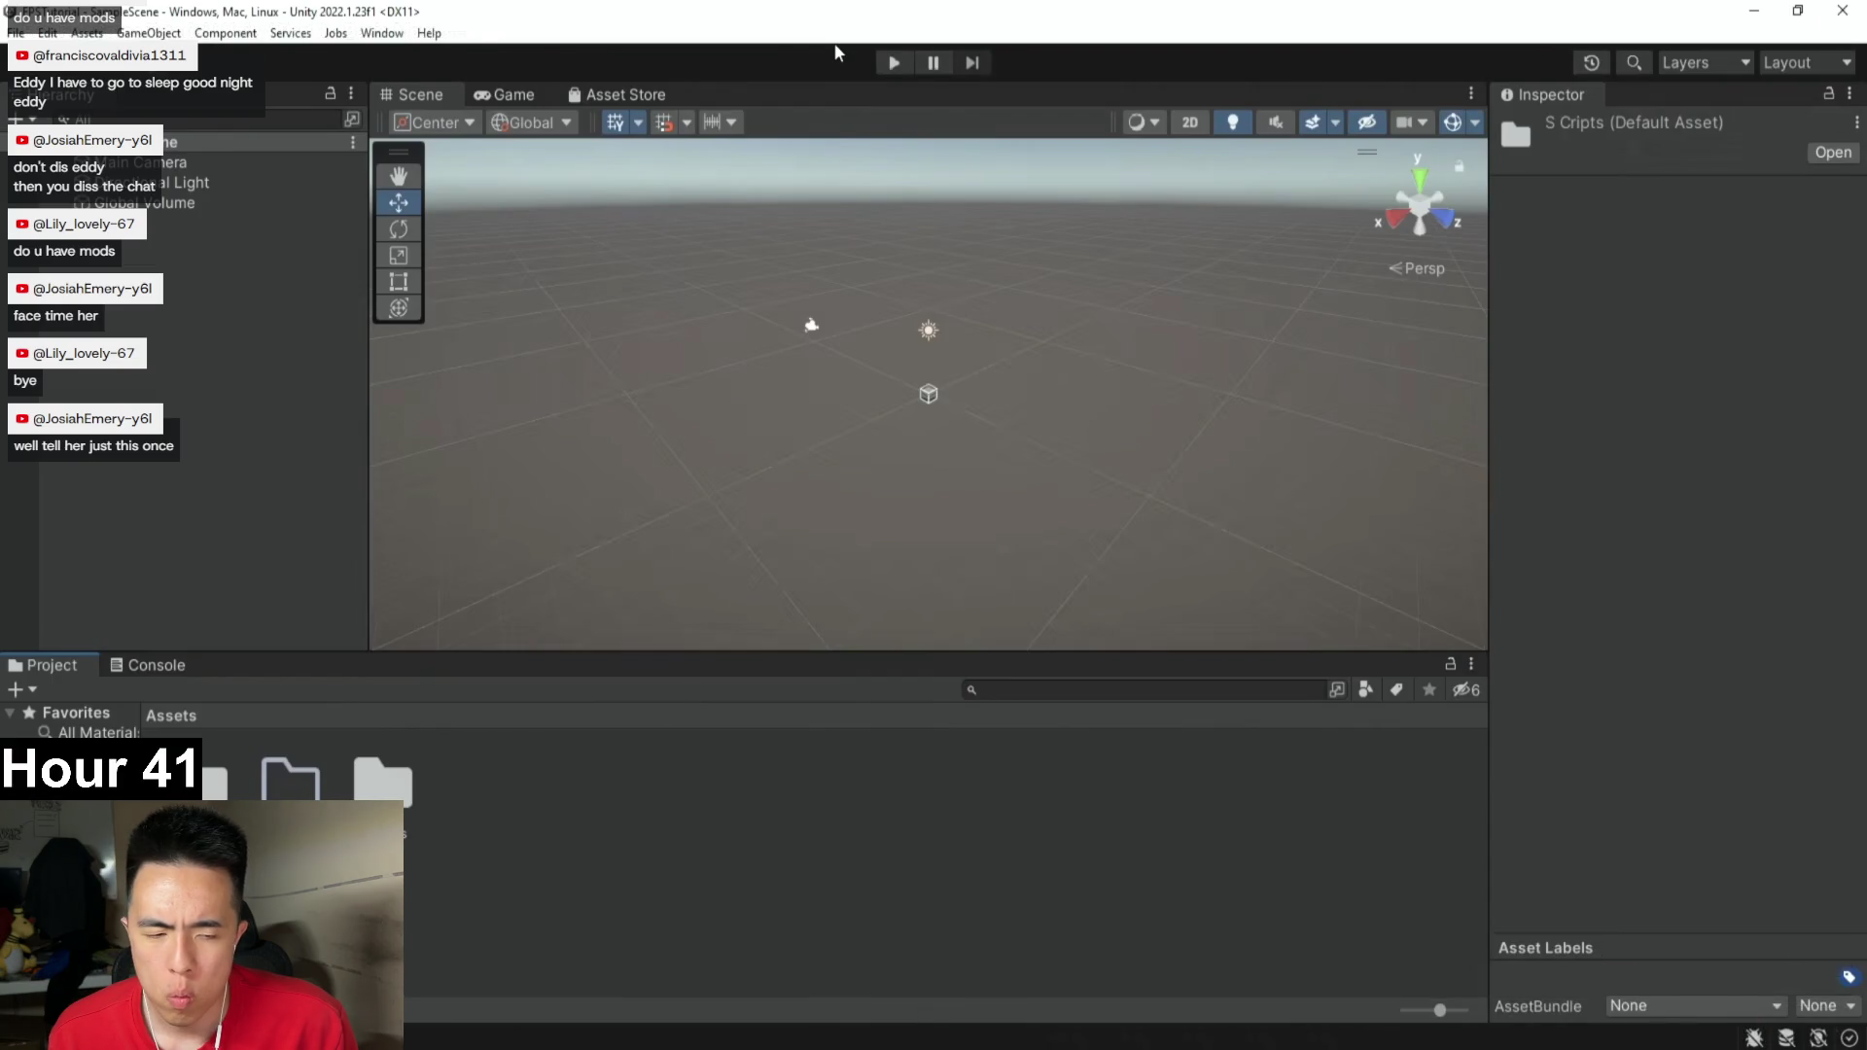
pyautogui.press('Left')
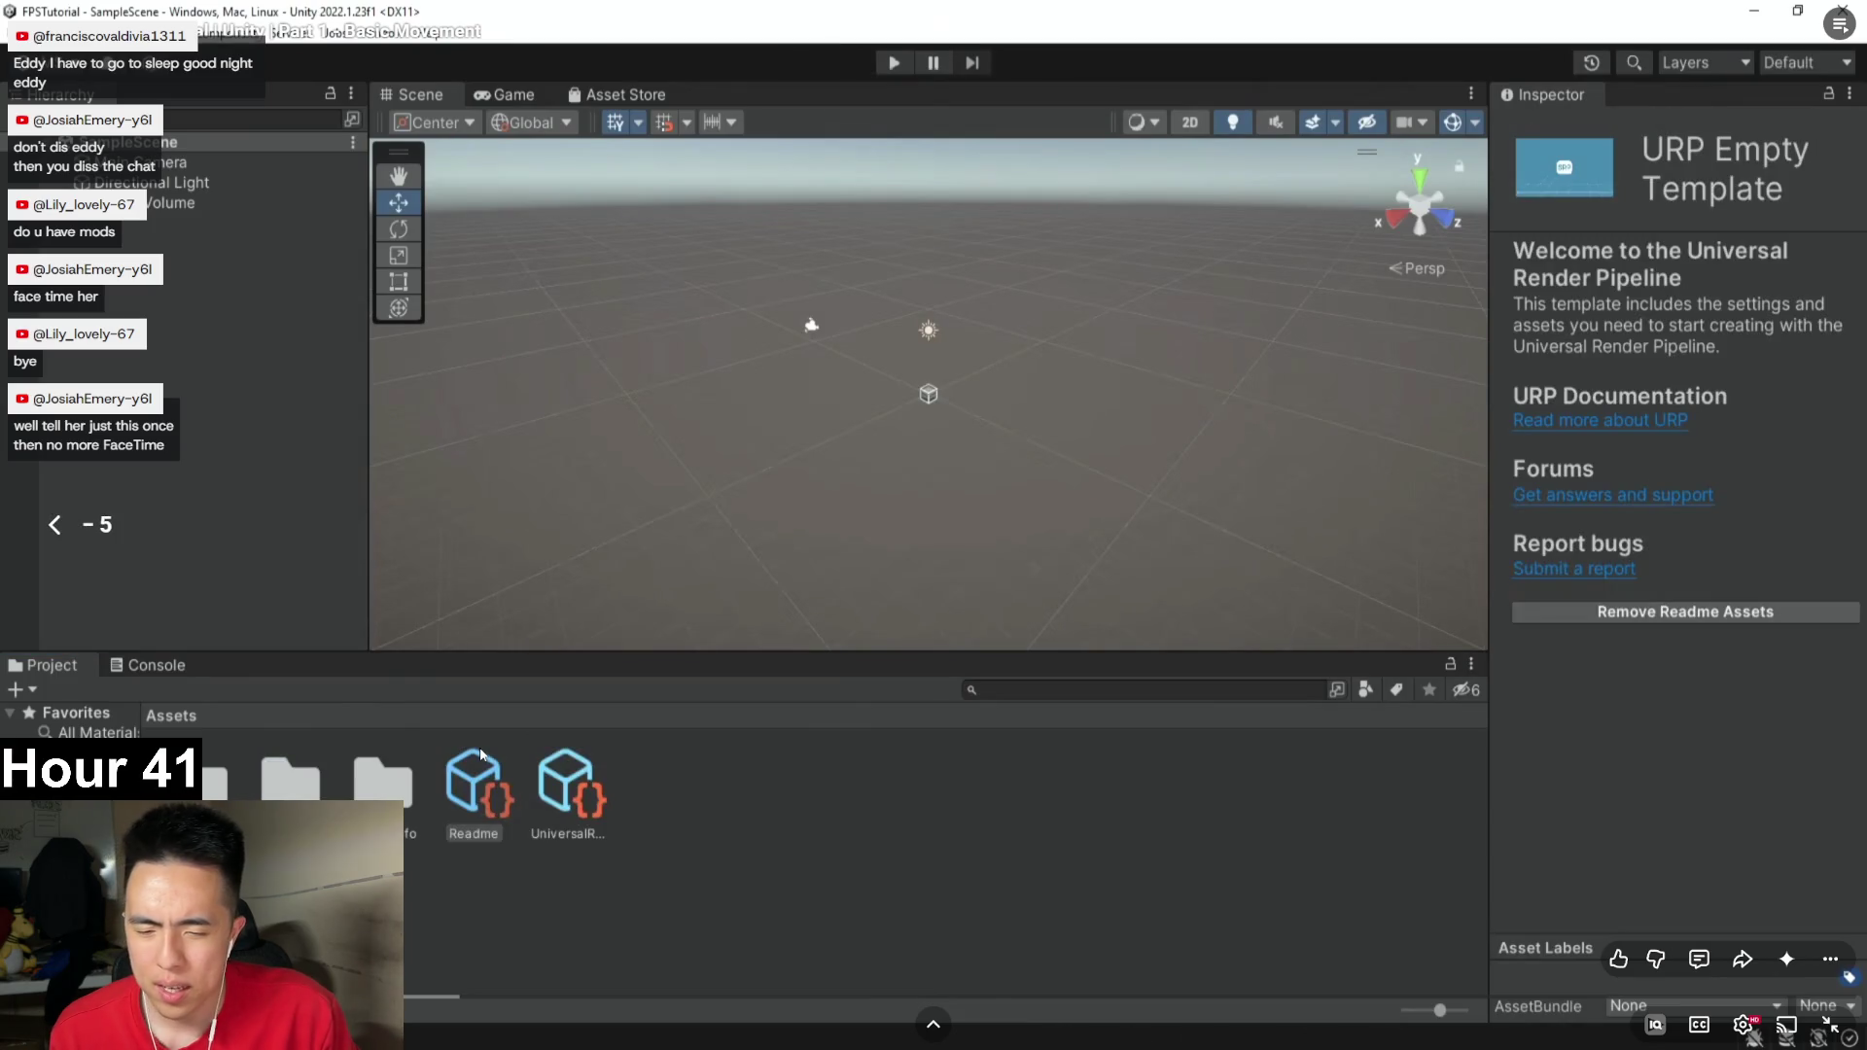
pyautogui.press('space')
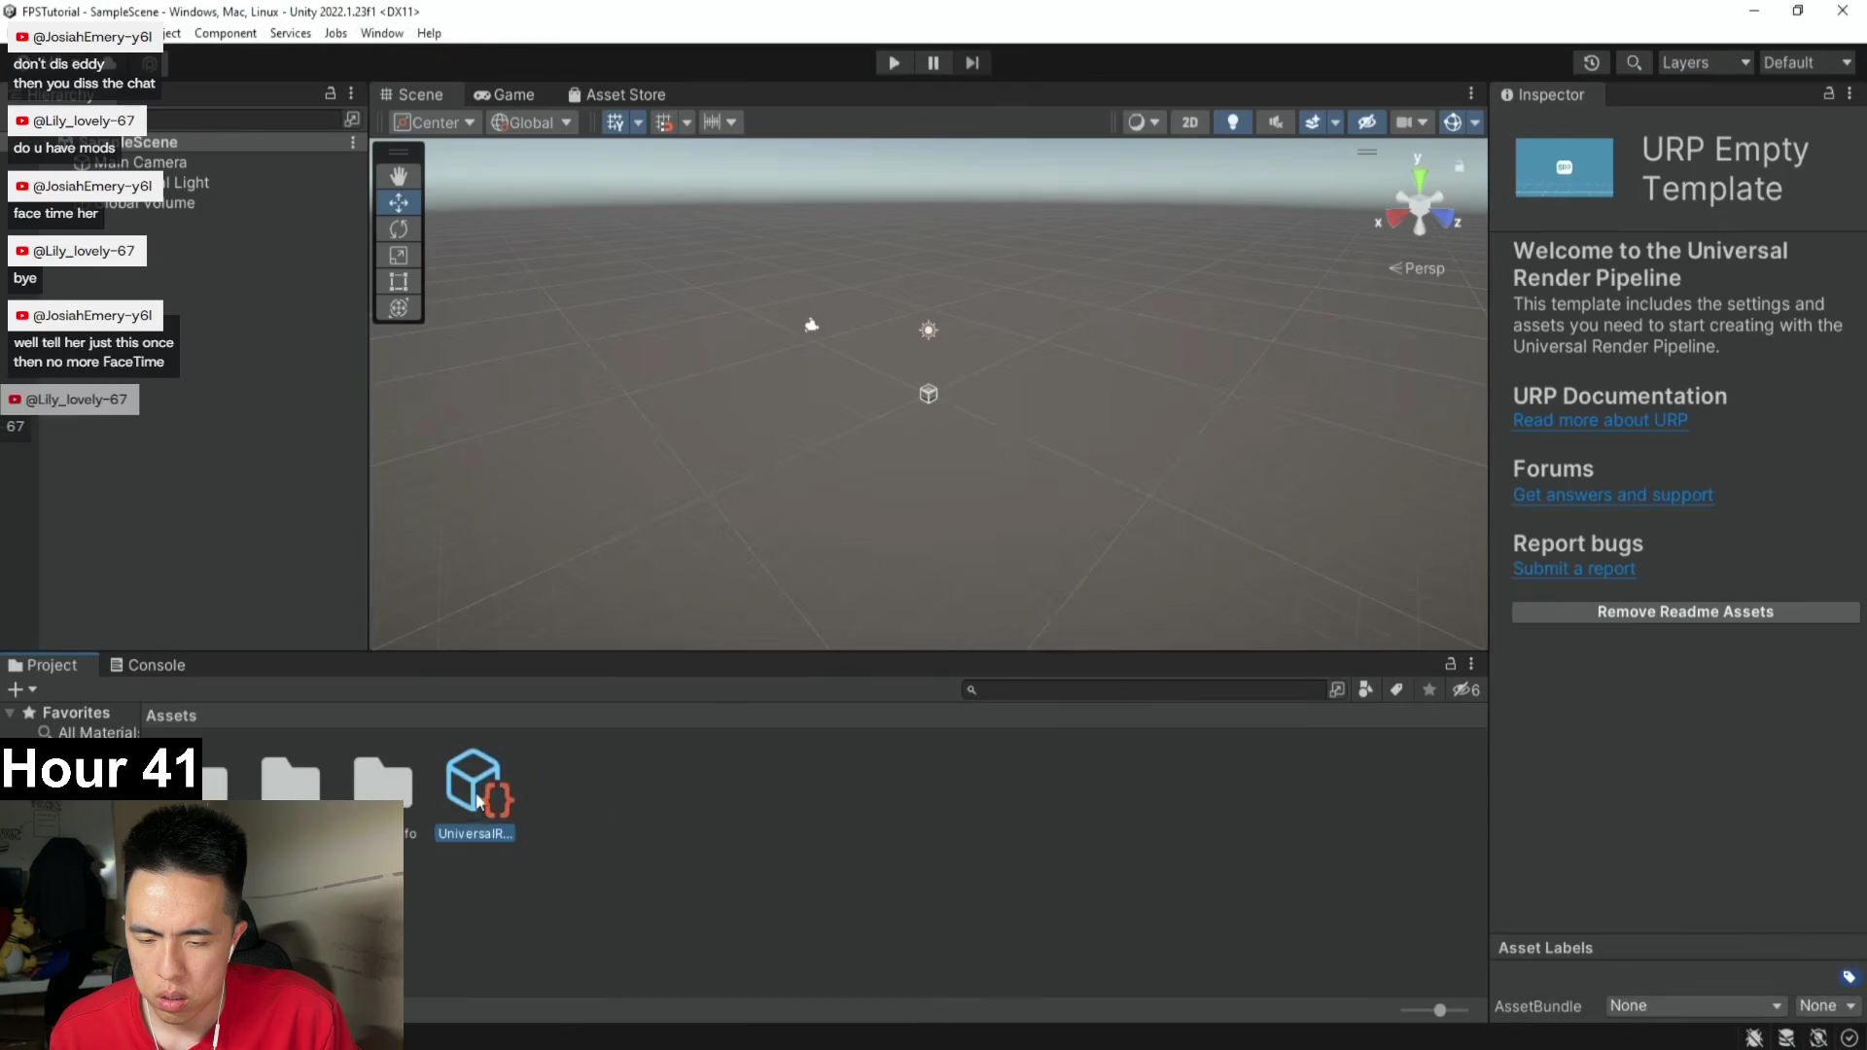
pyautogui.press('space')
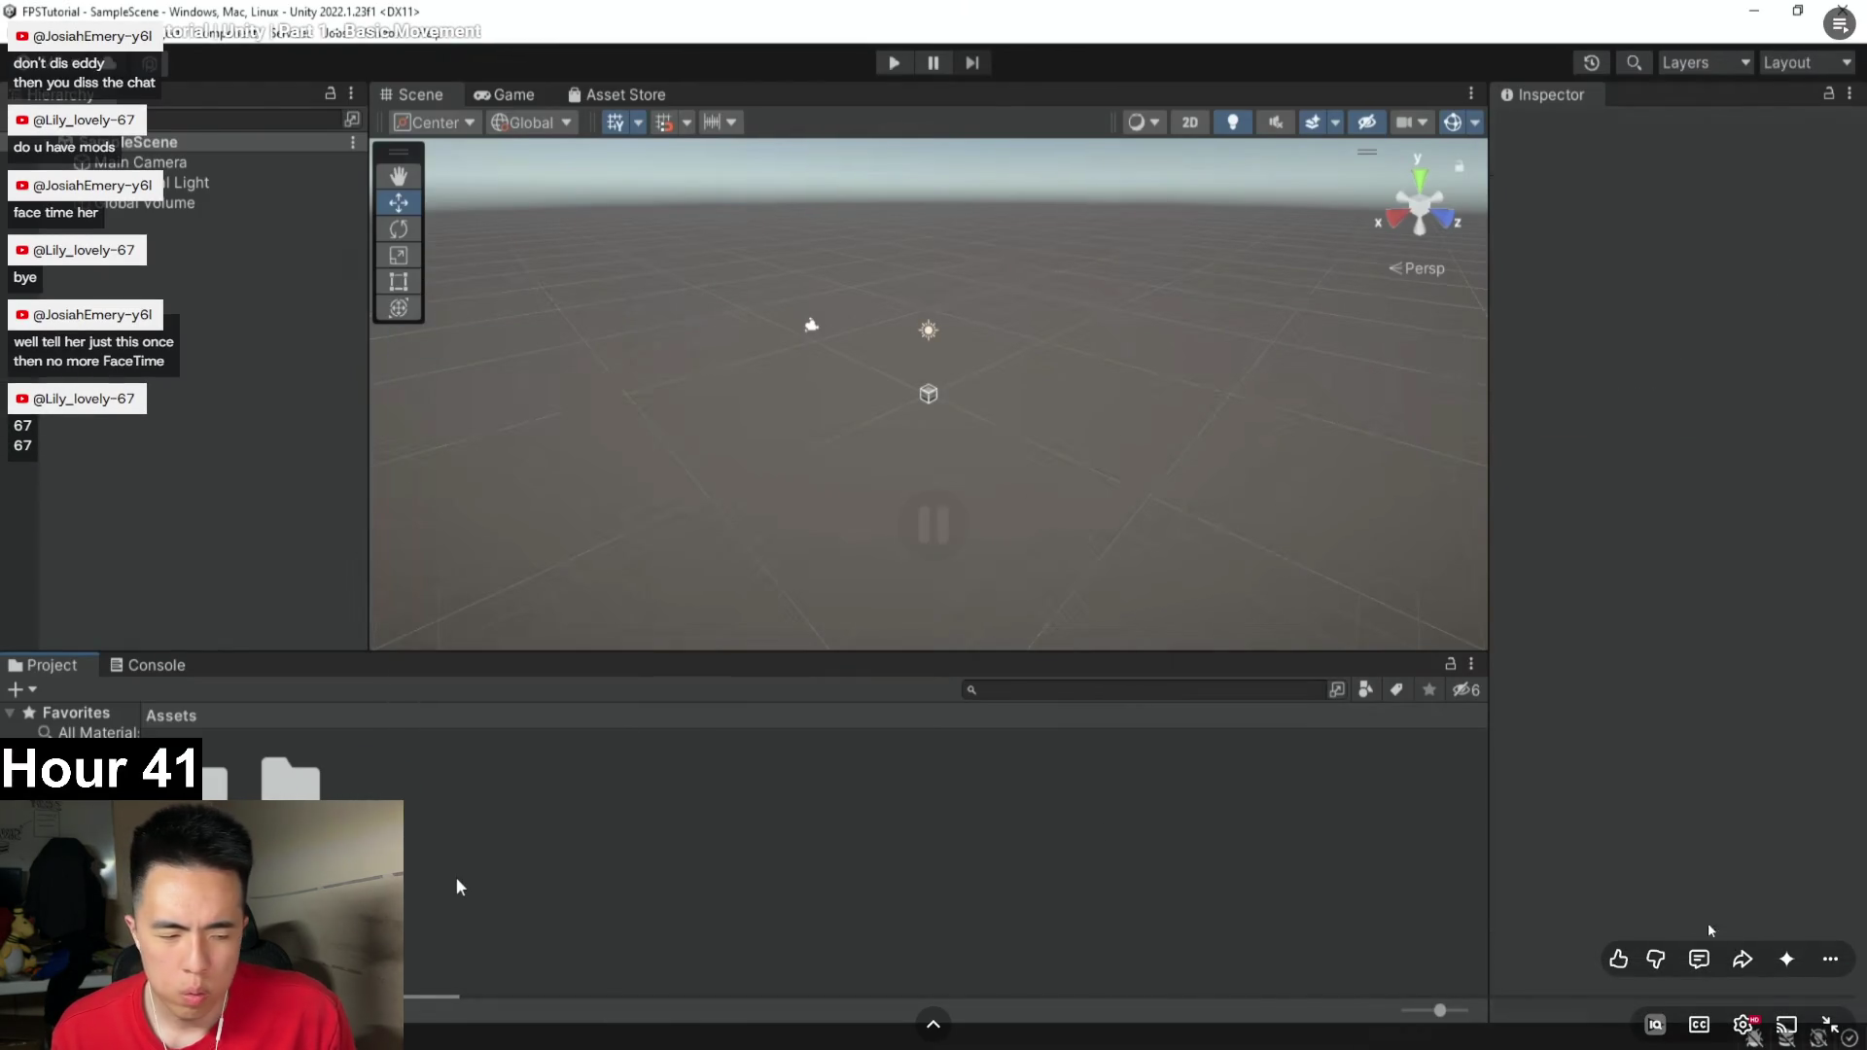
pyautogui.press('Escape')
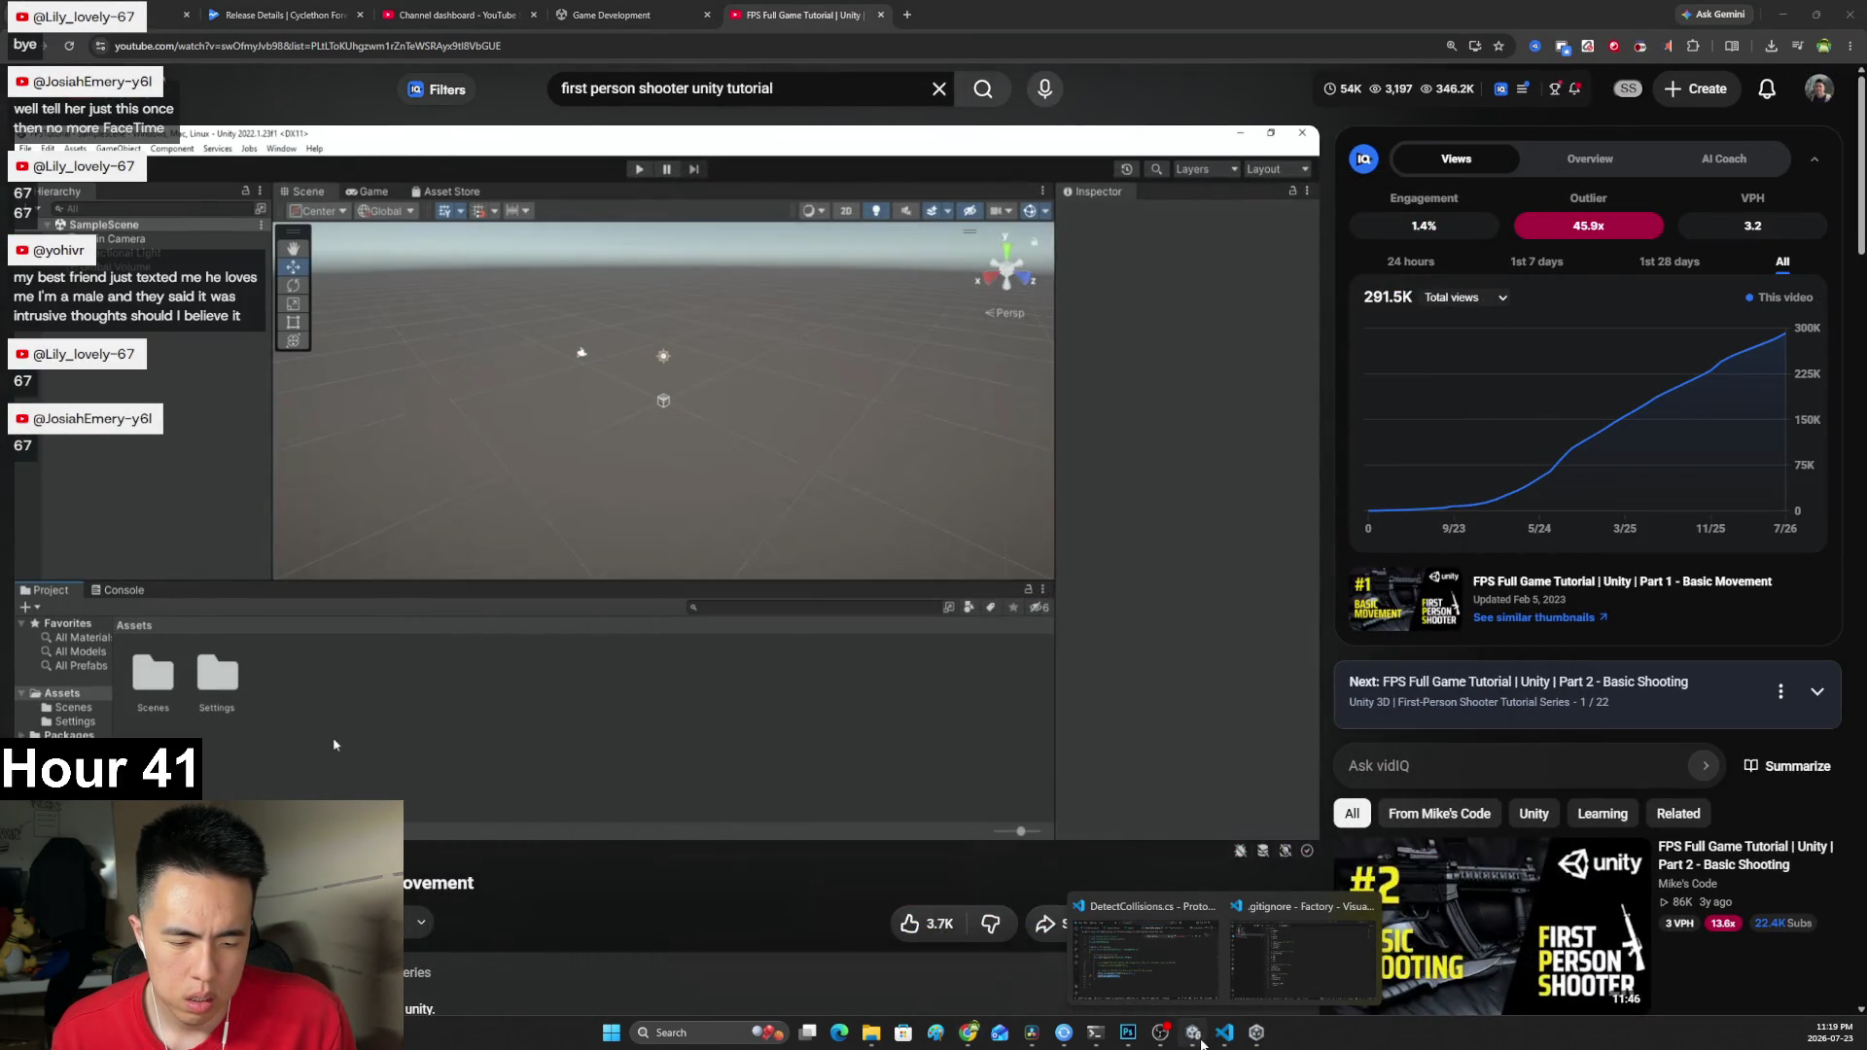
# Create a test folder named Settings under Assets in Unity's Project window.
pyautogui.click(1198, 1038)
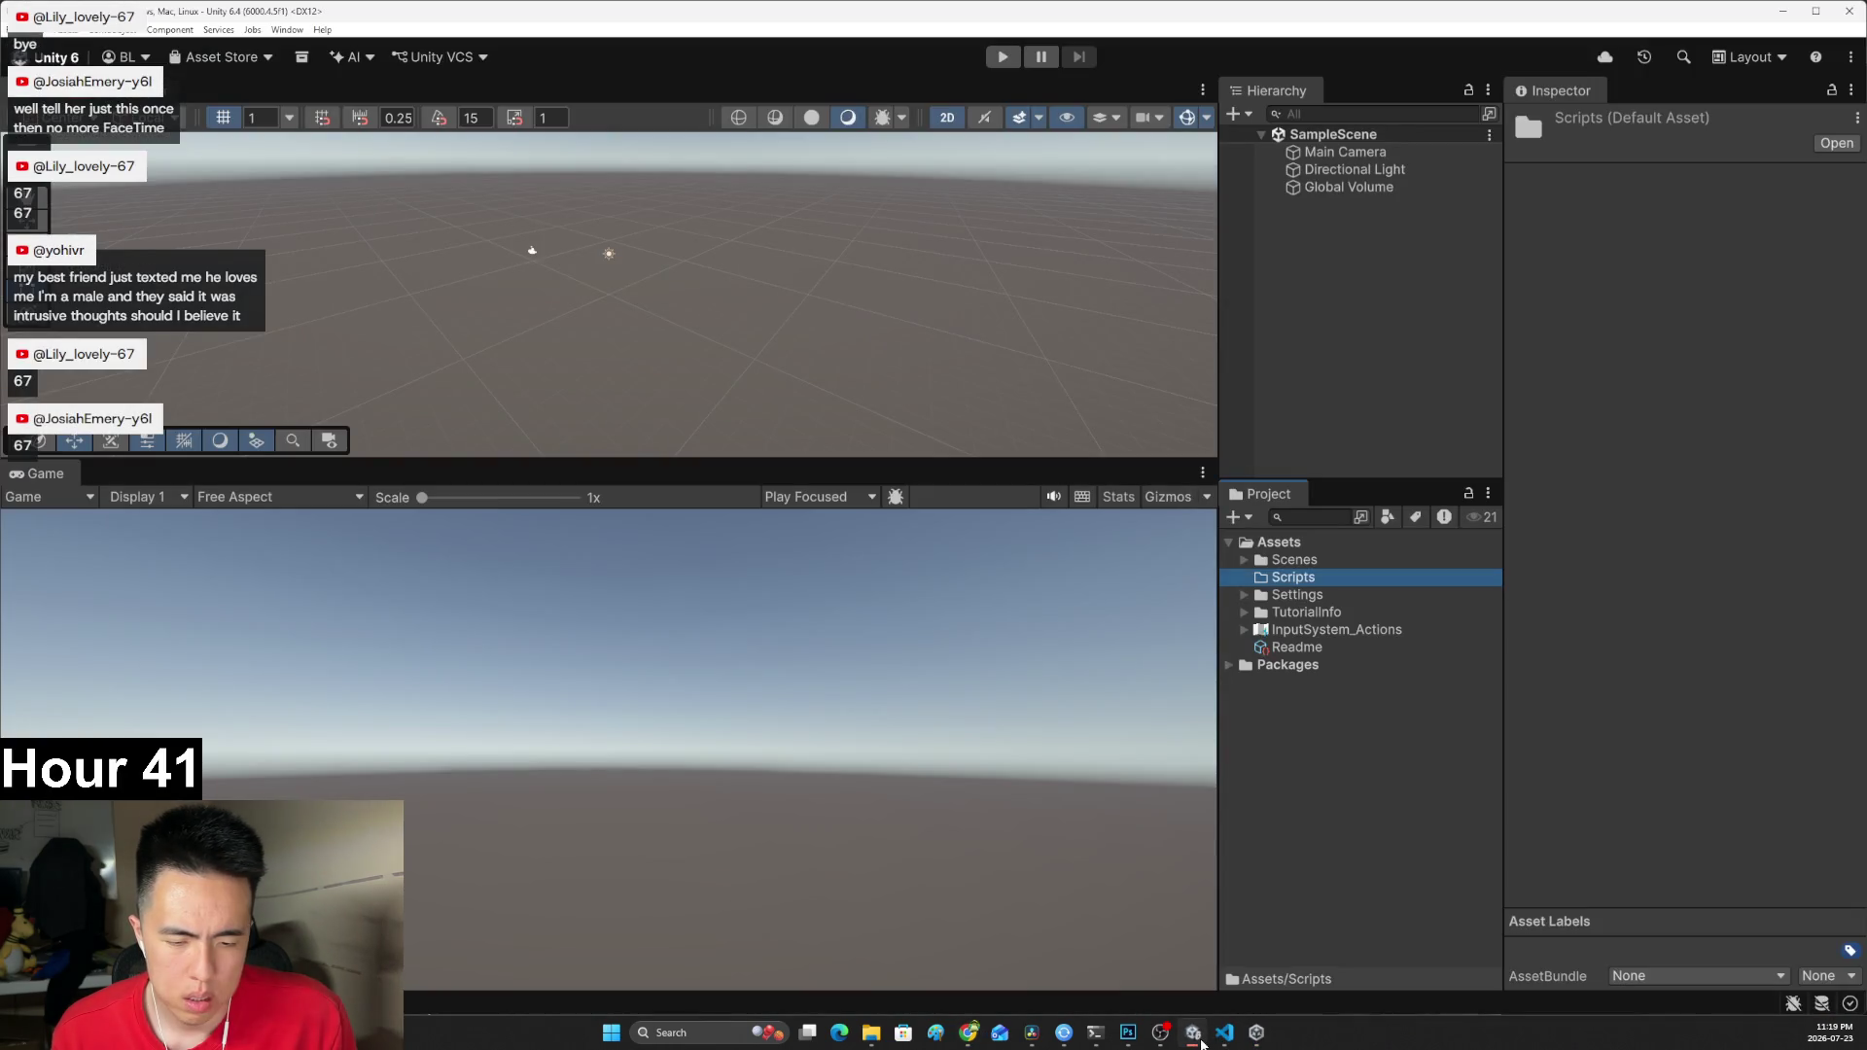
pyautogui.click(1297, 650)
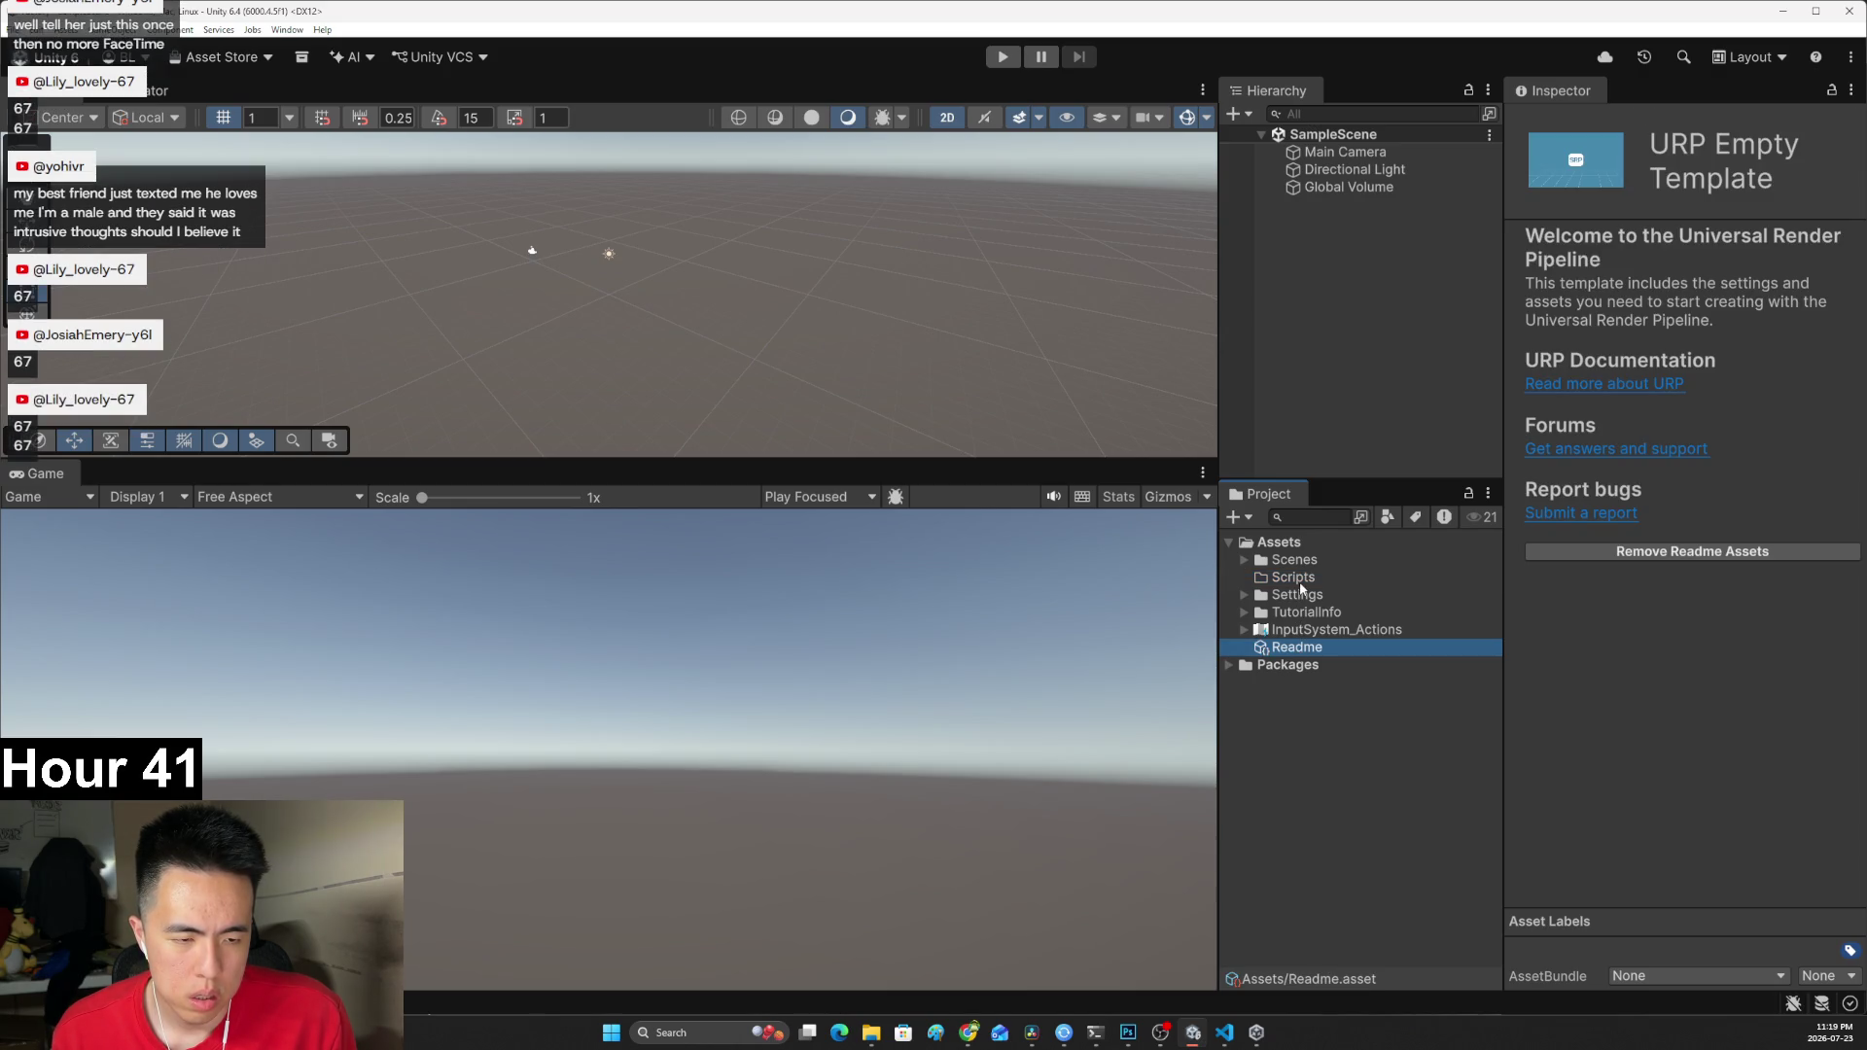
pyautogui.rightClick(1293, 548)
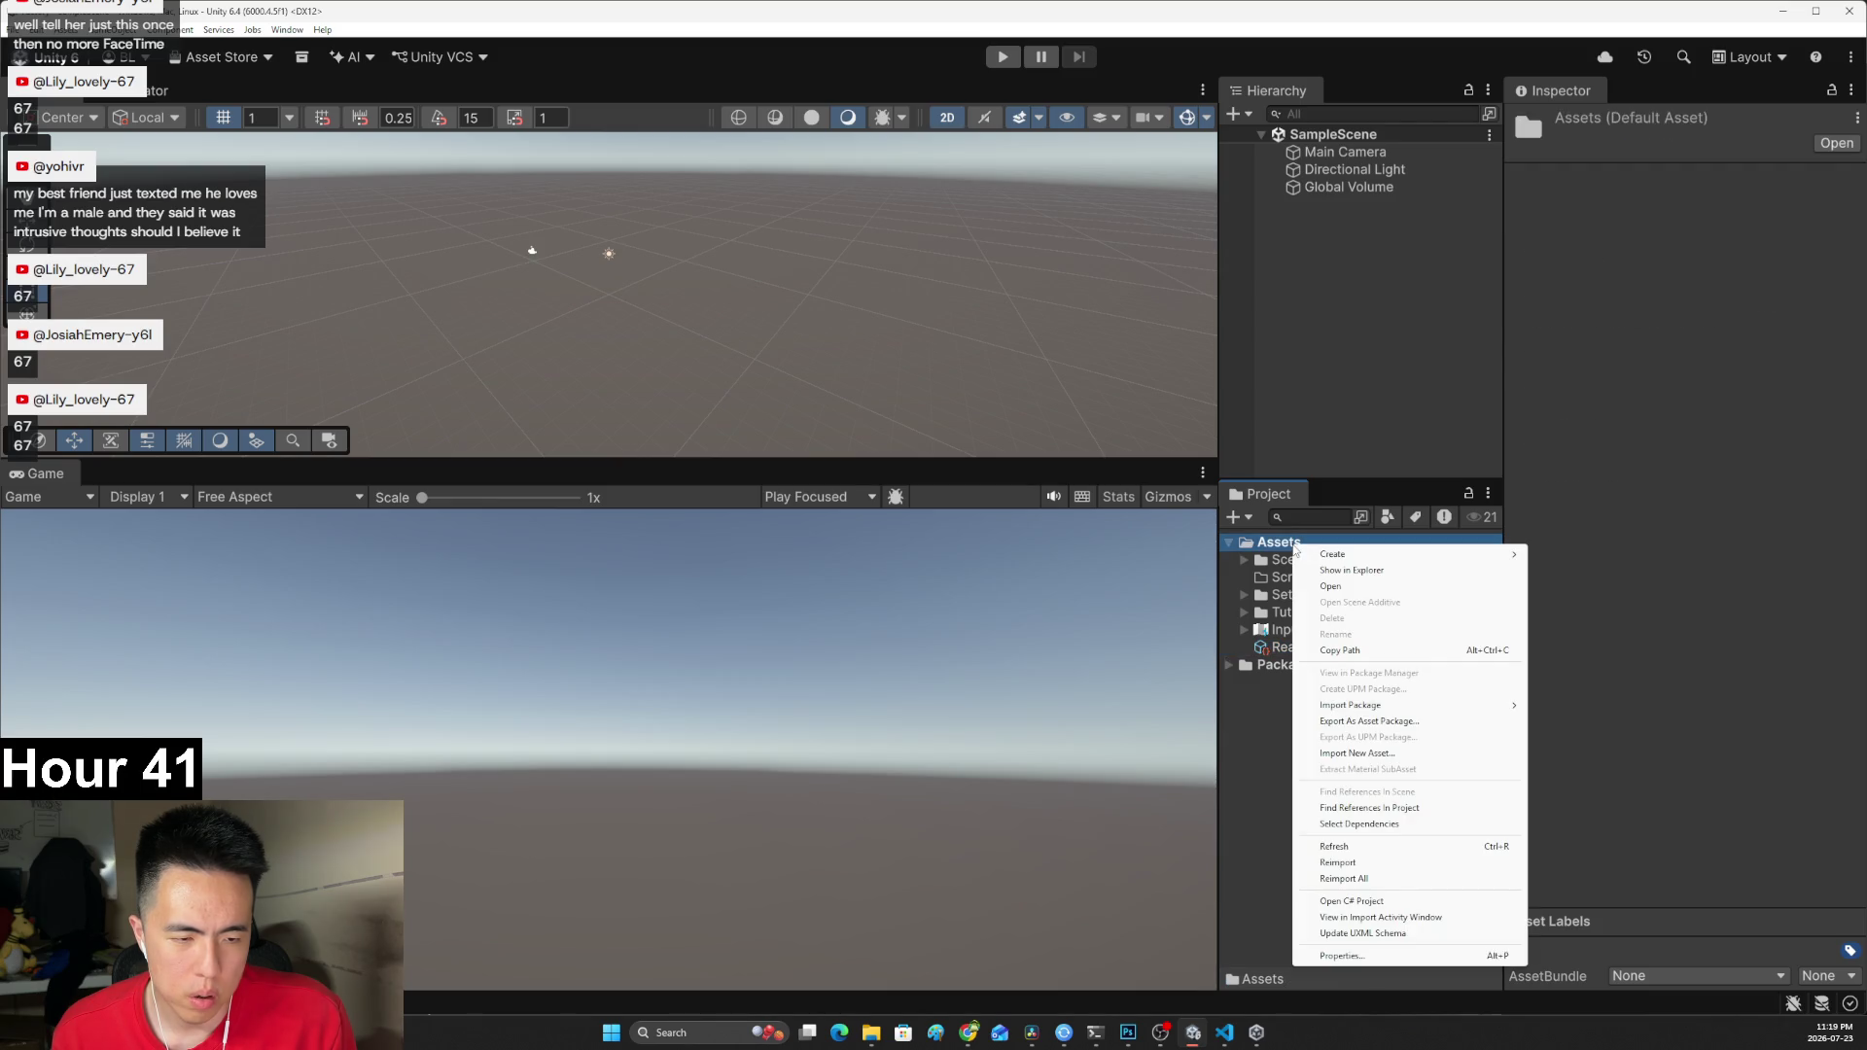
pyautogui.moveTo(1314, 560)
pyautogui.click(1556, 556)
pyautogui.write('Settings')
pyautogui.press('Return')
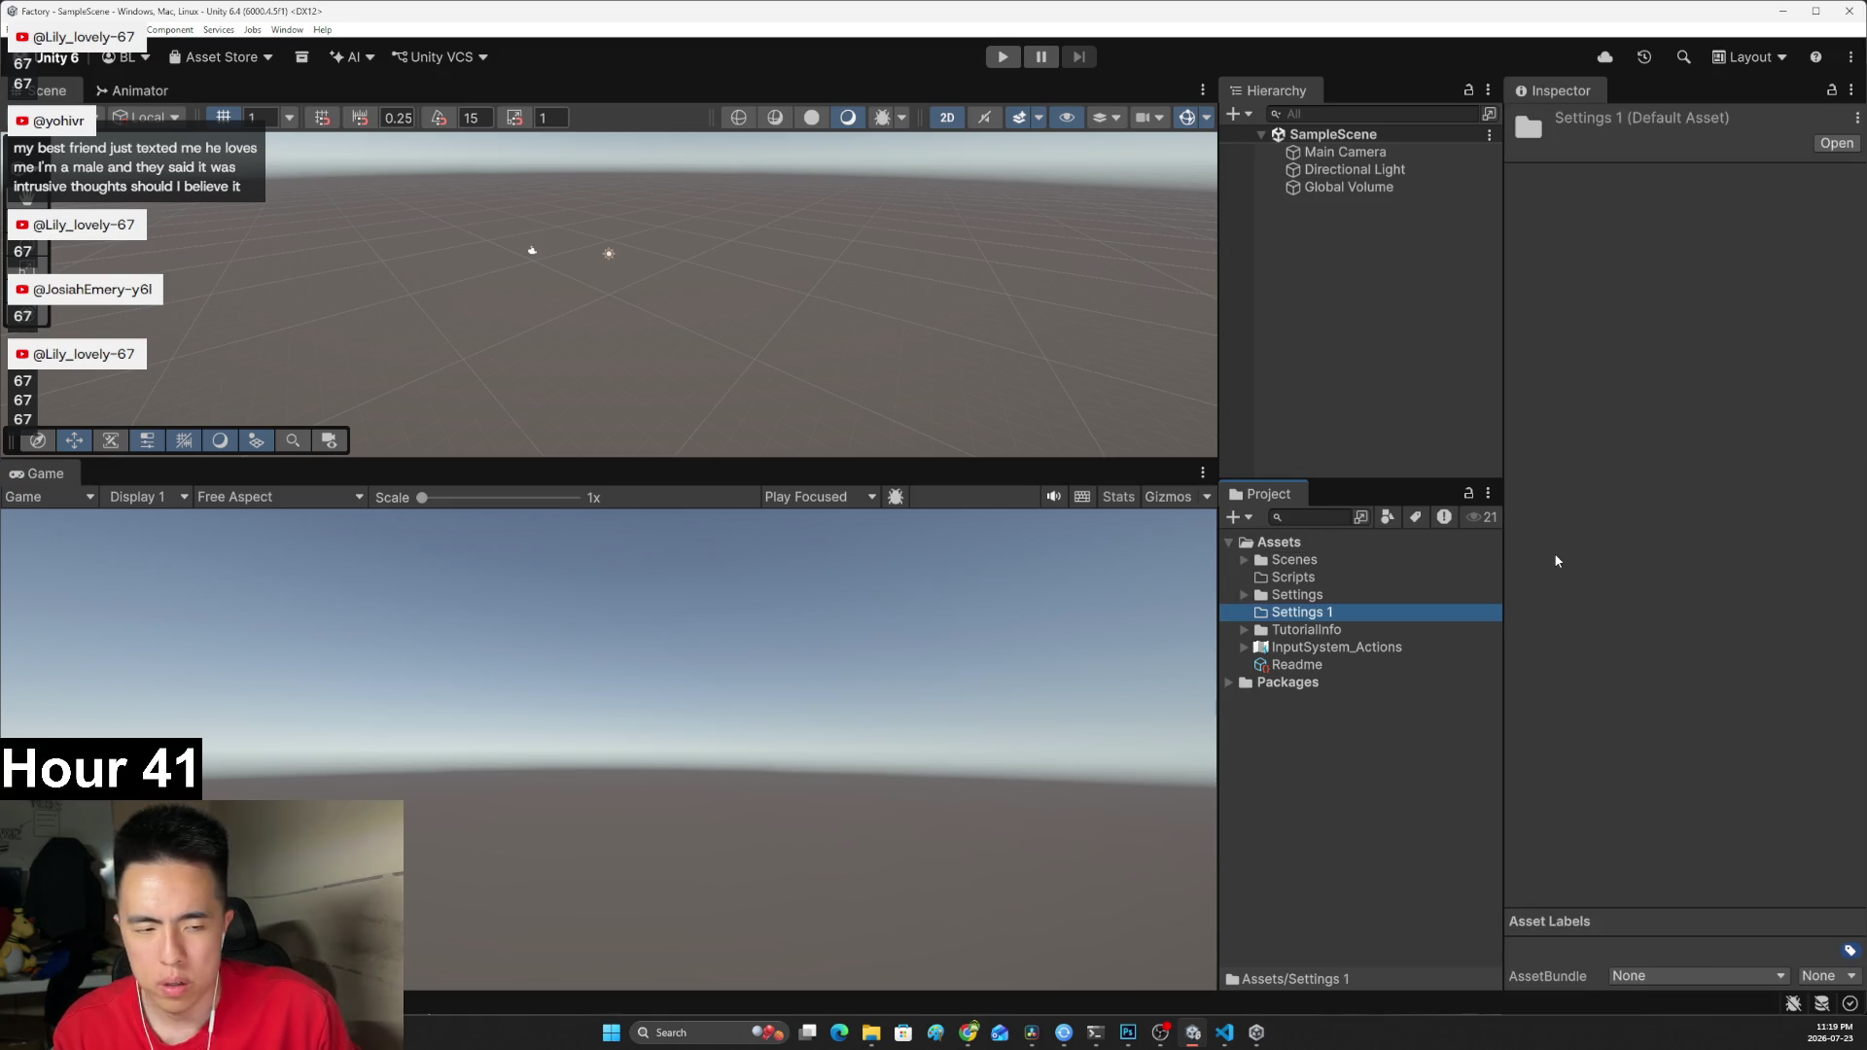
# Rename the test folder to Setting, then delete it.
pyautogui.rightClick(1334, 612)
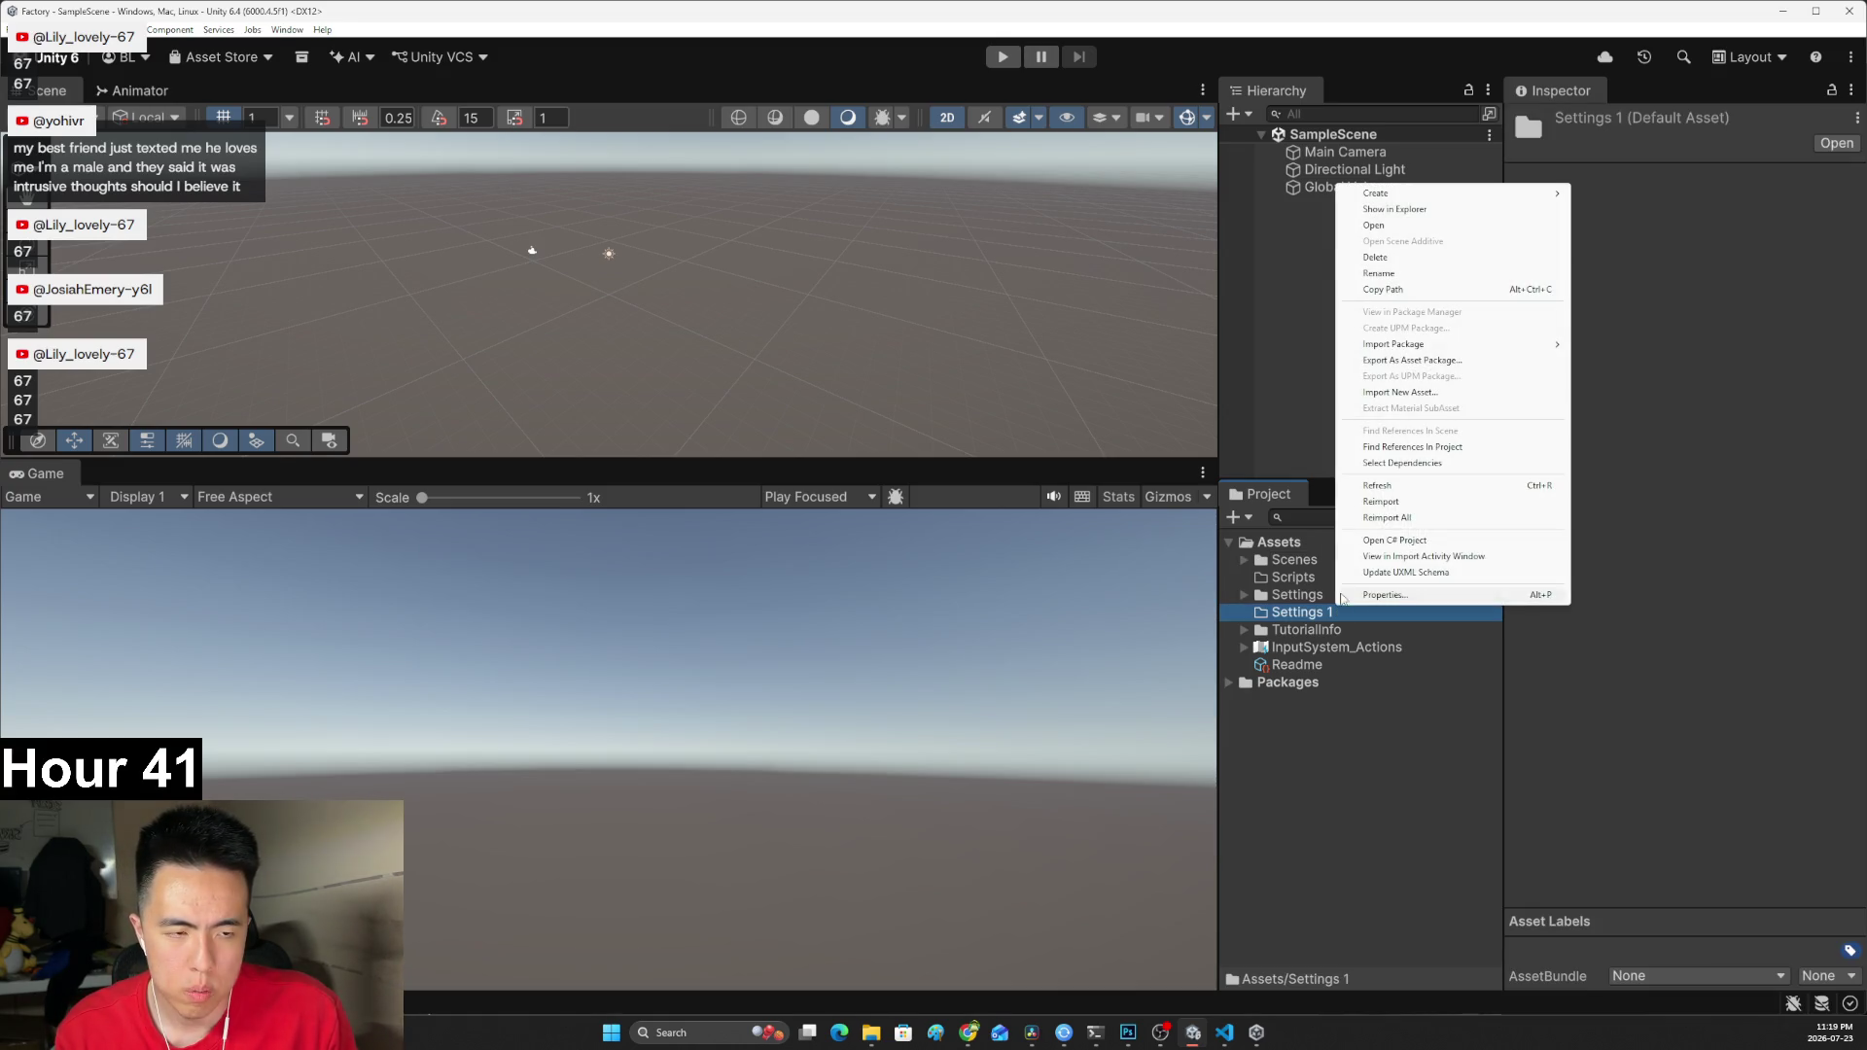
pyautogui.click(1314, 614)
pyautogui.press('BackSpace')
pyautogui.press('BackSpace')
pyautogui.press('BackSpace')
pyautogui.press('Return')
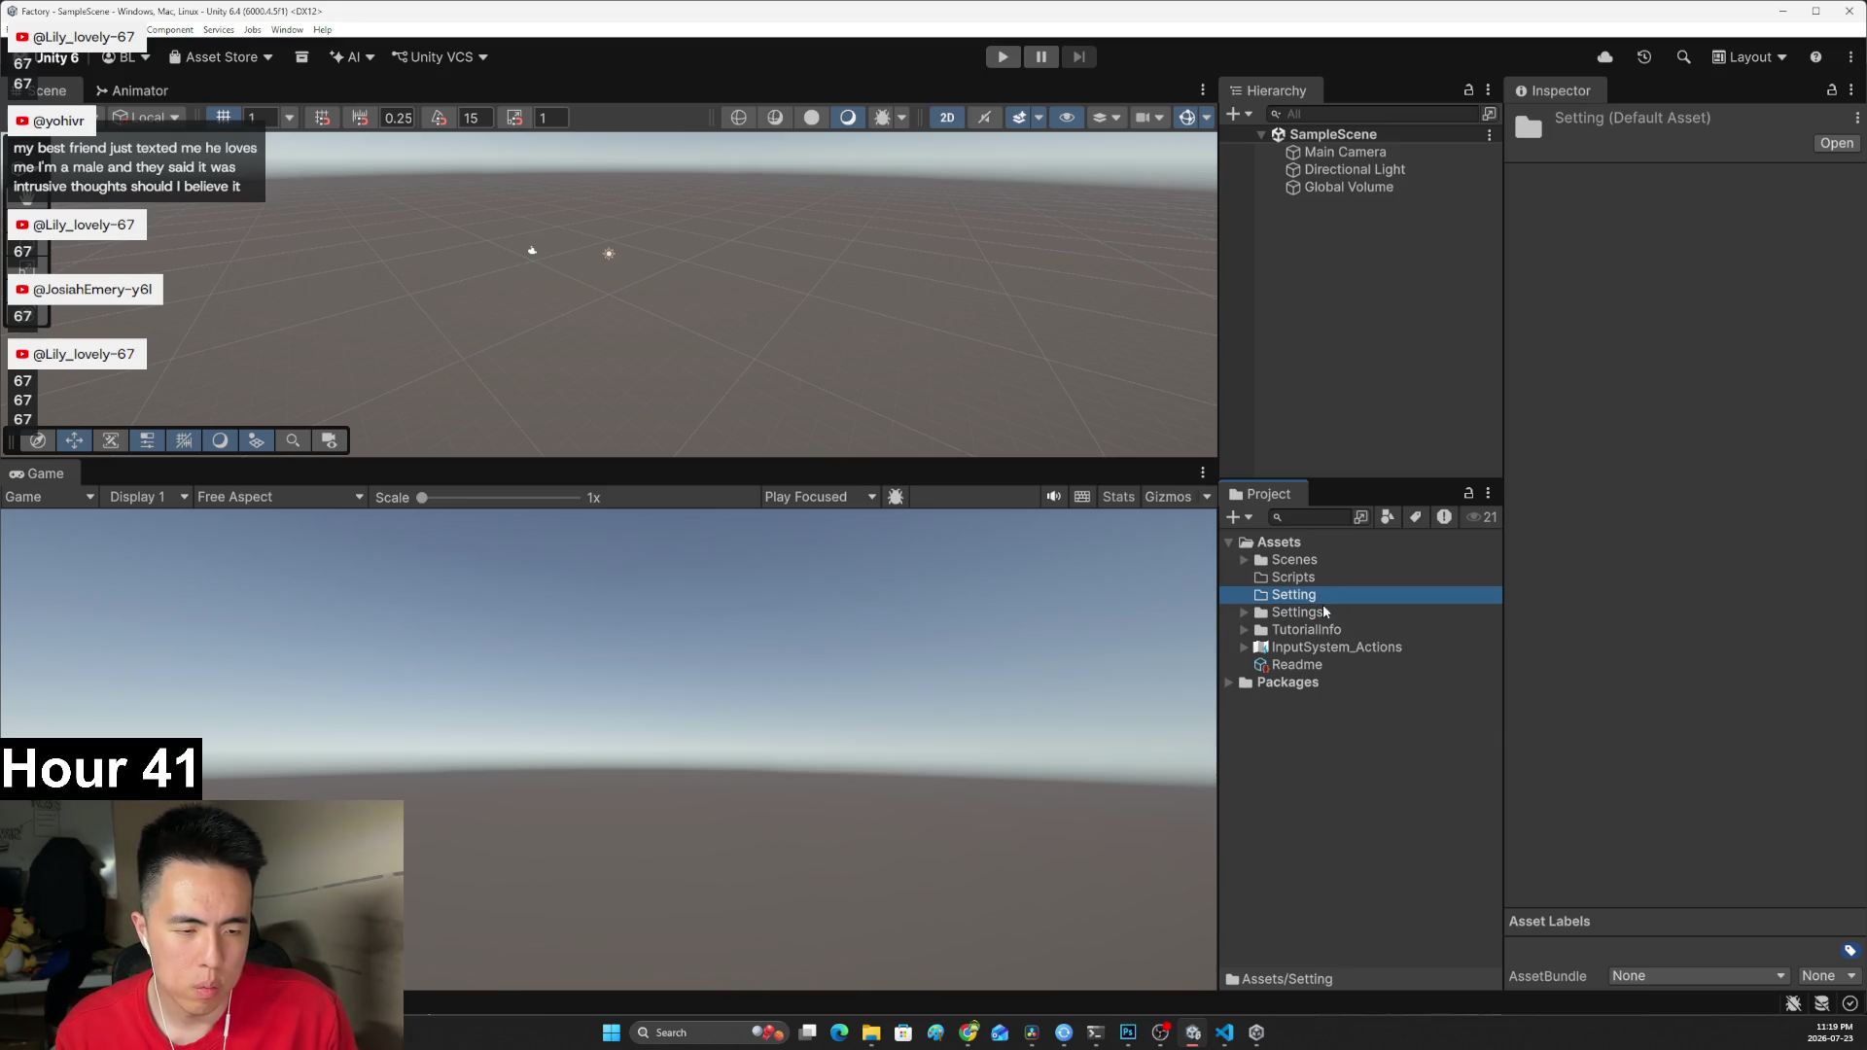
pyautogui.click(1243, 612)
pyautogui.click(1244, 611)
pyautogui.rightClick(1274, 596)
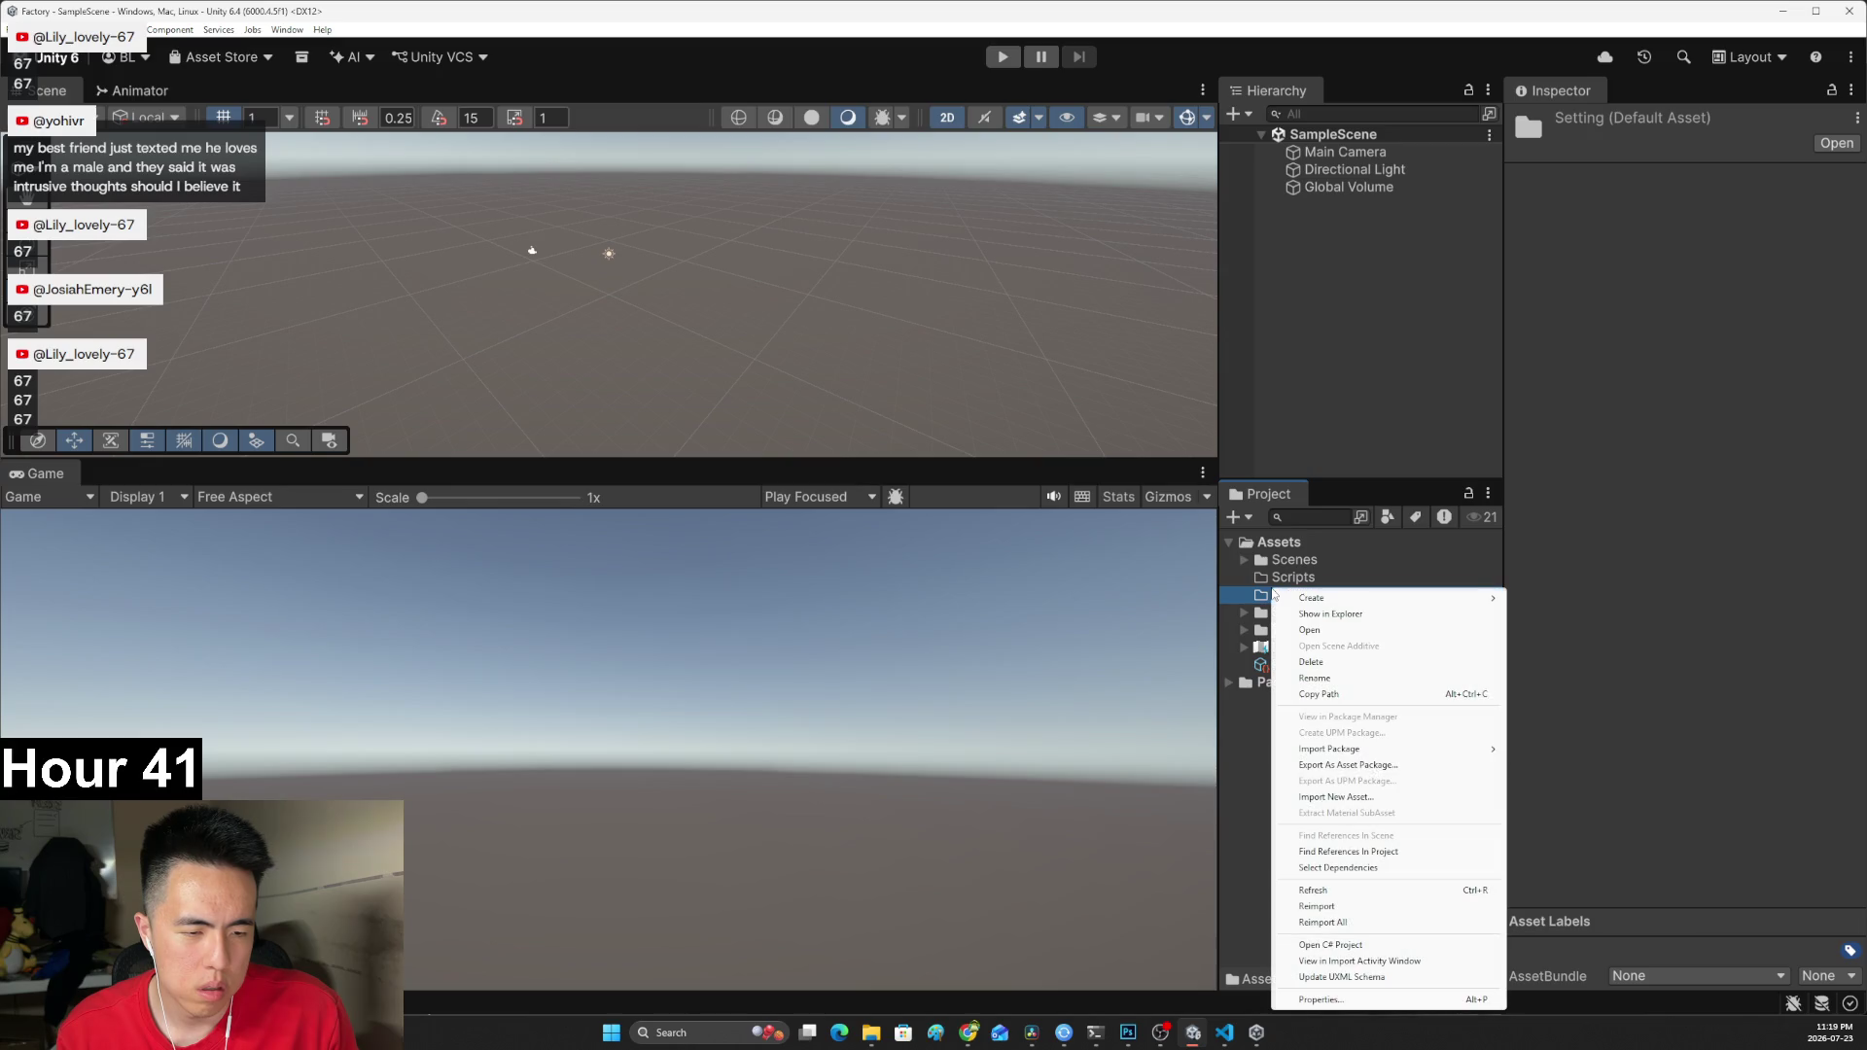
pyautogui.click(1339, 667)
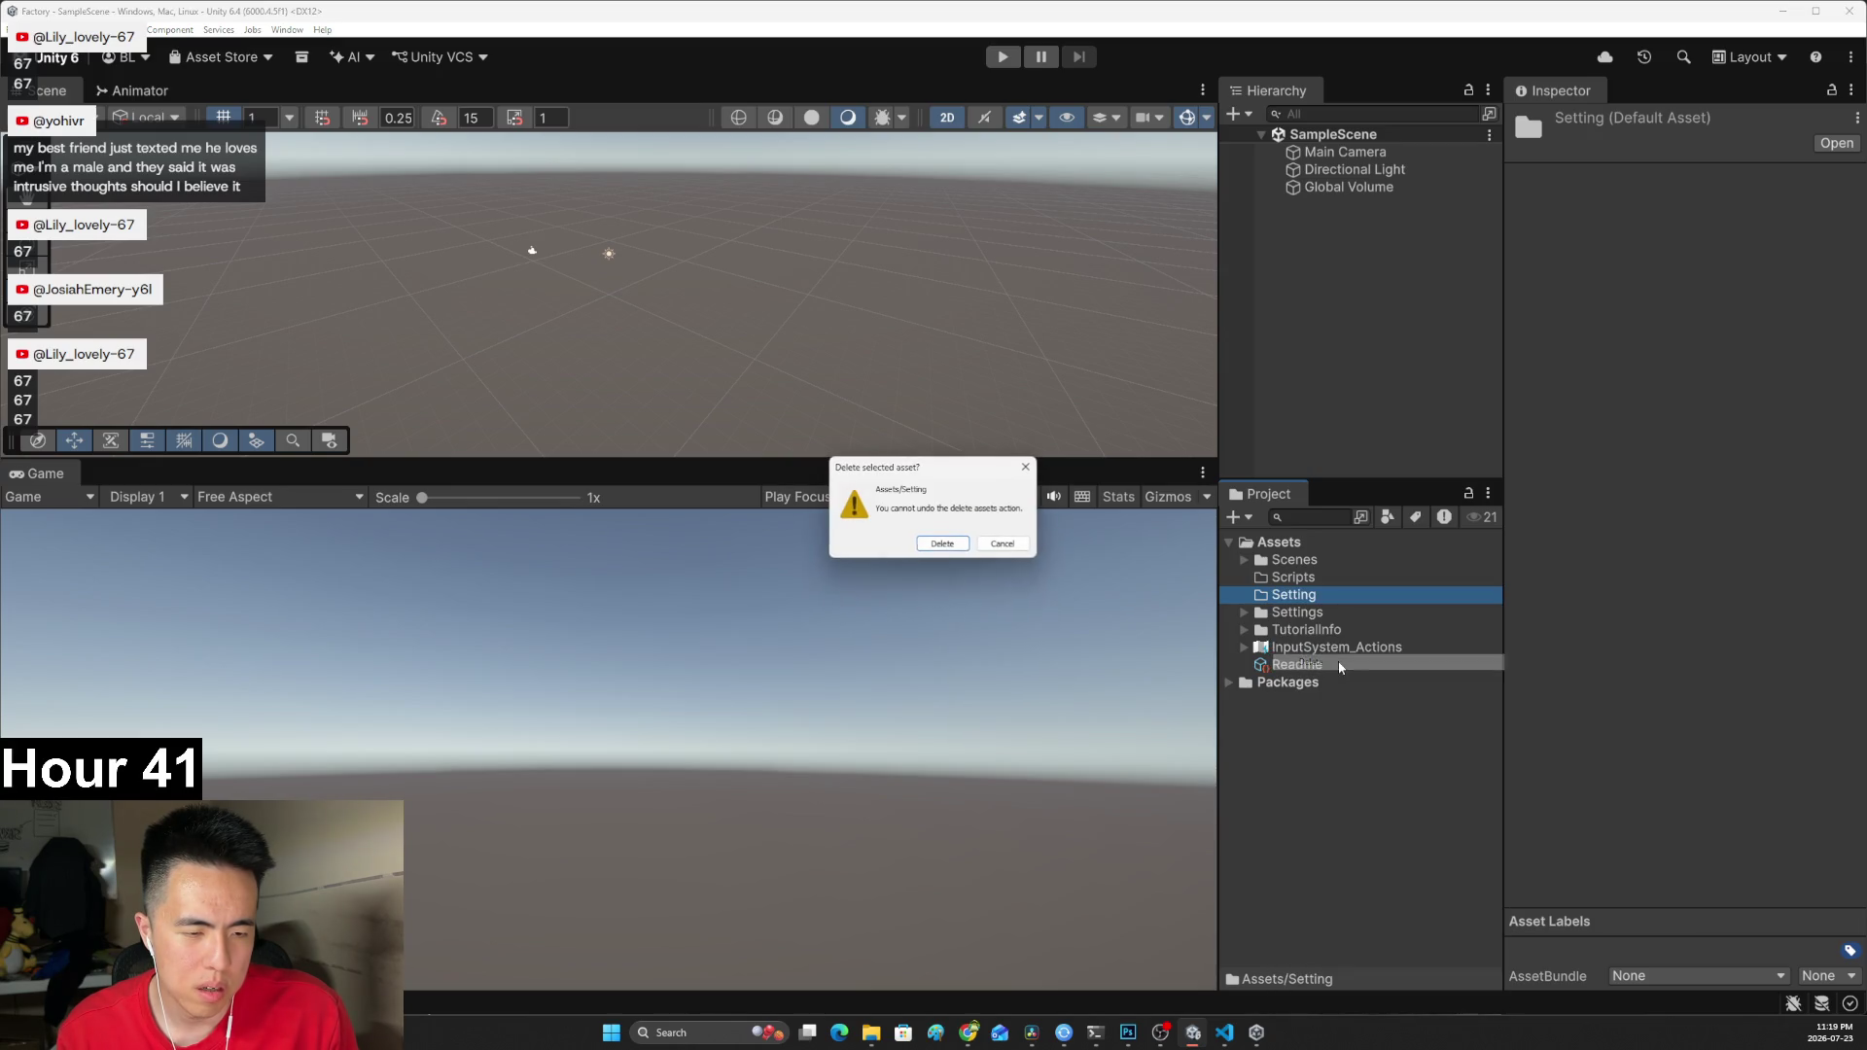
pyautogui.click(966, 543)
# Replay a moment of the tutorial video for reference.
pyautogui.hotkey('alt', 'Tab')
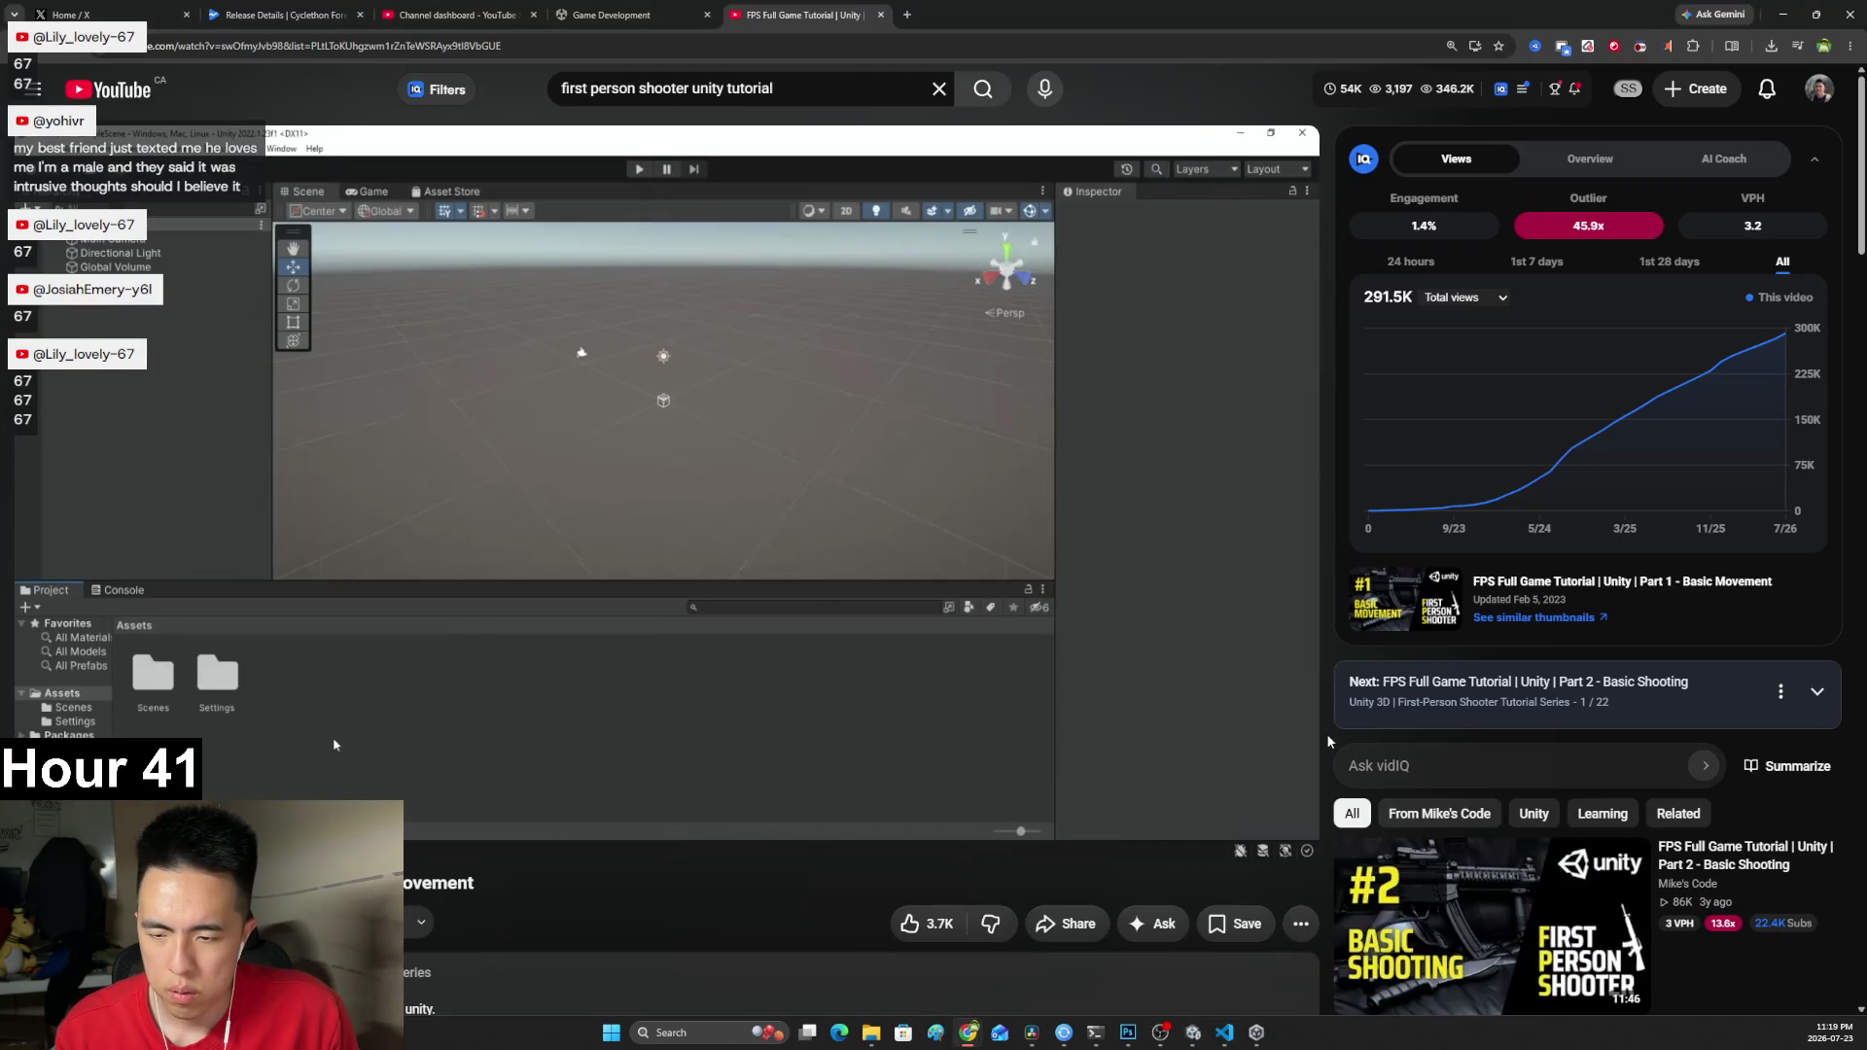
pyautogui.click(253, 753)
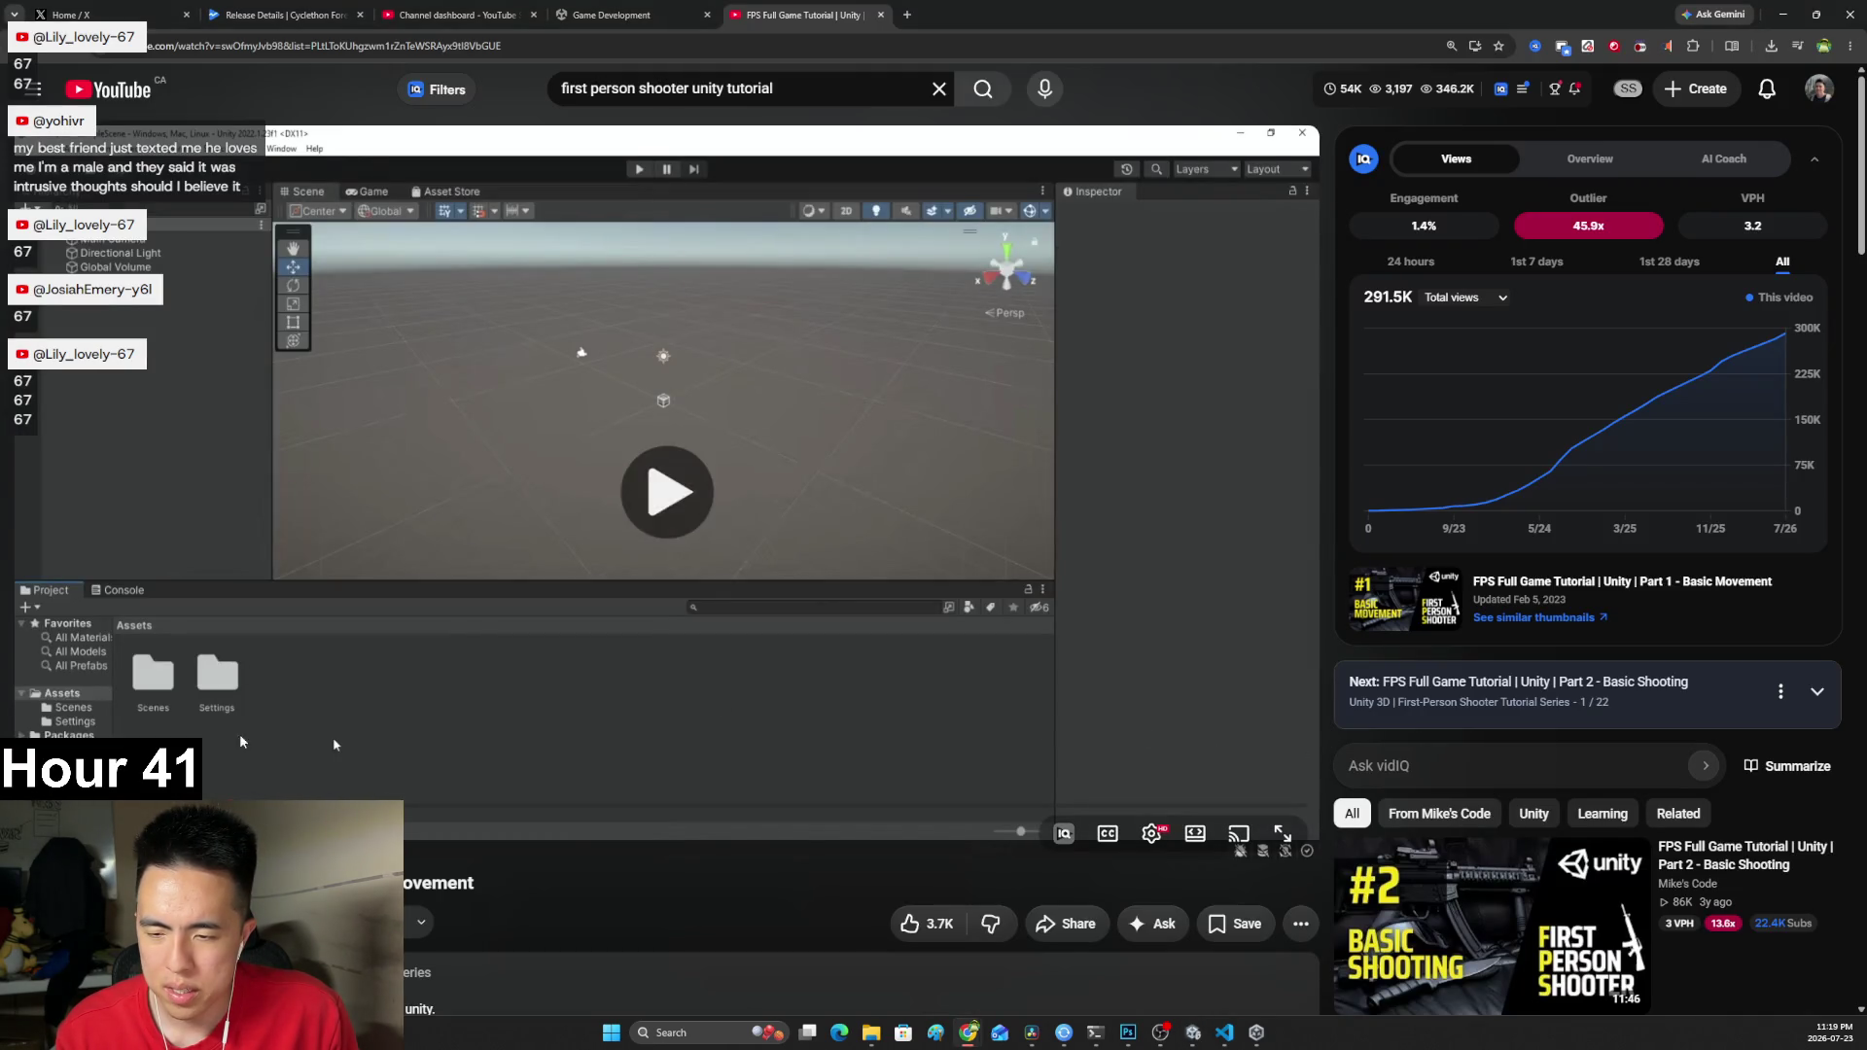
pyautogui.click(274, 760)
pyautogui.hotkey('alt', 'Tab')
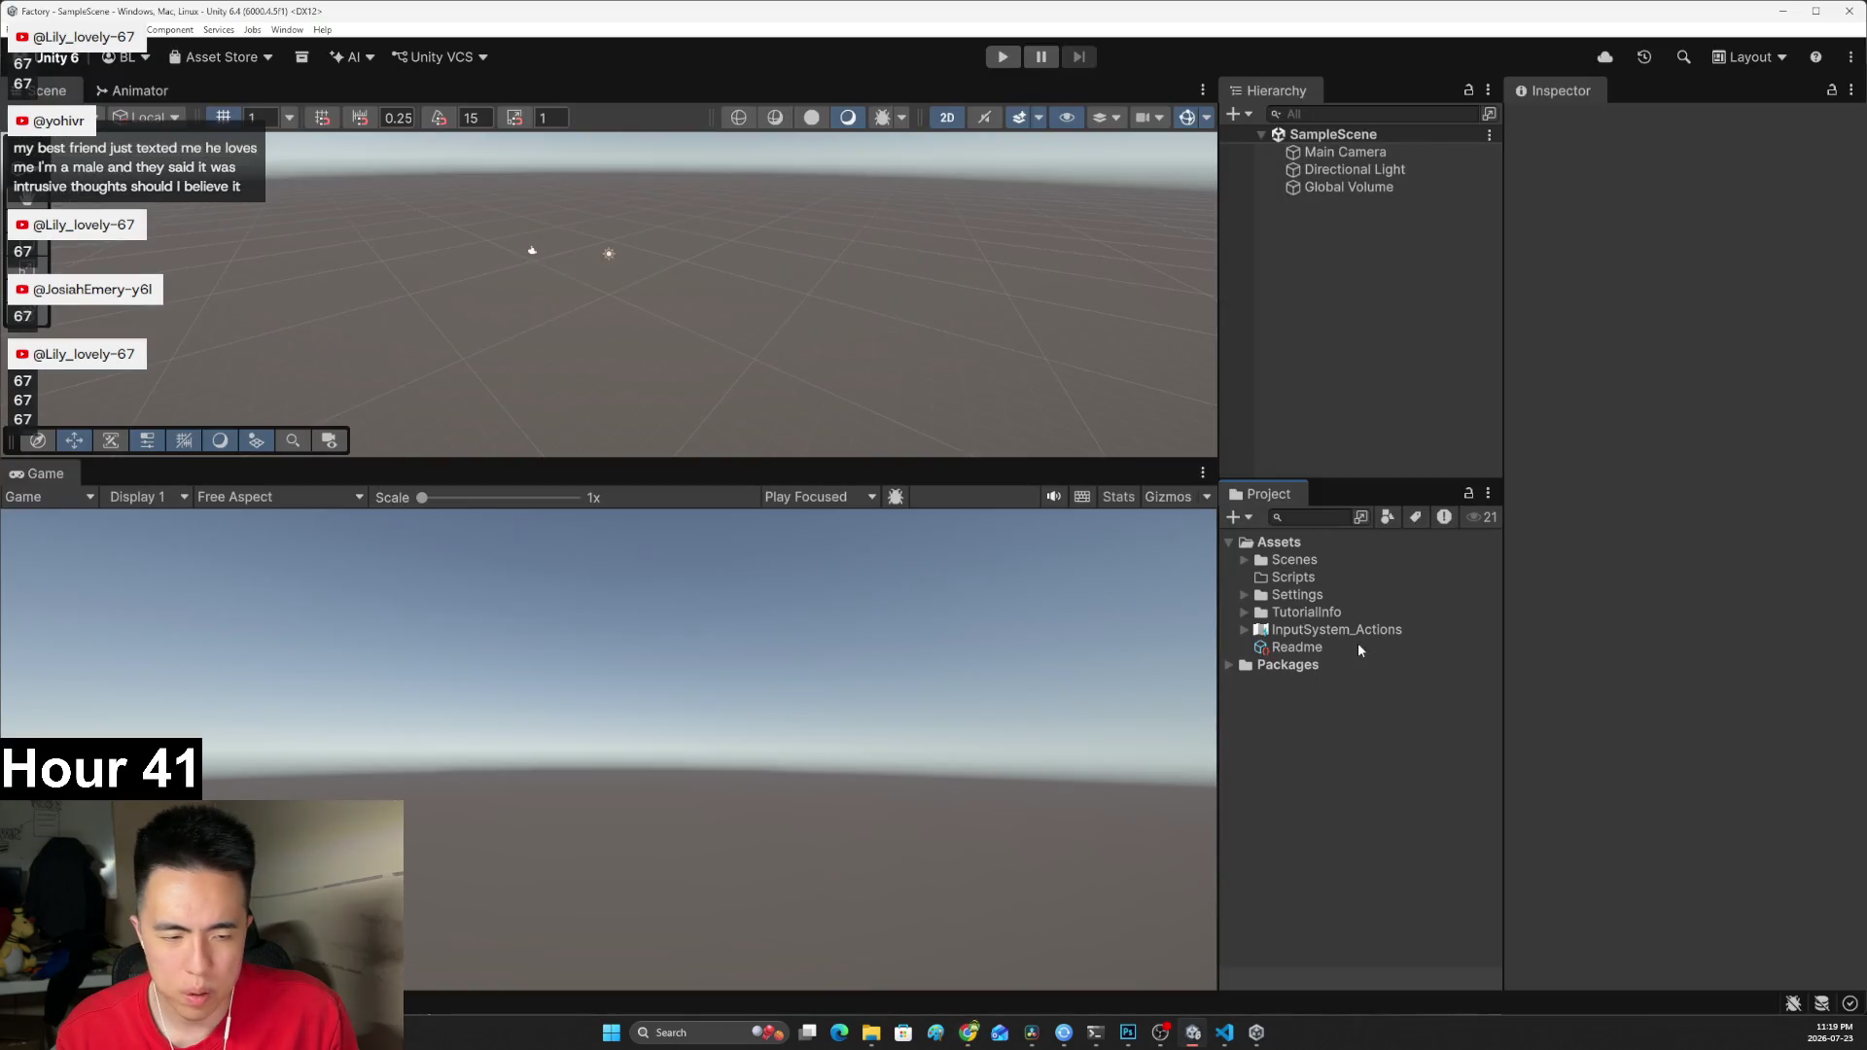
# Move TutorialInfo, InputSystem_Actions and the Readme into the Settings folder.
pyautogui.click(1296, 594)
pyautogui.click(1308, 612)
pyautogui.keyDown('ctrl'); pyautogui.click(1317, 630); pyautogui.keyUp('ctrl')
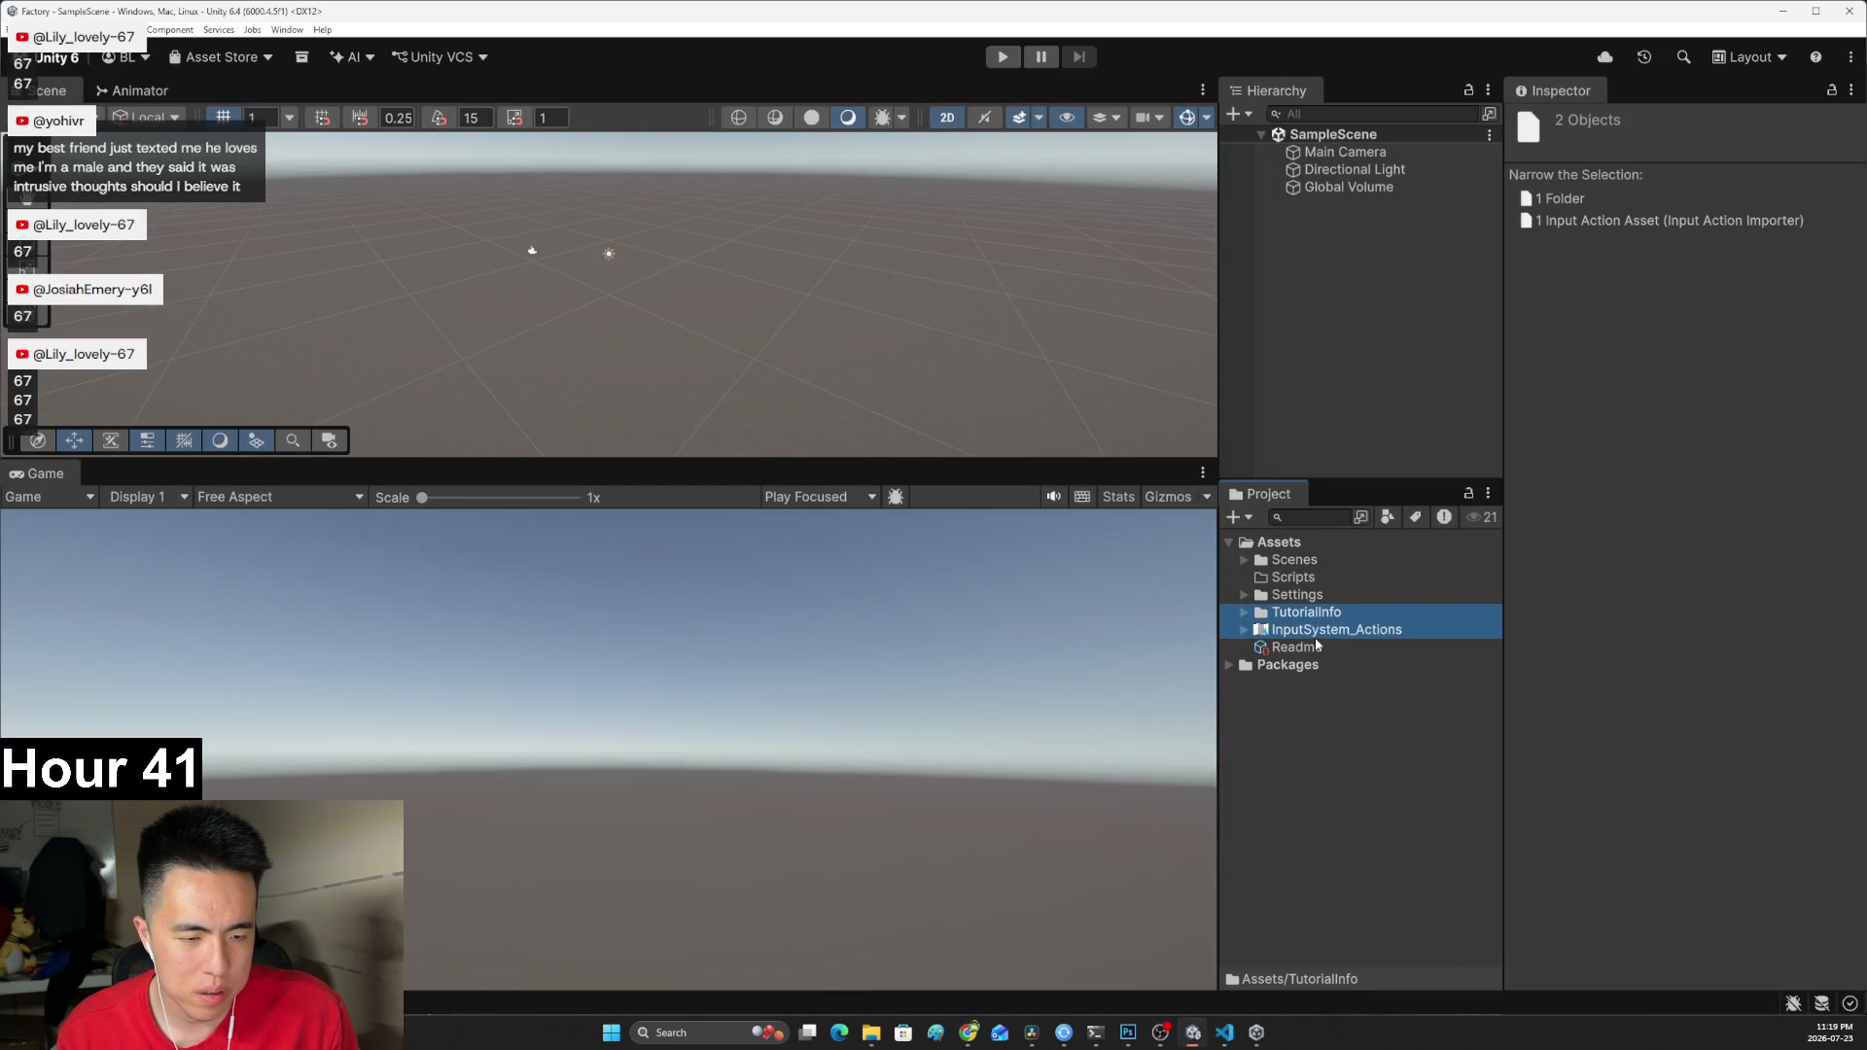
pyautogui.moveTo(1309, 600); pyautogui.dragTo(1307, 595)
pyautogui.click(1303, 768)
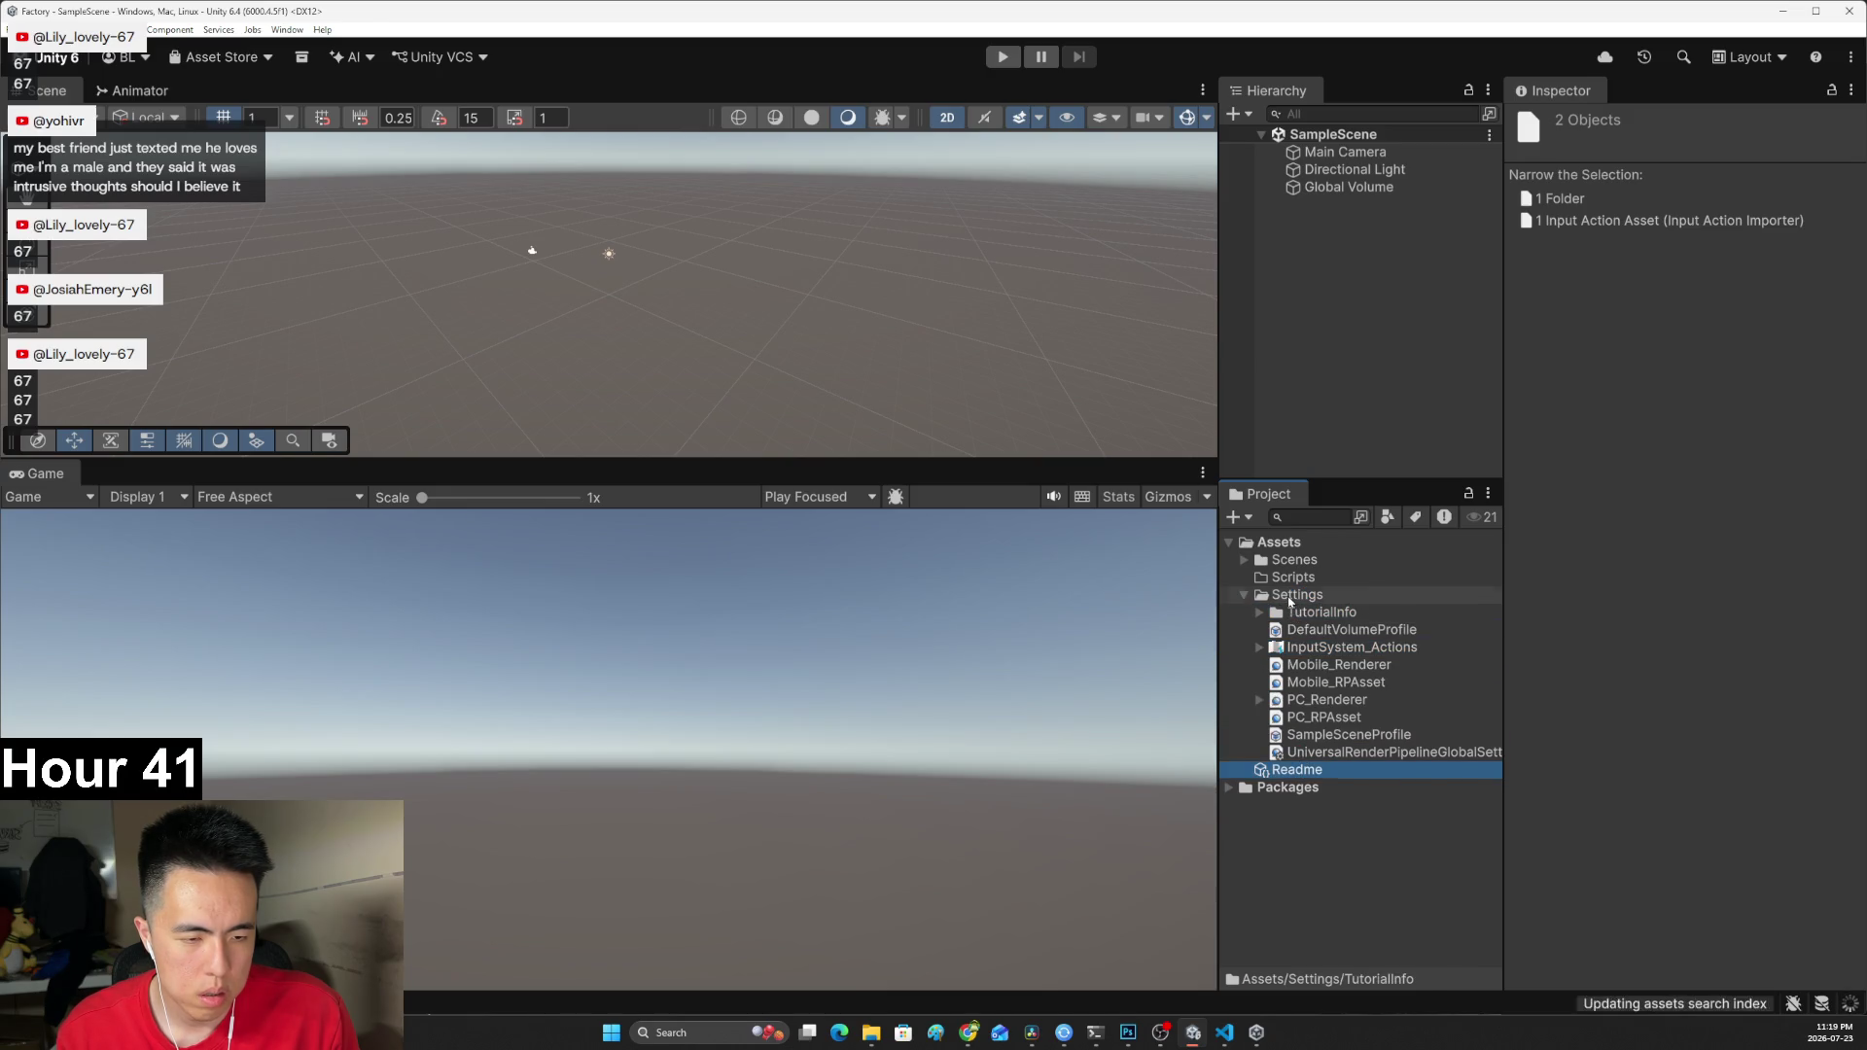
pyautogui.click(1245, 595)
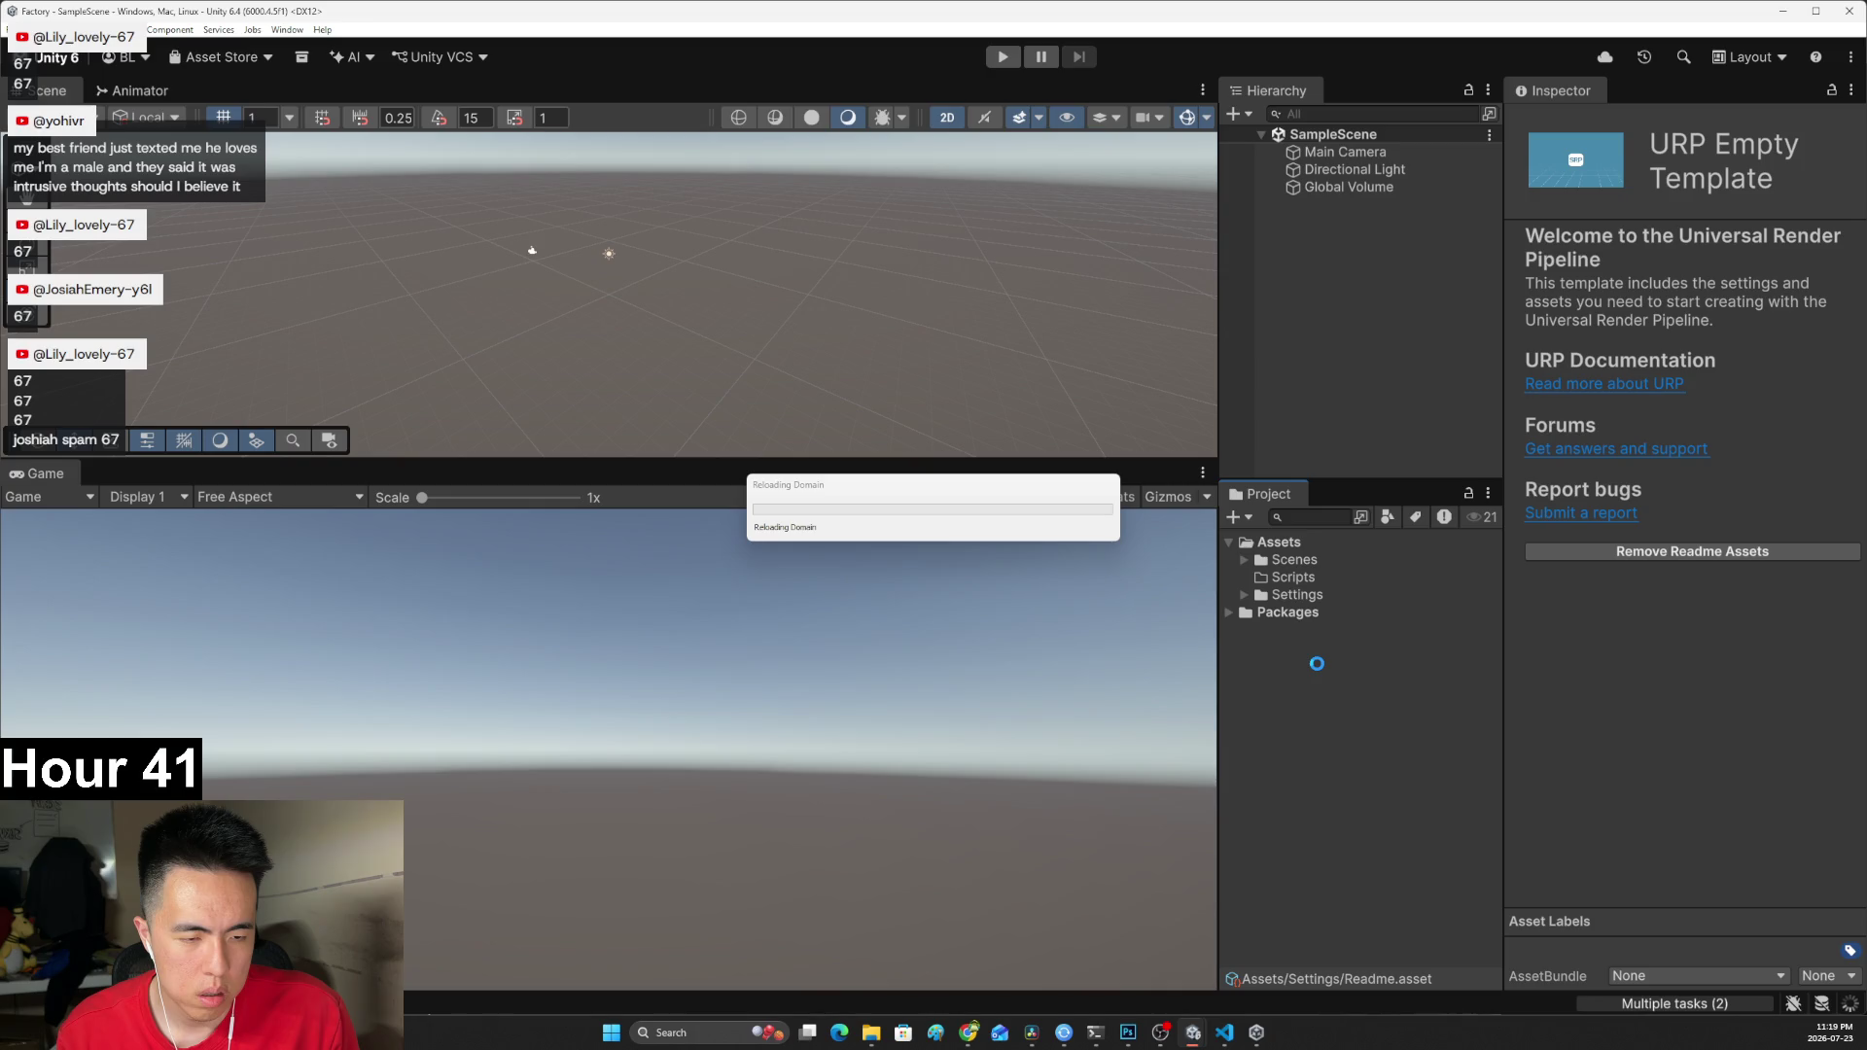
pyautogui.moveTo(1220, 1039)
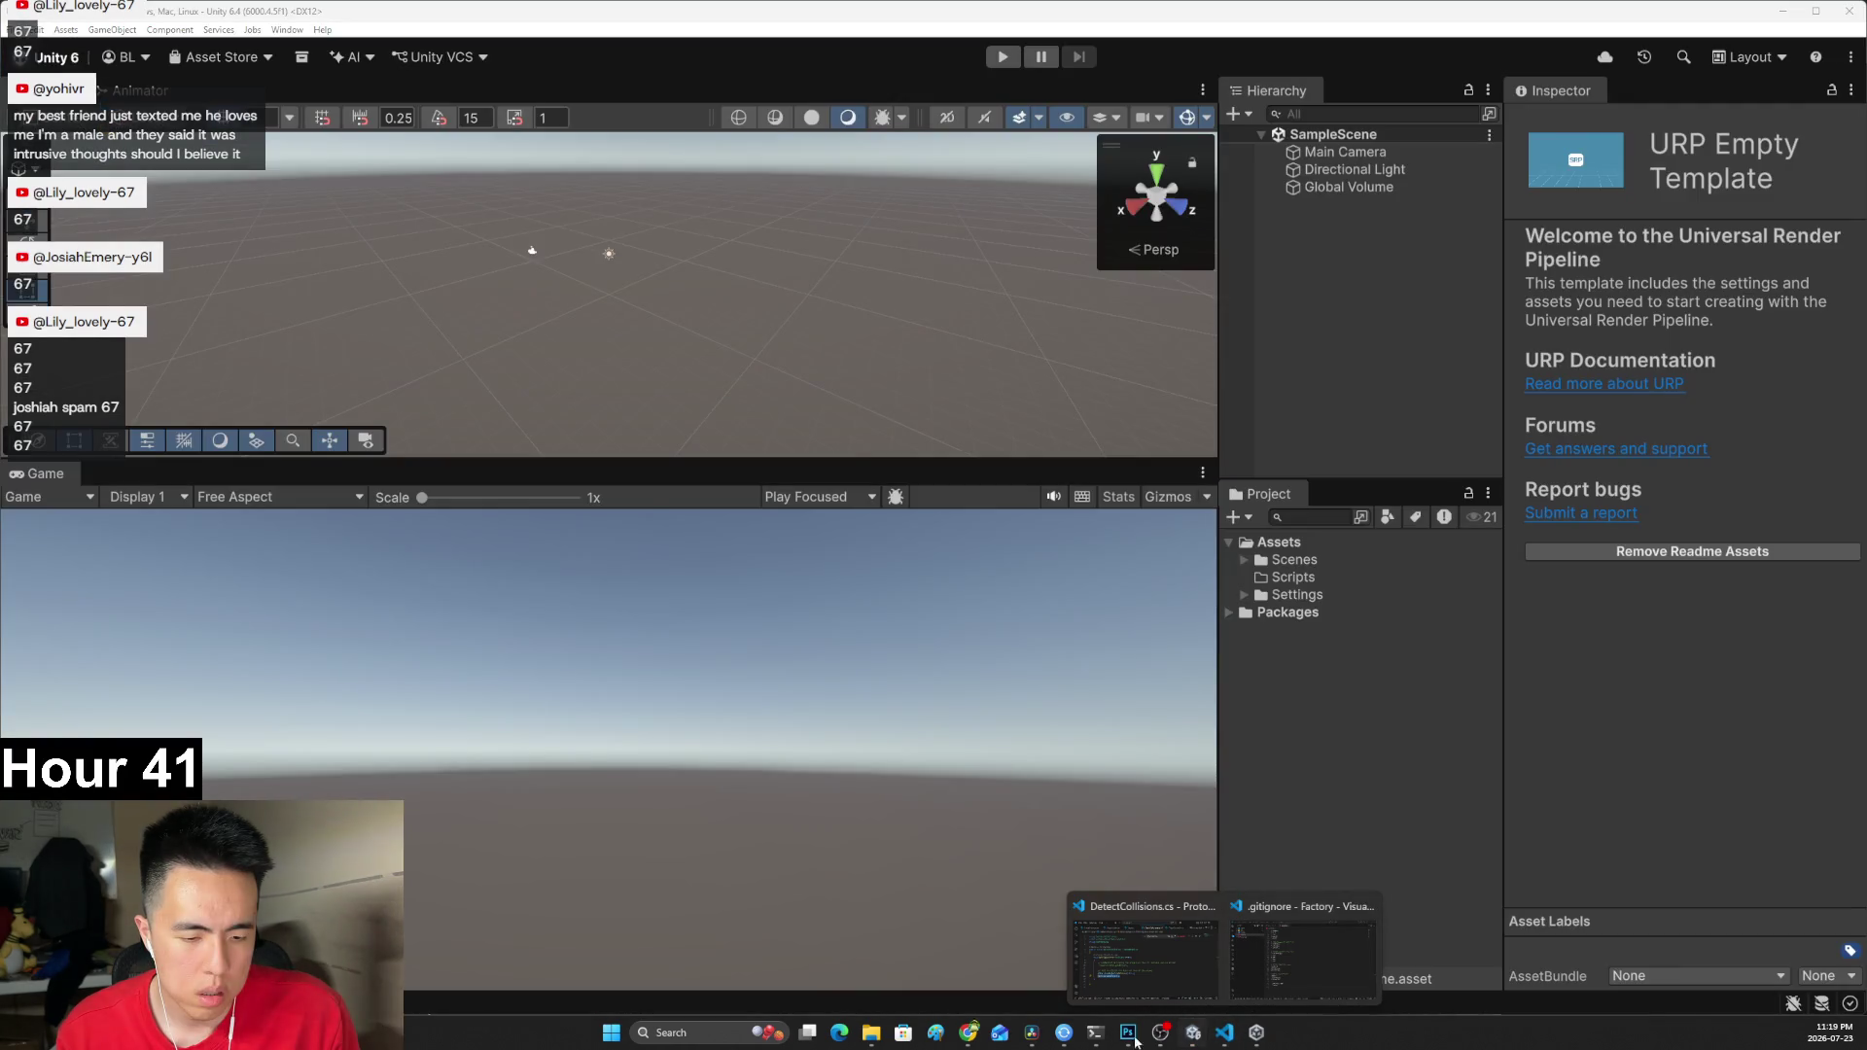
# Run git status, git add . and git commit -m "reorg", then minimise PowerShell.
pyautogui.click(1095, 1033)
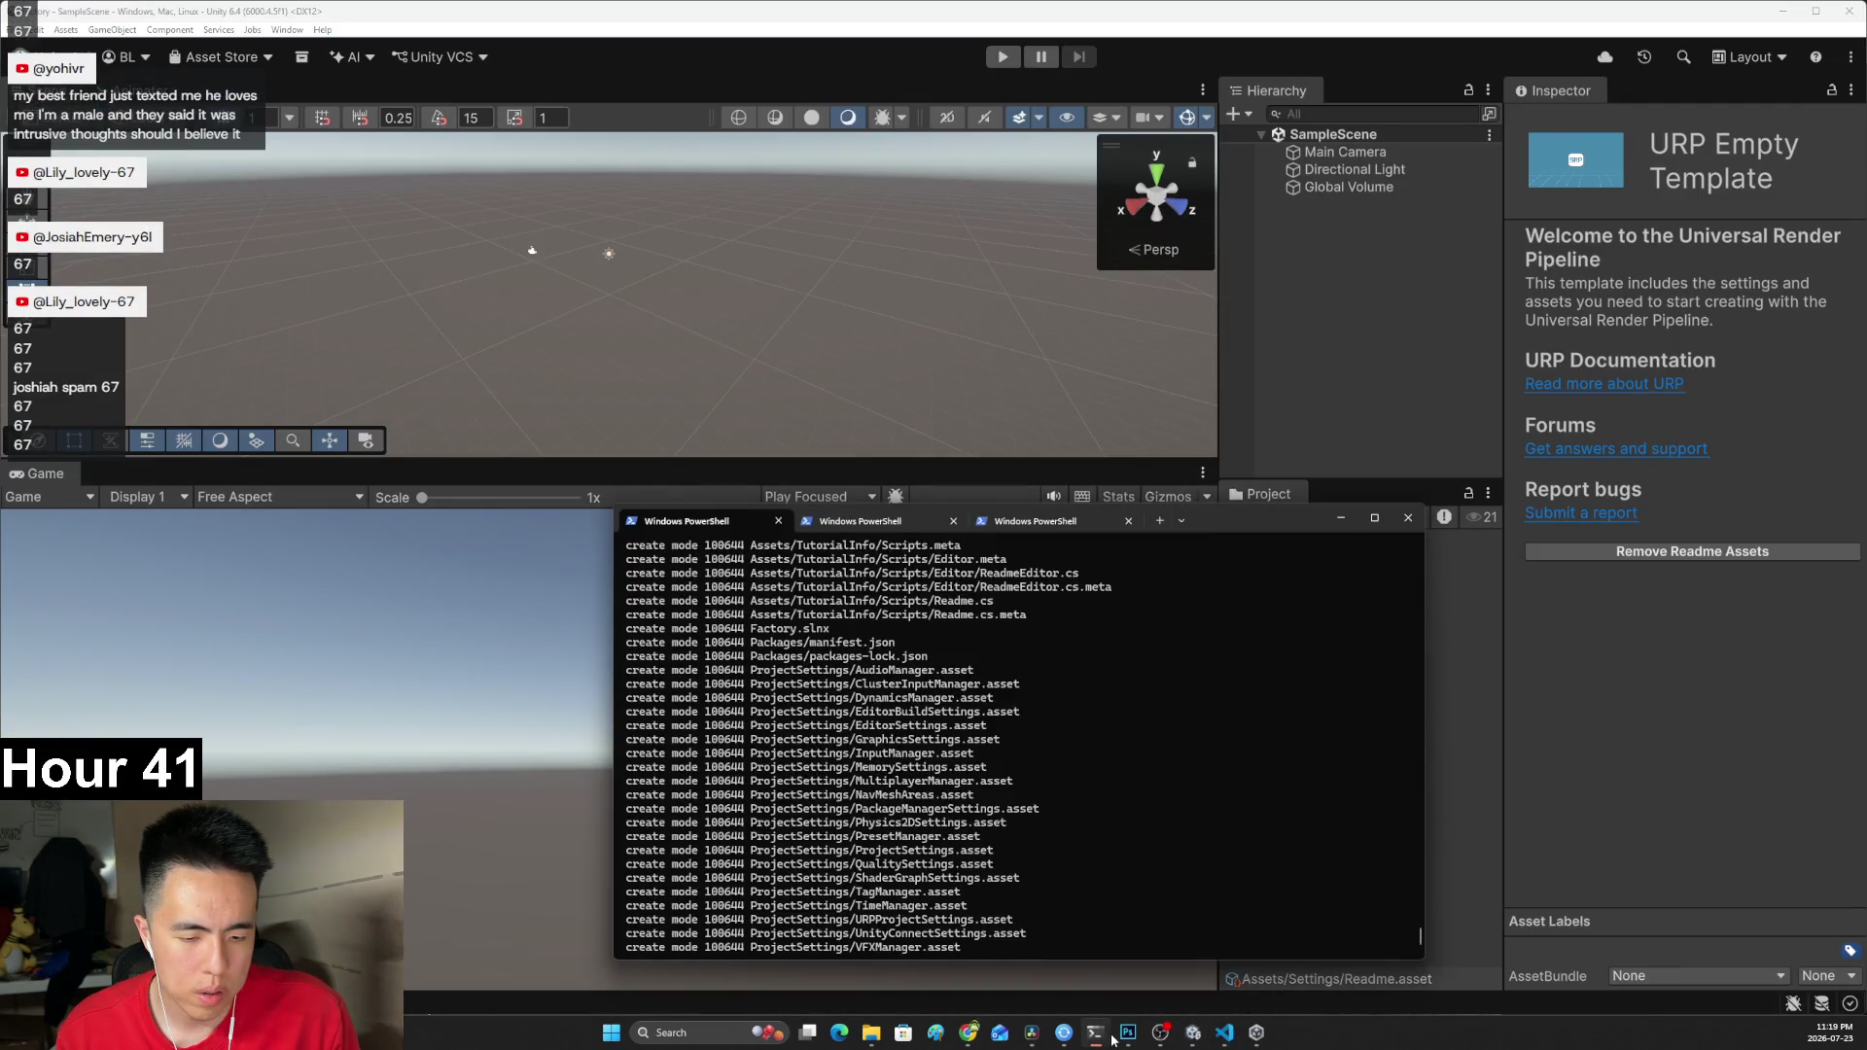
pyautogui.moveTo(1132, 754); pyautogui.dragTo(1139, 739)
pyautogui.write('git status')
pyautogui.press('Return')
pyautogui.write('git a')
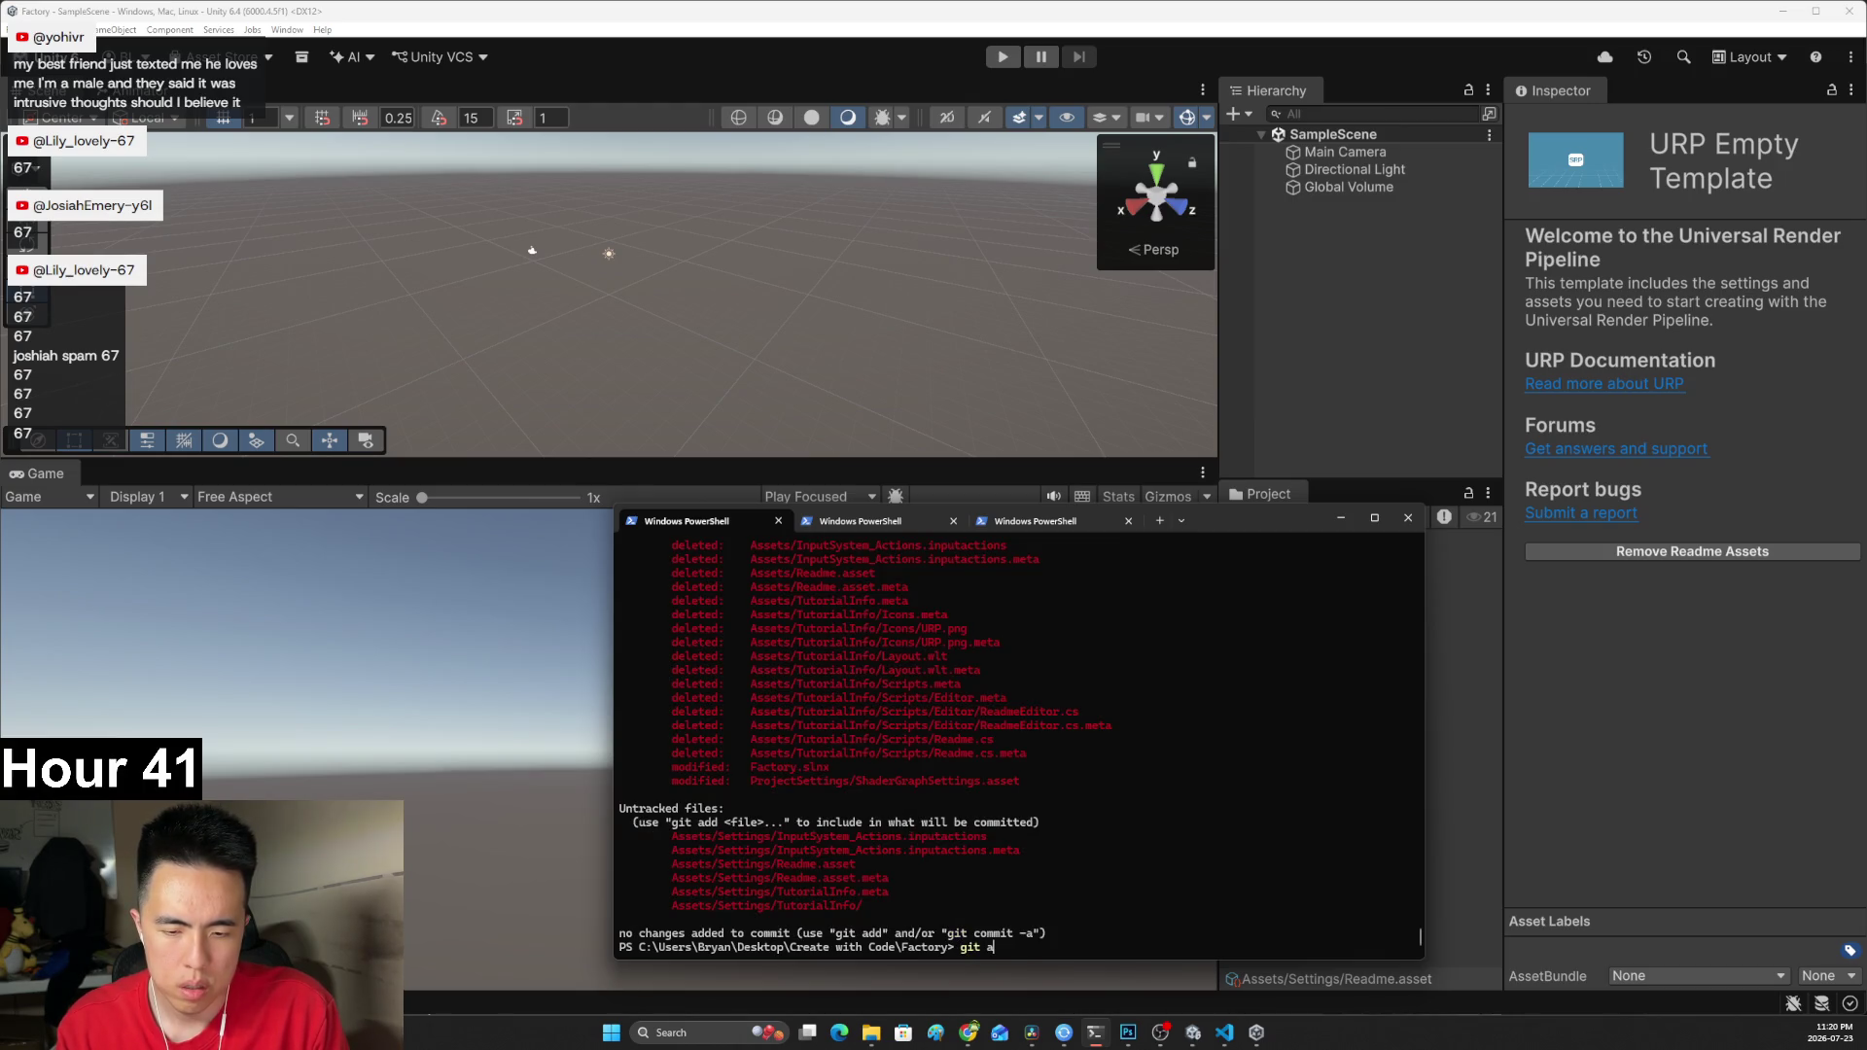
pyautogui.write('dd .')
pyautogui.press('Return')
pyautogui.write('git commit -m "re')
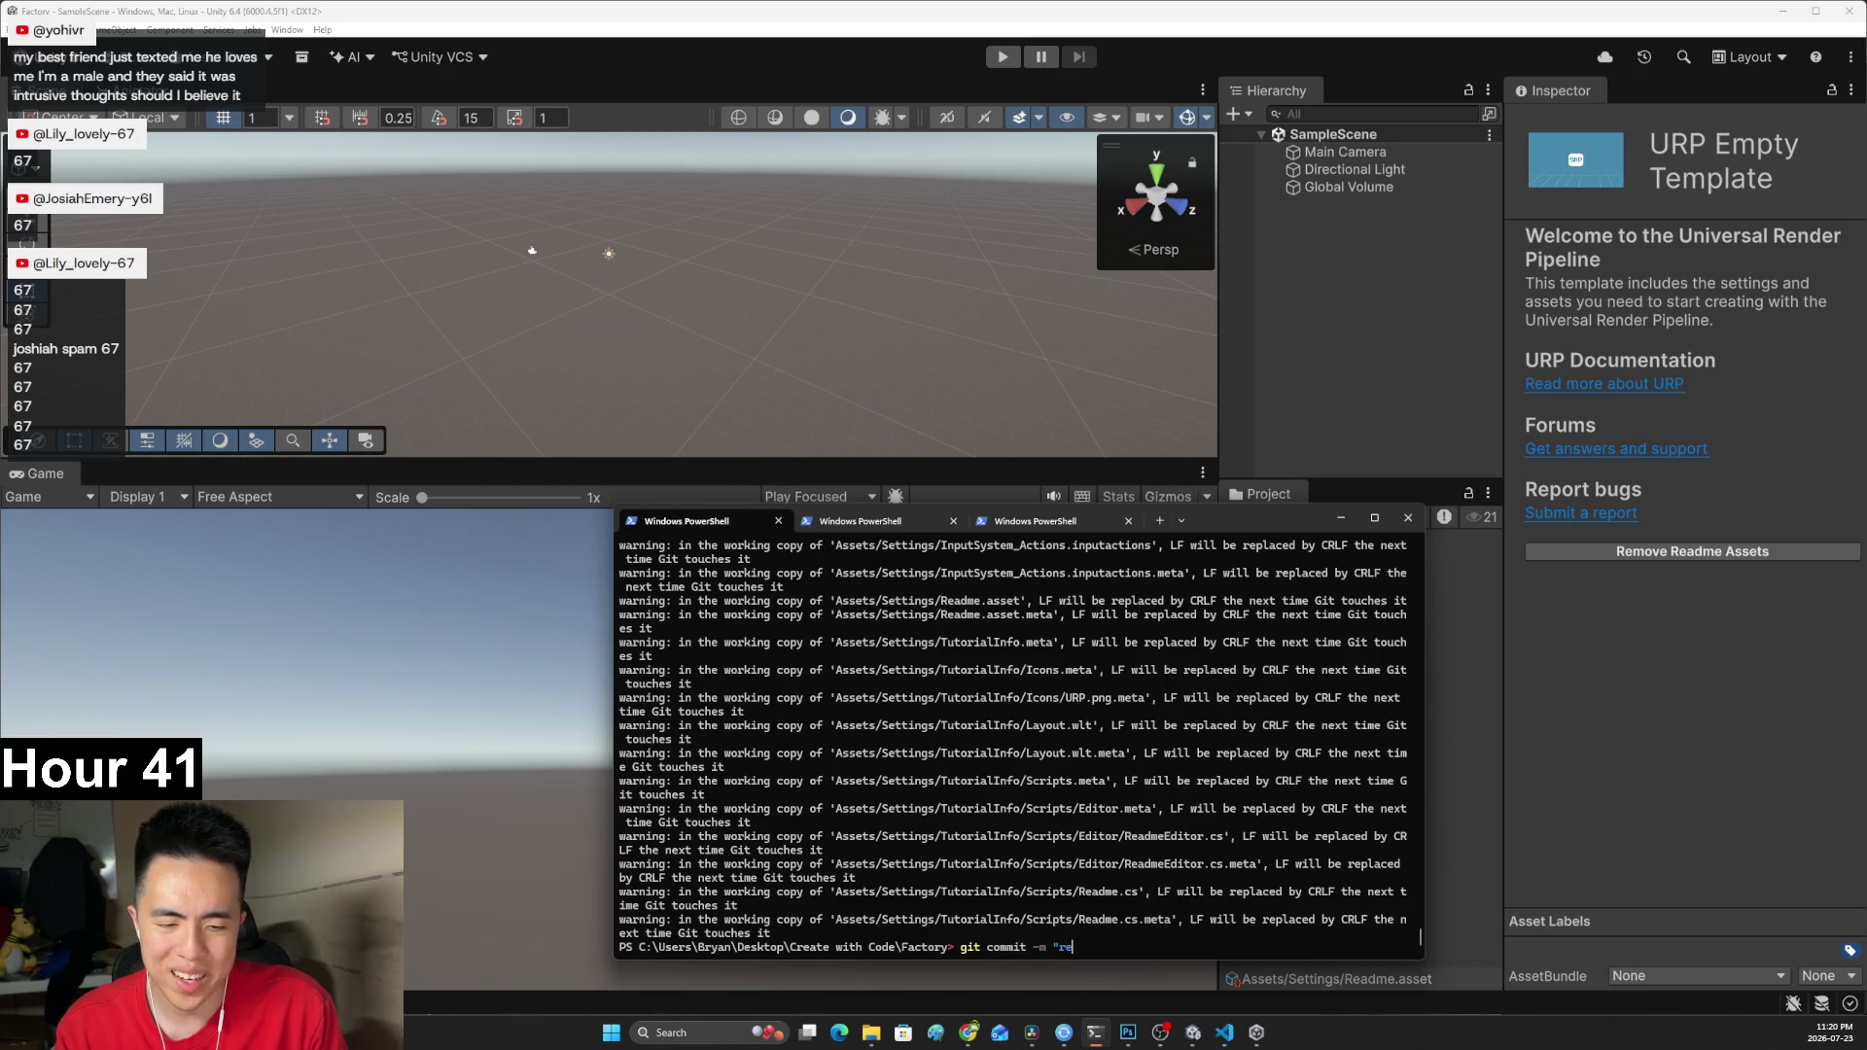
pyautogui.write('org"')
pyautogui.press('Return')
pyautogui.click(1342, 518)
pyautogui.hotkey('alt', 'Tab')
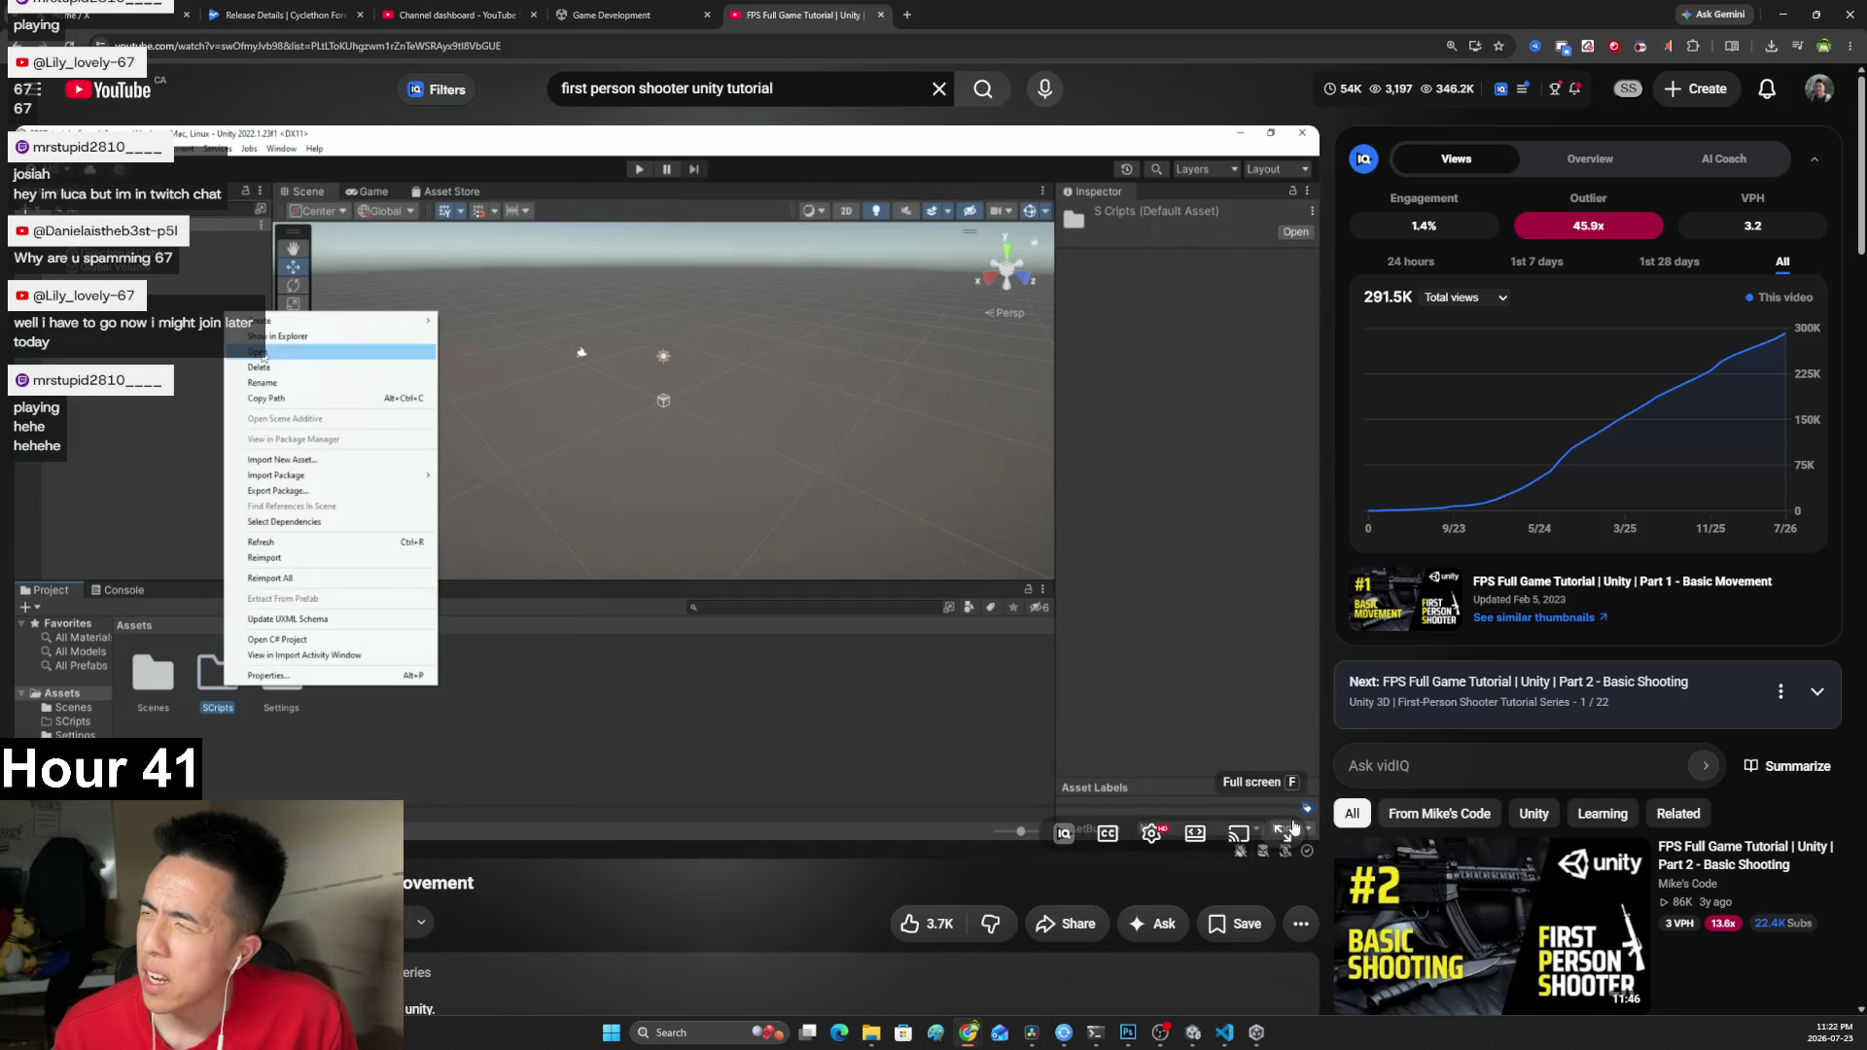
# Watch the FPS tutorial full screen, pausing and resuming it to follow the folder setup.
pyautogui.click(1293, 828)
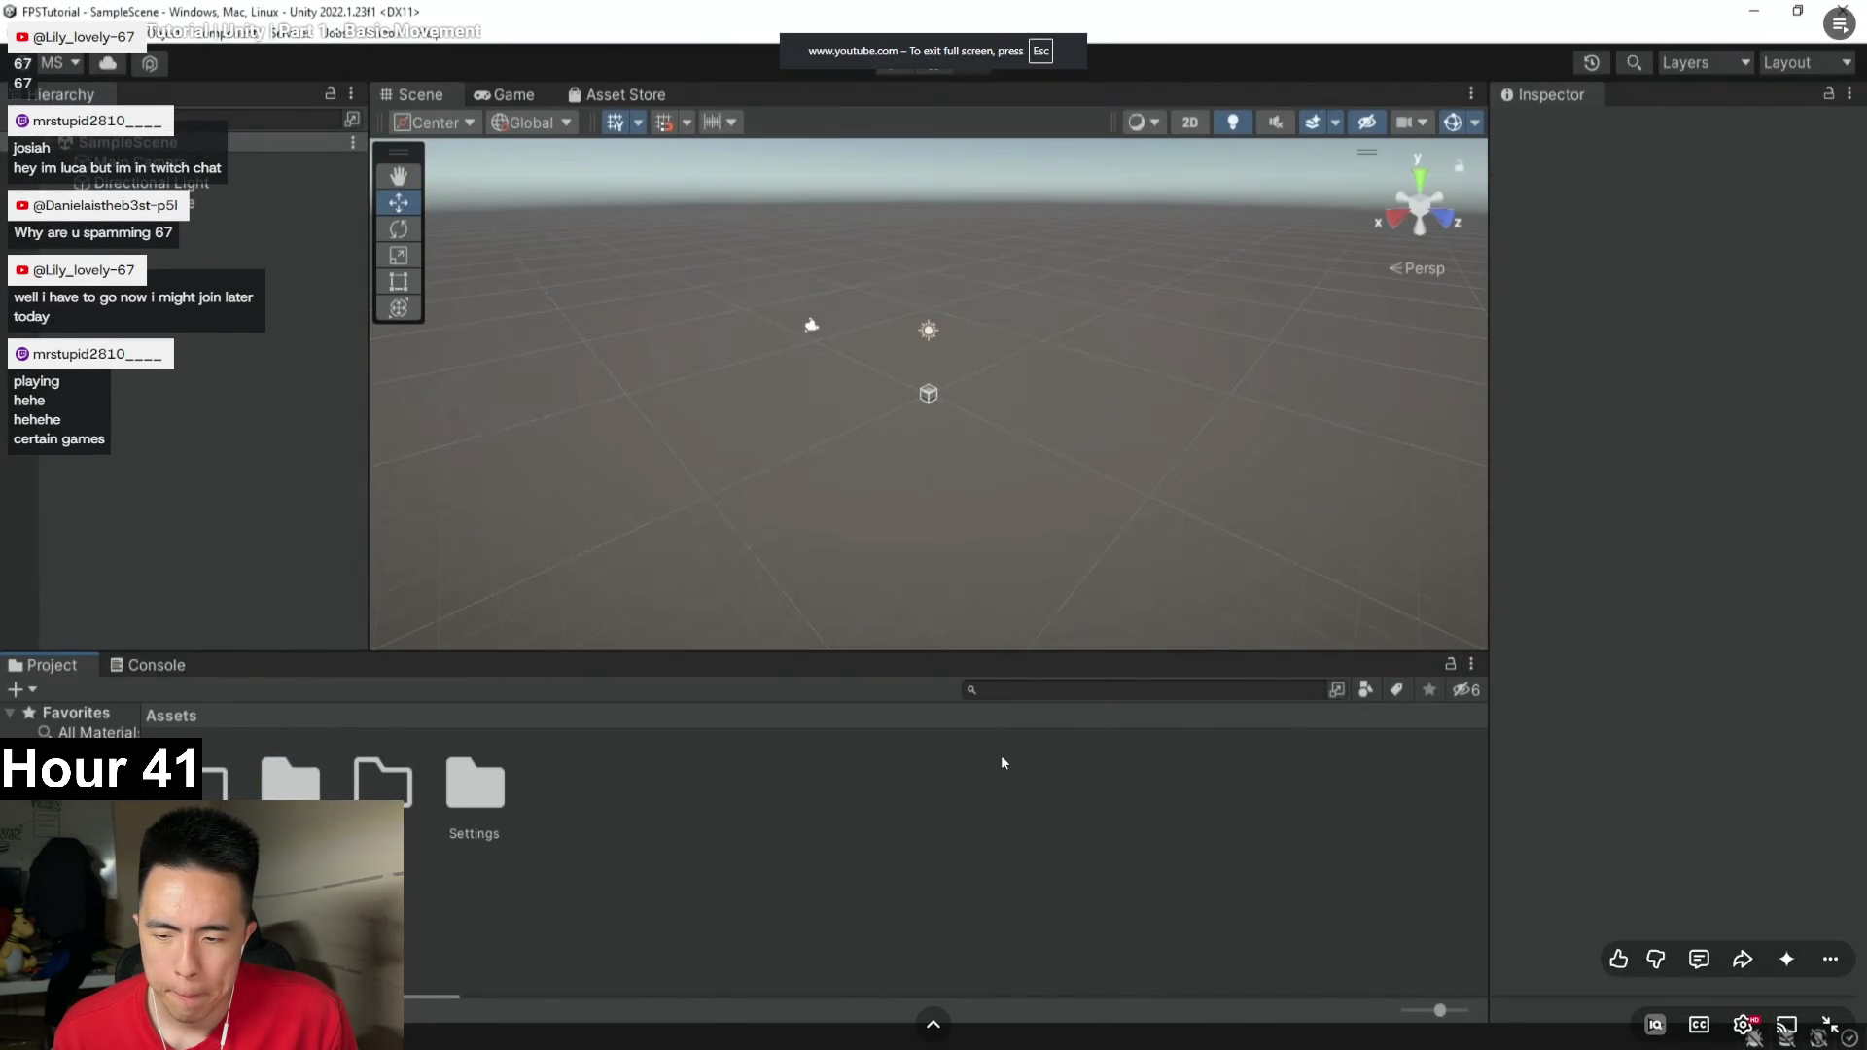
pyautogui.click(1002, 755)
pyautogui.click(1001, 748)
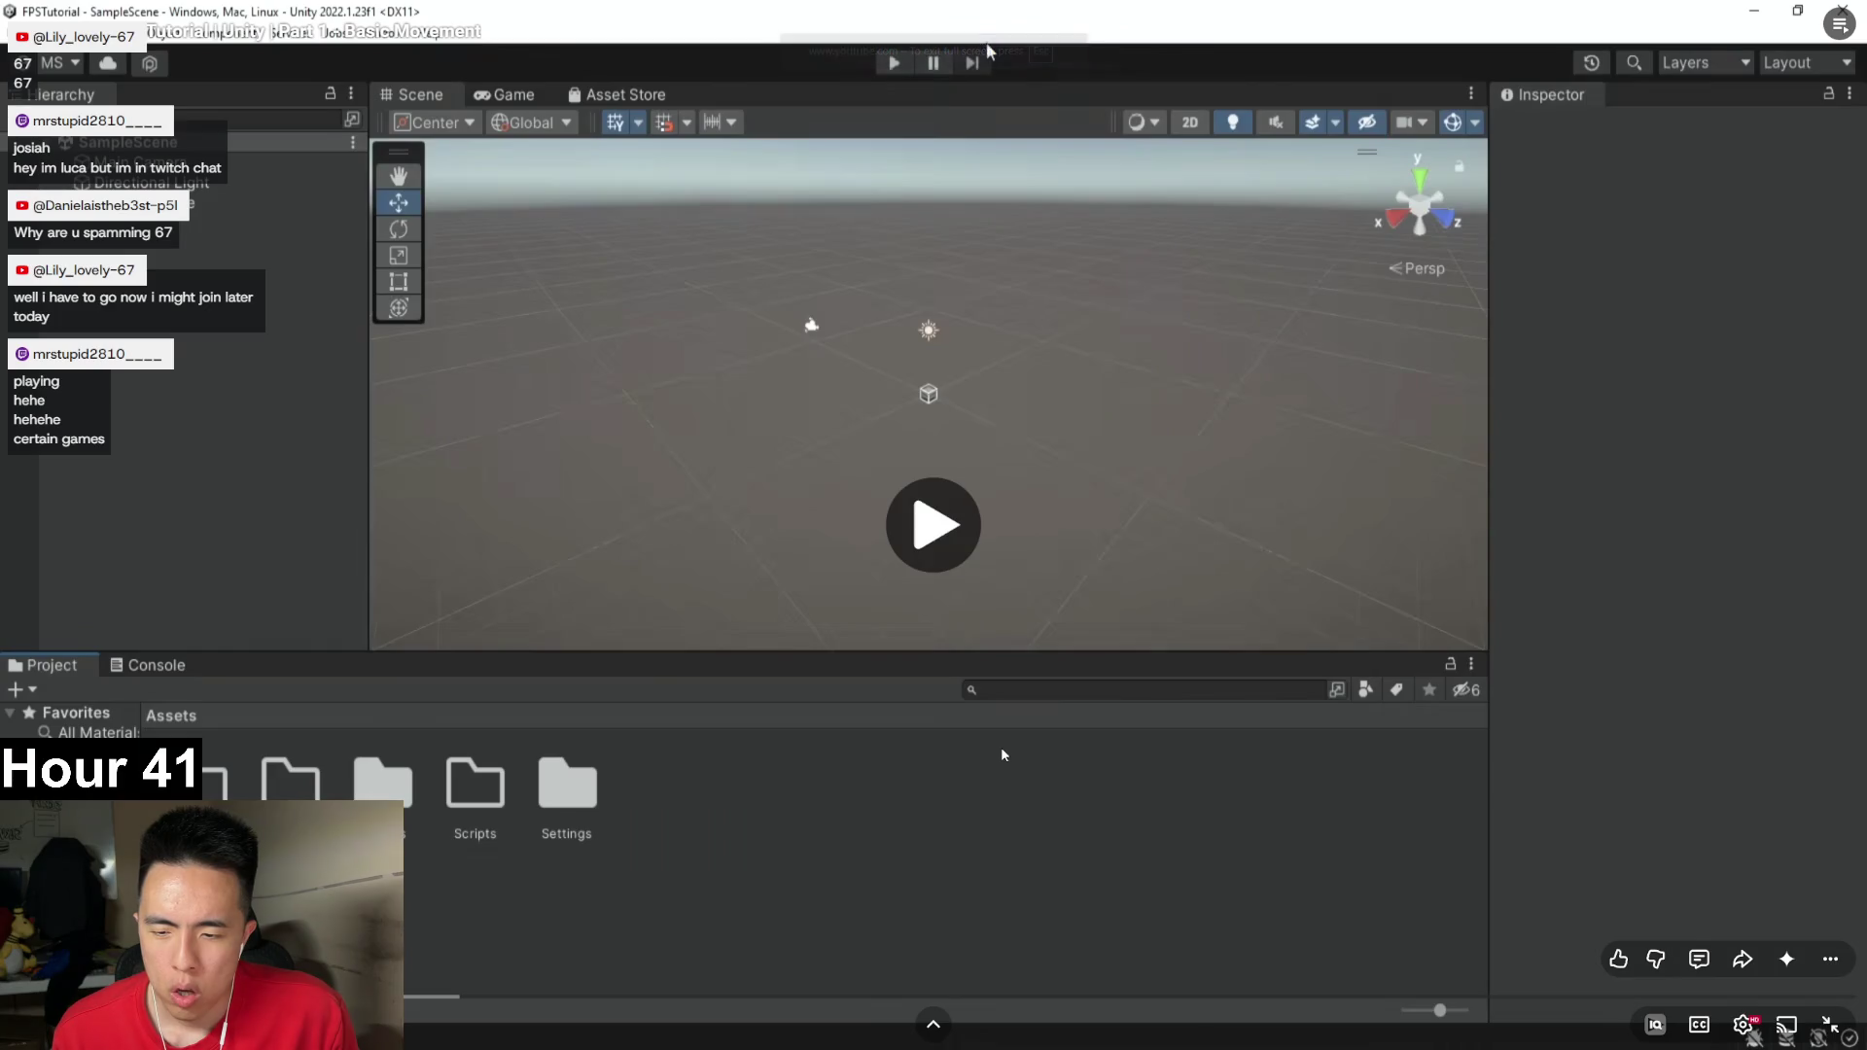
pyautogui.click(999, 754)
pyautogui.click(999, 754)
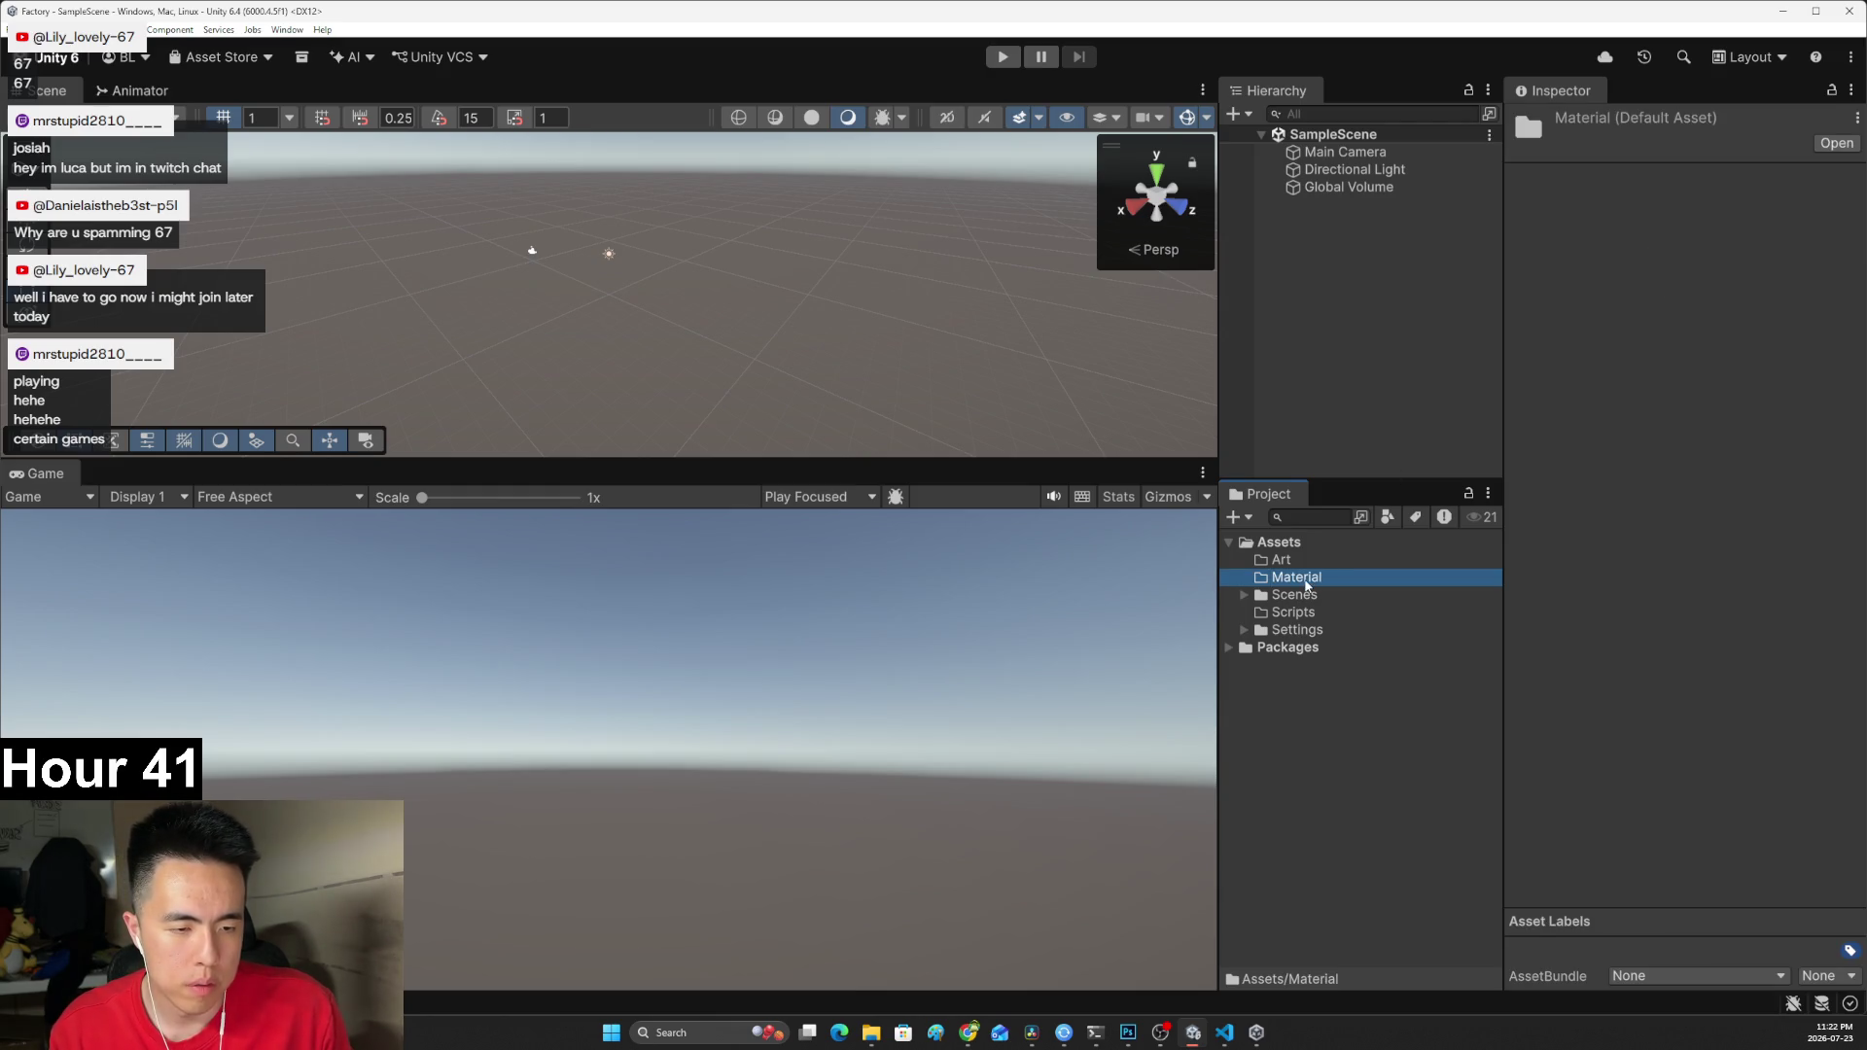
# Rename the Material folder to Materials.
pyautogui.rightClick(1306, 584)
pyautogui.click(1362, 670)
pyautogui.press('Right')
pyautogui.write('s')
pyautogui.press('Return')
# Create a new Prefabs folder under Assets, then resume the tutorial video.
pyautogui.rightClick(1366, 686)
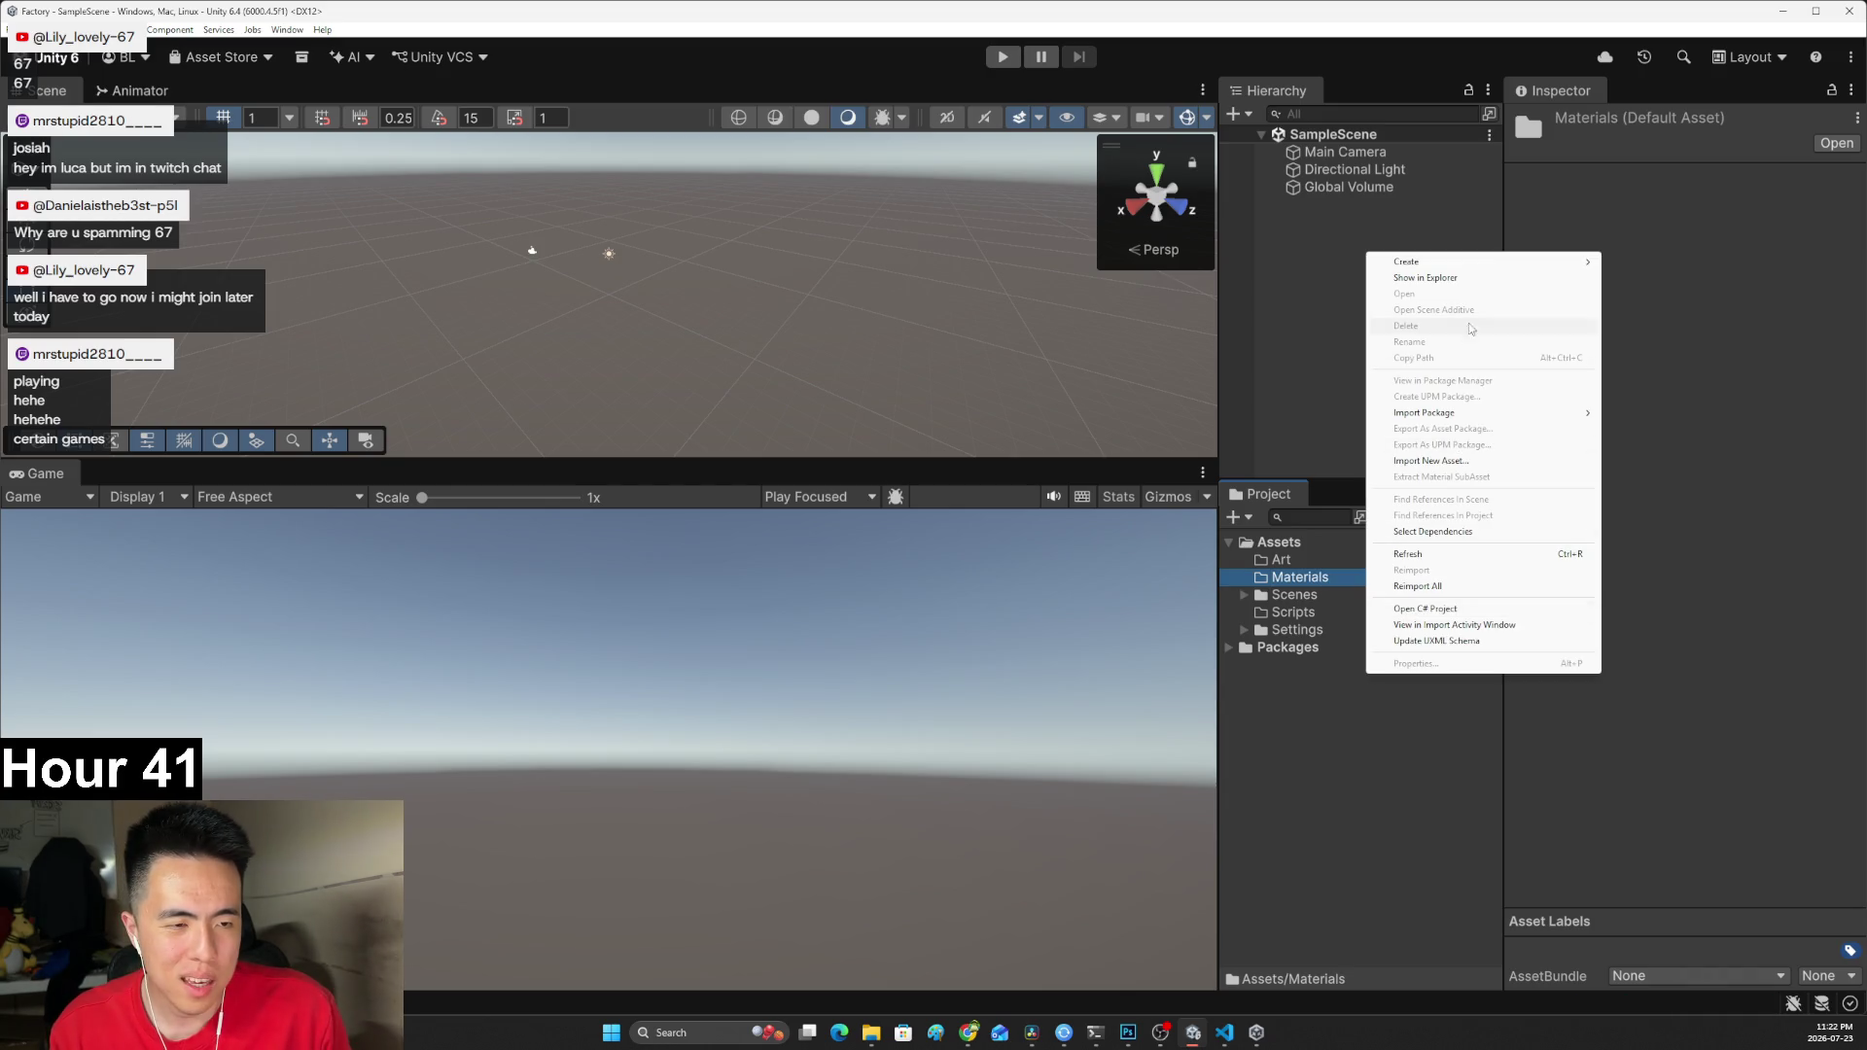
pyautogui.moveTo(1439, 262)
pyautogui.click(1644, 263)
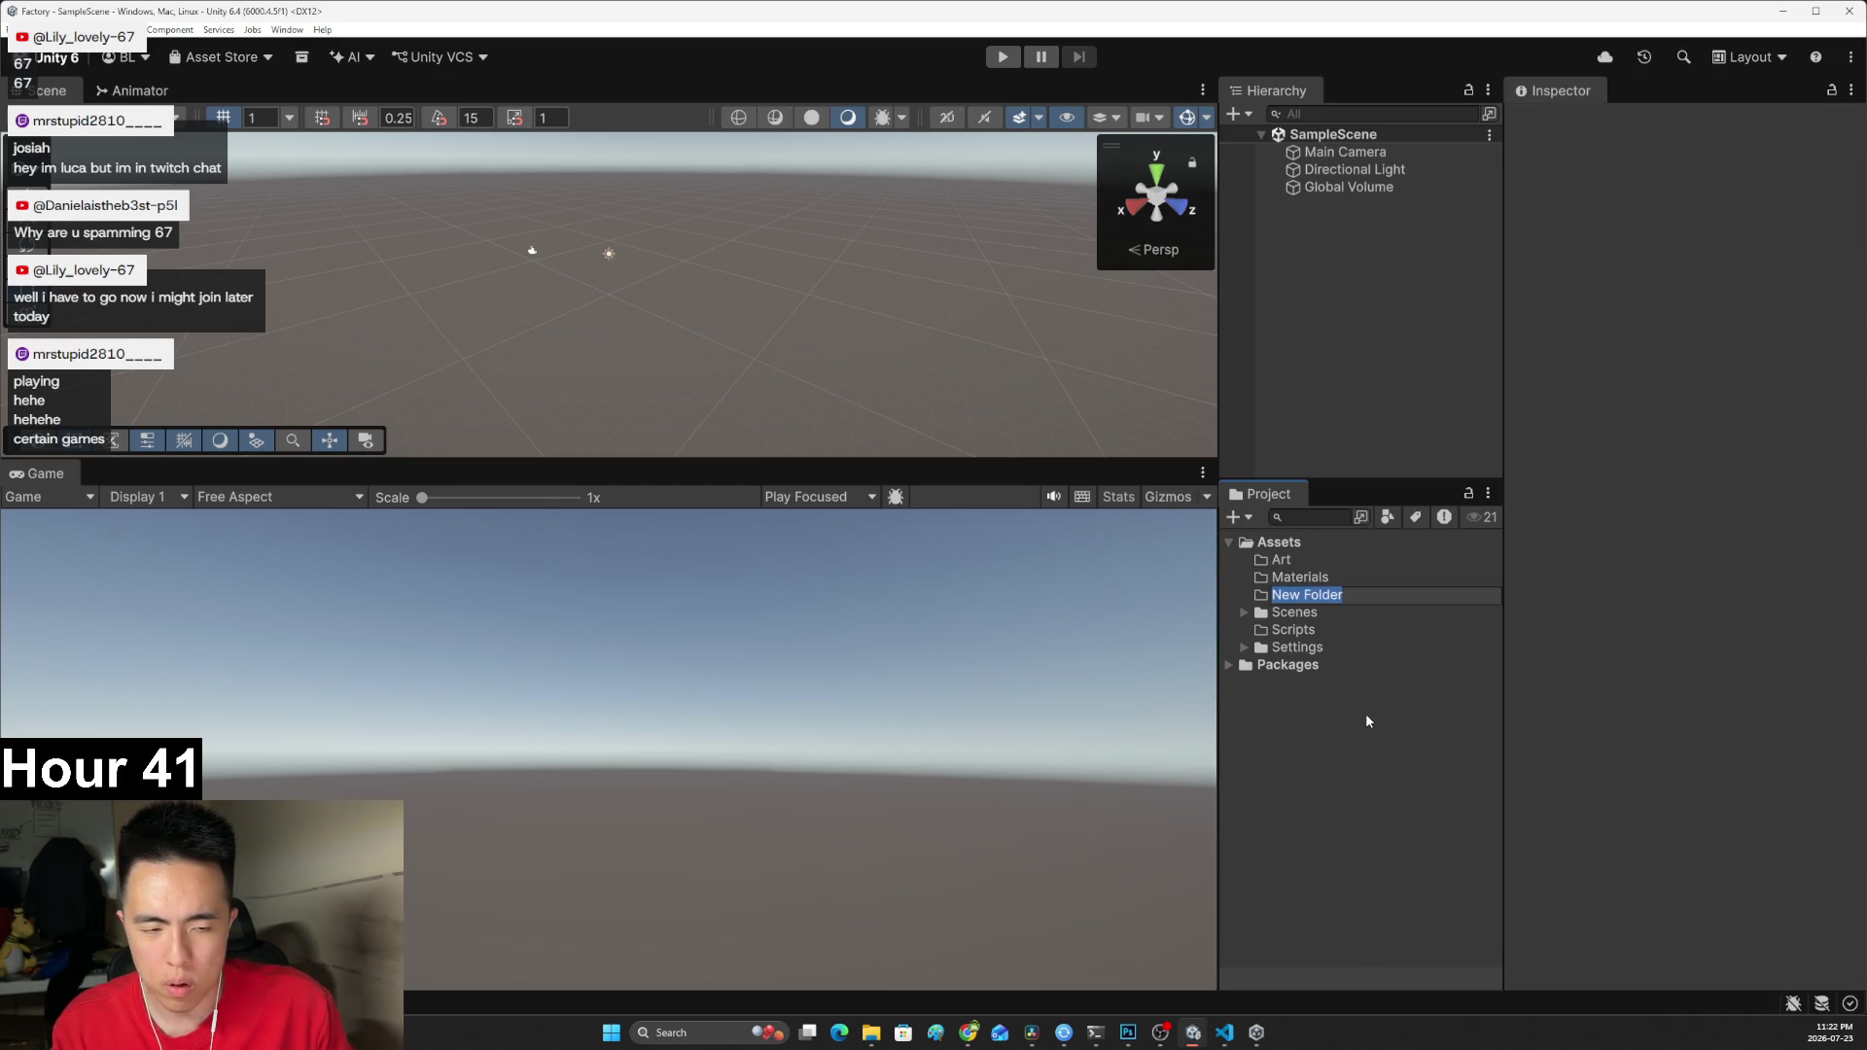
pyautogui.write('Prefab')
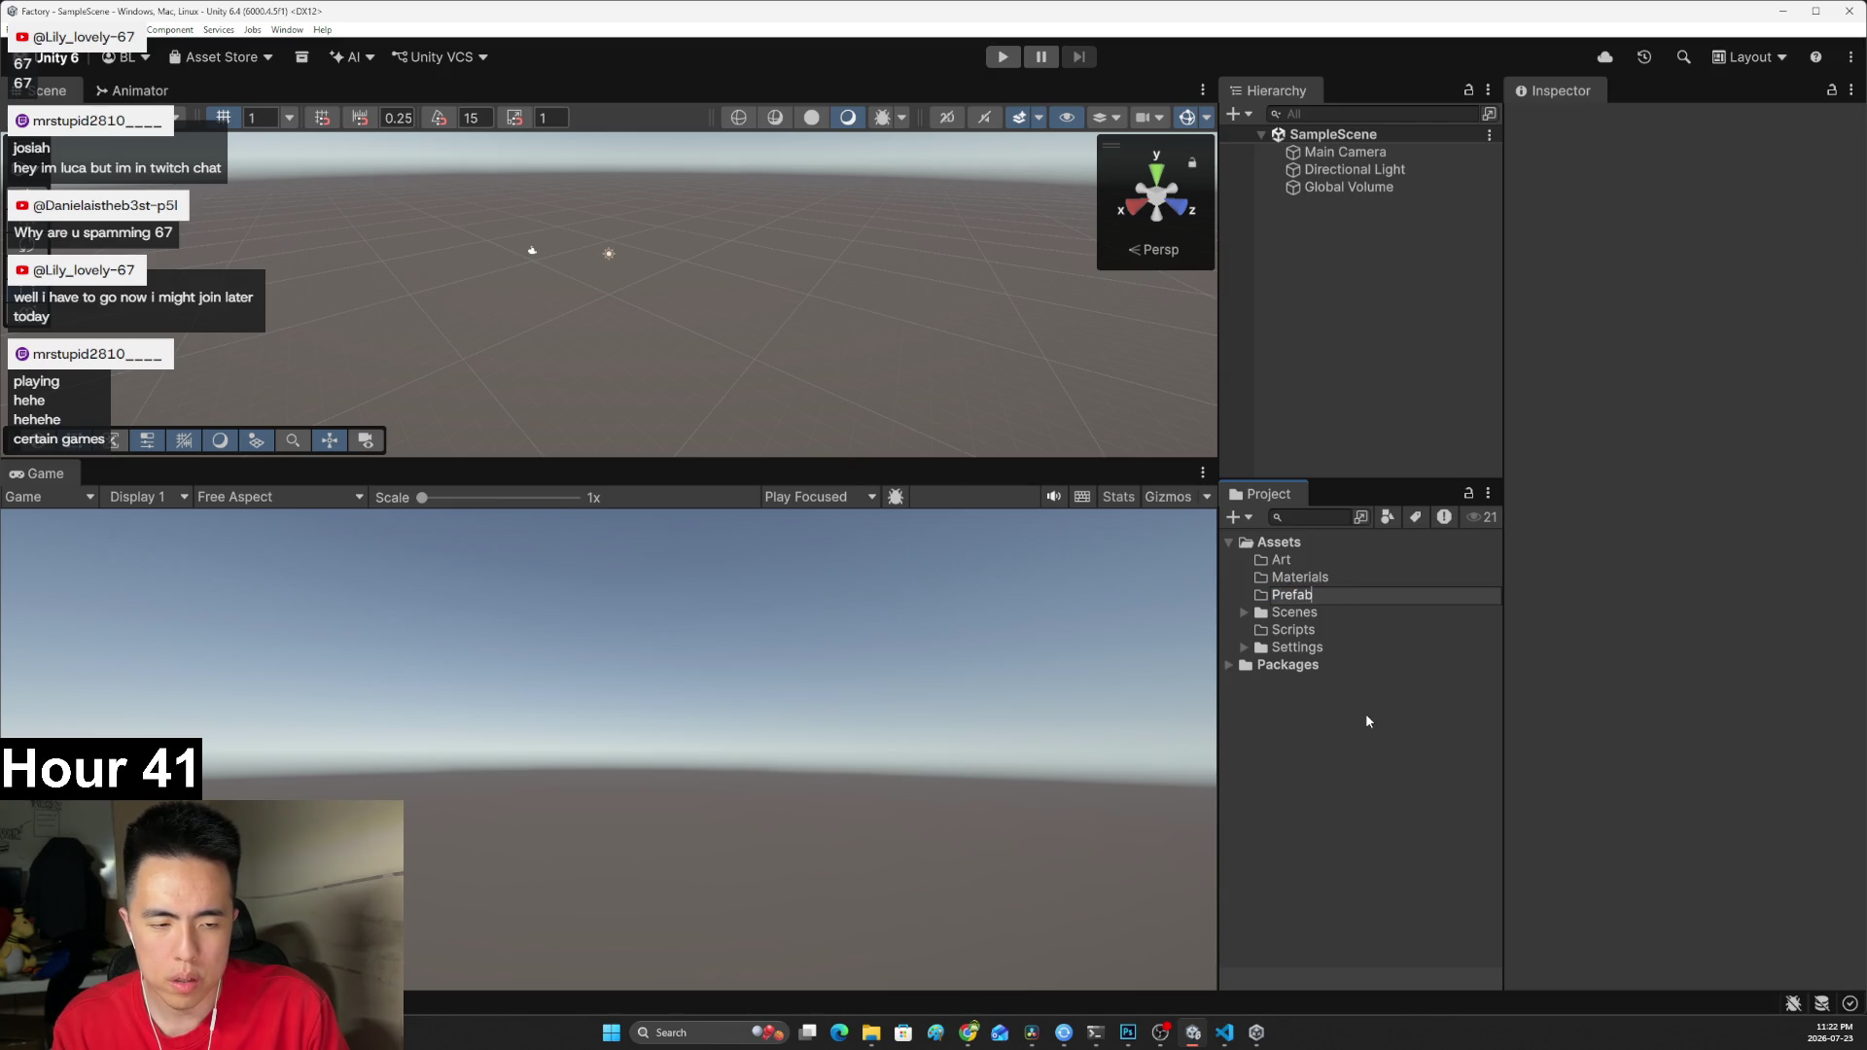
pyautogui.write('s')
pyautogui.press('Return')
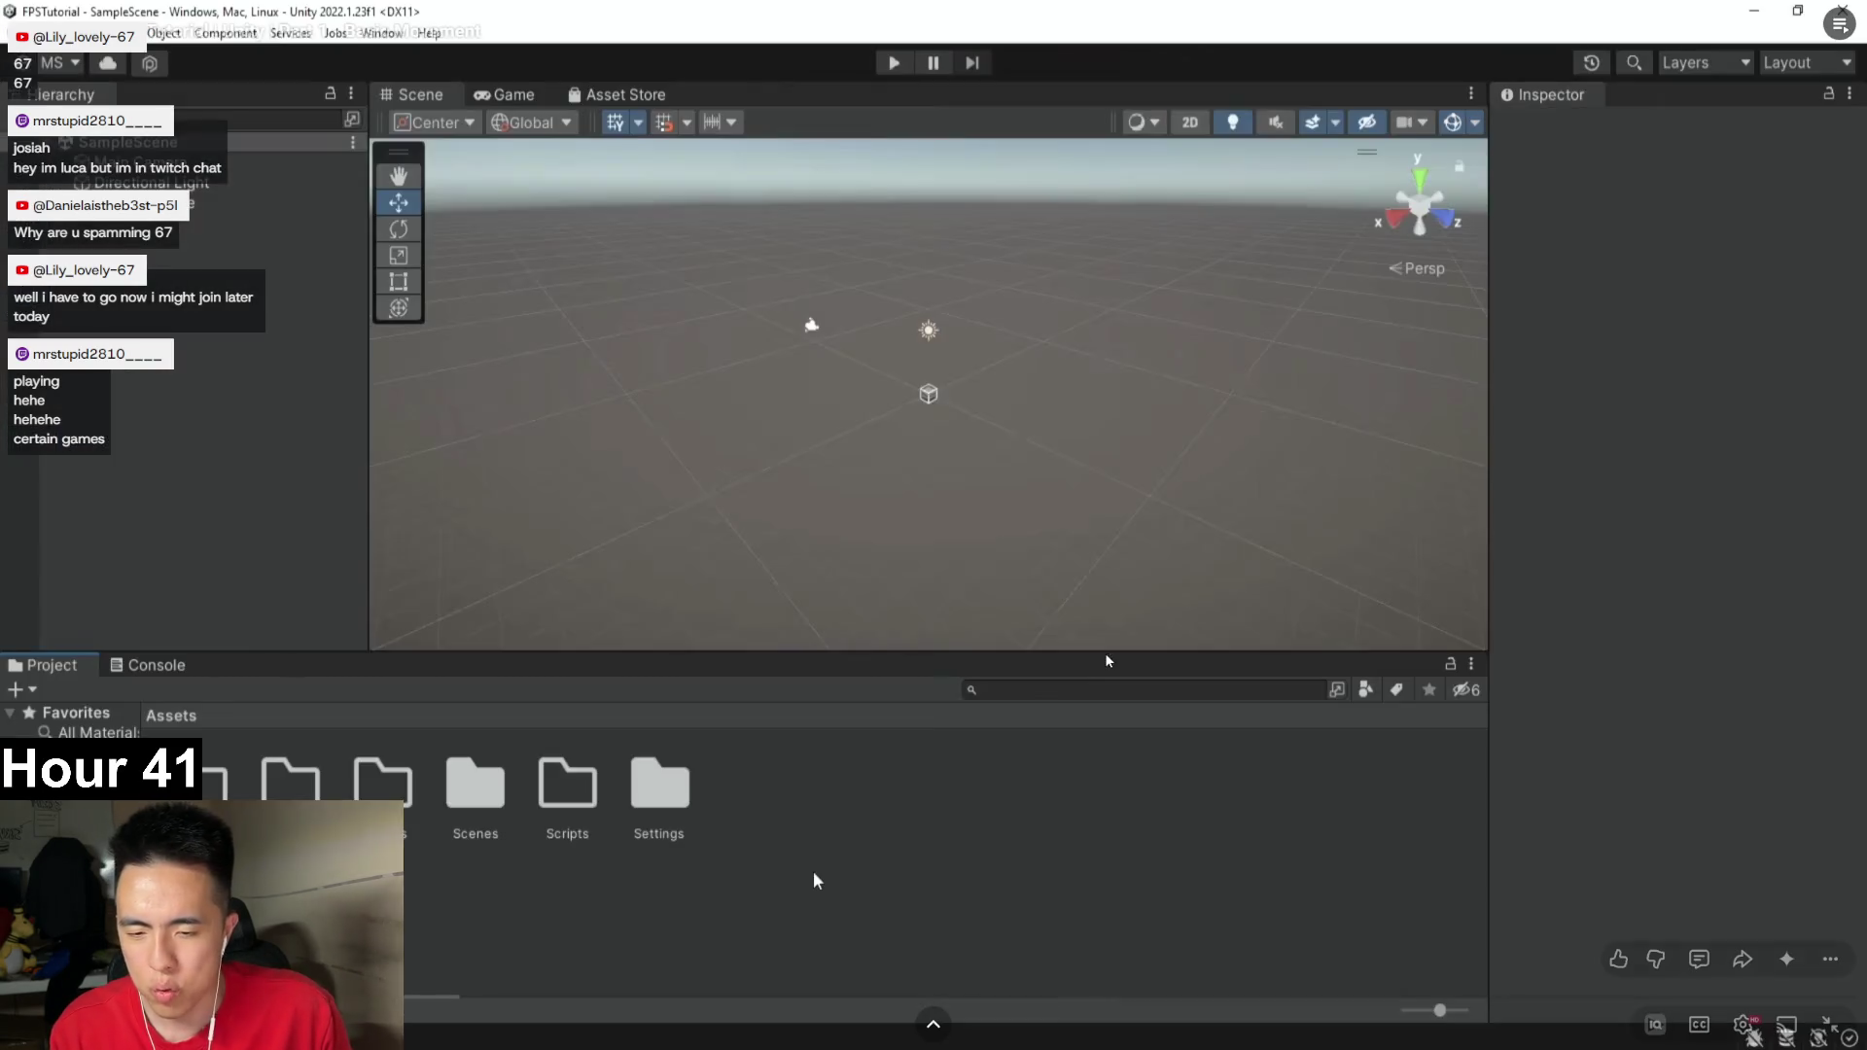
pyautogui.hotkey('alt', 'Tab')
pyautogui.click(814, 875)
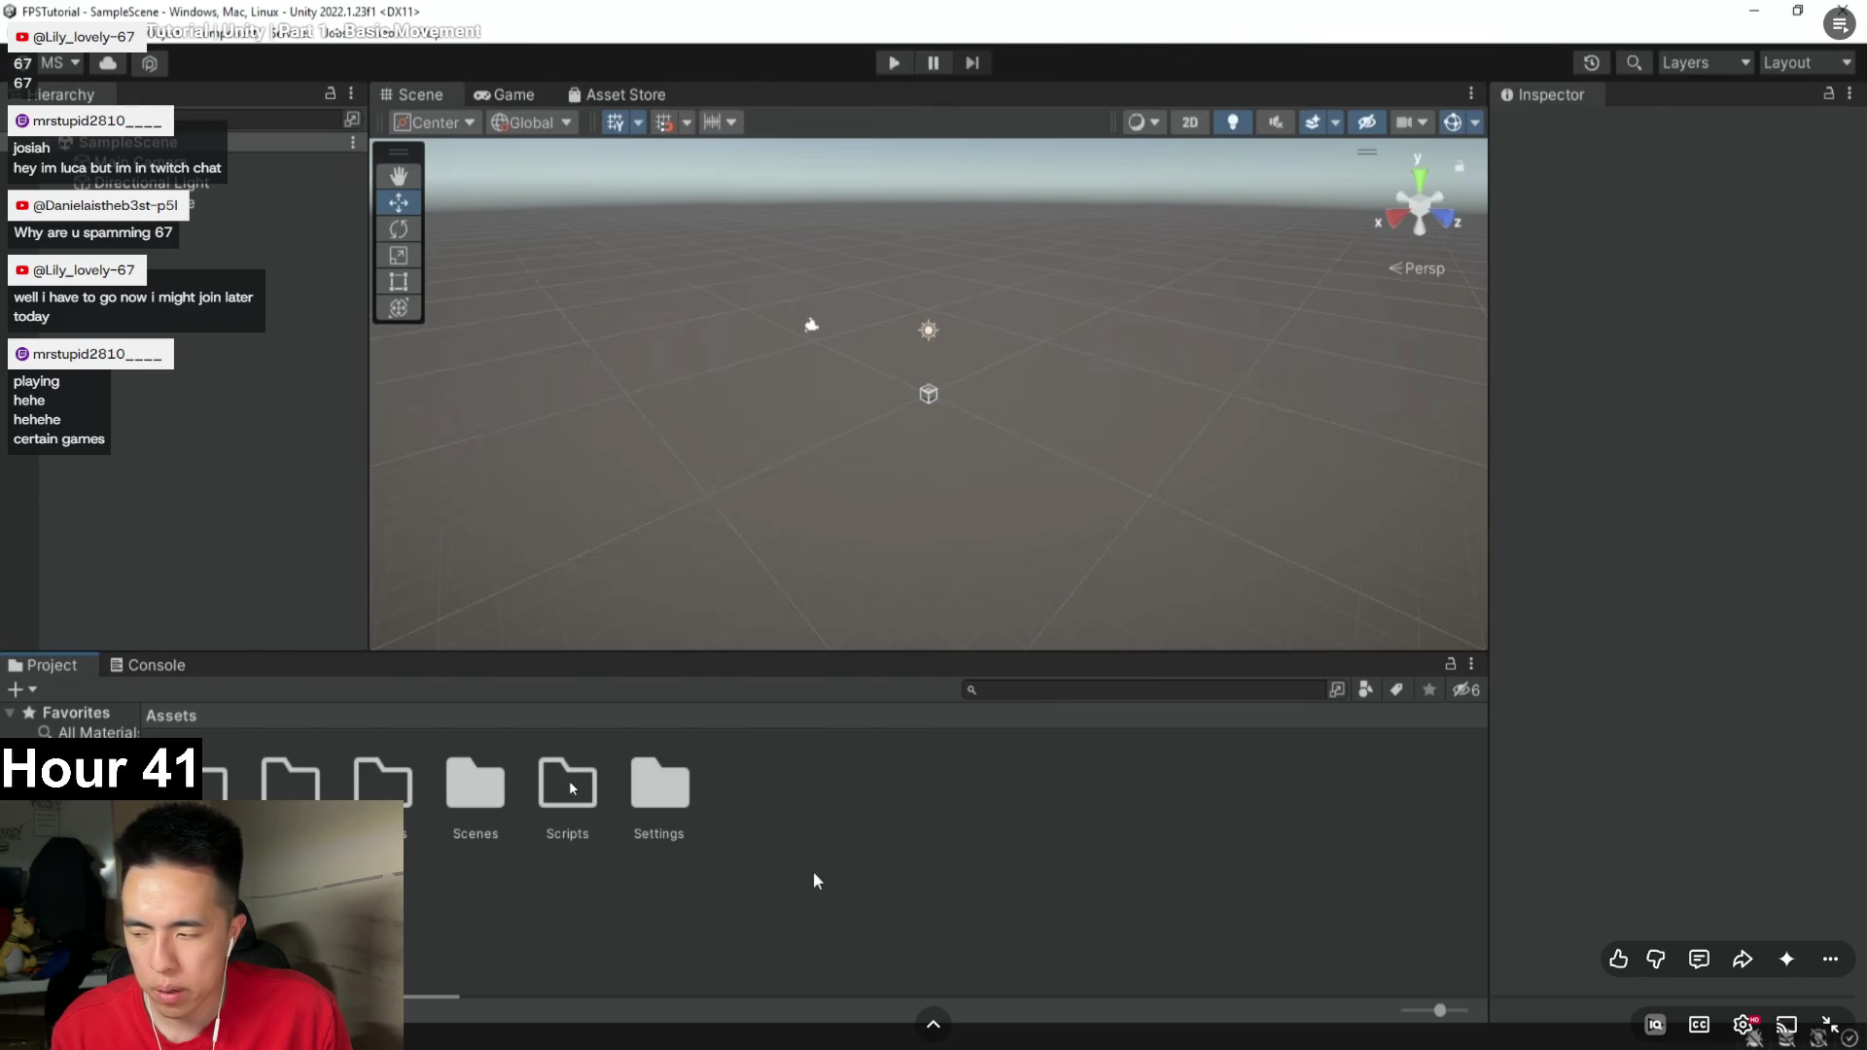
# Pause and resume the tutorial, then create an object named Ground.
pyautogui.click(813, 871)
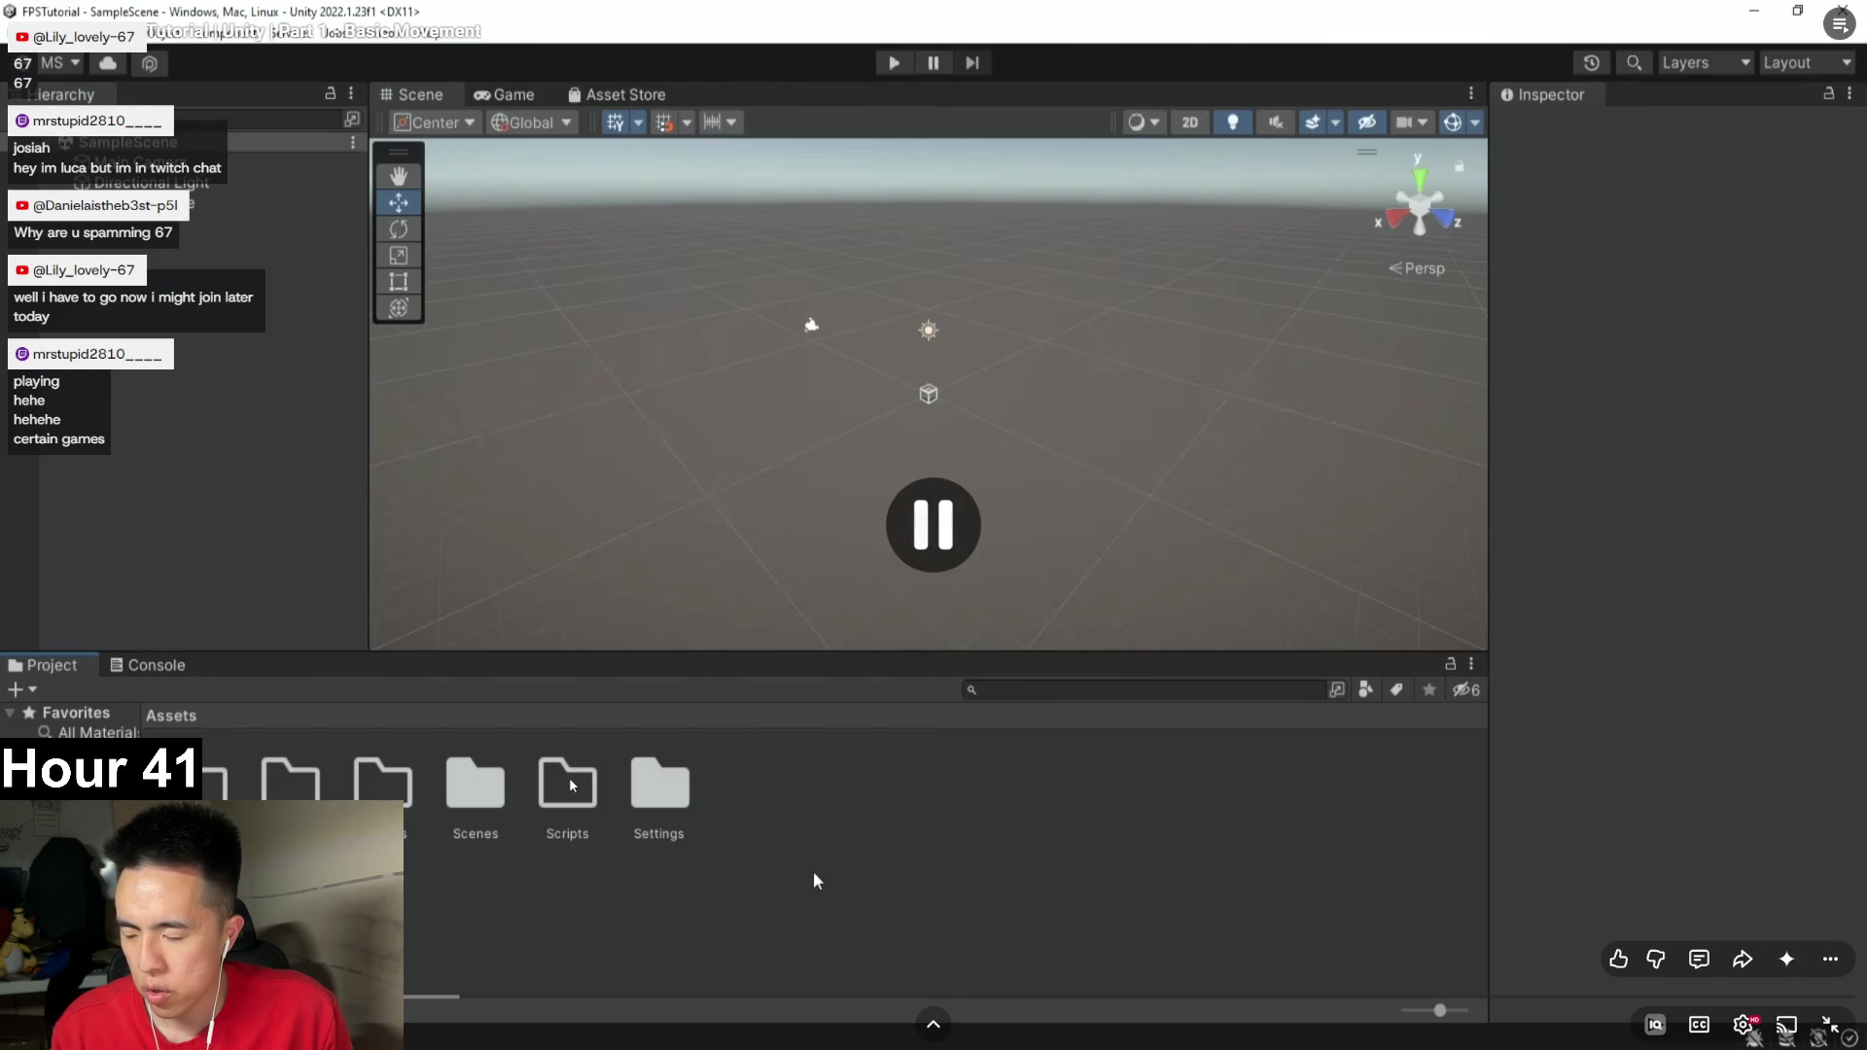
pyautogui.click(813, 872)
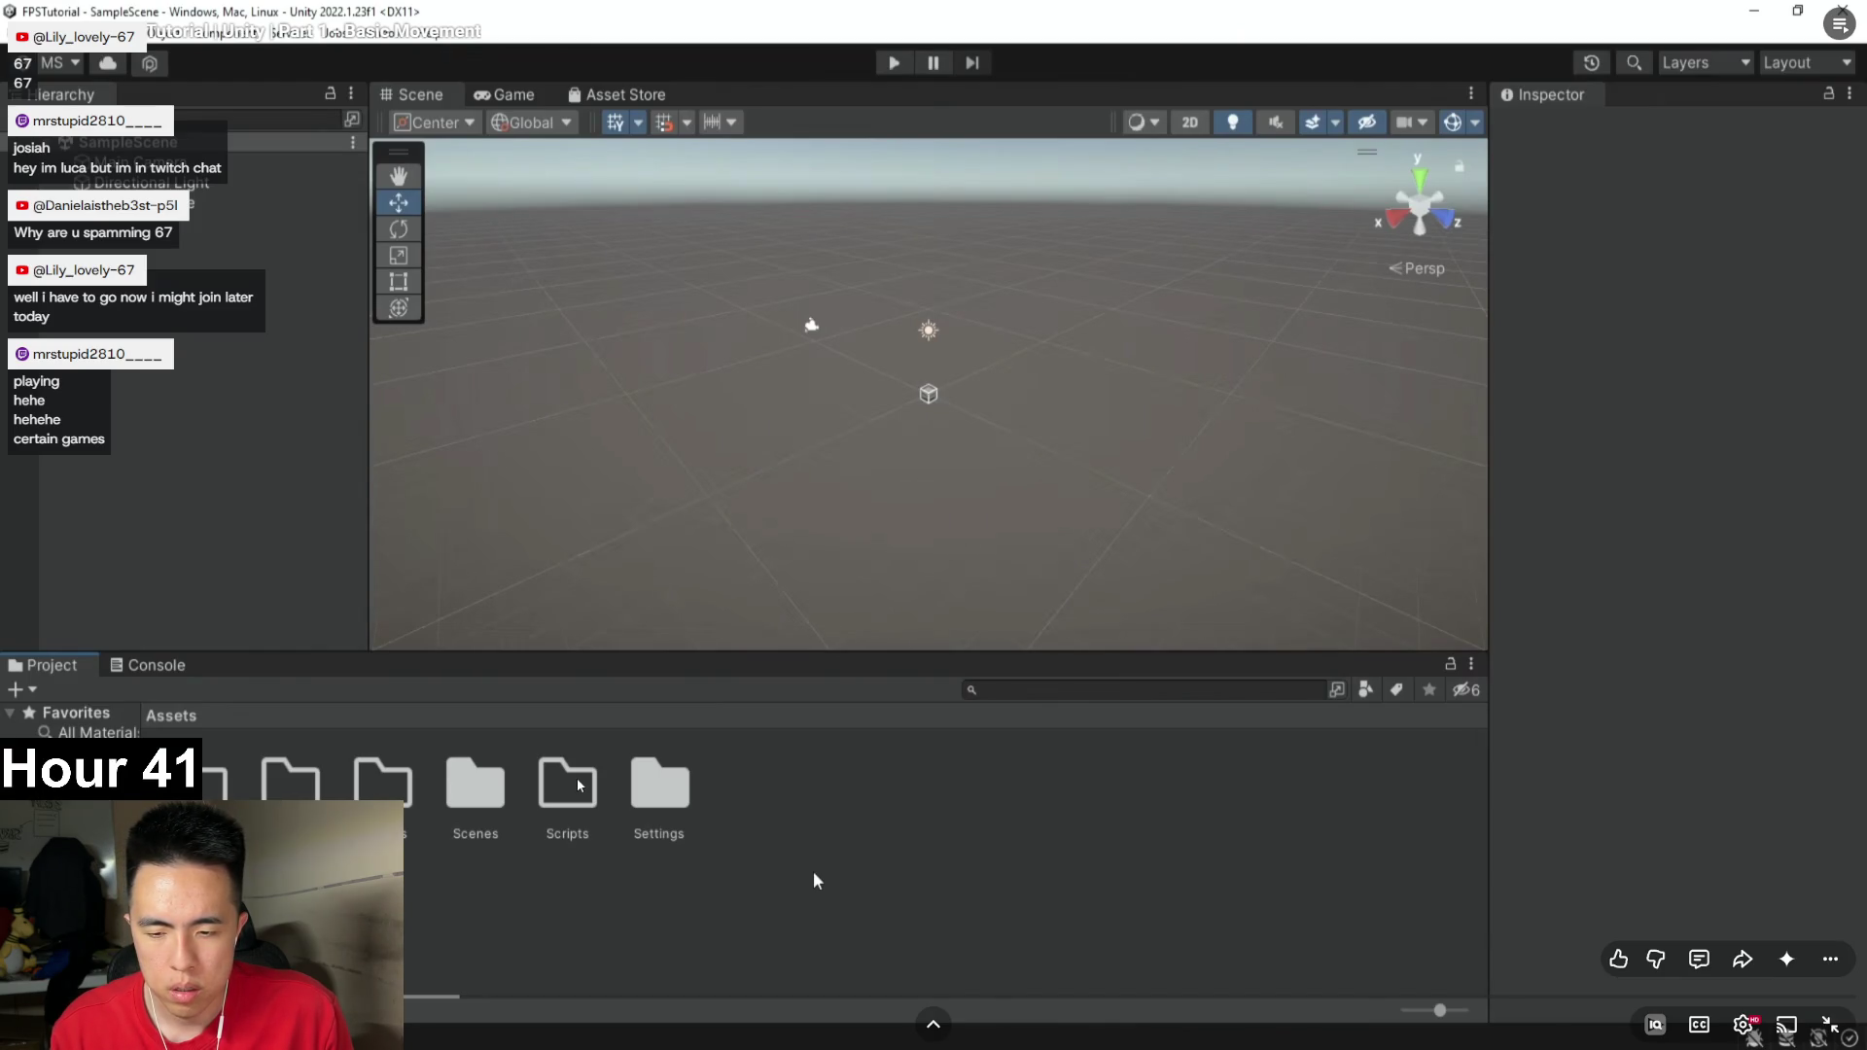
pyautogui.rightClick(327, 293)
pyautogui.moveTo(360, 580)
pyautogui.click(532, 677)
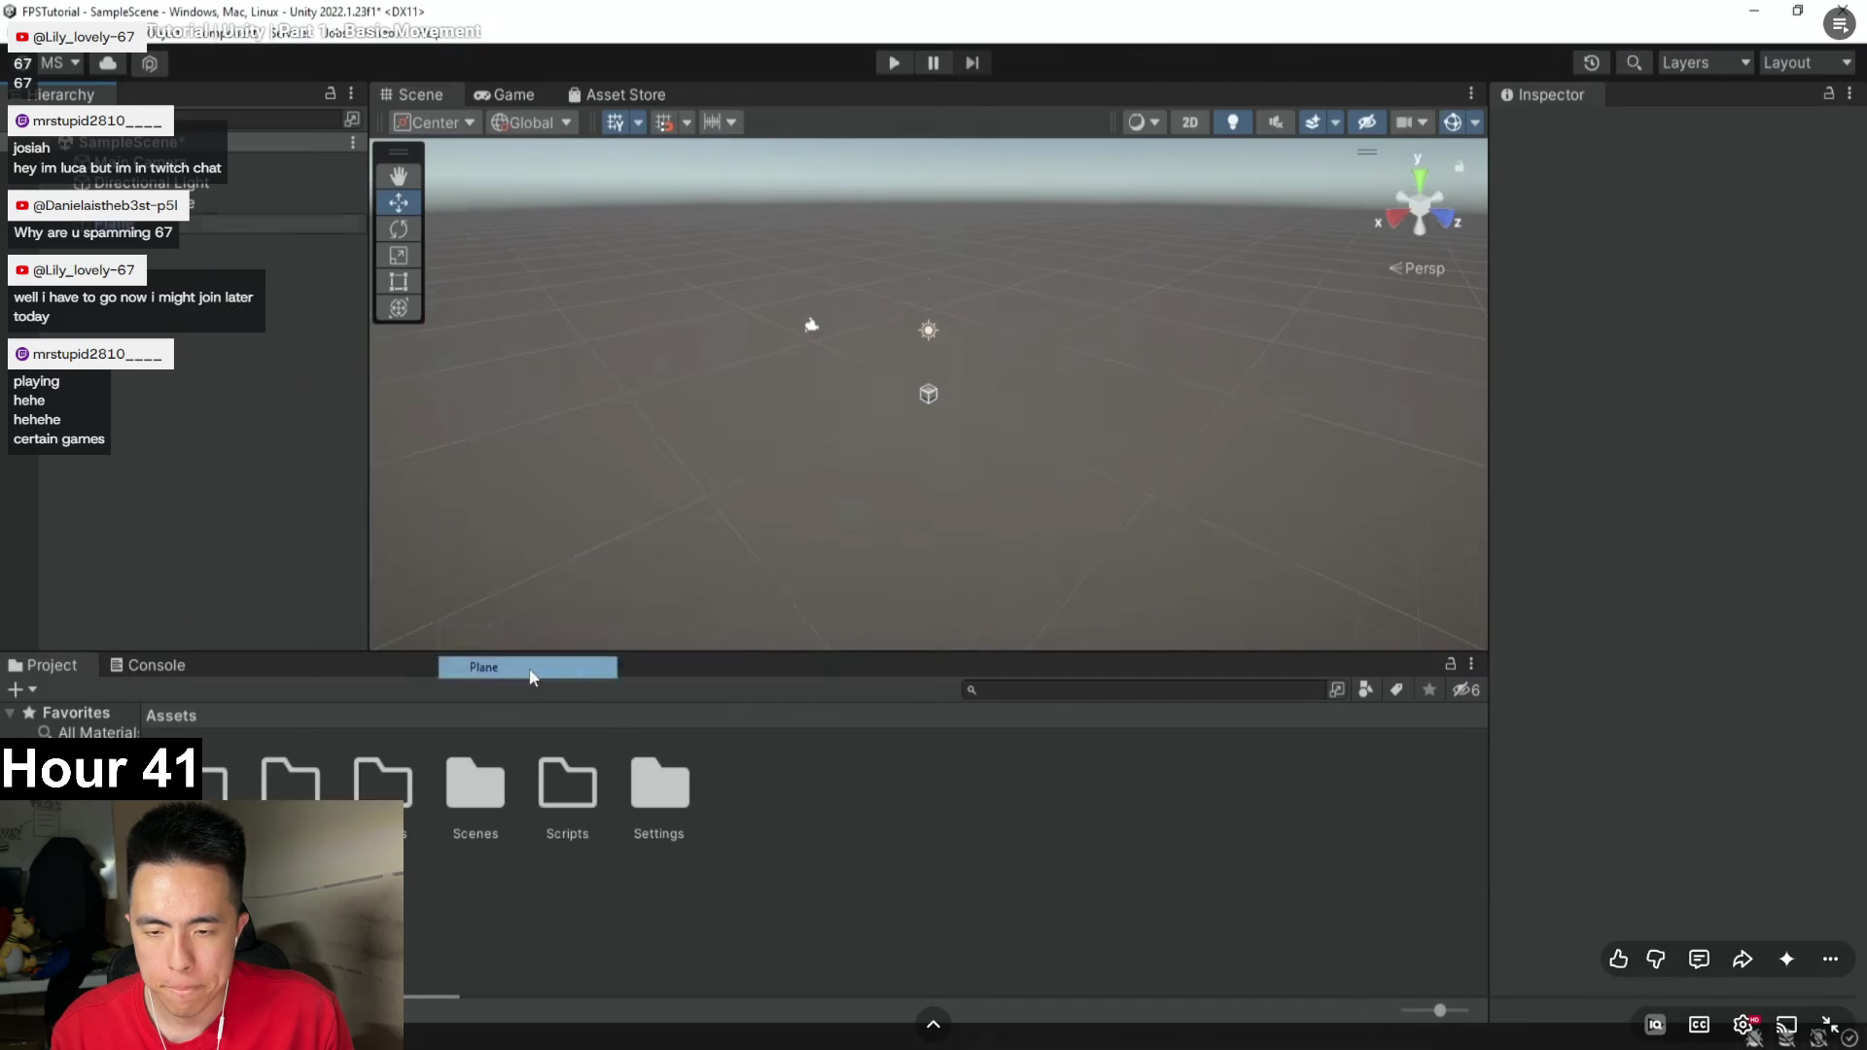
pyautogui.write('Ground')
pyautogui.press('Return')
# Create another object named Player.
pyautogui.rightClick(175, 321)
pyautogui.click(352, 552)
pyautogui.write('Player')
pyautogui.press('Return')
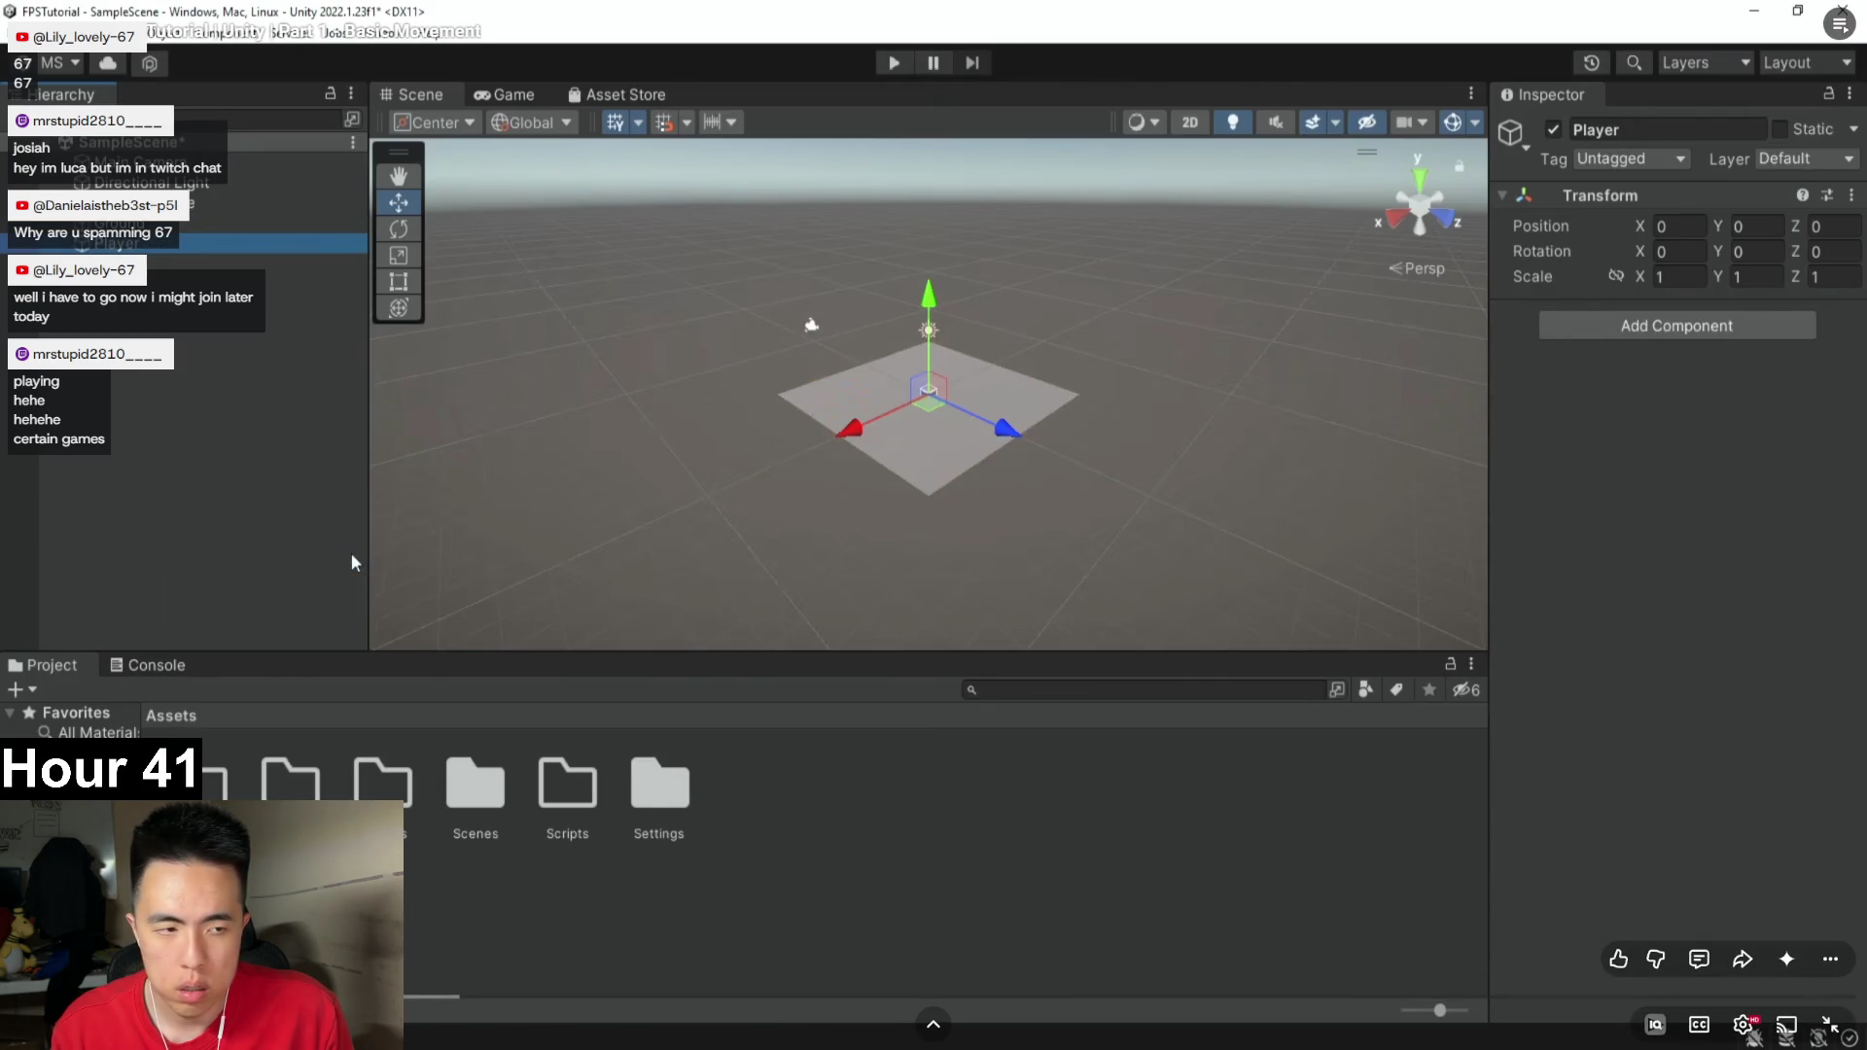
pyautogui.click(1689, 325)
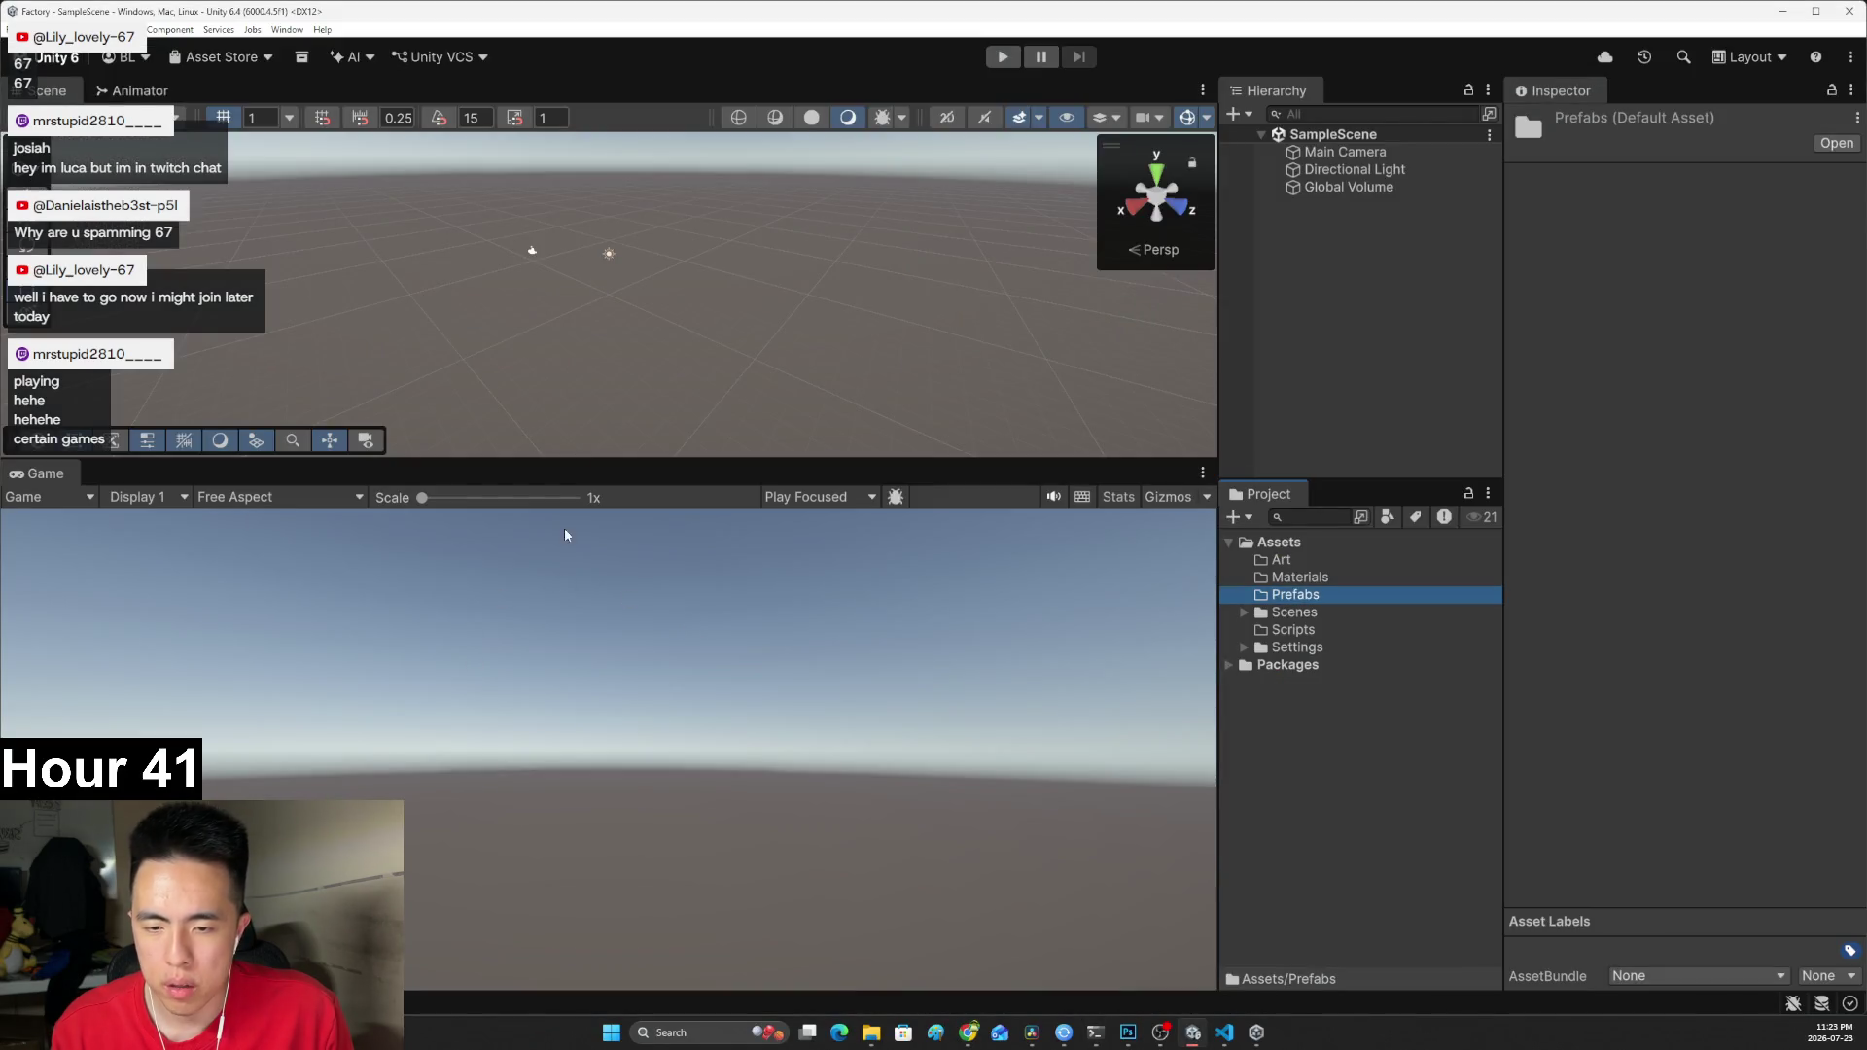
pyautogui.rightClick(534, 420)
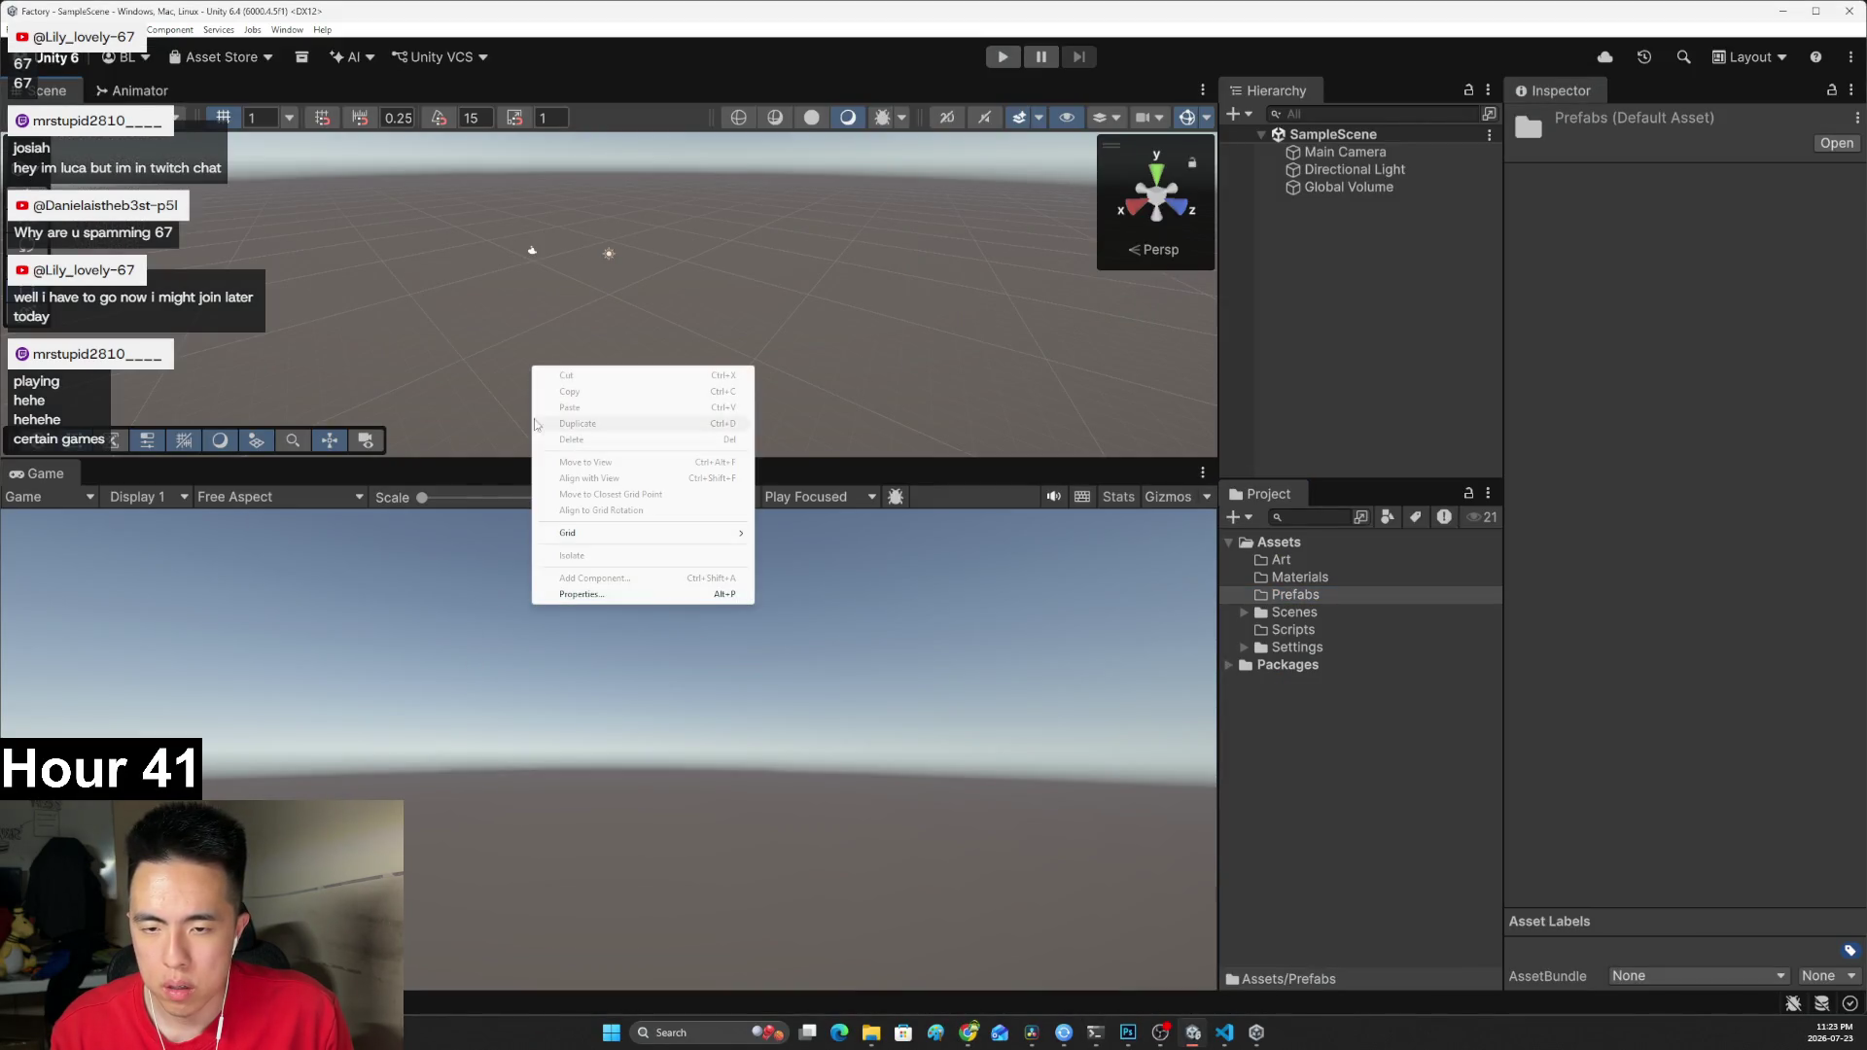
# Make the Scene view taller above the Game view.
pyautogui.click(498, 461)
pyautogui.moveTo(496, 460); pyautogui.dragTo(488, 555)
pyautogui.rightClick(544, 313)
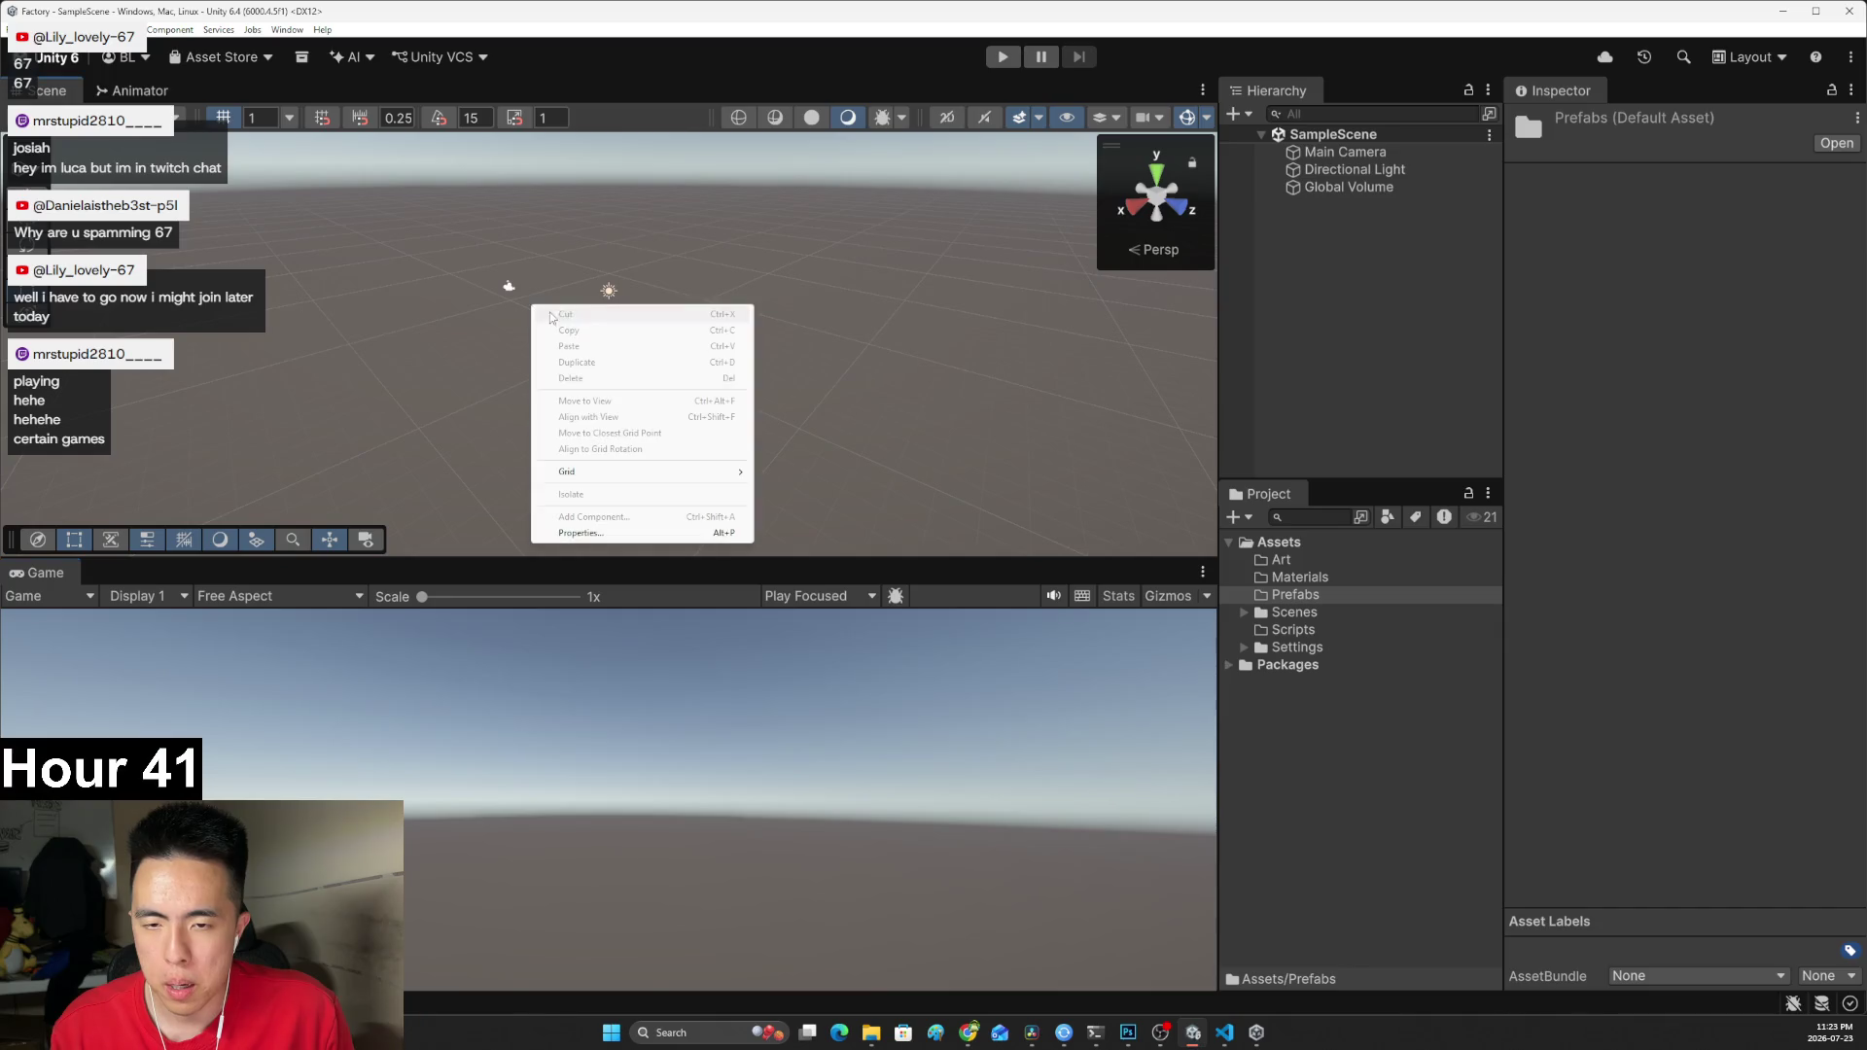
pyautogui.rightClick(1318, 249)
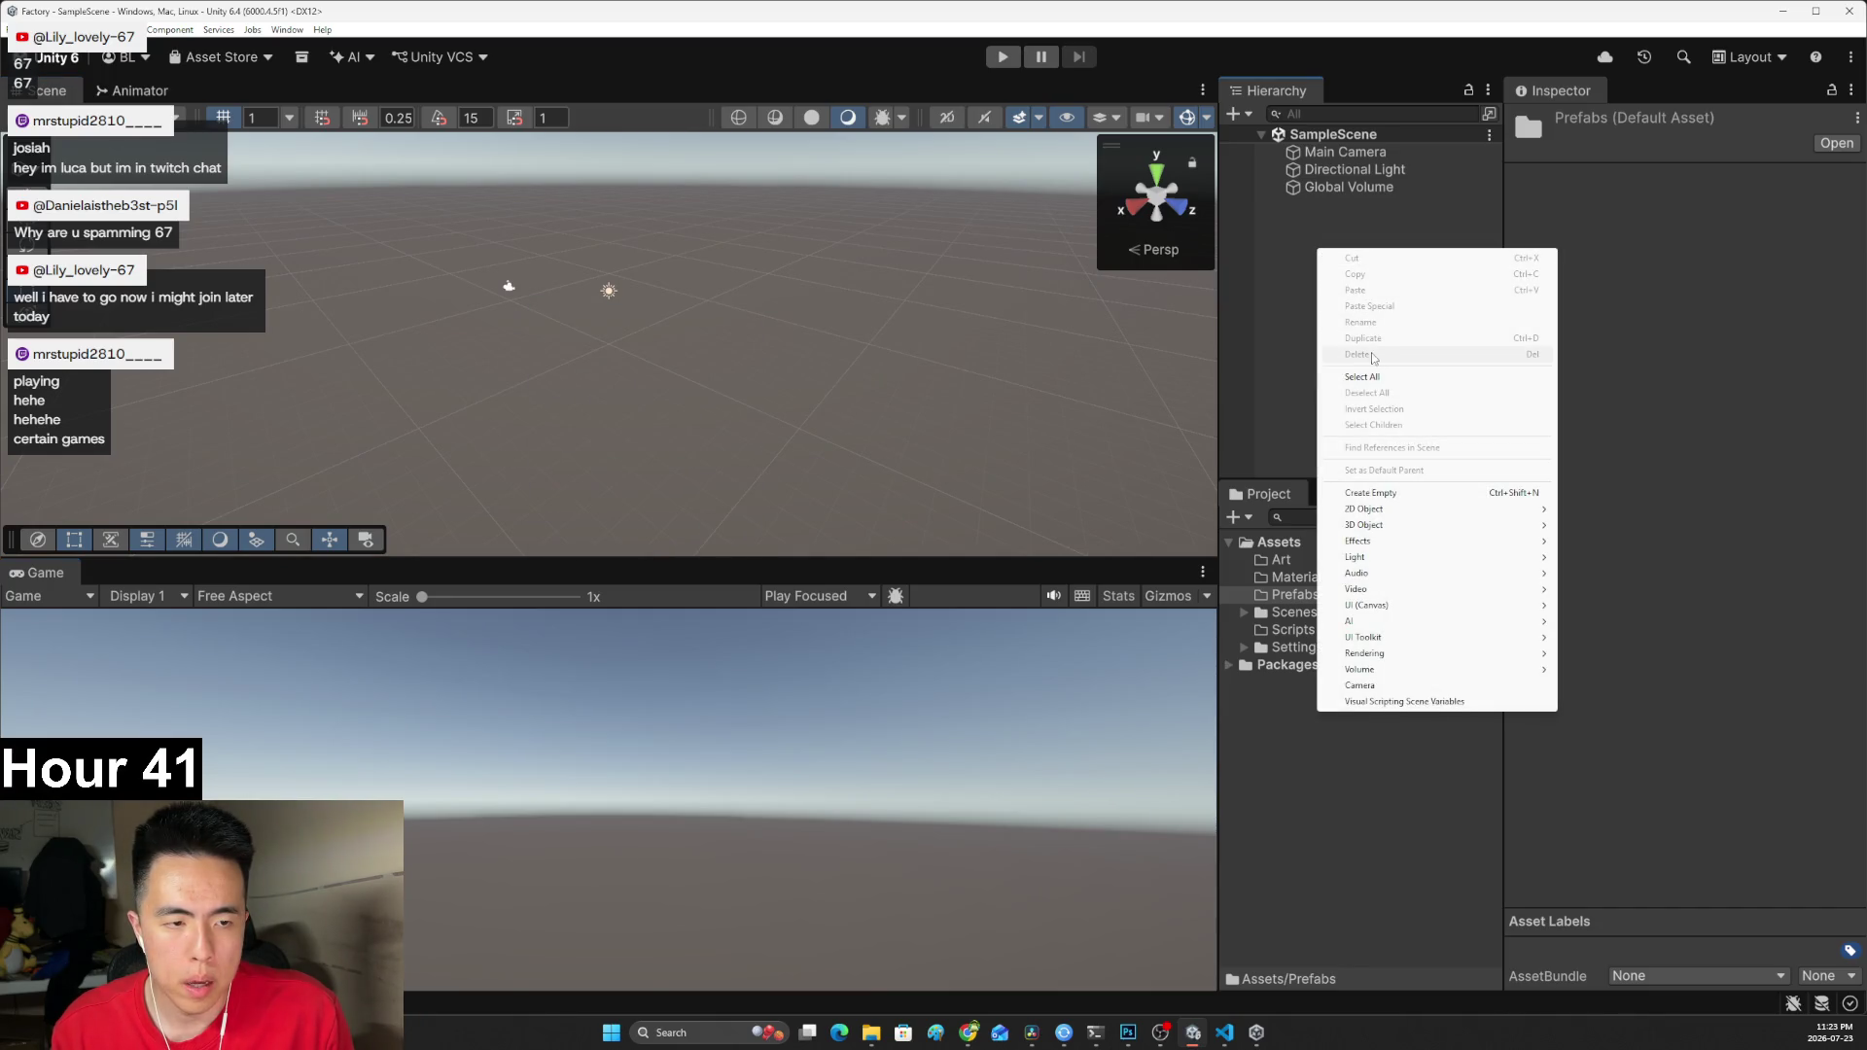
pyautogui.moveTo(1377, 525)
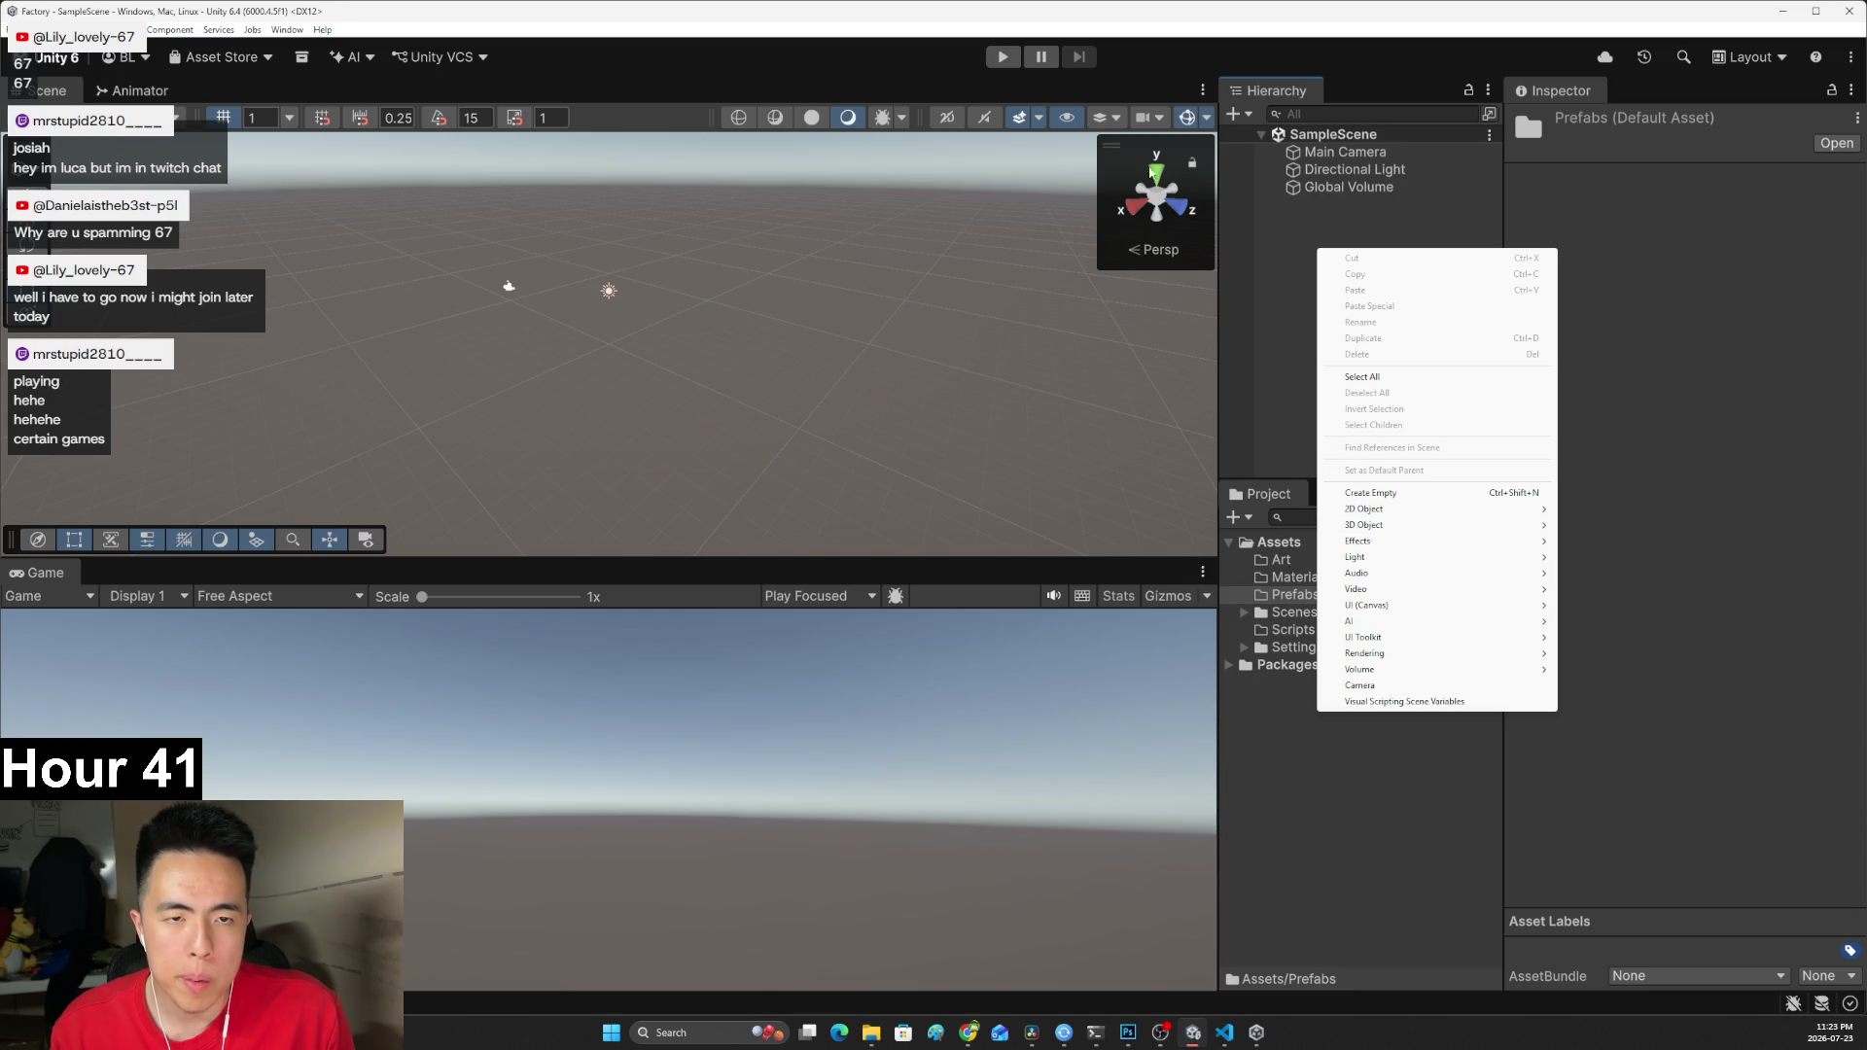
pyautogui.click(1267, 240)
# Switch the editor to the 2 by 3 window layout.
pyautogui.click(293, 32)
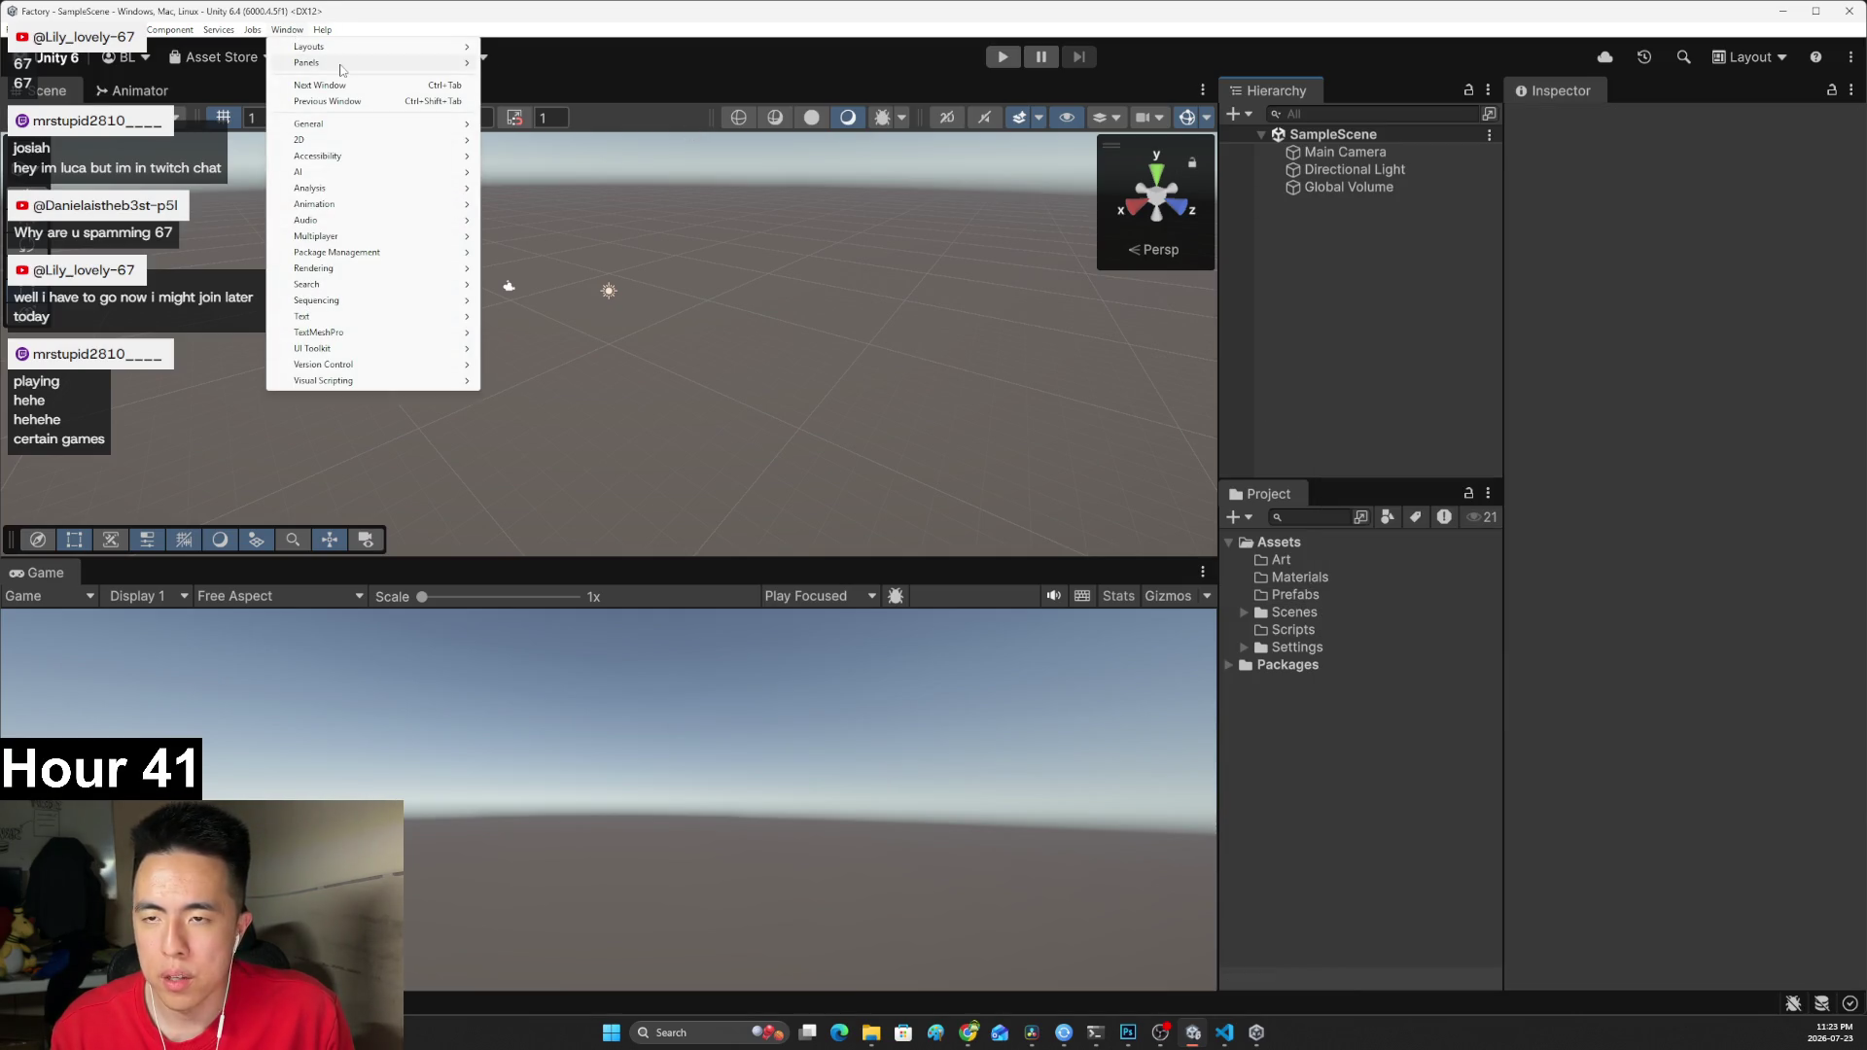
pyautogui.moveTo(341, 70)
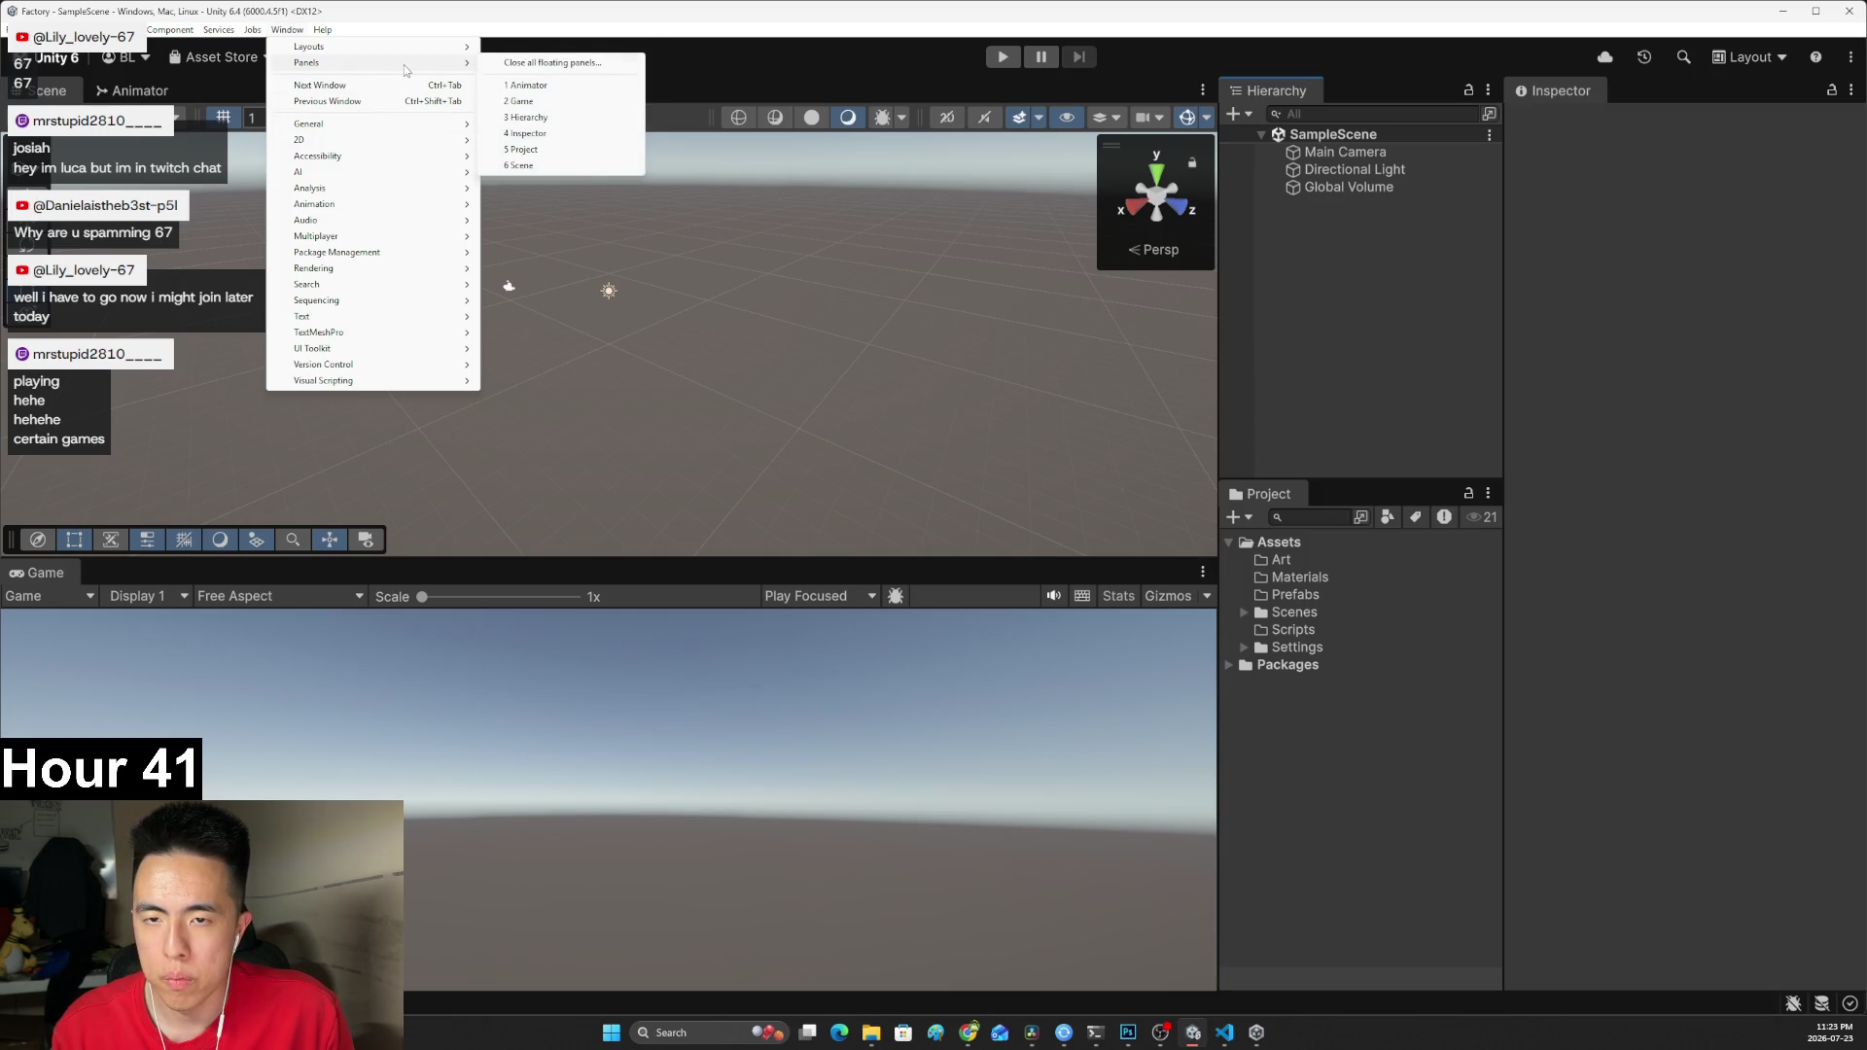
pyautogui.moveTo(411, 46)
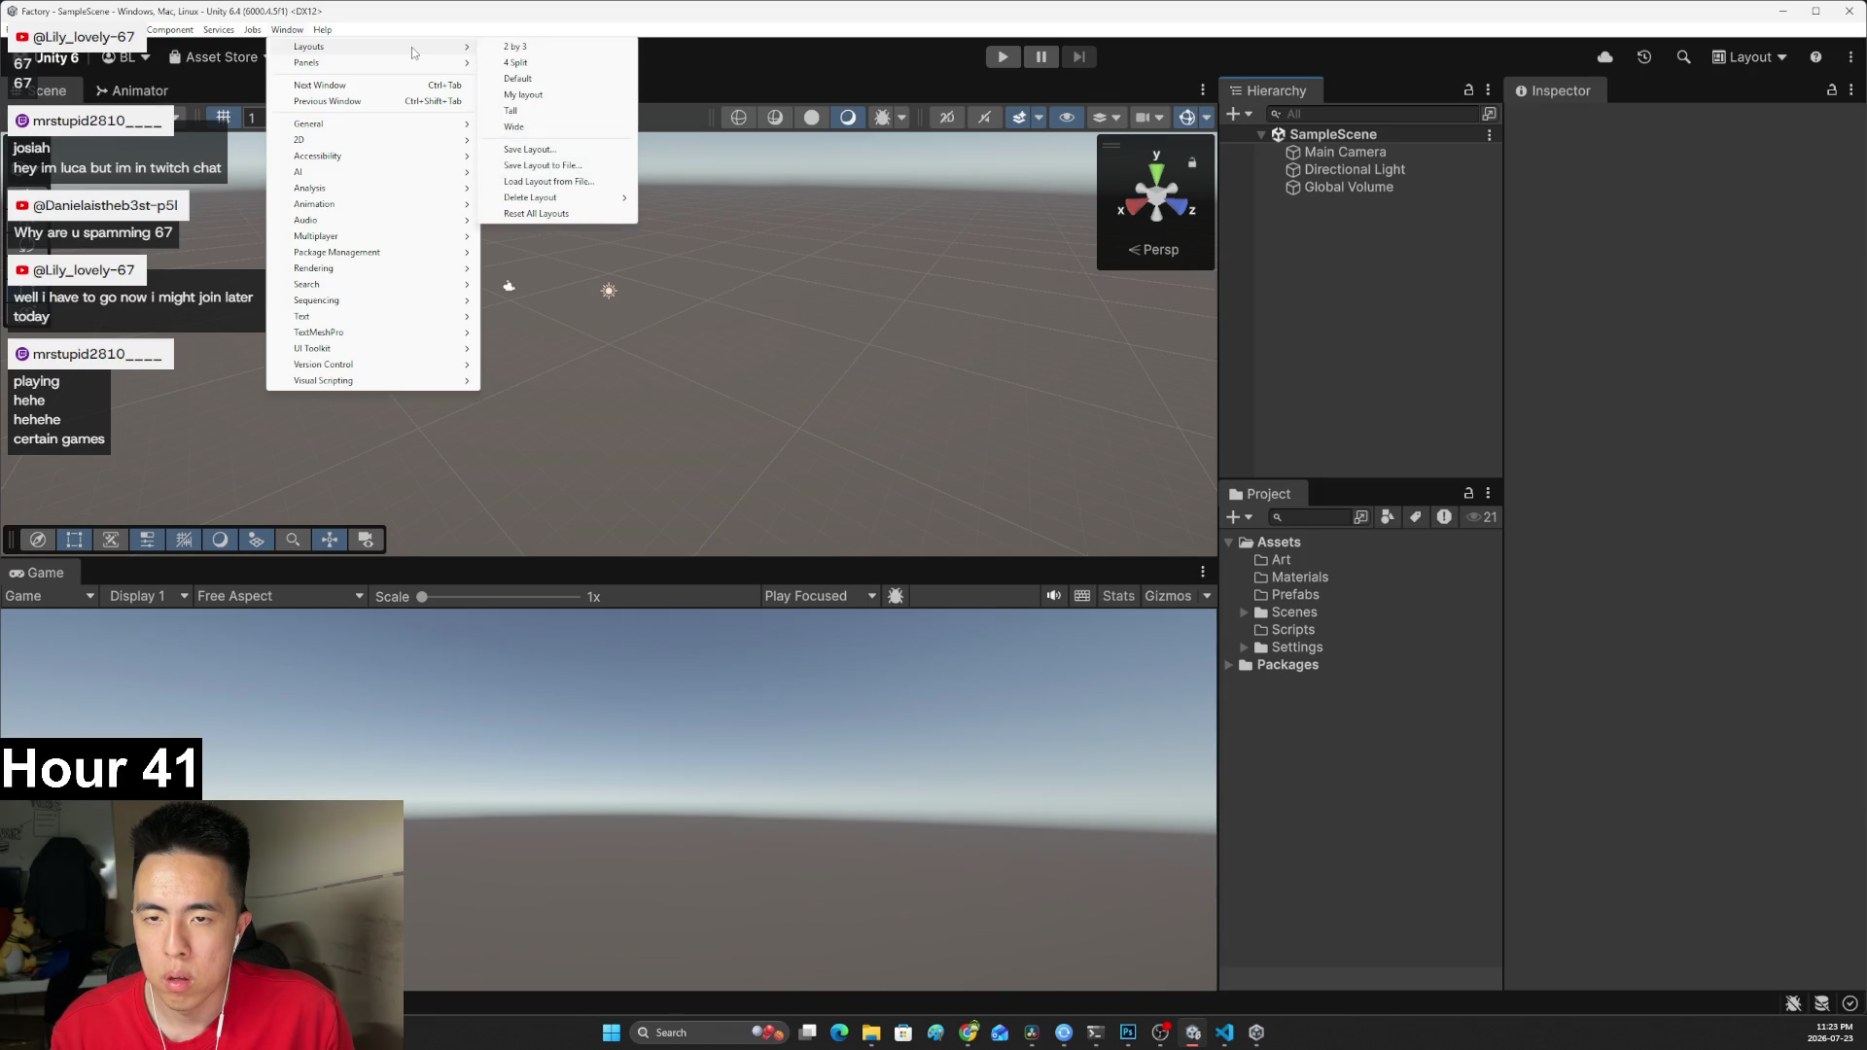
pyautogui.click(515, 47)
# Restore the Default layout and resize the hierarchy and project panels to enlarge the Scene view.
pyautogui.click(286, 30)
pyautogui.moveTo(309, 43)
pyautogui.moveTo(457, 46)
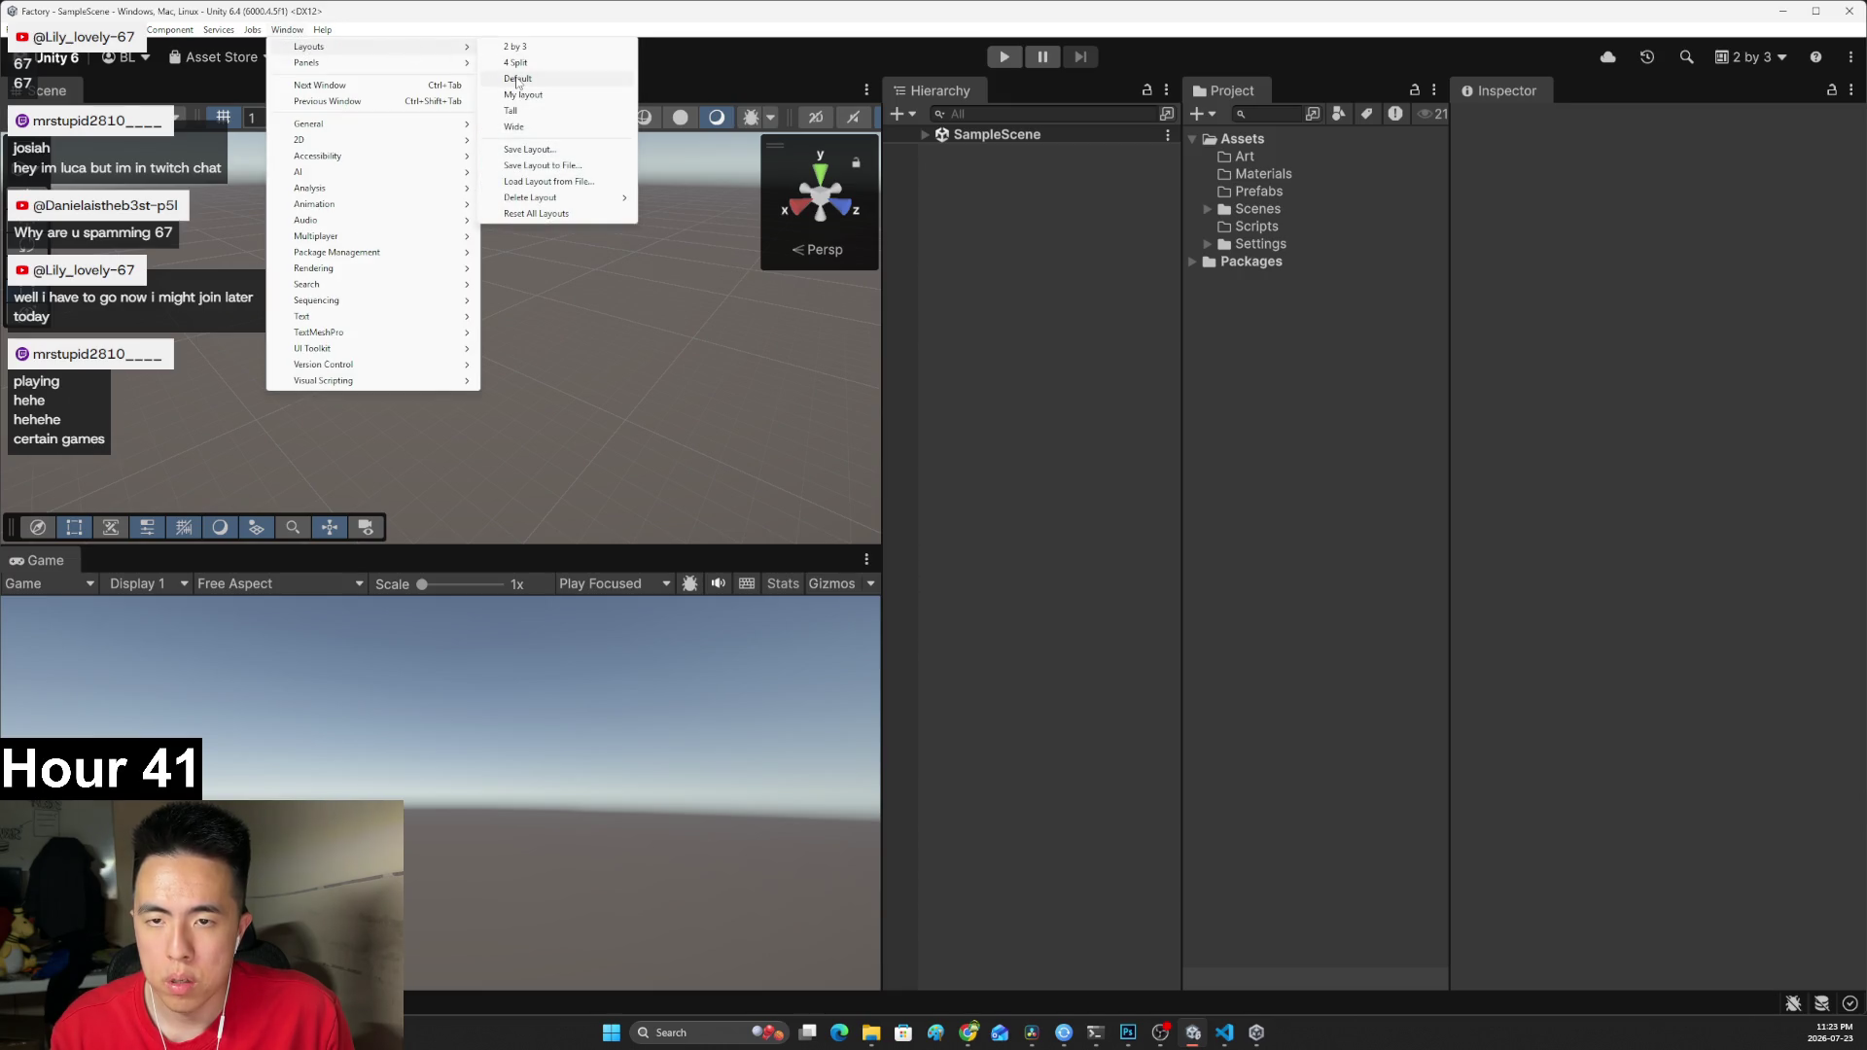
pyautogui.click(518, 79)
pyautogui.moveTo(356, 289); pyautogui.dragTo(281, 286)
pyautogui.moveTo(771, 619); pyautogui.dragTo(796, 700)
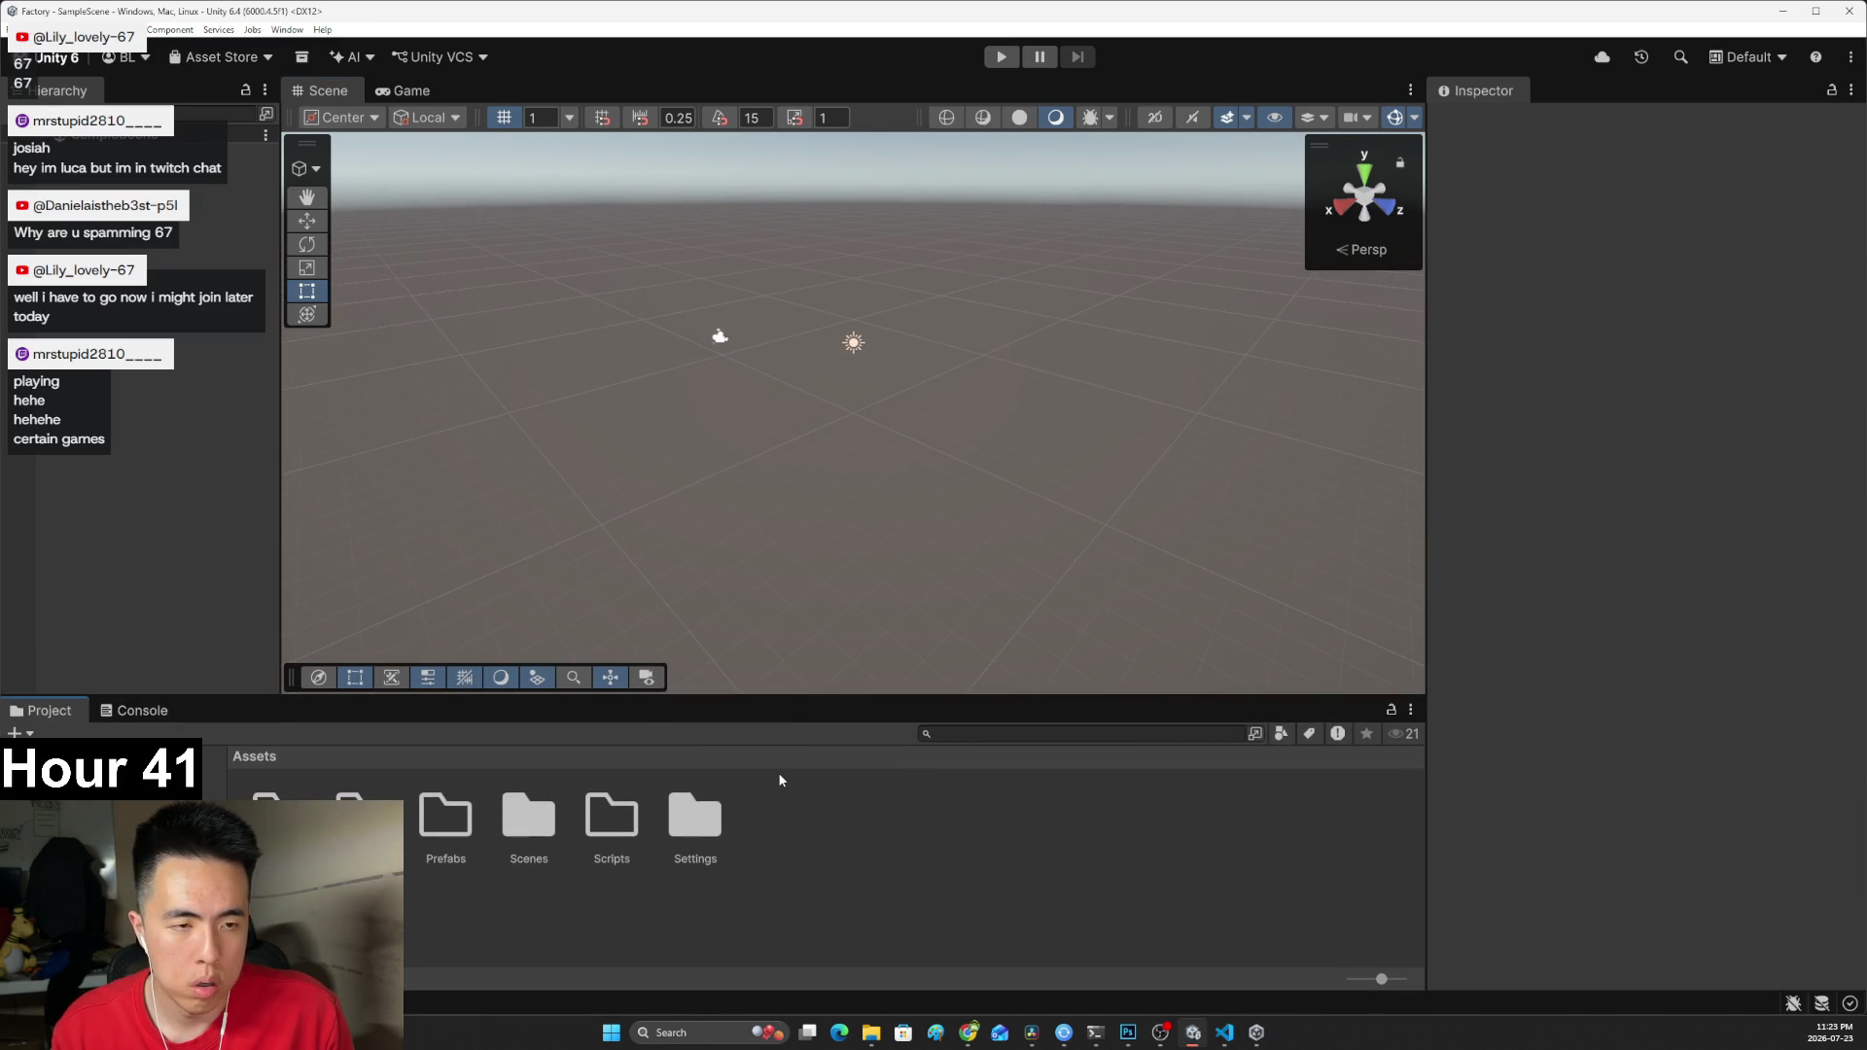
# Widen the inspector slightly and add a 3D Plane named Ground.
pyautogui.moveTo(1426, 472); pyautogui.dragTo(1402, 484)
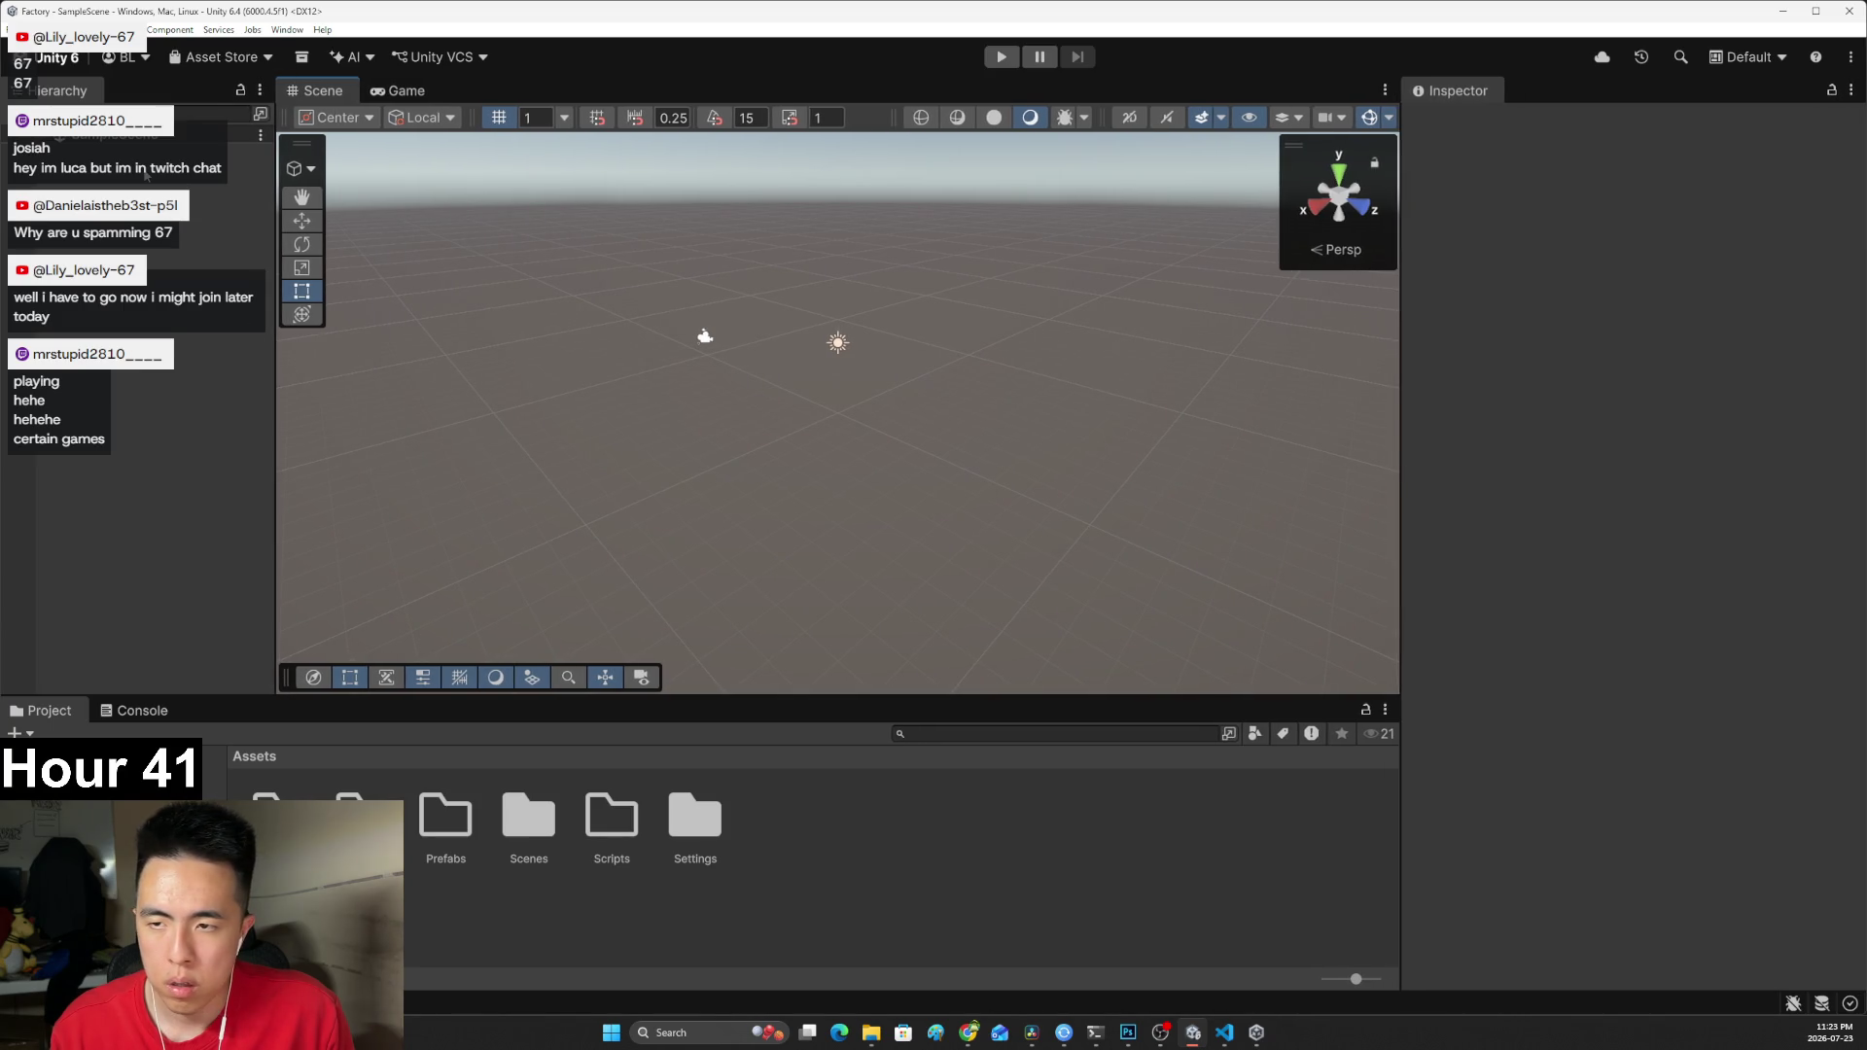
pyautogui.rightClick(146, 174)
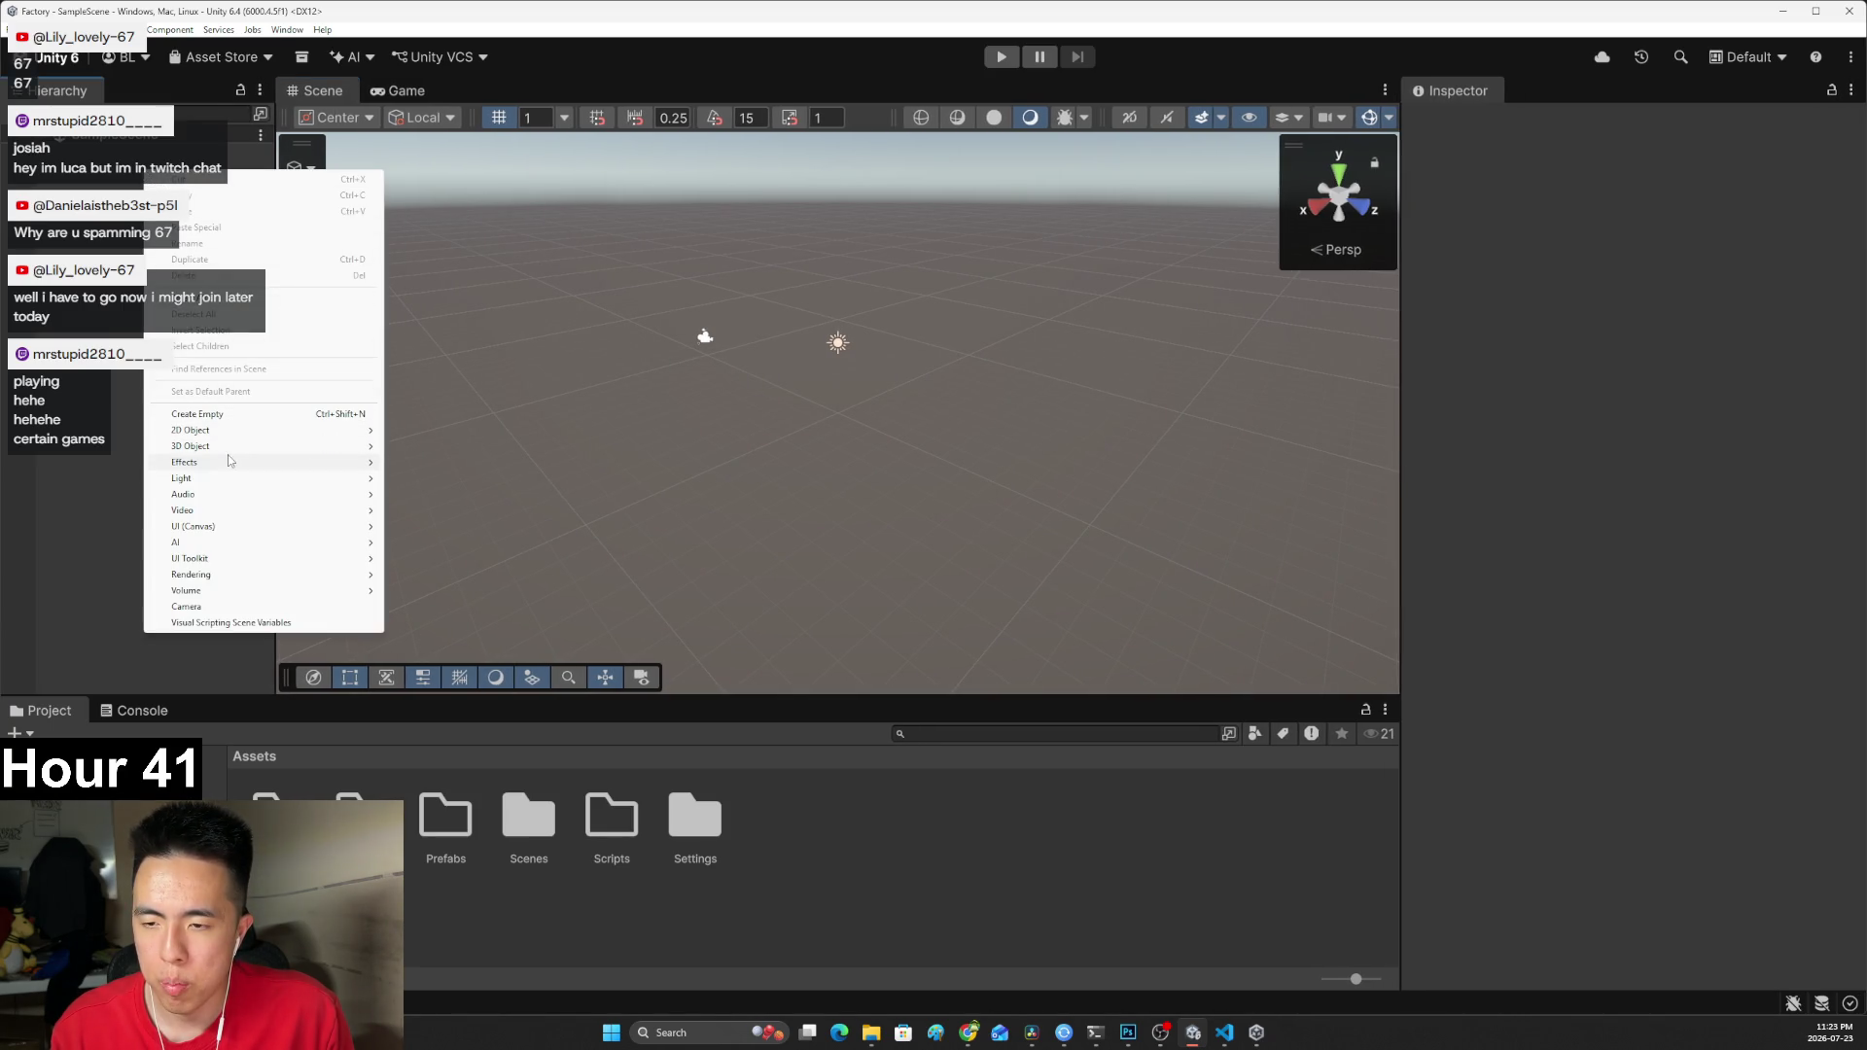
pyautogui.moveTo(340, 450)
pyautogui.click(409, 510)
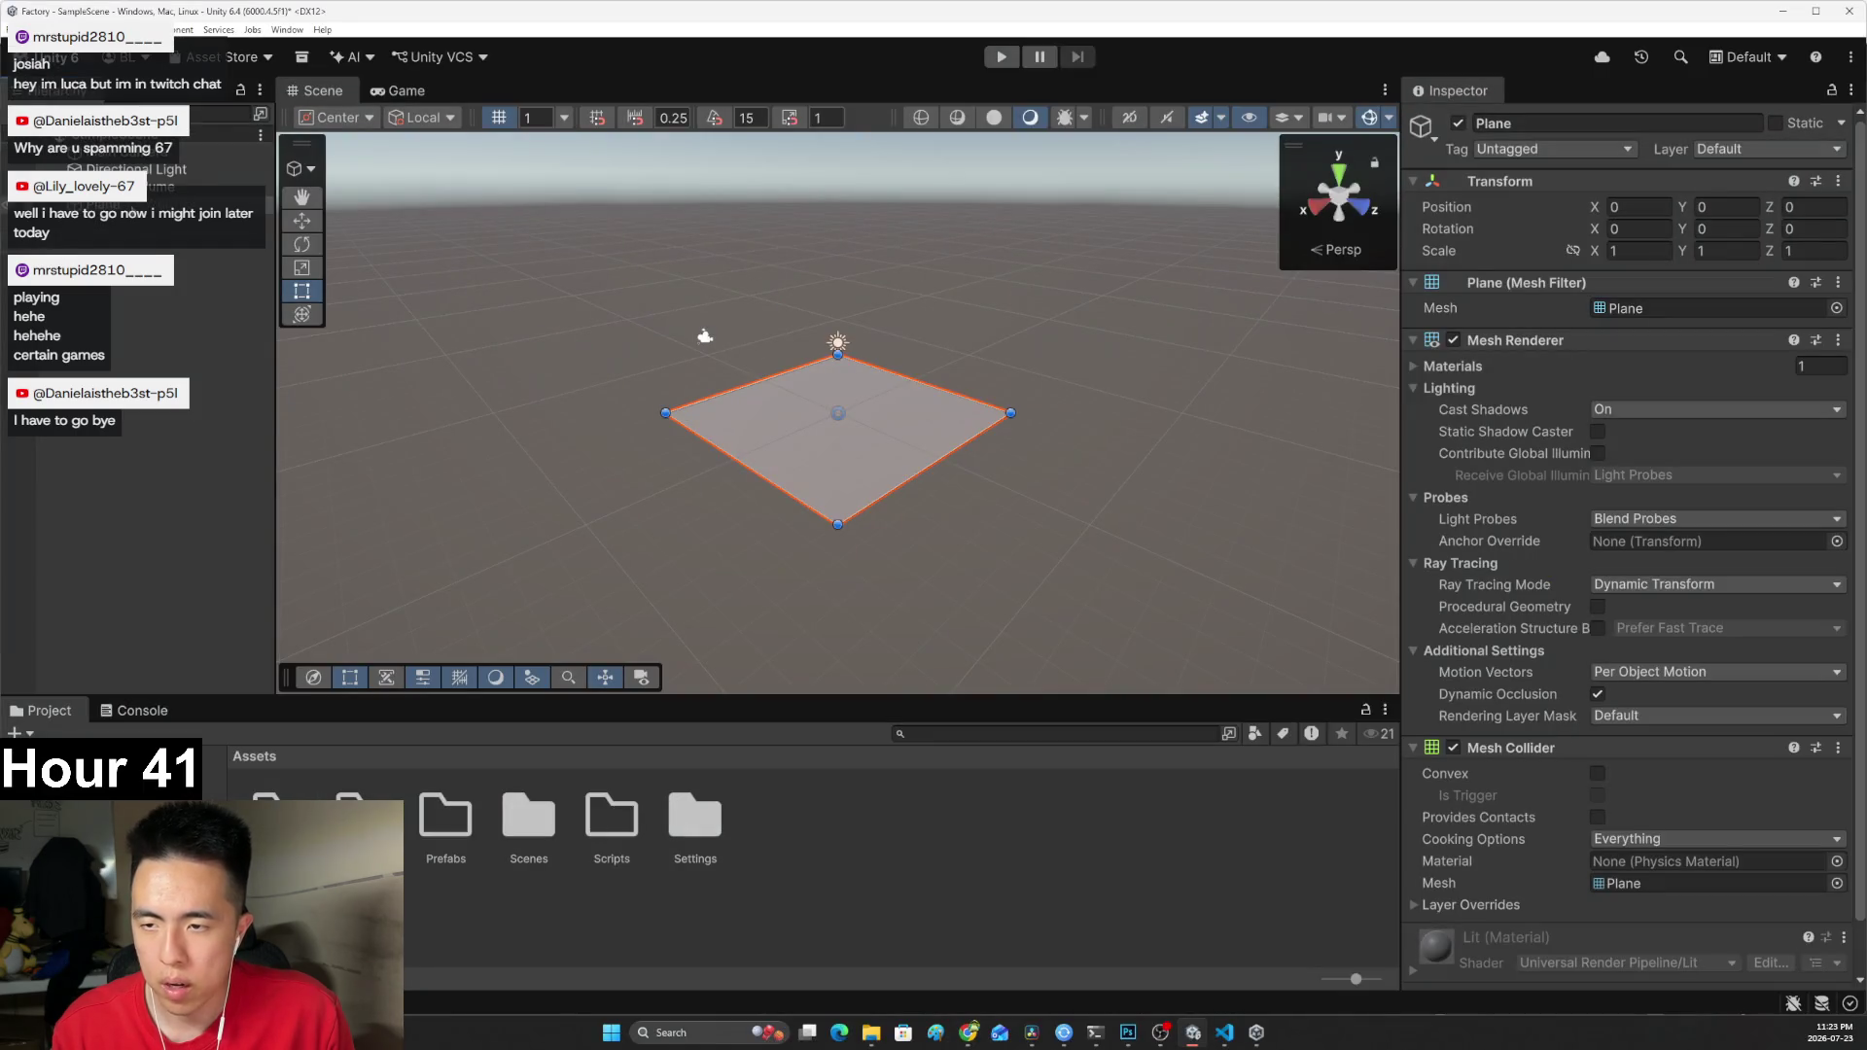
pyautogui.write('Ground')
pyautogui.press('Return')
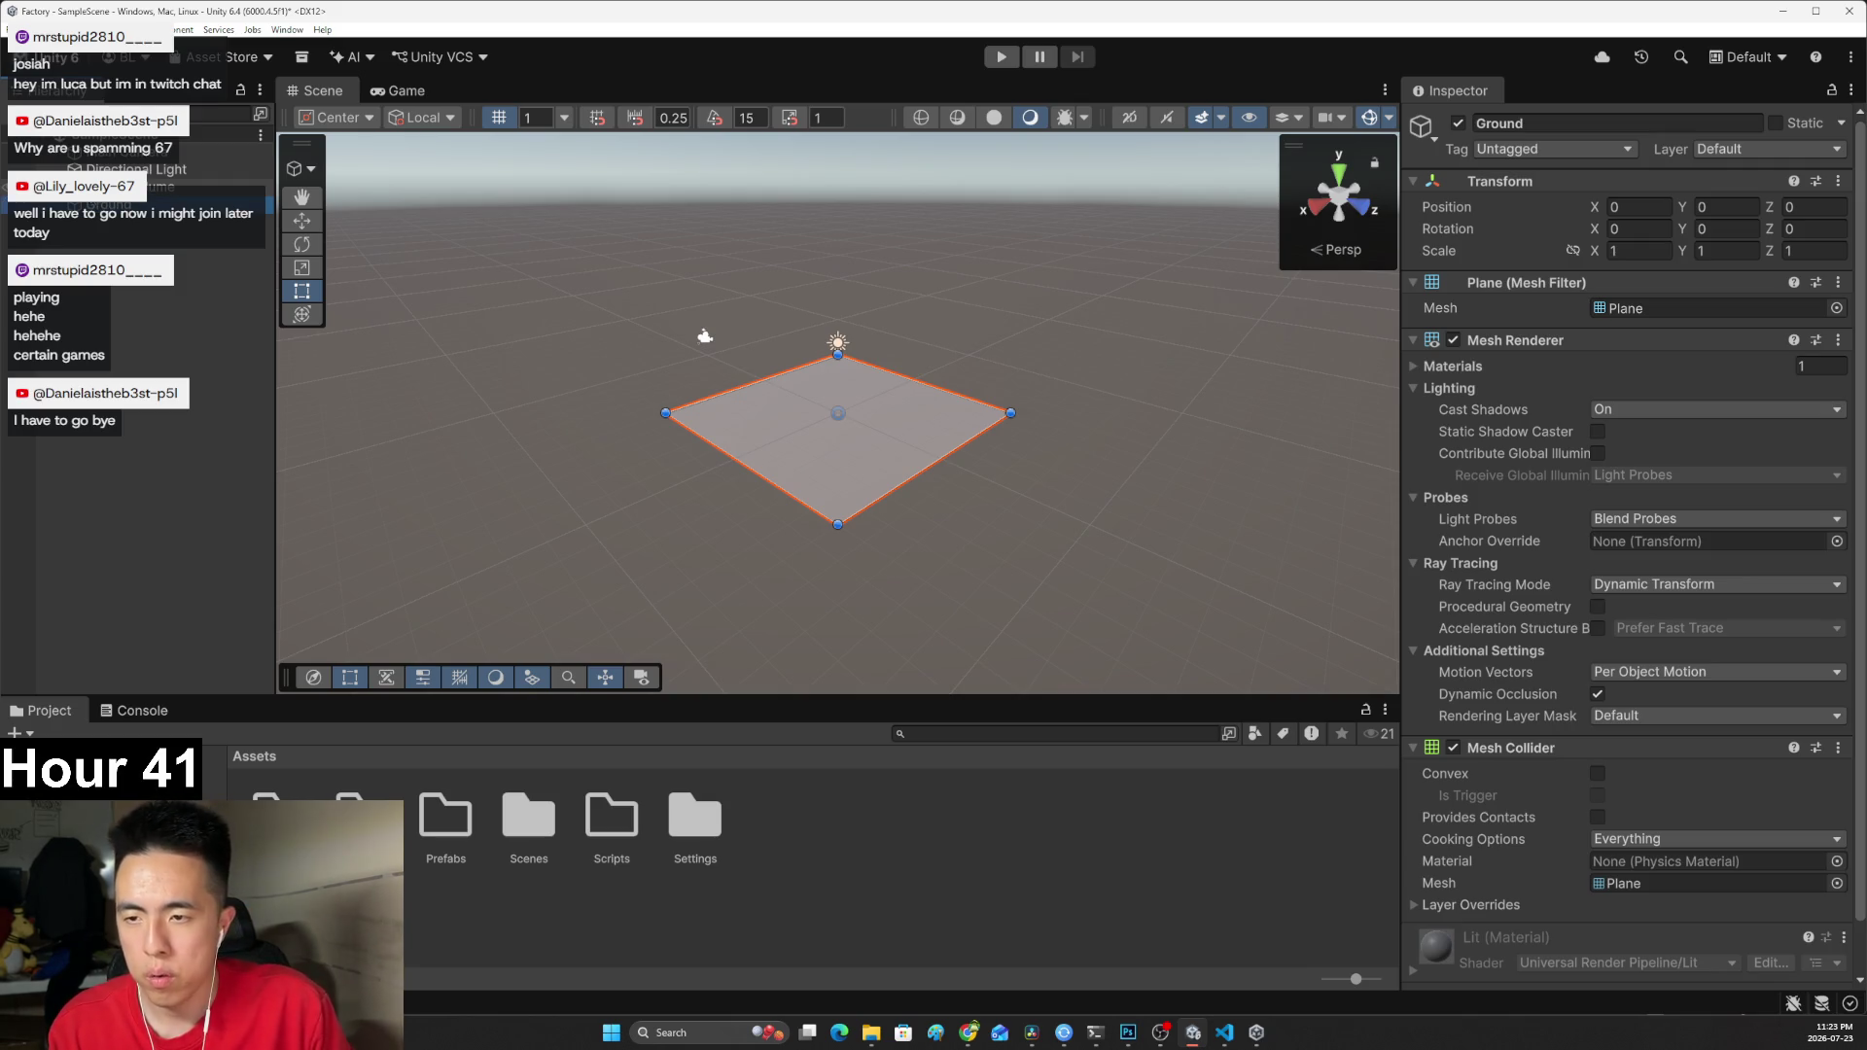
# Add an empty GameObject named Player.
pyautogui.rightClick(138, 275)
pyautogui.moveTo(231, 552)
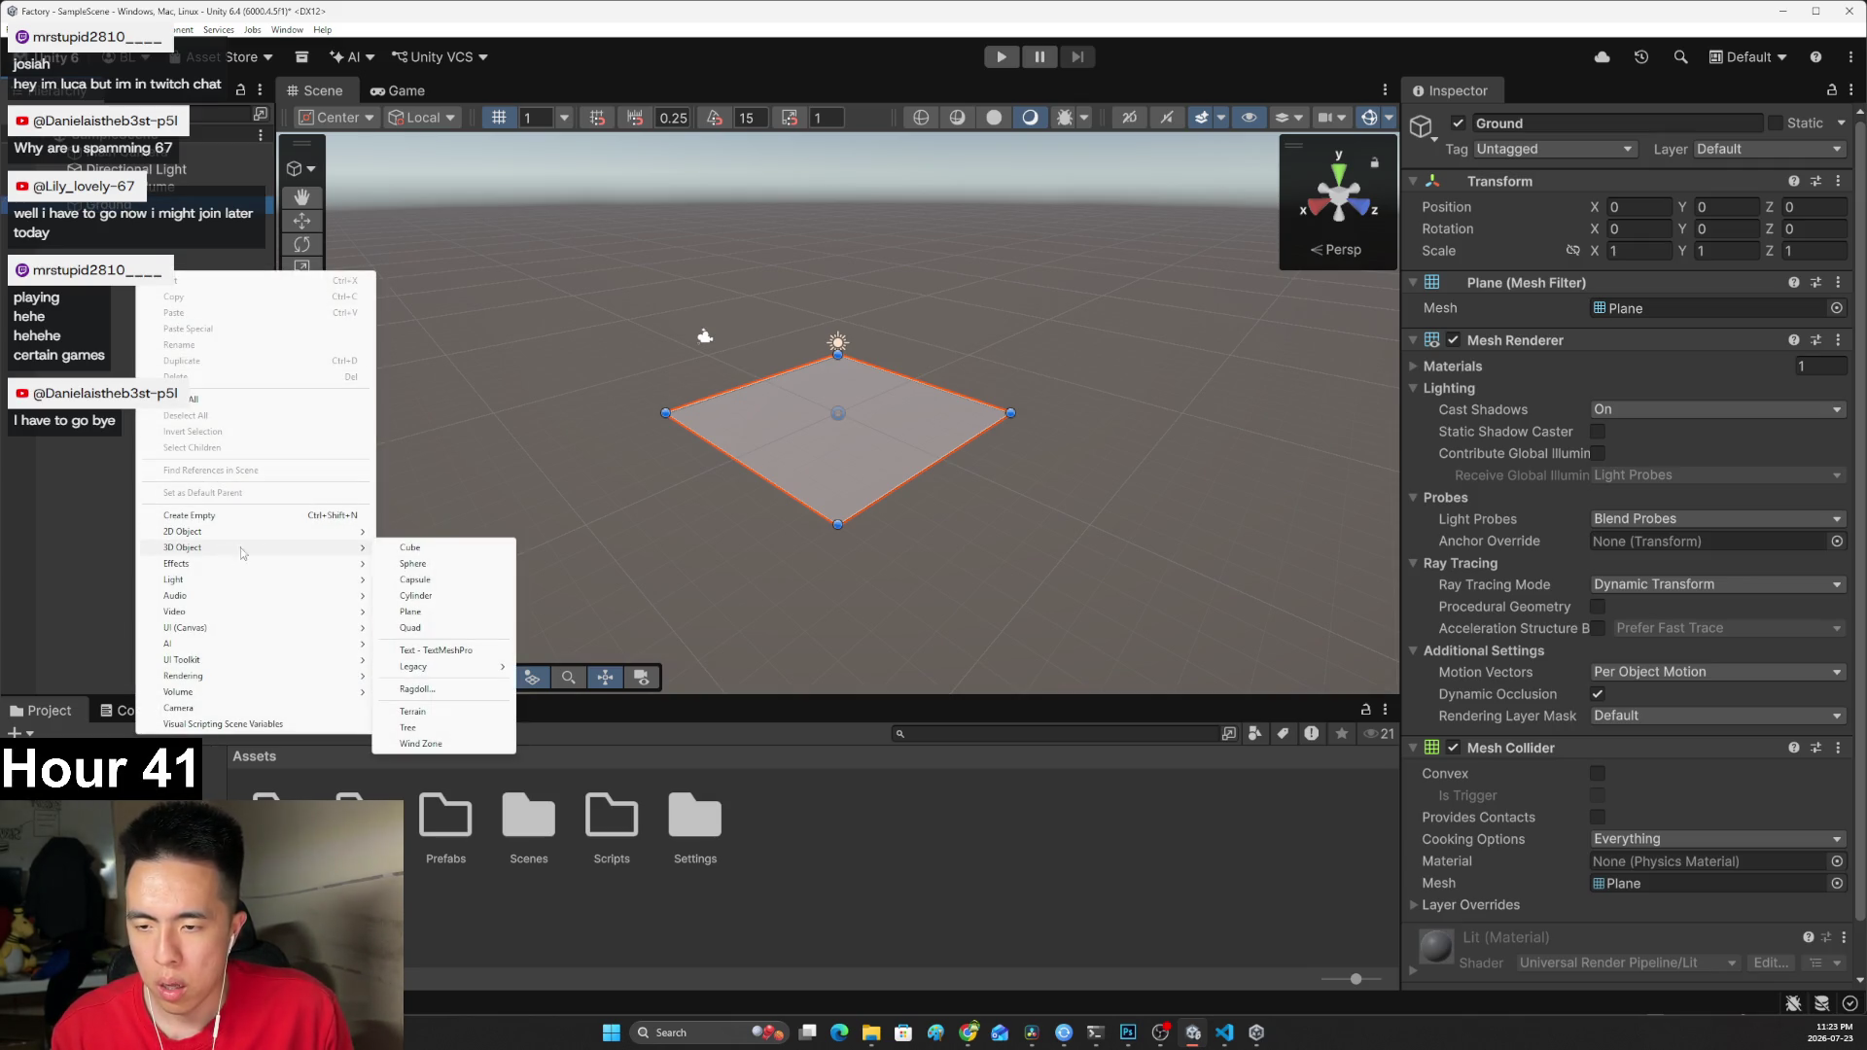
pyautogui.click(190, 515)
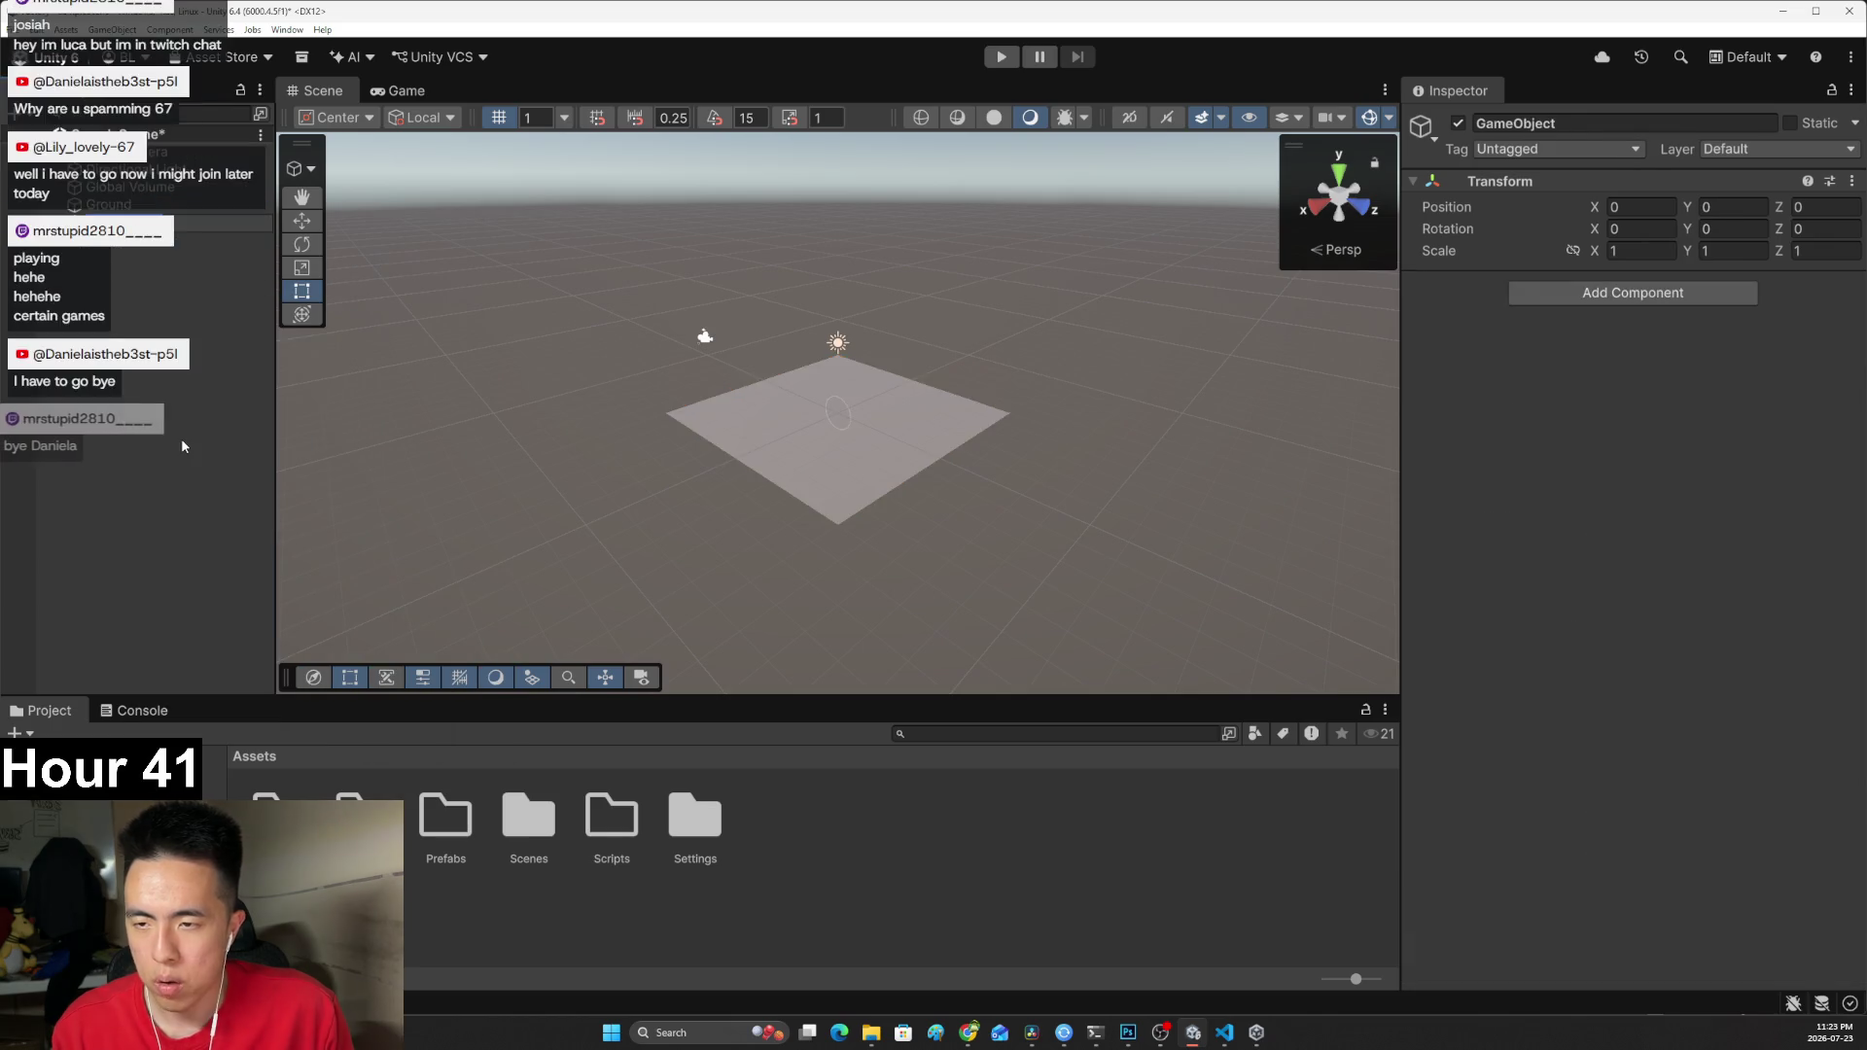
pyautogui.write('Player')
pyautogui.press('Return')
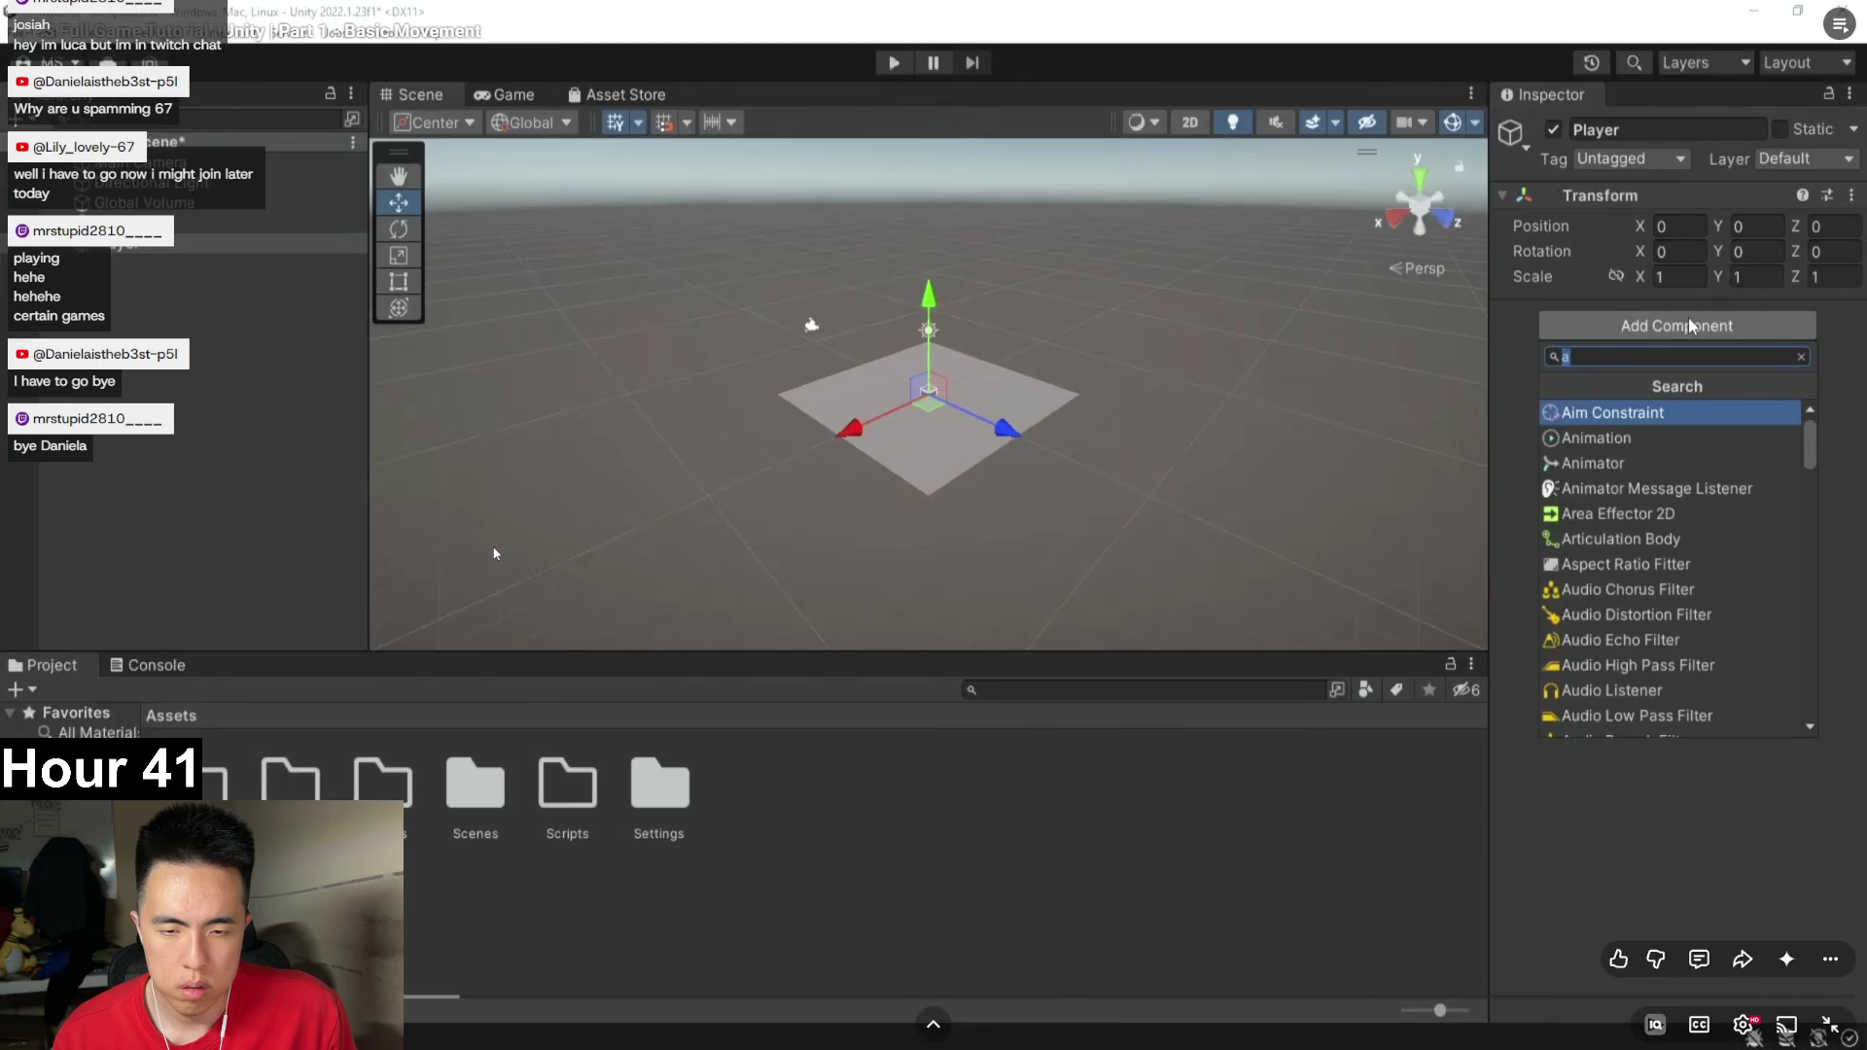
# Watch the tutorial add a Character Controller to Player, pause it, and return to Unity.
pyautogui.click(499, 547)
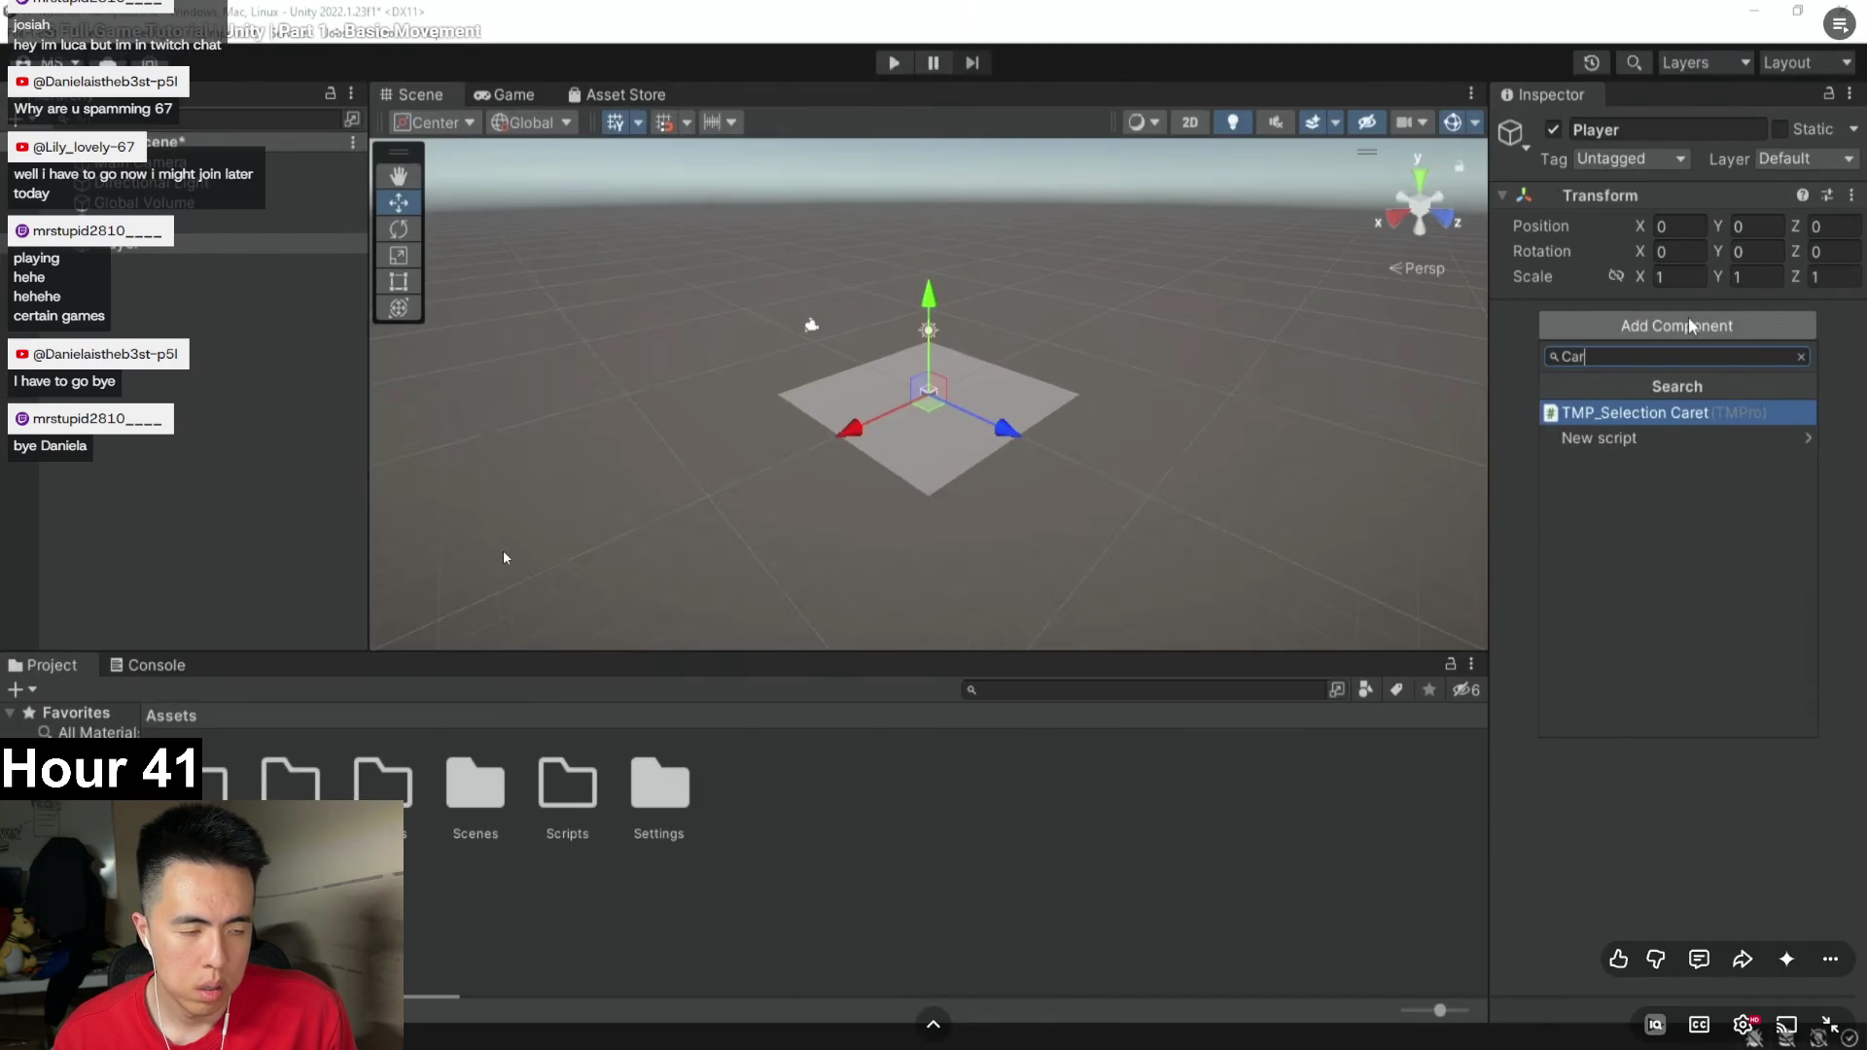
pyautogui.click(525, 578)
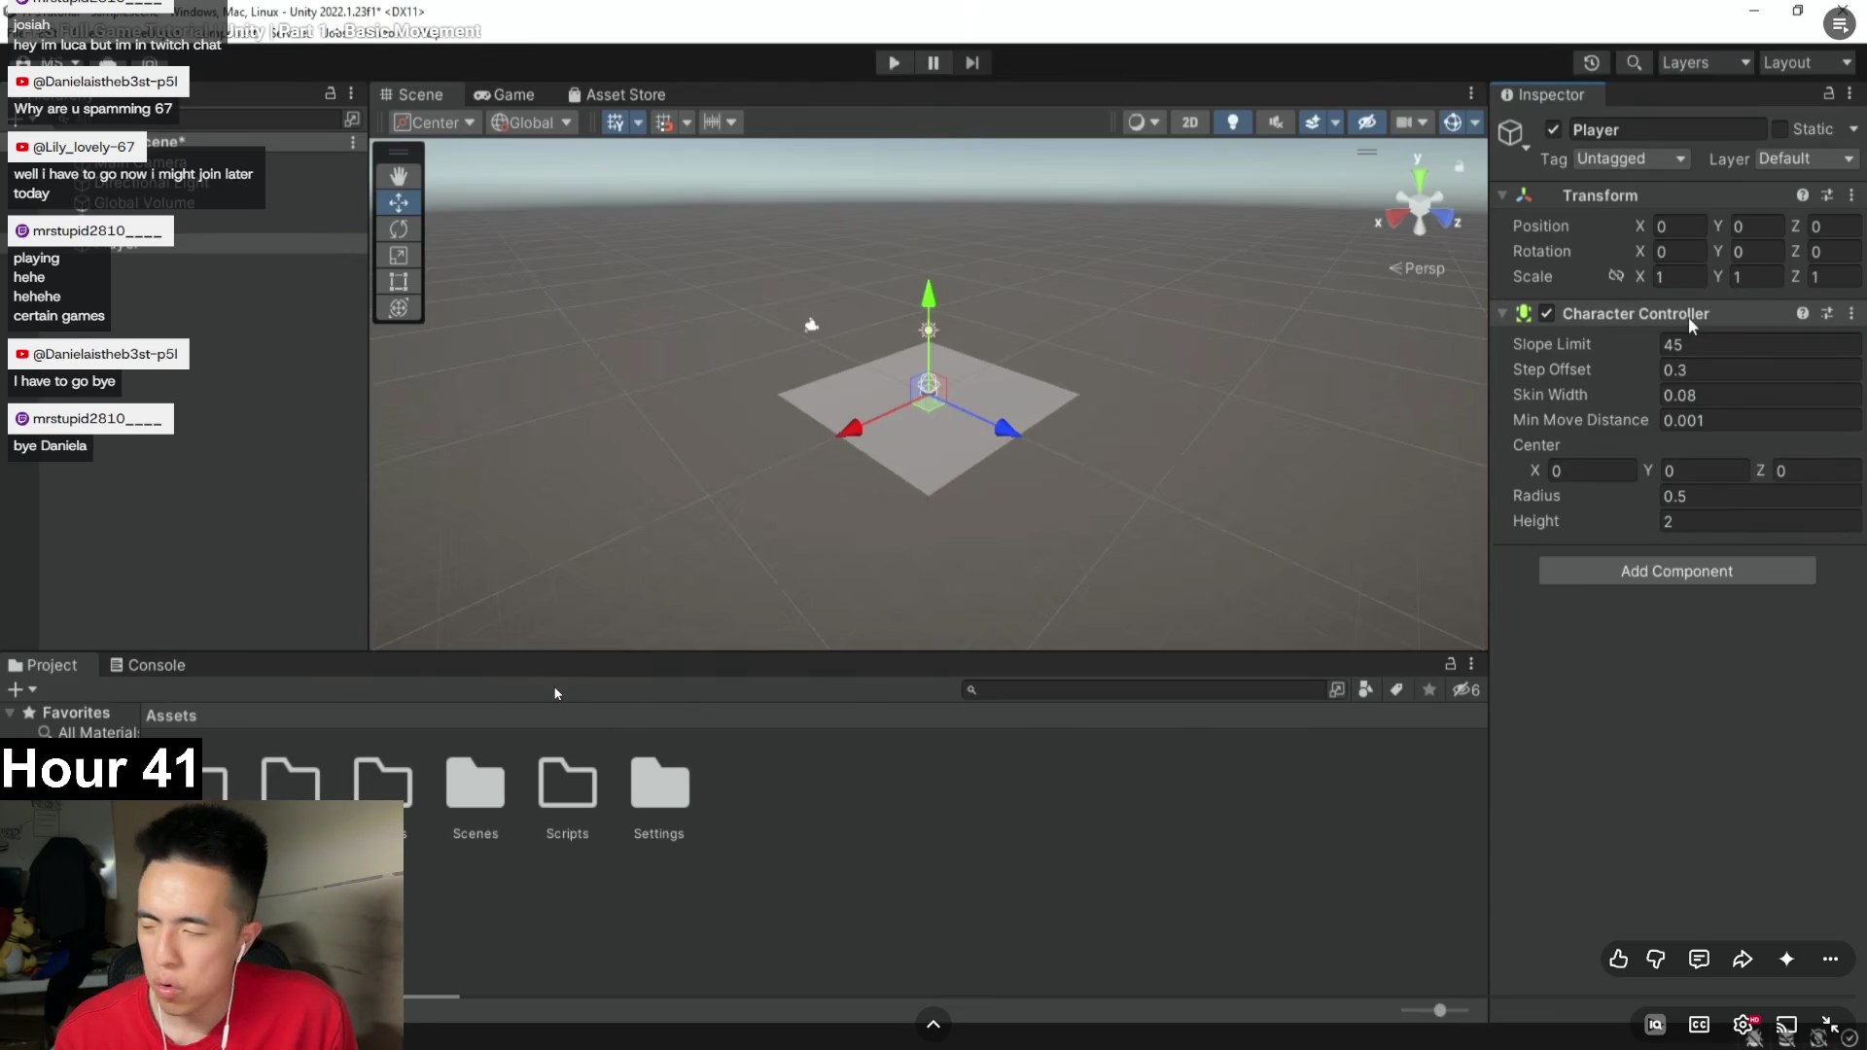
pyautogui.hotkey('alt', 'Tab')
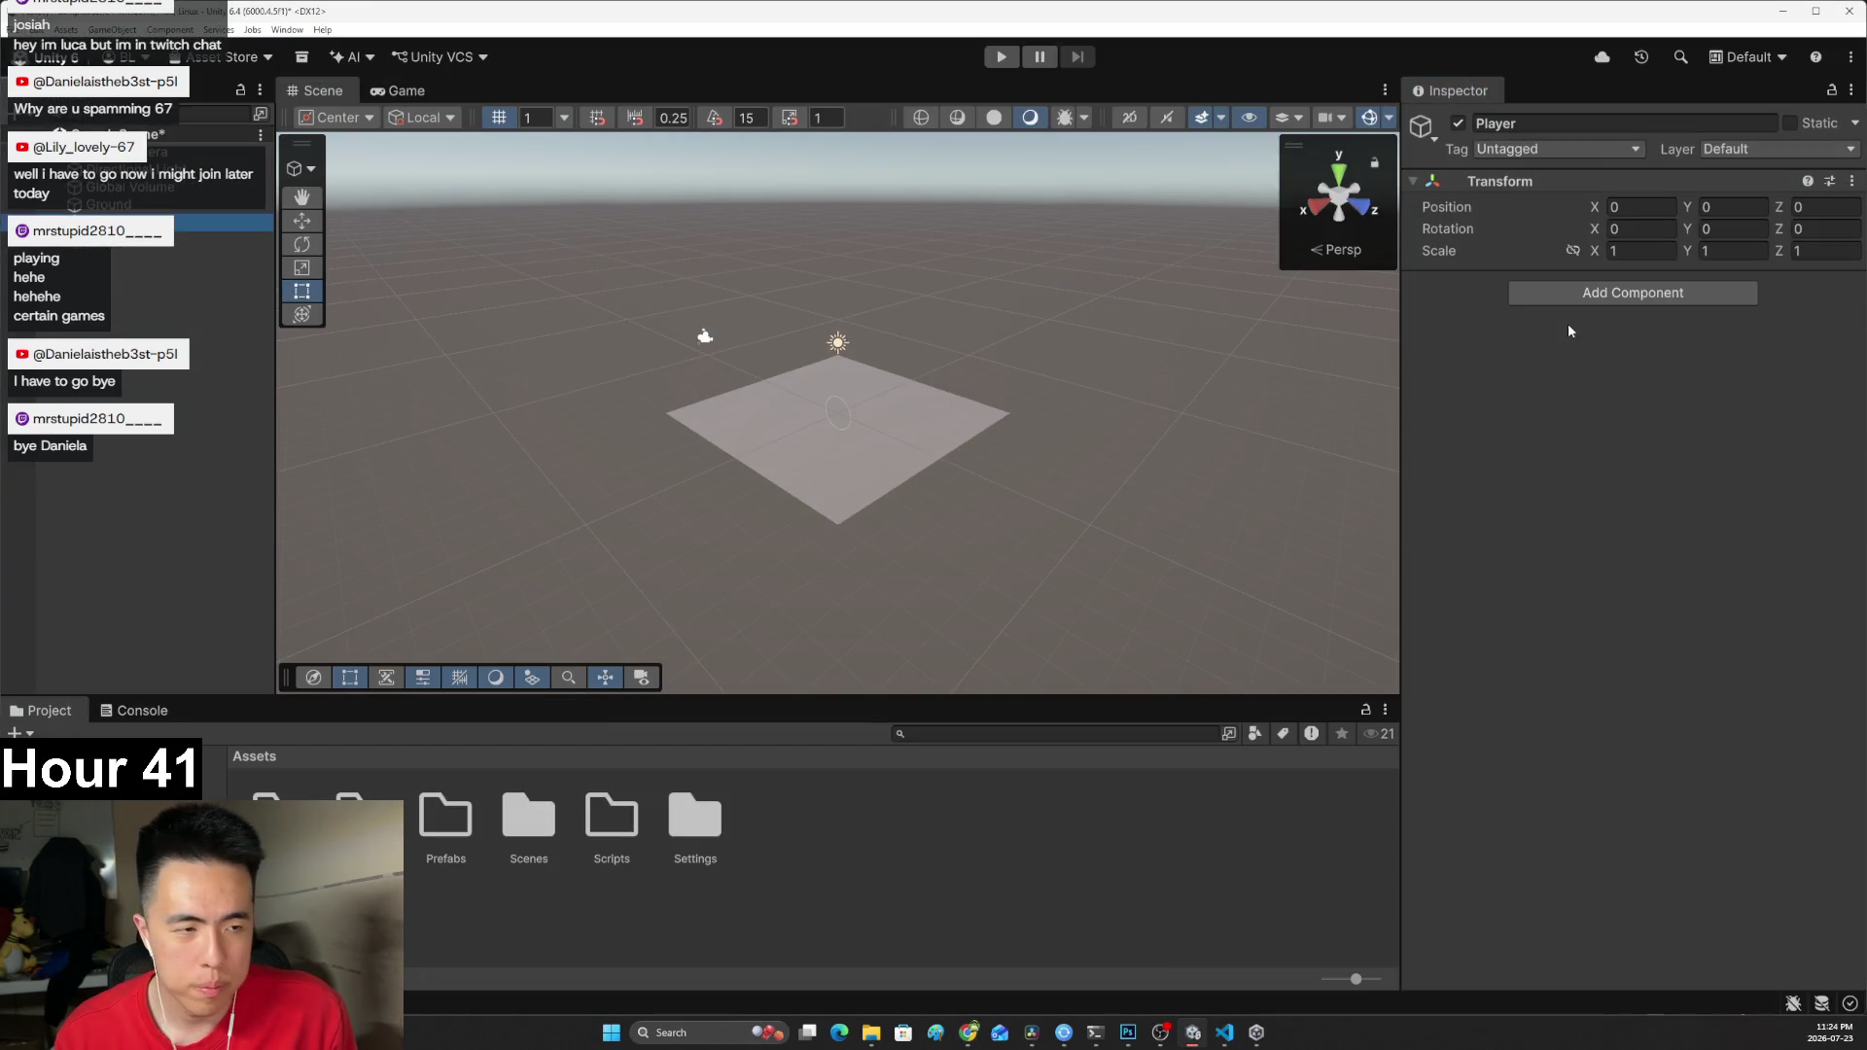
# Add a Character Controller component to Player and check the tutorial's settings.
pyautogui.click(1557, 290)
pyautogui.write('Char')
pyautogui.click(1542, 368)
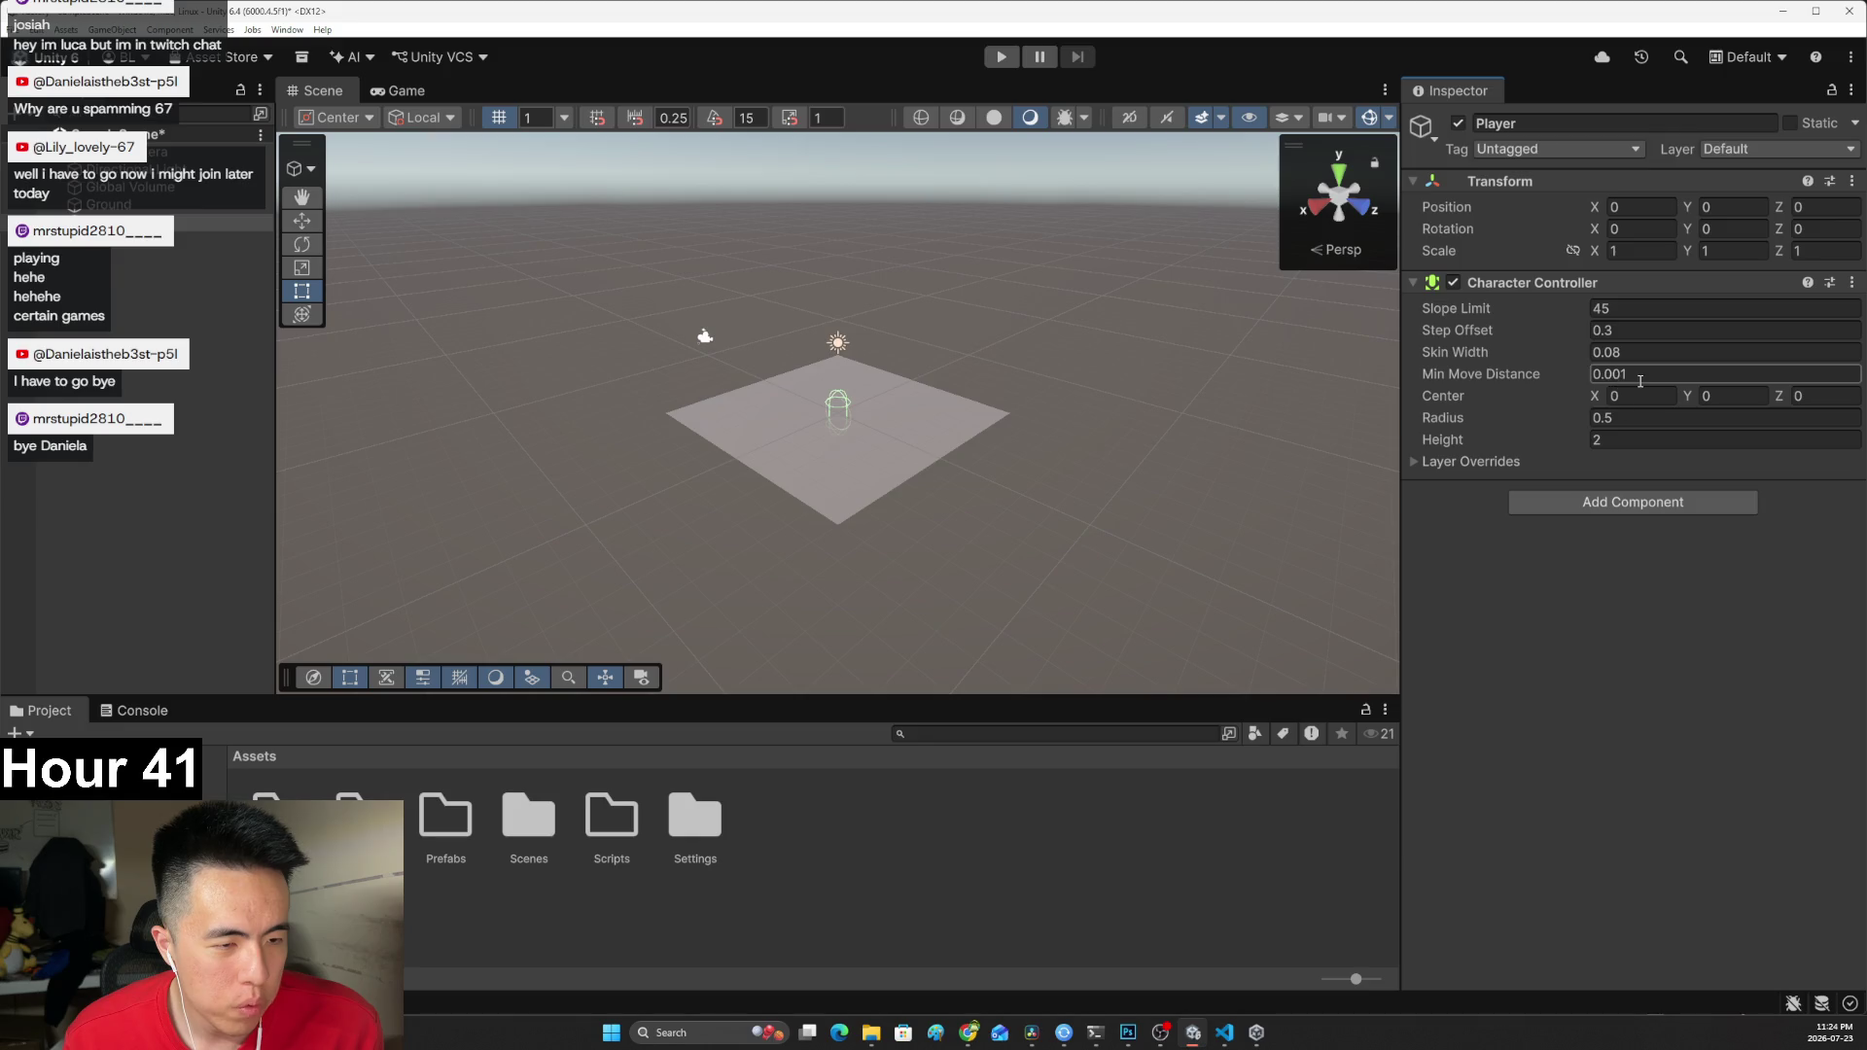
pyautogui.hotkey('alt', 'Tab')
pyautogui.press('space')
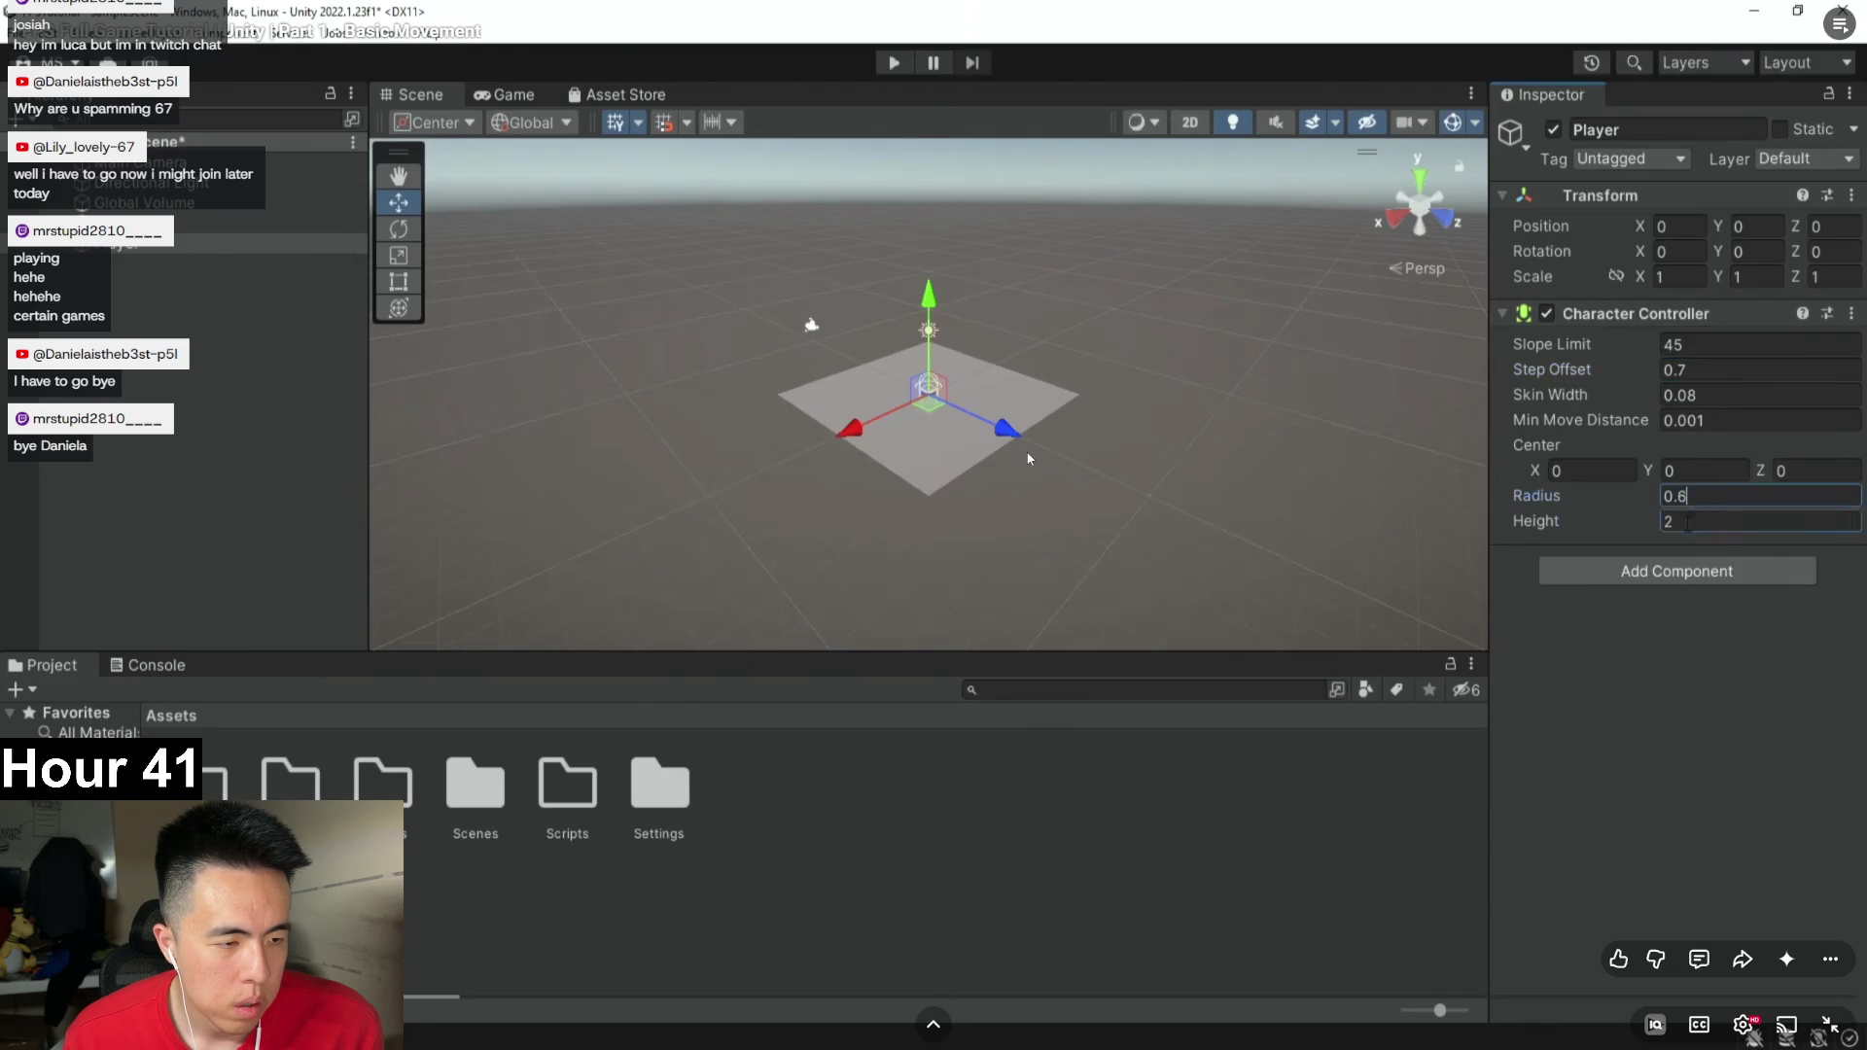
pyautogui.press('space')
pyautogui.hotkey('alt', 'Tab')
# Set the Character Controller's Step Offset to 0.7 and Radius to 0.6.
pyautogui.click(1617, 331)
pyautogui.write('0.7')
pyautogui.click(1614, 418)
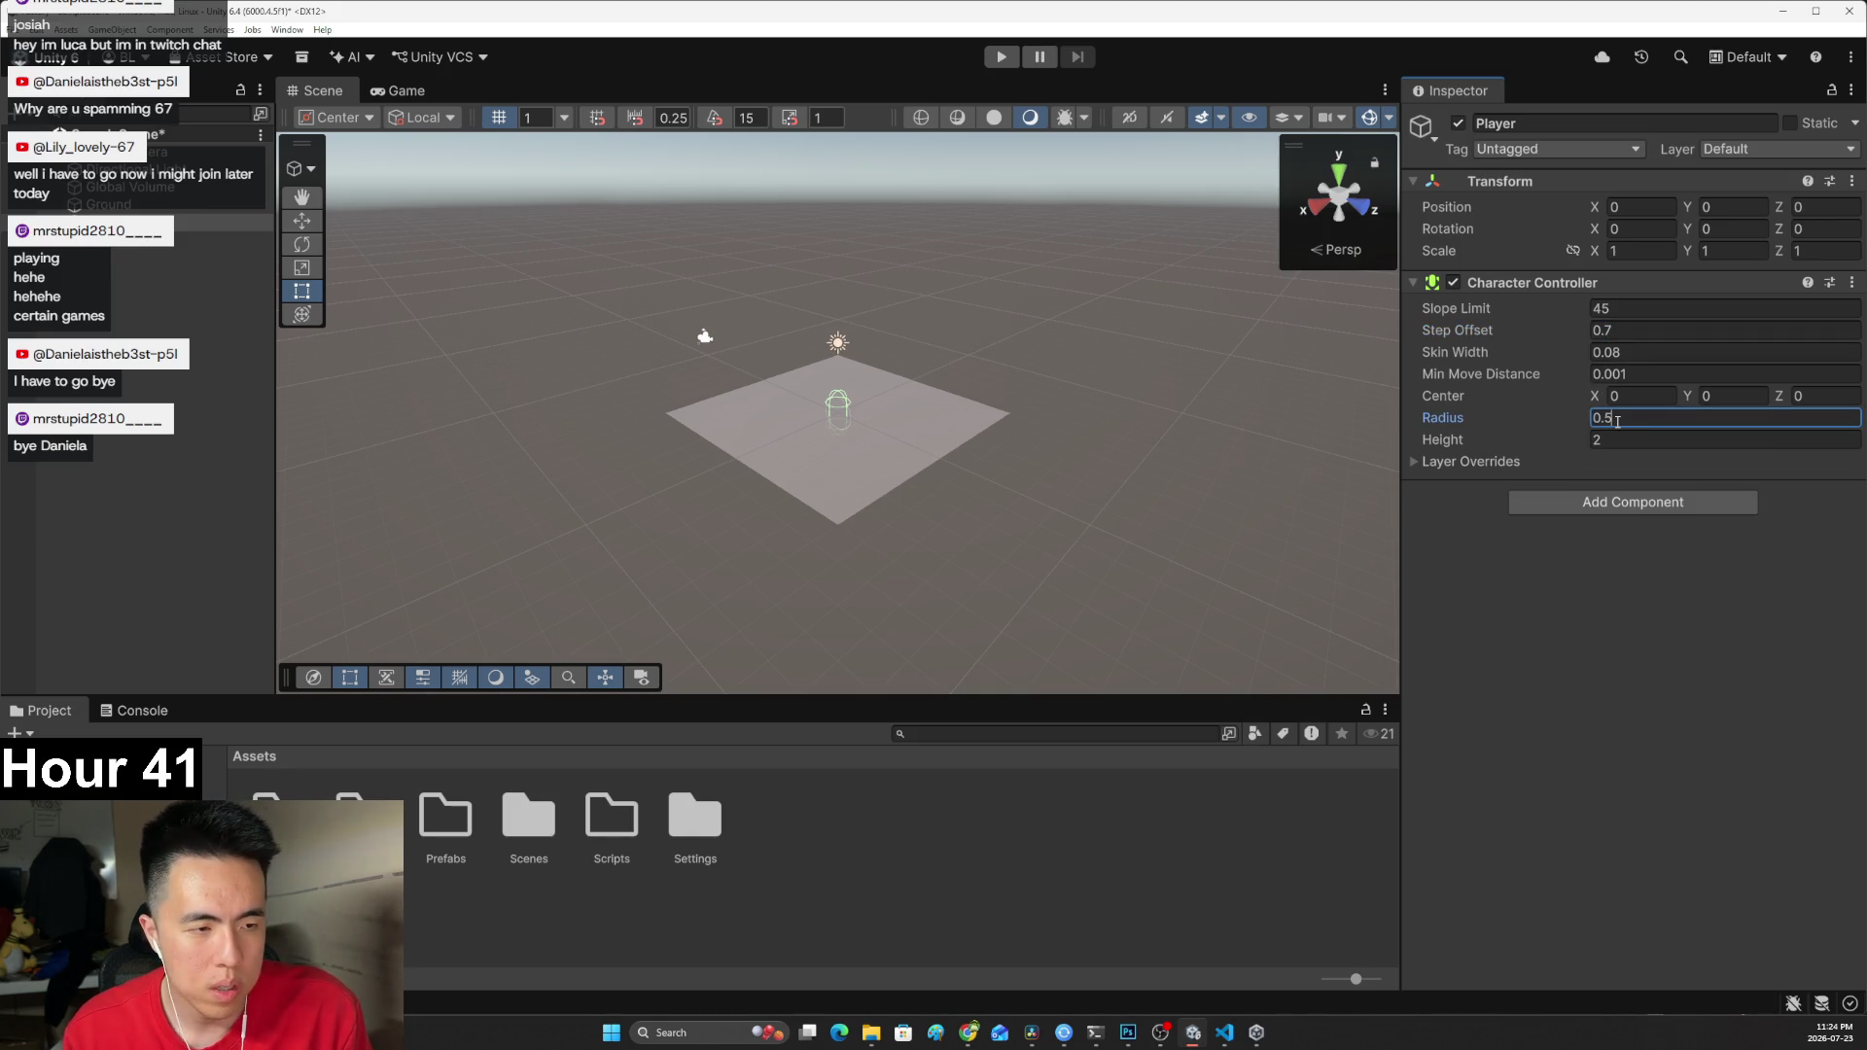
pyautogui.press('BackSpace')
pyautogui.write('8')
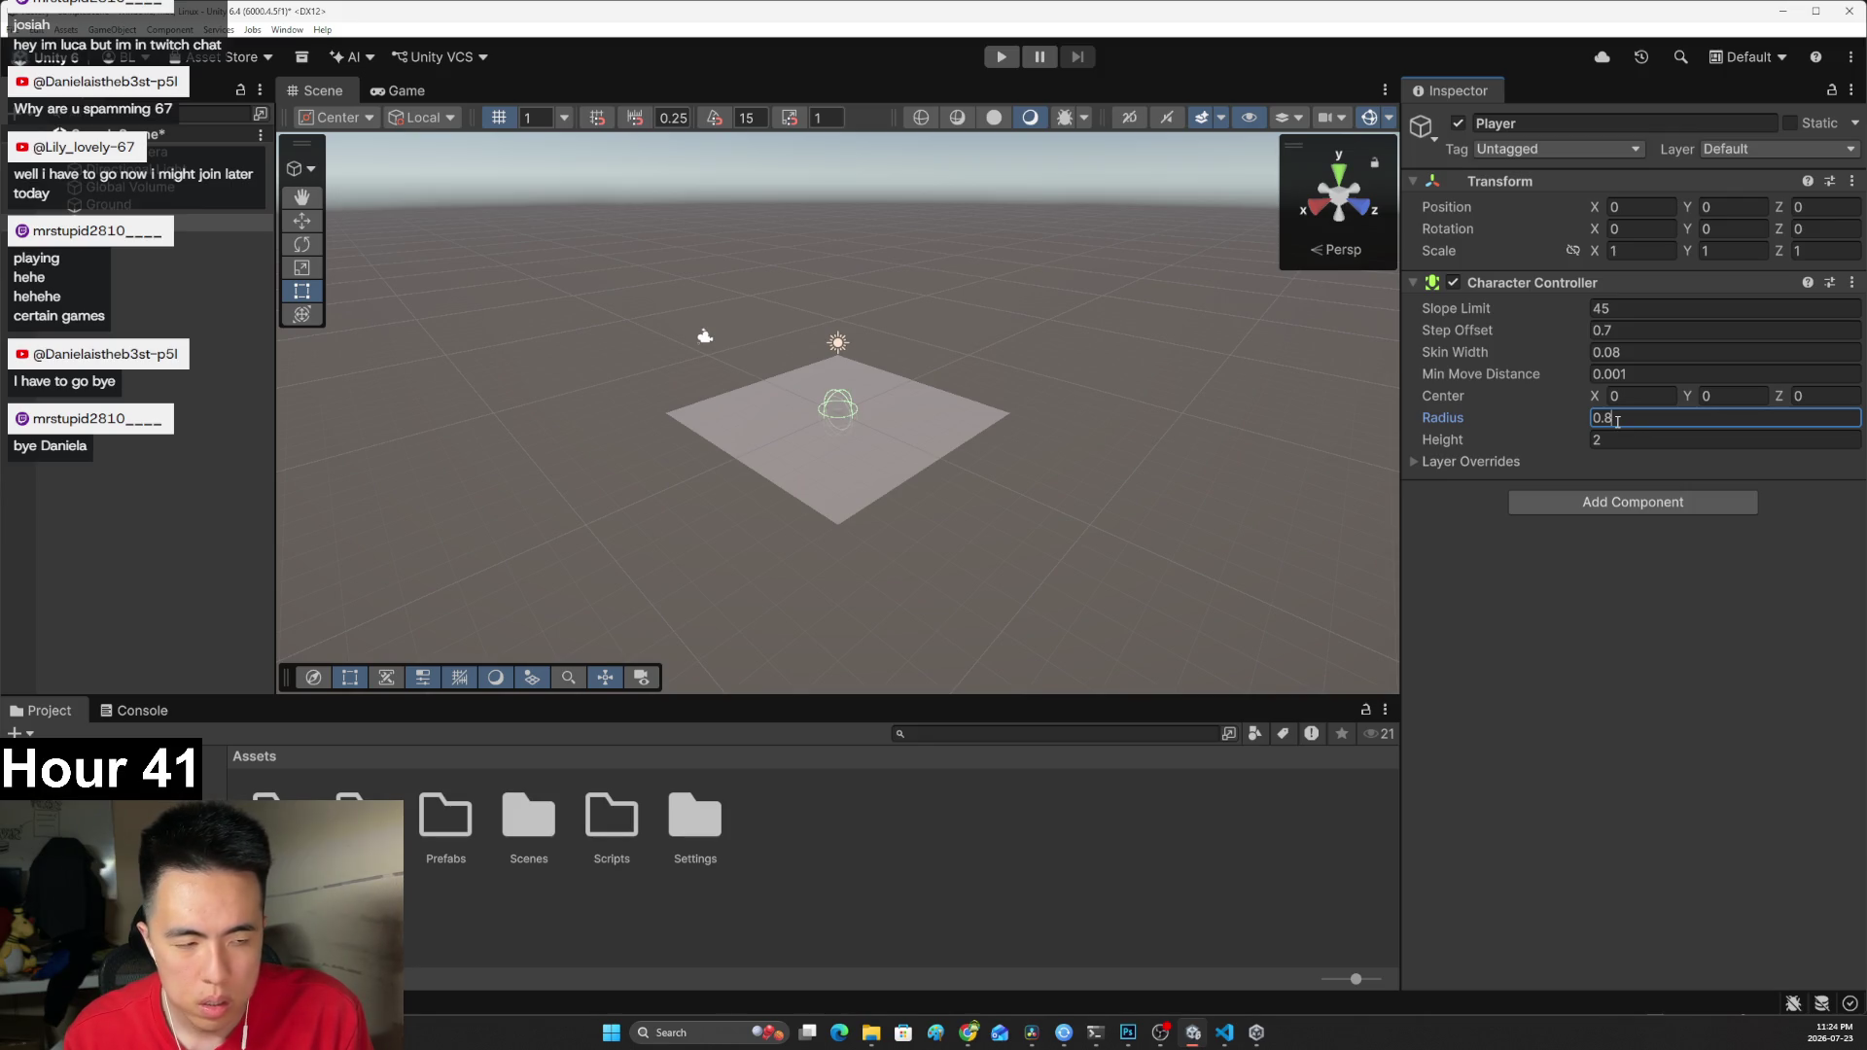
pyautogui.press('BackSpace')
pyautogui.write('7')
pyautogui.press('BackSpace')
pyautogui.write('6')
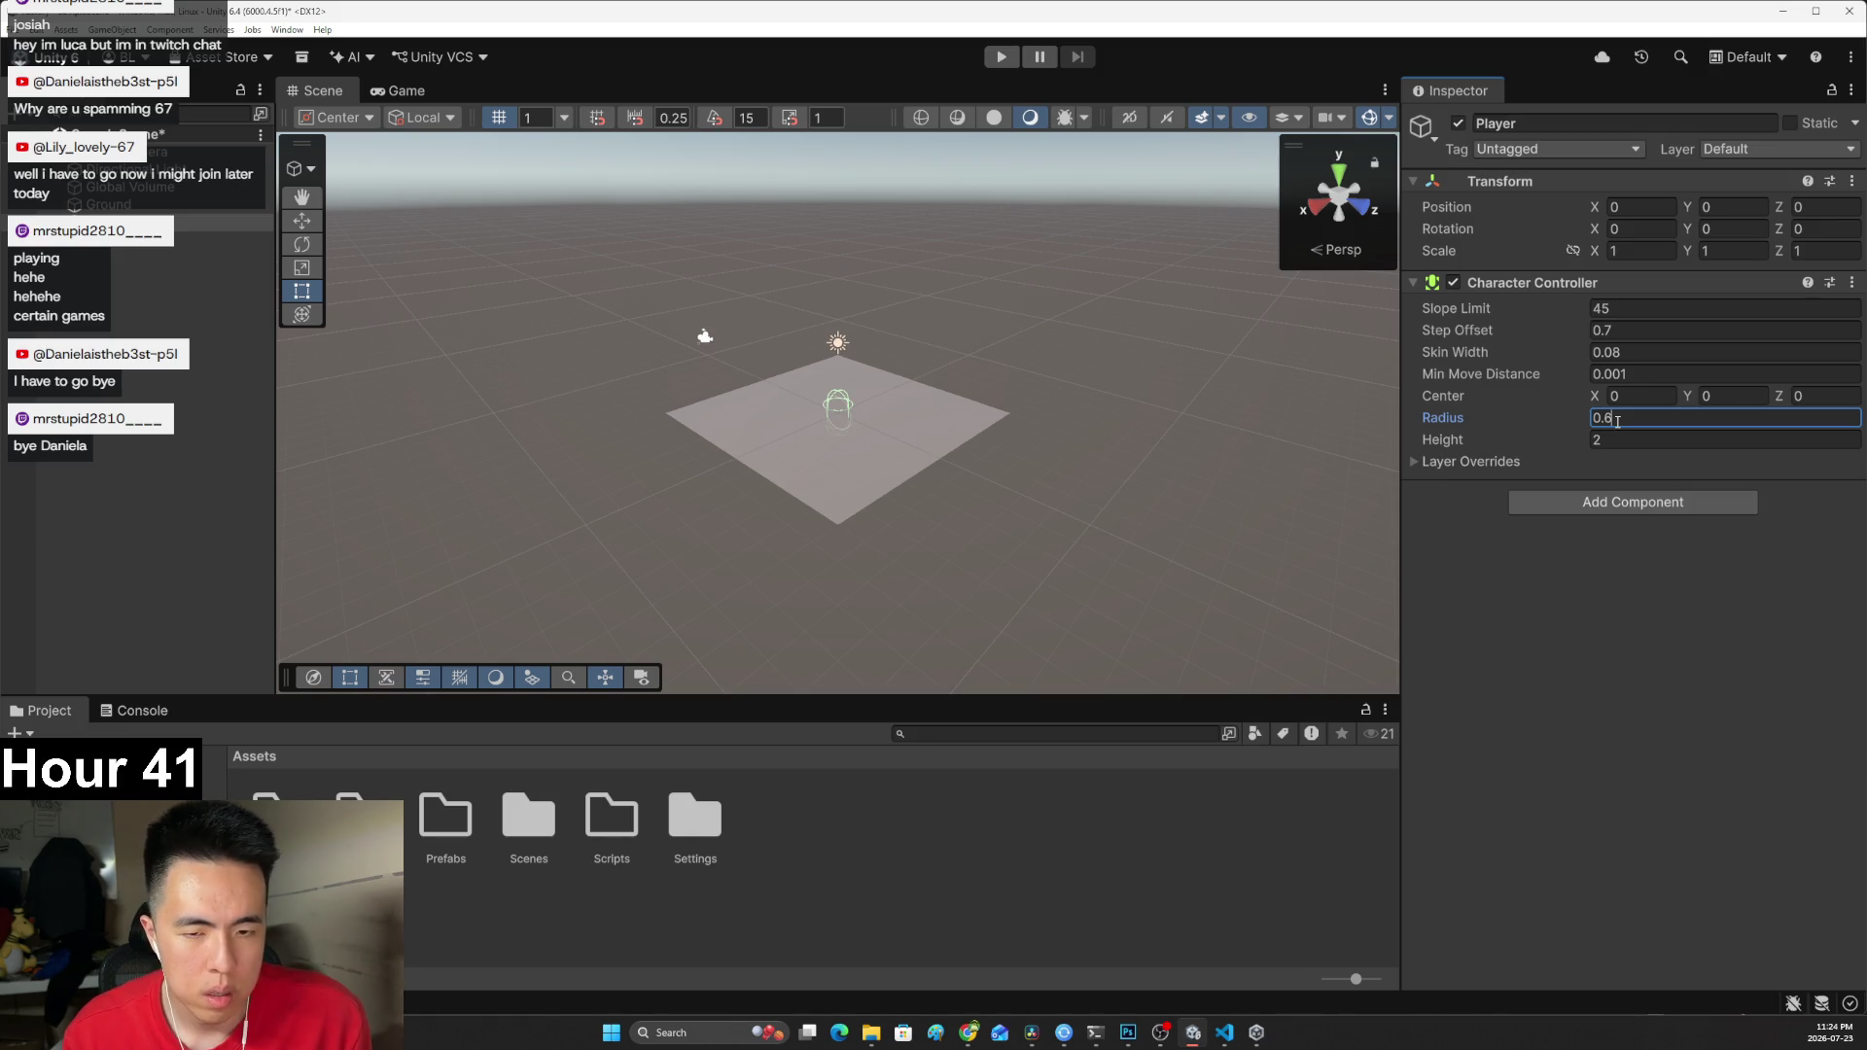
# Set the Character Controller's Height to 3.7 after checking the tutorial's value.
pyautogui.scroll(5, 838, 406)
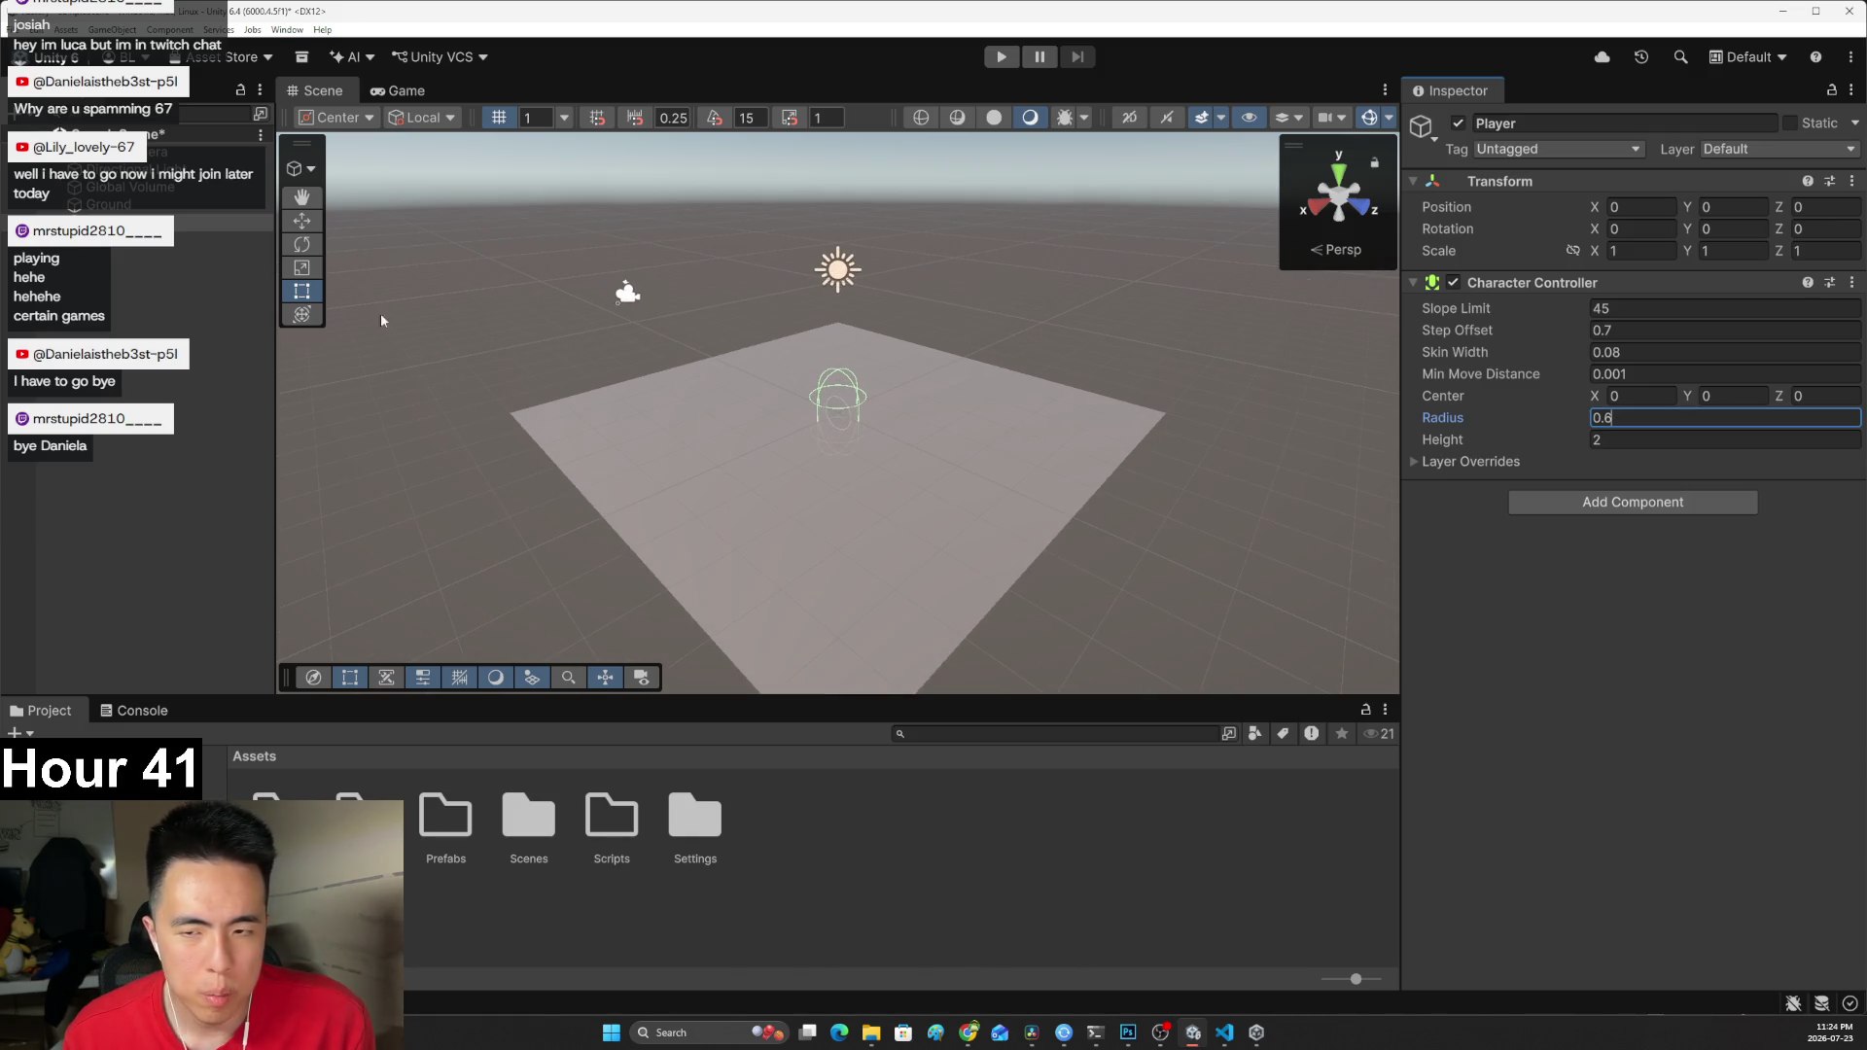
pyautogui.scroll(5, 438, 330)
pyautogui.hotkey('alt', 'Tab')
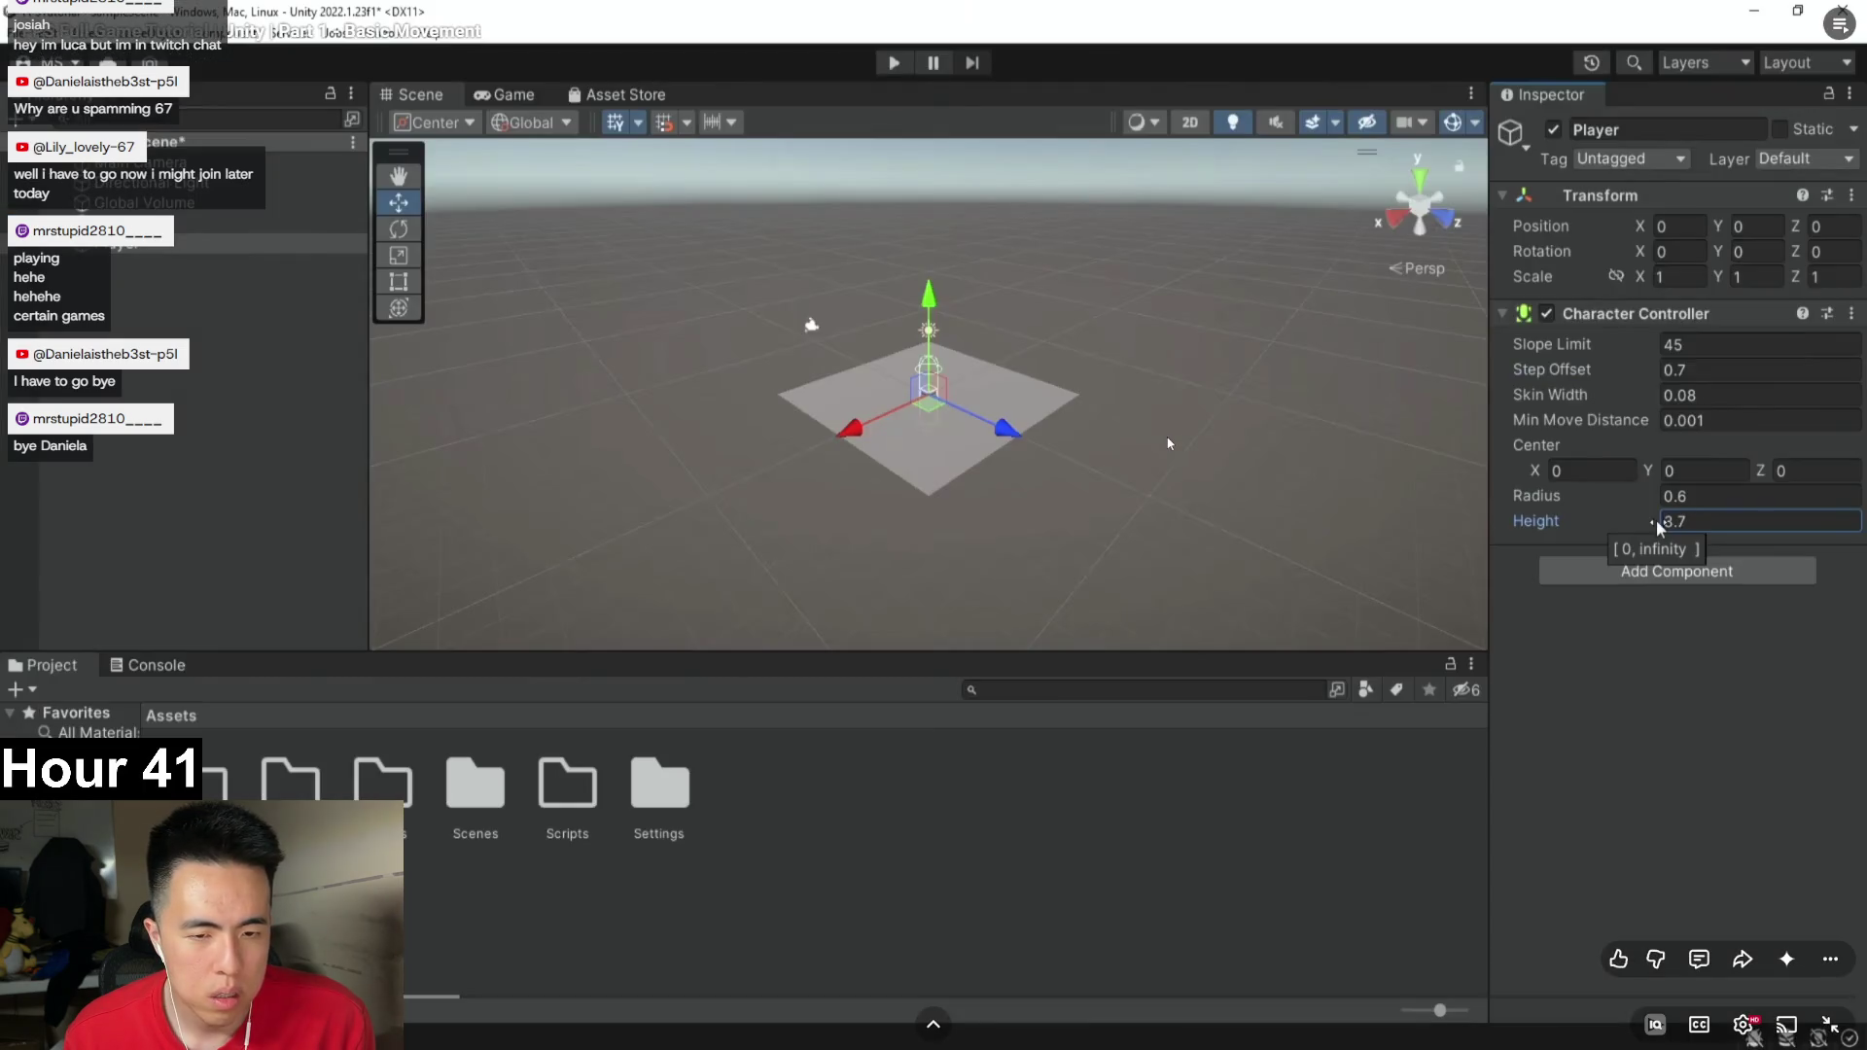
pyautogui.press('space')
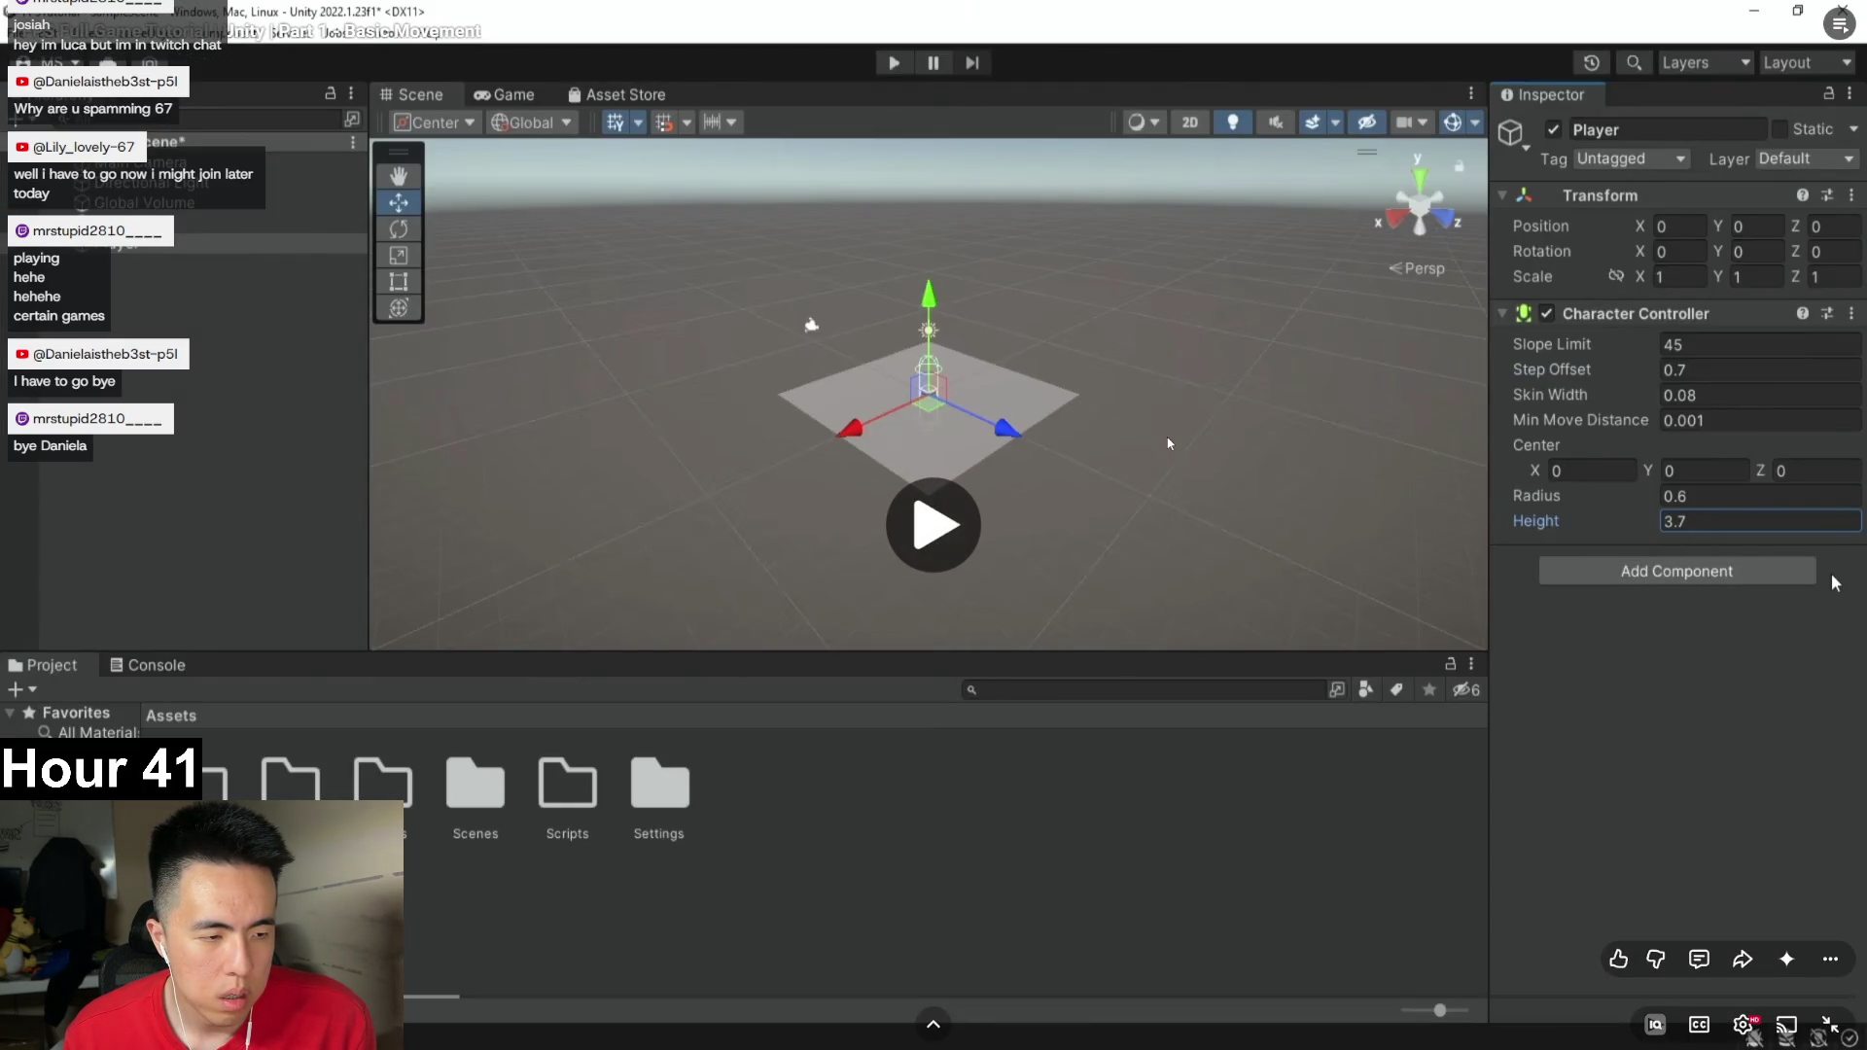
pyautogui.press('space')
pyautogui.hotkey('alt', 'Tab')
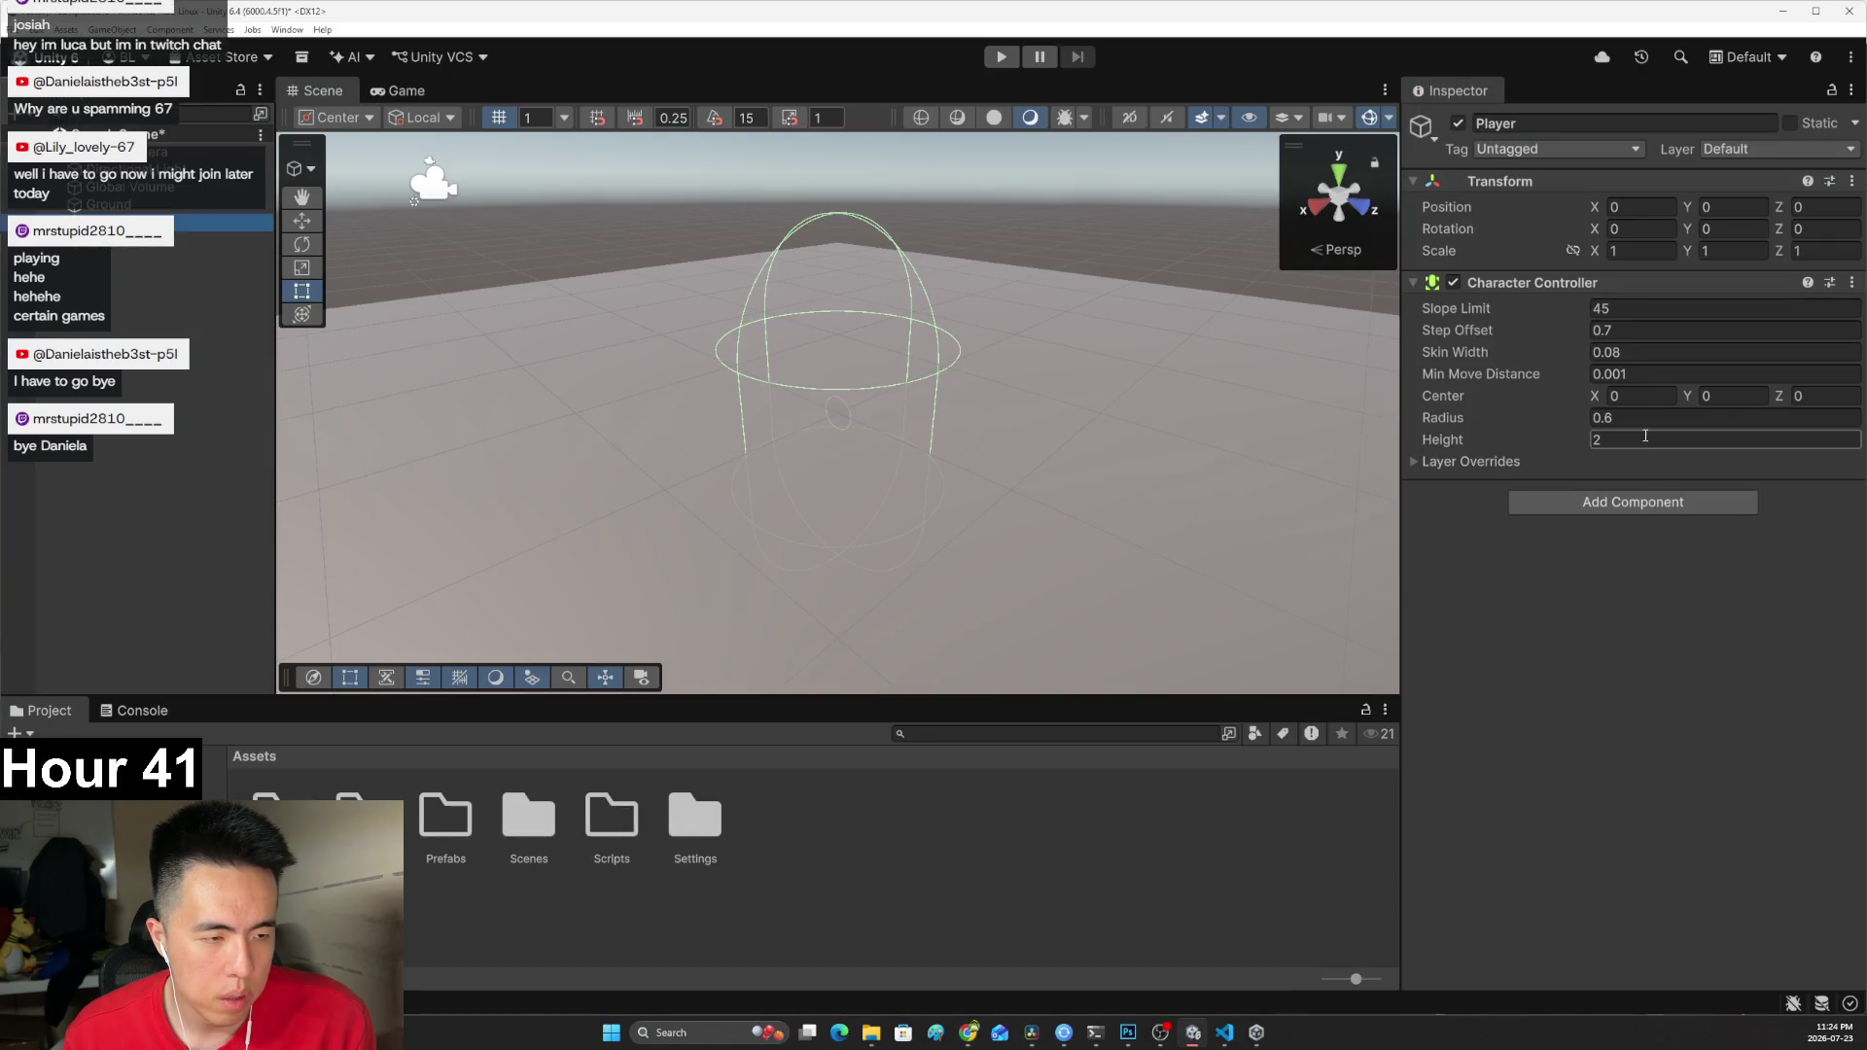
pyautogui.write('3.7')
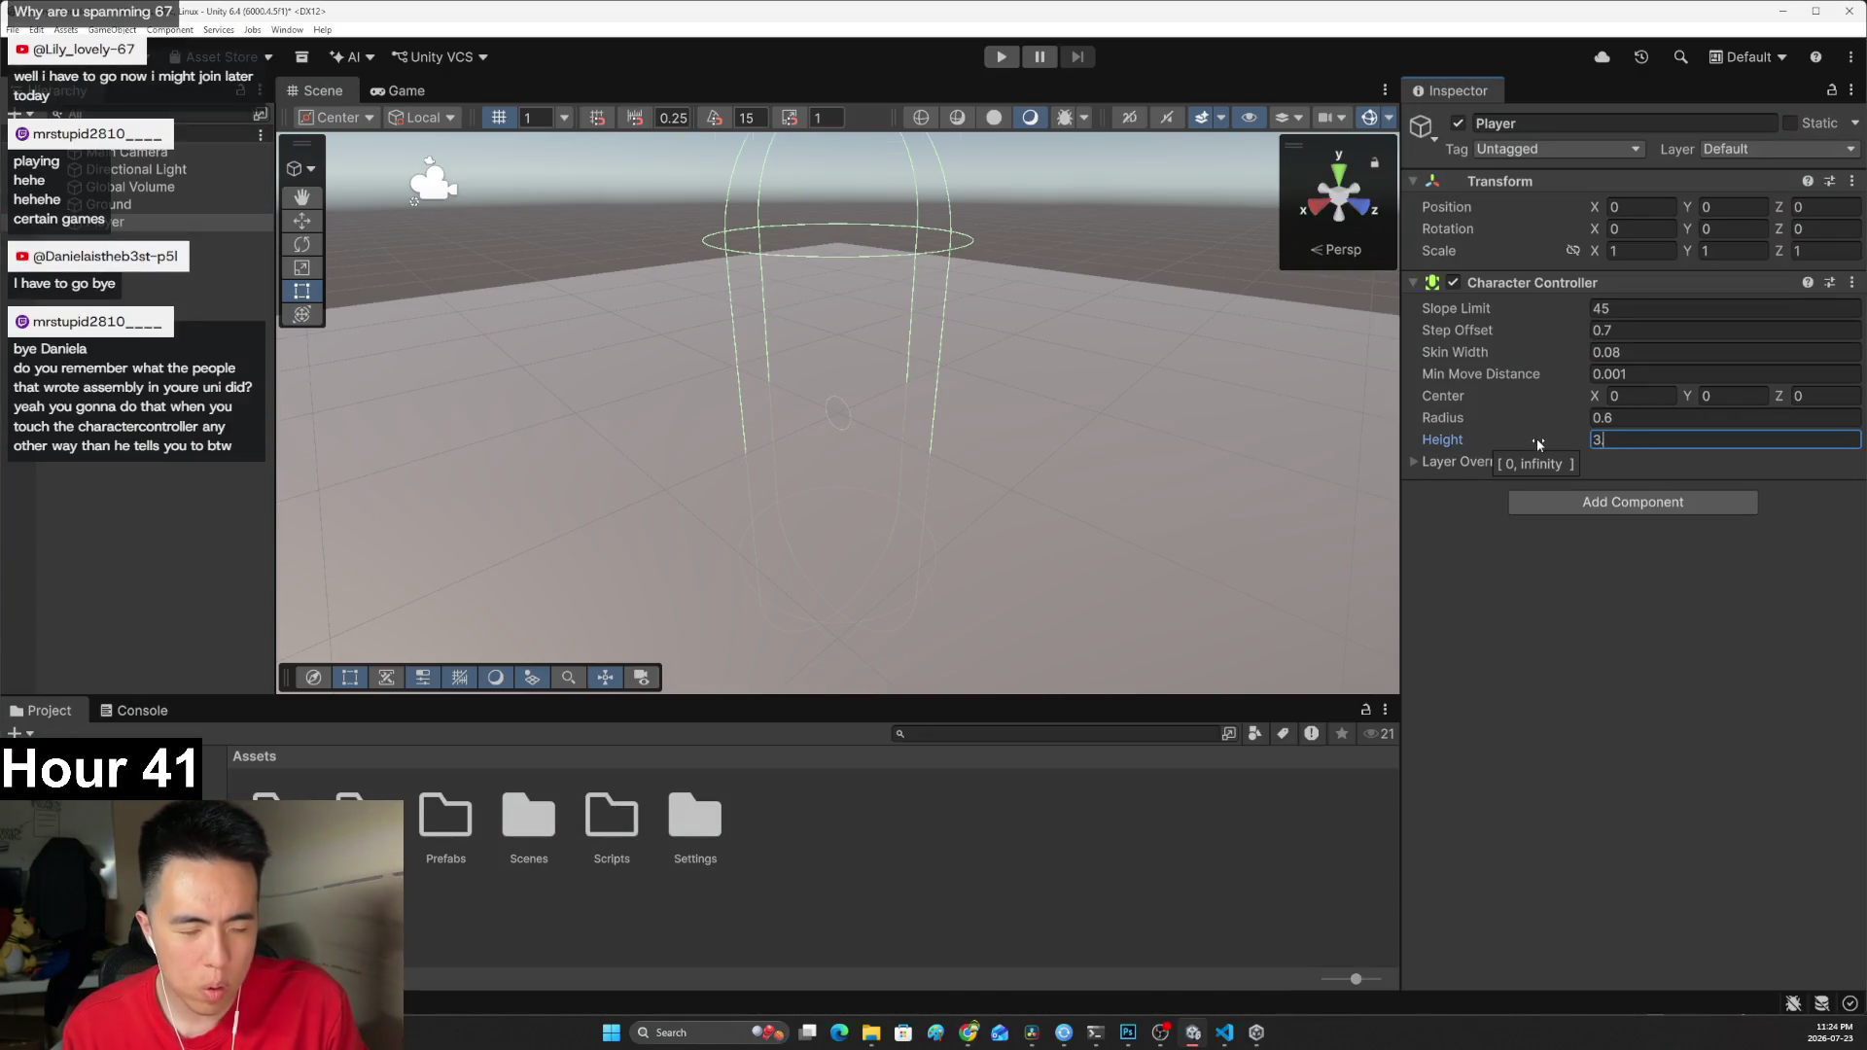
pyautogui.hotkey('alt', 'Tab')
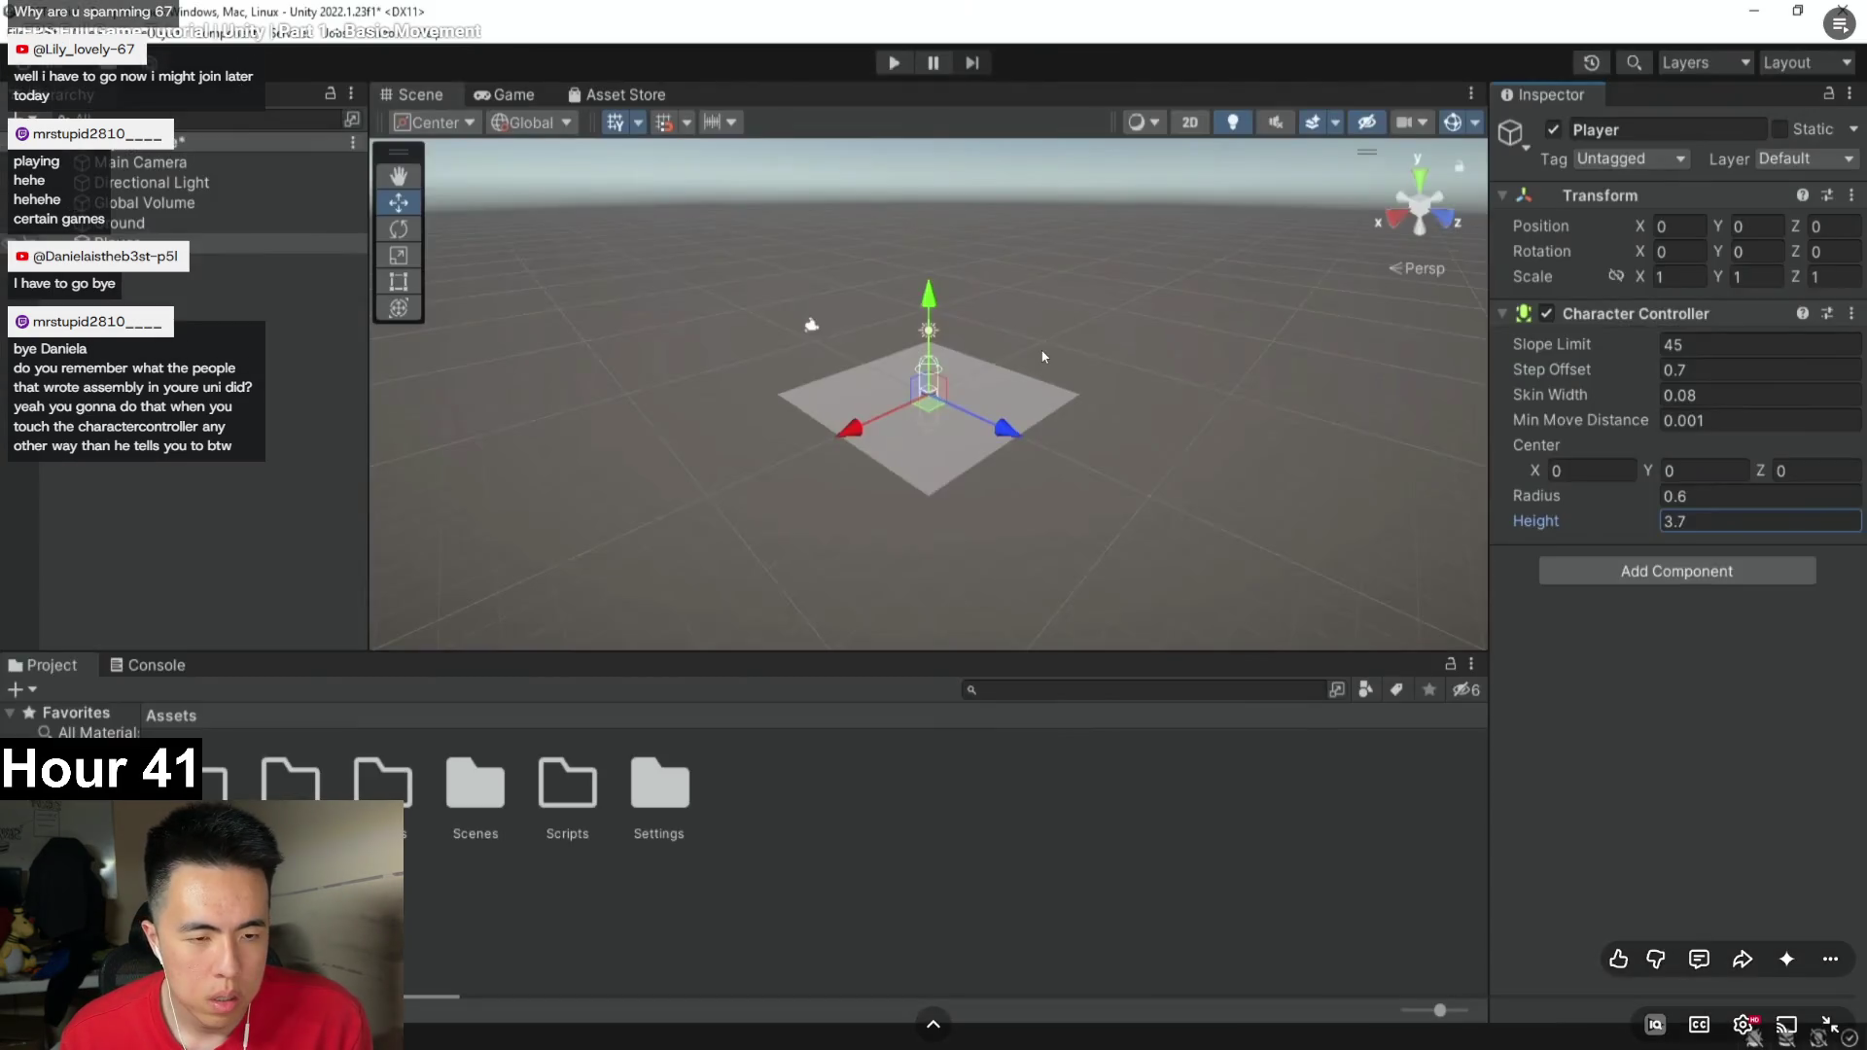
pyautogui.press('space')
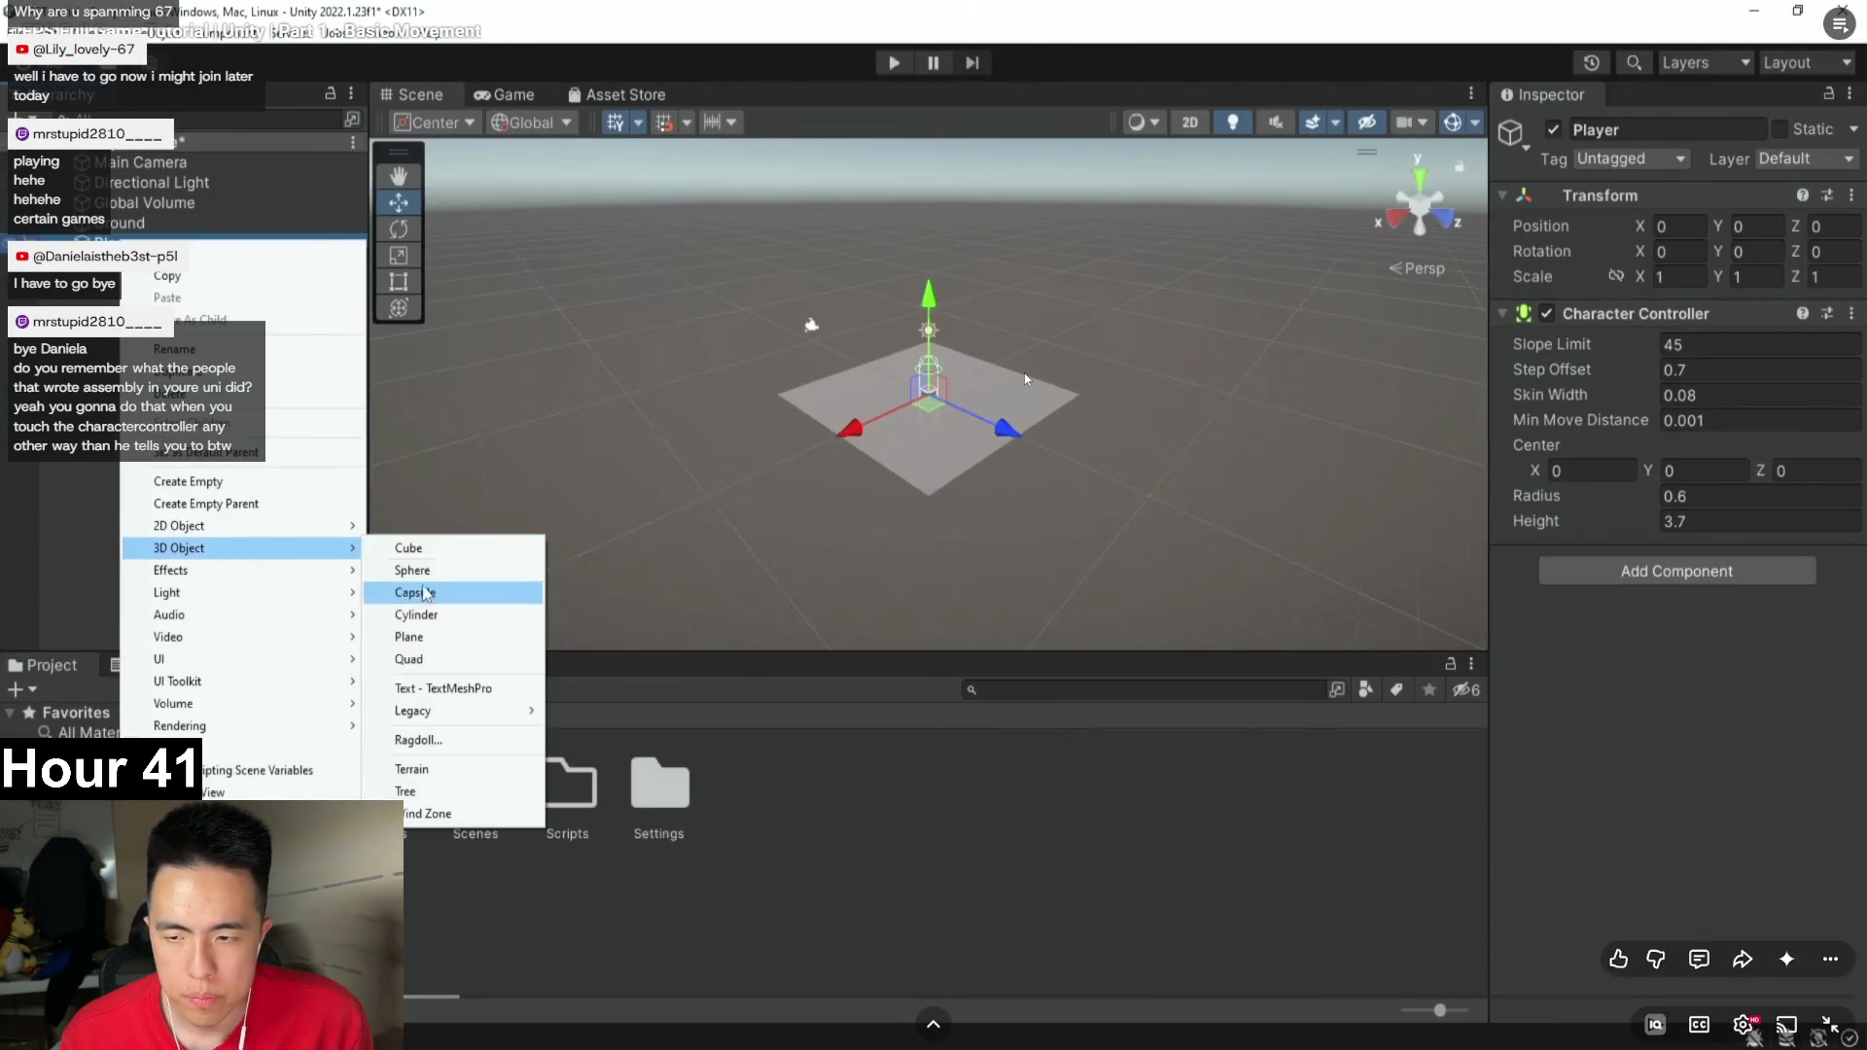
# Pause the tutorial and create a 3D Cylinder from the Hierarchy menu.
pyautogui.press('space')
pyautogui.hotkey('alt', 'Tab')
pyautogui.rightClick(115, 222)
pyautogui.moveTo(208, 537)
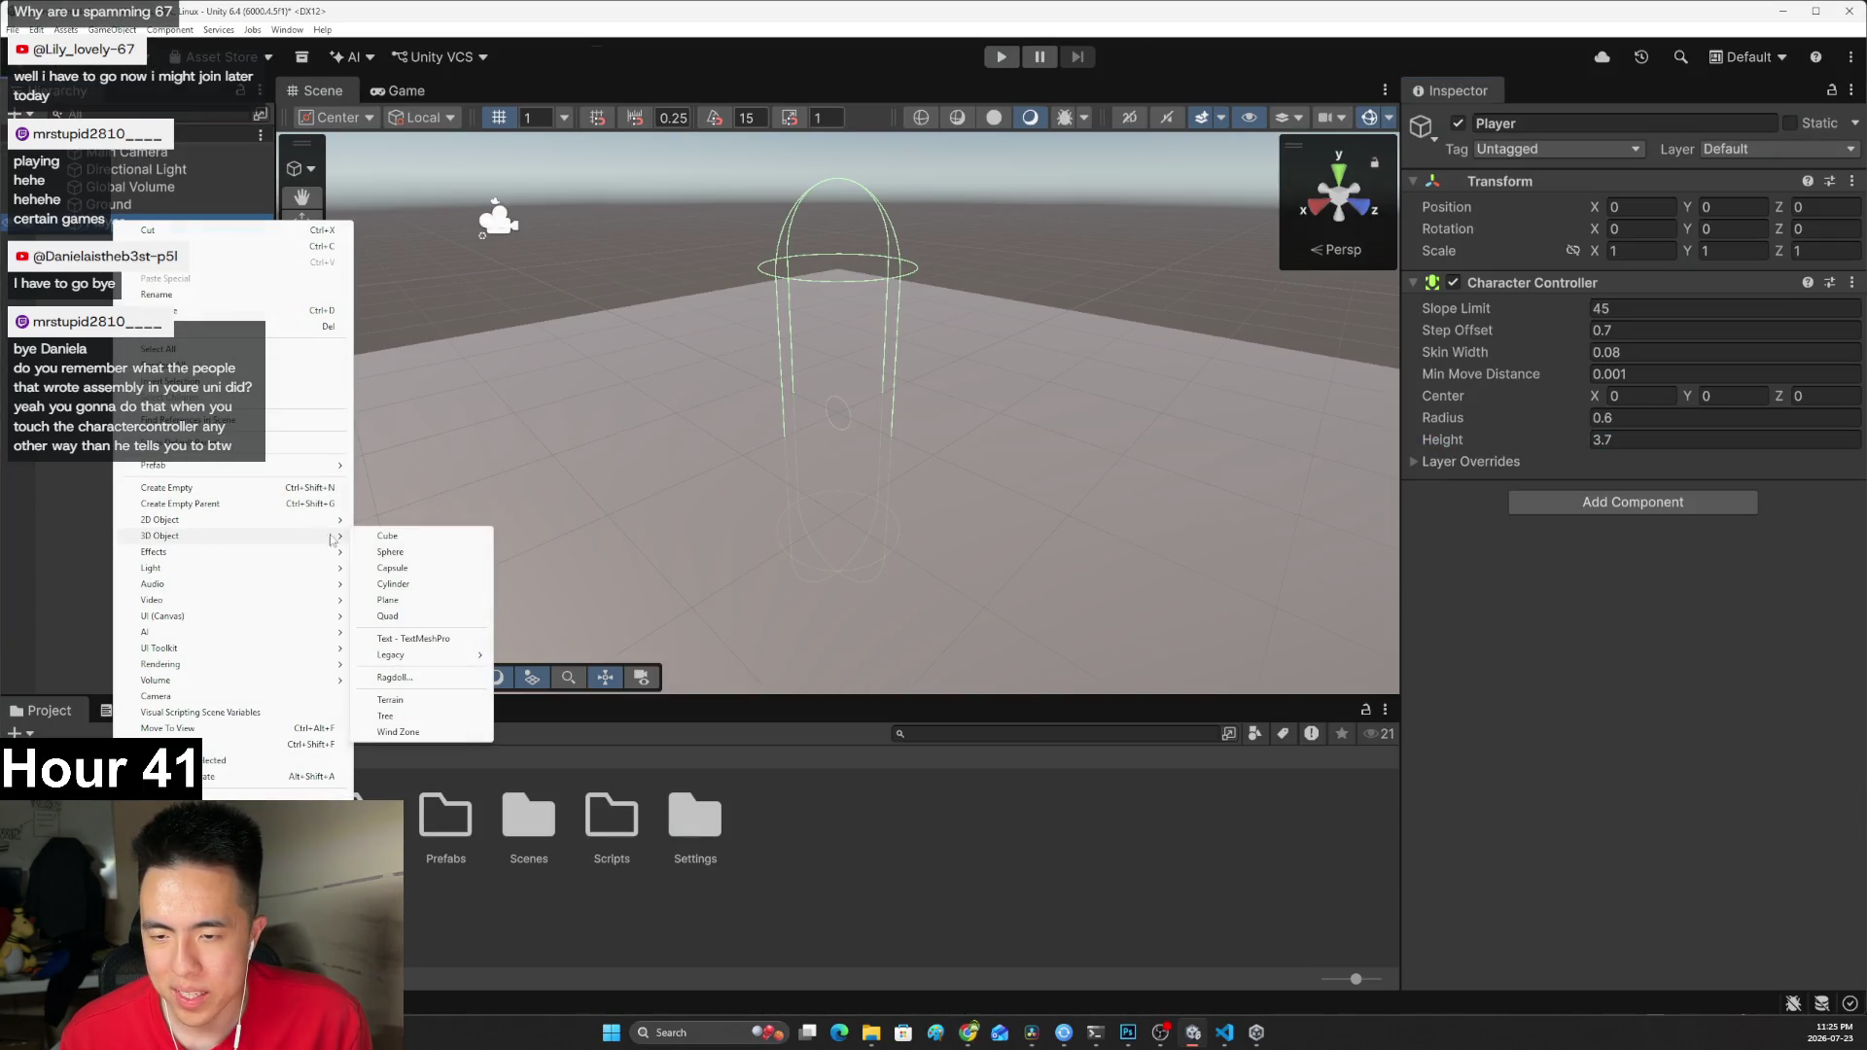
pyautogui.click(415, 582)
pyautogui.hotkey('alt', 'Tab')
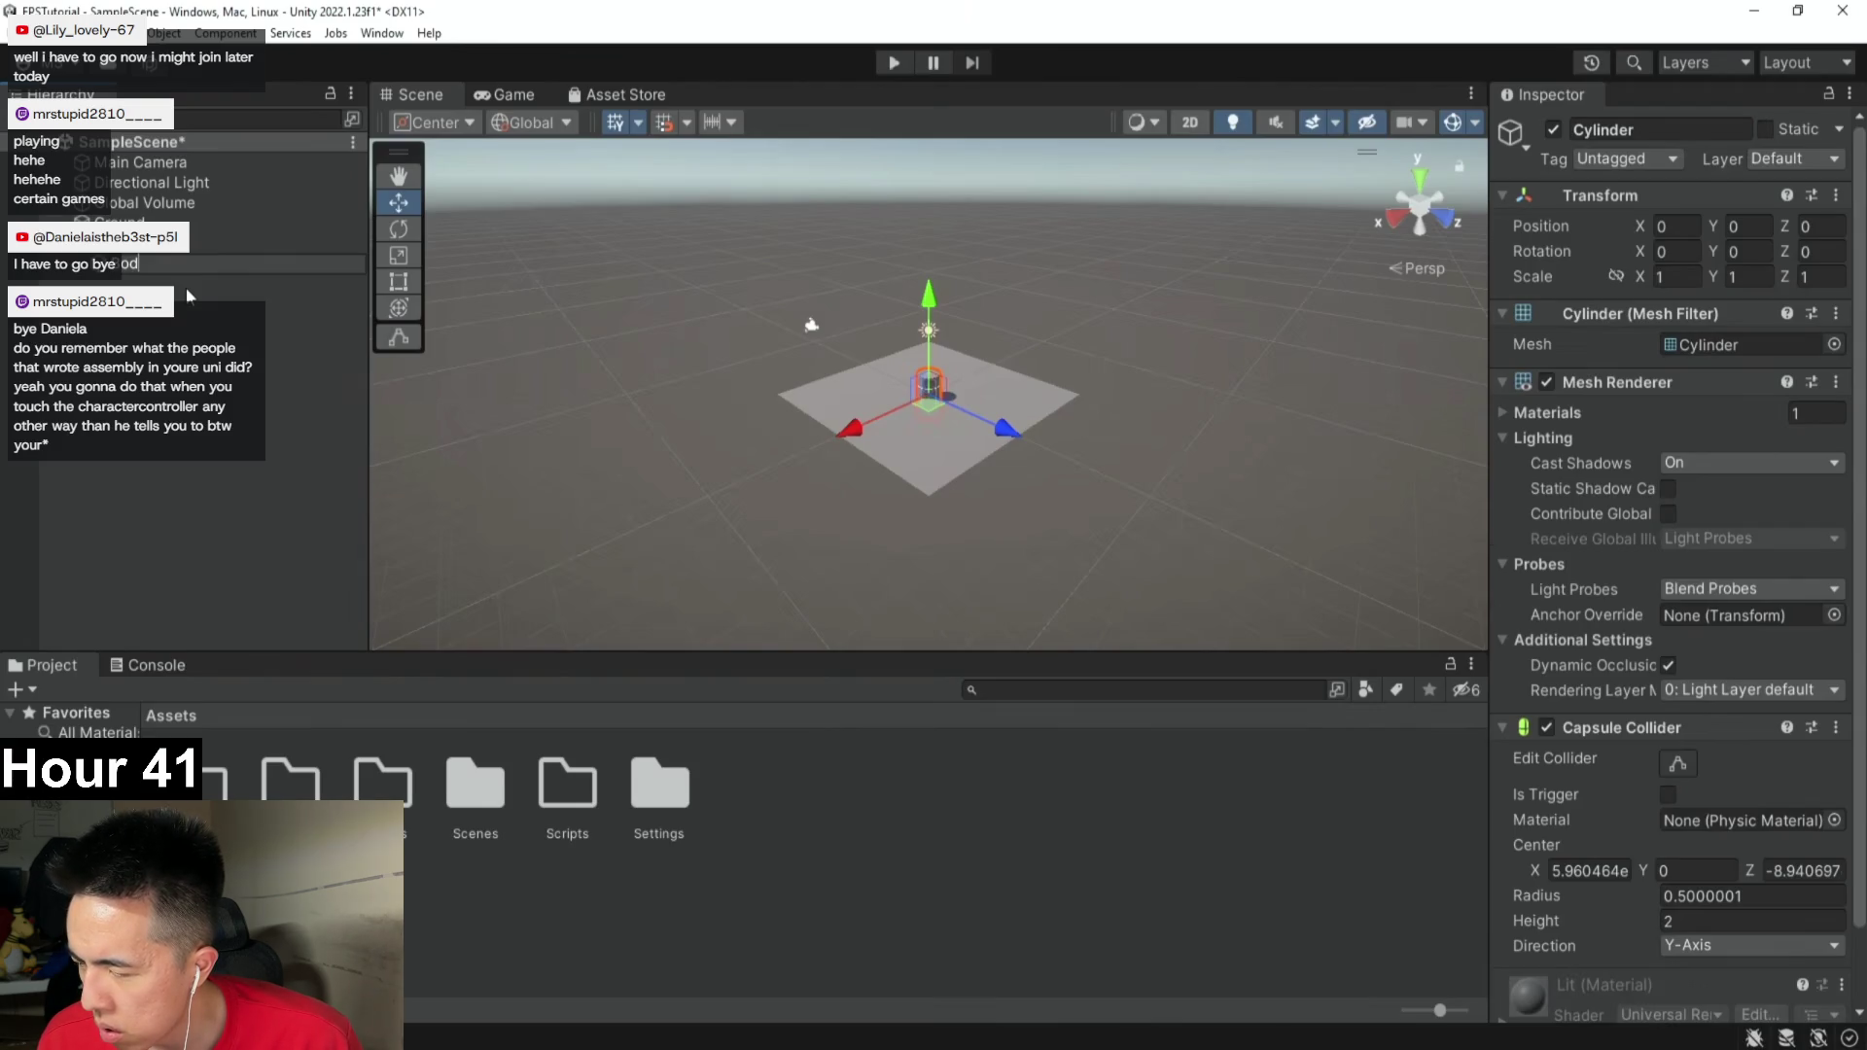
pyautogui.moveTo(522, 587)
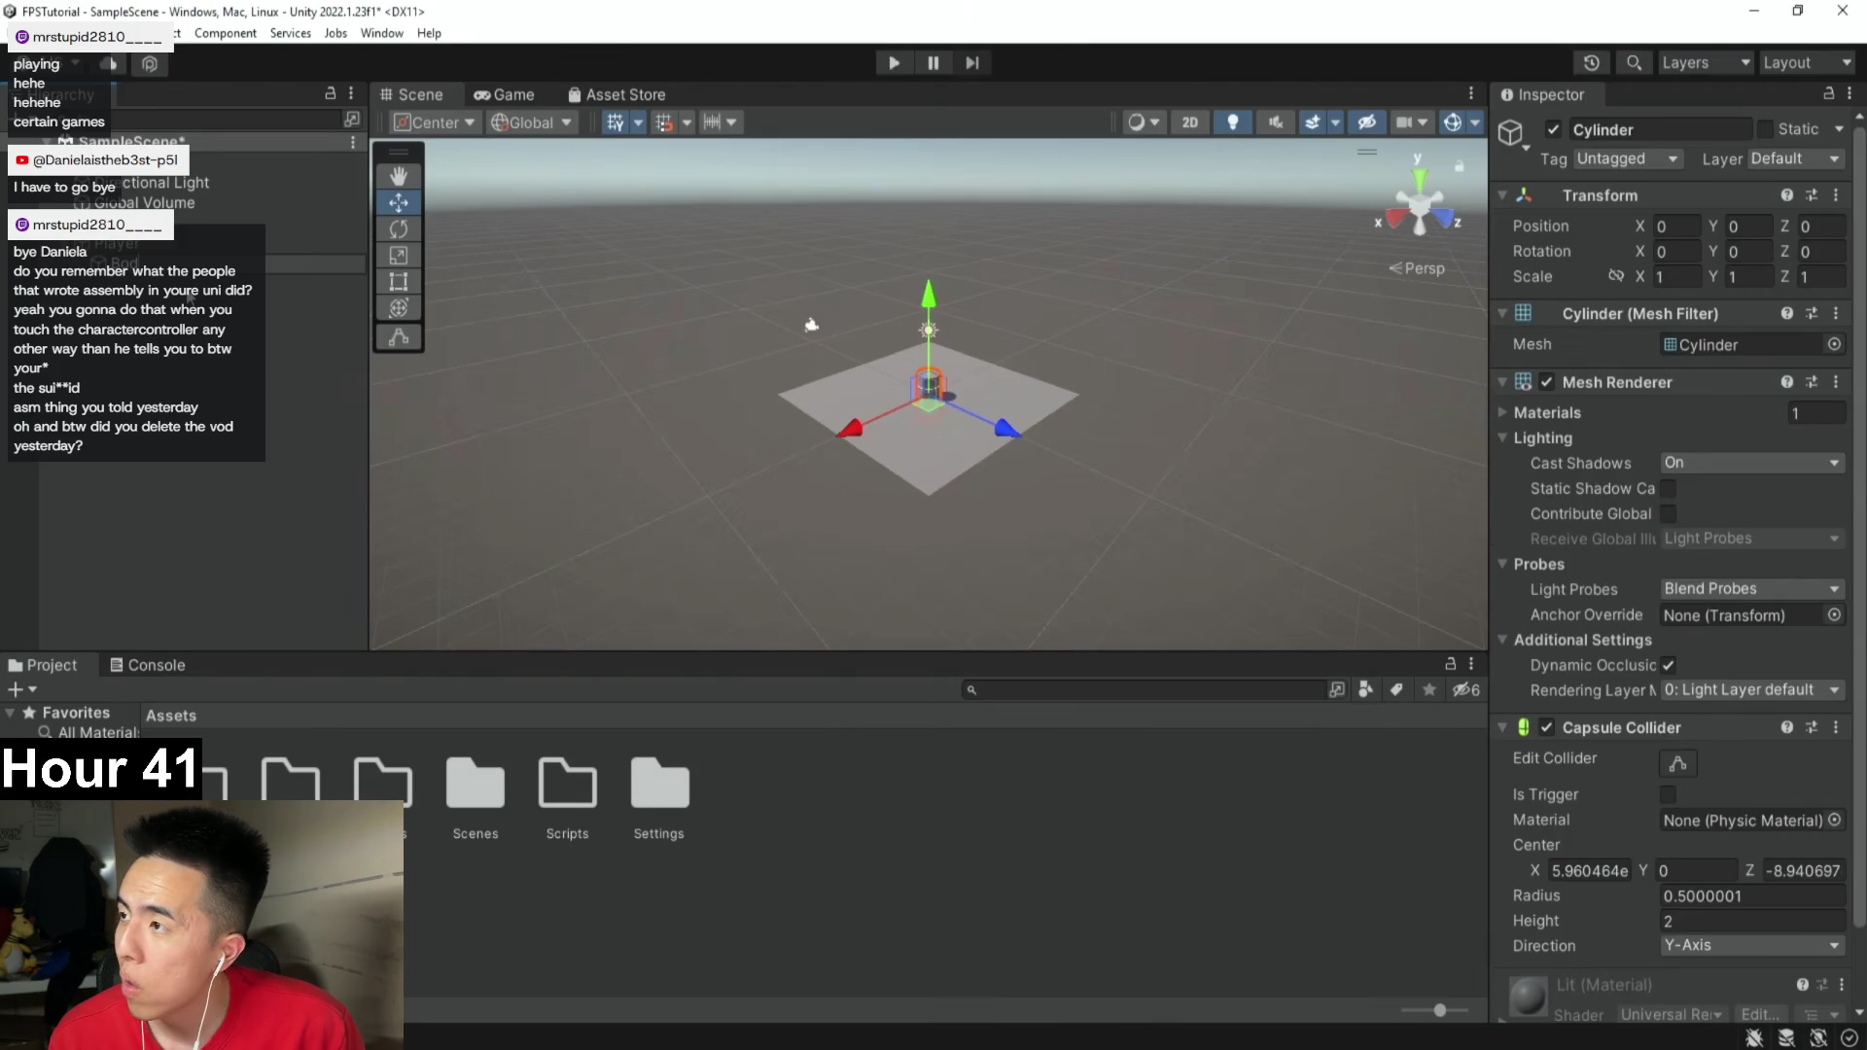
pyautogui.moveTo(709, 751)
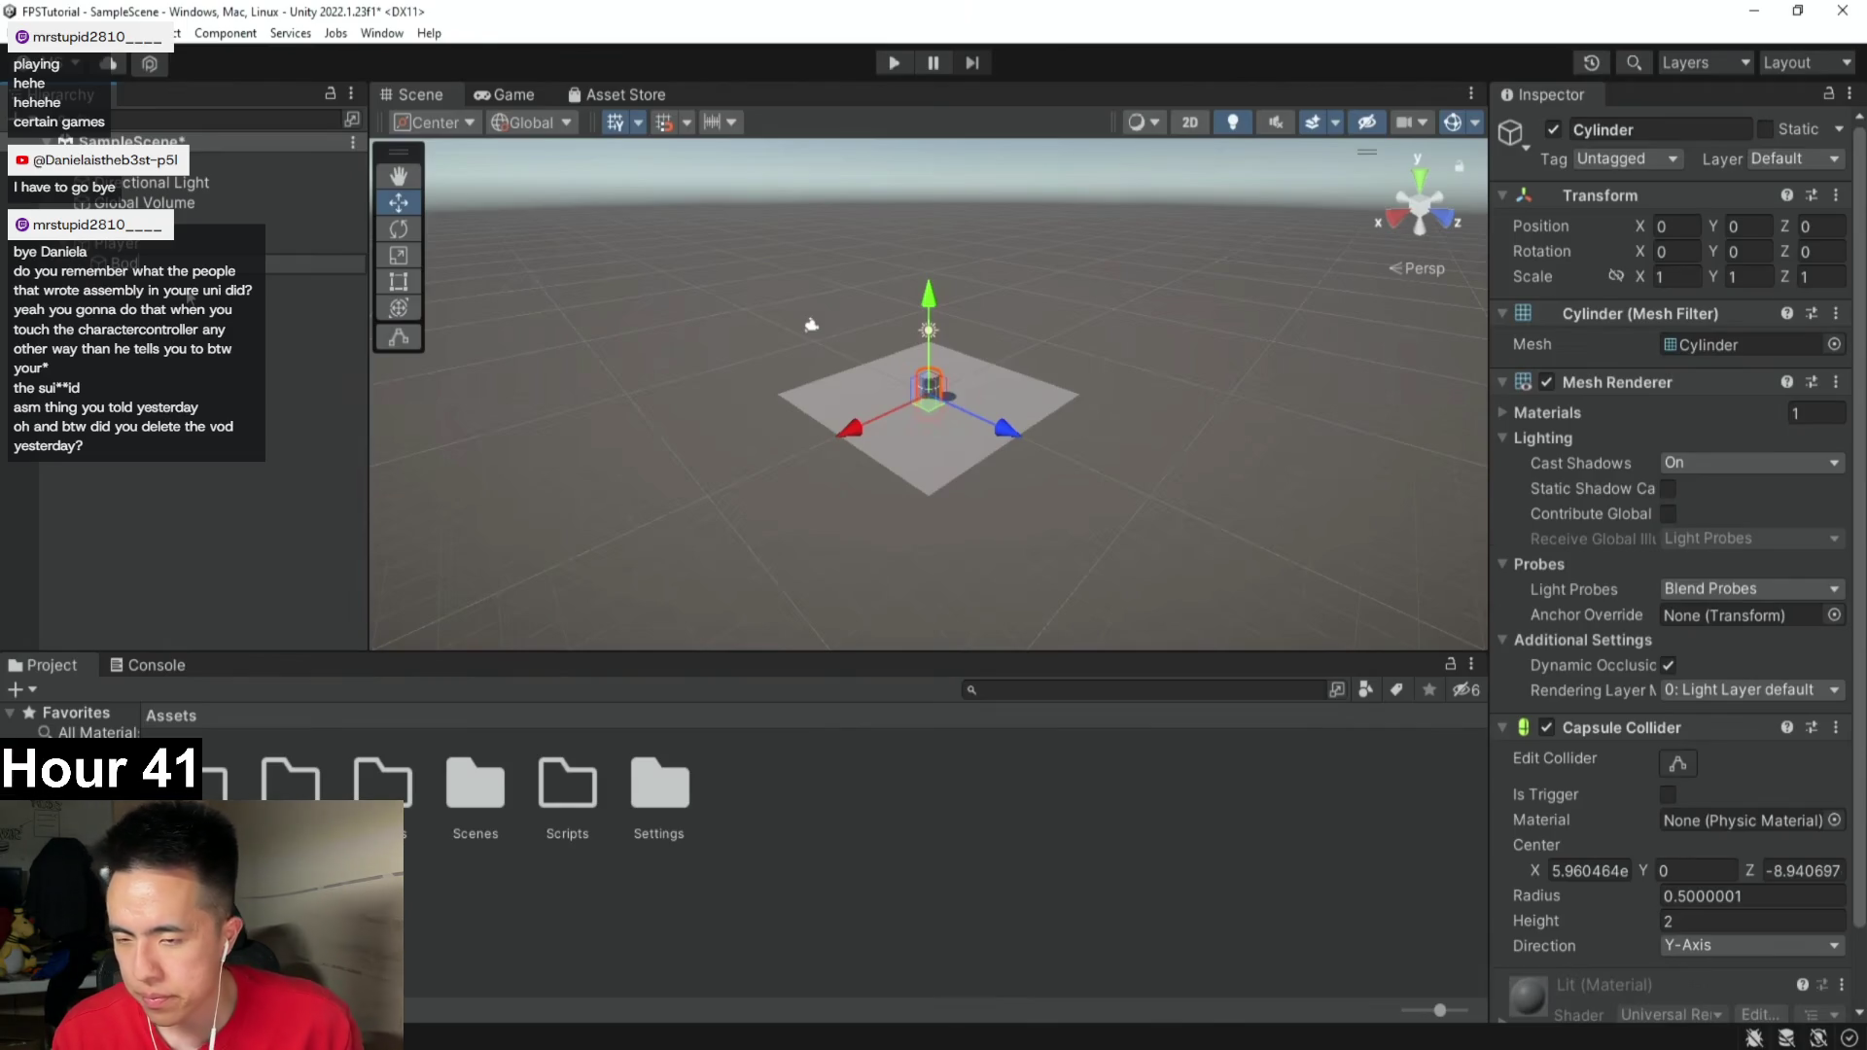
# Resume the tutorial and pause it once Body is scaled to 1.2, 1.8, 1.
pyautogui.click(809, 726)
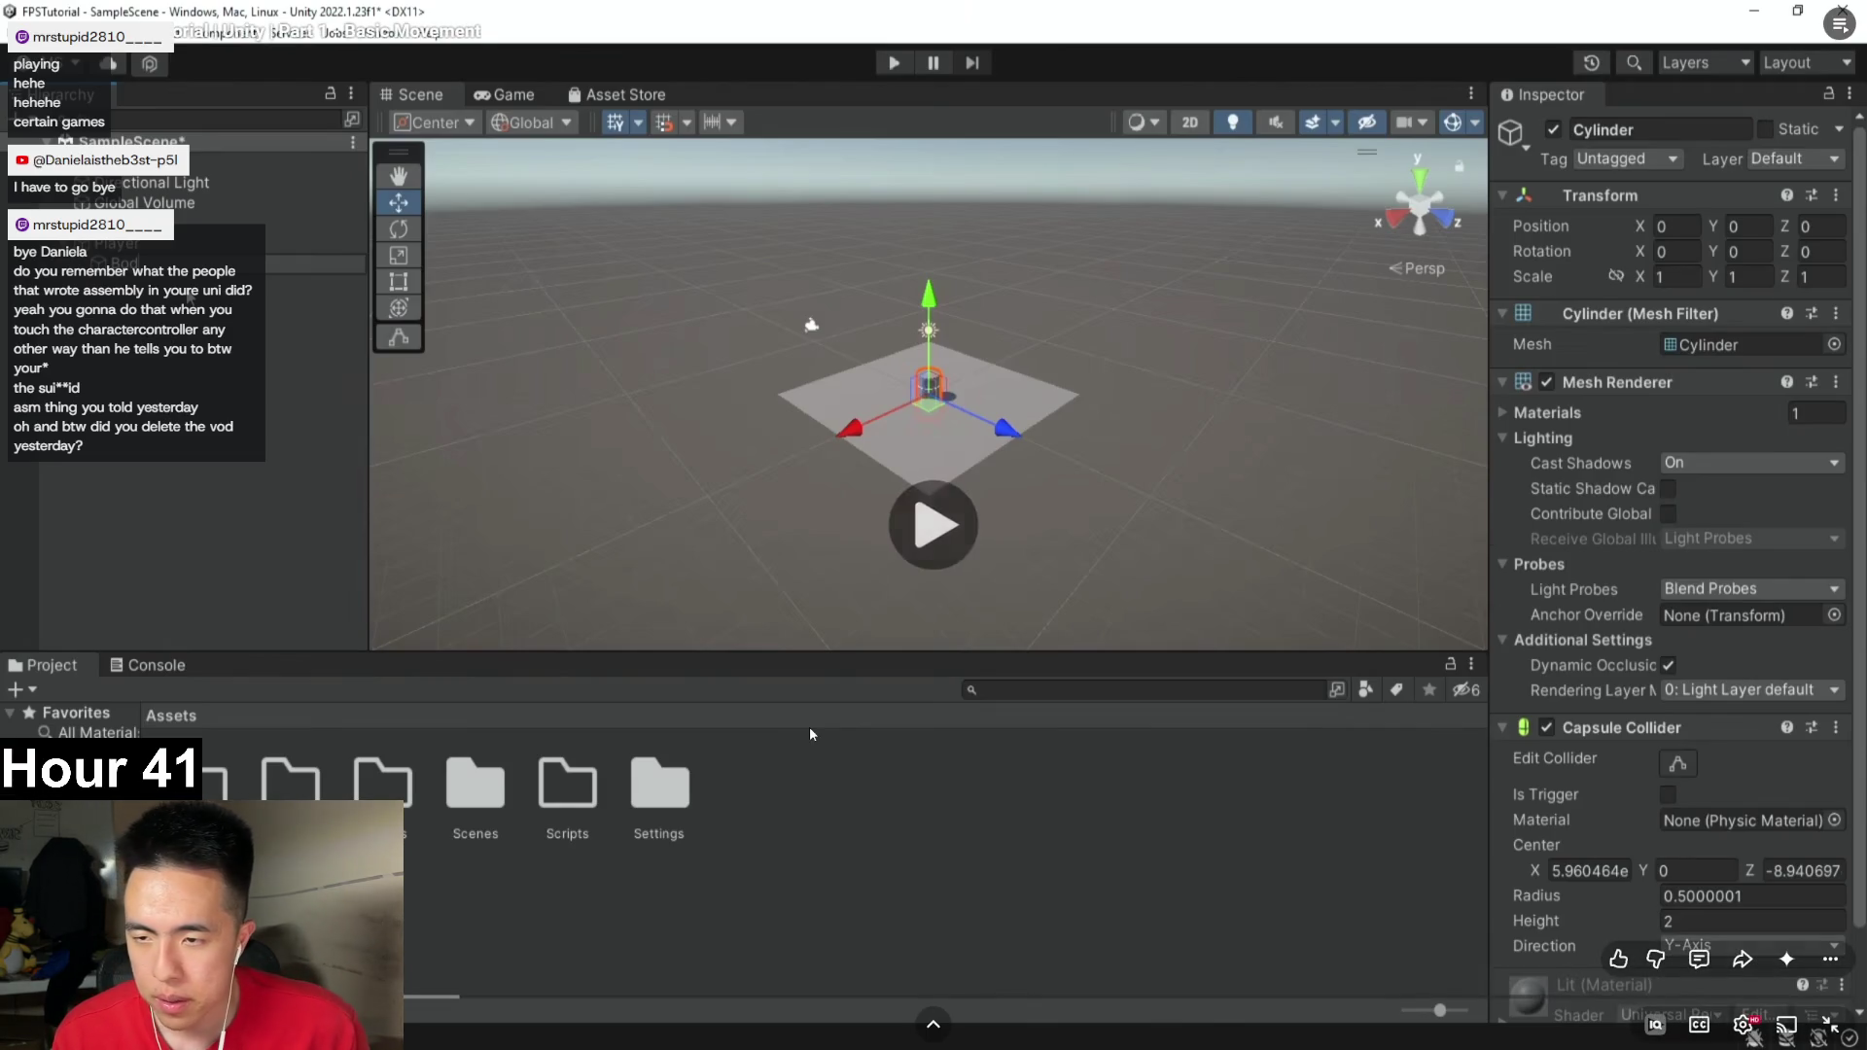
pyautogui.write('.2')
pyautogui.click(831, 673)
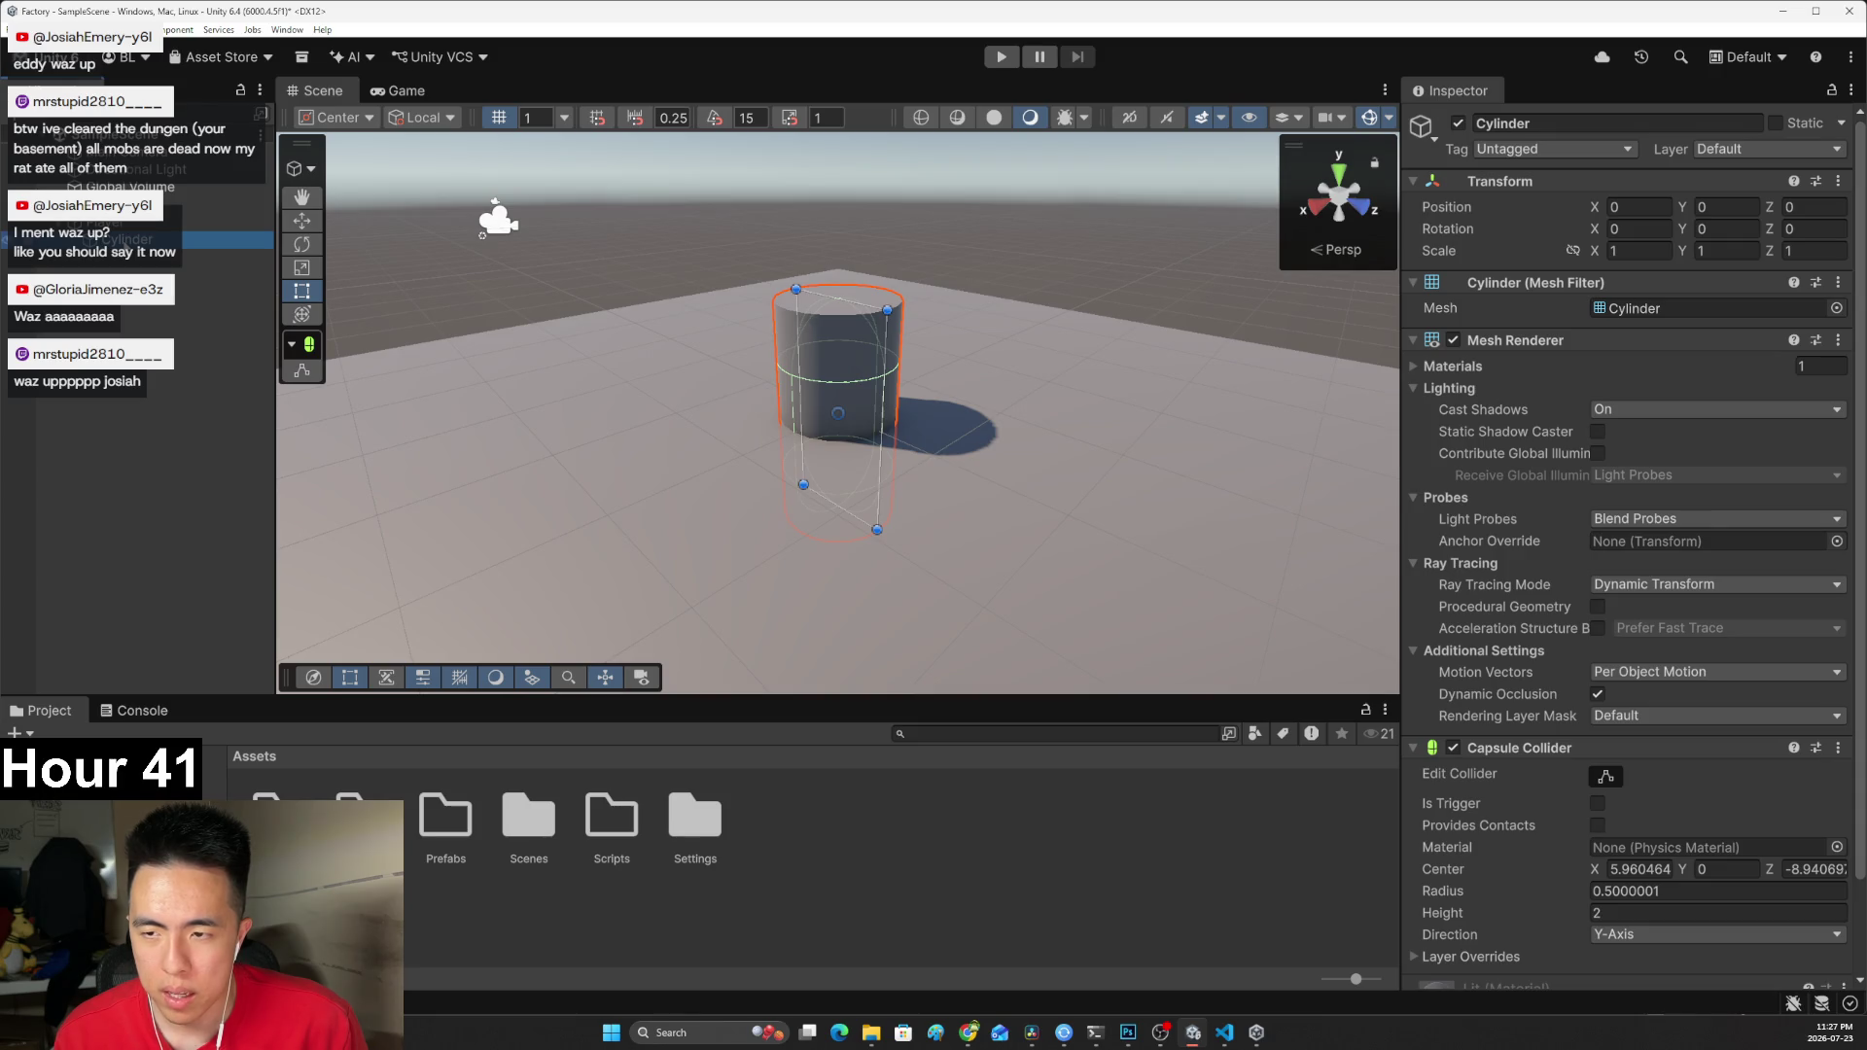
# Rename the Cylinder to Body using F2.
pyautogui.press('F2')
pyautogui.write('Body')
pyautogui.press('Return')
# Review the tutorial's scaling of Body, rewinding five seconds, then begin editing Body's X scale.
pyautogui.click(451, 521)
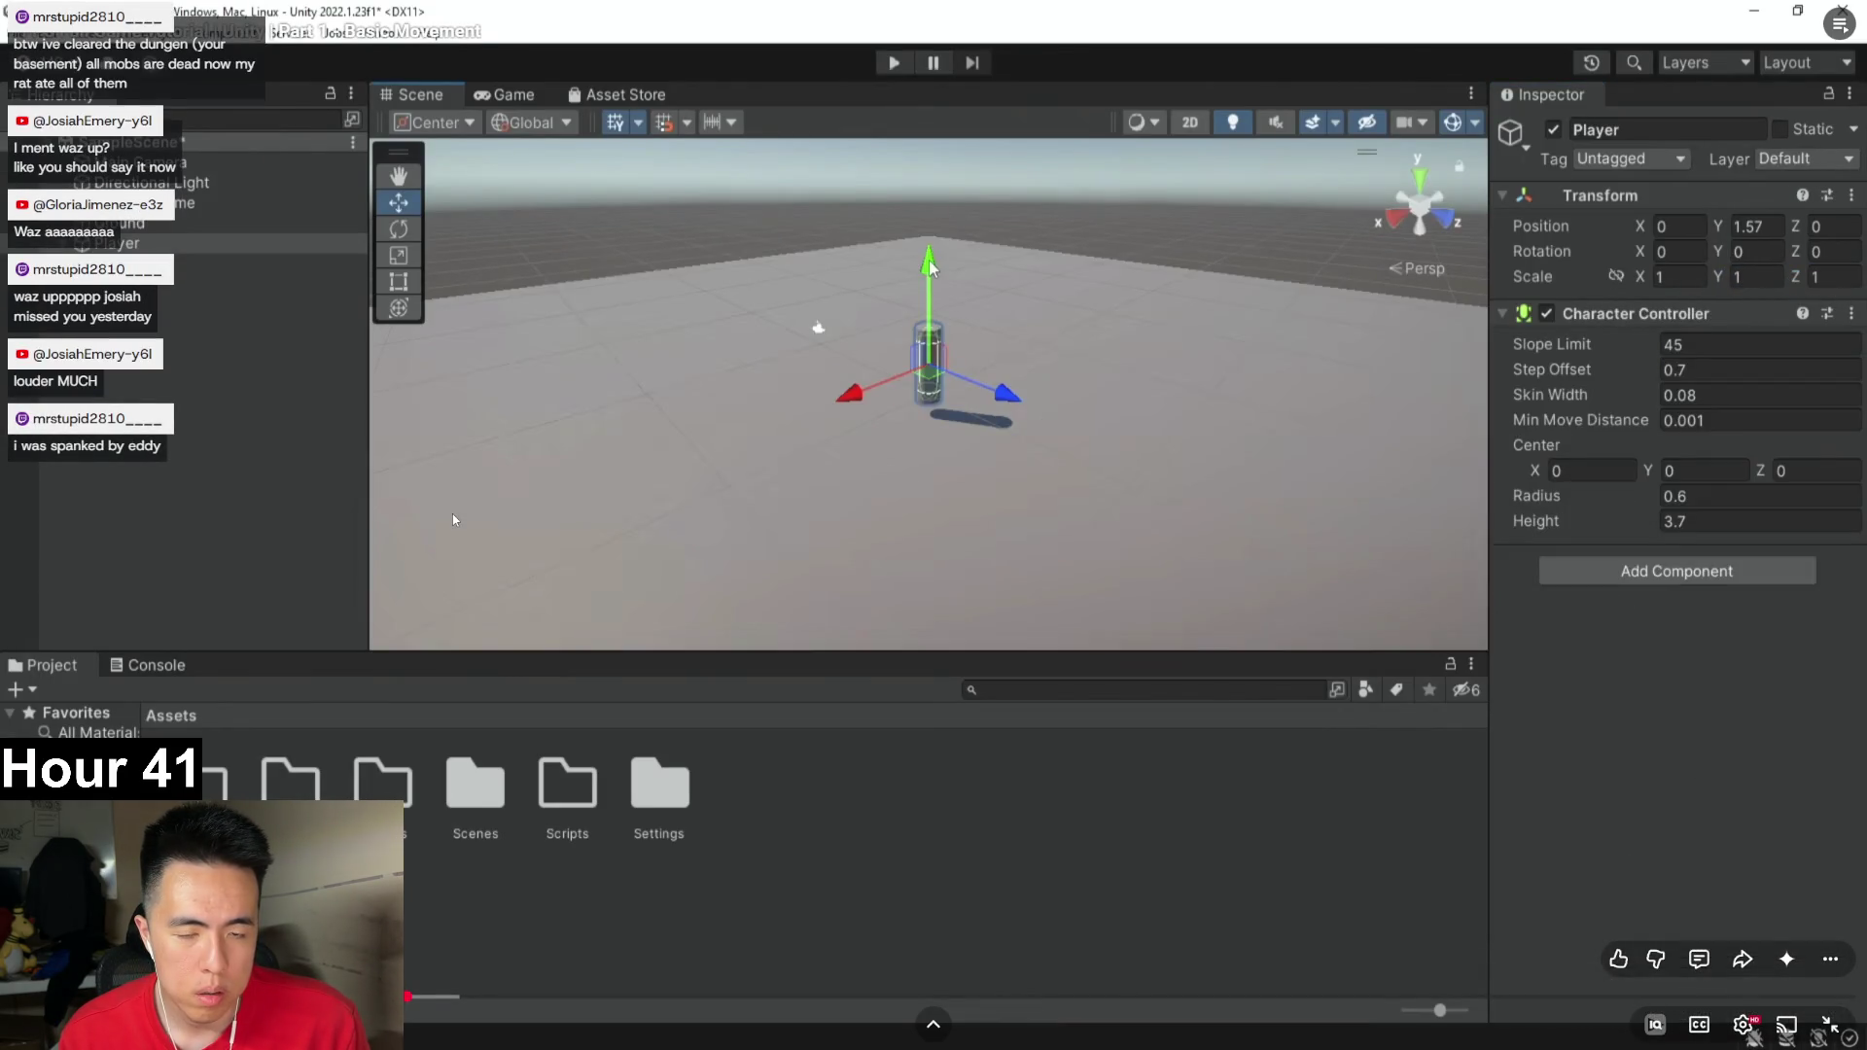
pyautogui.click(439, 866)
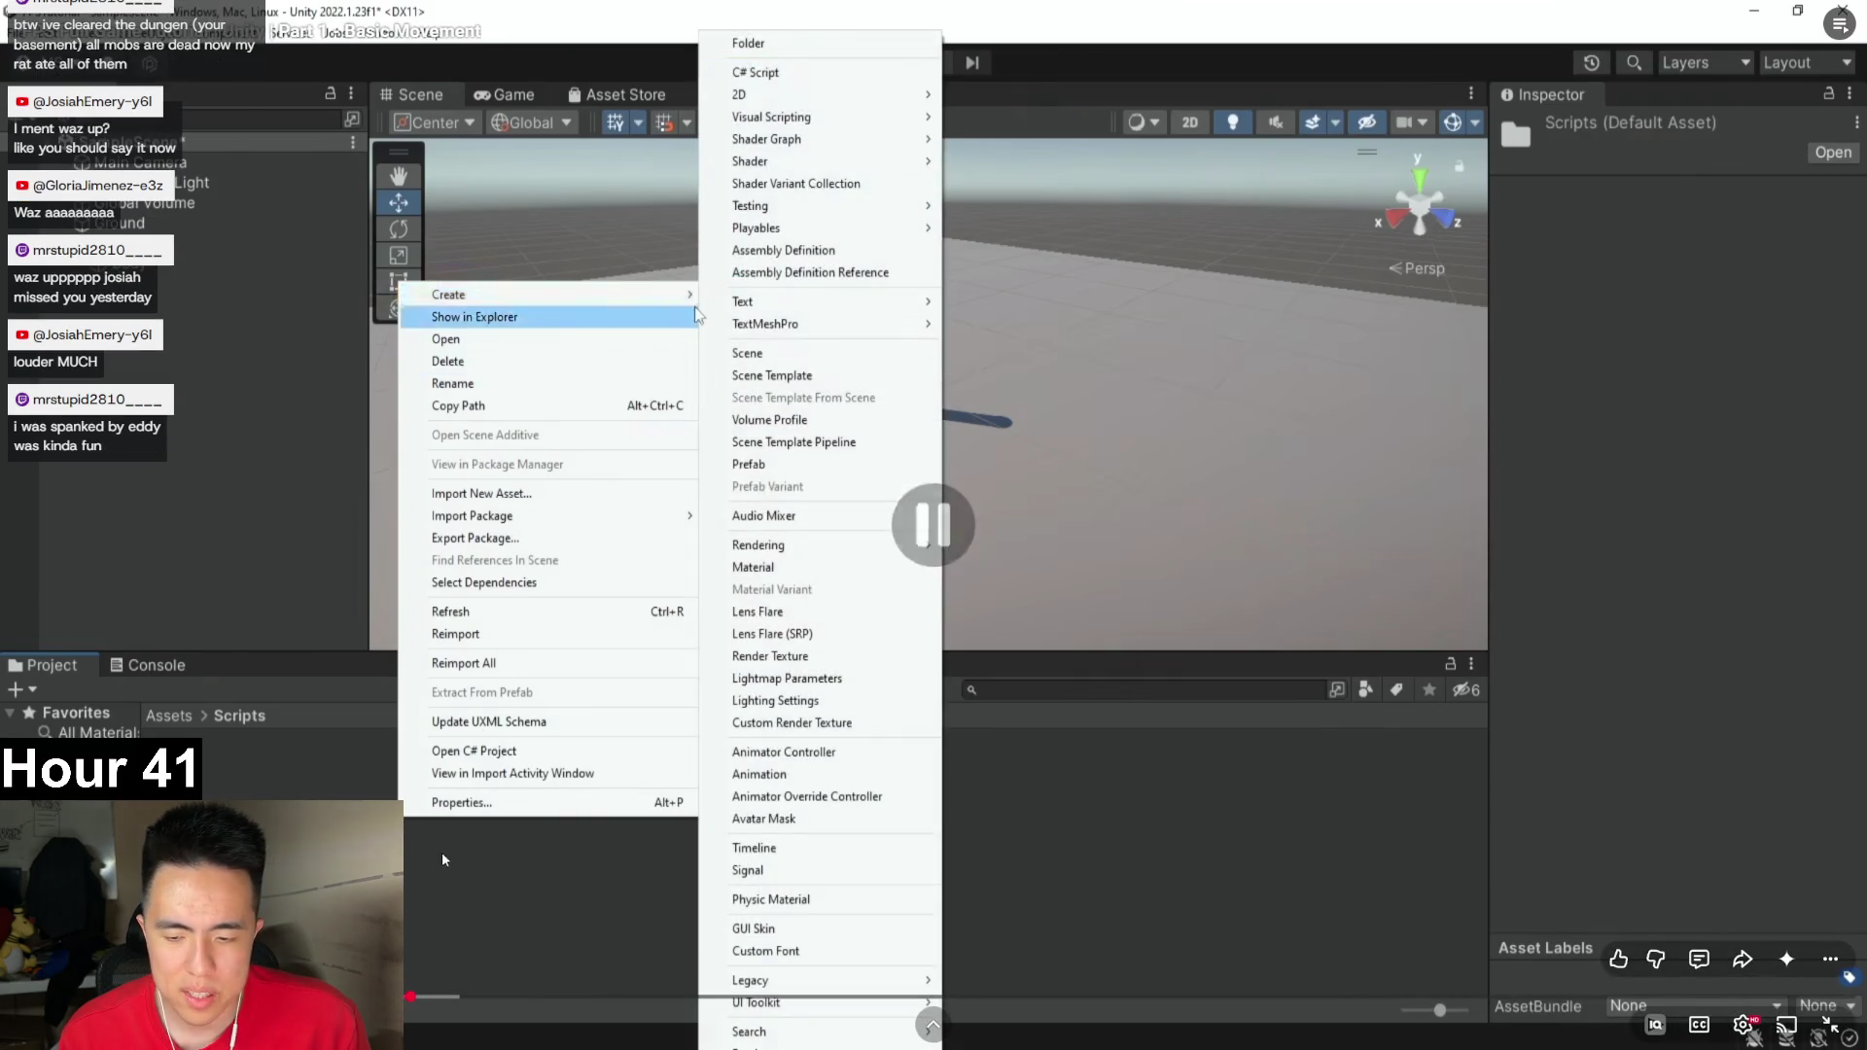
pyautogui.click(793, 867)
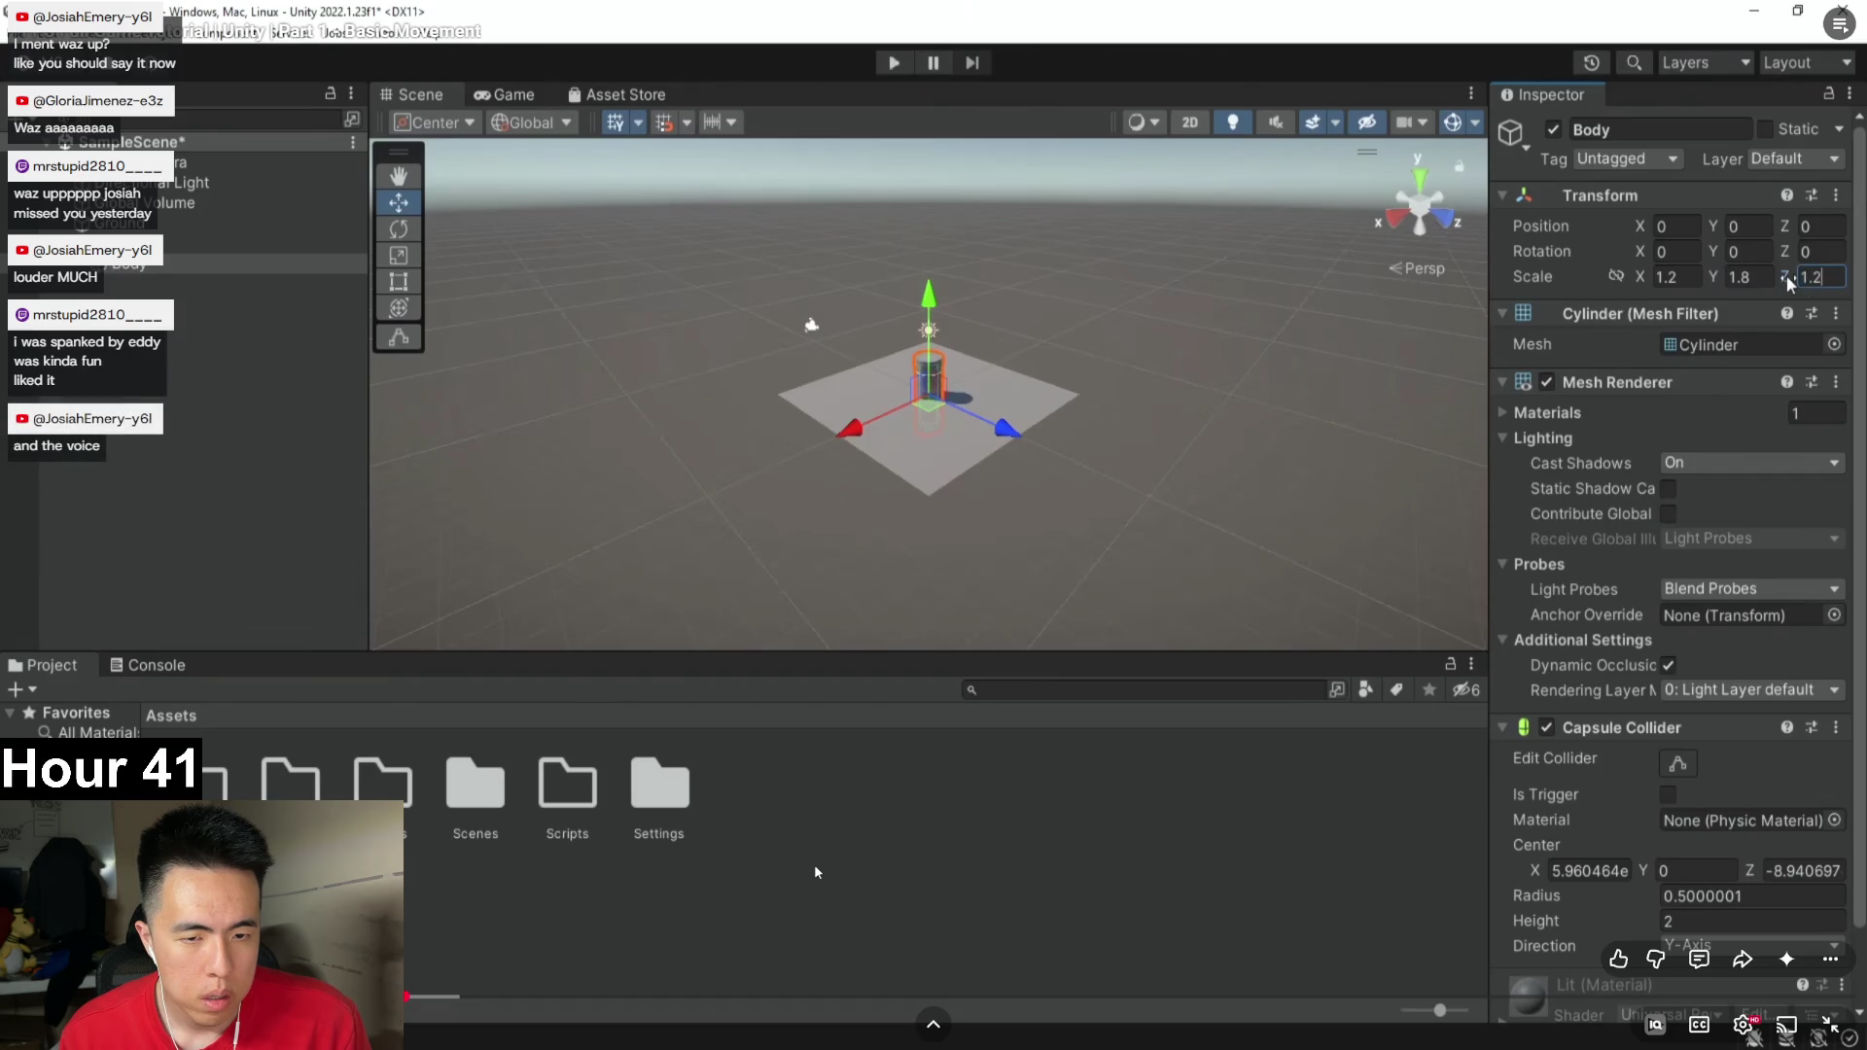
pyautogui.click(814, 865)
pyautogui.press('Left')
pyautogui.click(814, 865)
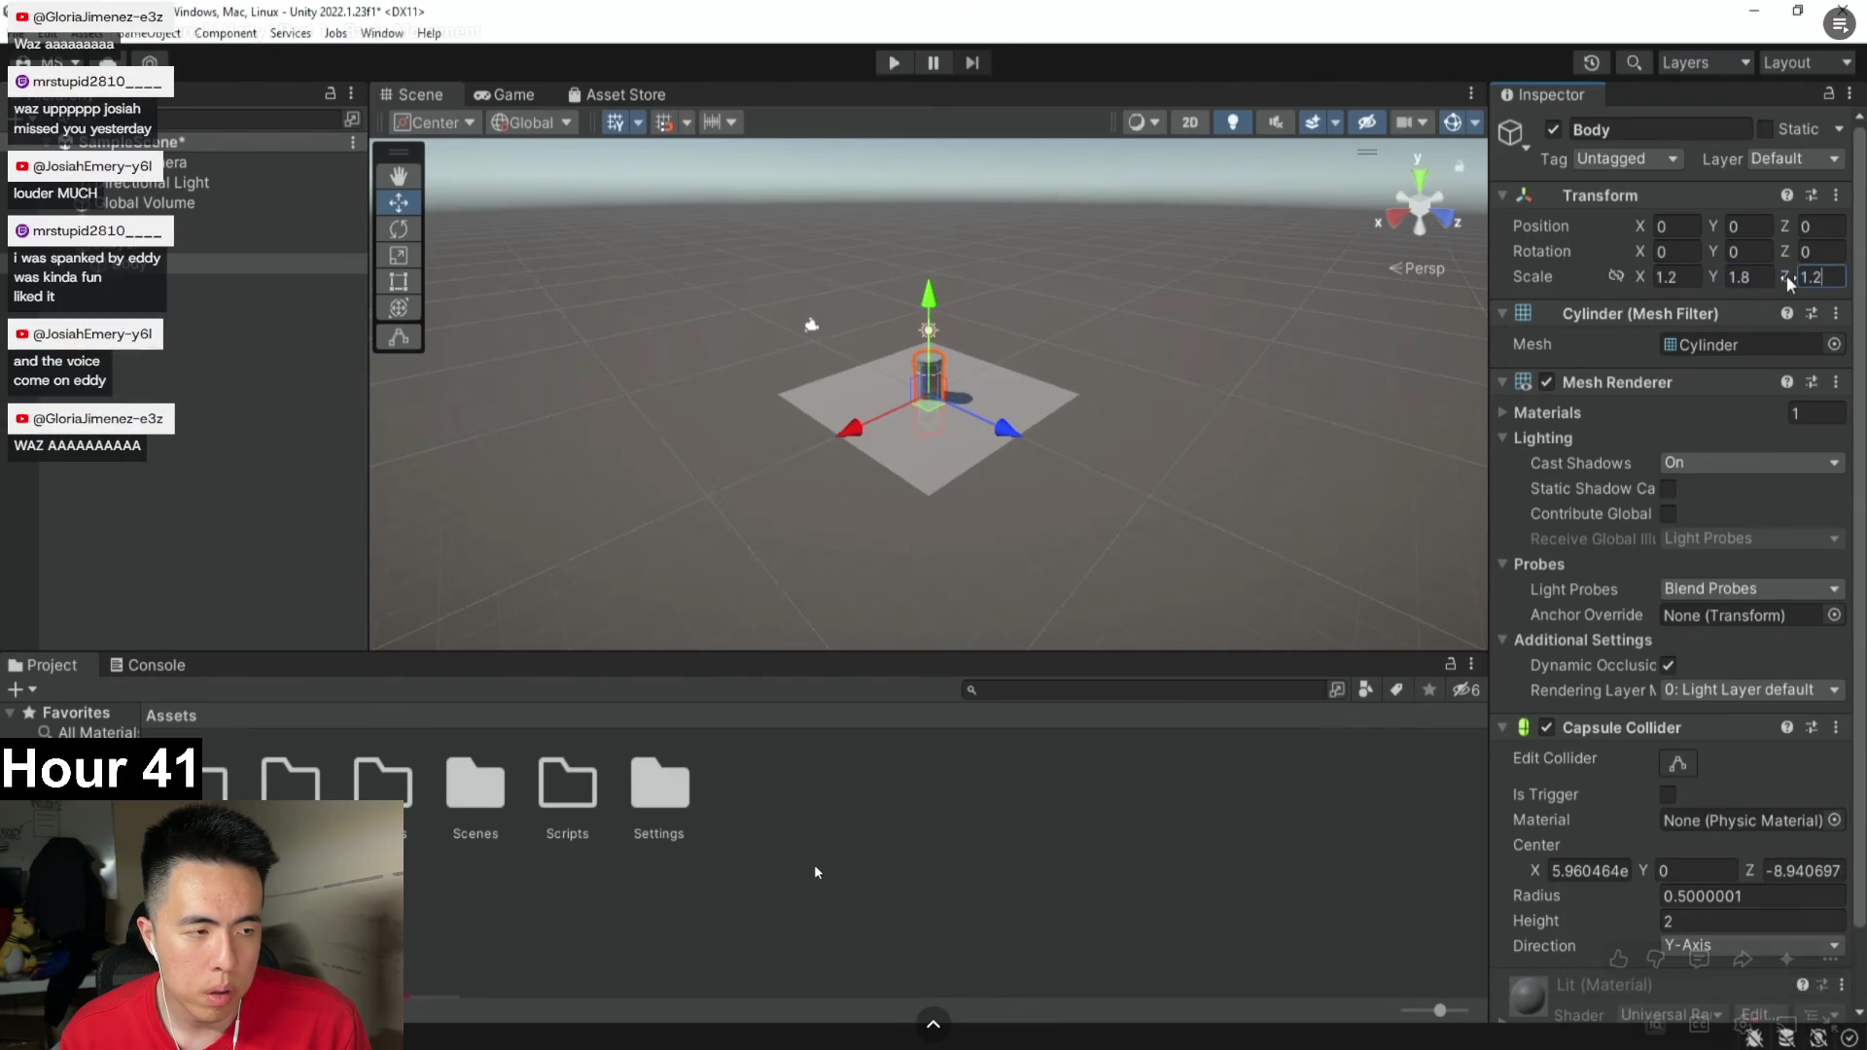
pyautogui.click(814, 865)
pyautogui.hotkey('alt', 'Tab')
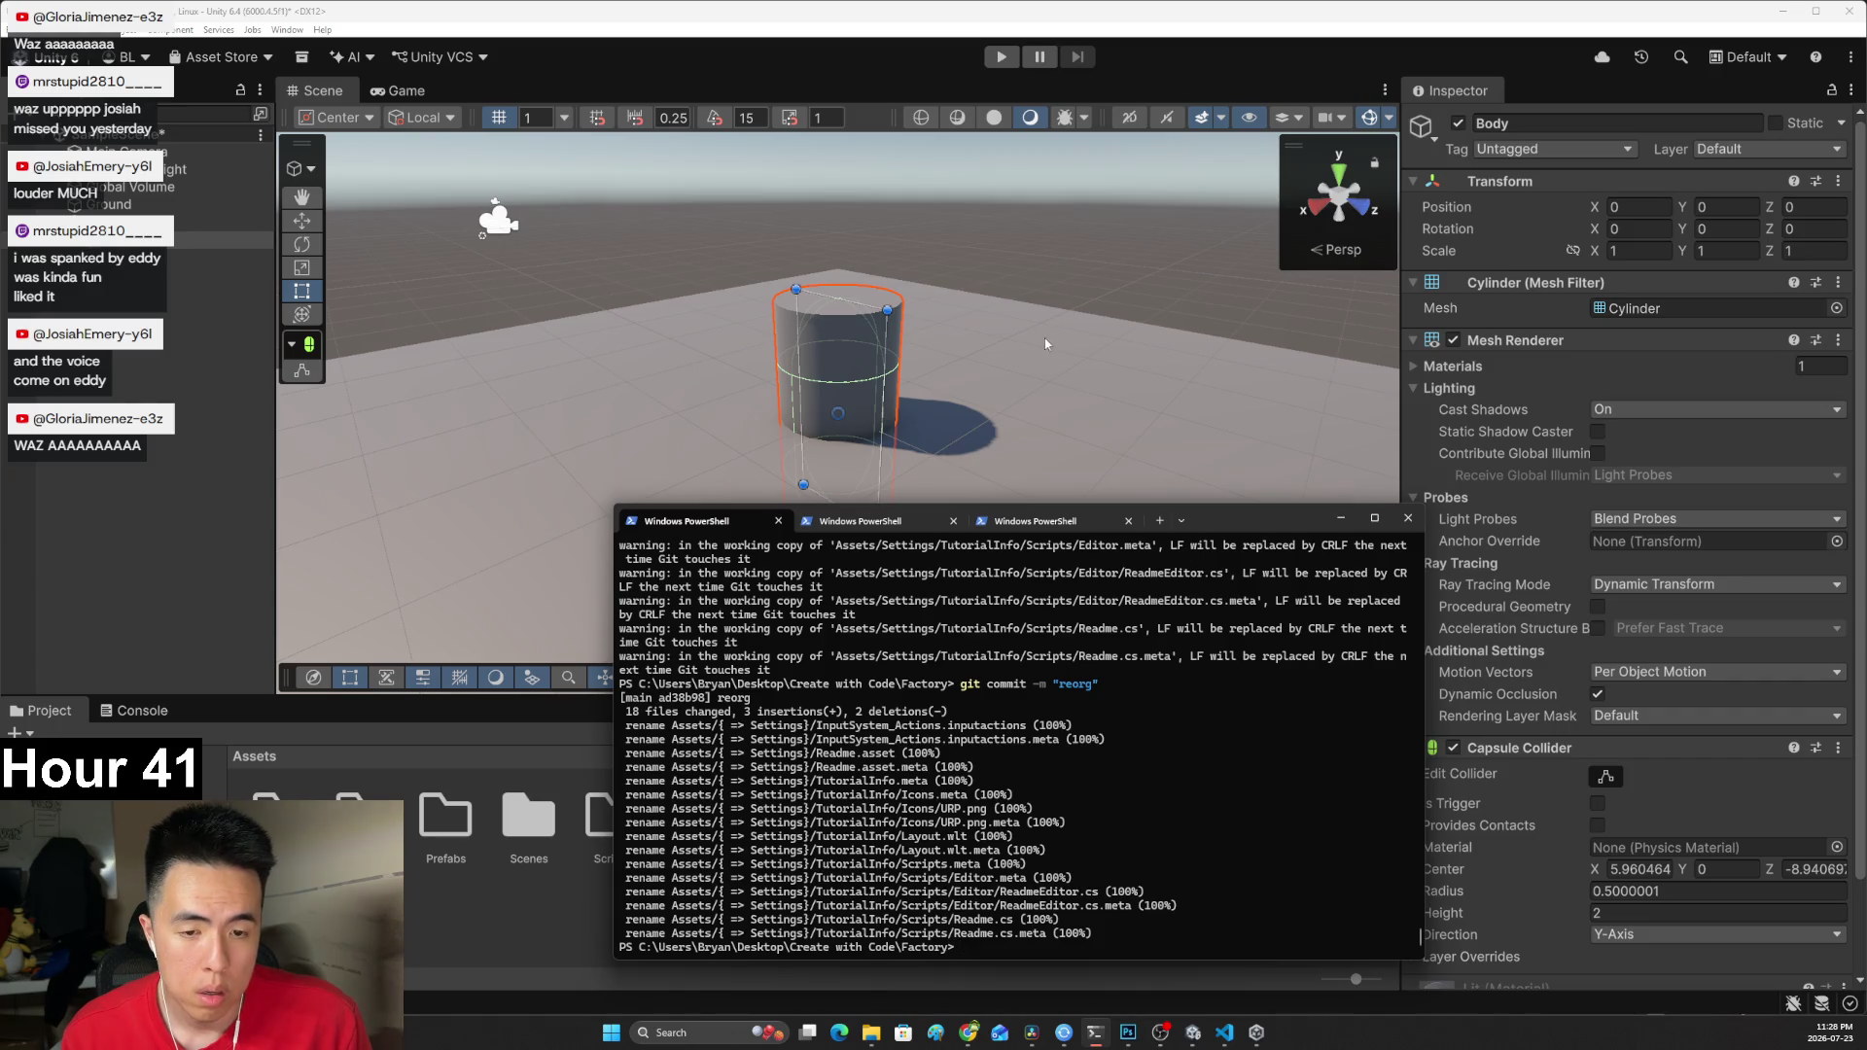
pyautogui.click(1628, 252)
# Scale the Body to 1.2, 1.8, 1.2.
pyautogui.write('1.2')
pyautogui.press('Tab')
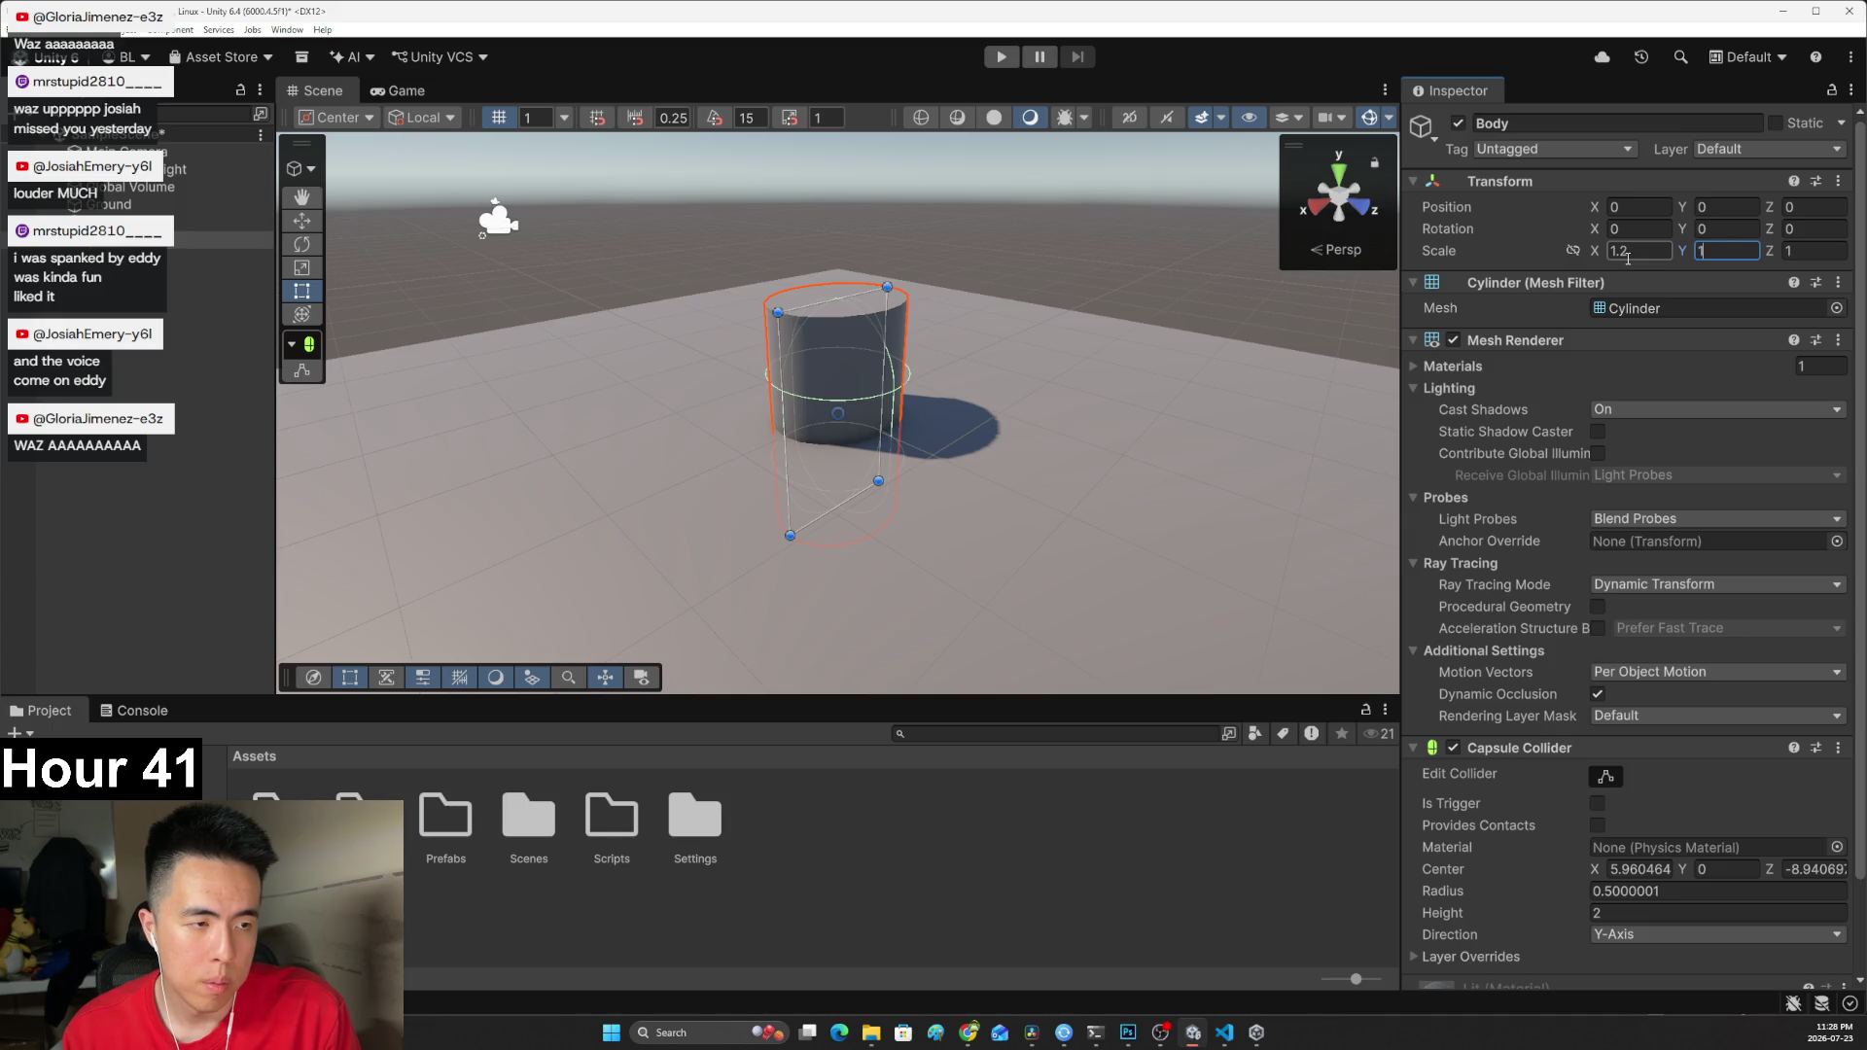
pyautogui.write('1.8')
pyautogui.press('Tab')
pyautogui.press('BackSpace')
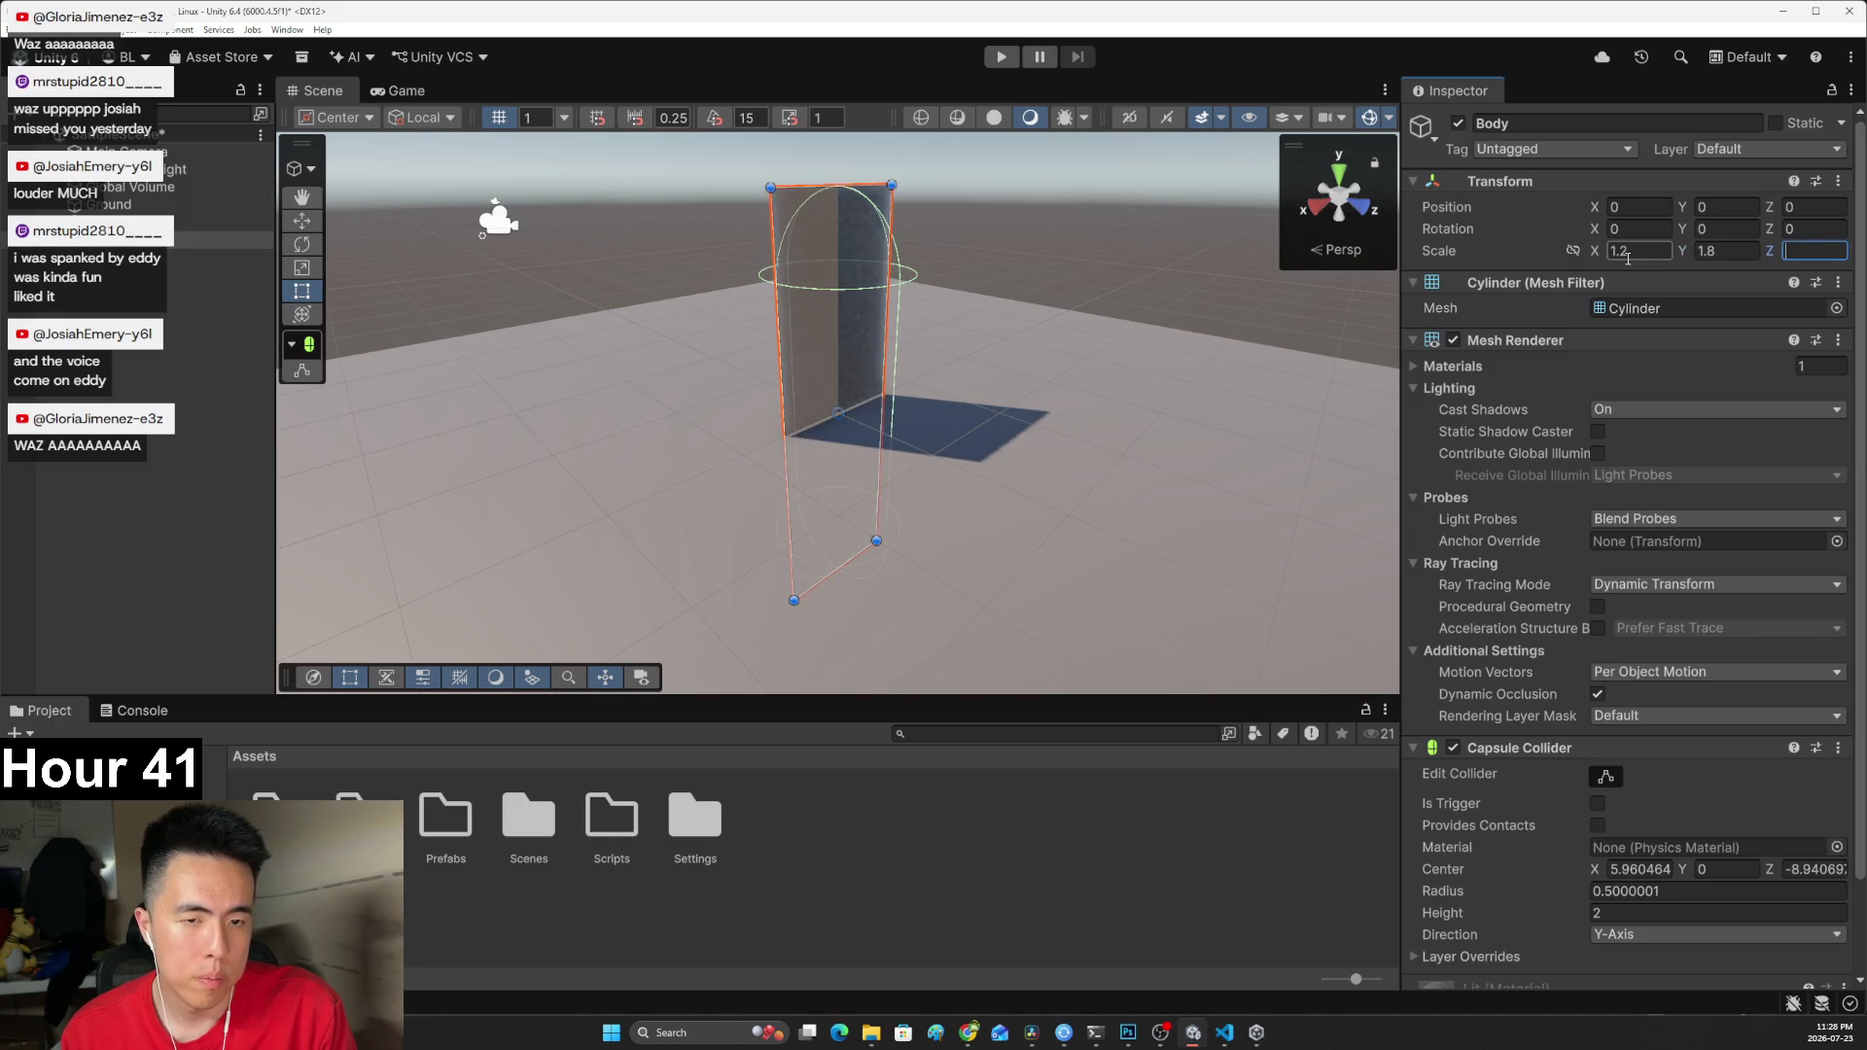
pyautogui.write('1.2')
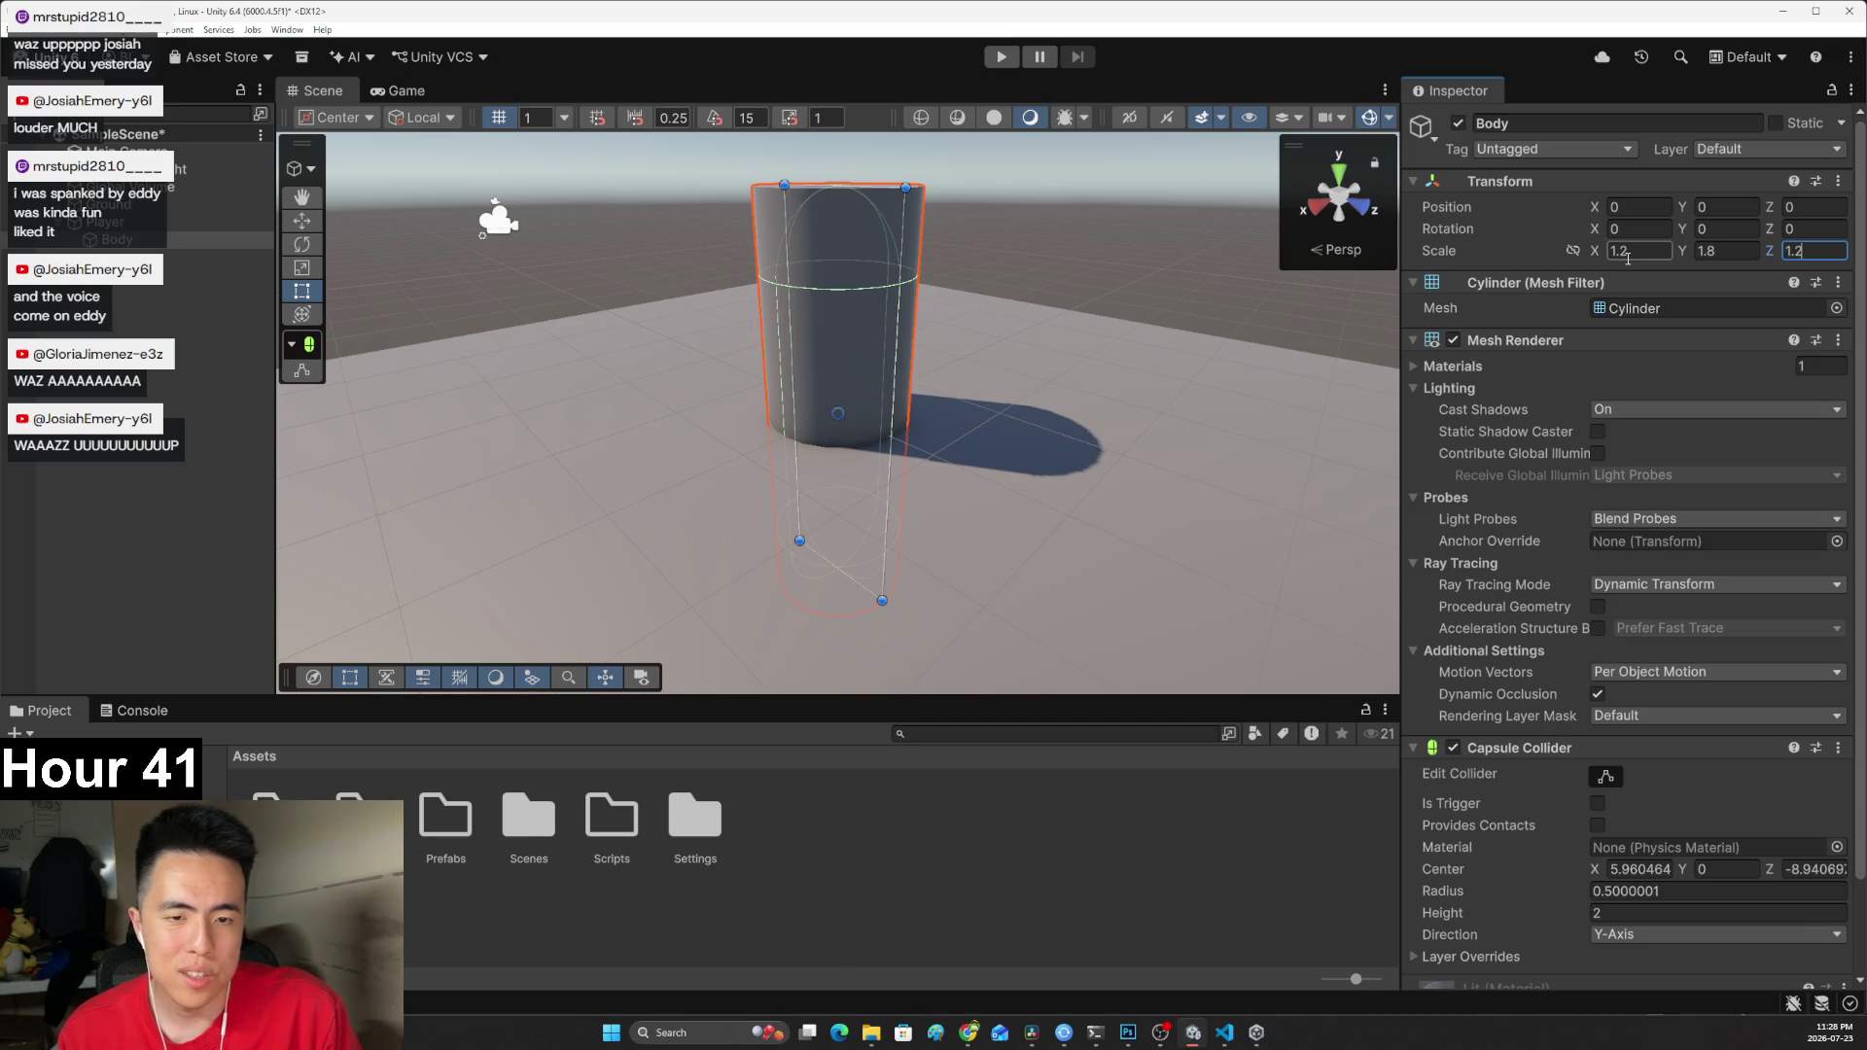
# Play the tutorial on to the Player setup, pause it, and switch back to Unity.
pyautogui.hotkey('alt', 'Tab')
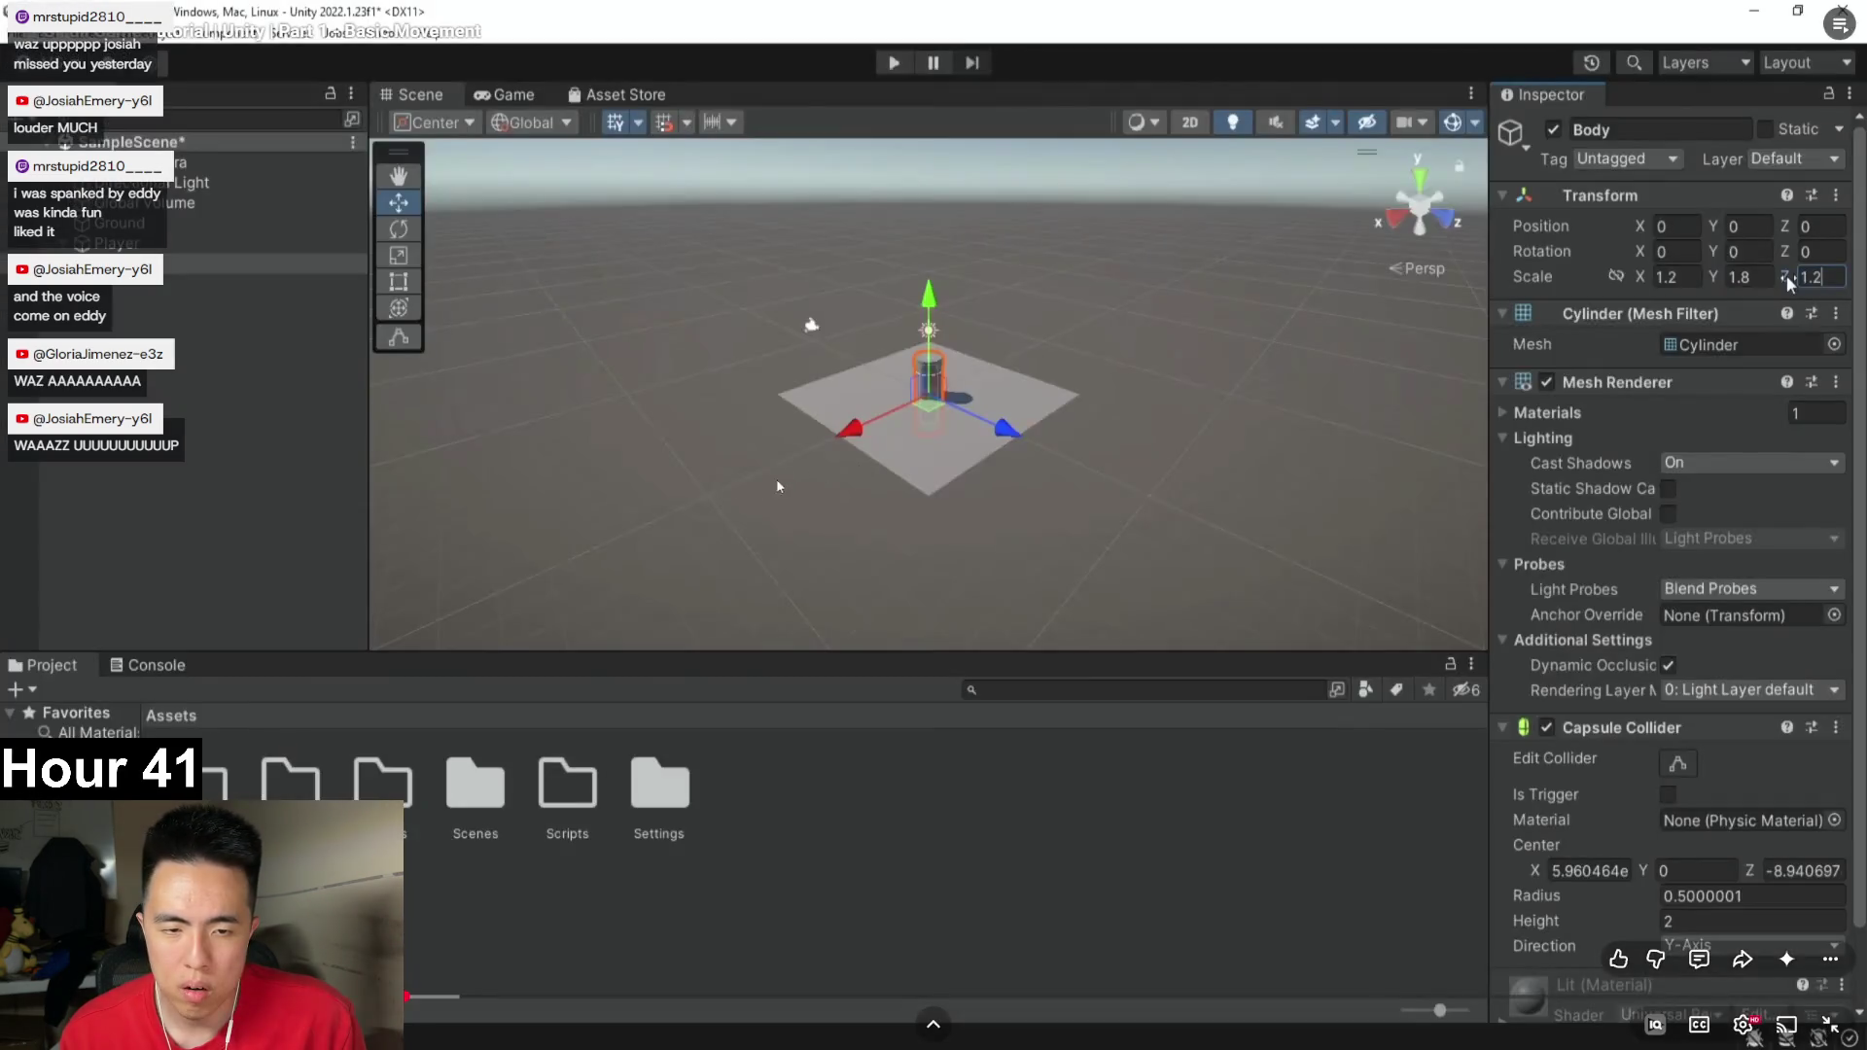
pyautogui.click(707, 589)
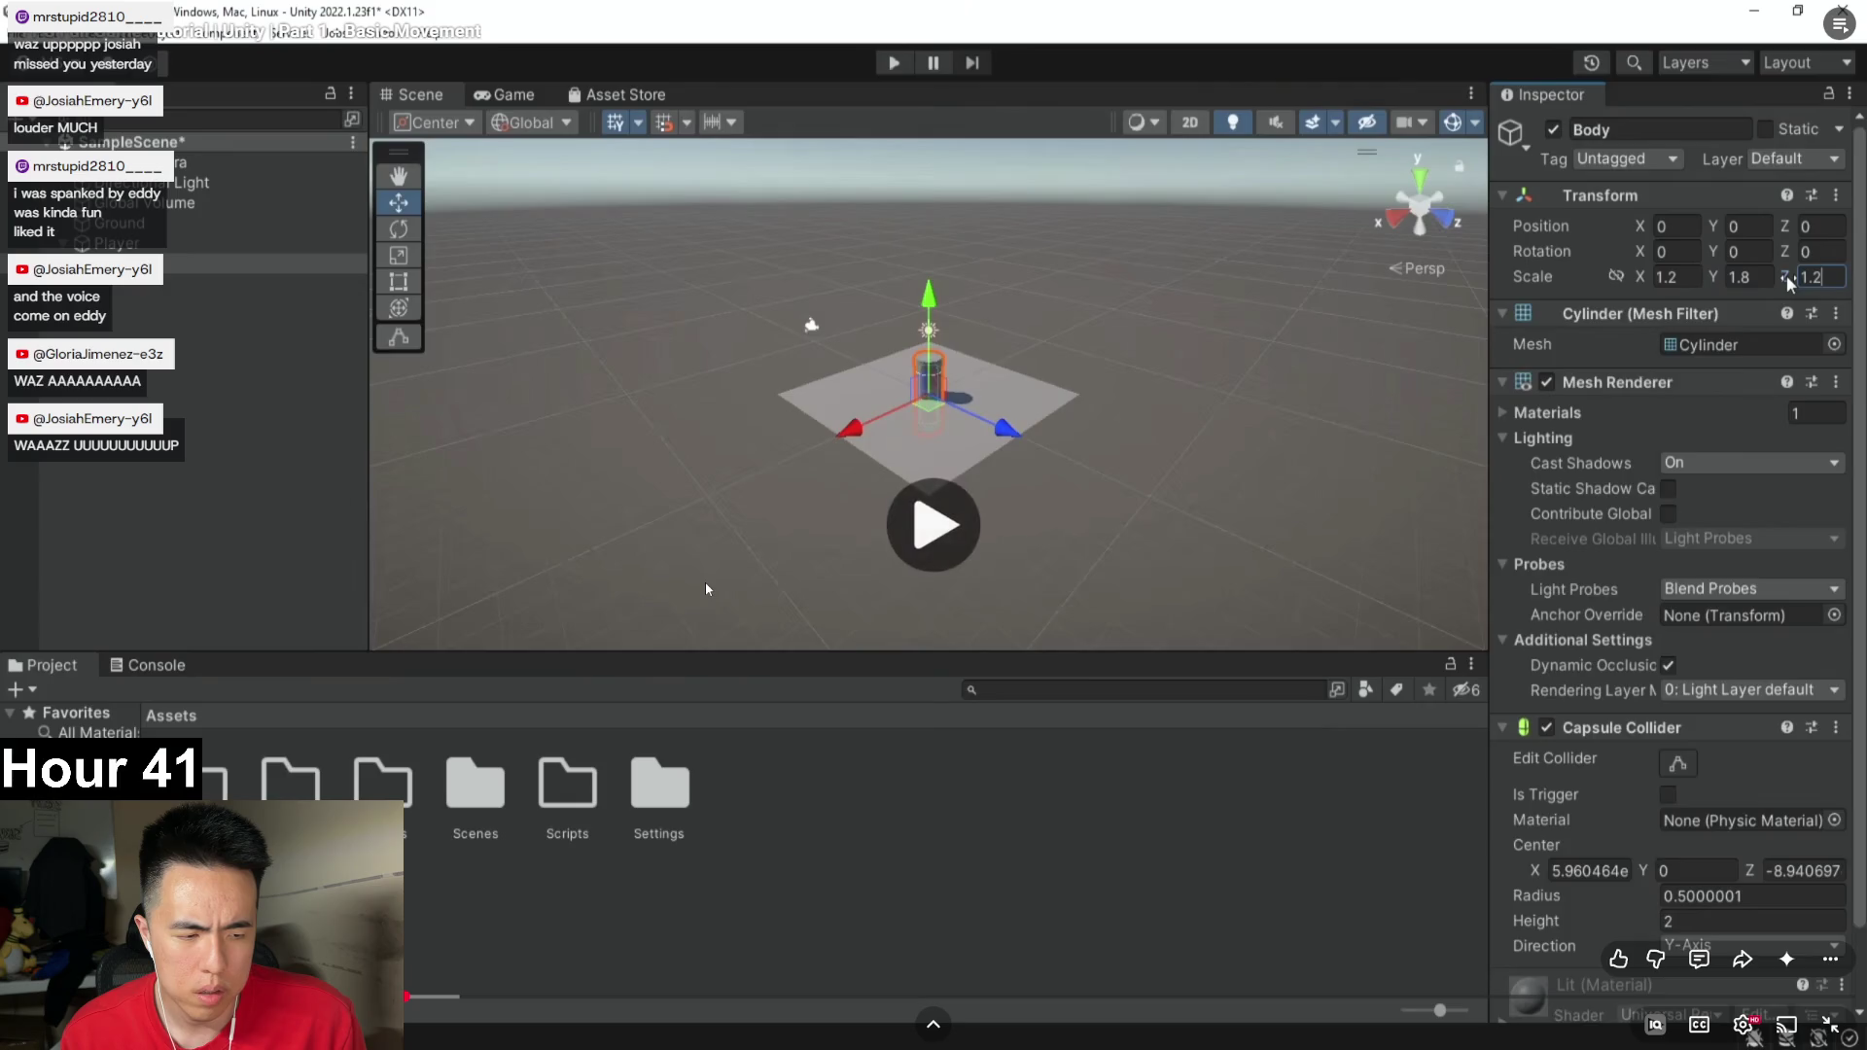
pyautogui.click(756, 591)
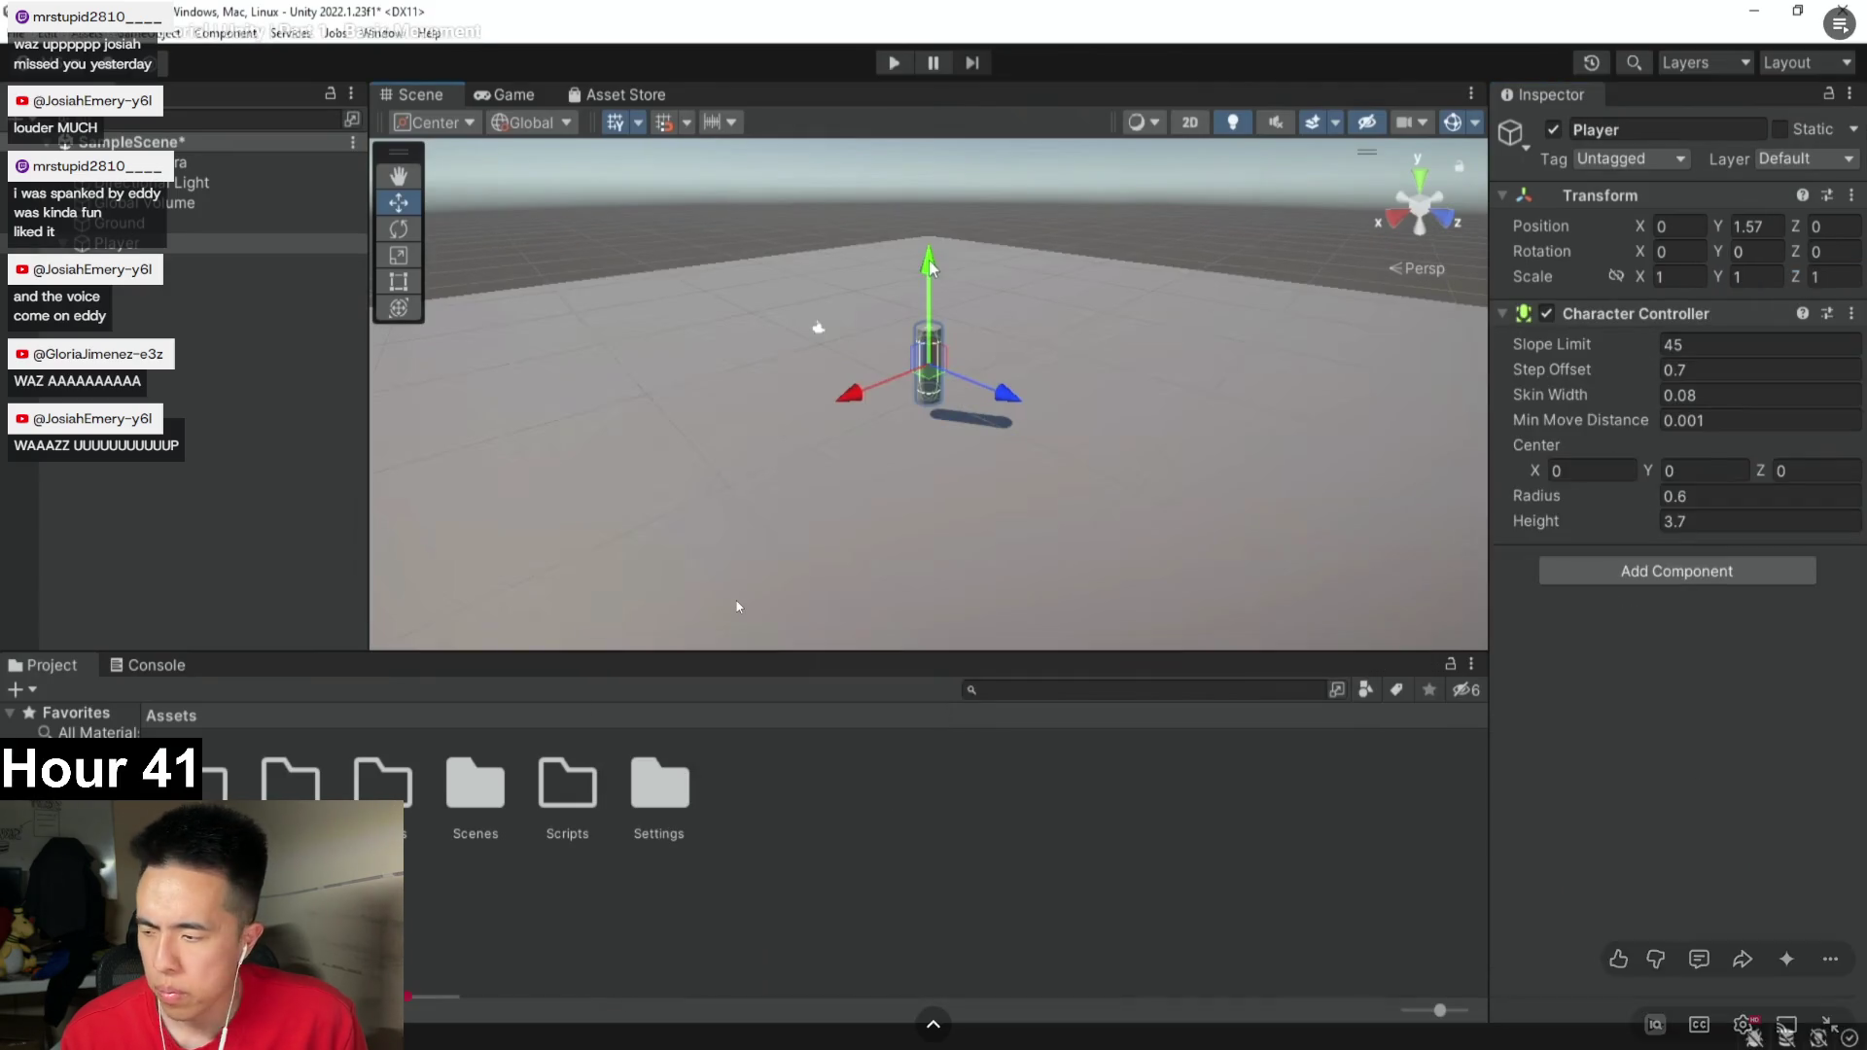
pyautogui.click(657, 692)
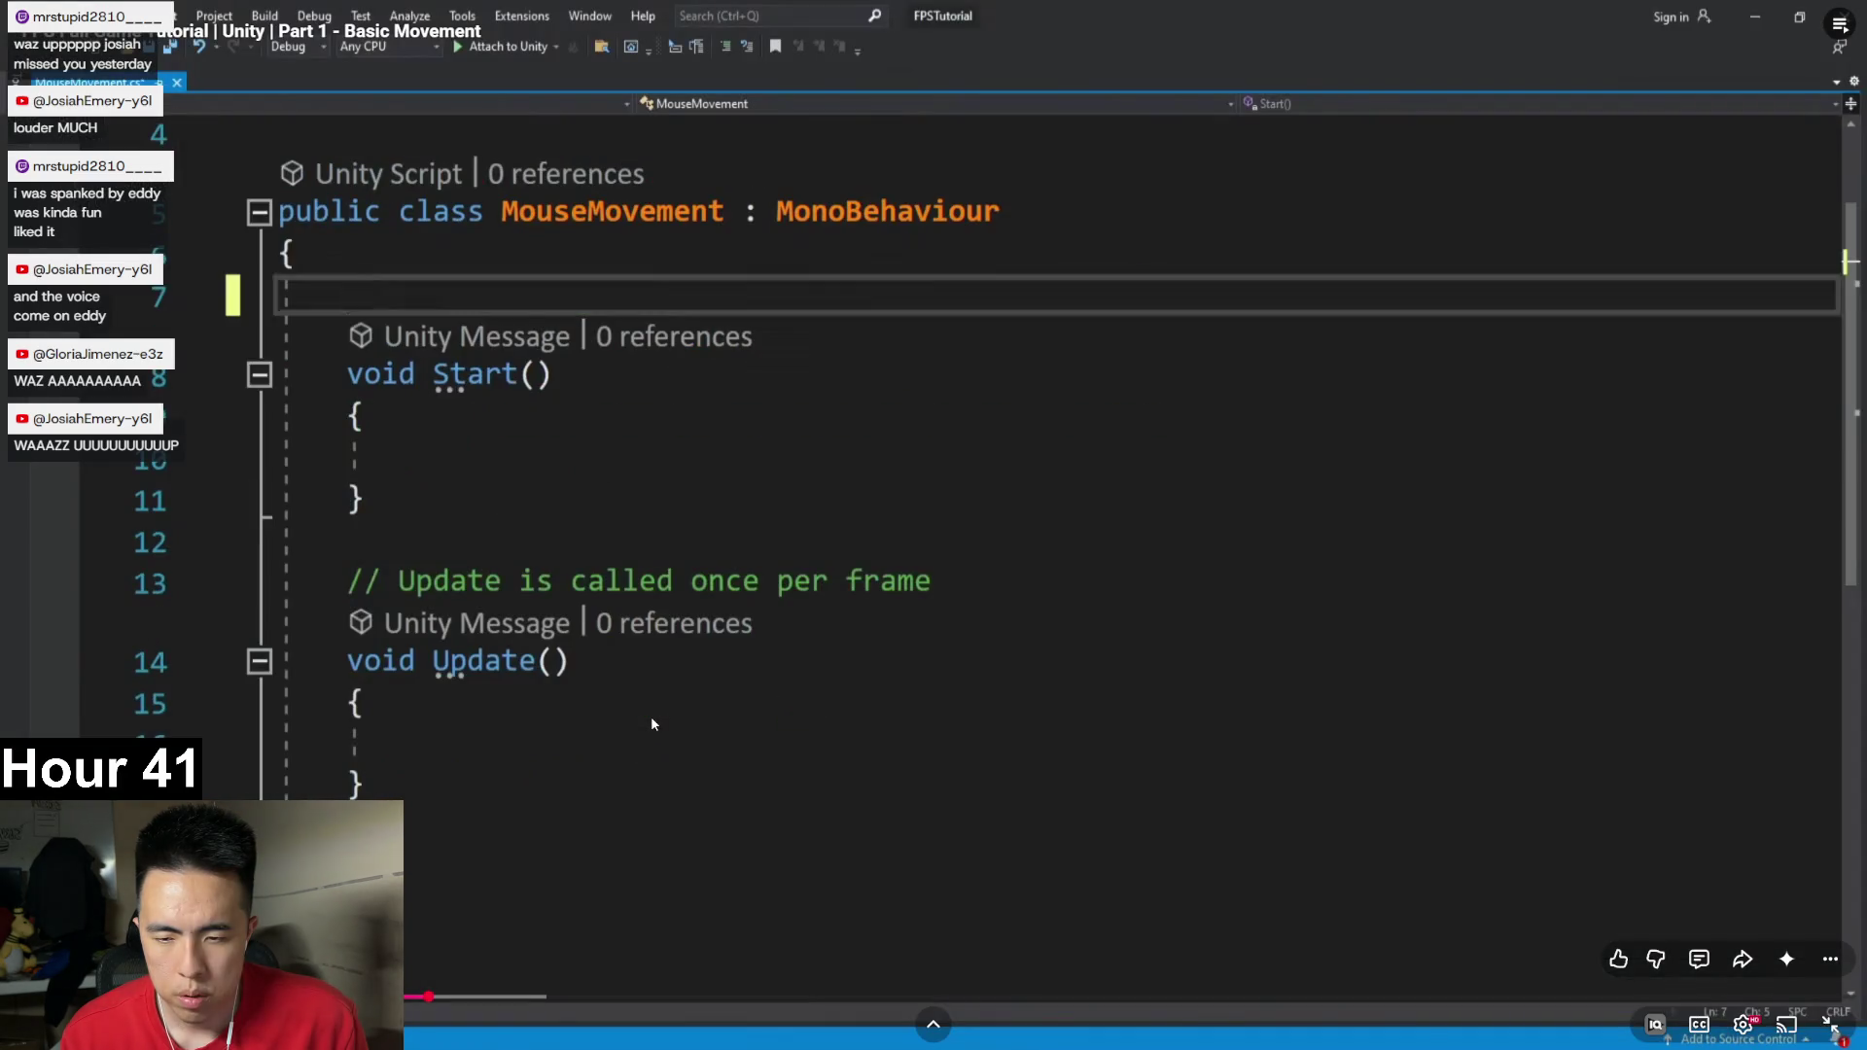
pyautogui.click(651, 716)
pyautogui.hotkey('alt', 'Tab')
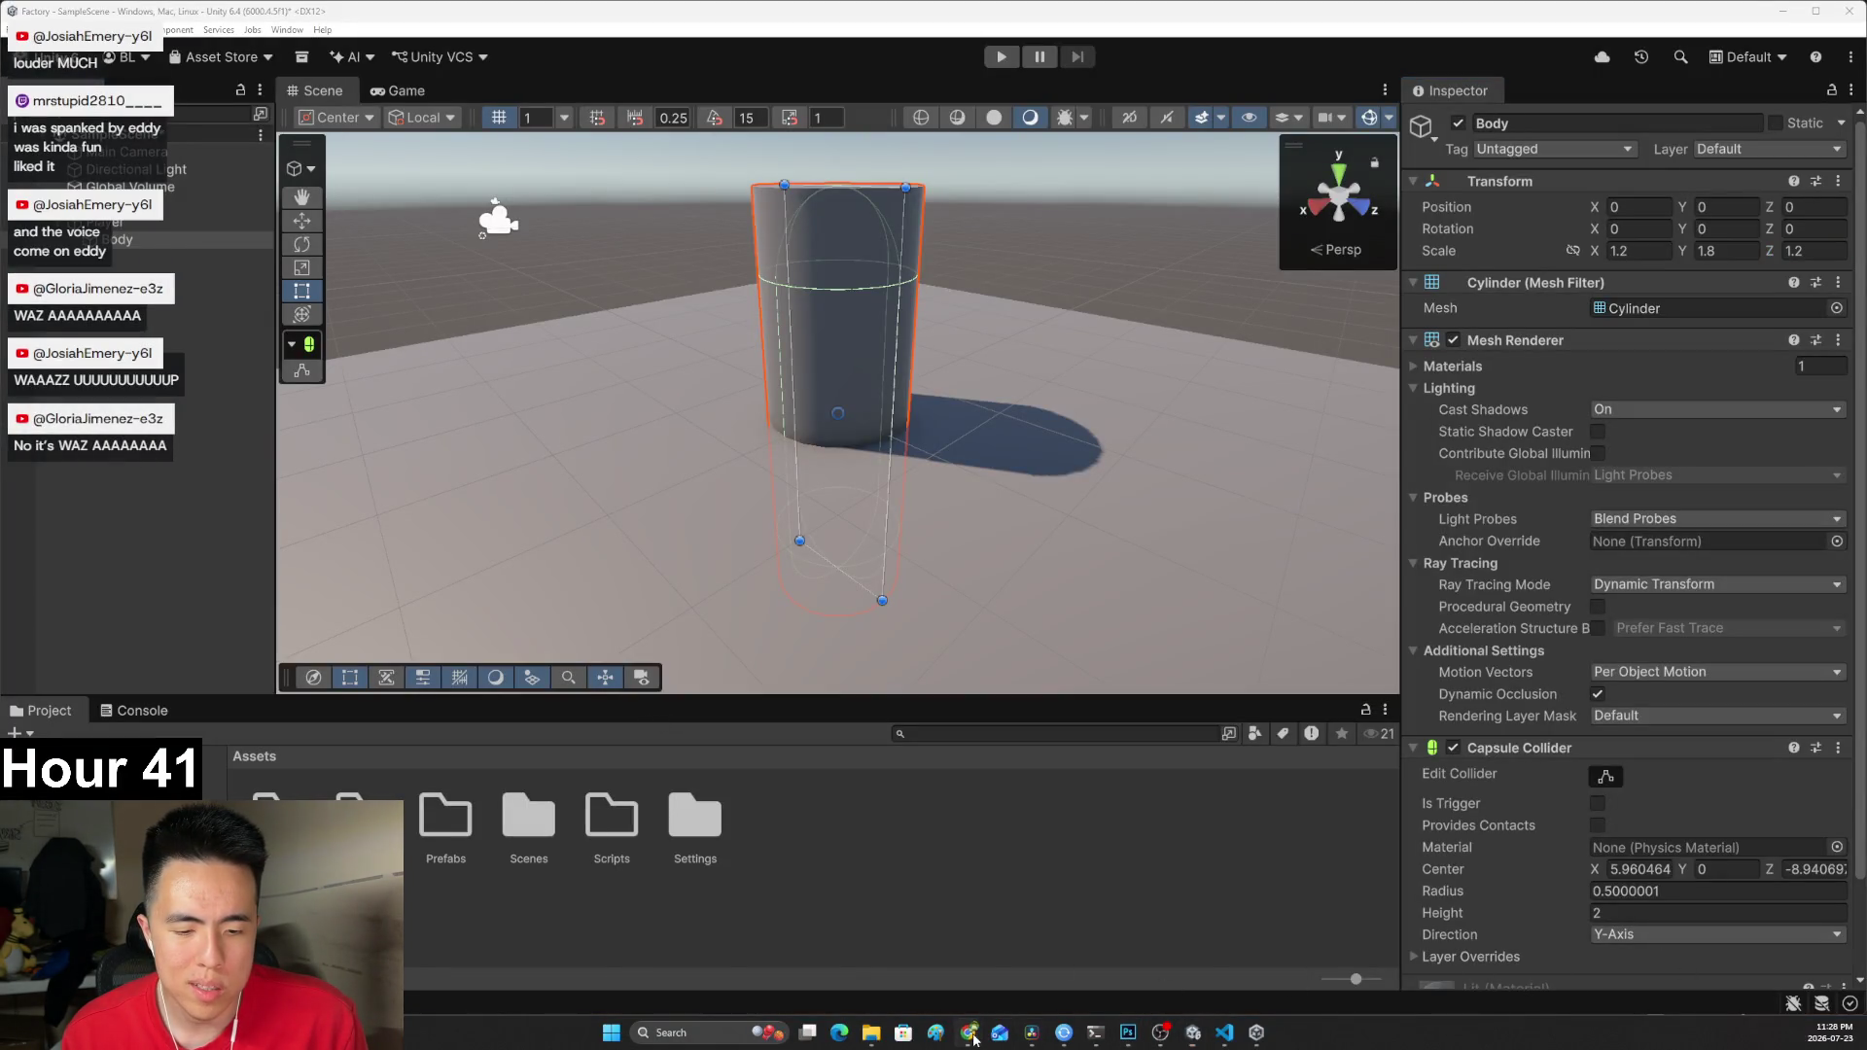
pyautogui.moveTo(968, 1033)
pyautogui.click(1034, 986)
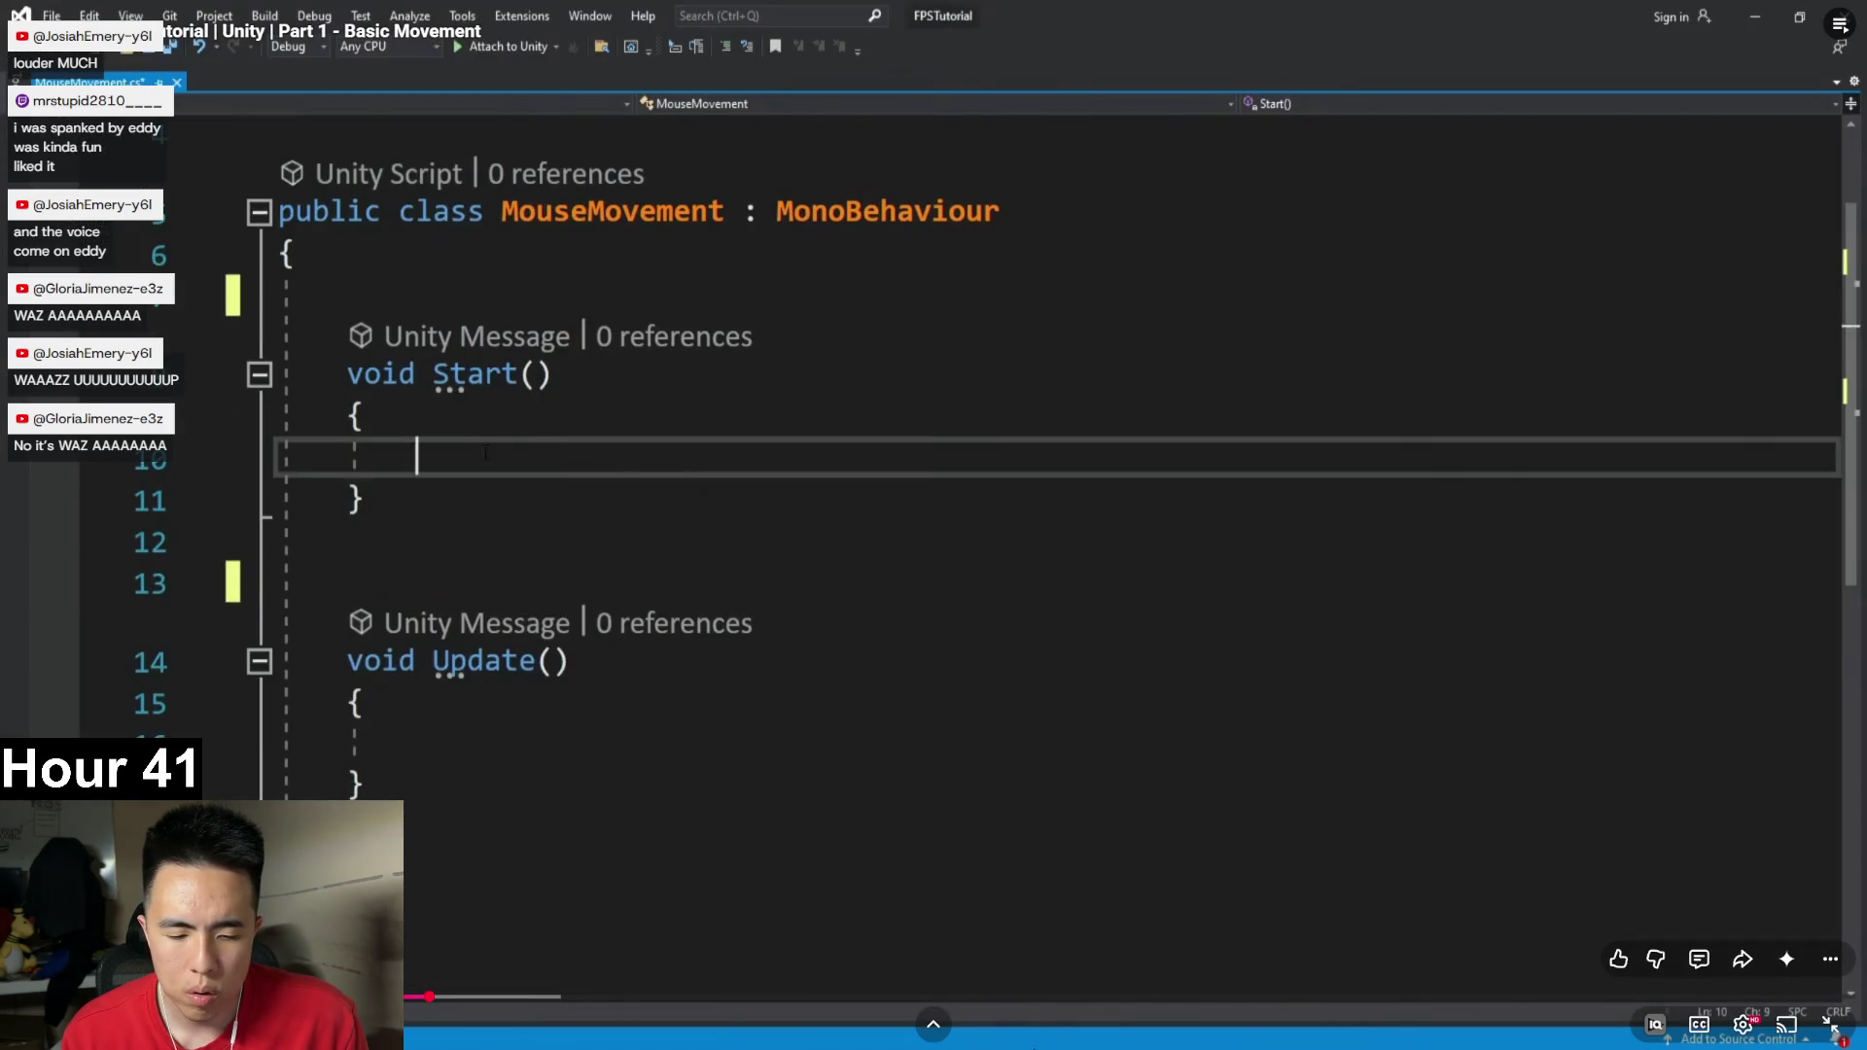
pyautogui.click(914, 883)
pyautogui.click(916, 786)
pyautogui.click(924, 783)
pyautogui.click(925, 783)
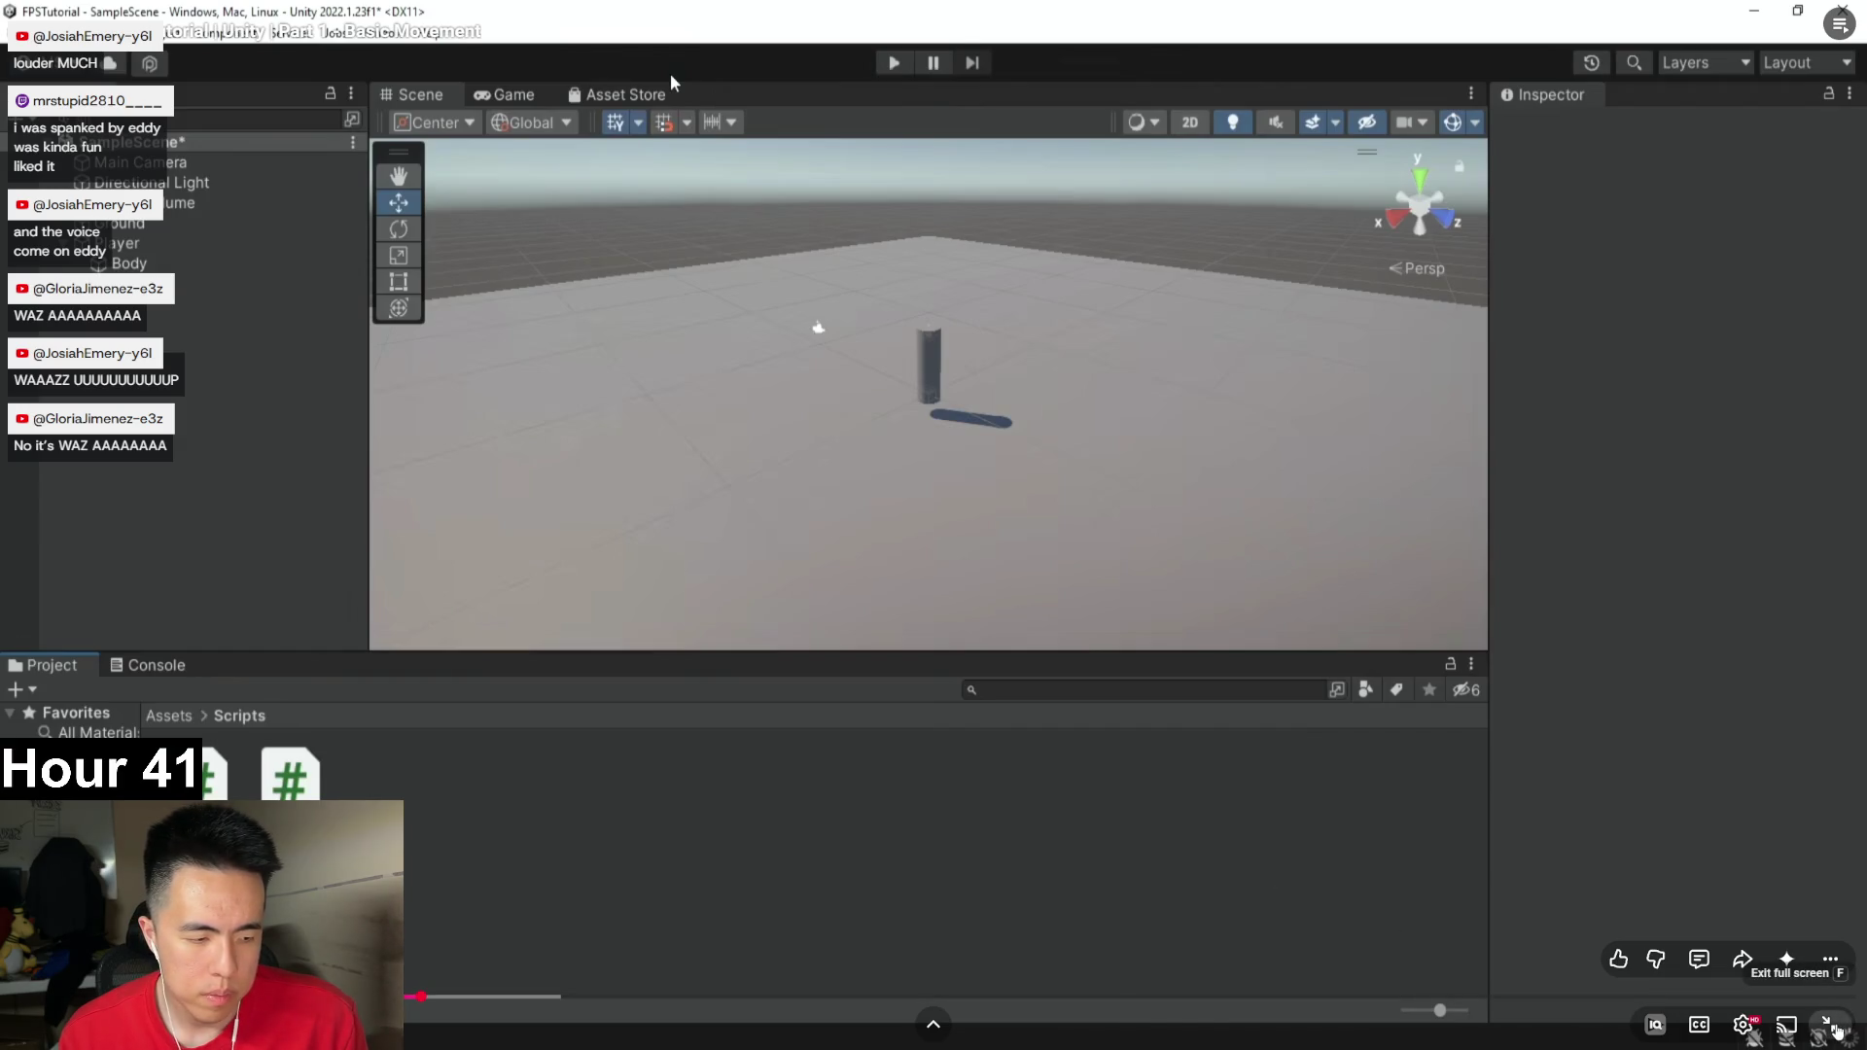
pyautogui.click(1836, 1029)
pyautogui.click(1224, 1037)
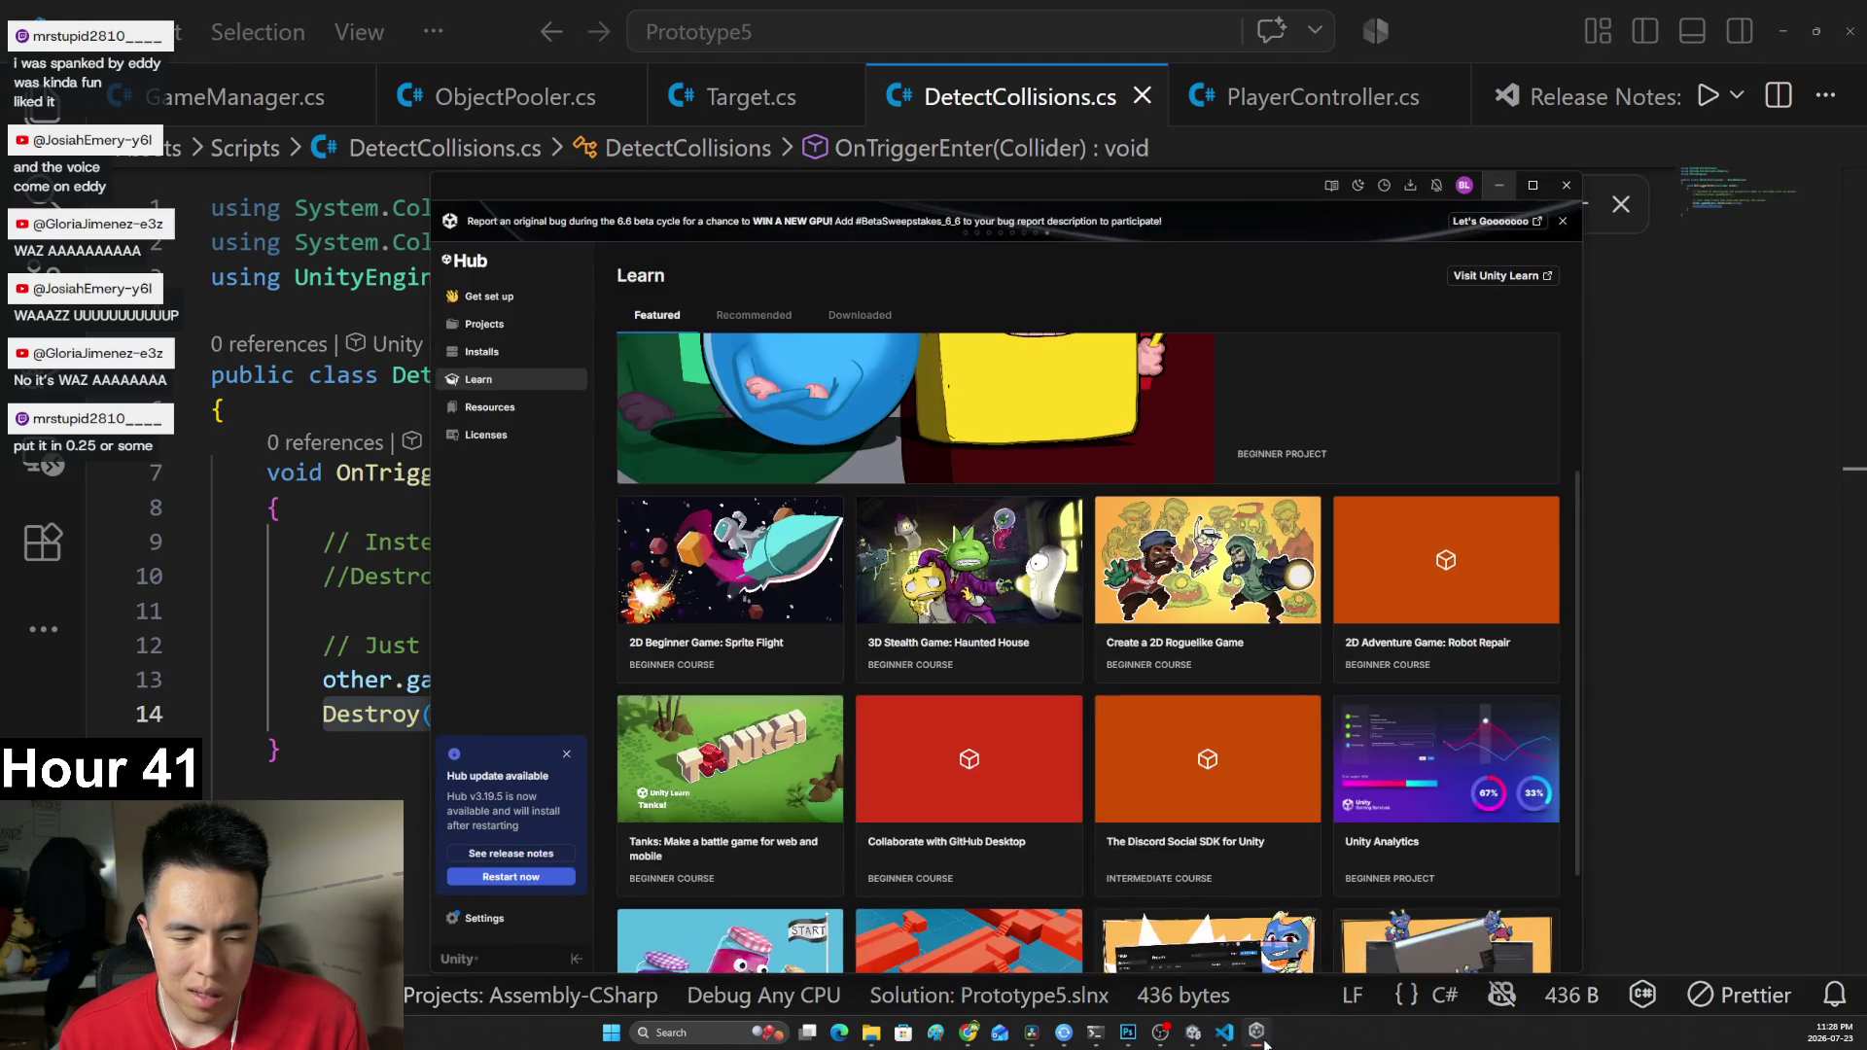
pyautogui.click(1258, 1040)
pyautogui.click(1258, 1042)
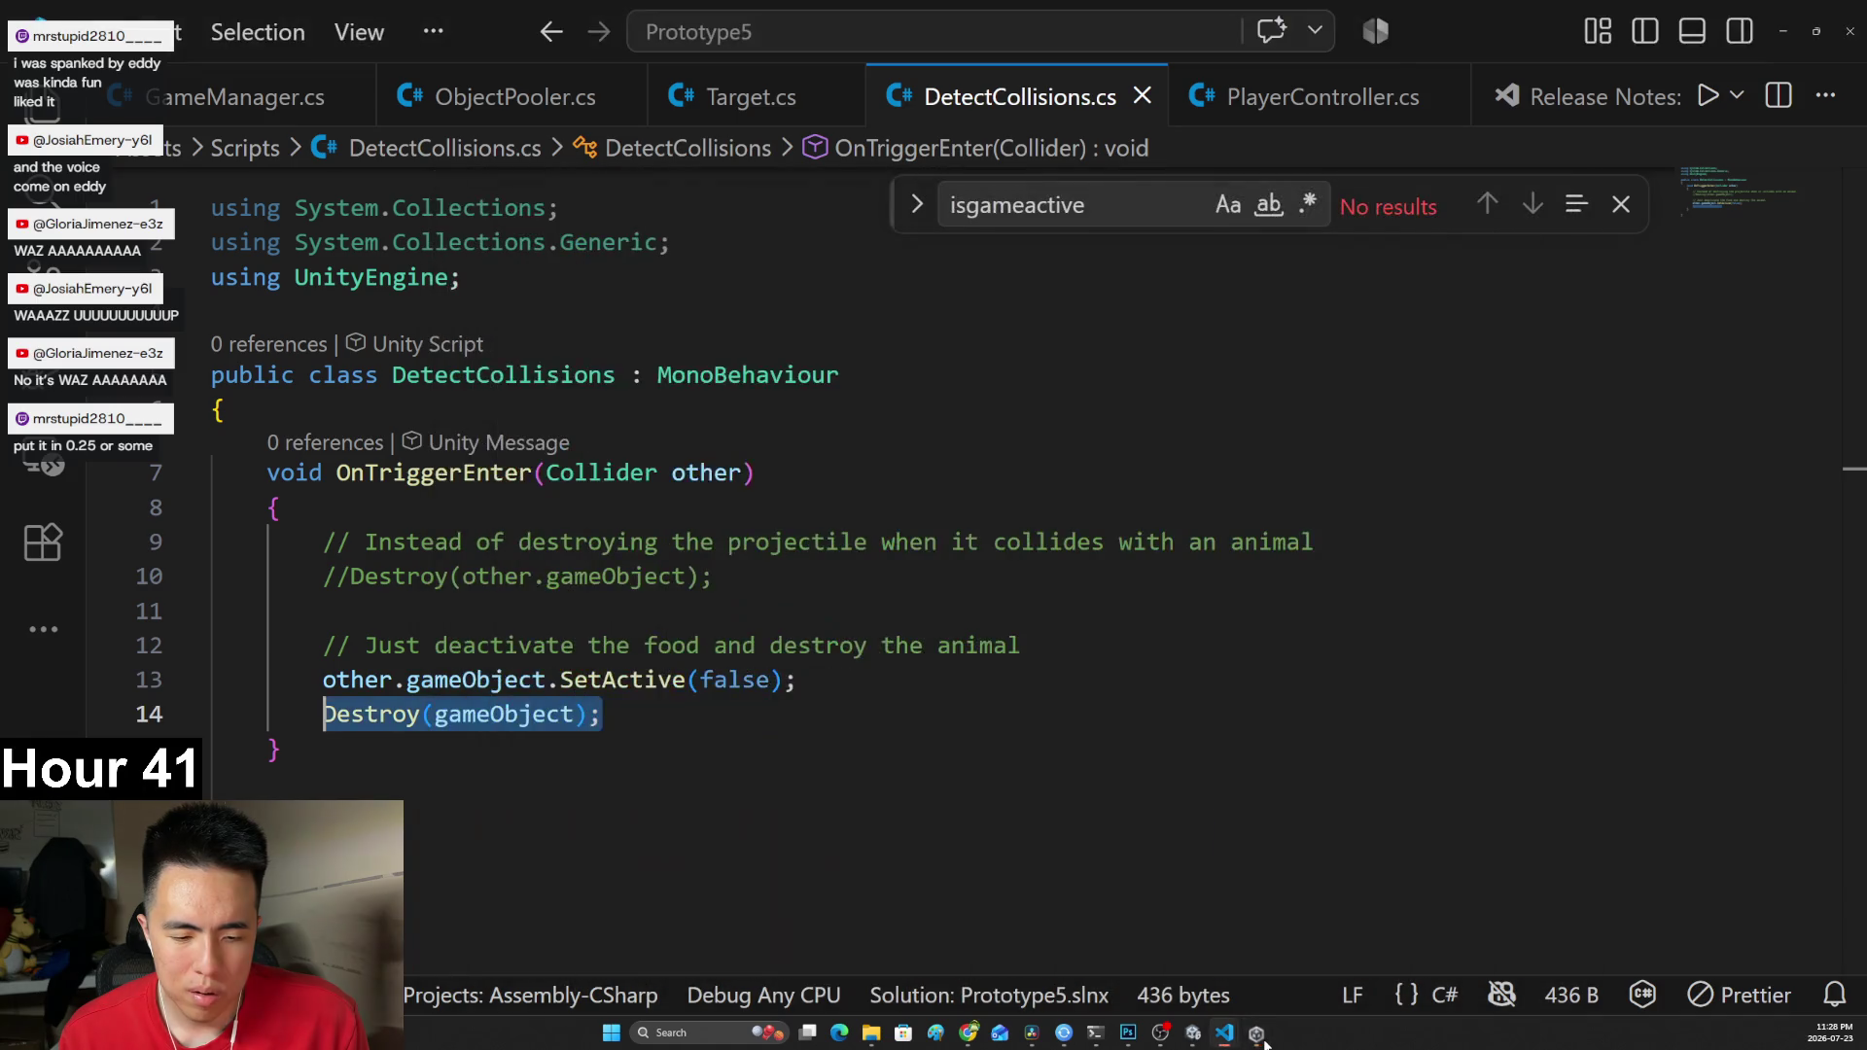
pyautogui.click(1192, 1032)
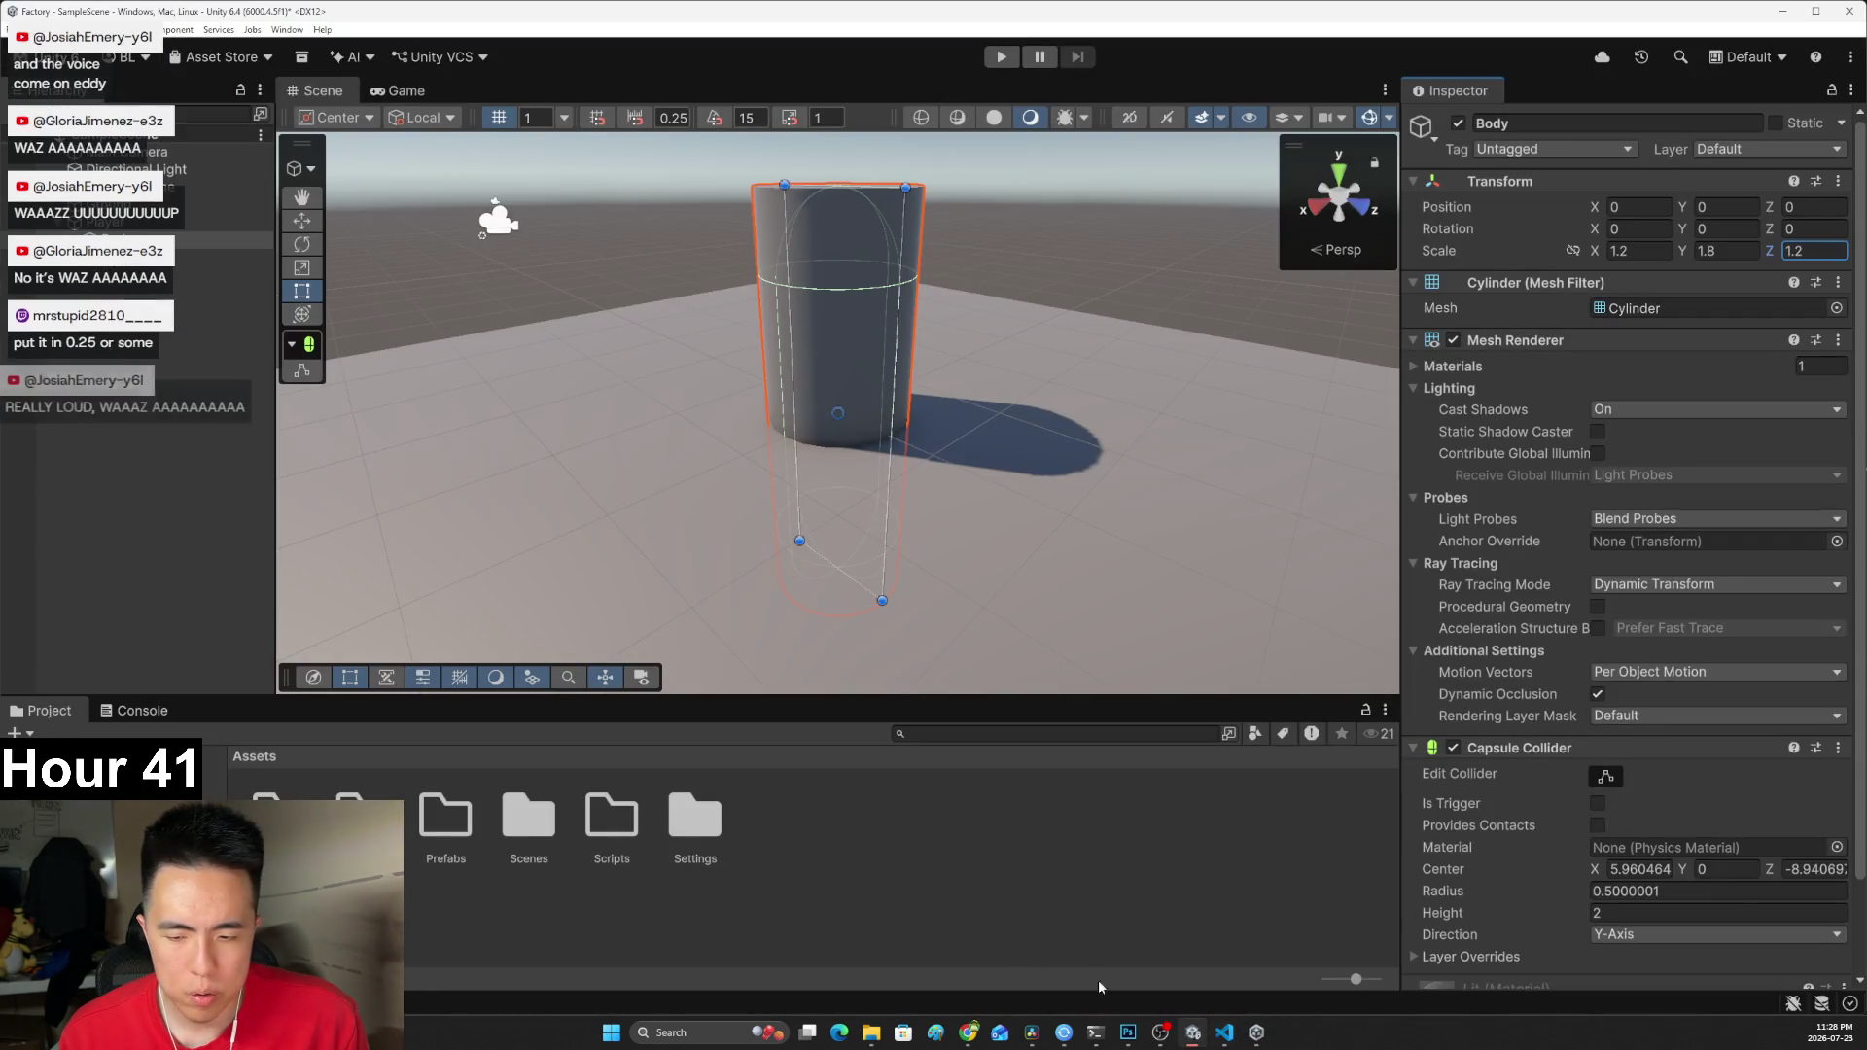
# In the Scripts folder, create a new MonoBehaviour script named Mouse.
pyautogui.doubleClick(612, 818)
pyautogui.rightClick(284, 815)
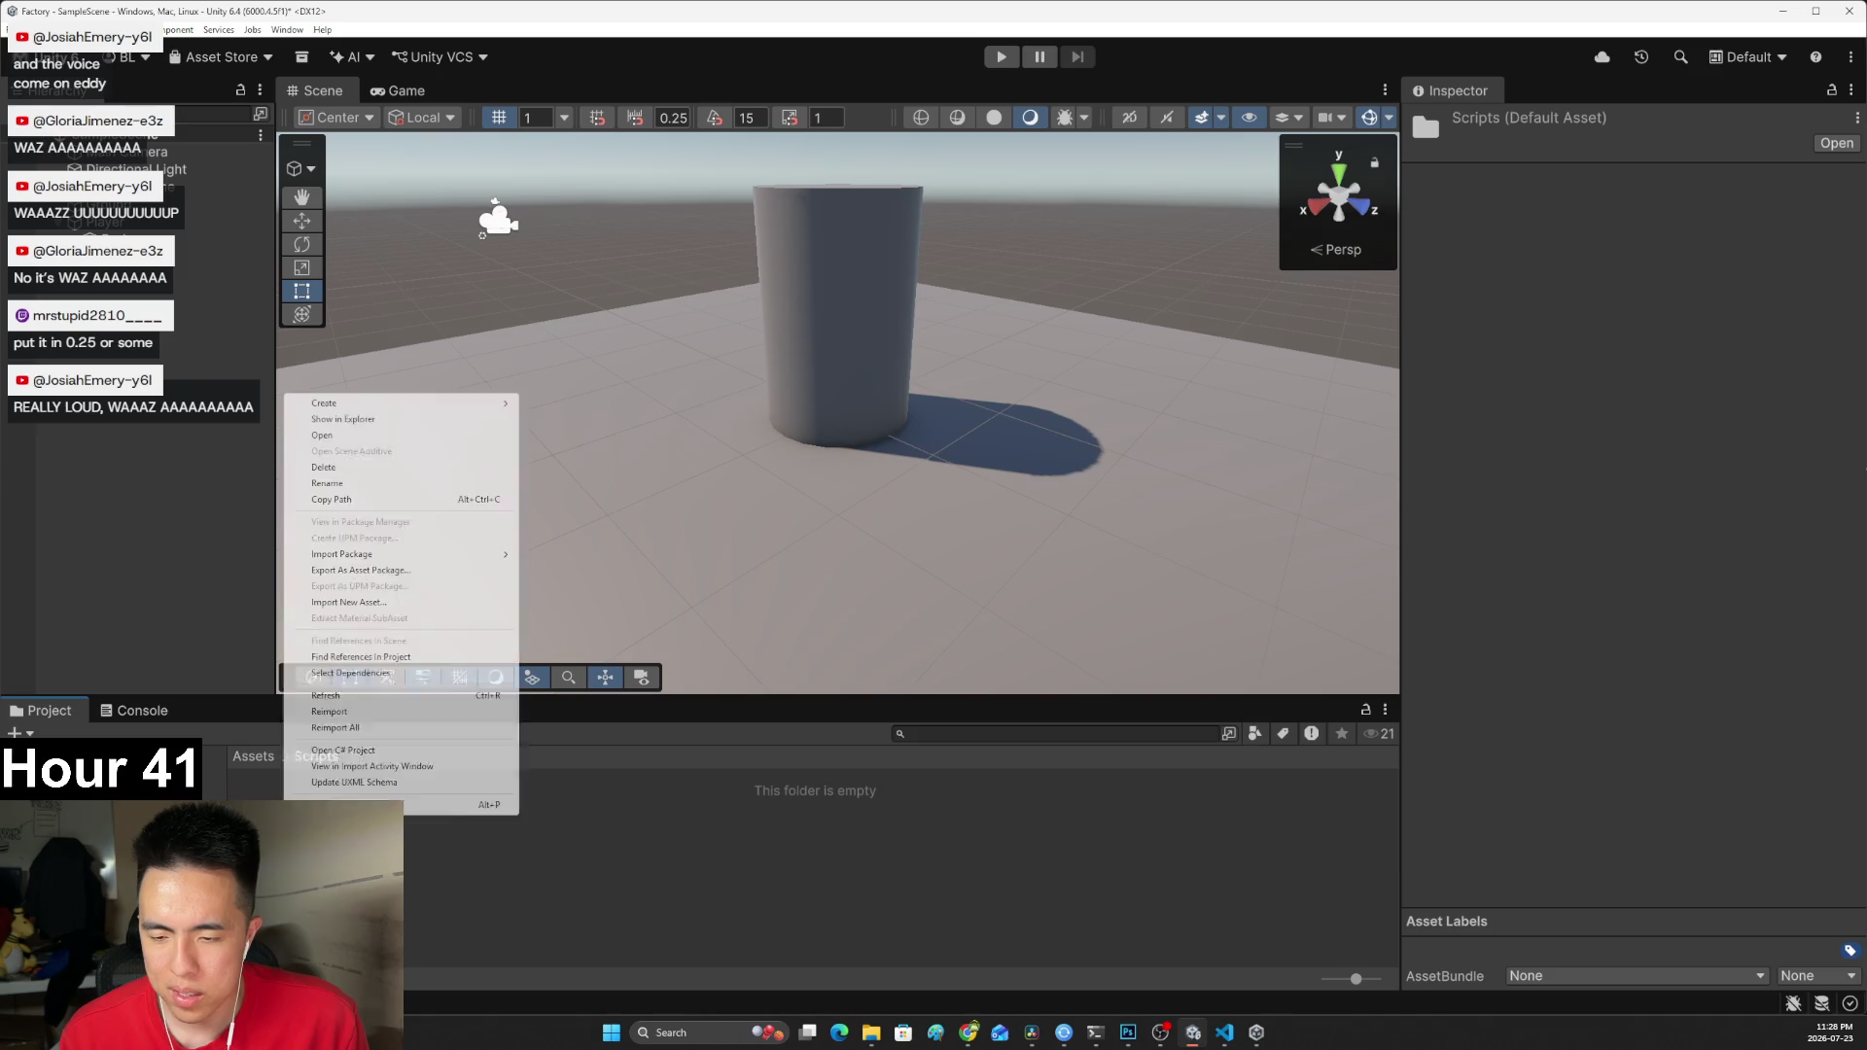
pyautogui.moveTo(364, 402)
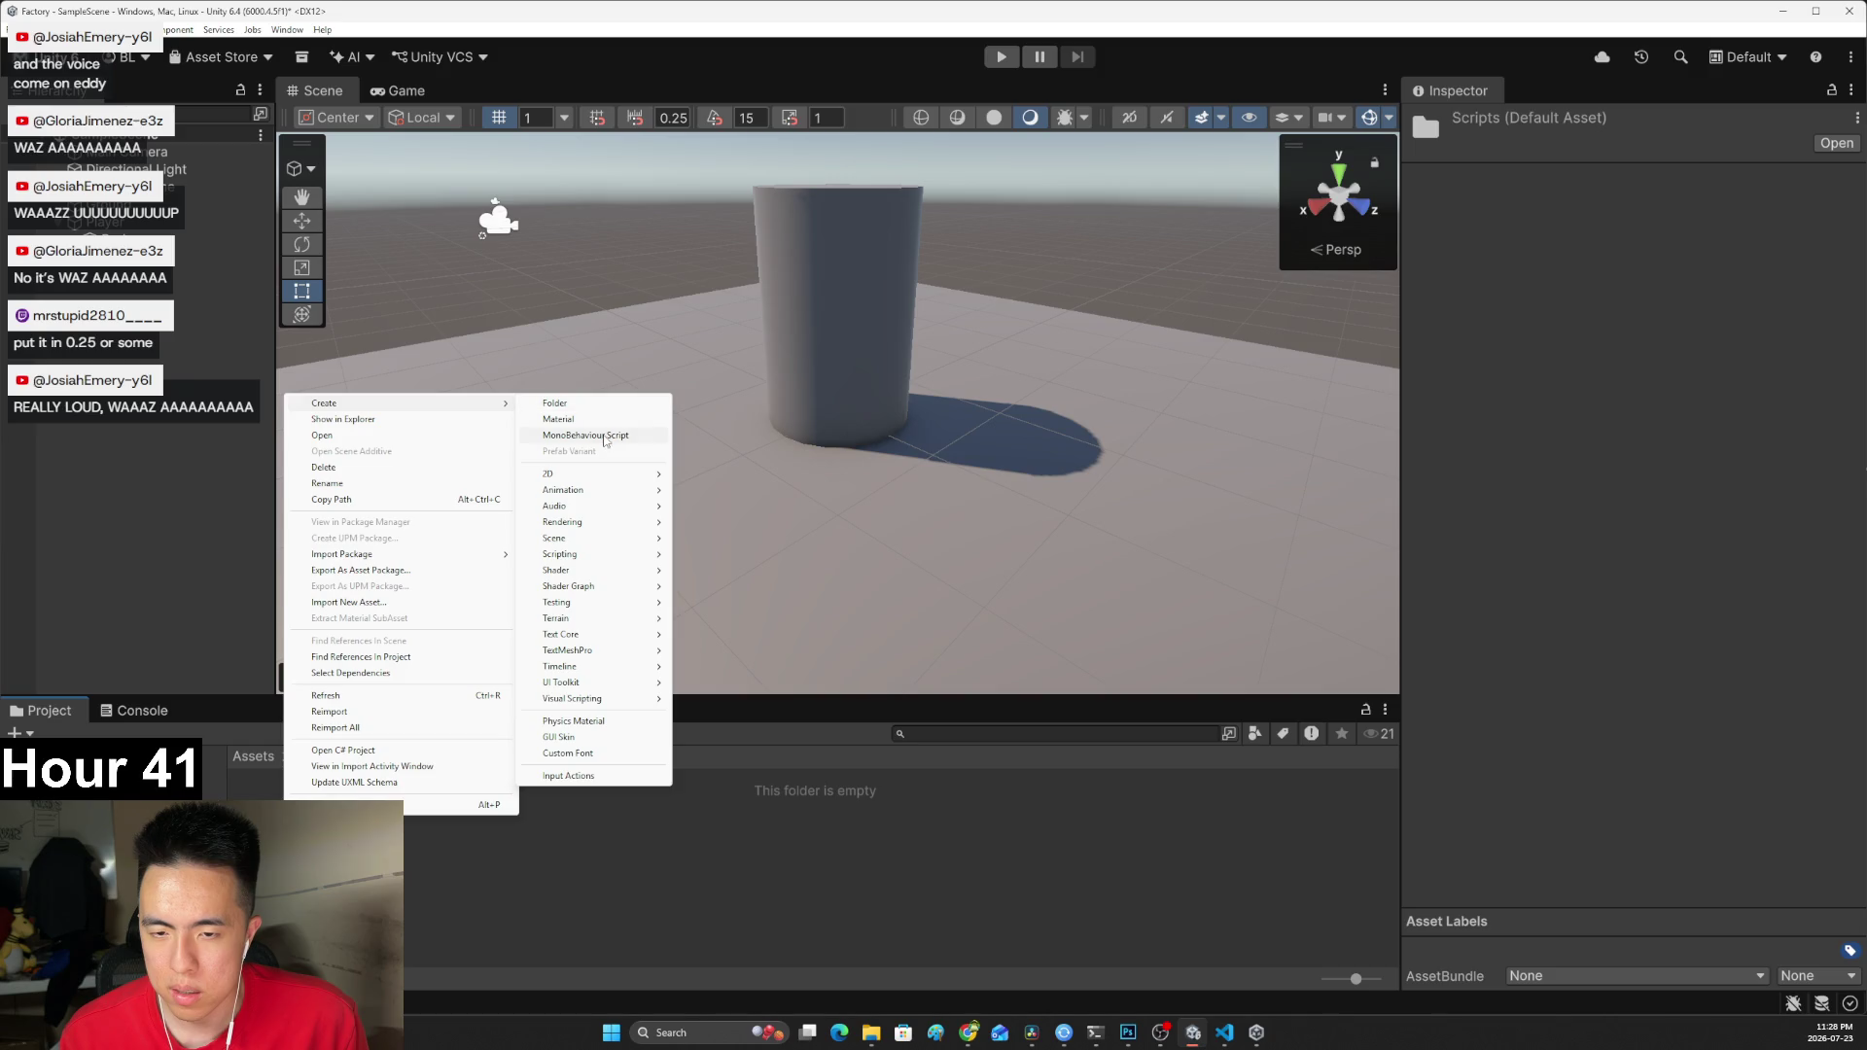
pyautogui.click(603, 435)
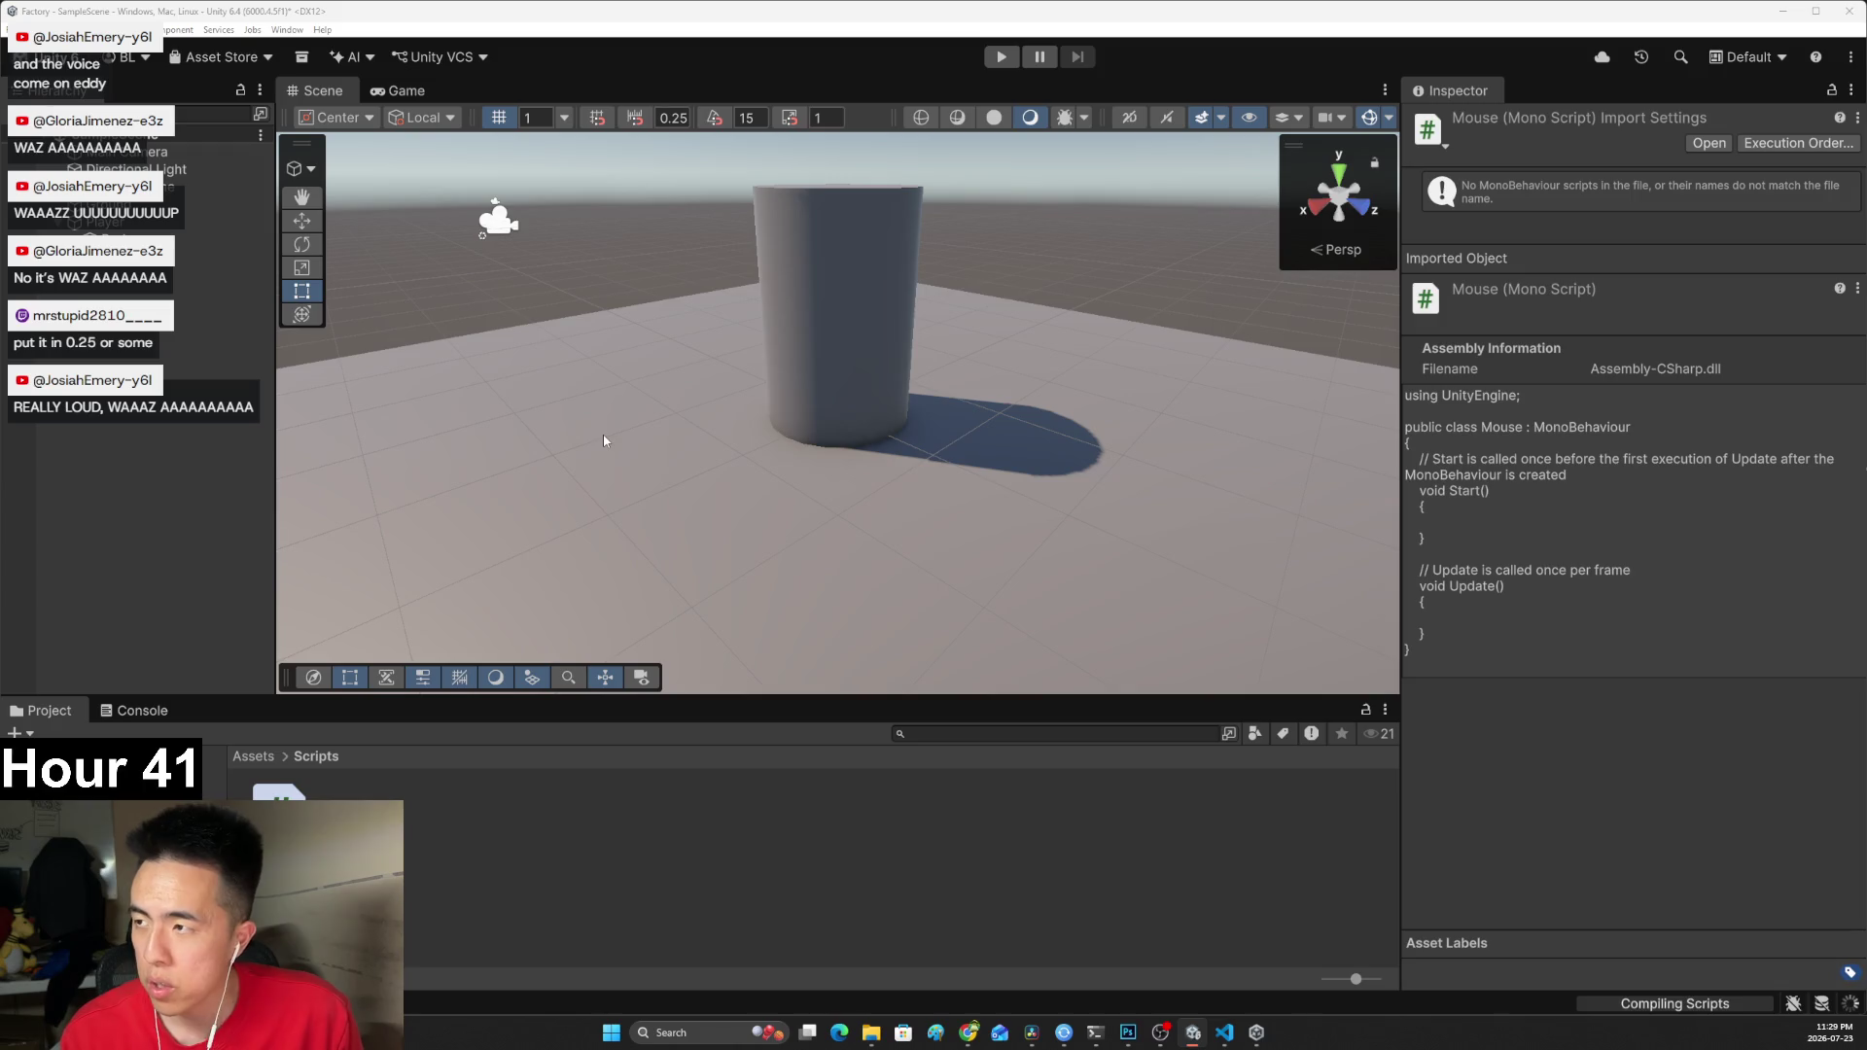
pyautogui.hotkey('alt', 'Tab')
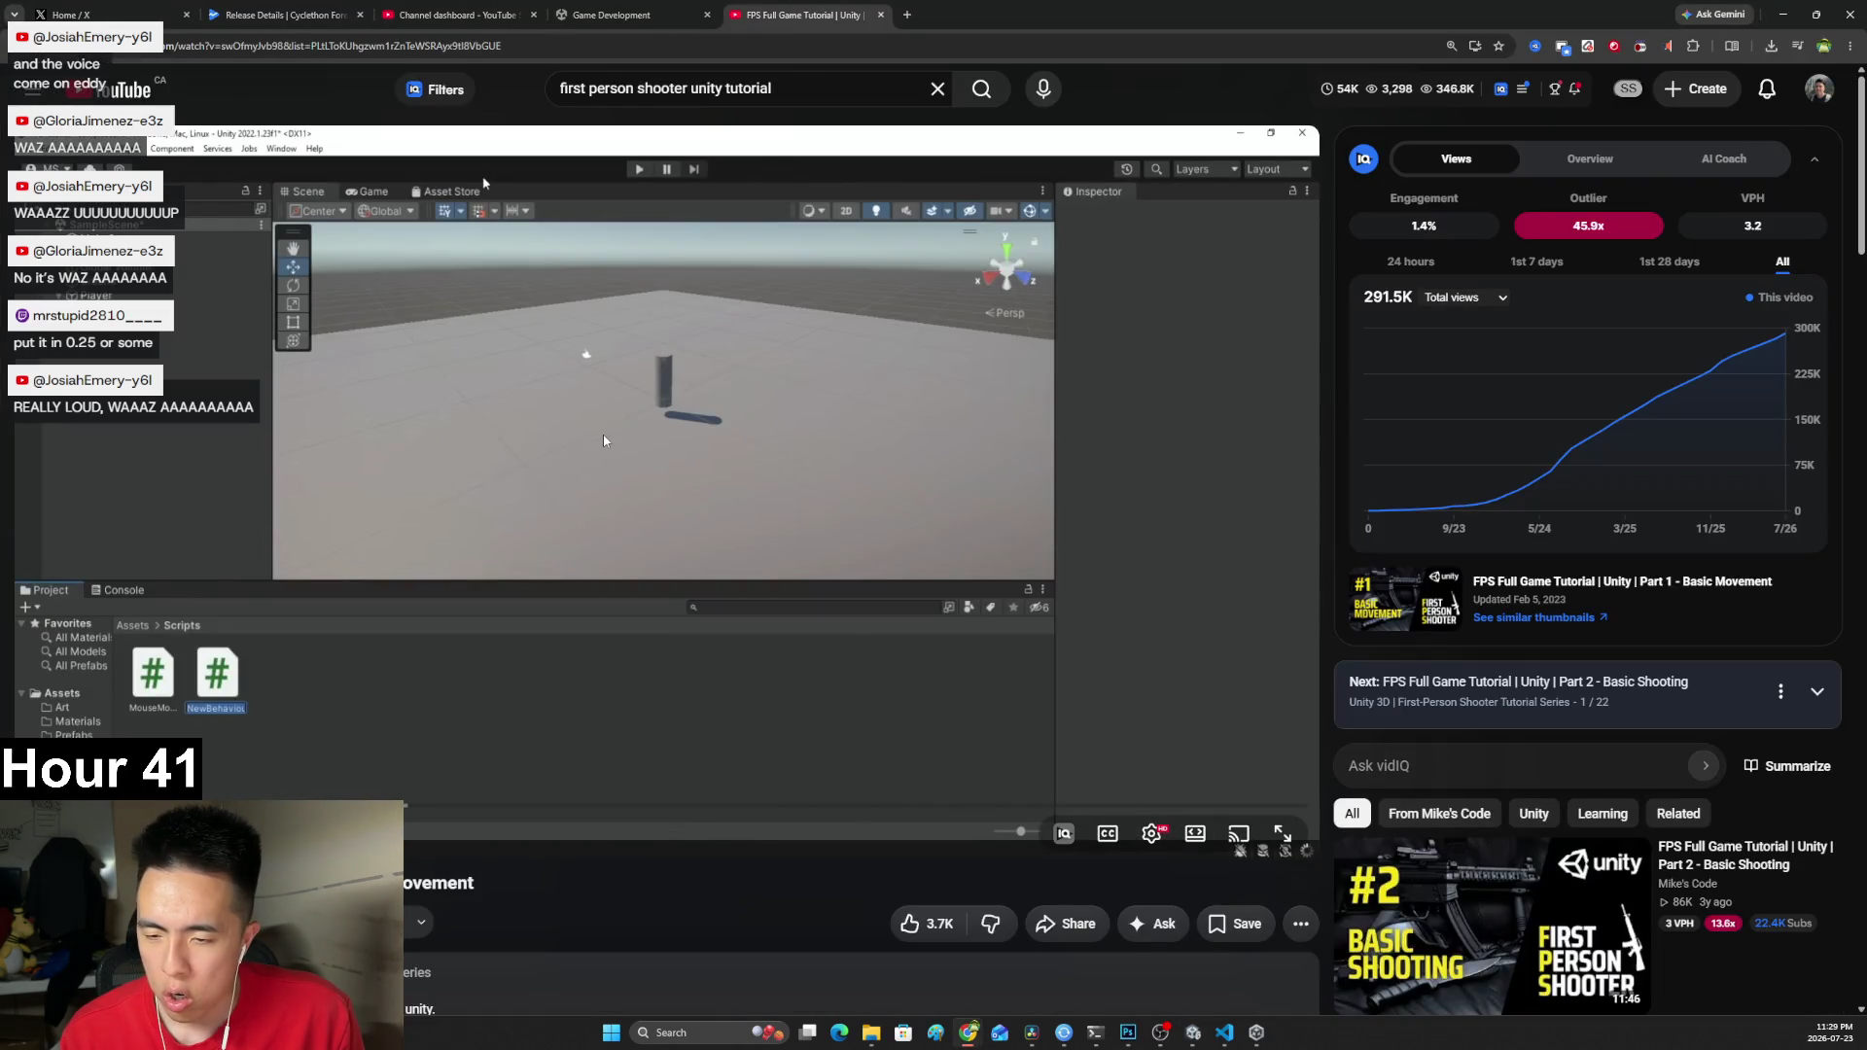
# Check the tutorial video, then return to Unity and close the Unity Hub window.
pyautogui.click(490, 627)
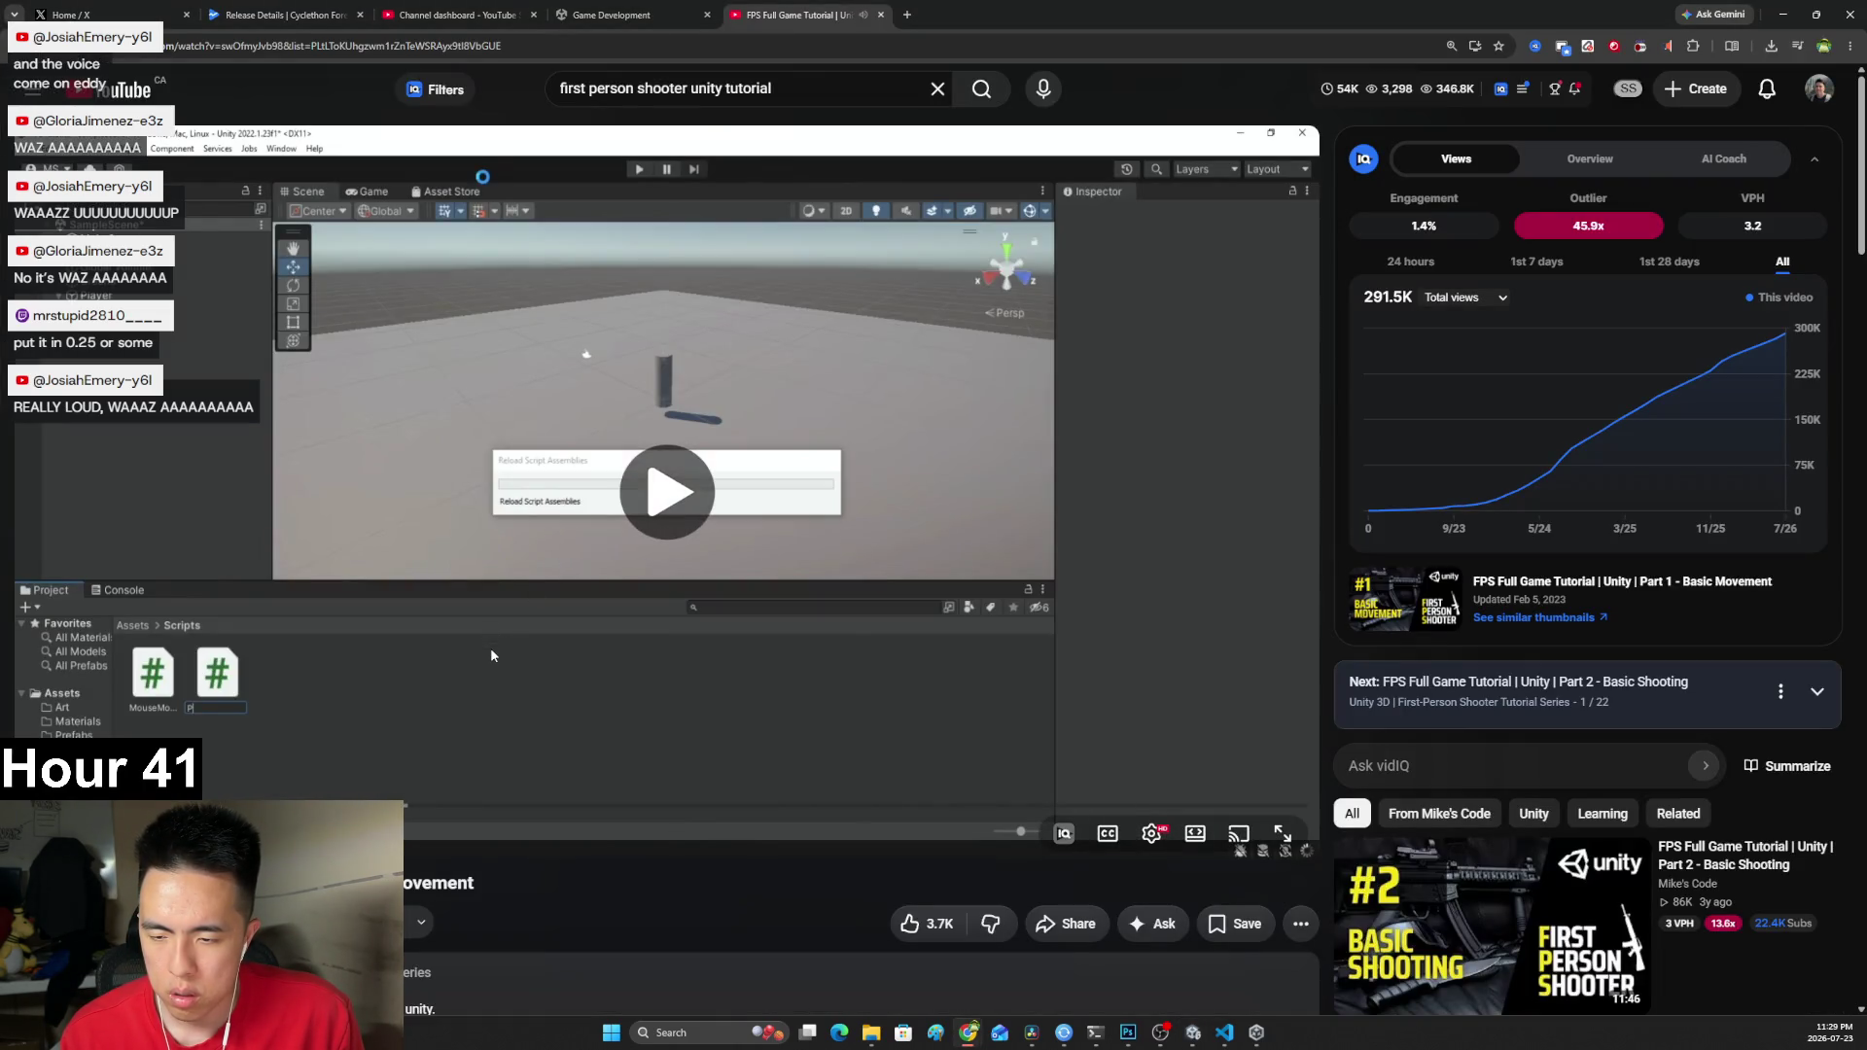
pyautogui.click(498, 665)
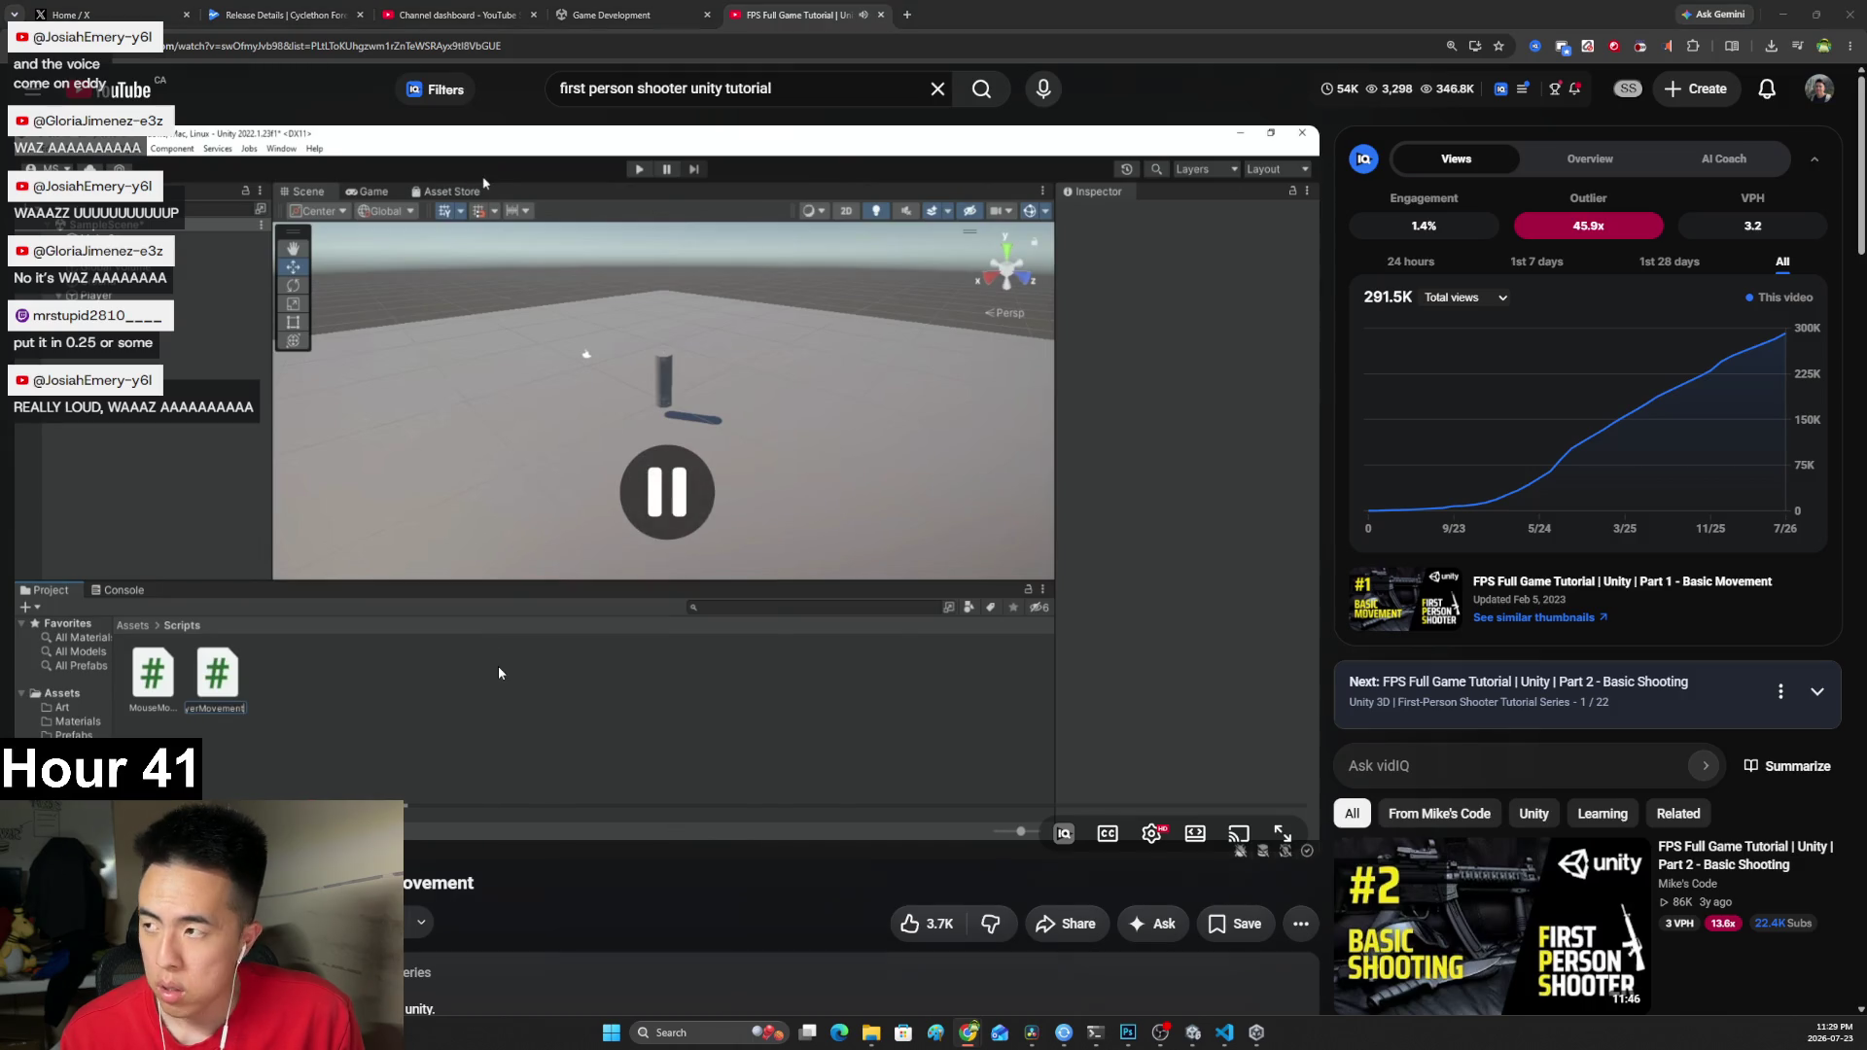
pyautogui.hotkey('alt', 'Tab')
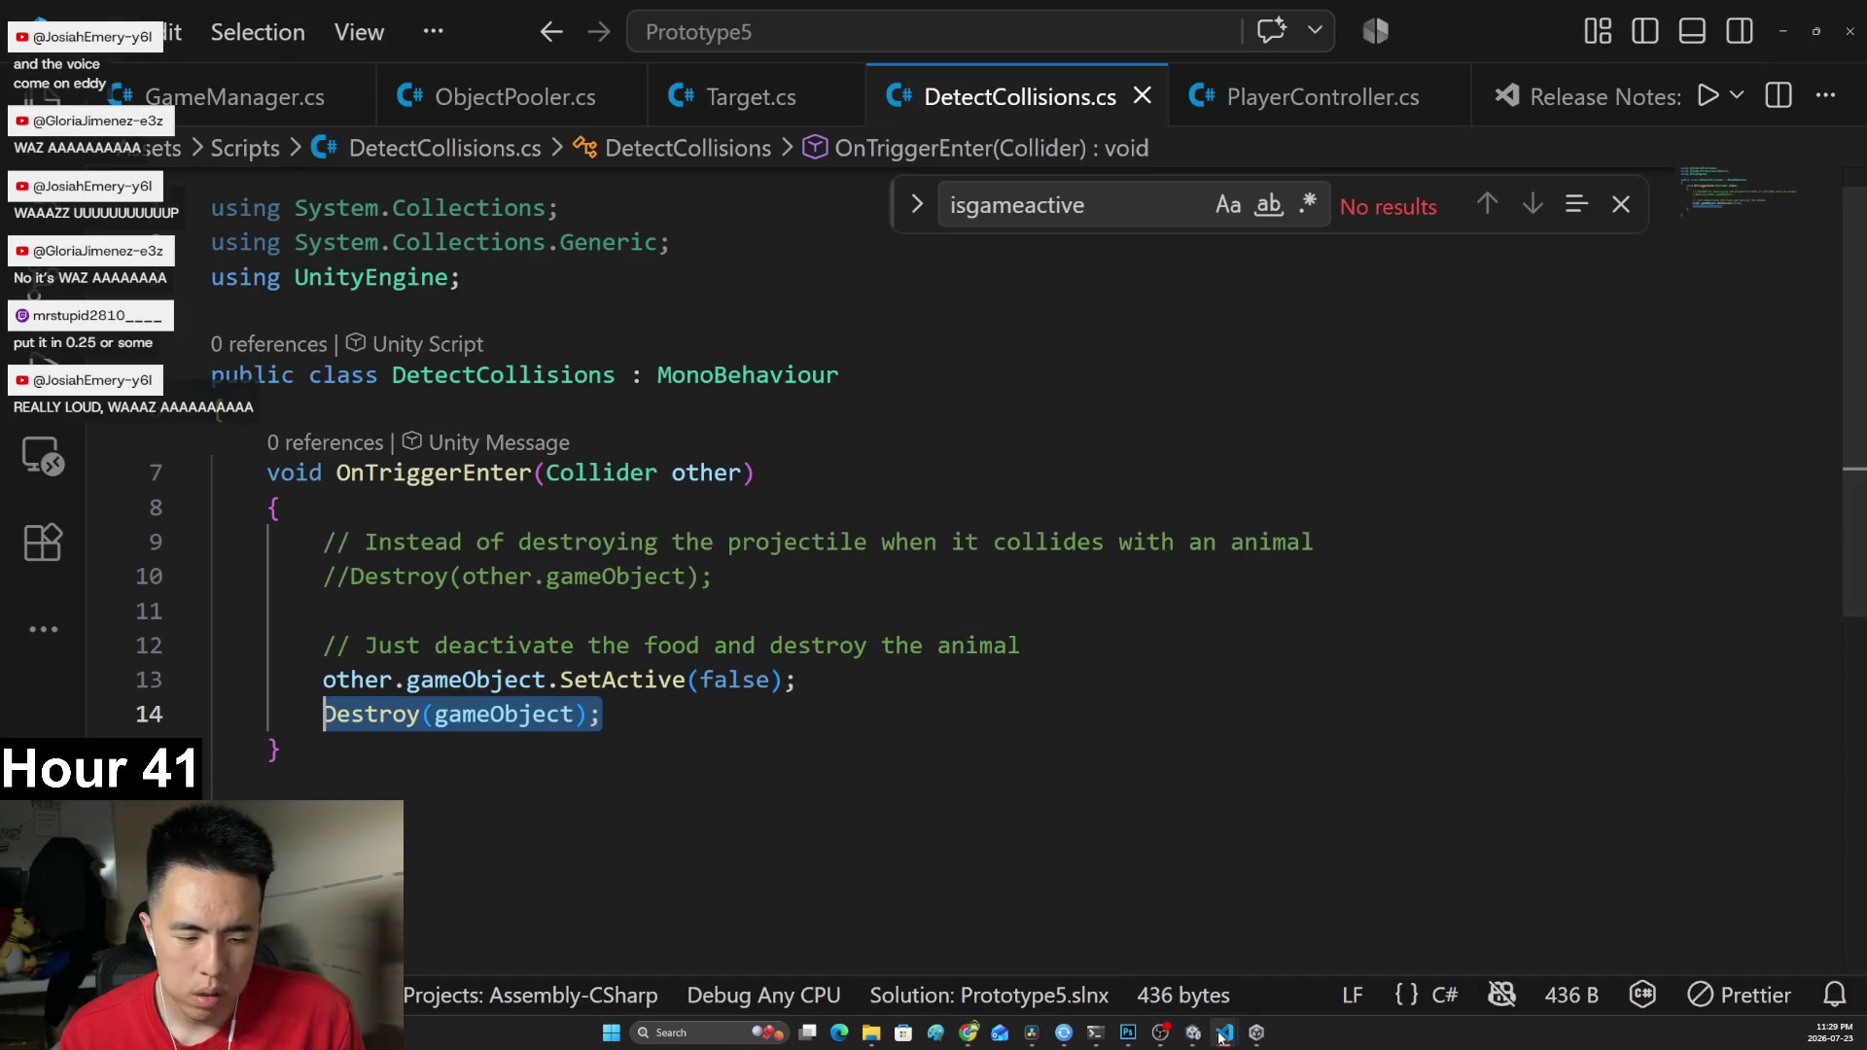
pyautogui.click(1193, 1034)
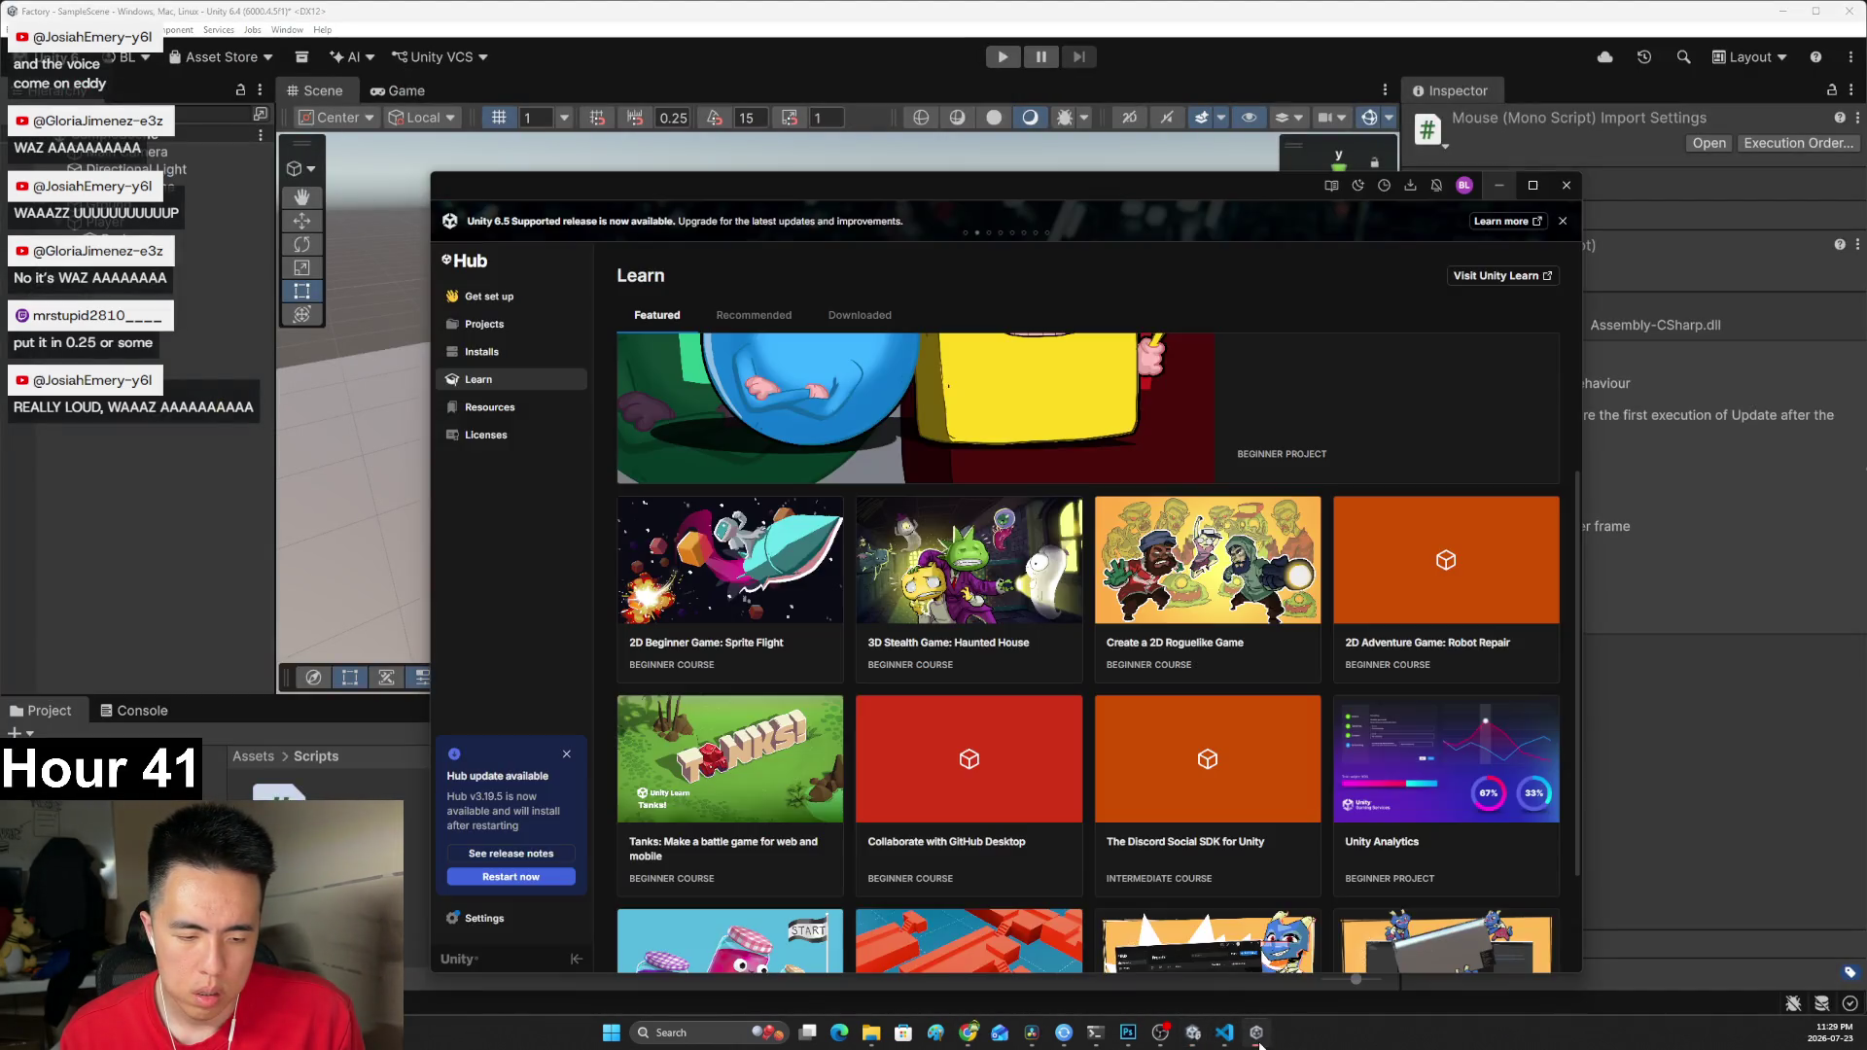
pyautogui.click(1256, 1033)
pyautogui.click(1567, 185)
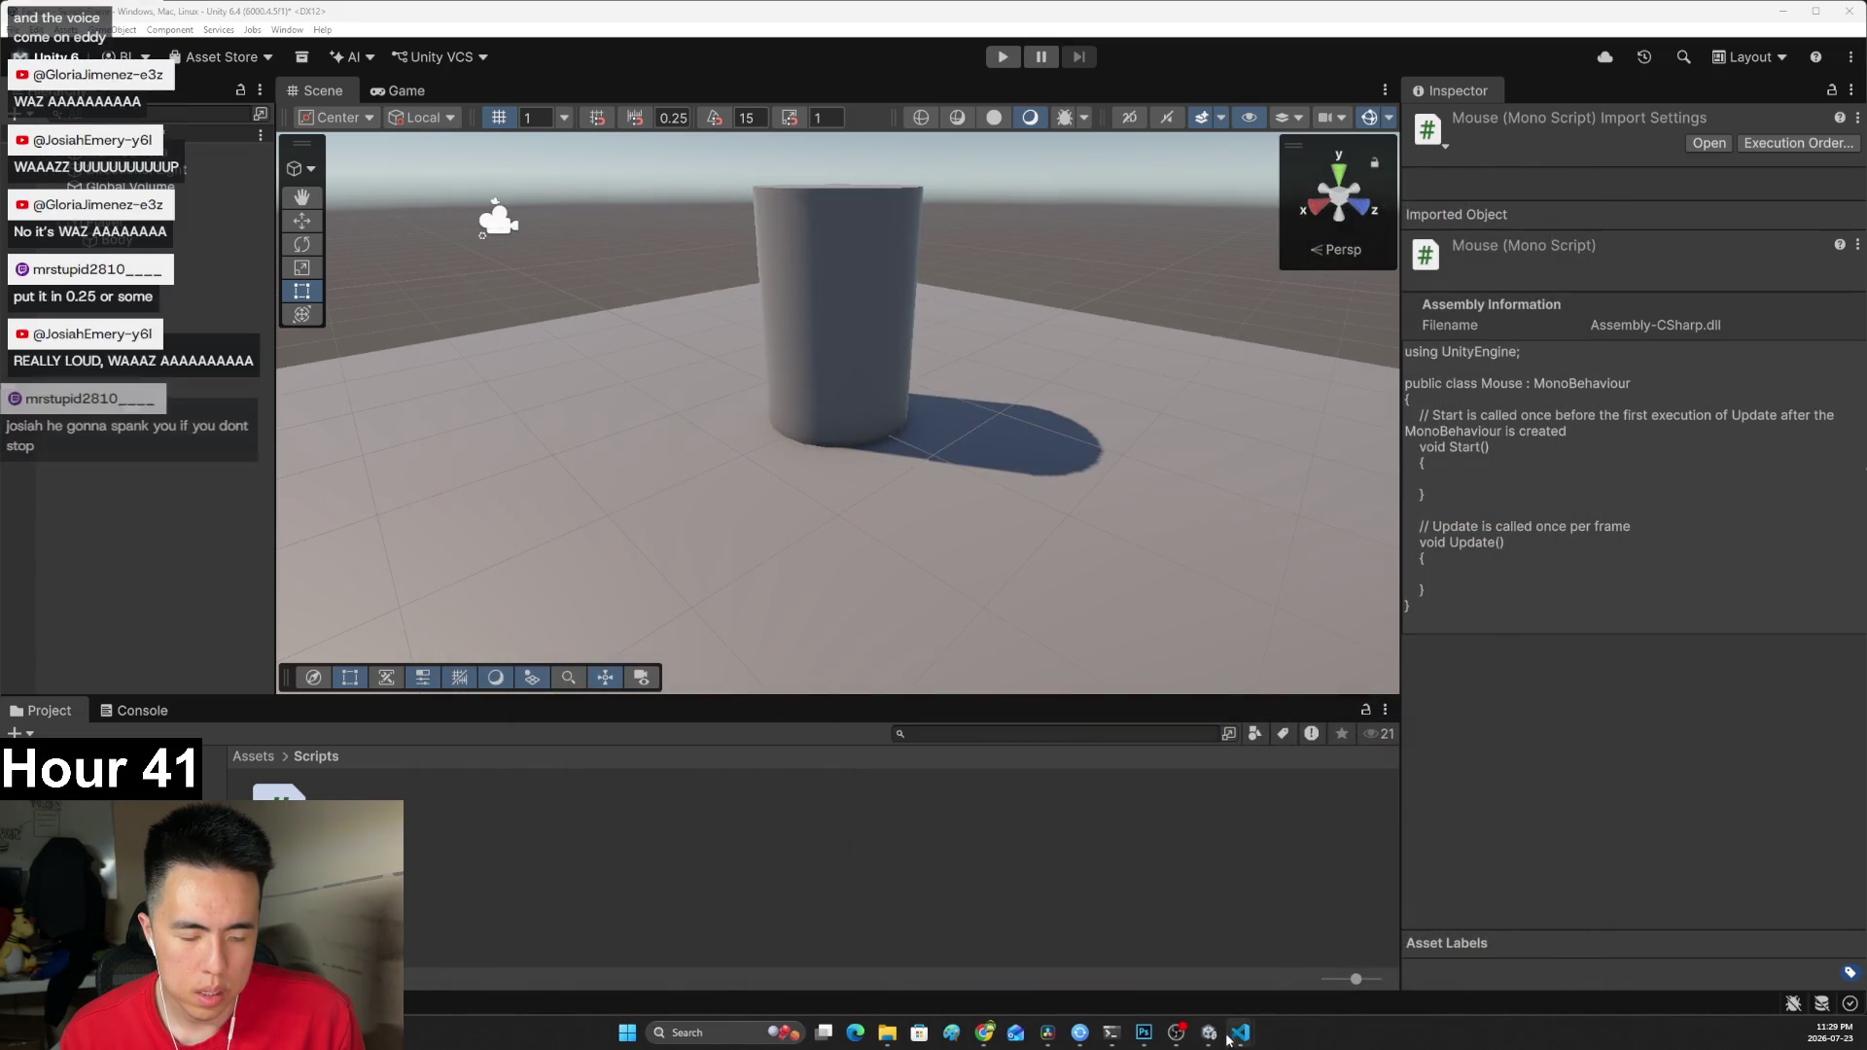
# Use the Mouse script's context menu, then create another script named MouseMovement.
pyautogui.rightClick(383, 413)
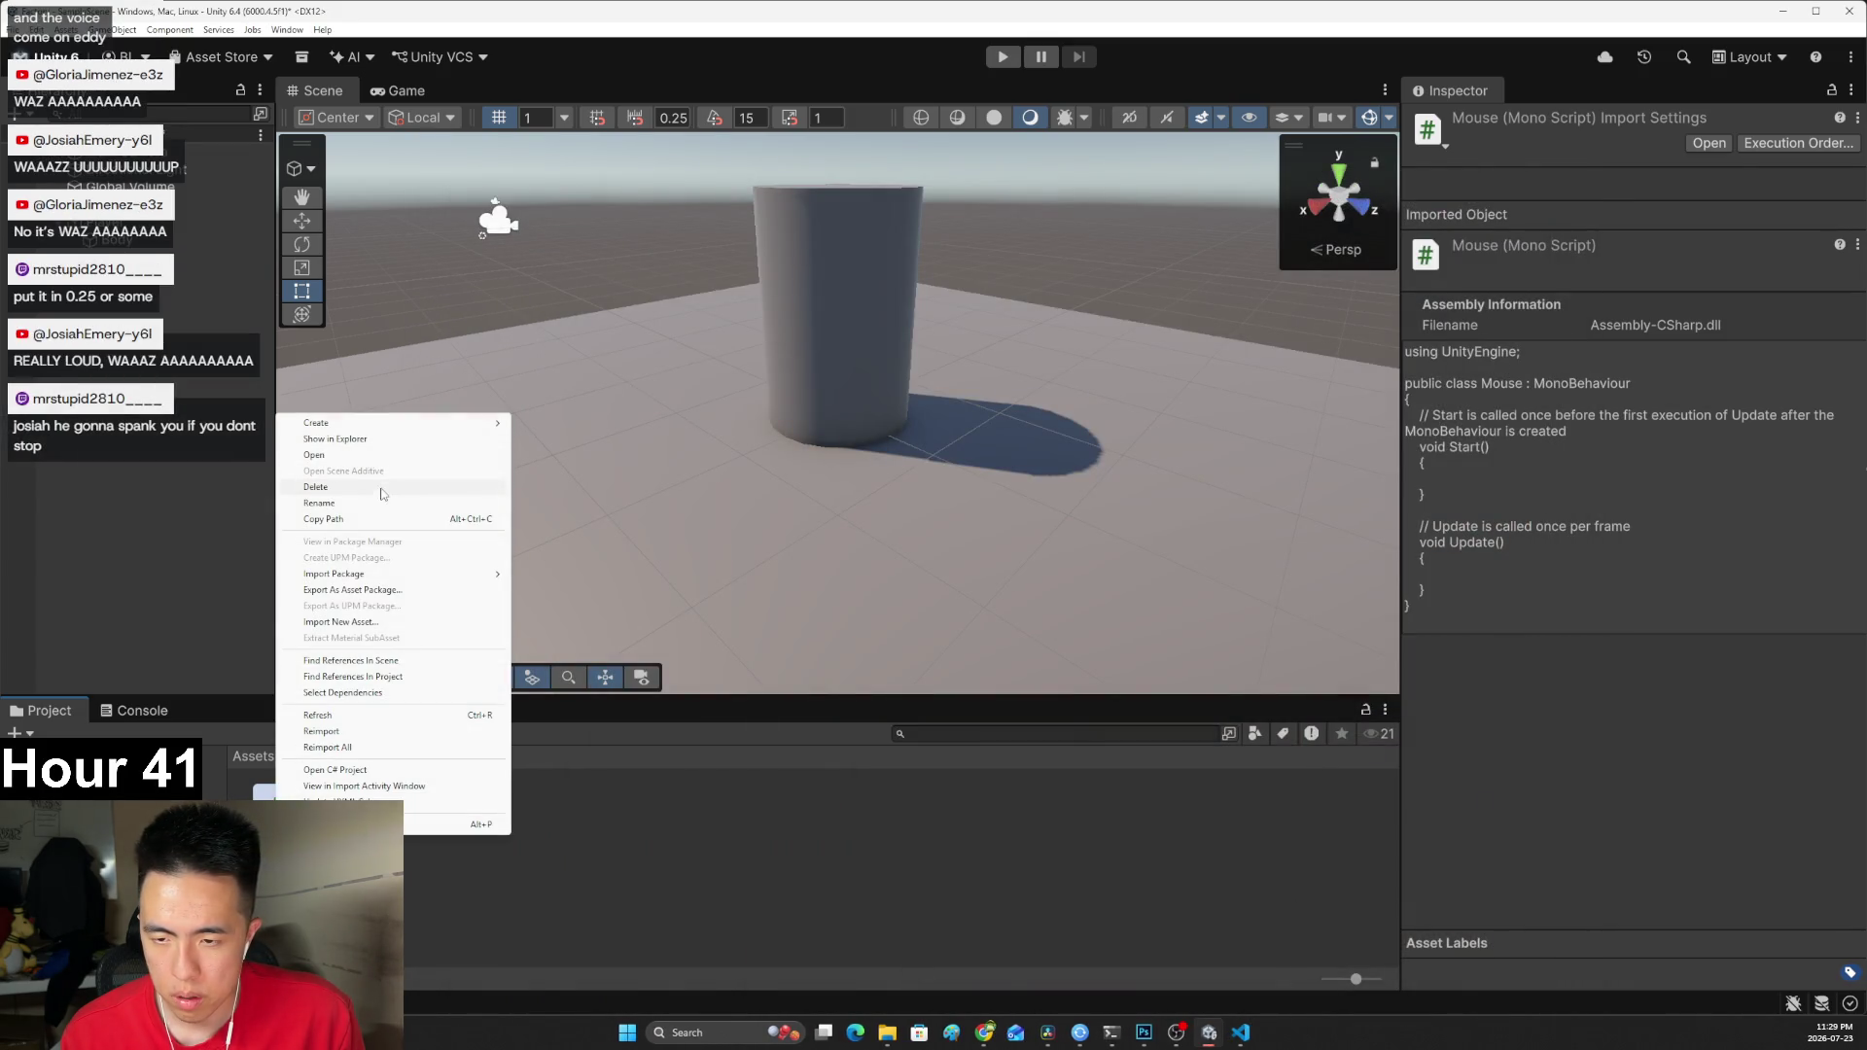
pyautogui.click(371, 506)
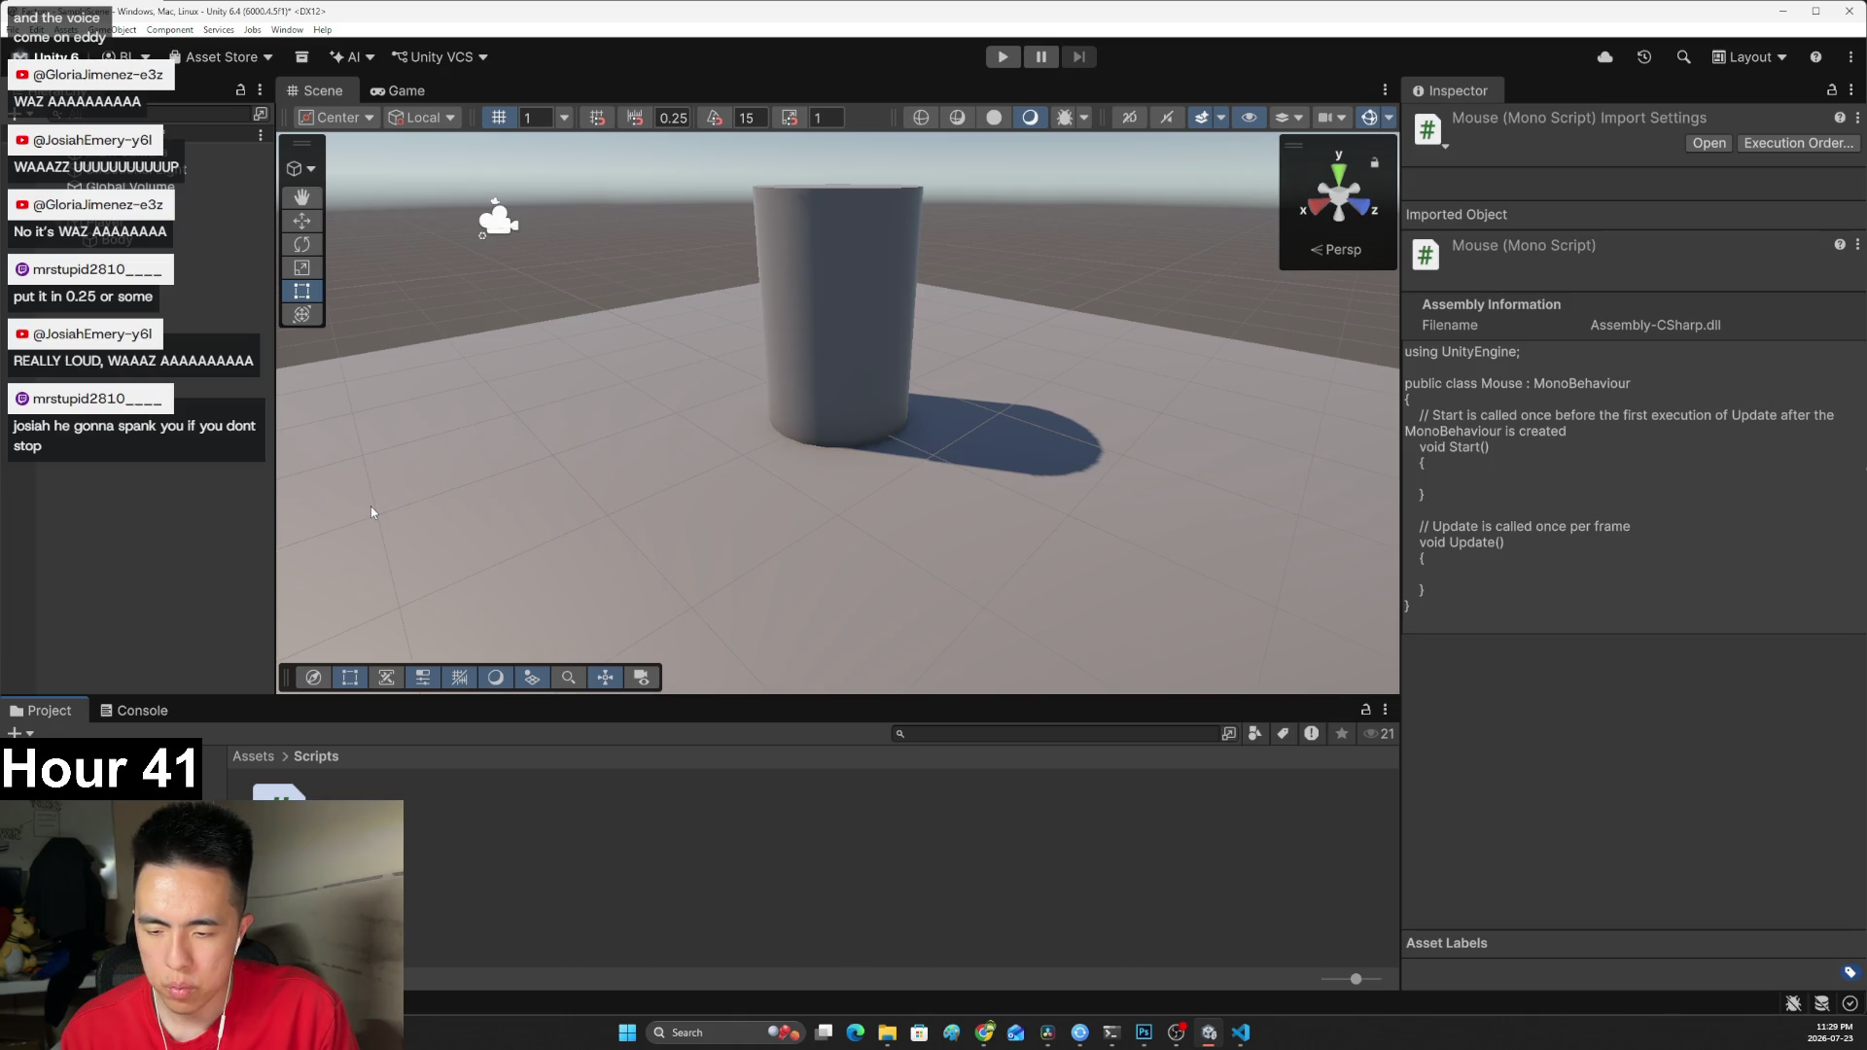
pyautogui.rightClick(363, 826)
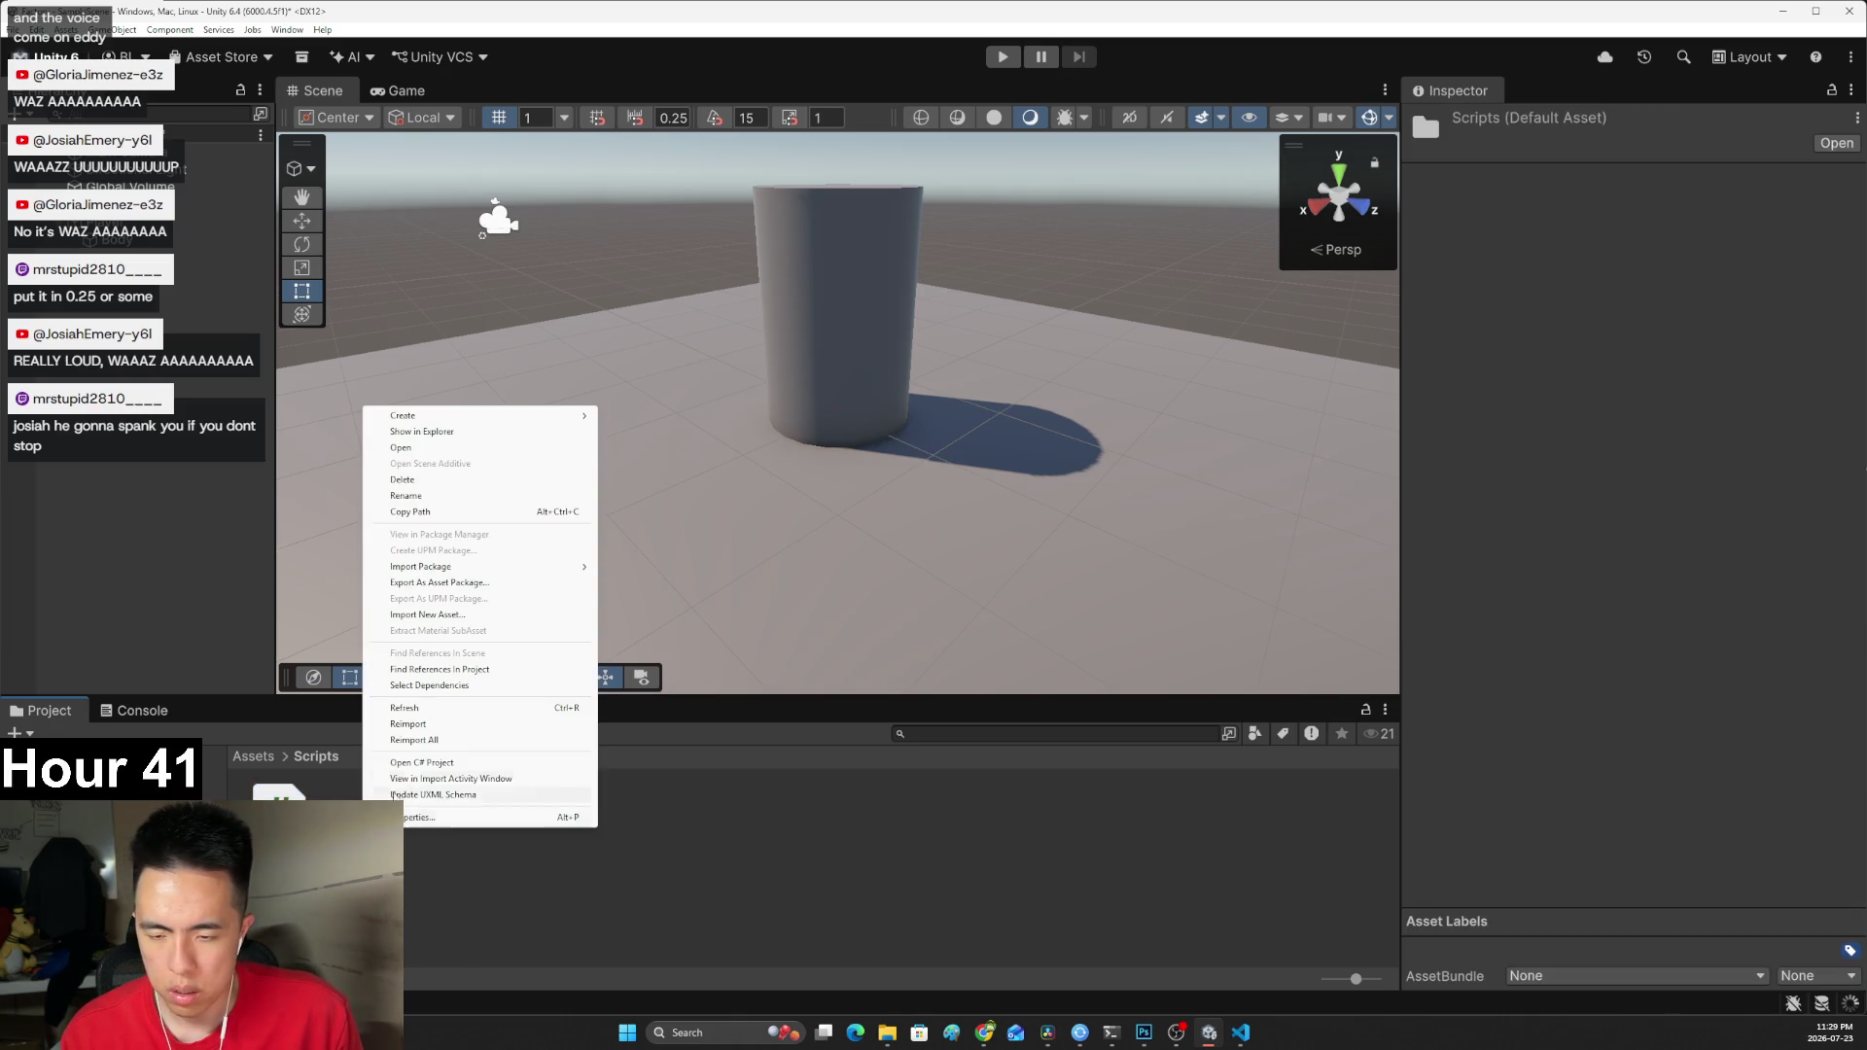
pyautogui.moveTo(533, 427)
pyautogui.click(644, 449)
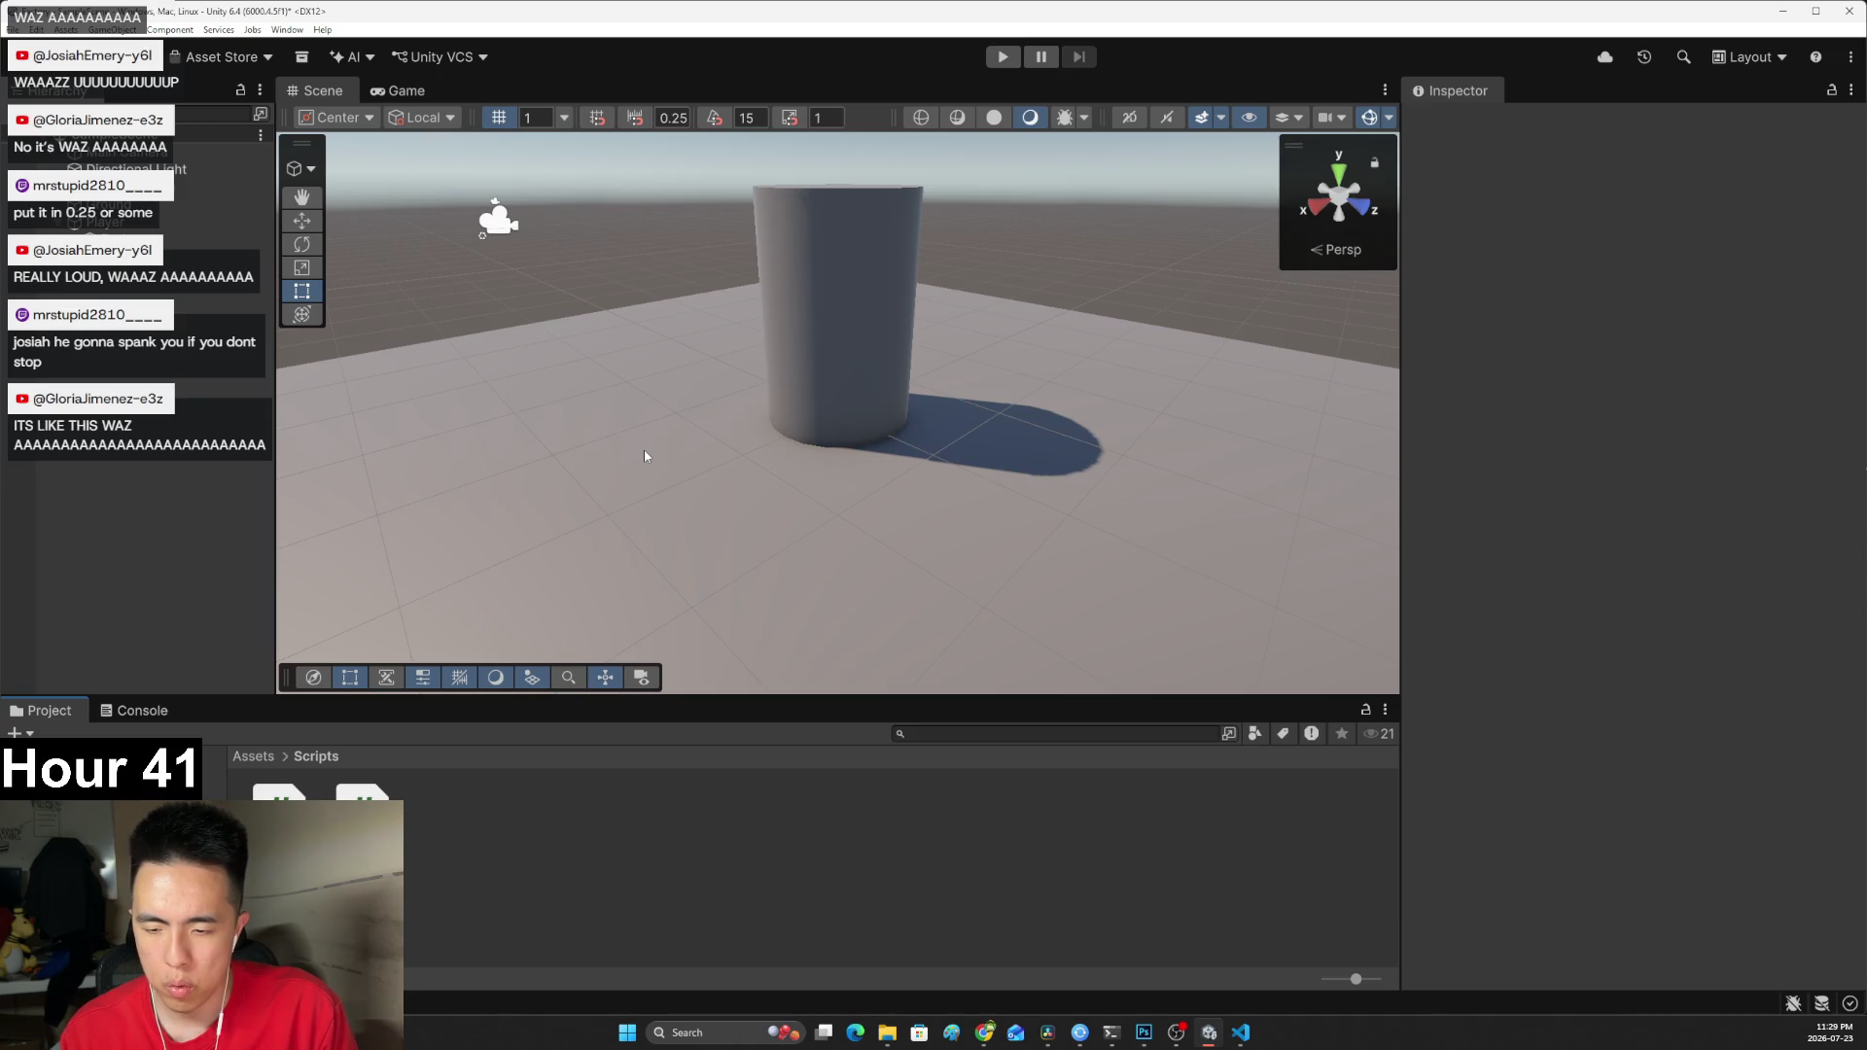
pyautogui.press('Return')
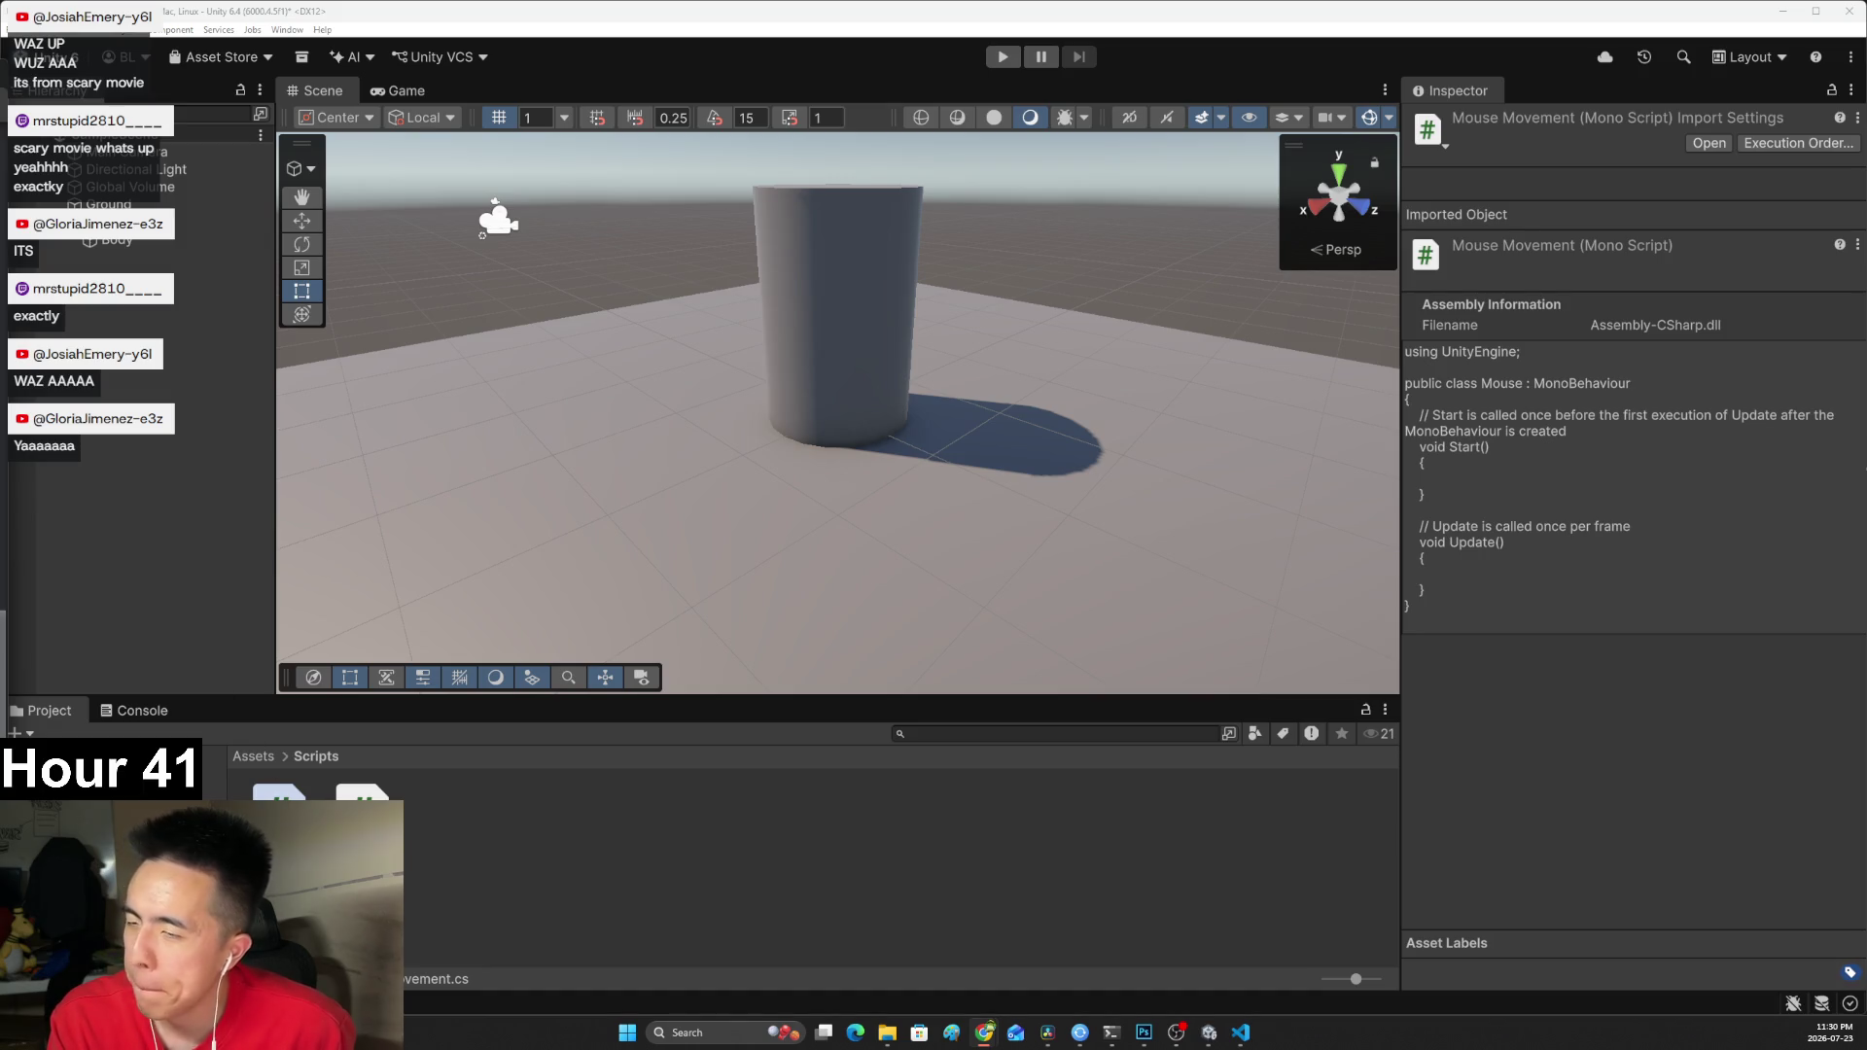
# Browse to the Materials folder and back to Scripts.
pyautogui.click(58, 807)
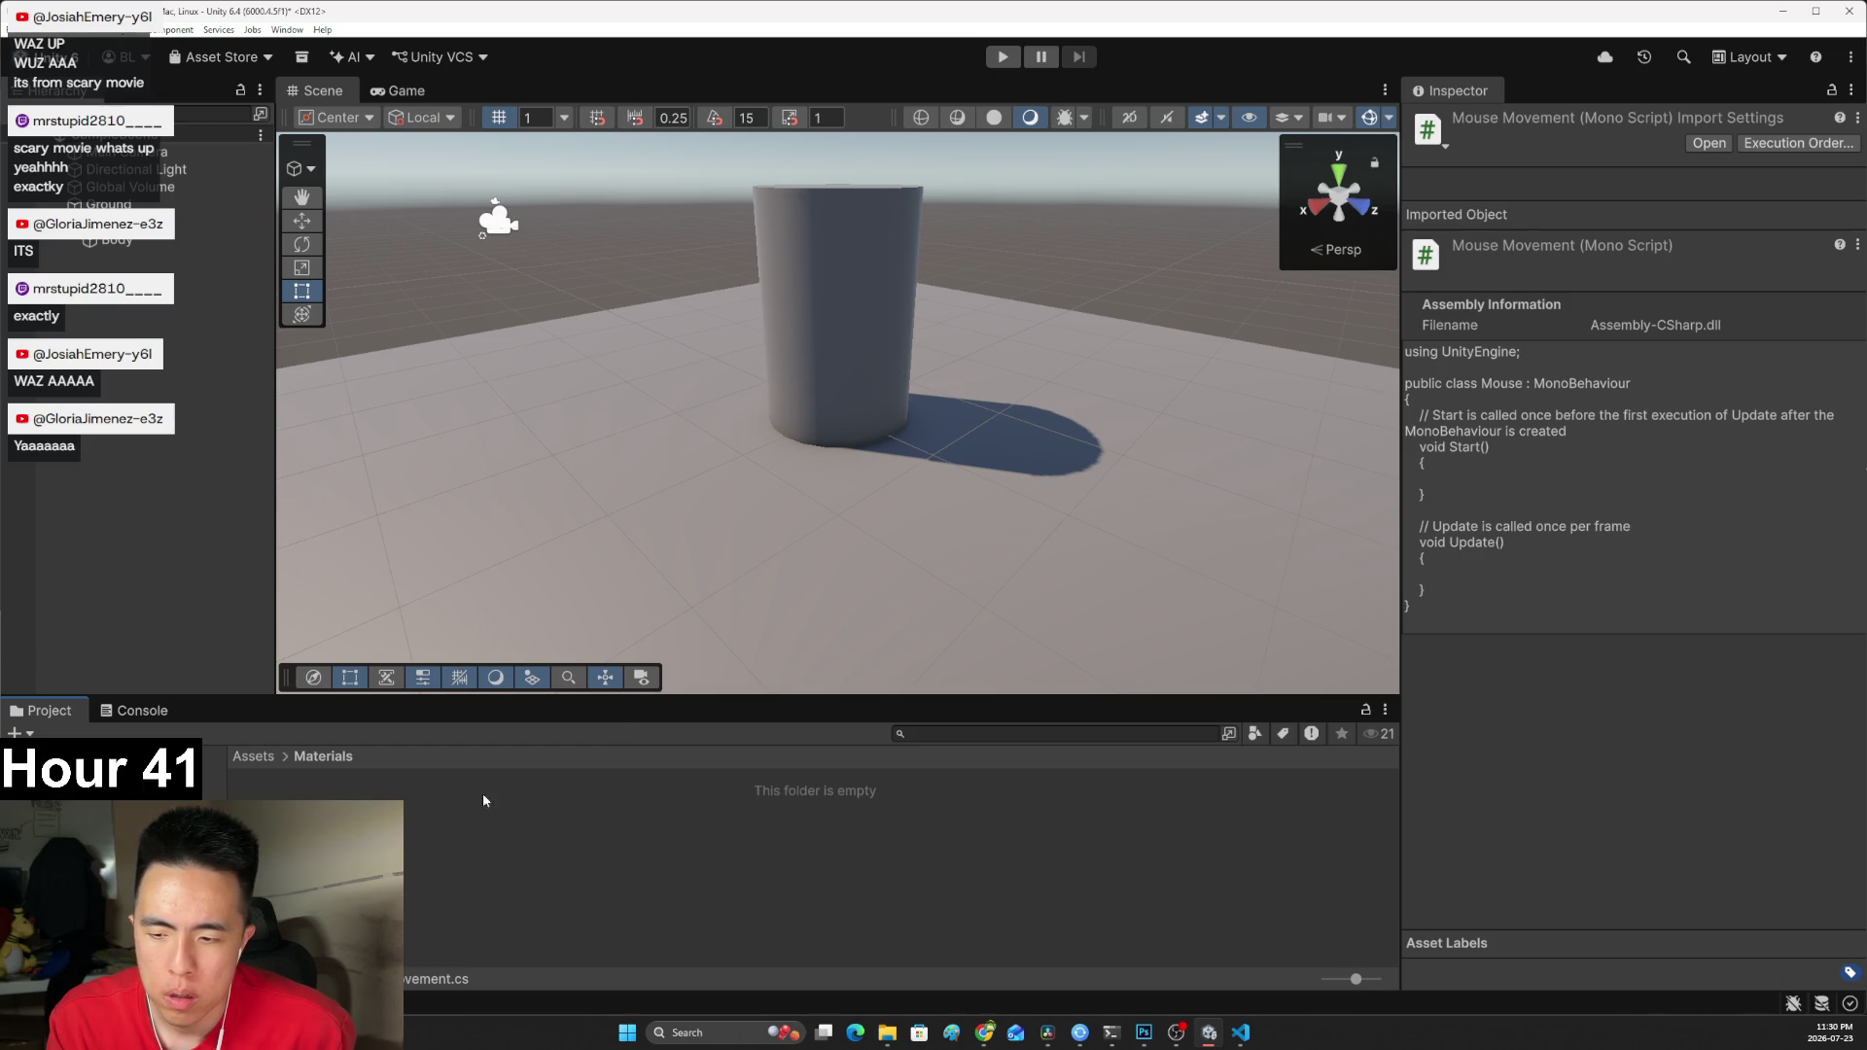
pyautogui.click(58, 839)
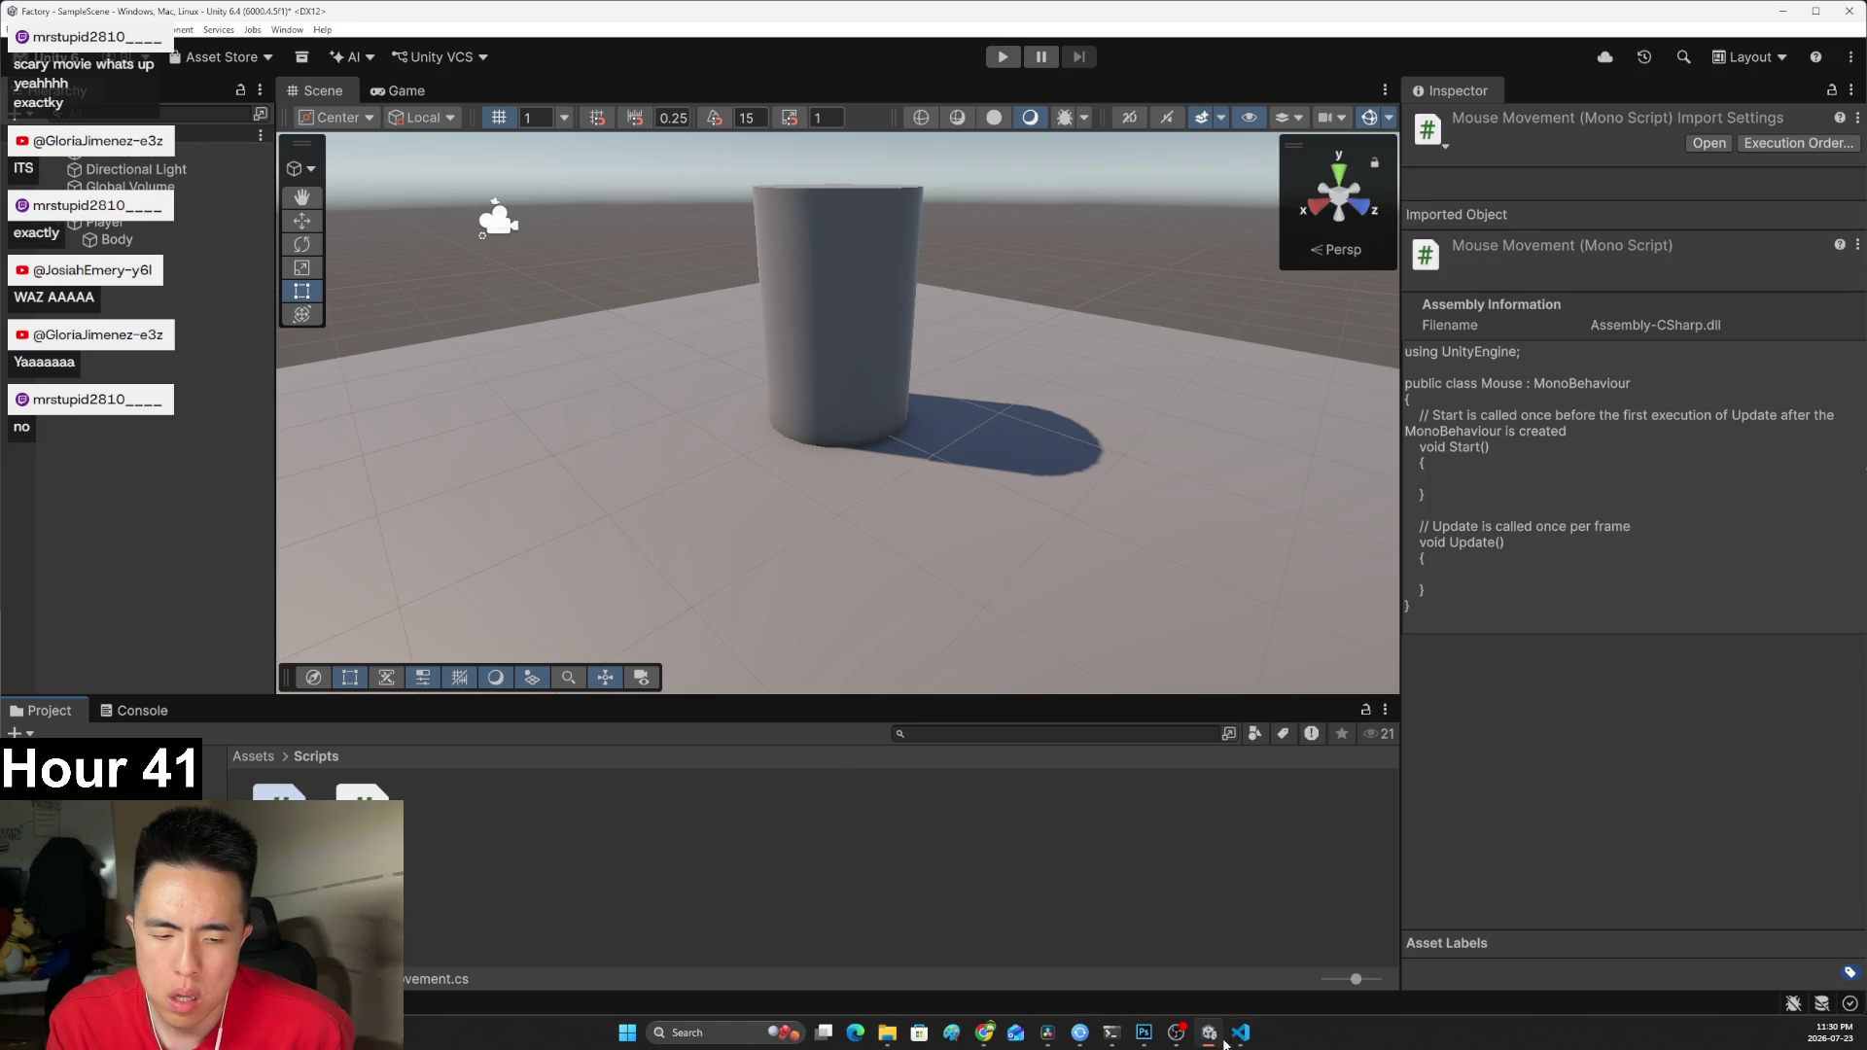
pyautogui.moveTo(1241, 1032)
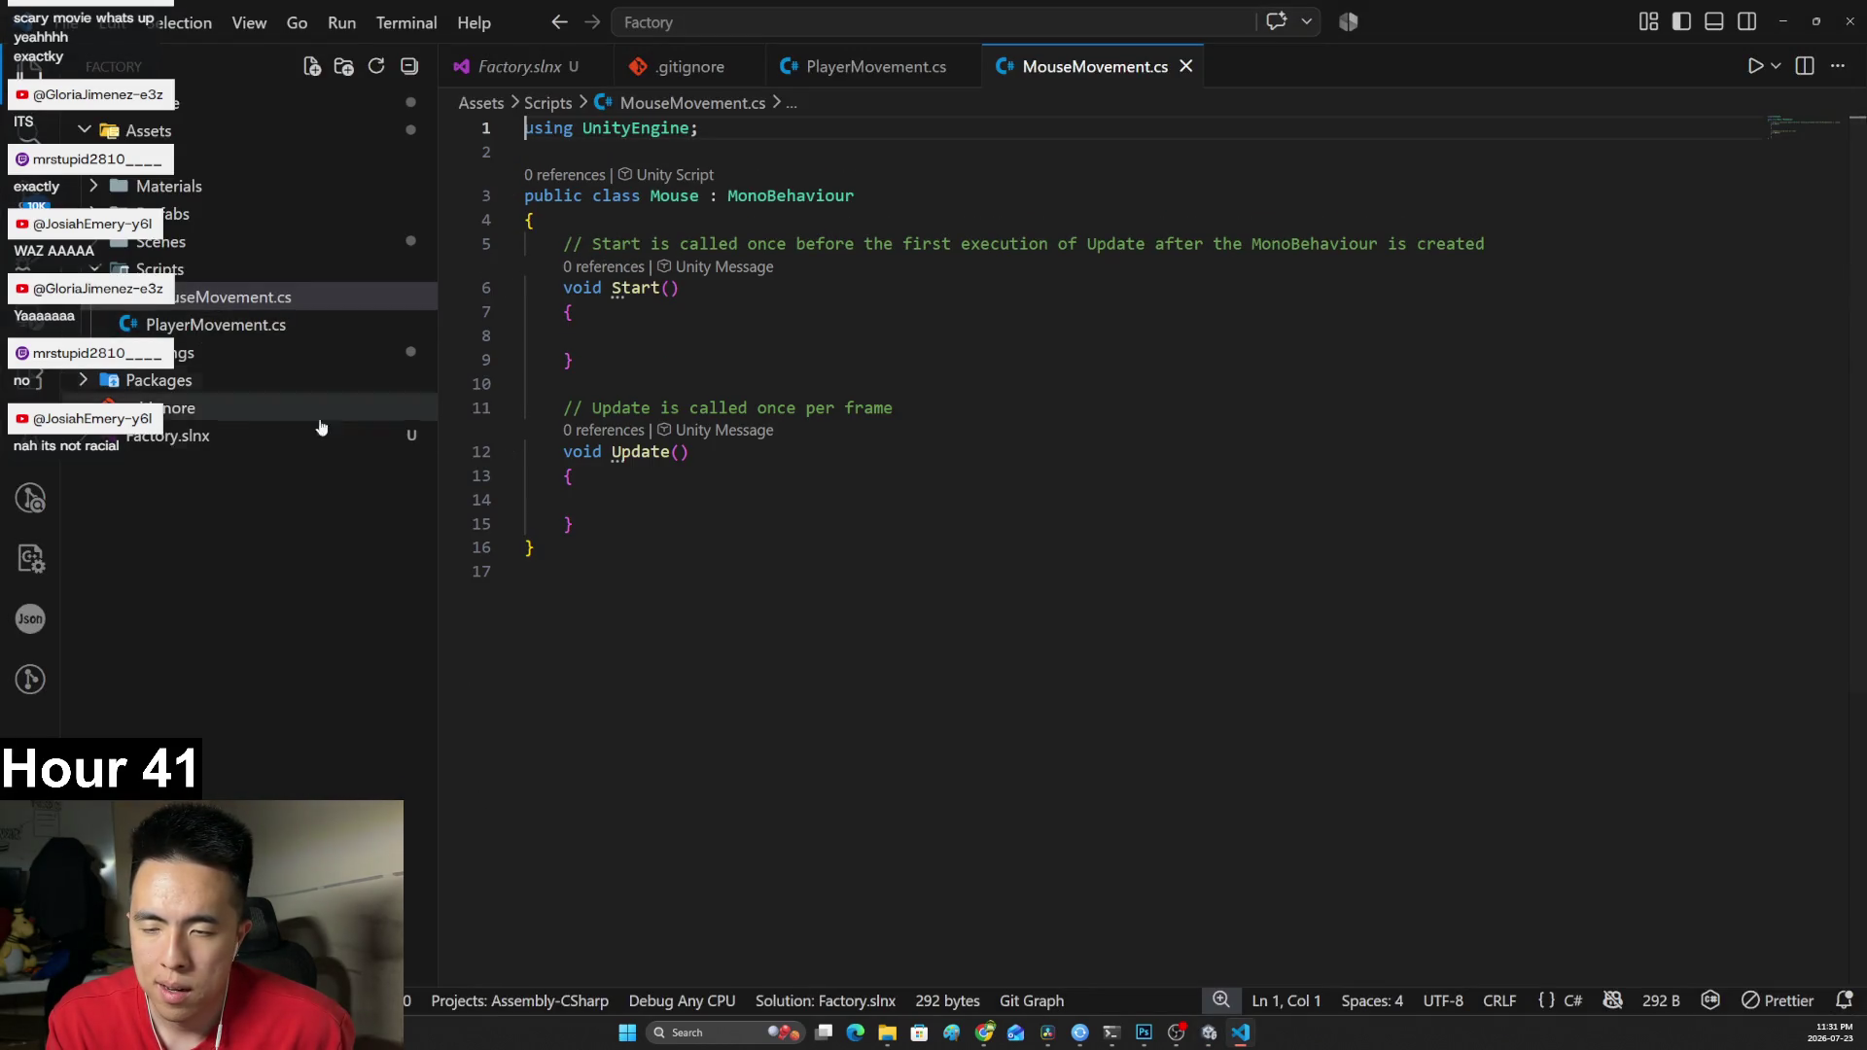
# In MouseMovement.cs, zoom the editor in one step and narrow the file explorer sidebar.
pyautogui.click(709, 500)
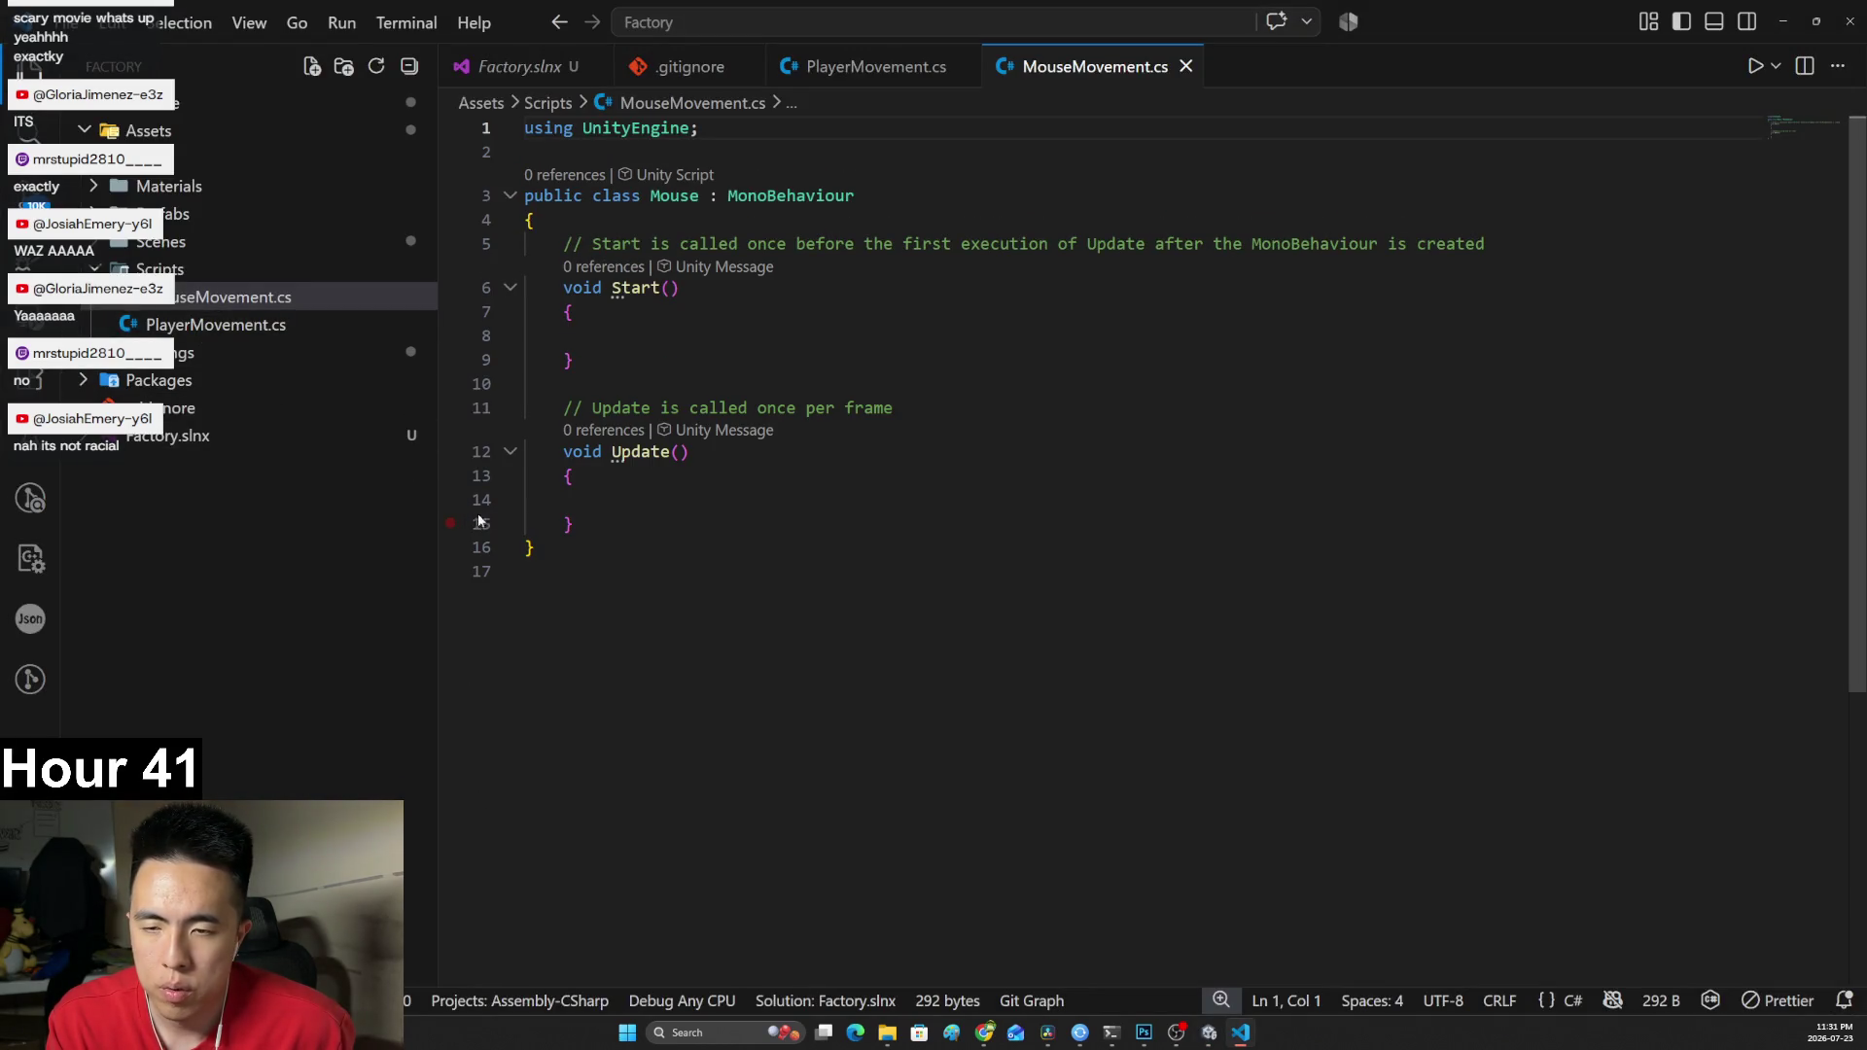
pyautogui.hotkey('ctrl', '=')
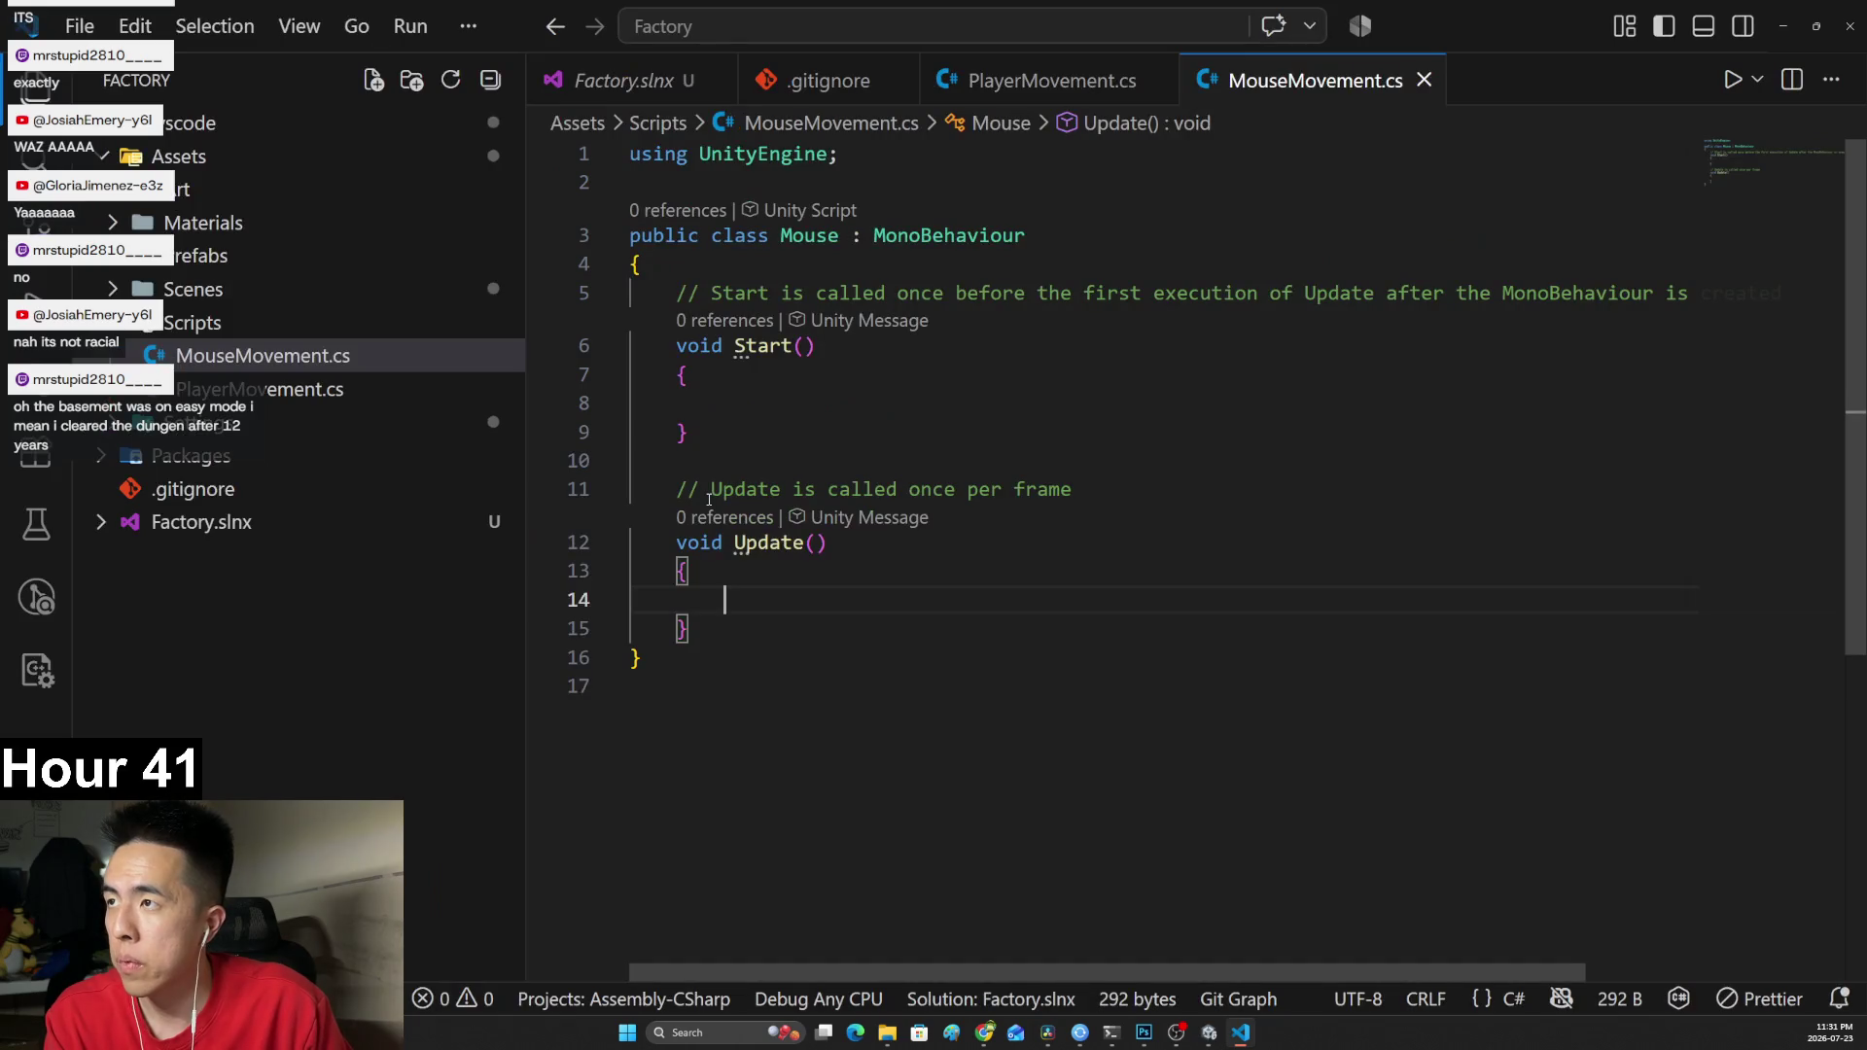
pyautogui.click(506, 422)
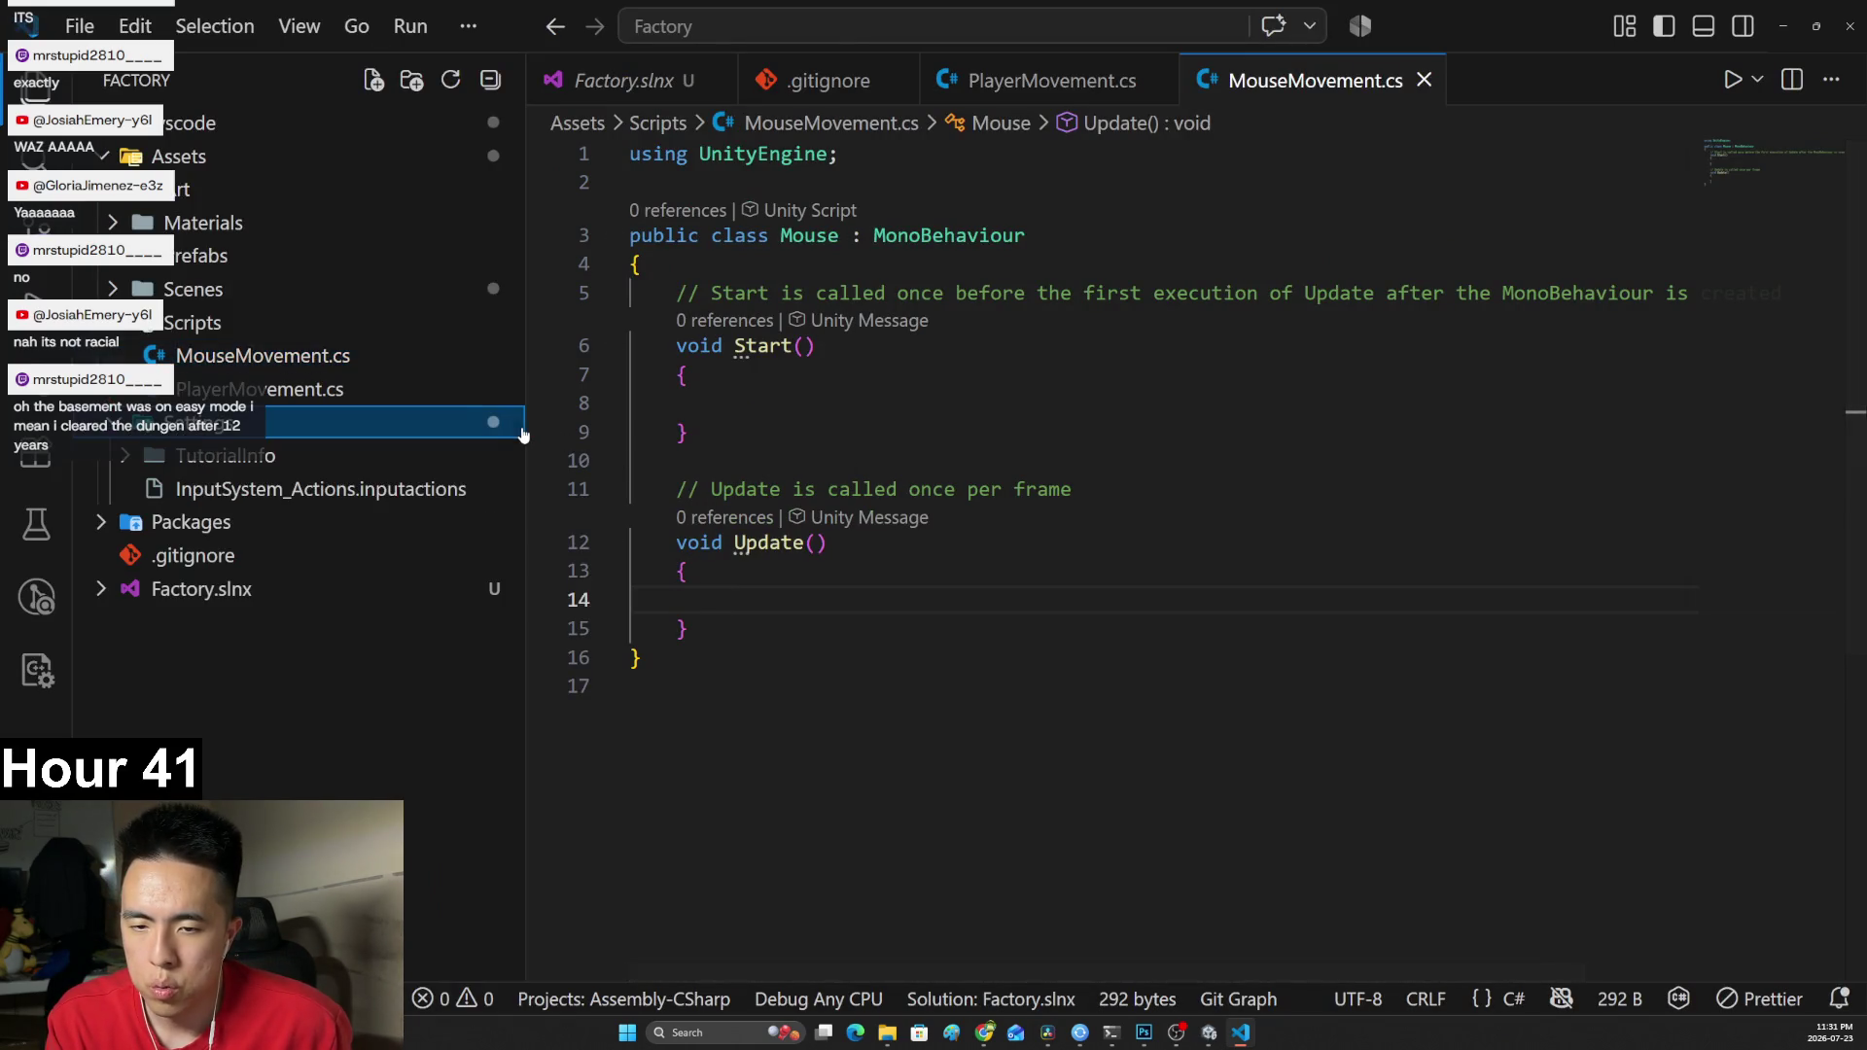
pyautogui.moveTo(518, 424); pyautogui.dragTo(394, 423)
pyautogui.click(548, 489)
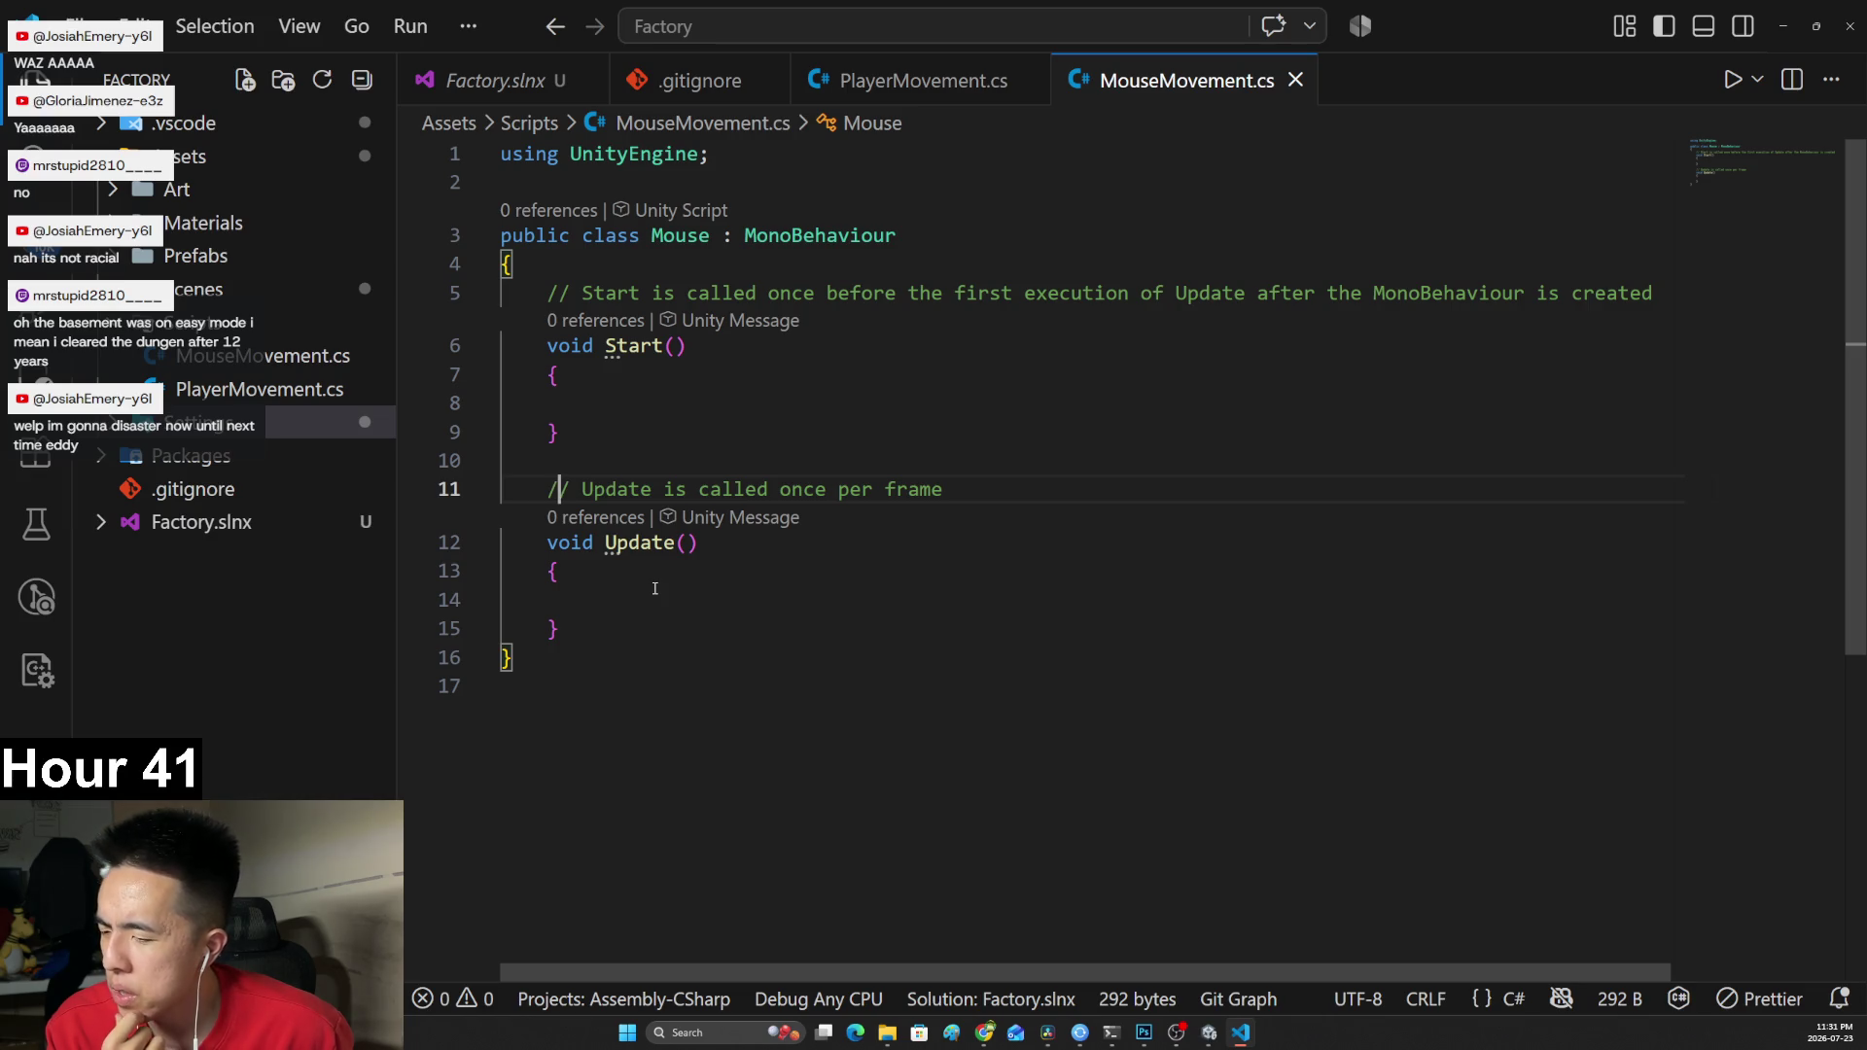
pyautogui.click(654, 604)
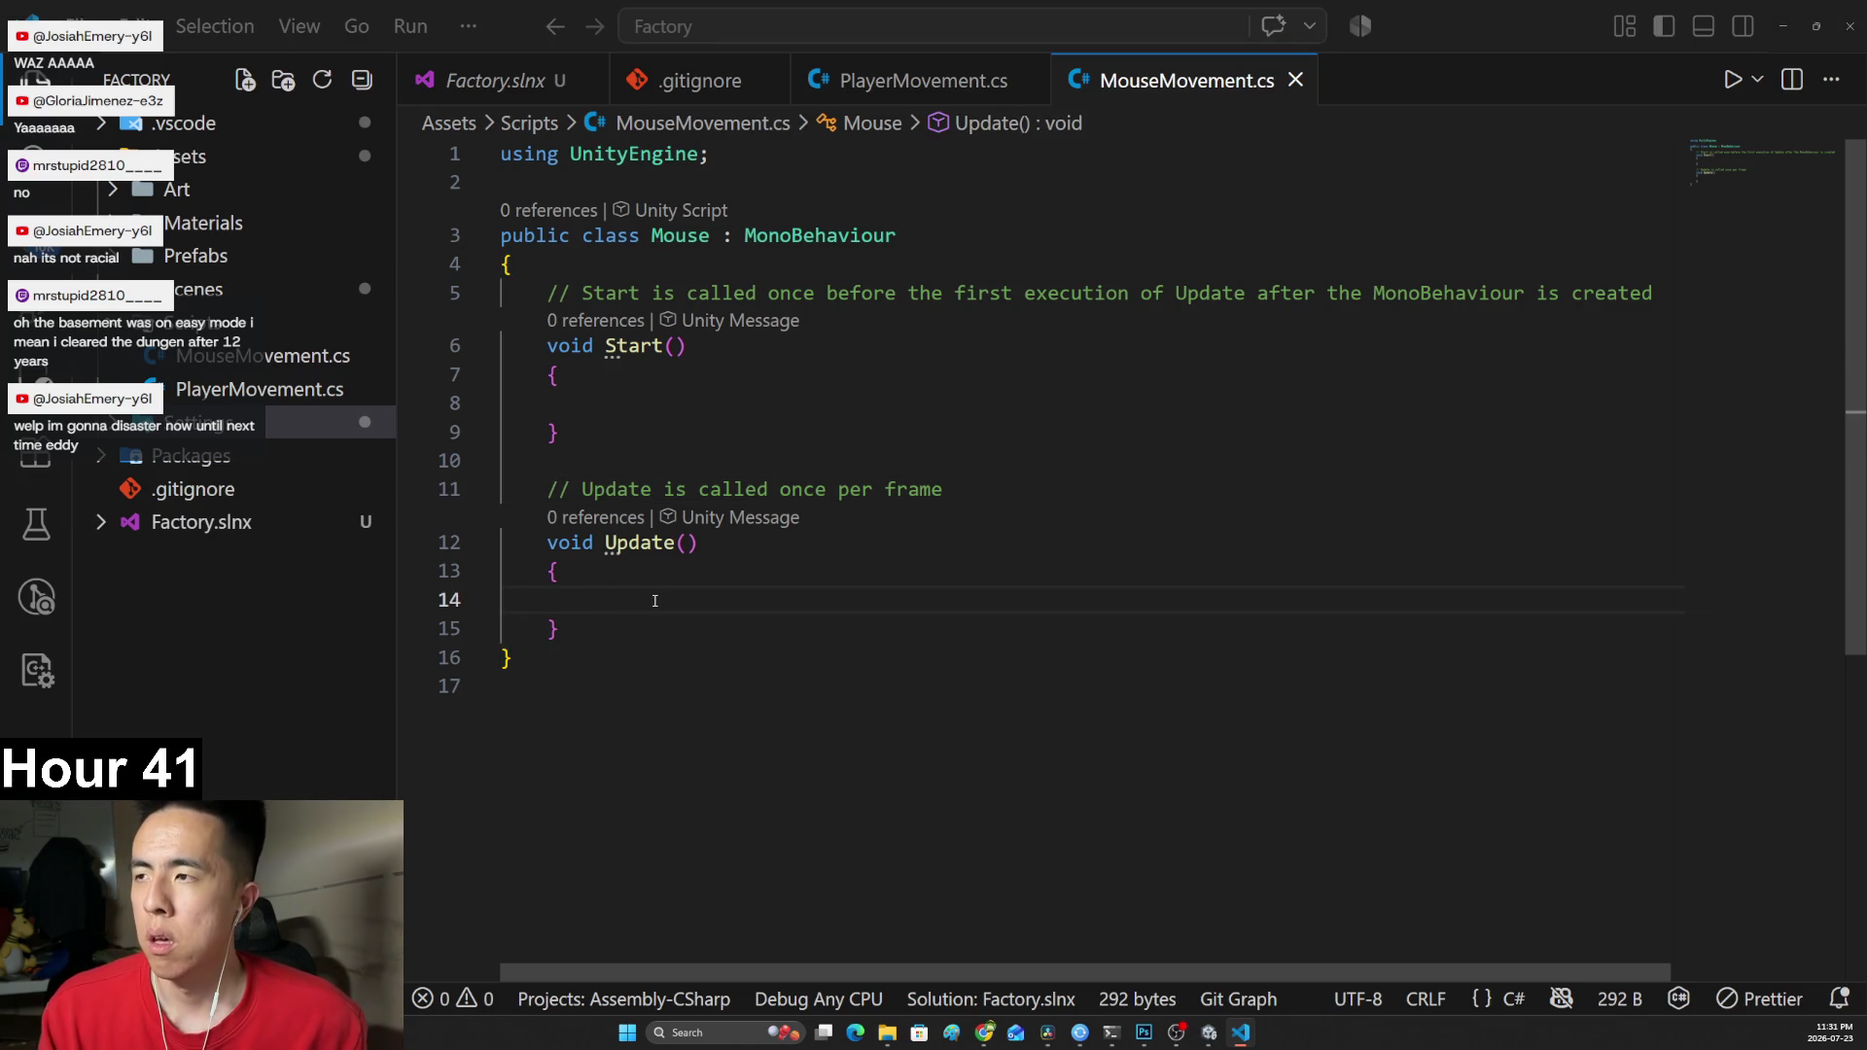
# Select the Ground plane in the Unity scene, then resume the tutorial video.
pyautogui.hotkey('alt', 'Tab')
pyautogui.click(646, 546)
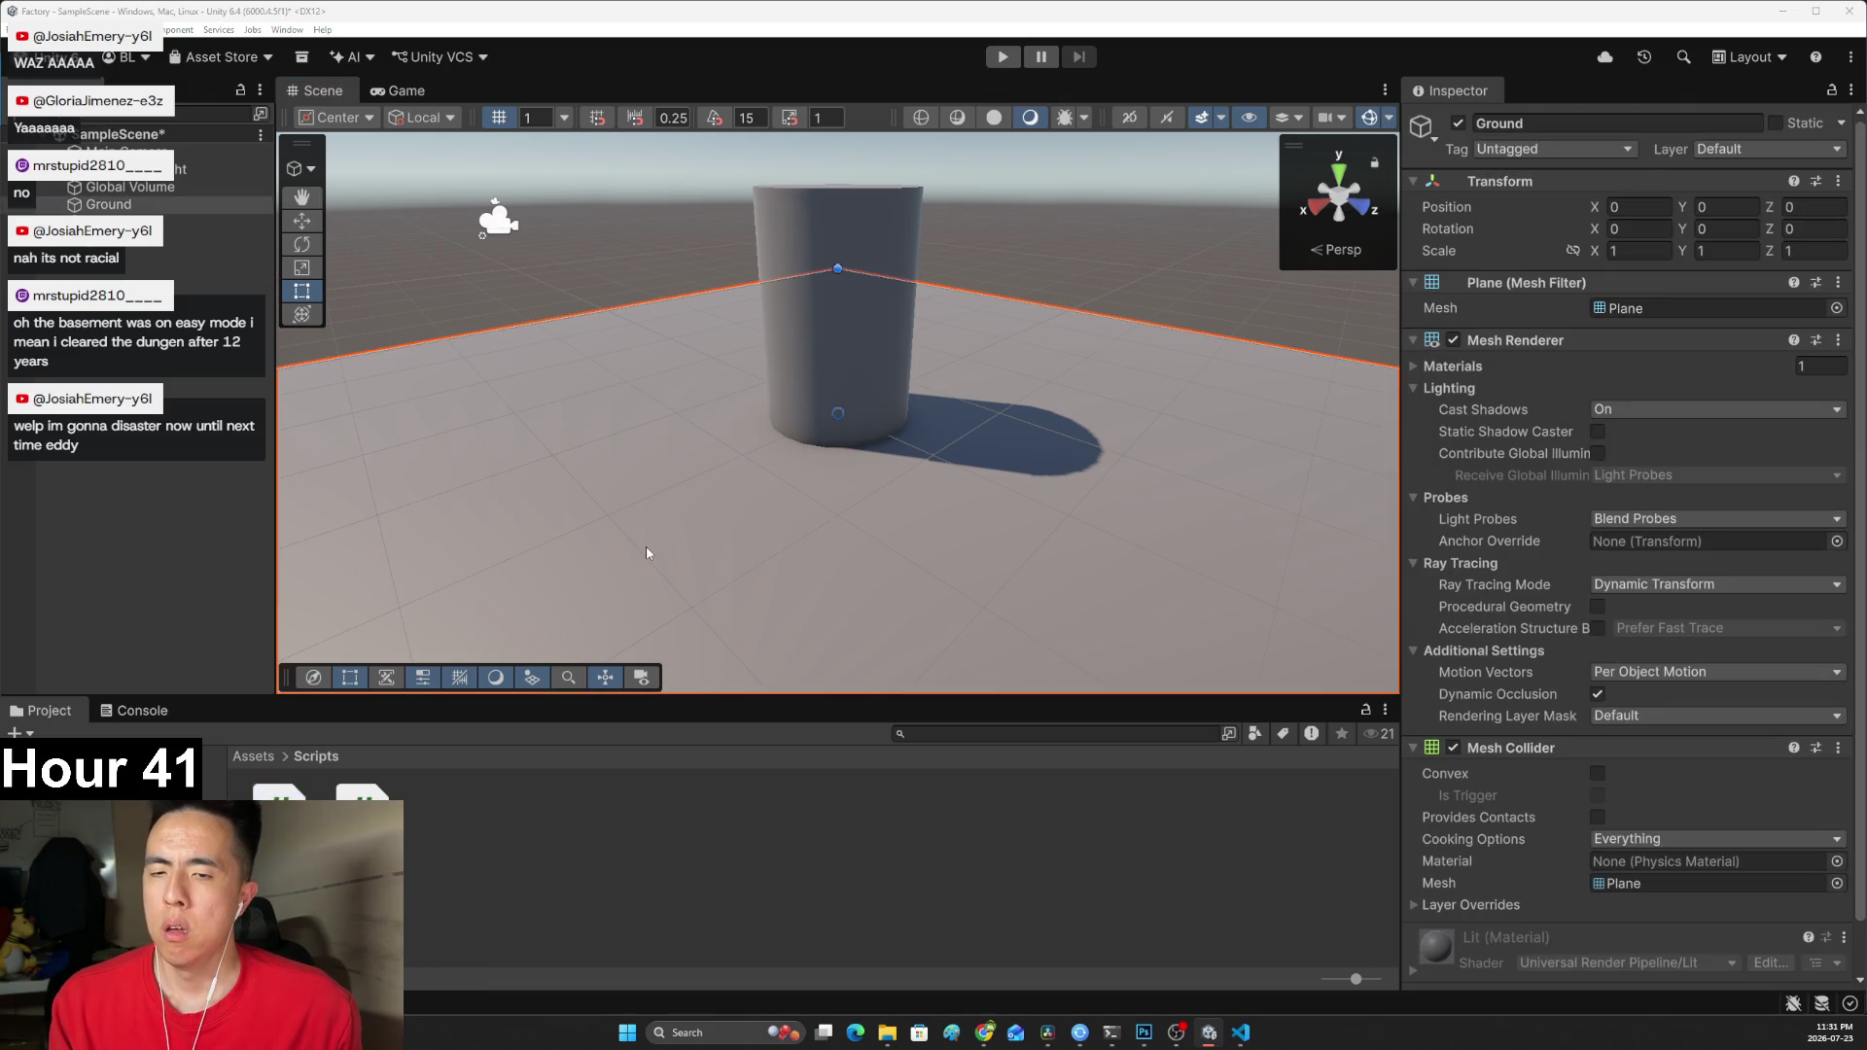
pyautogui.hotkey('alt', 'Tab')
pyautogui.click(662, 515)
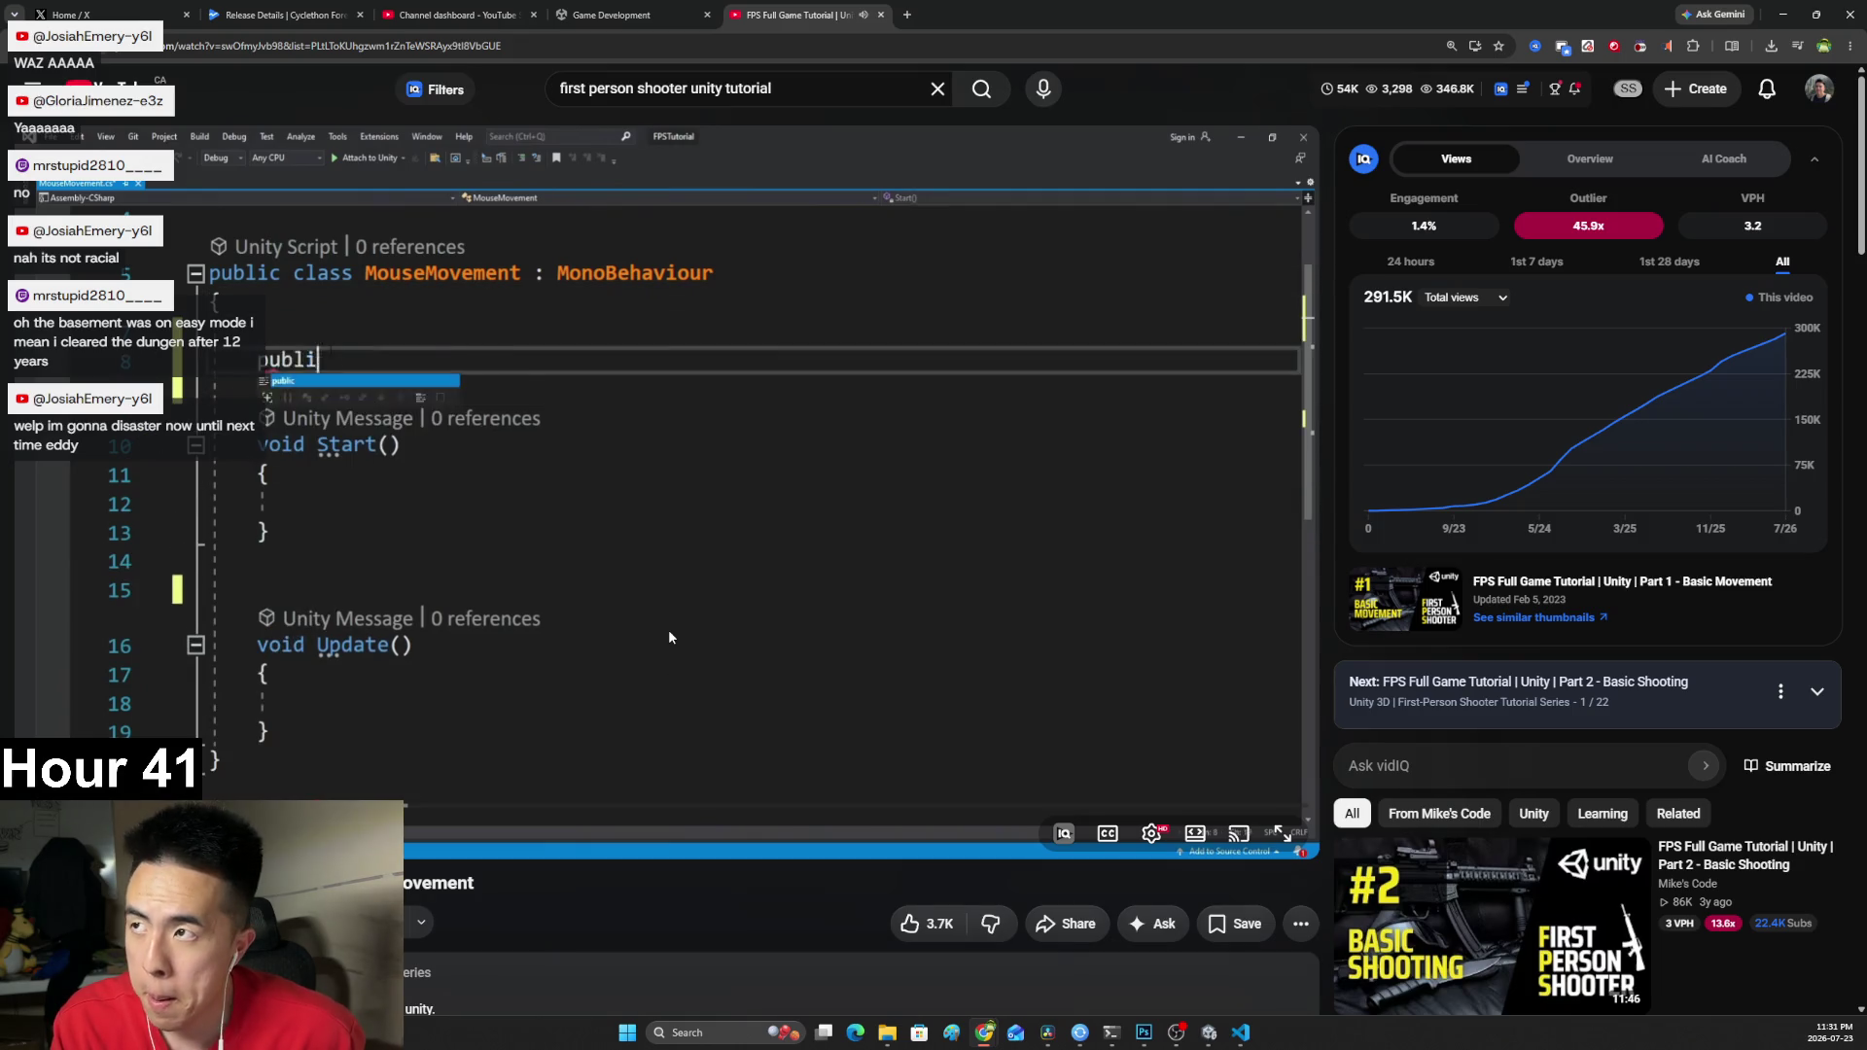
# Watch the tutorial through the mouseSensitivity and rotation fields, pausing inside Start().
pyautogui.click(668, 637)
pyautogui.click(1281, 834)
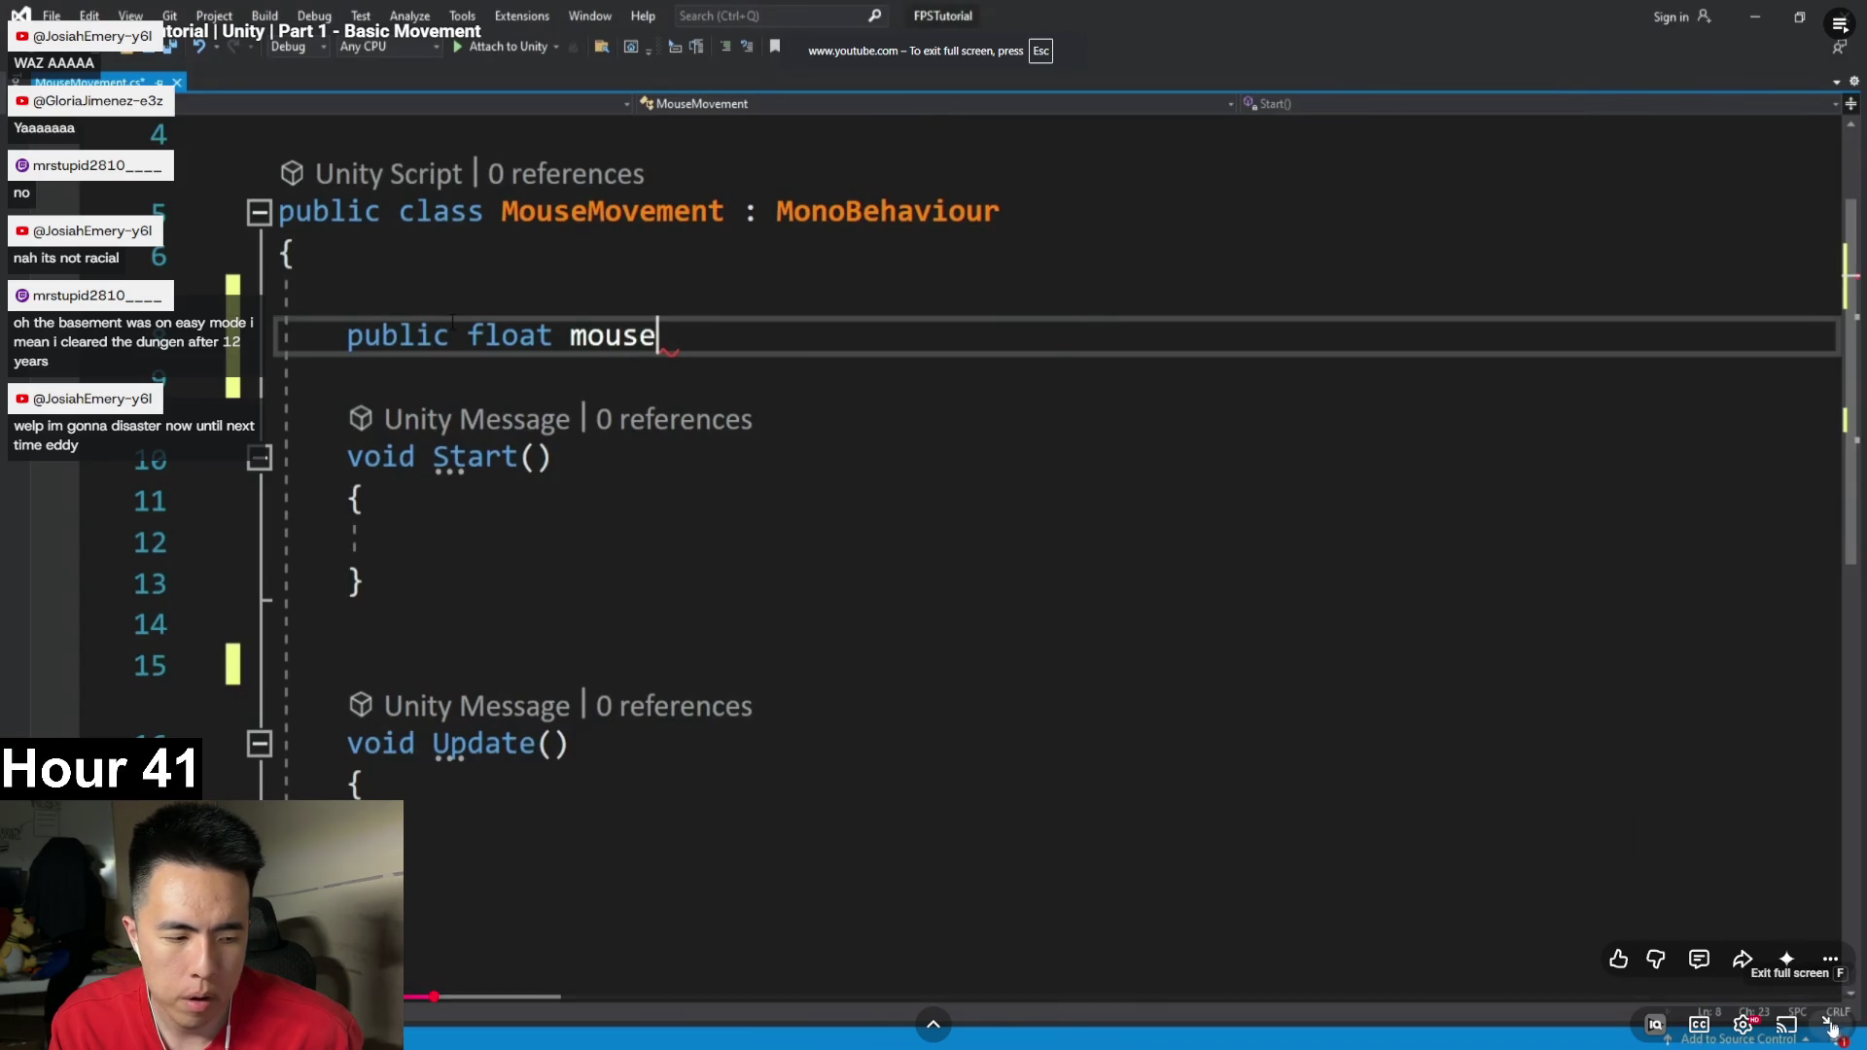
pyautogui.press('Escape')
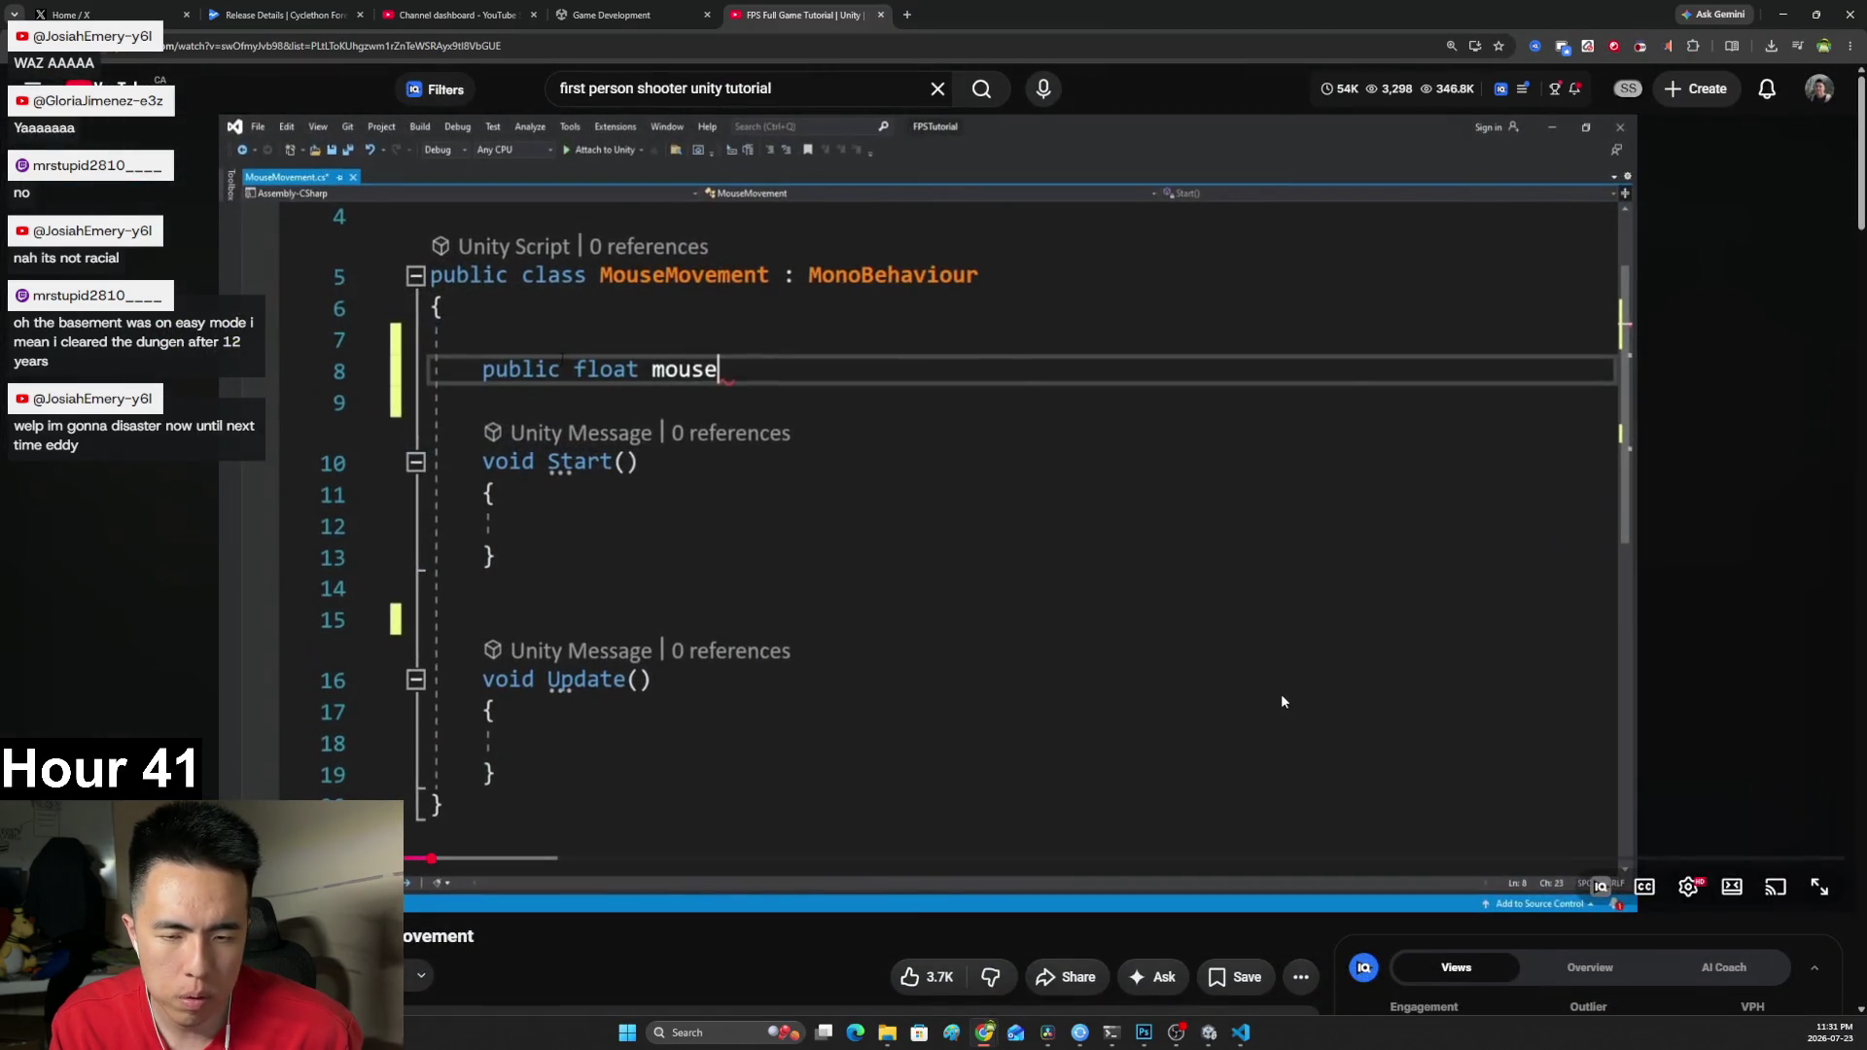
pyautogui.click(1281, 692)
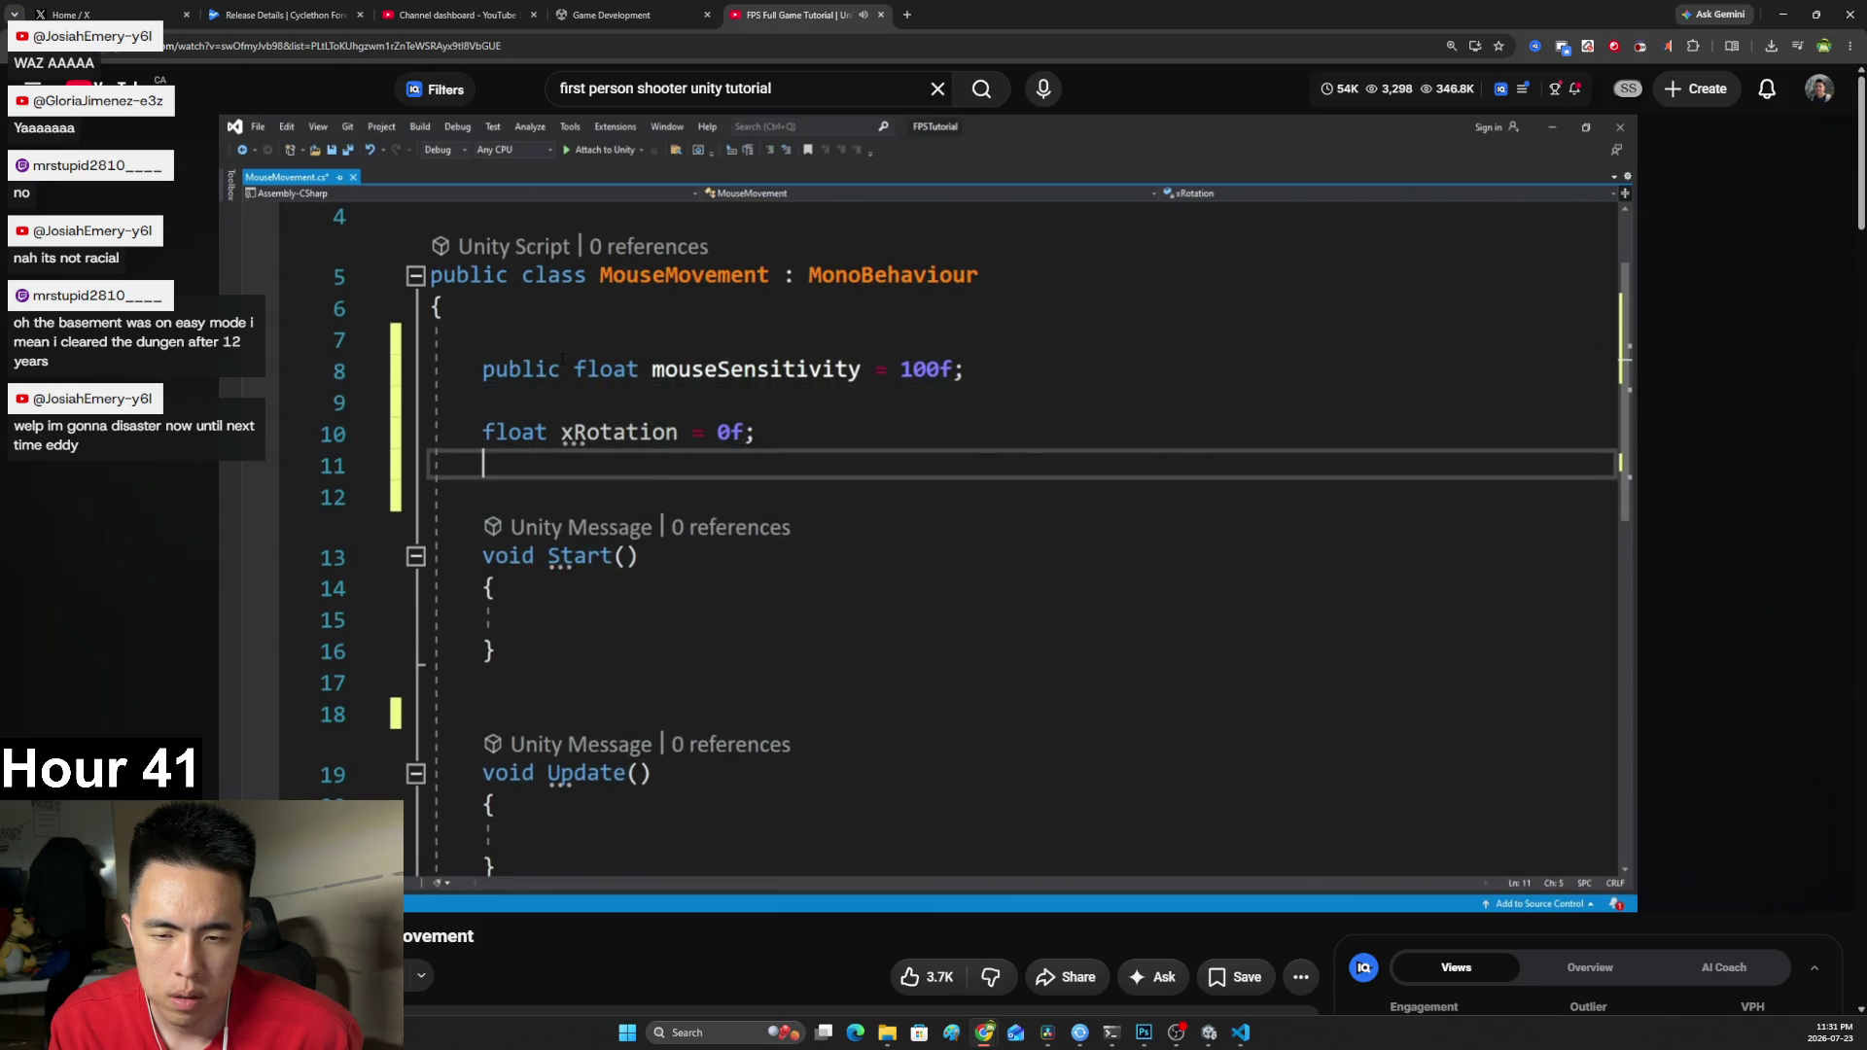
pyautogui.click(1216, 708)
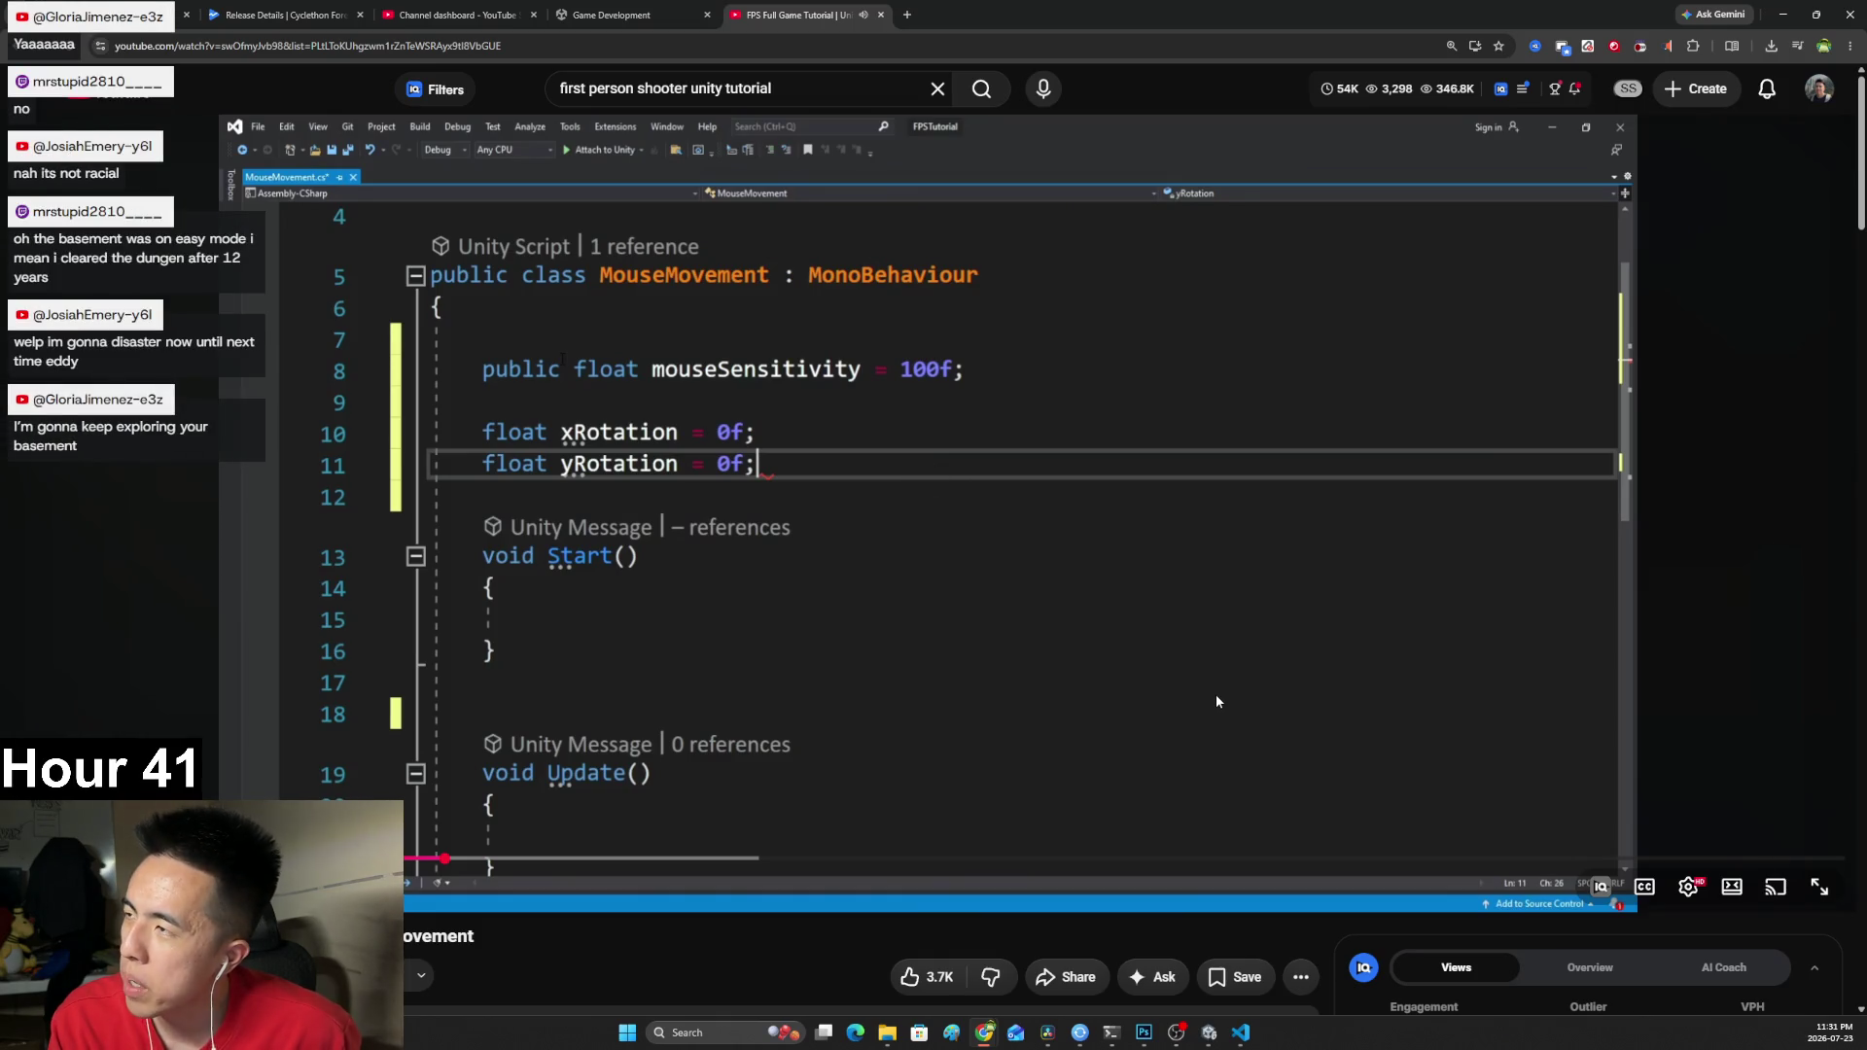
pyautogui.click(1208, 712)
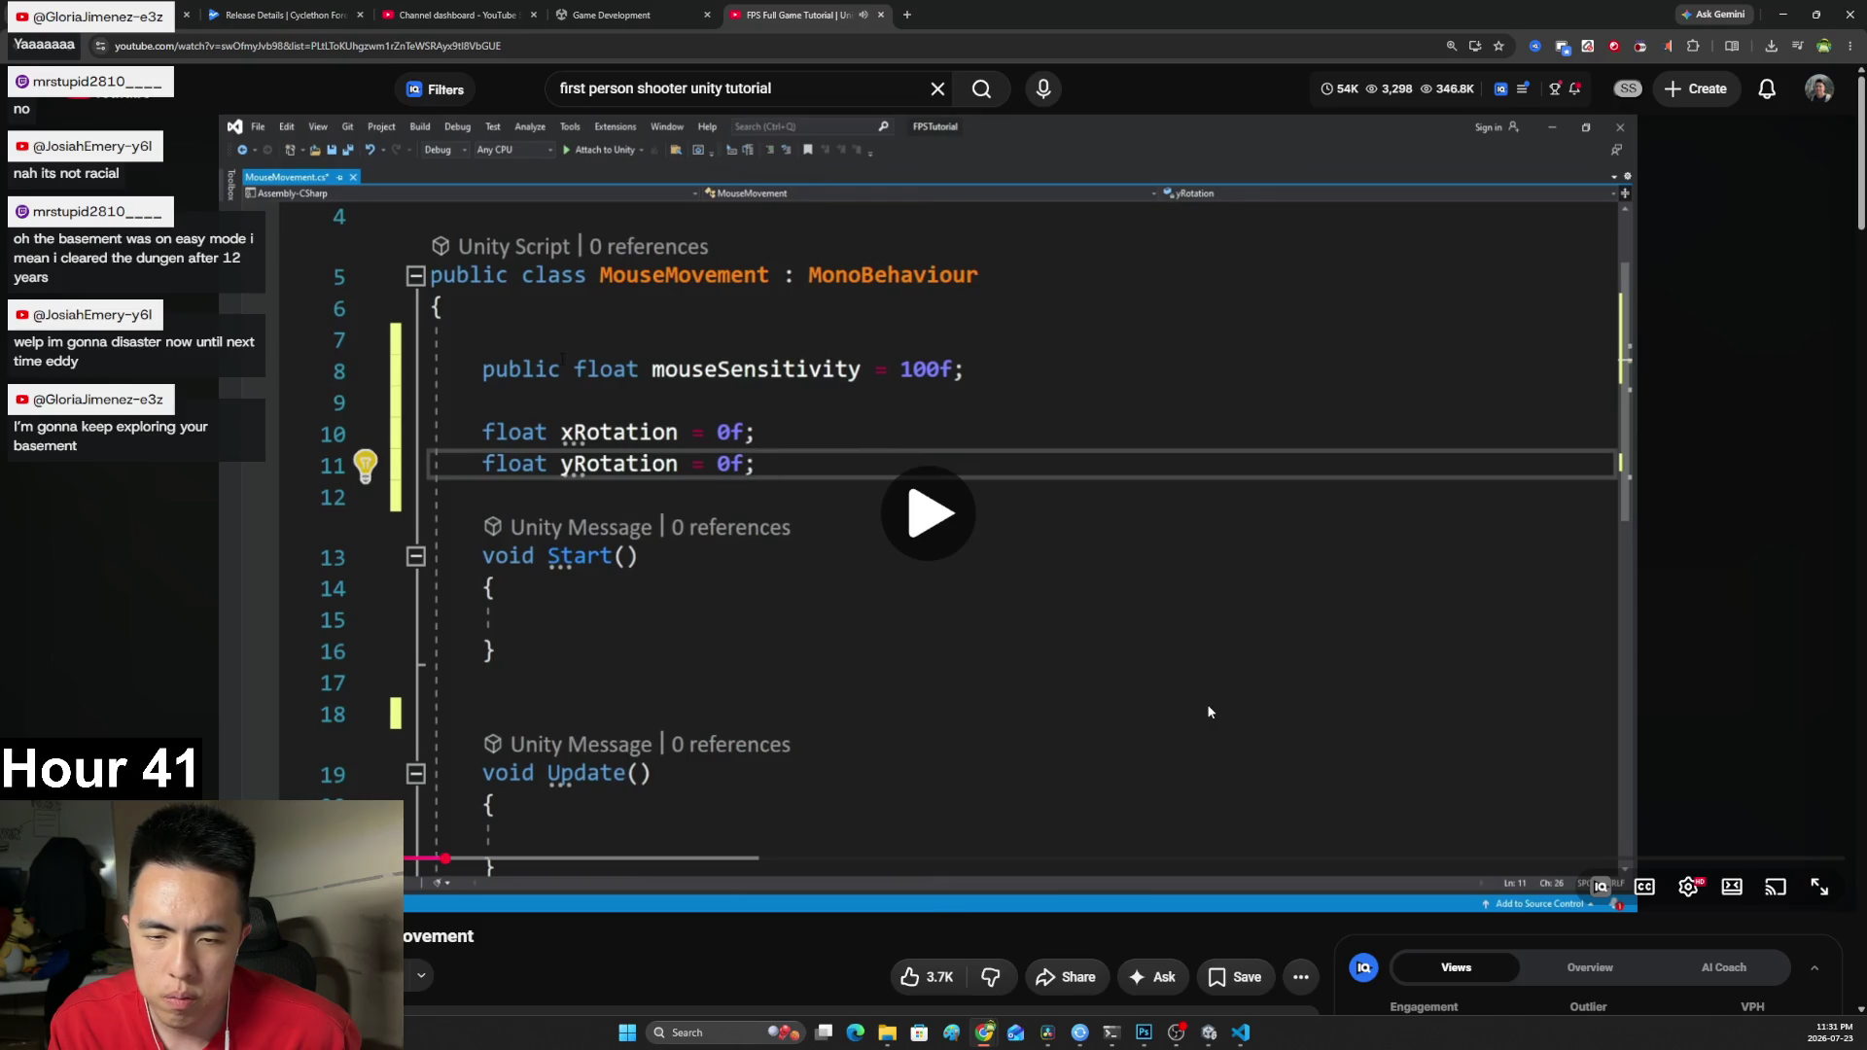
pyautogui.click(1209, 712)
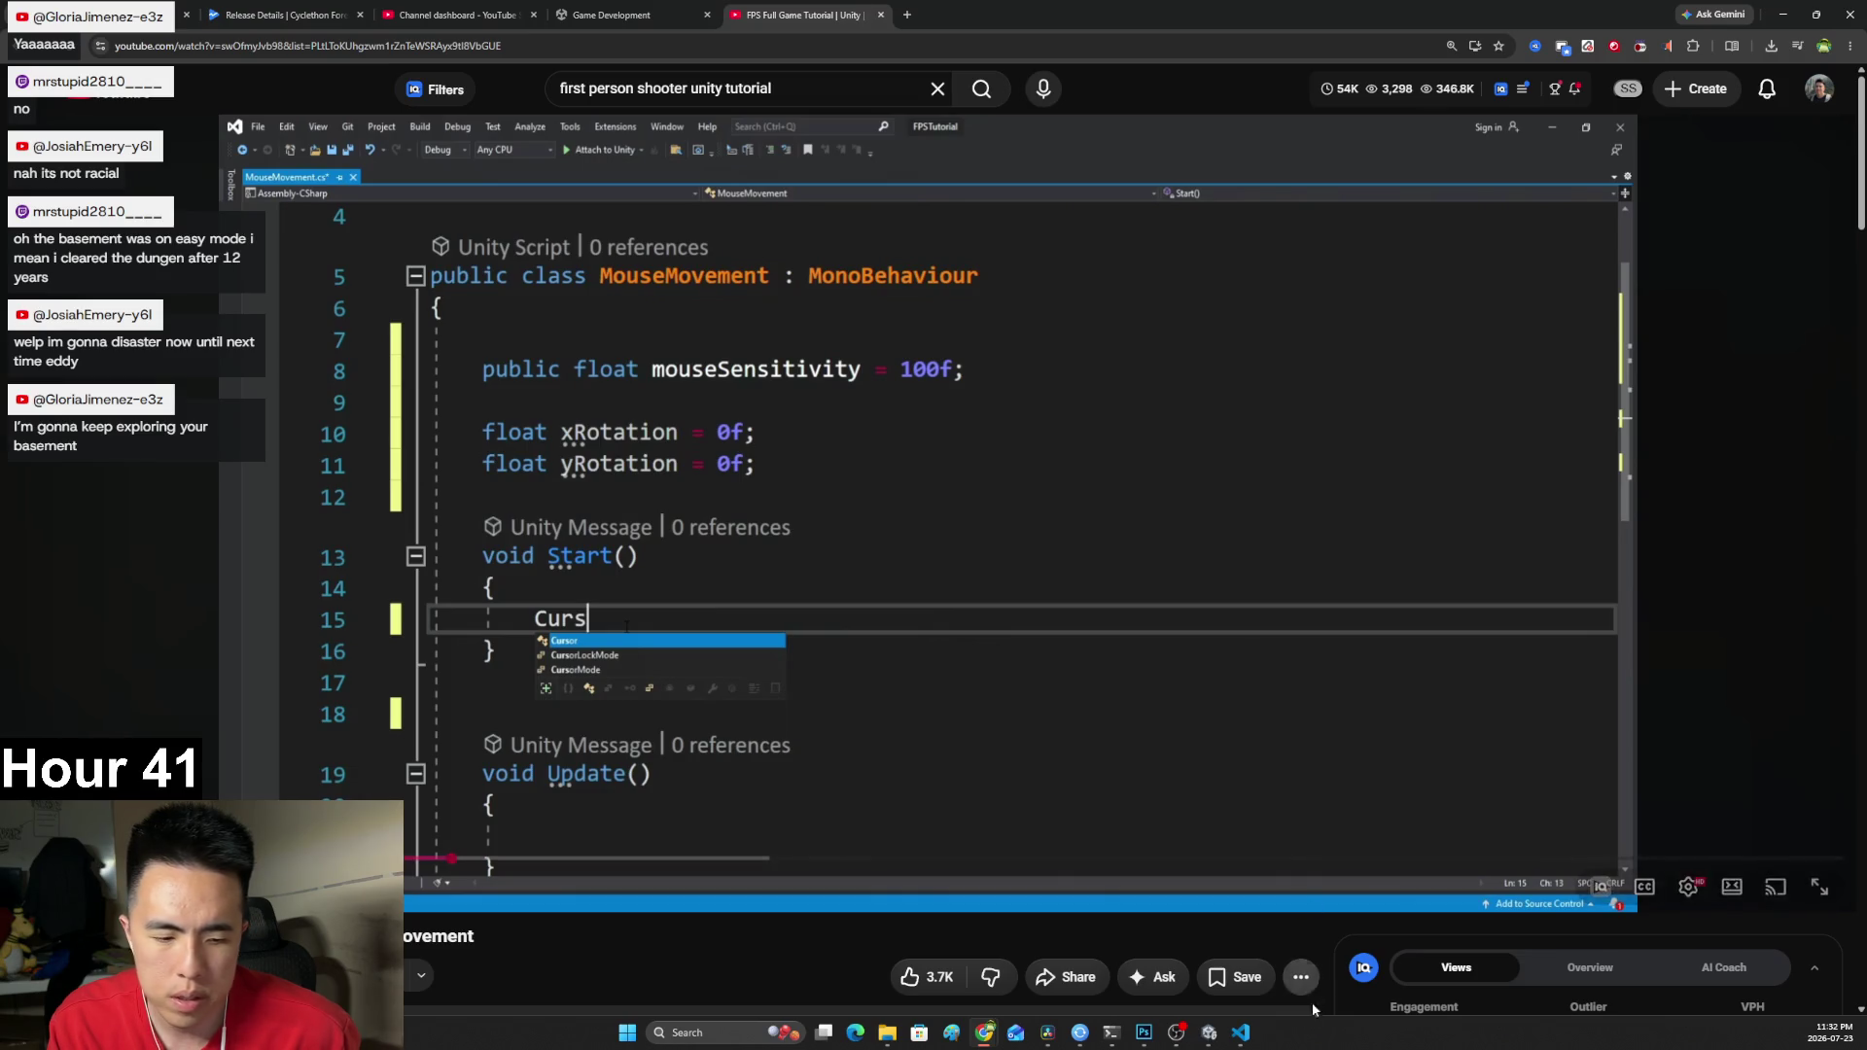
pyautogui.hotkey('alt', 'Tab')
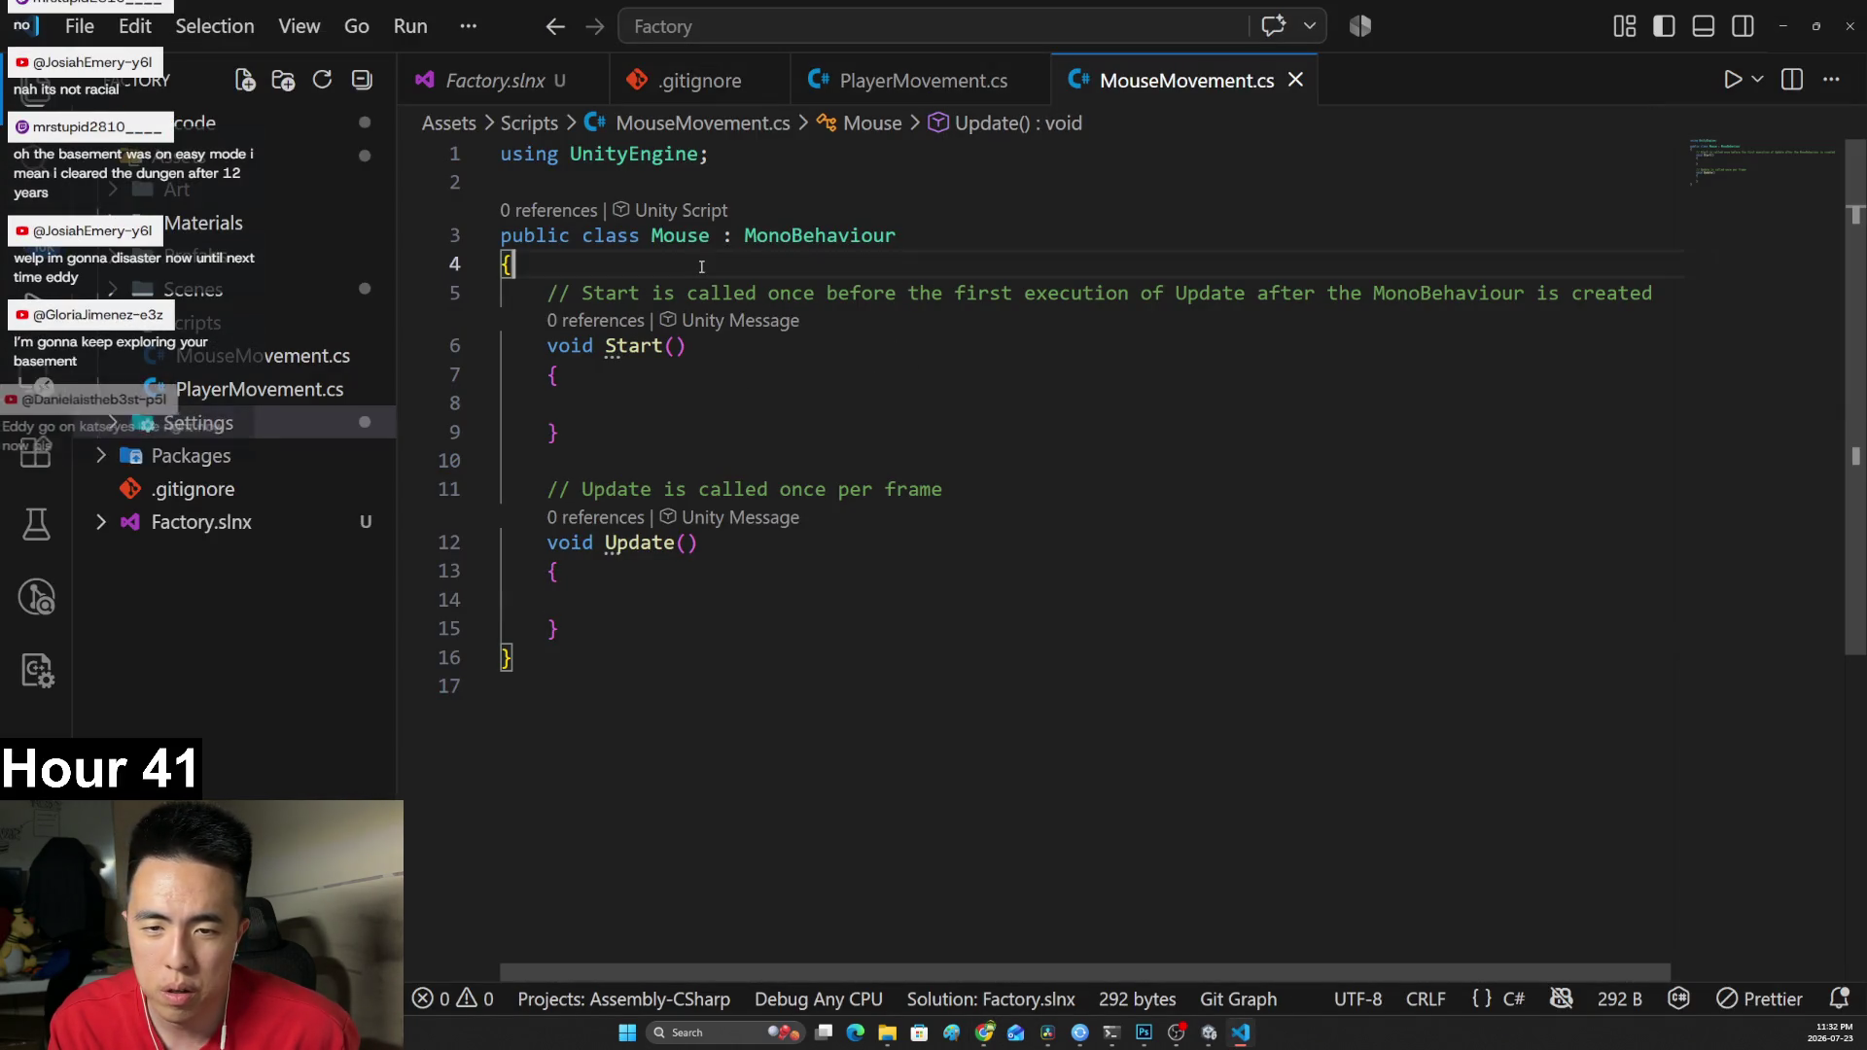
# Replace the line-5 Start comment with public mouseSensitivity = 100;.
pyautogui.click(734, 291)
pyautogui.tripleClick(735, 292)
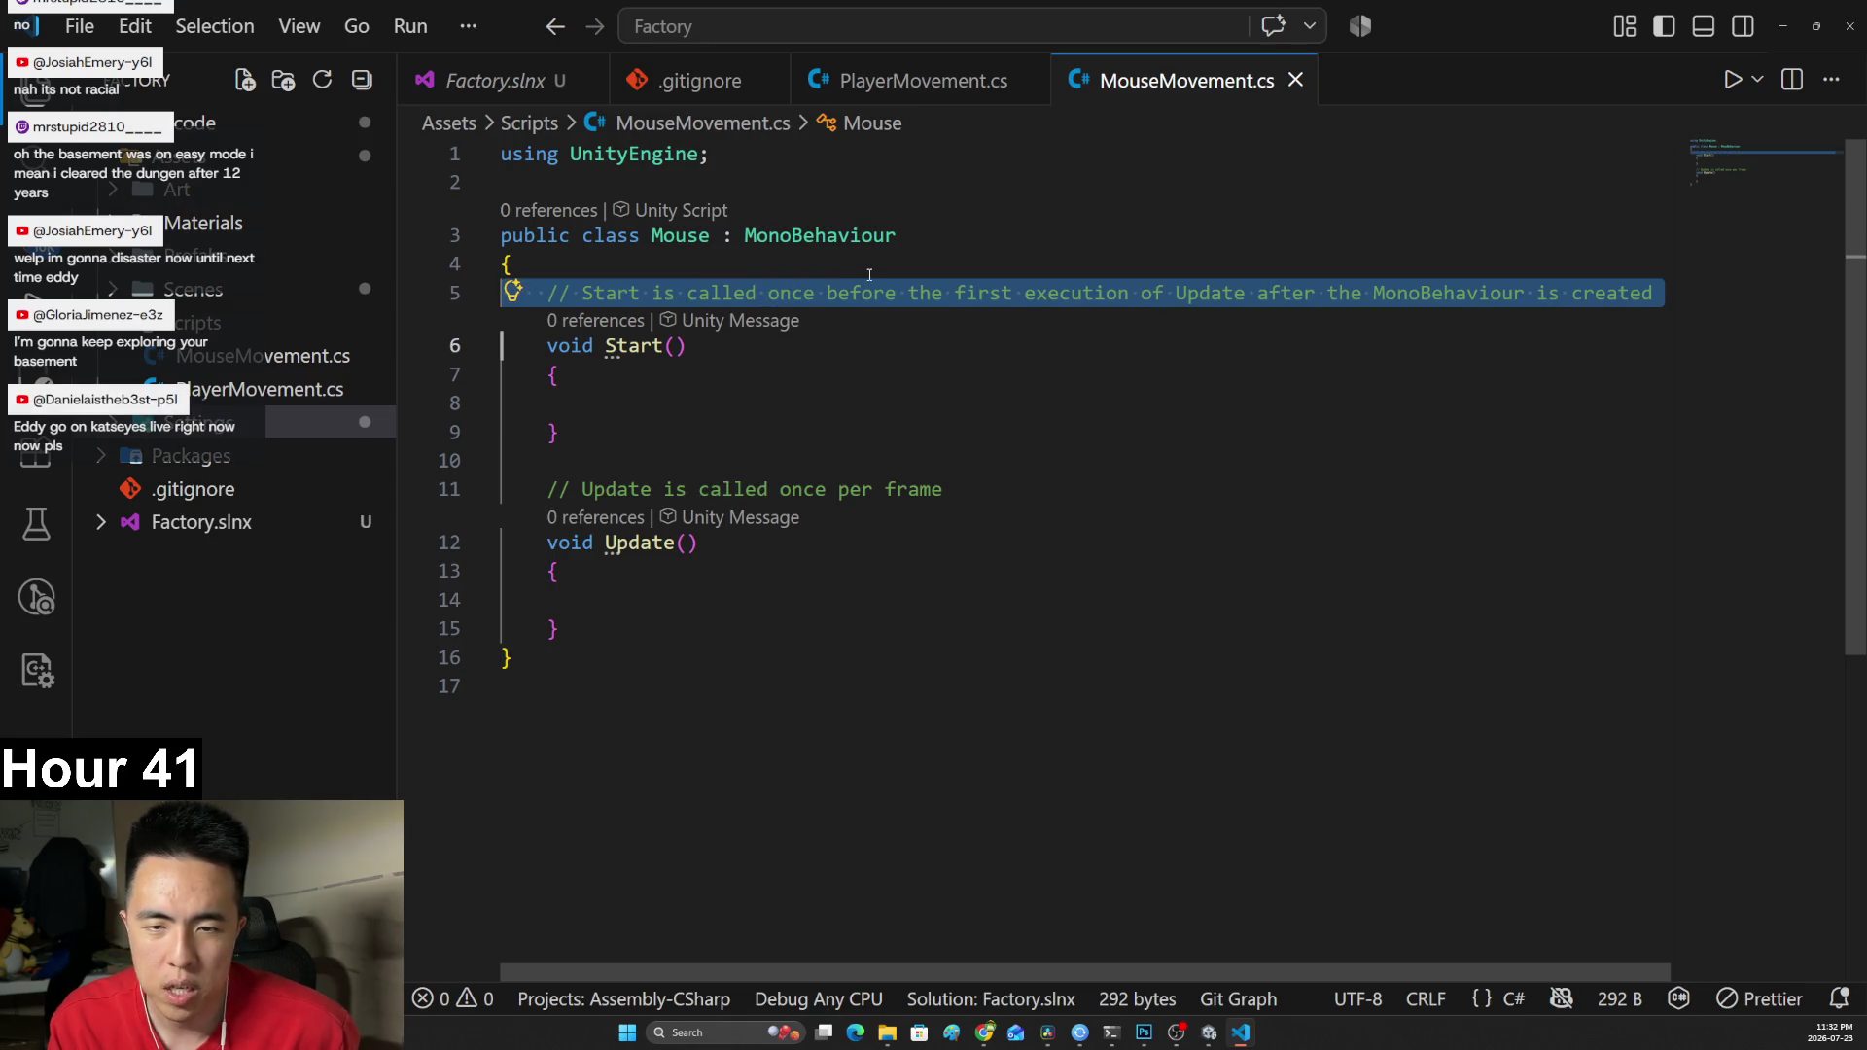
pyautogui.press('BackSpace')
pyautogui.press('Return')
pyautogui.write('public')
pyautogui.hotkey('alt', 'Tab')
pyautogui.hotkey('alt', 'Tab')
pyautogui.write('mouseS')
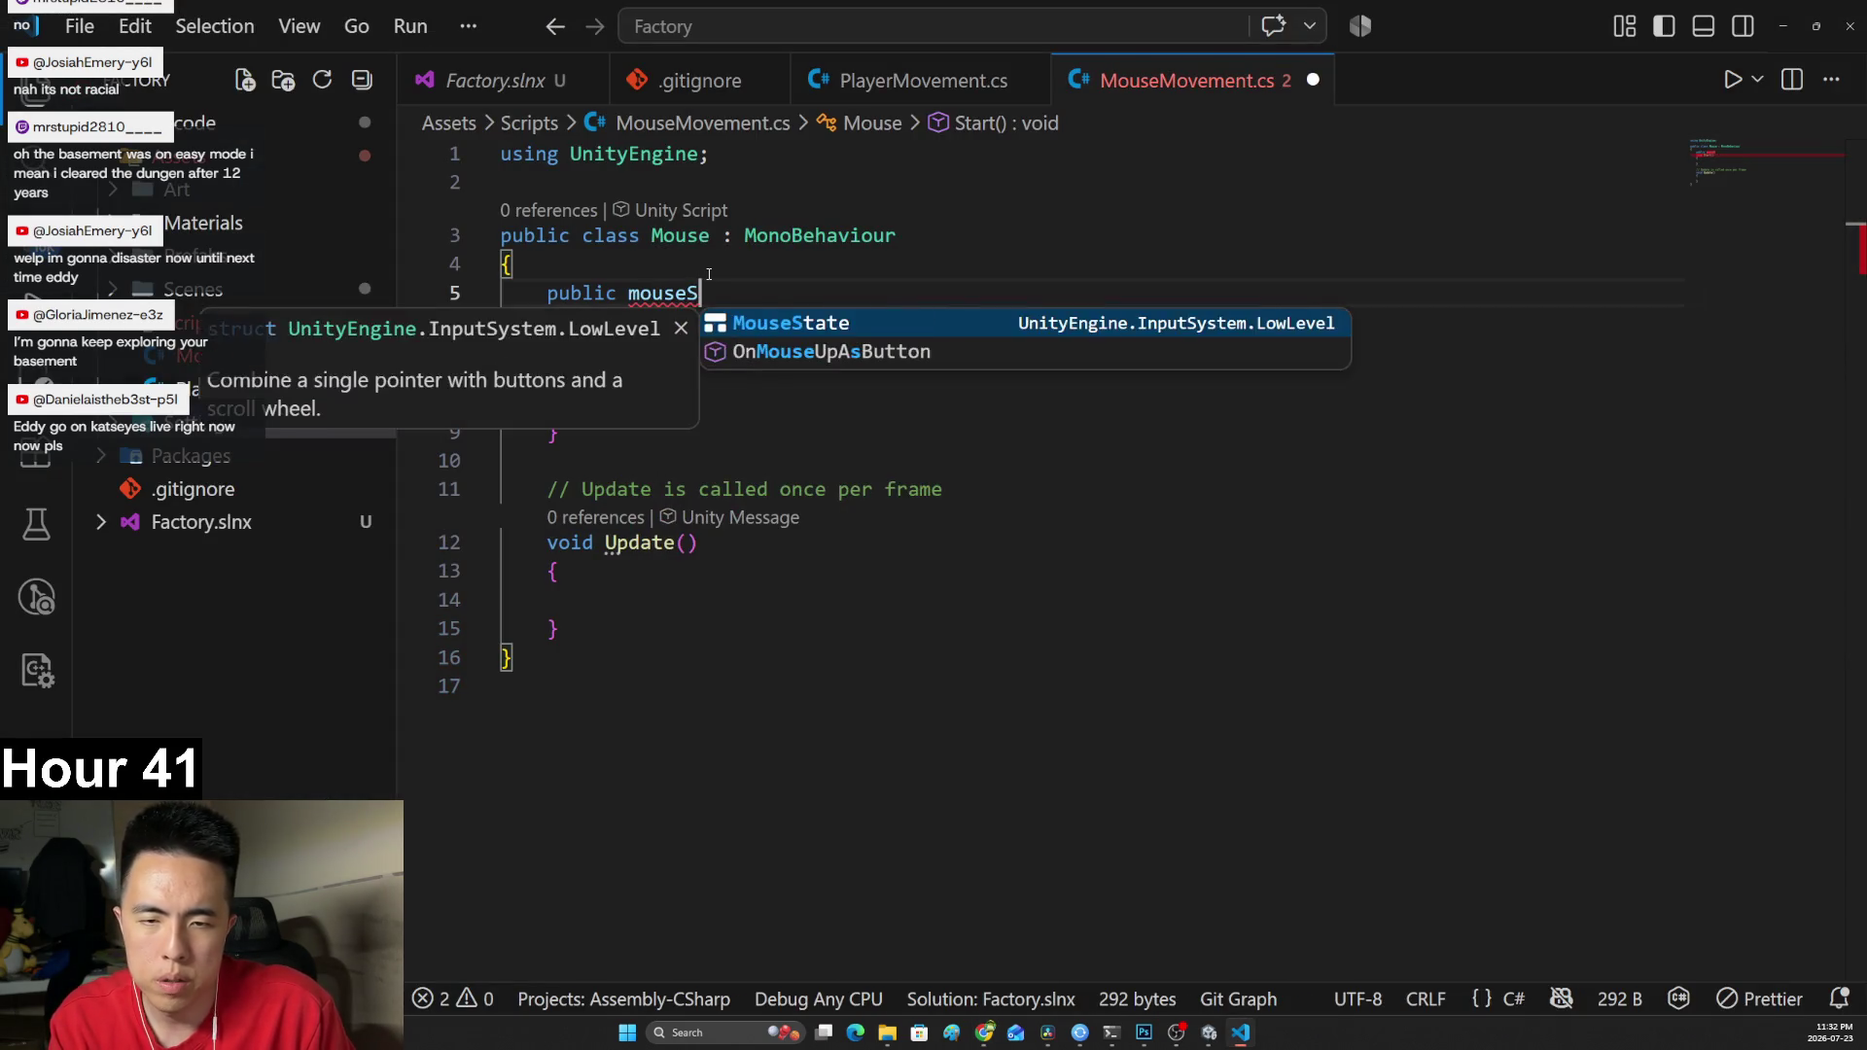
pyautogui.write('ensitiv')
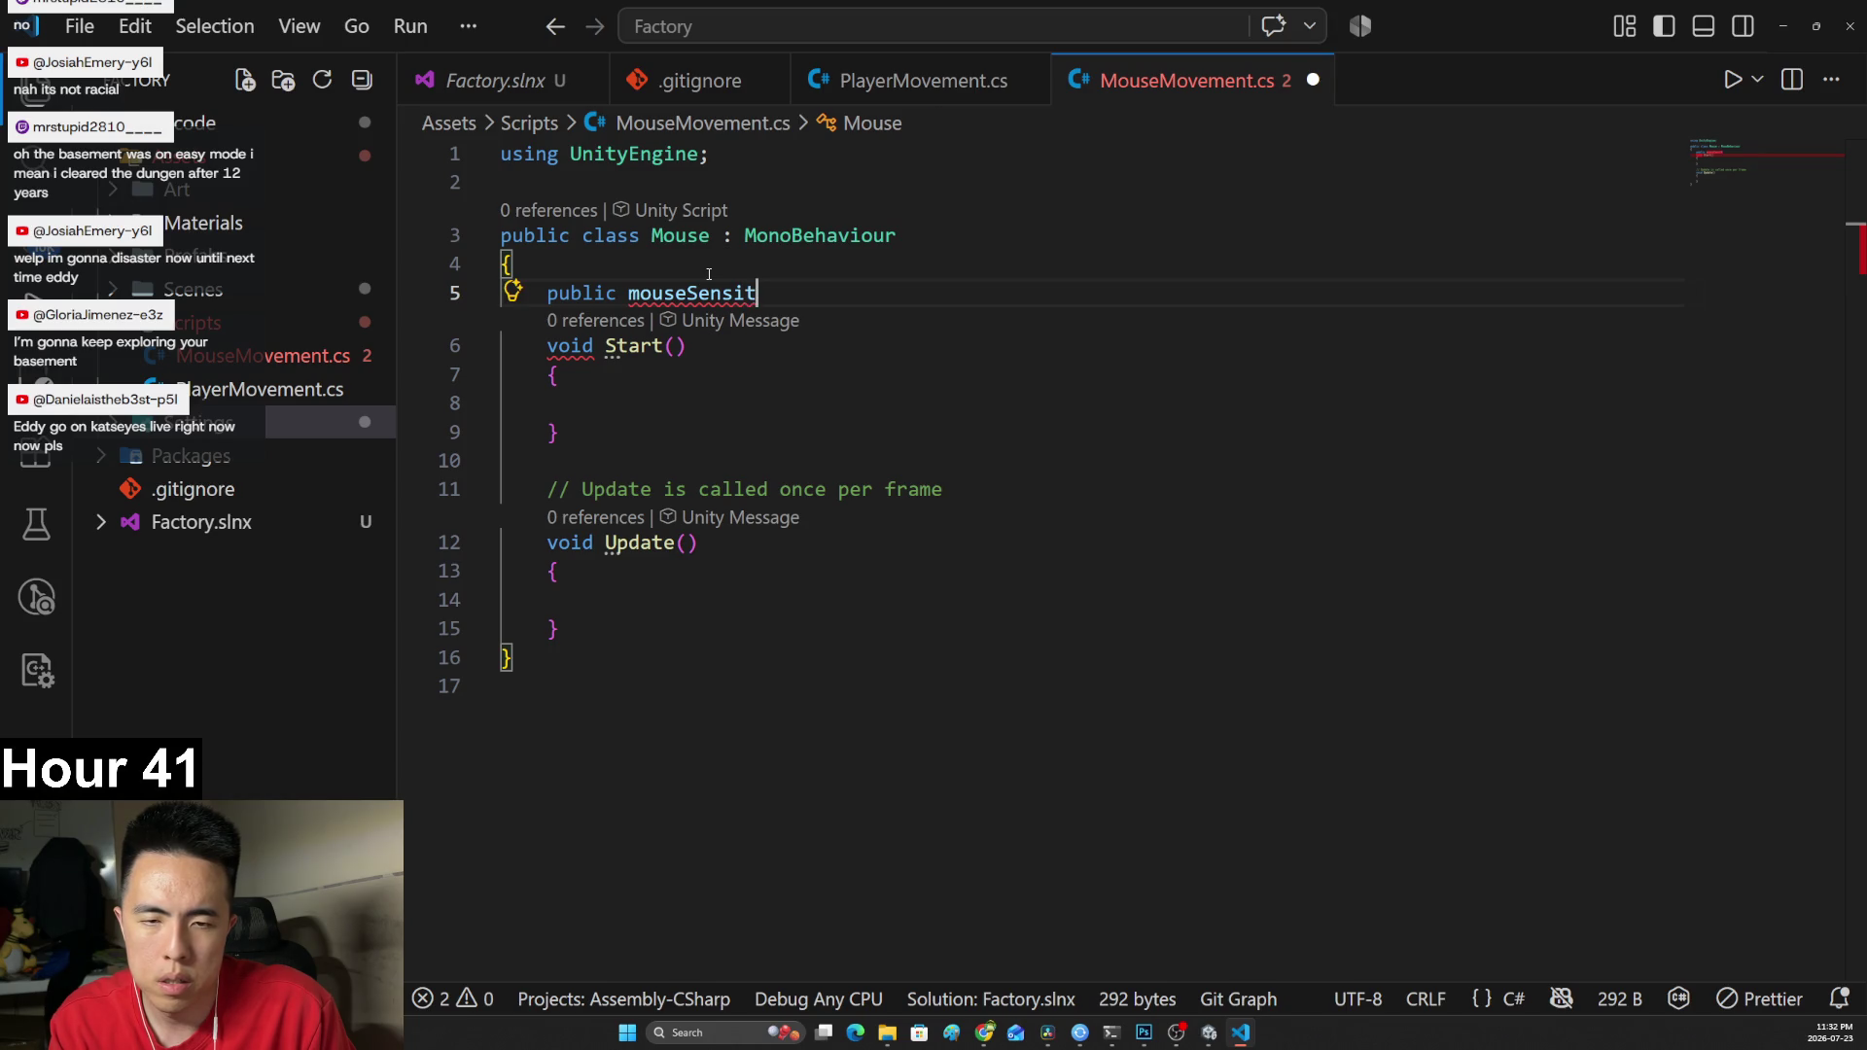
pyautogui.press('BackSpace')
pyautogui.press('BackSpace')
pyautogui.write('ivity')
pyautogui.write(' = 100;')
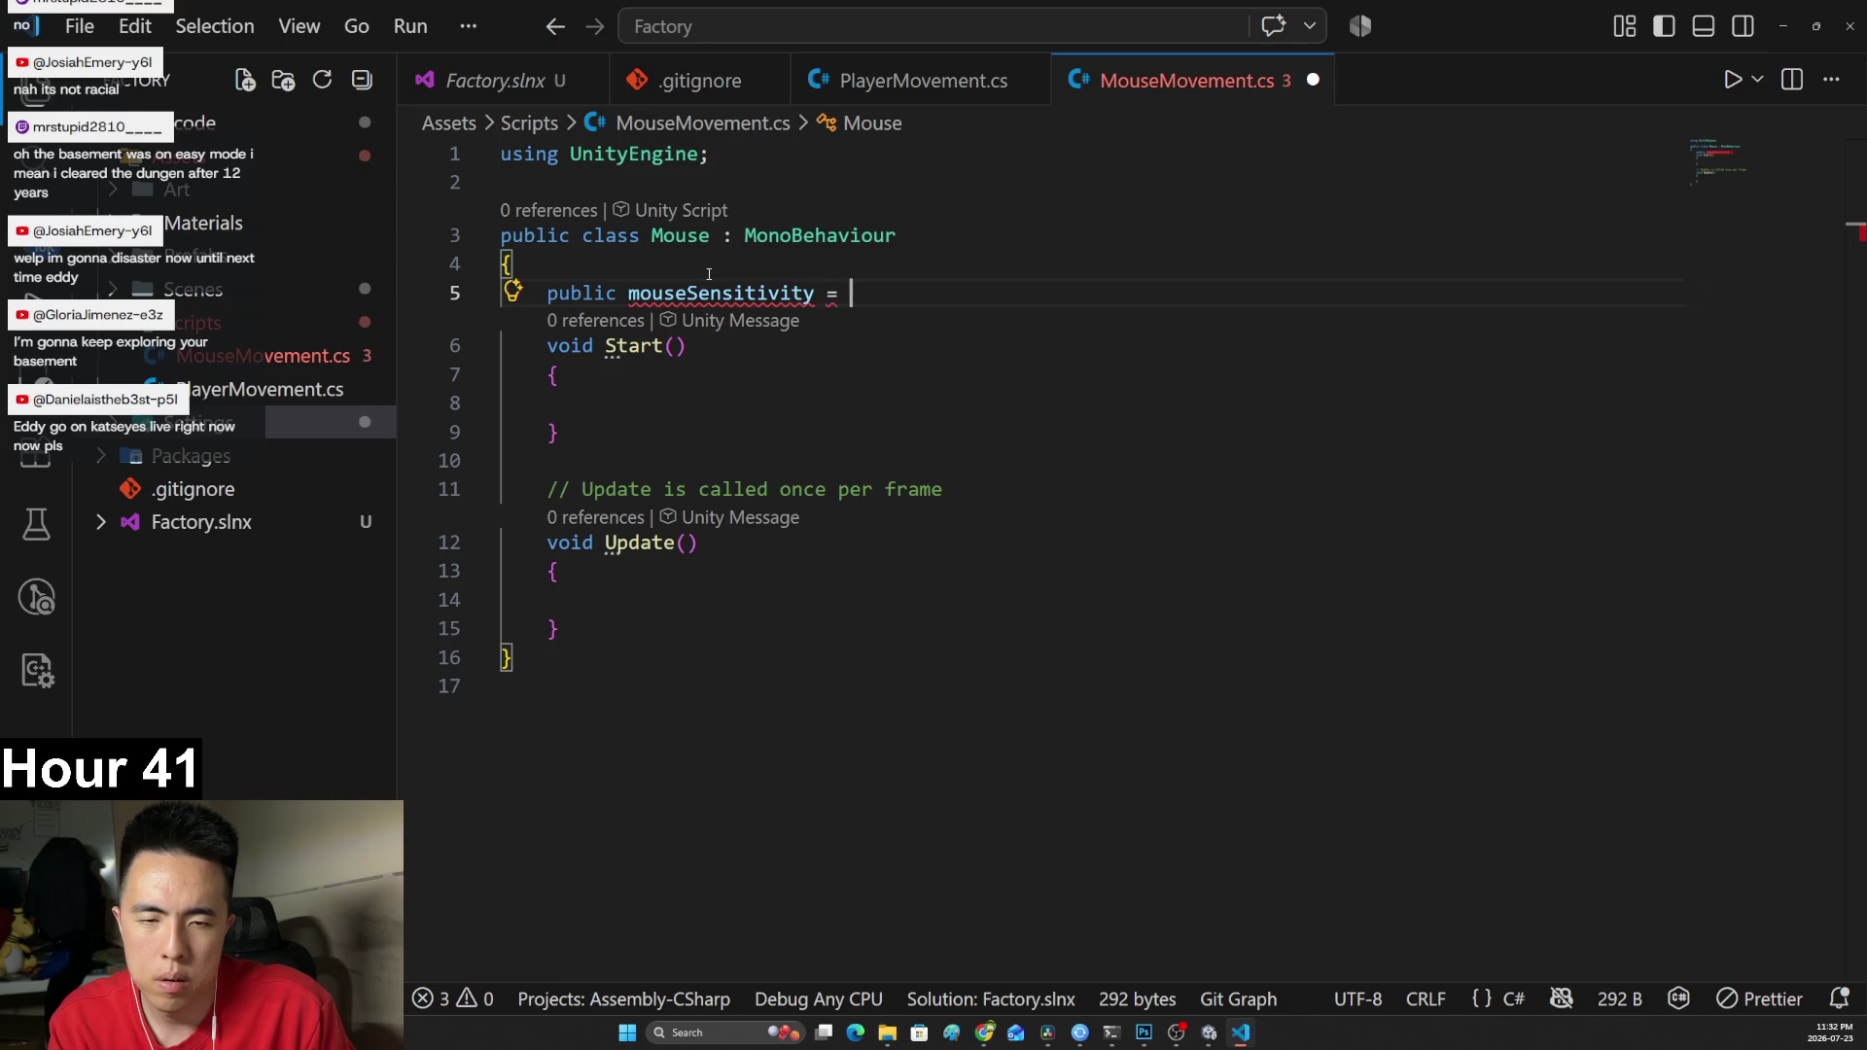
pyautogui.press('Return')
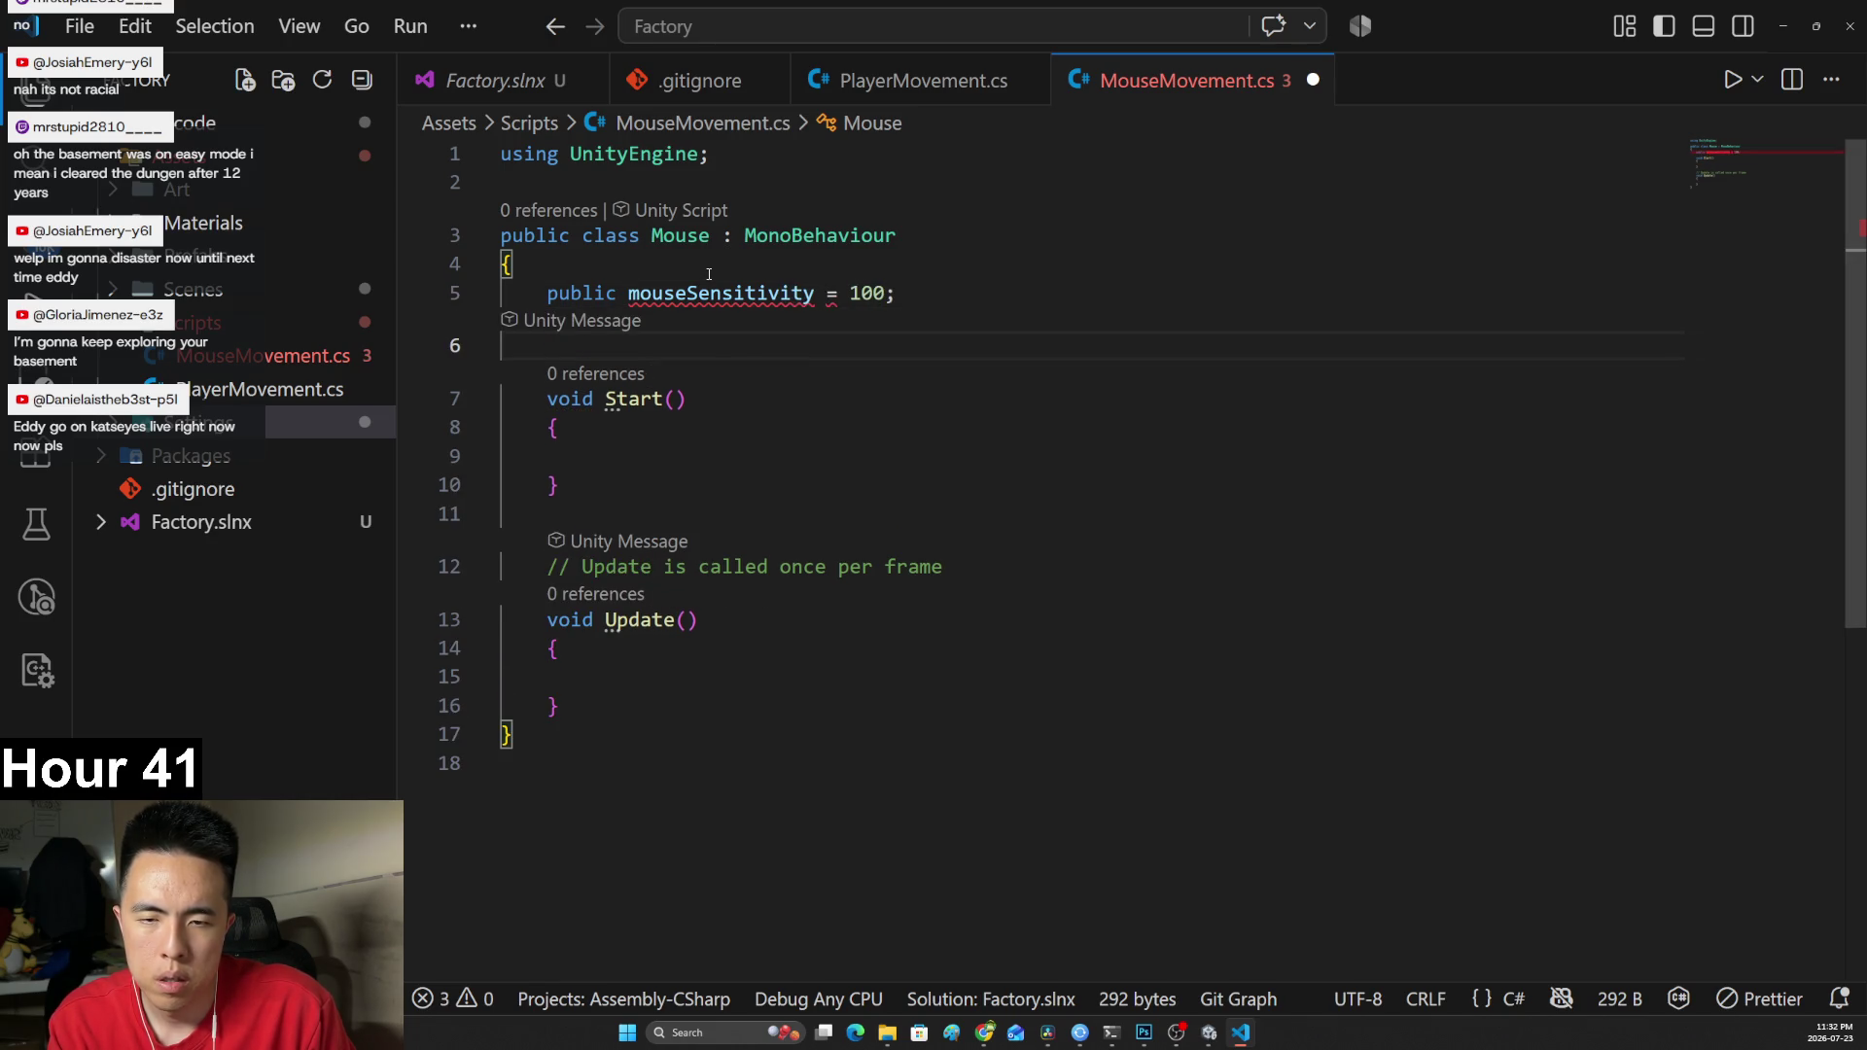
# Make mouseSensitivity a float and add float xRotation = 0; and float yRotation = 0;.
pyautogui.click(629, 300)
pyautogui.write('float')
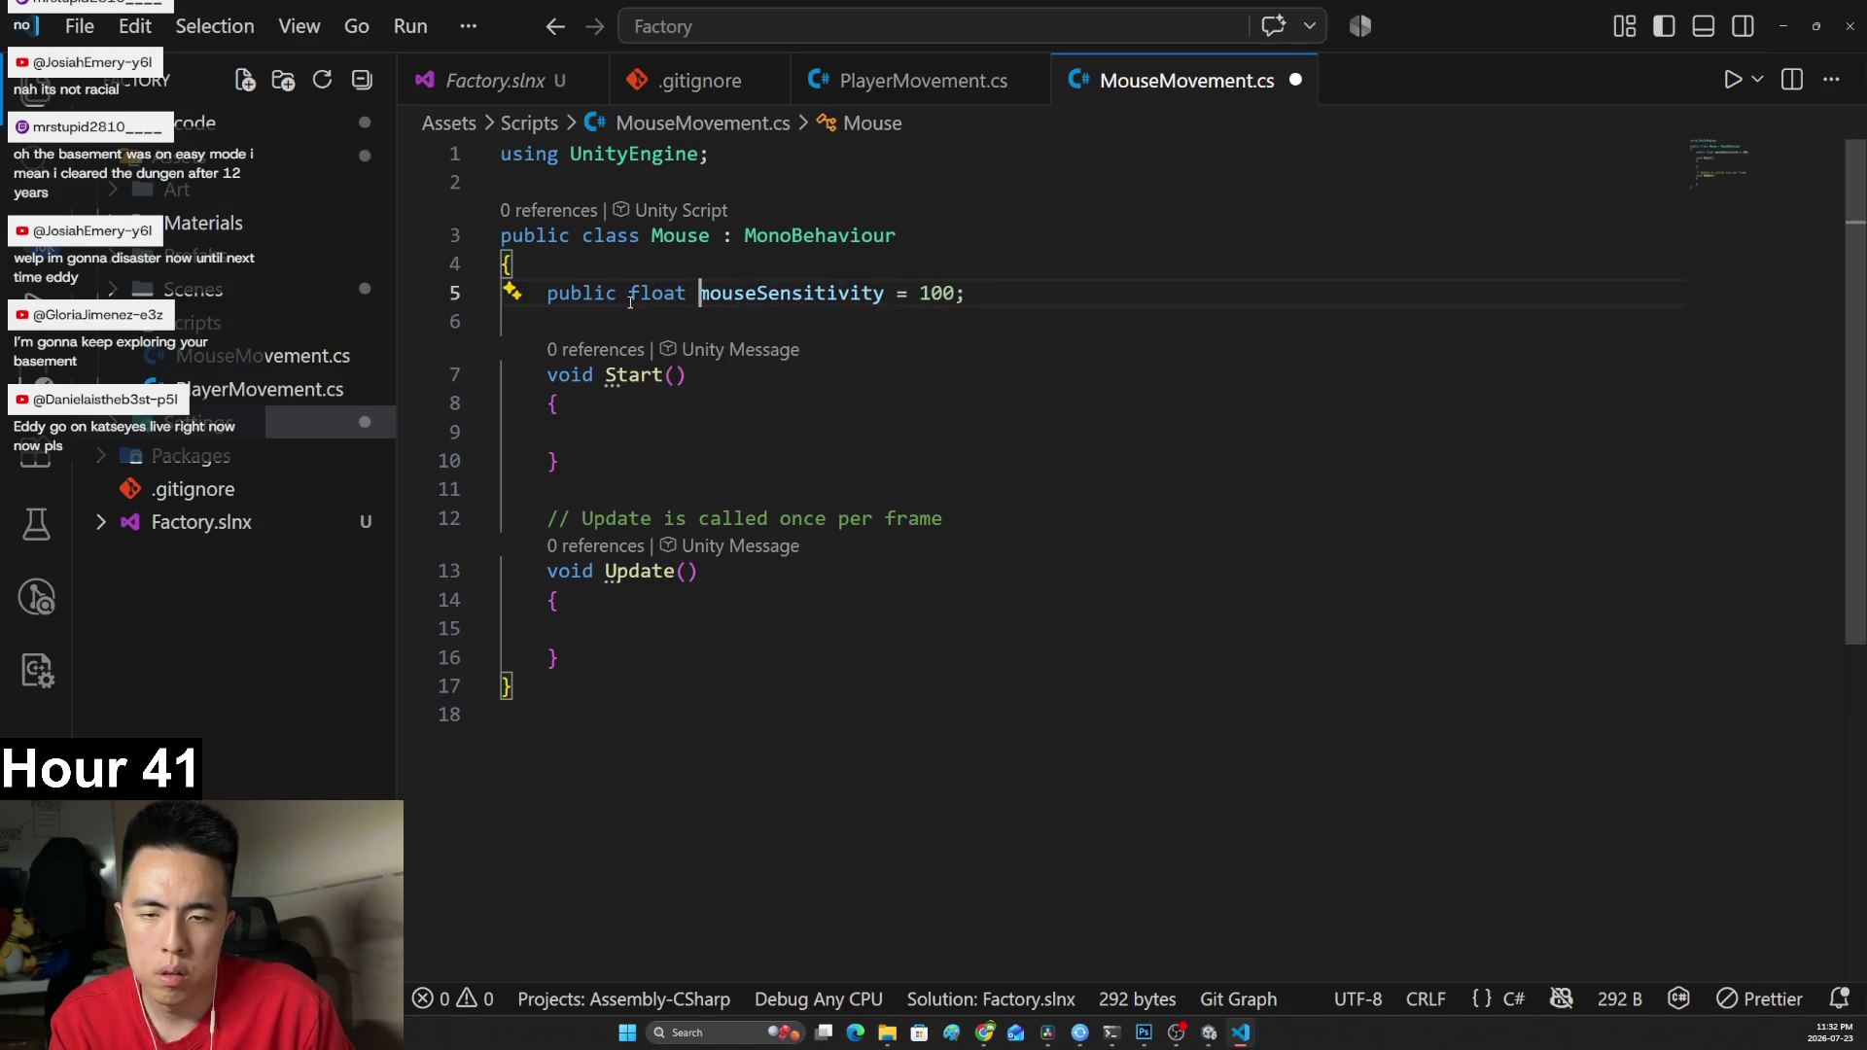
pyautogui.press('Down')
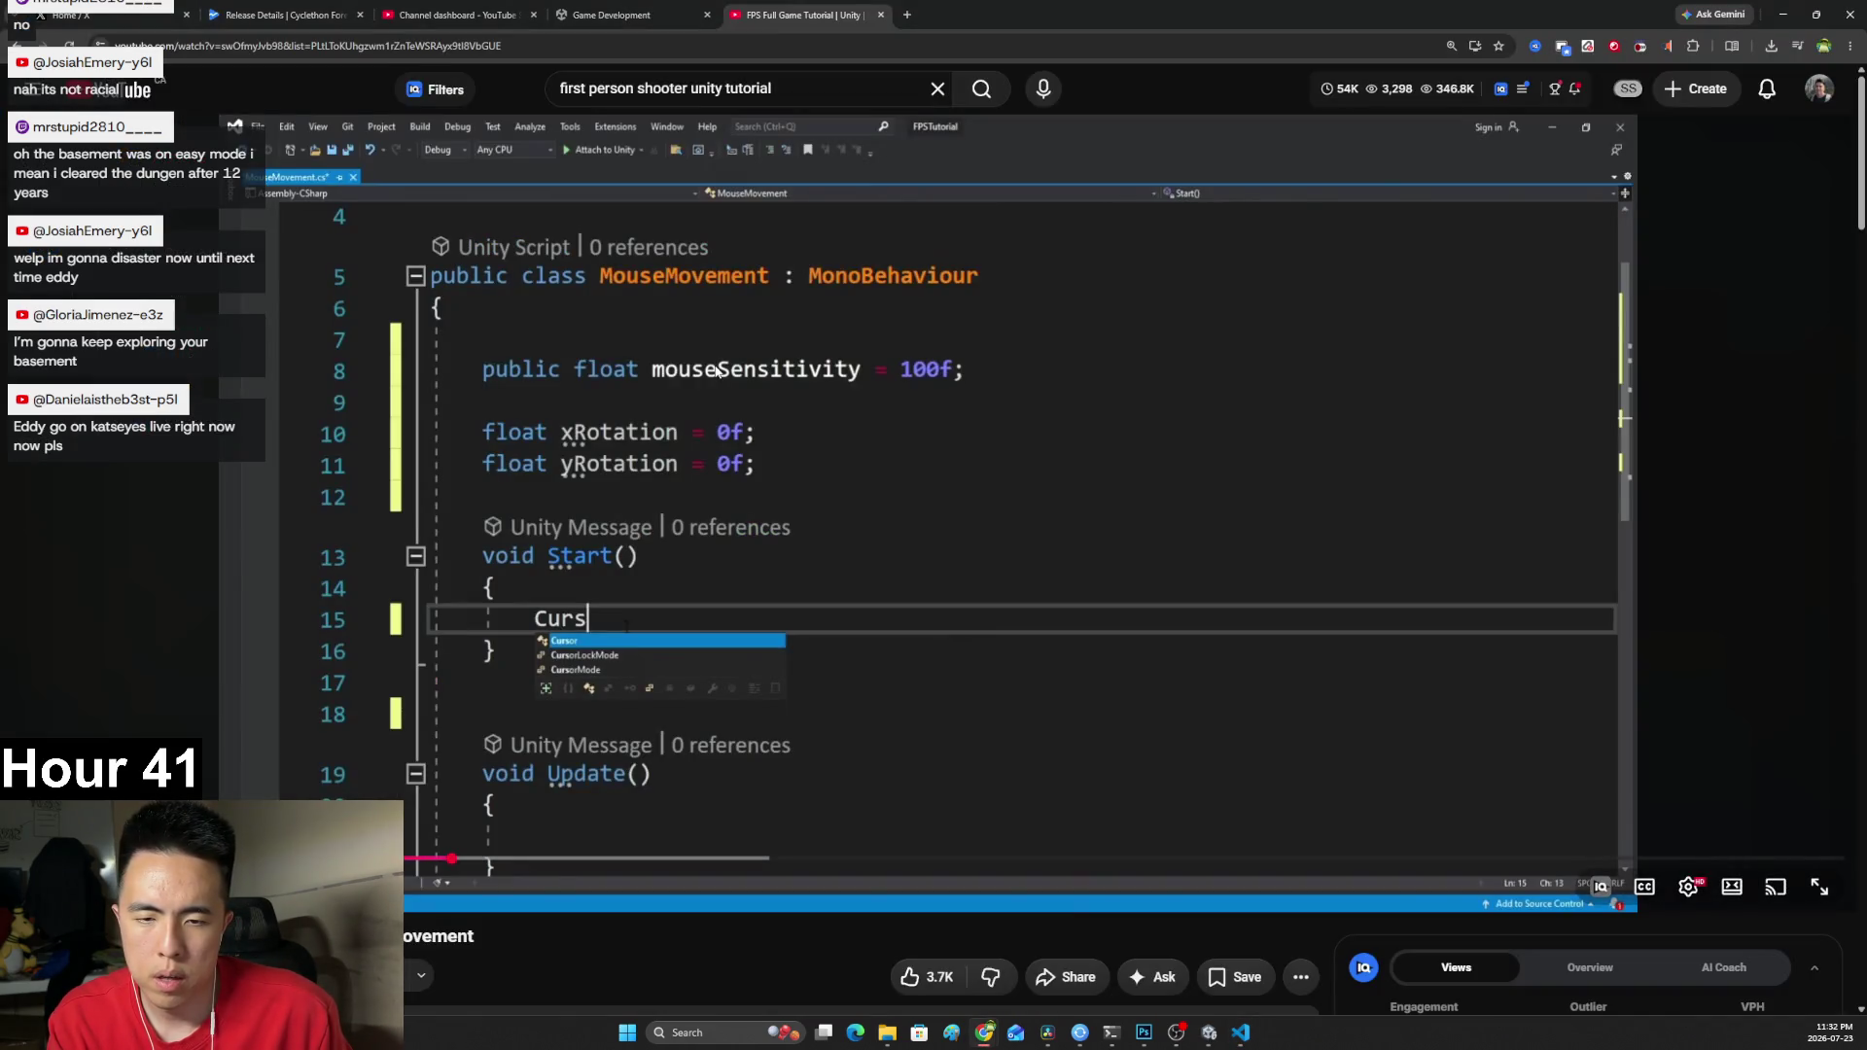
pyautogui.write('xRotation = 0')
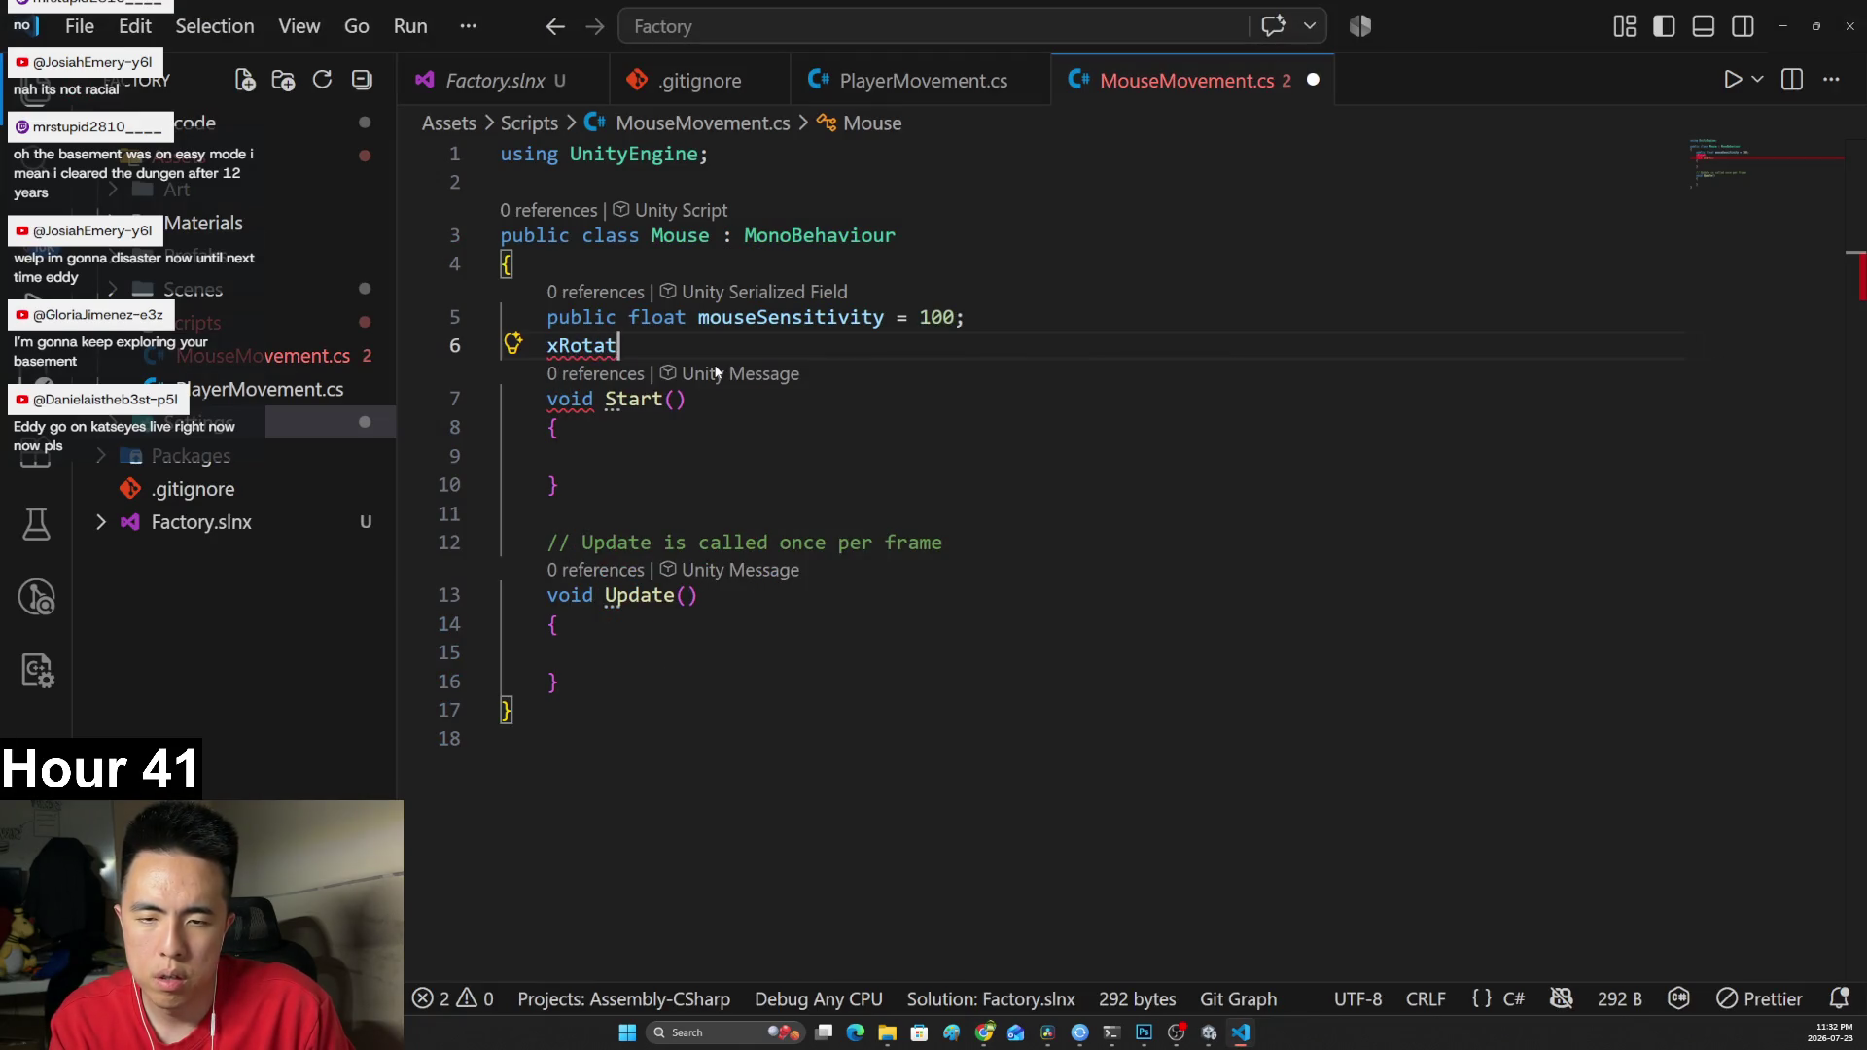
pyautogui.press('BackSpace')
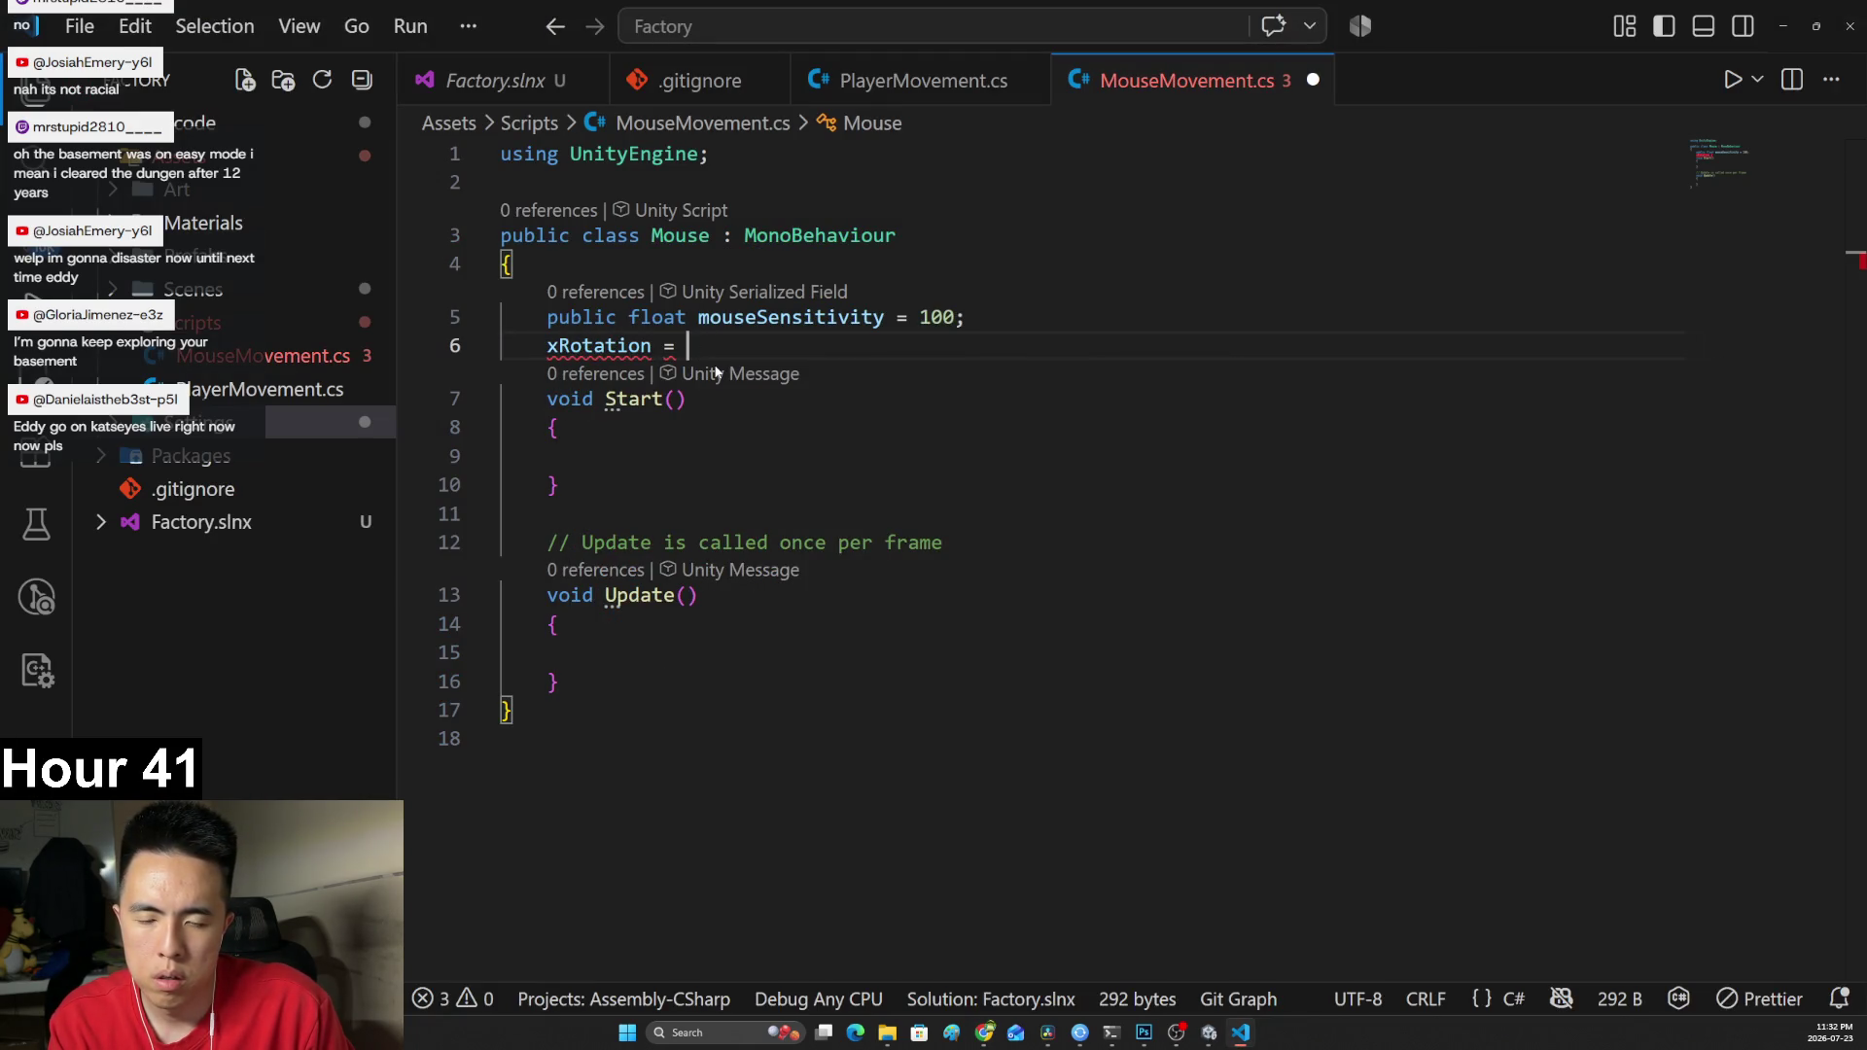
pyautogui.press('BackSpace')
pyautogui.press('BackSpace')
pyautogui.press('BackSpace')
pyautogui.write('float x')
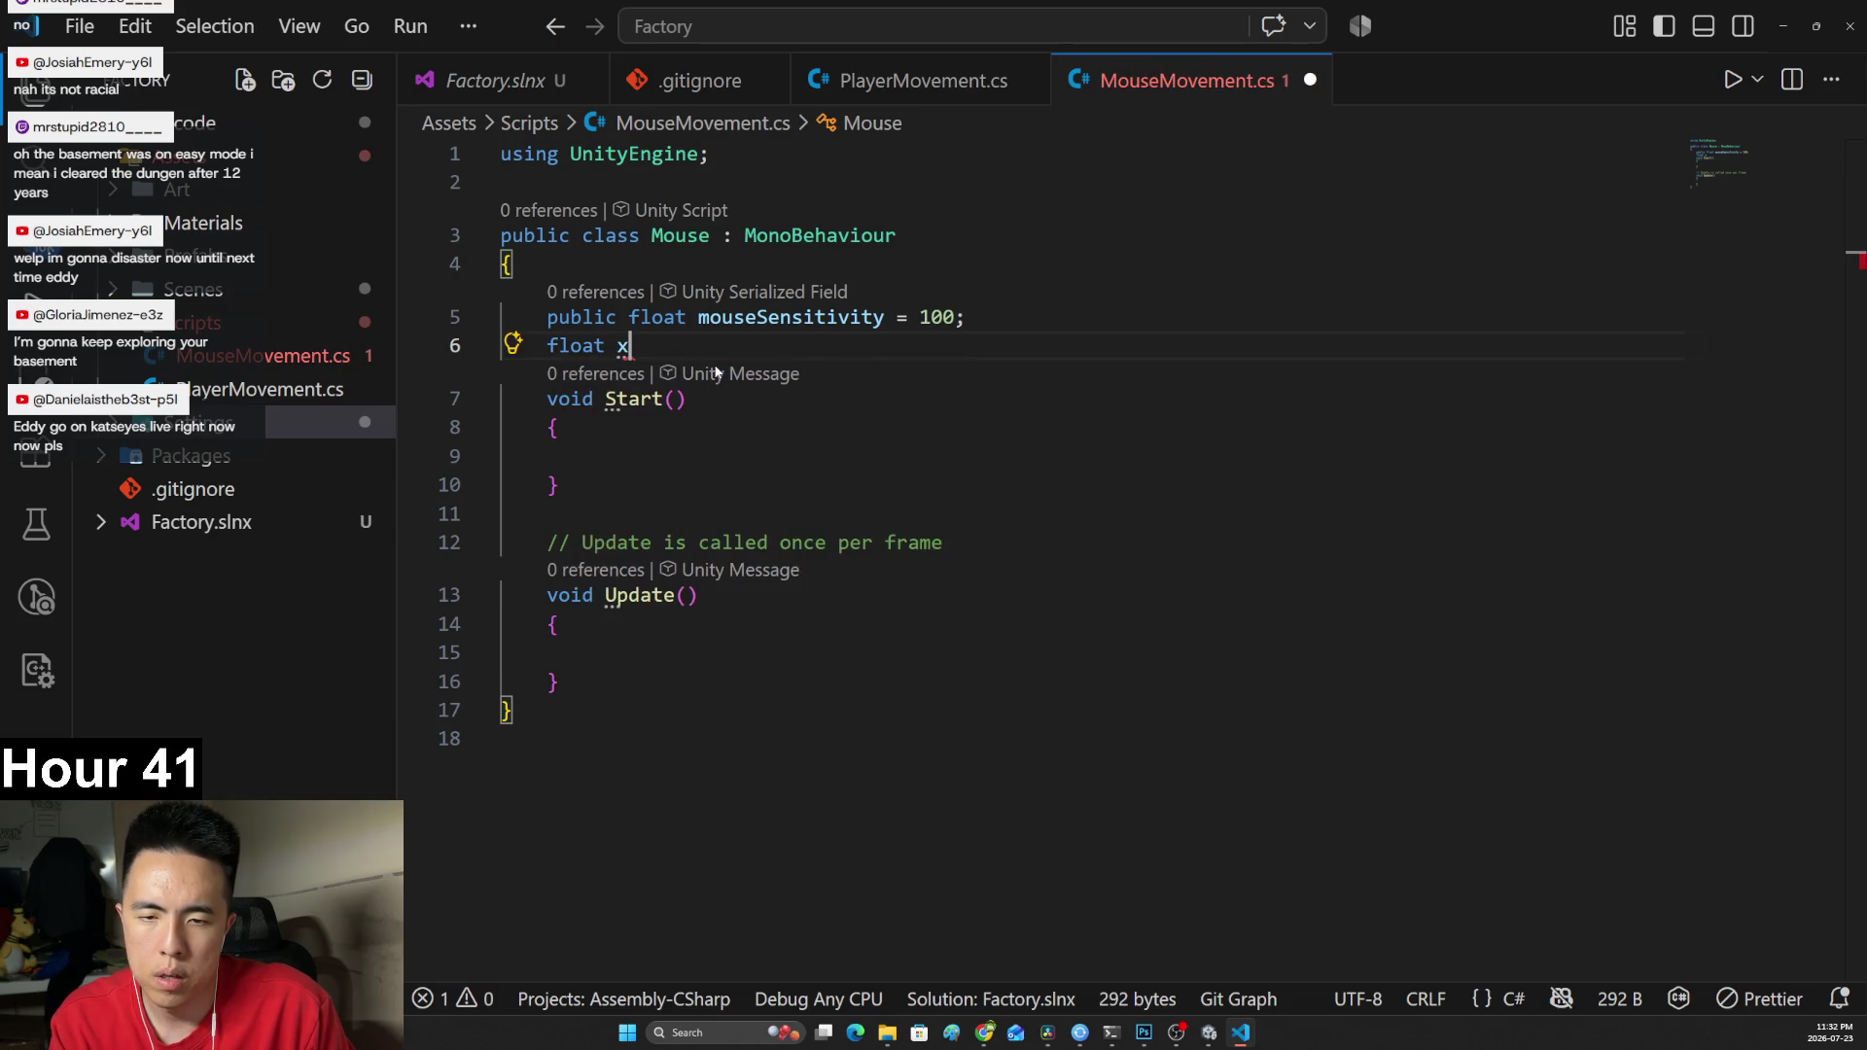
pyautogui.write('Rotation = 0;')
pyautogui.press('Return')
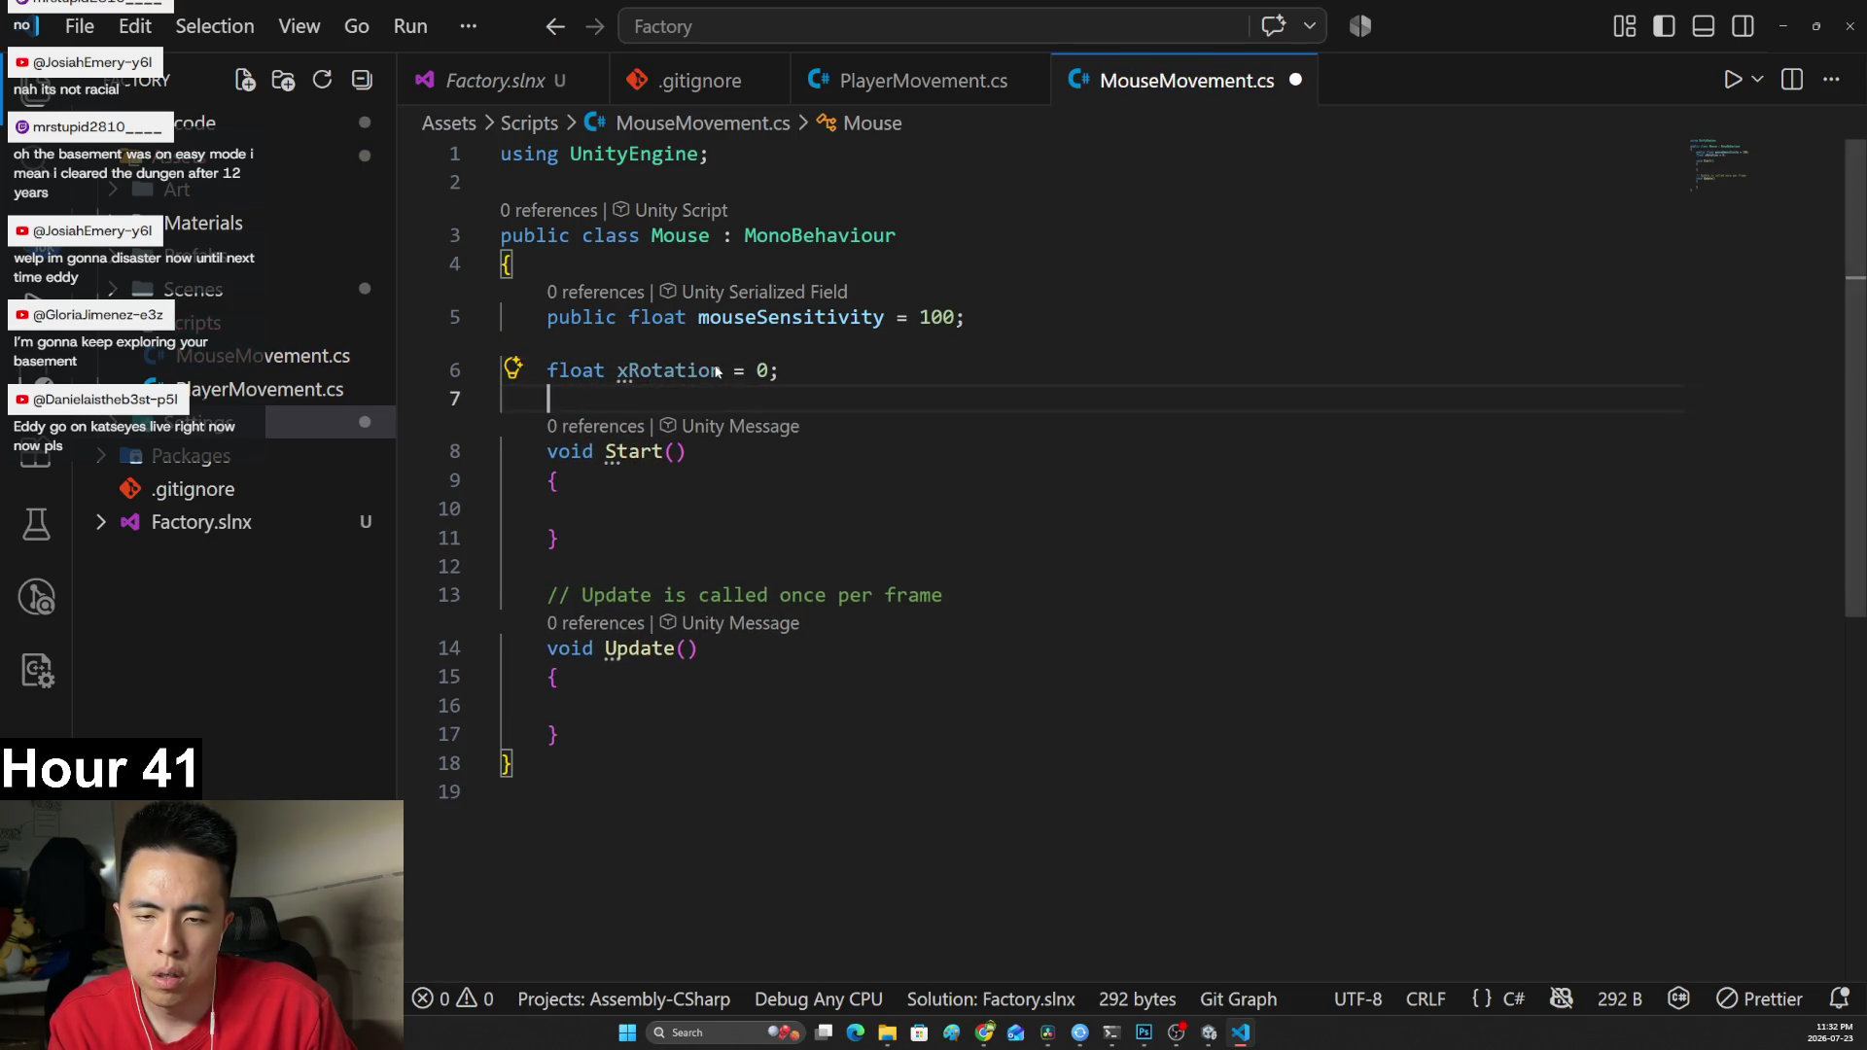
pyautogui.write('float y')
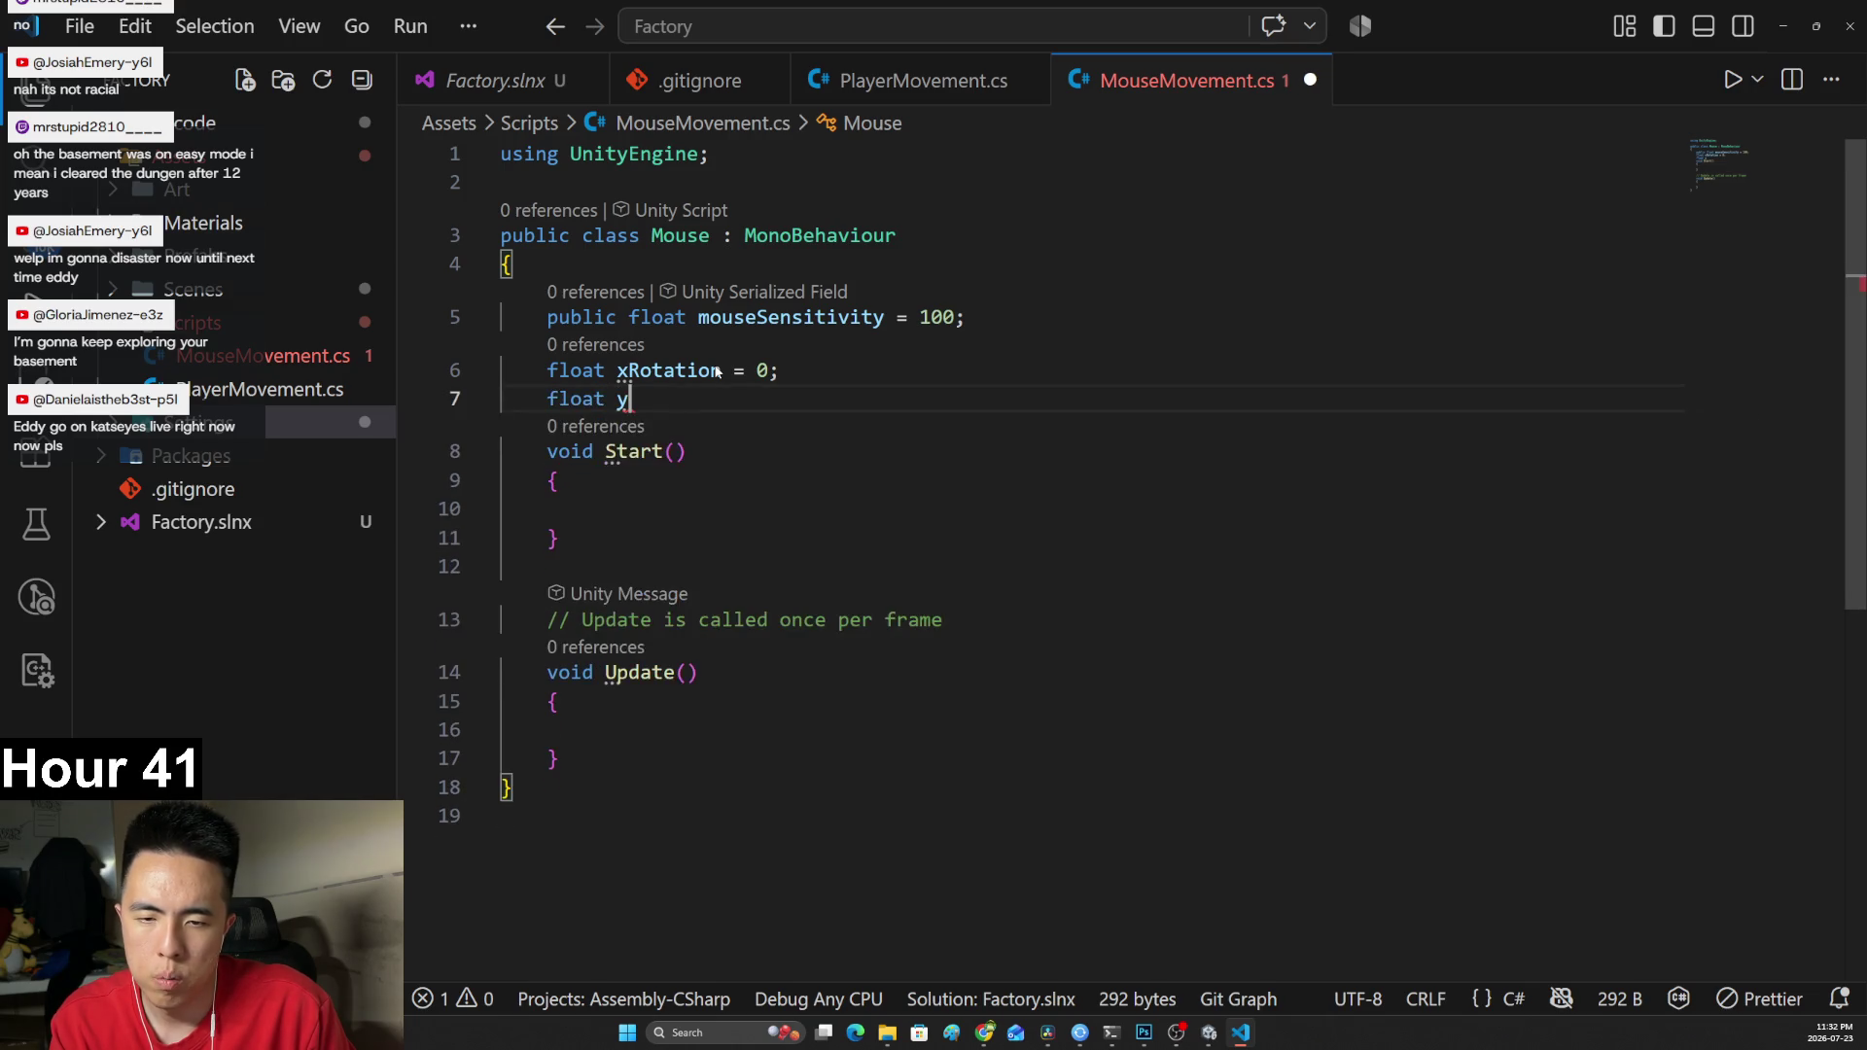
pyautogui.write('Rotation = 0;')
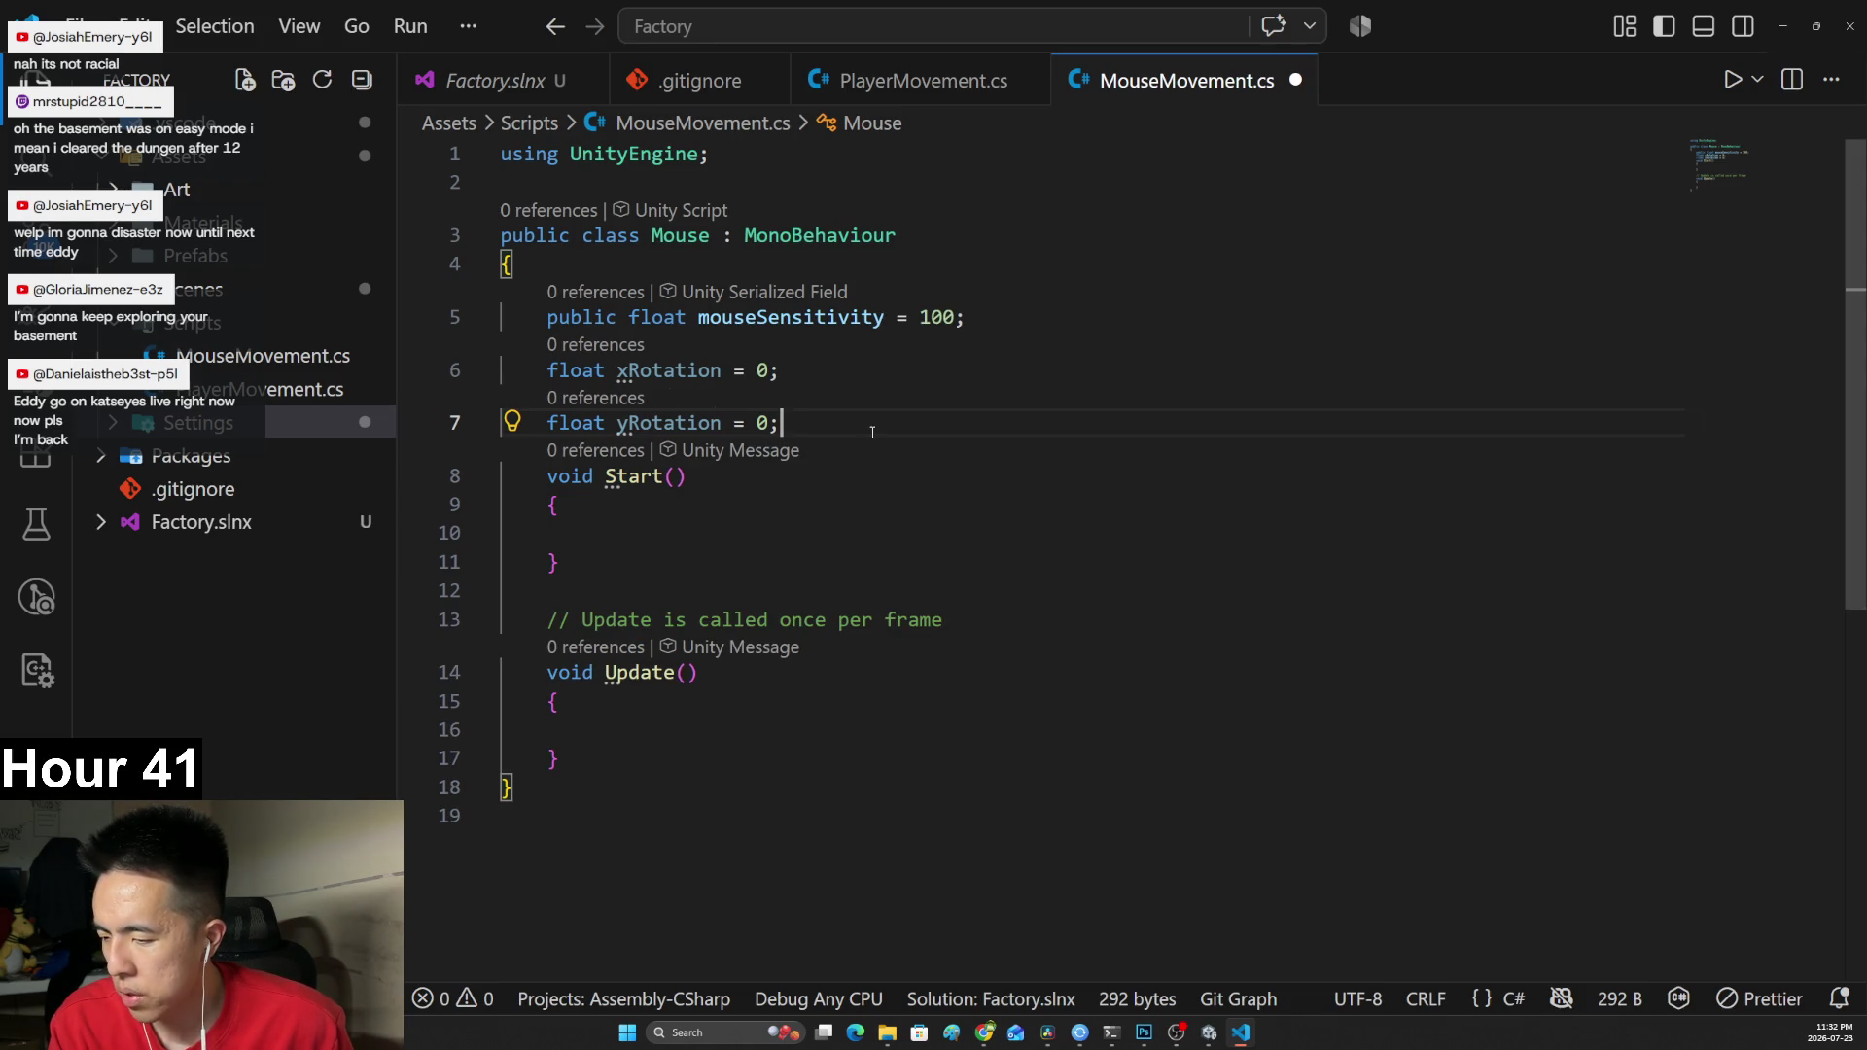
pyautogui.hotkey('alt', 'Tab')
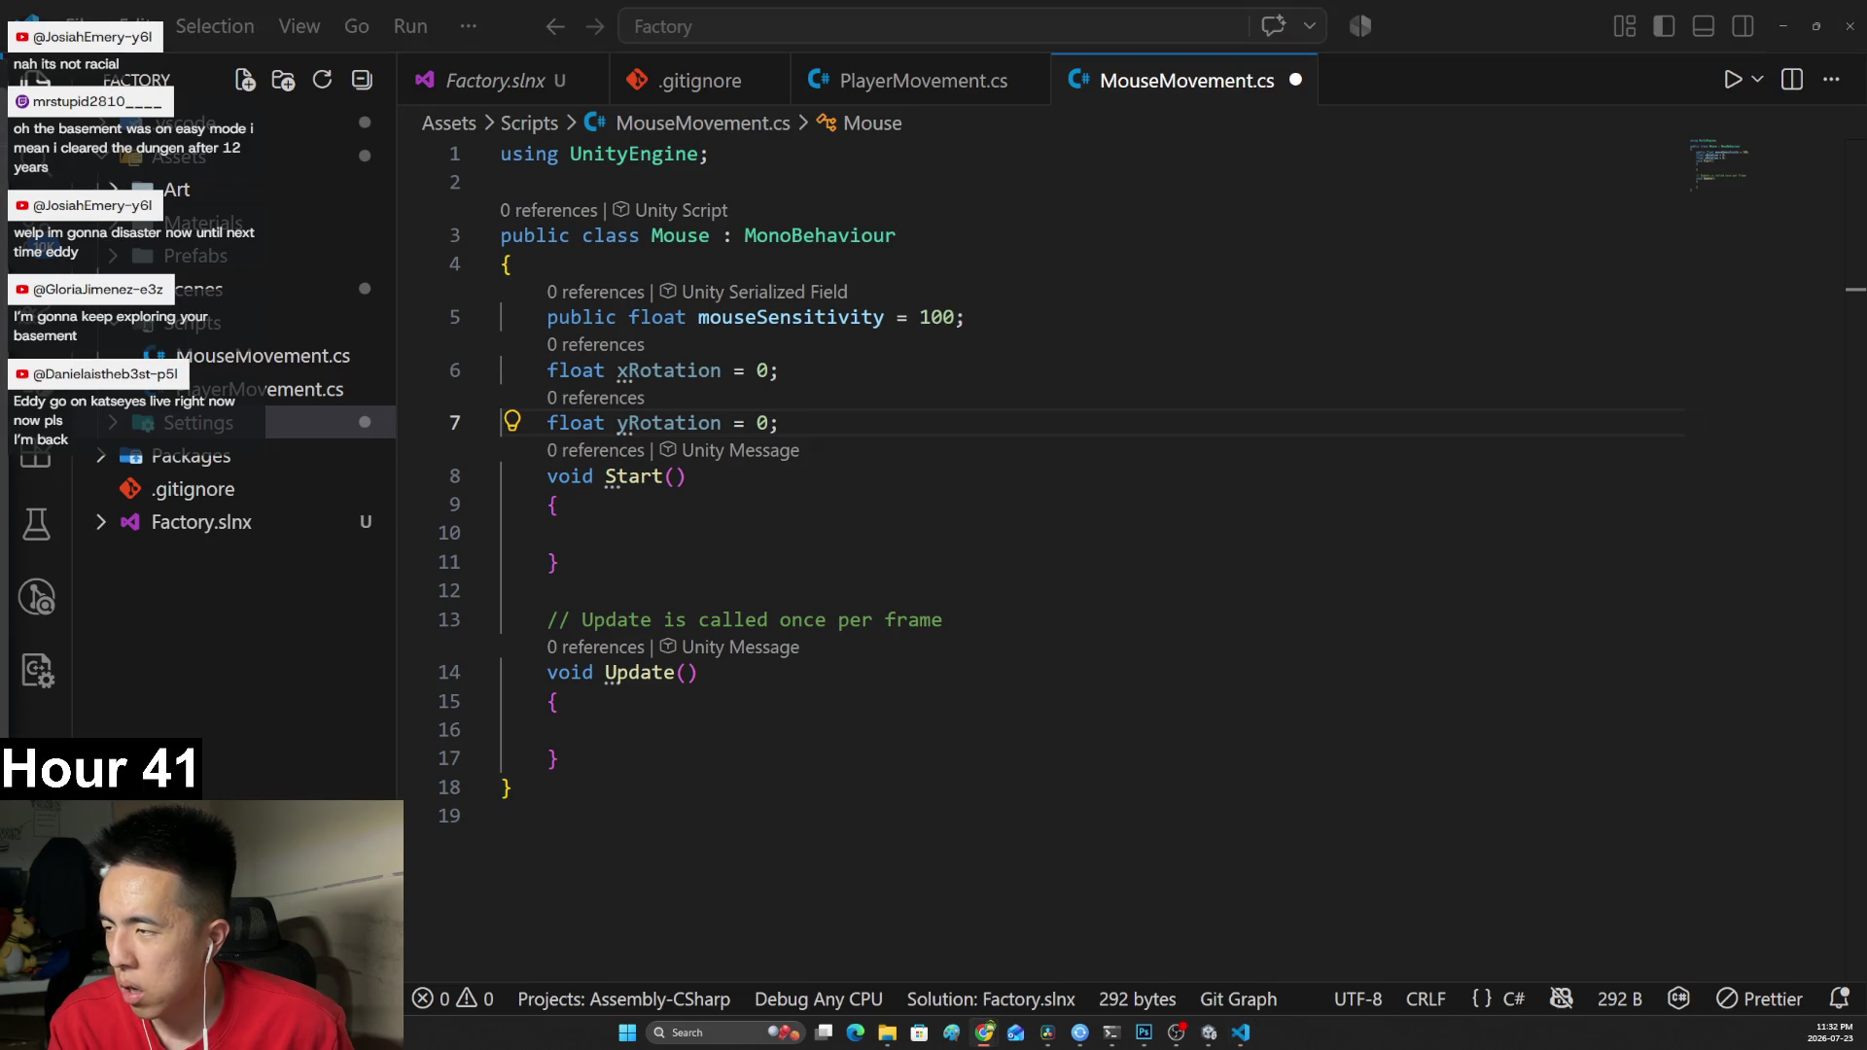
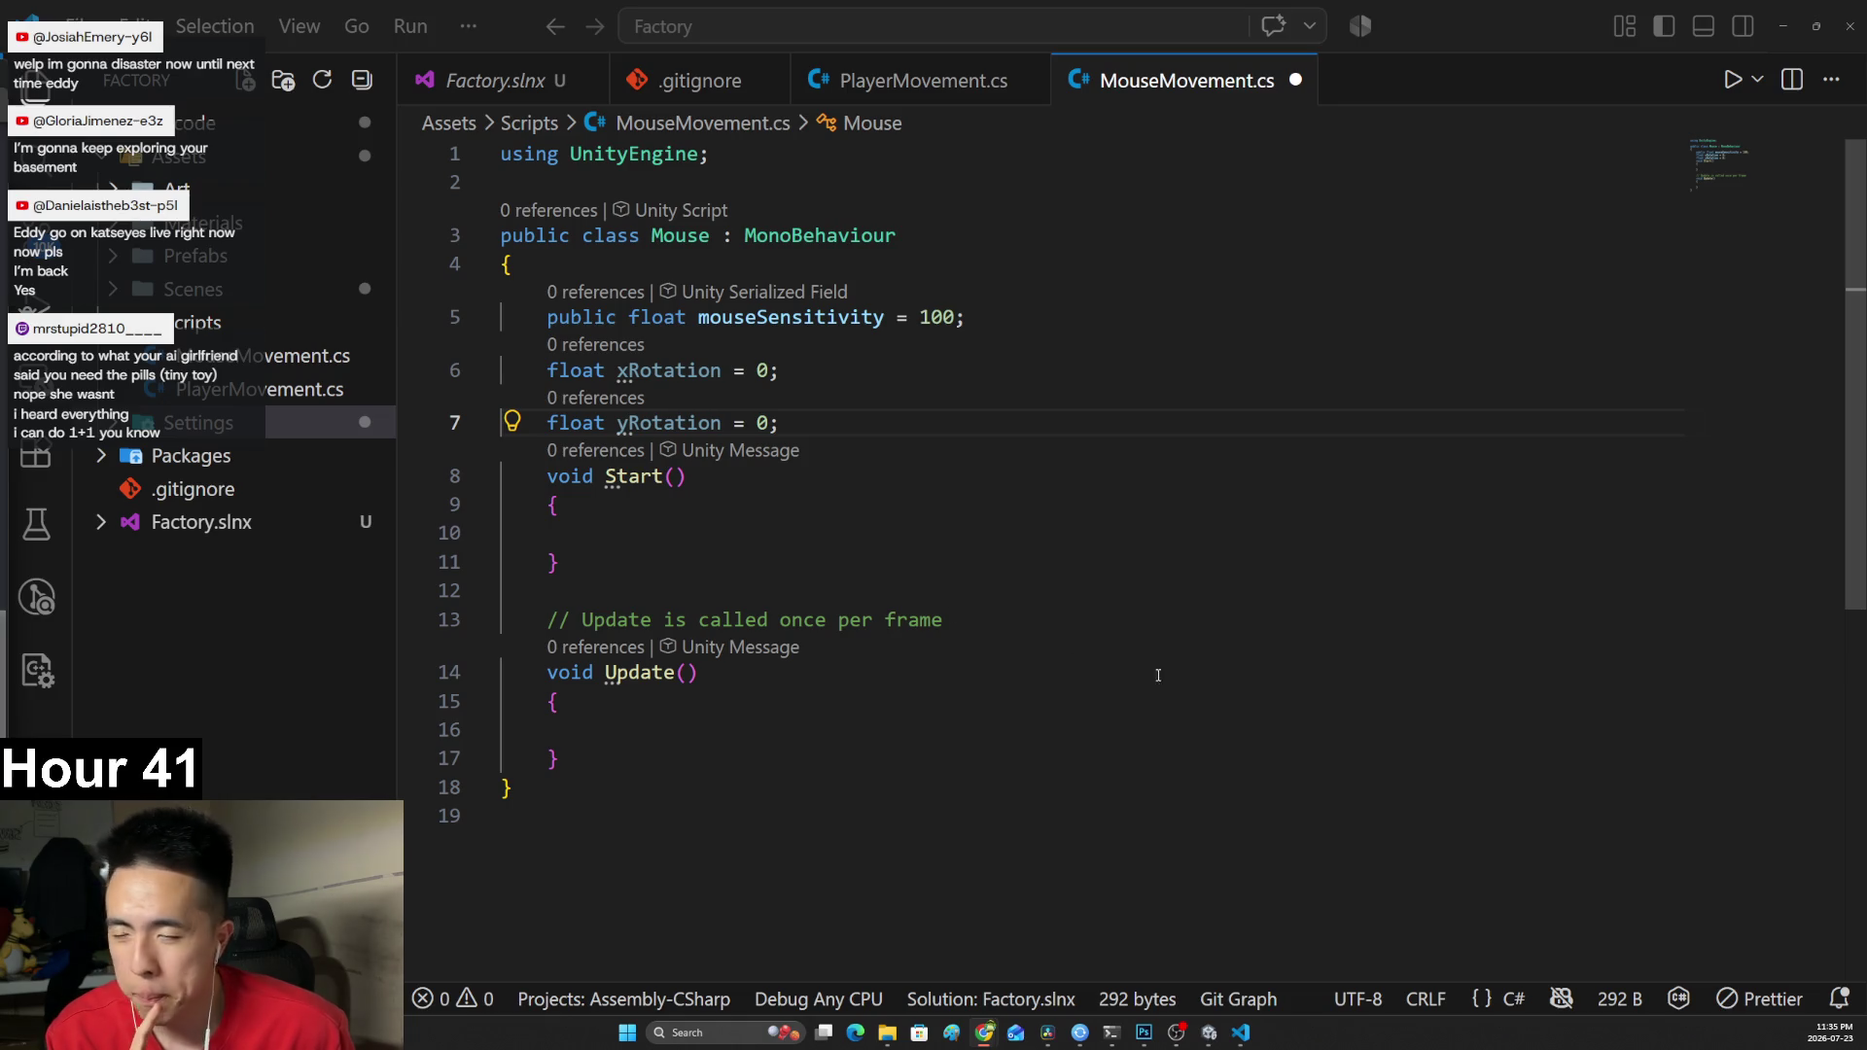
# Watch the Chrome tutorial to its cursor-lock line, then return to Start() in MouseMovement.cs.
pyautogui.moveTo(984, 1033)
pyautogui.click(882, 958)
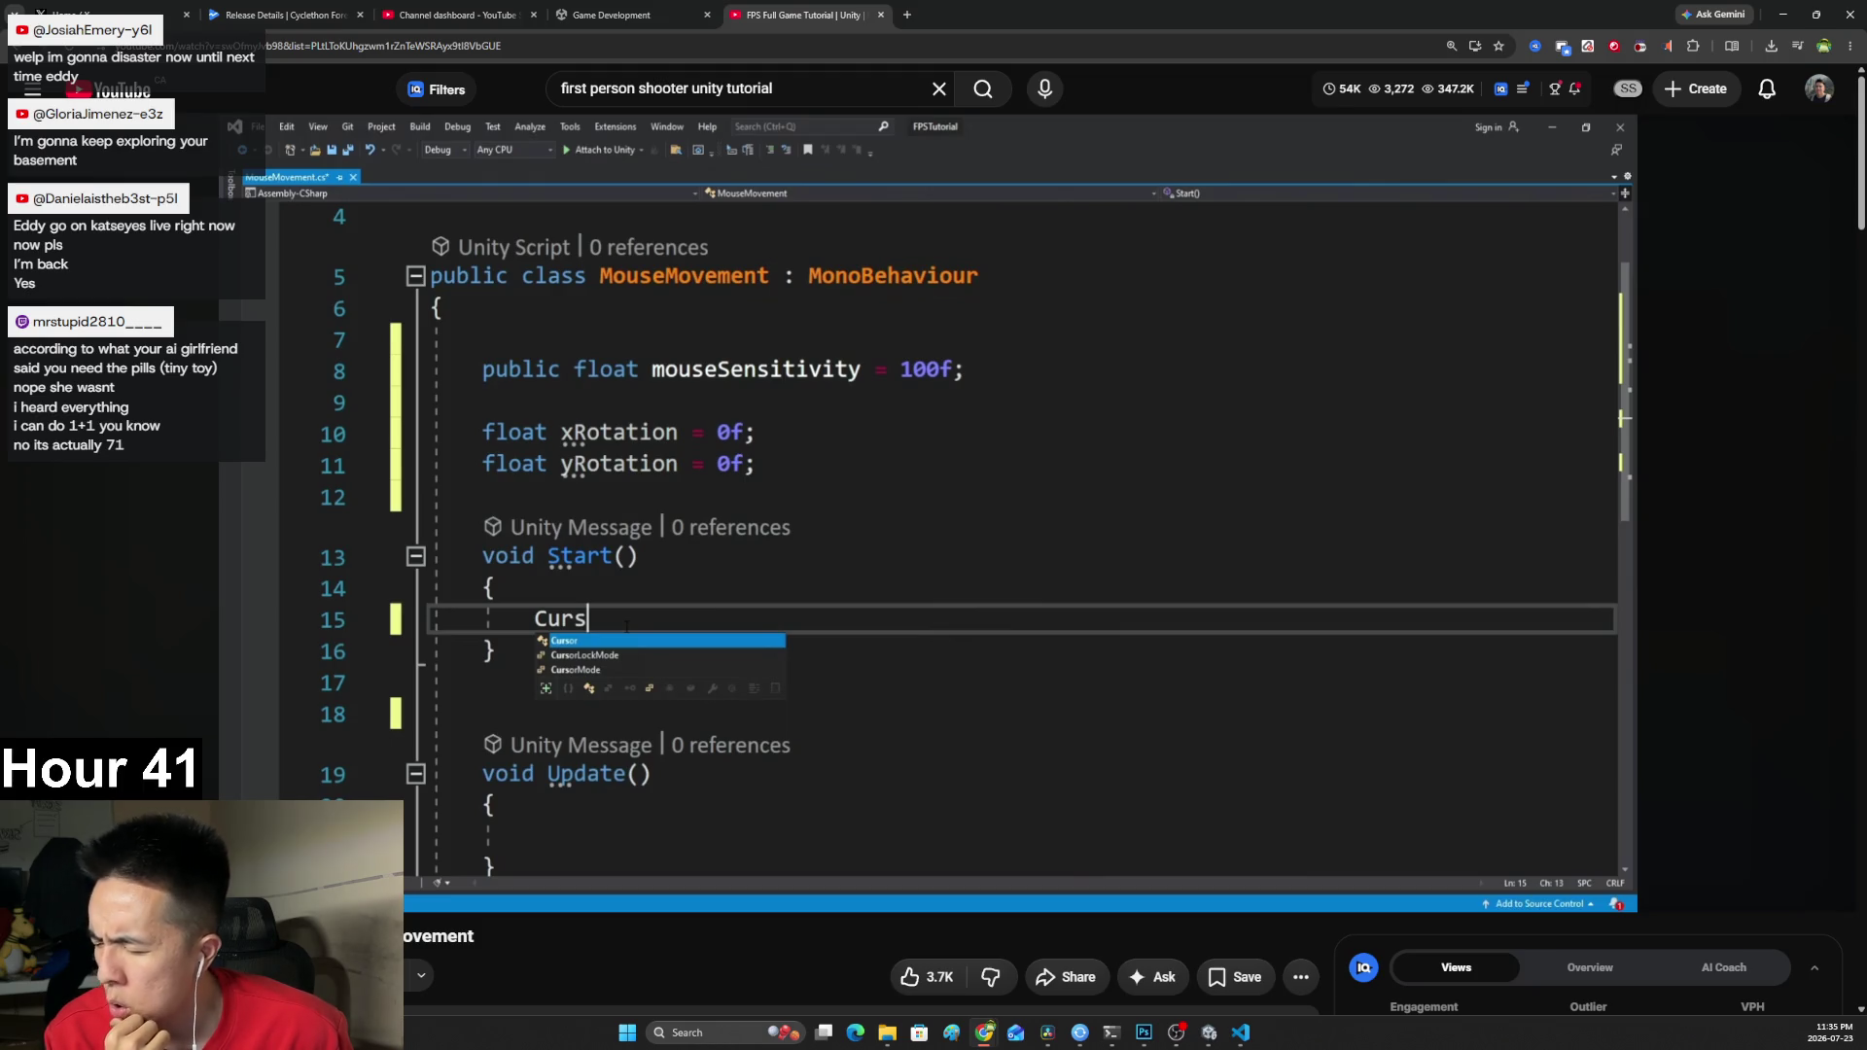
pyautogui.click(878, 540)
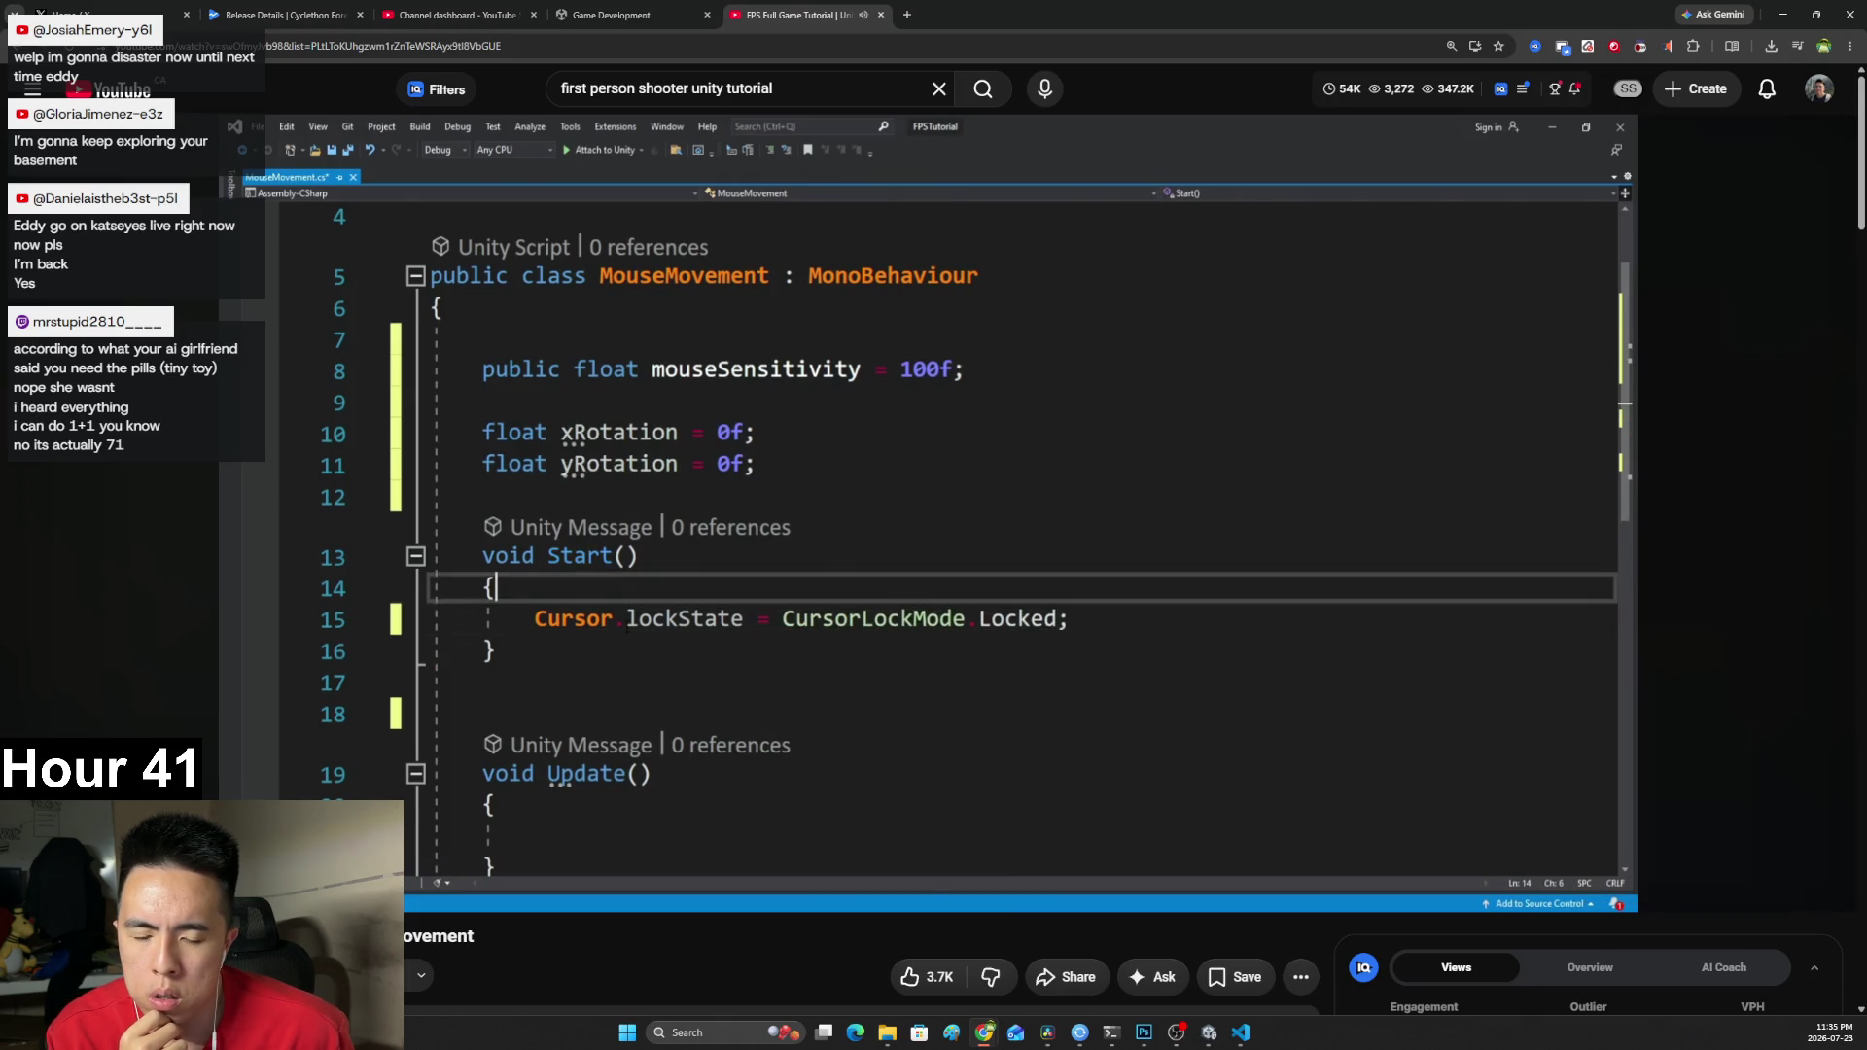
pyautogui.click(878, 540)
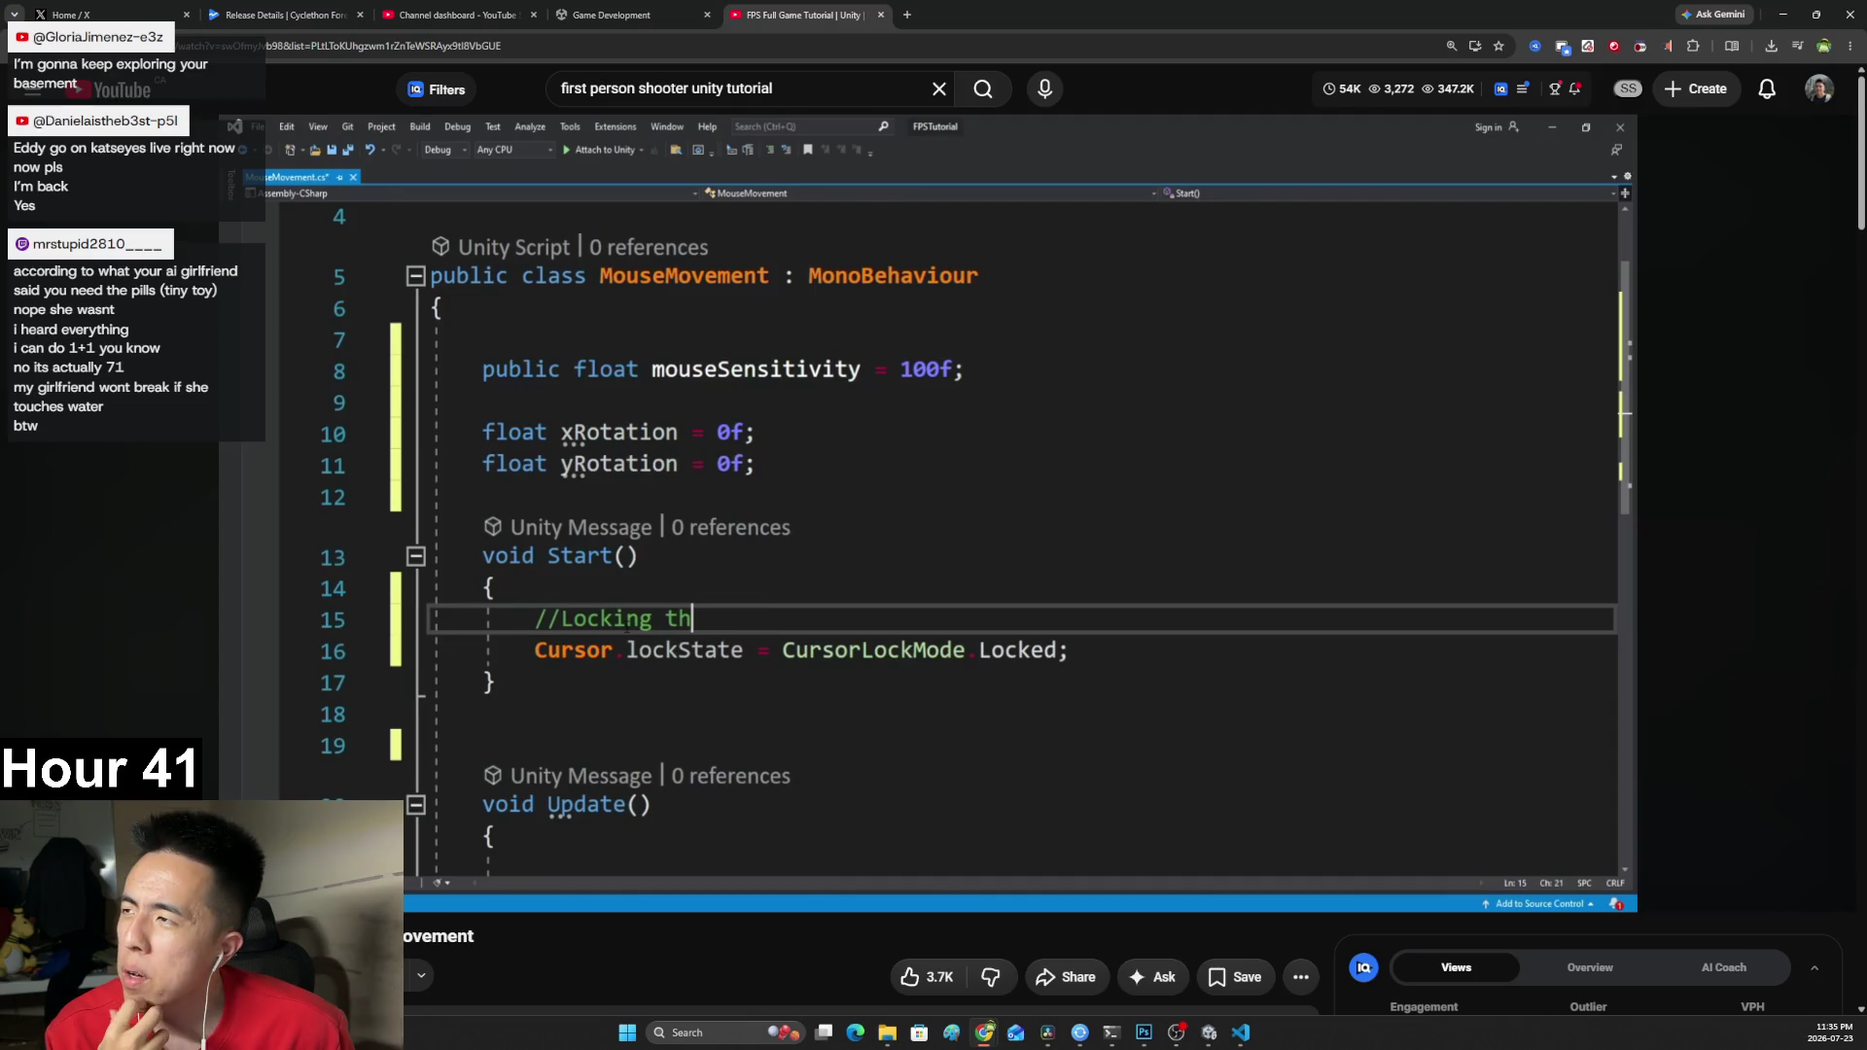
pyautogui.click(1047, 570)
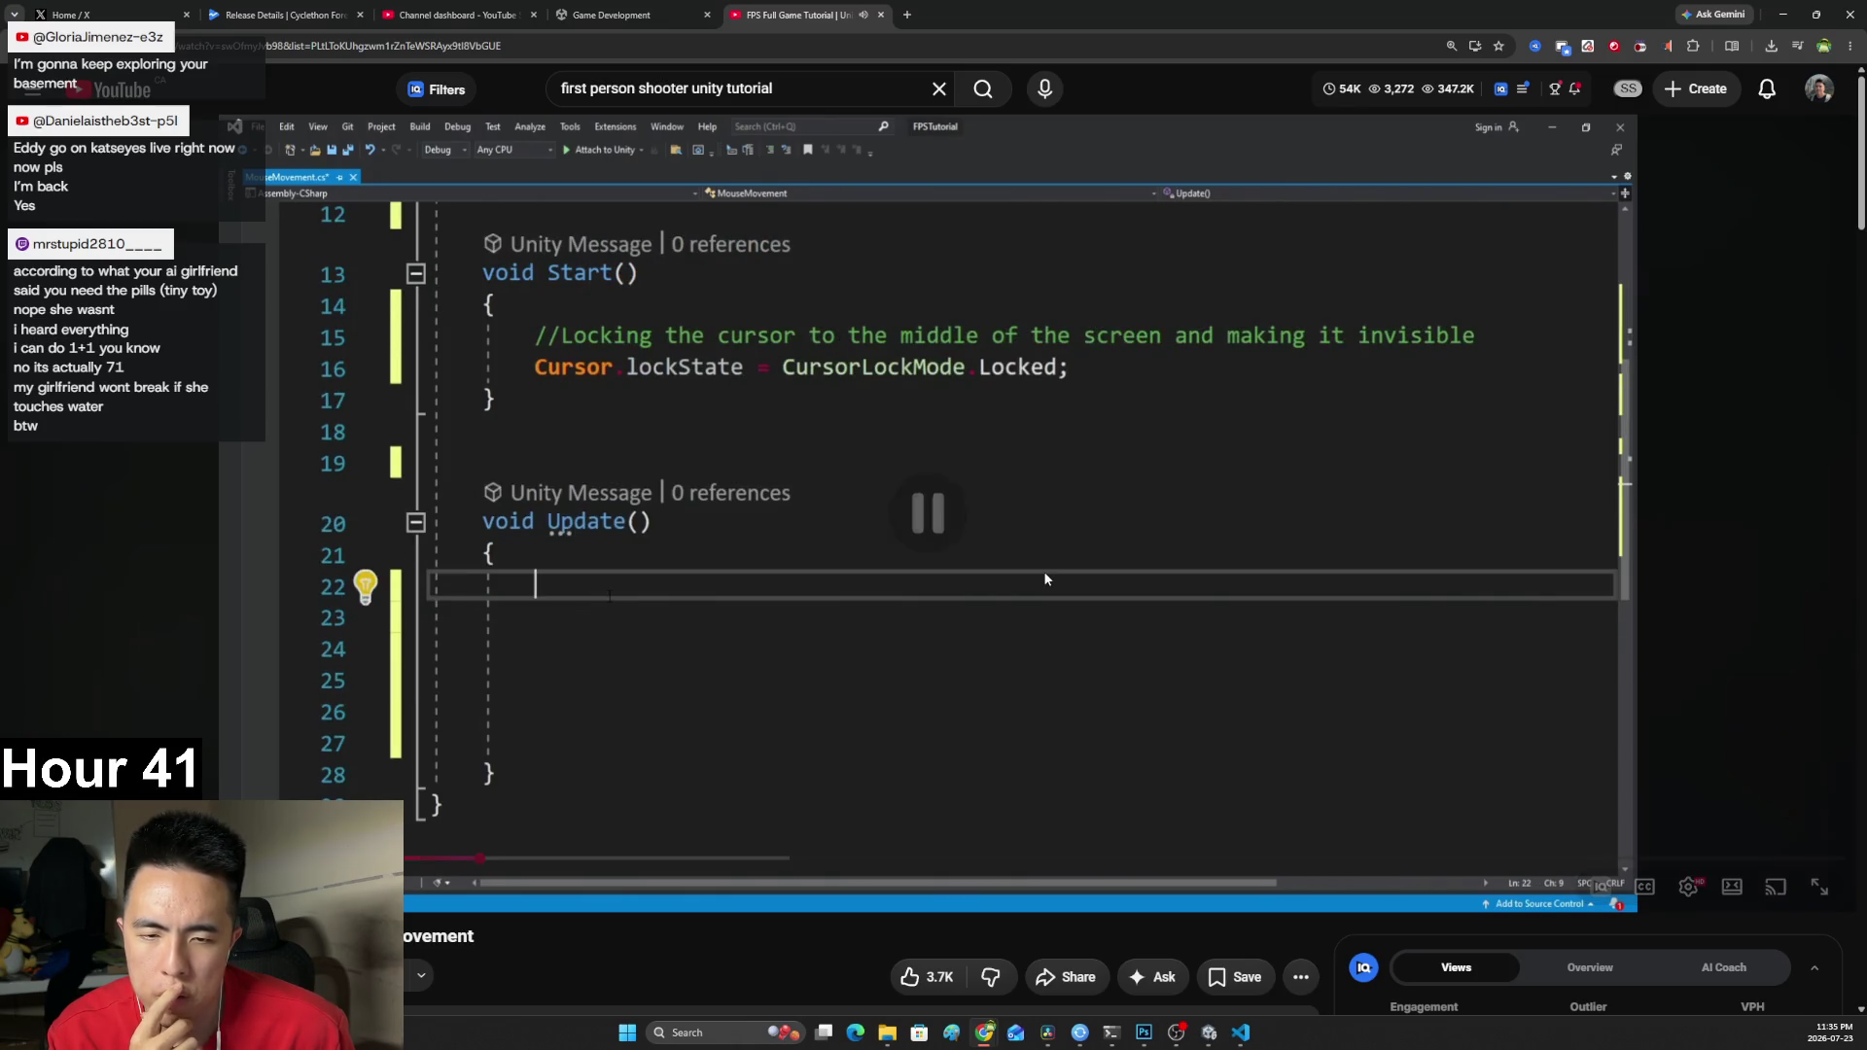
pyautogui.click(1043, 569)
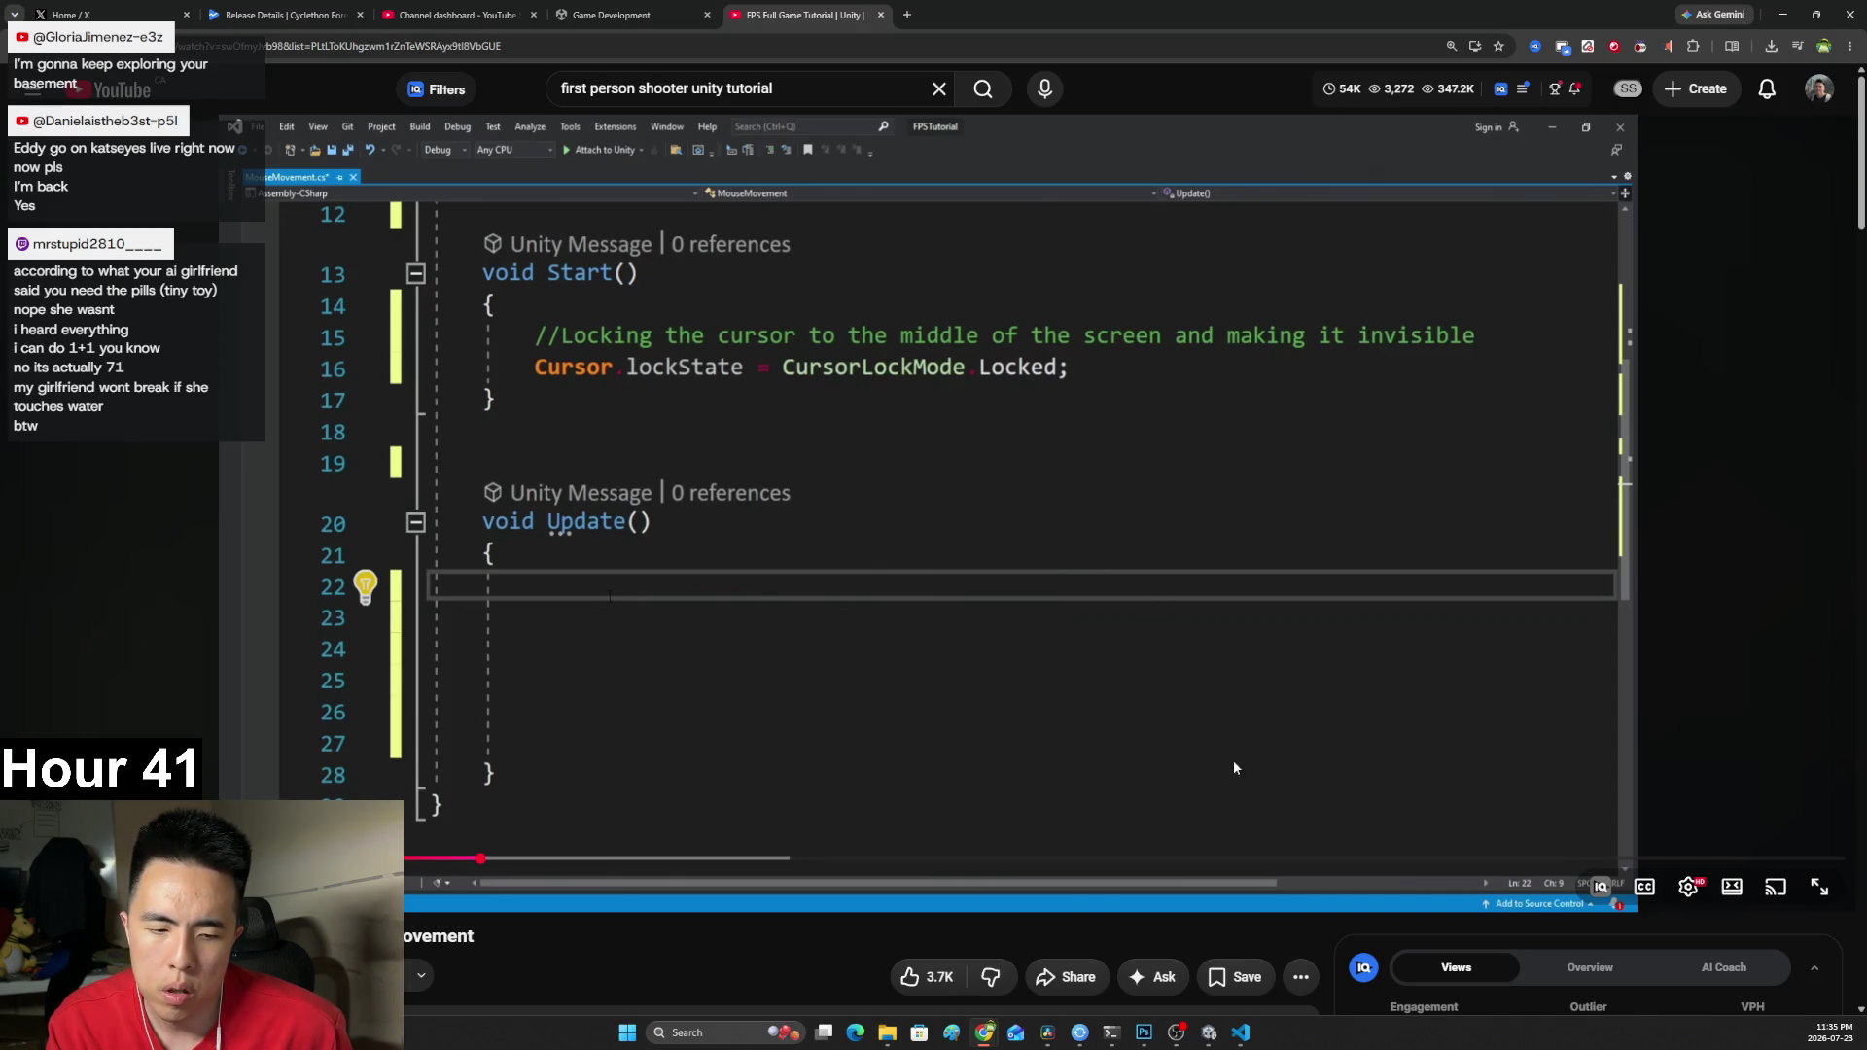
pyautogui.click(1240, 1033)
pyautogui.click(737, 532)
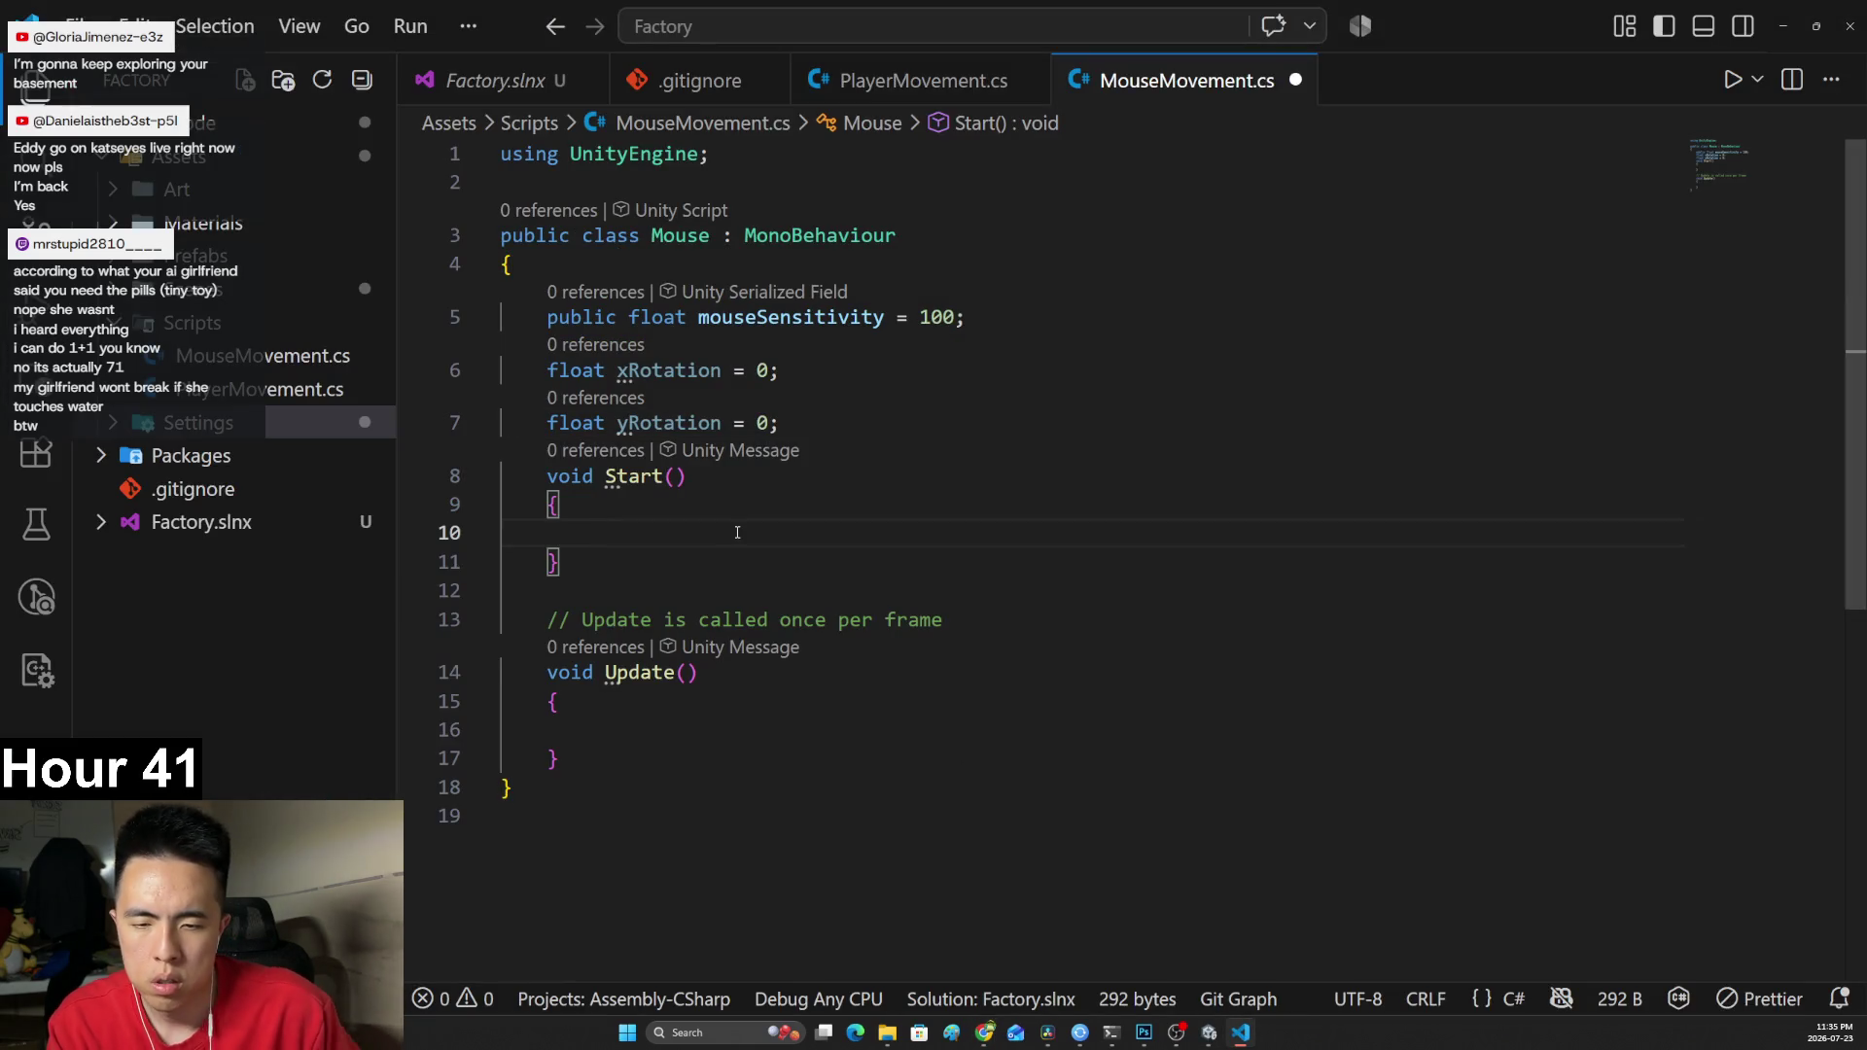
# Write Cursor.lockState = CursorLockMode.Locked; in Start() and save the script.
pyautogui.write('Cus')
pyautogui.press('BackSpace')
pyautogui.write('r')
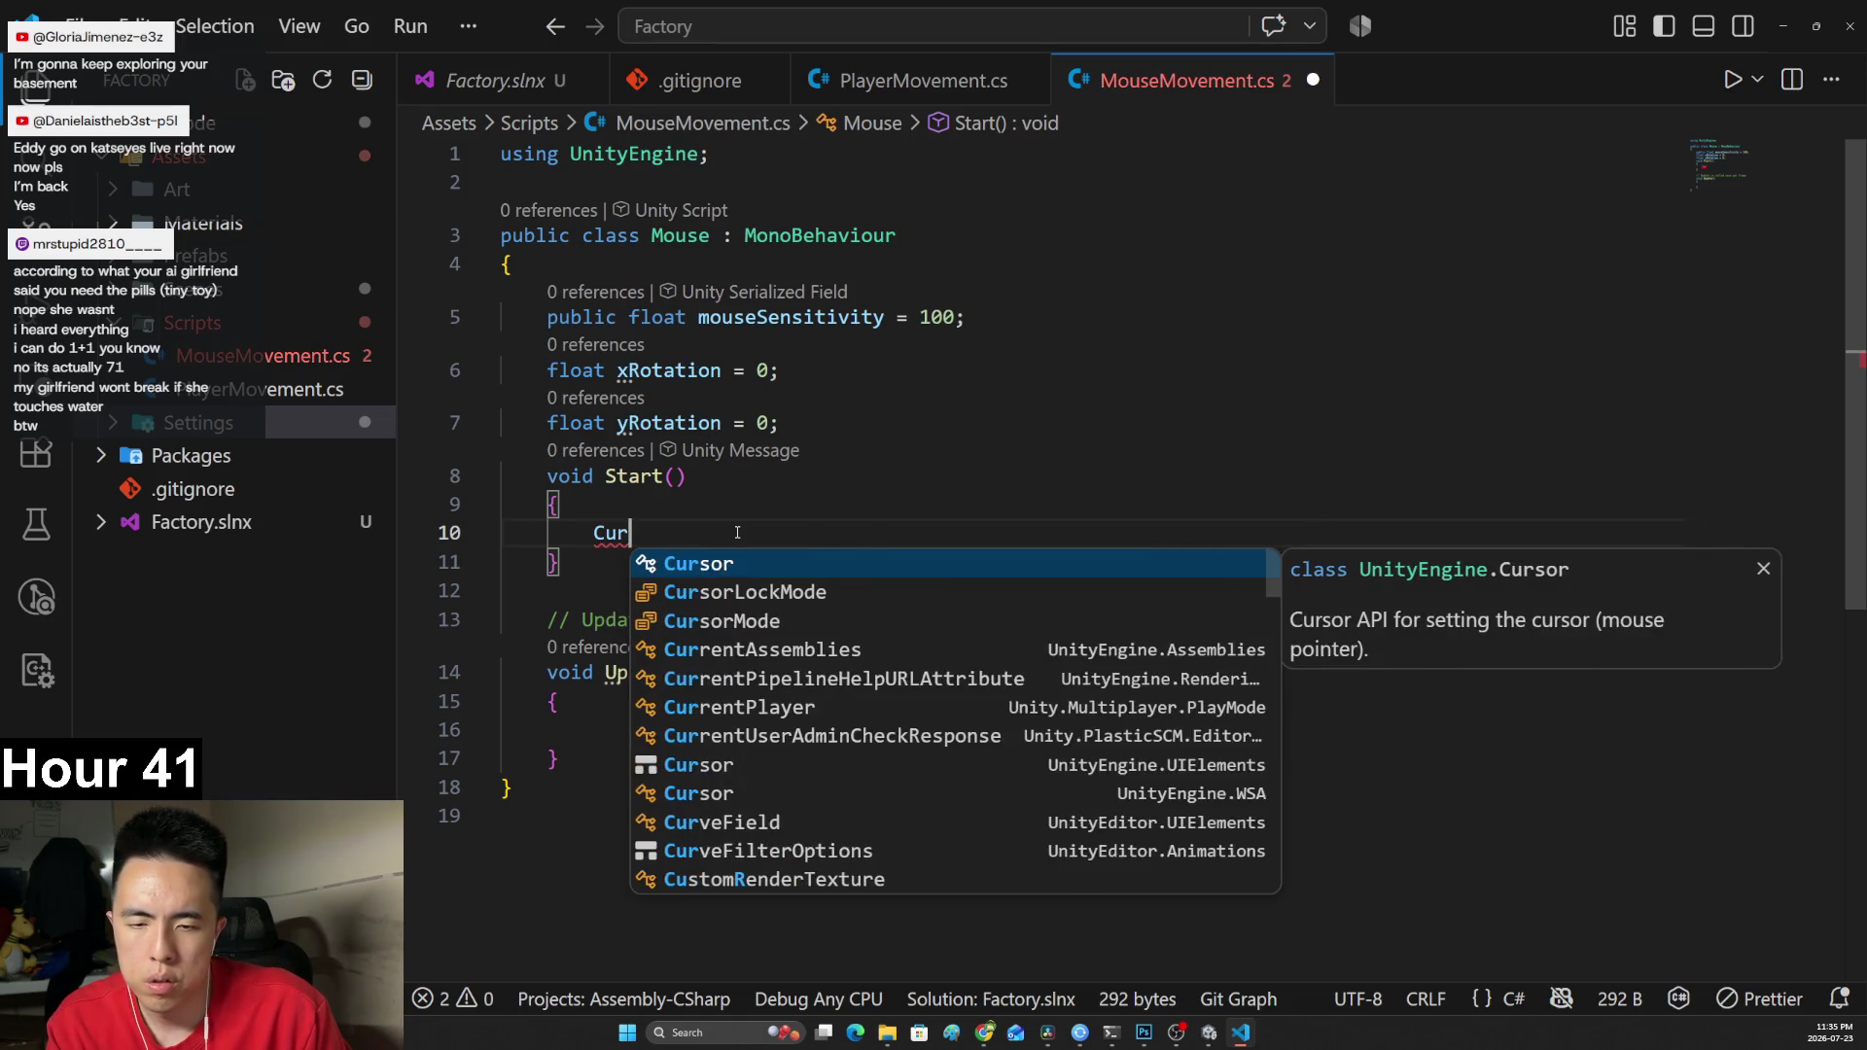
pyautogui.write('sor.')
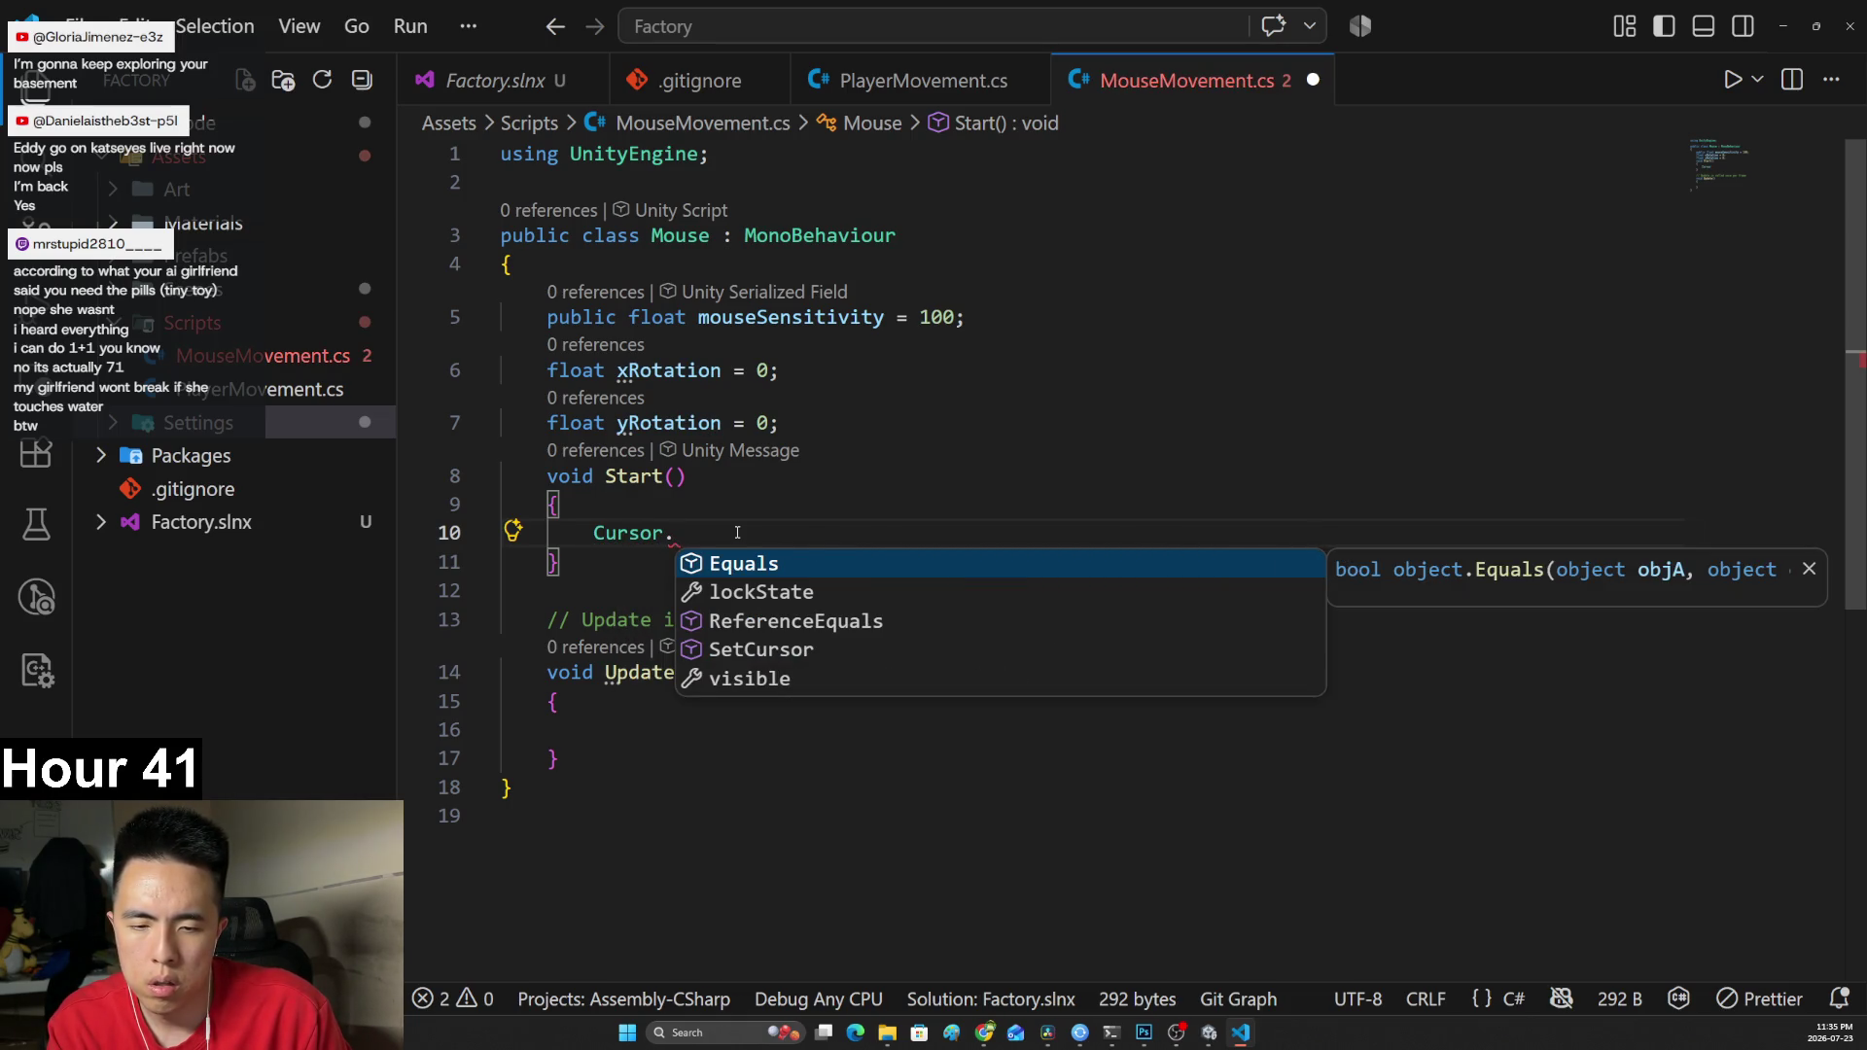
pyautogui.write('lo')
pyautogui.press('Tab')
pyautogui.write('= Cur')
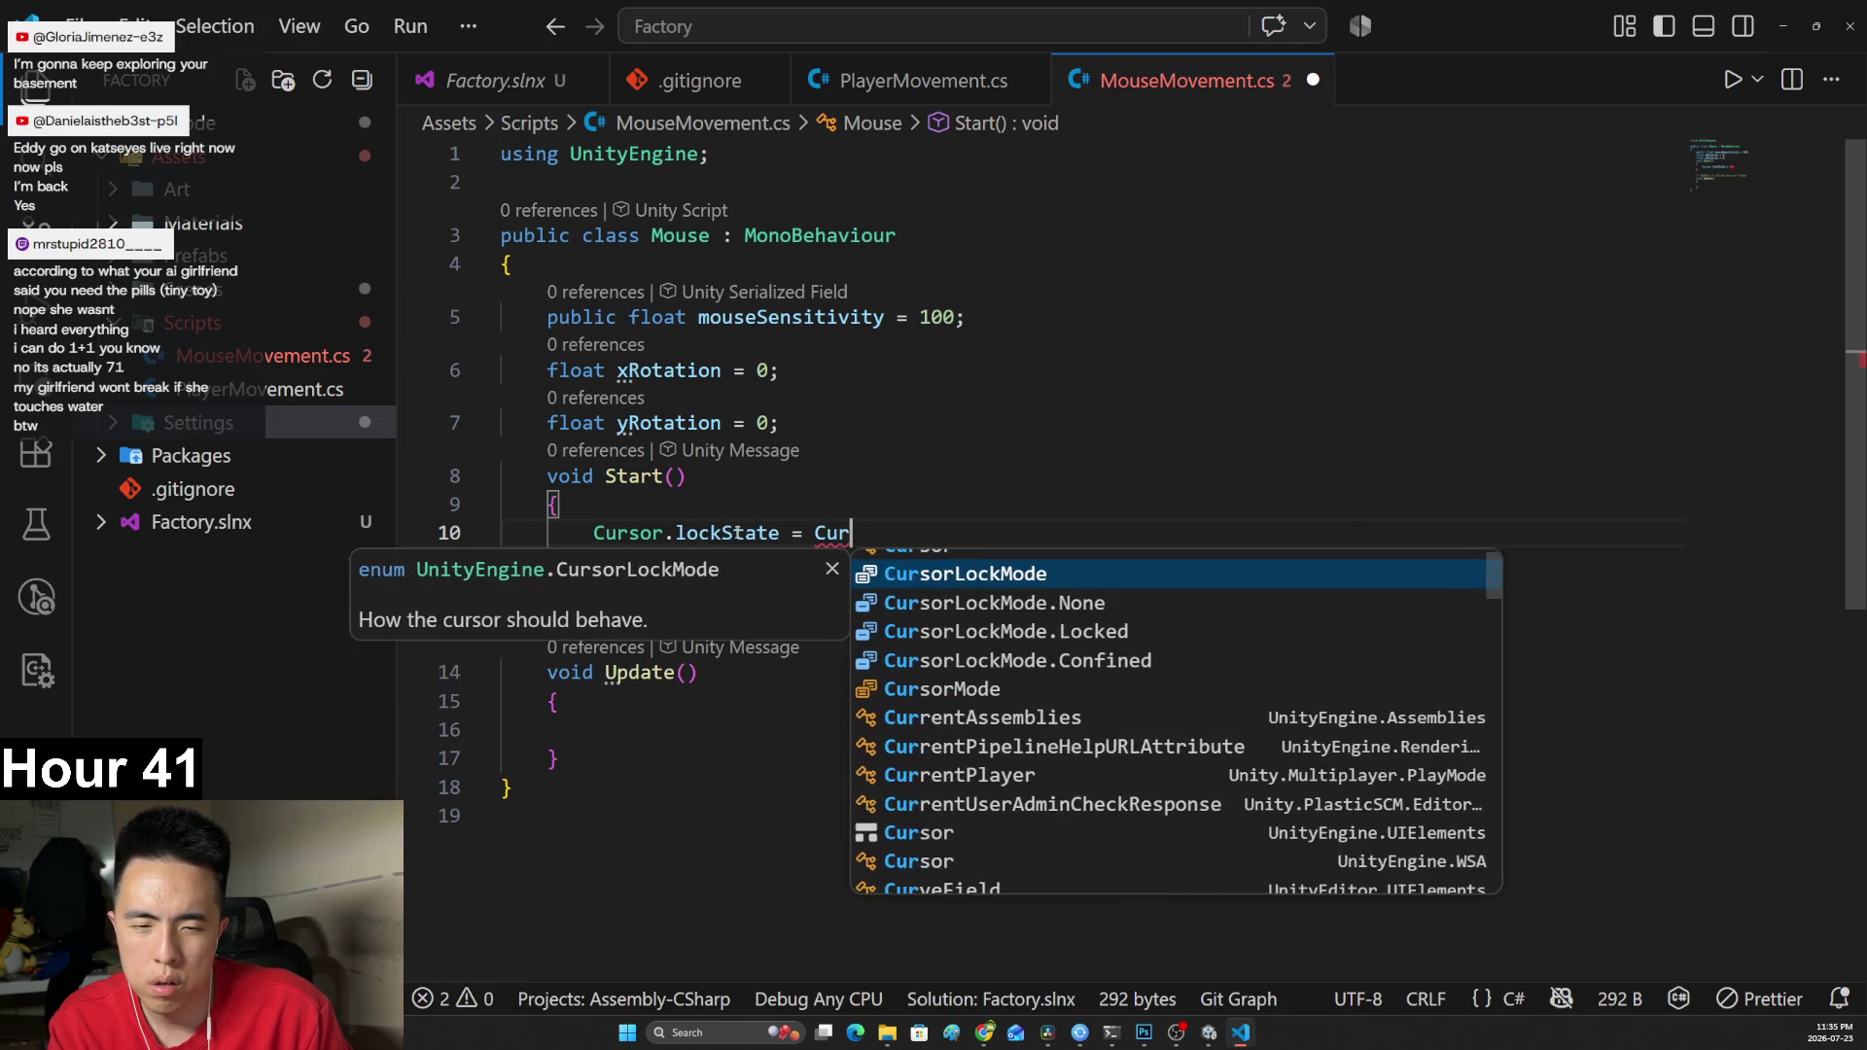
pyautogui.write('sorLockMode.')
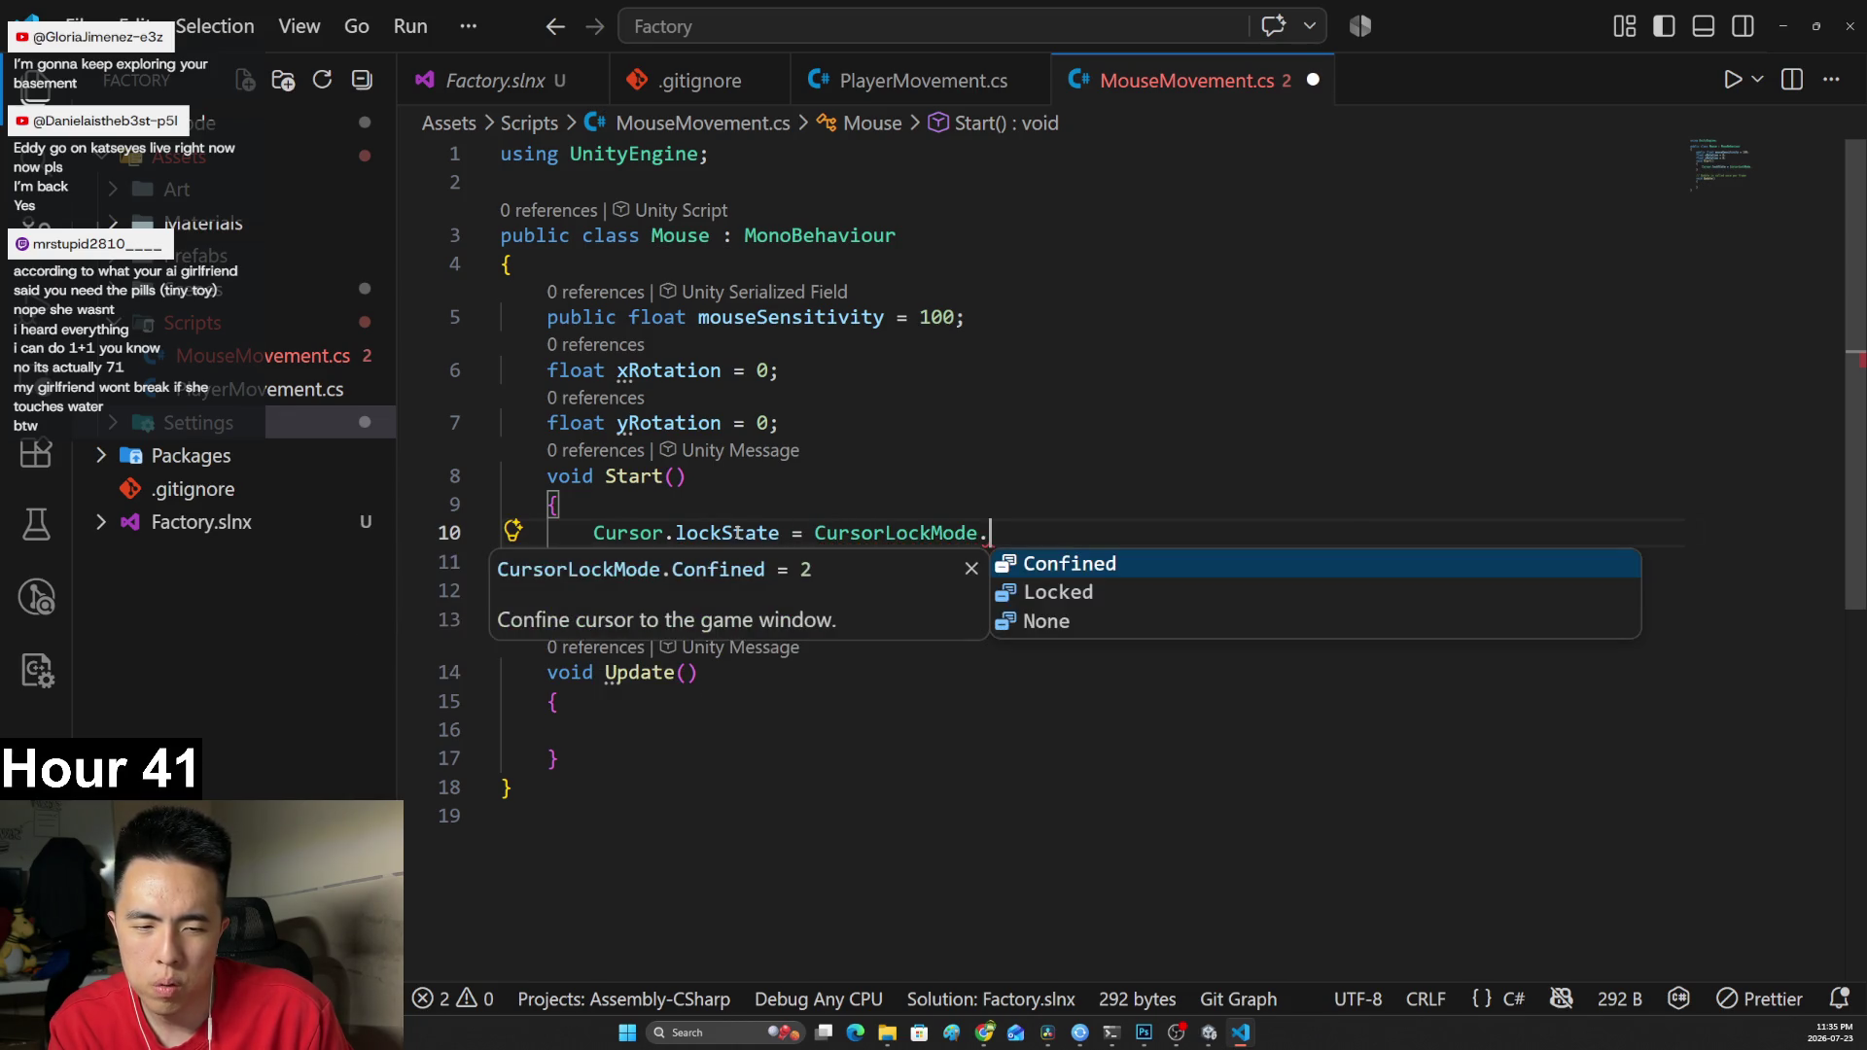
pyautogui.press('Down')
pyautogui.press('Tab')
pyautogui.write(';')
pyautogui.hotkey('ctrl', 's')
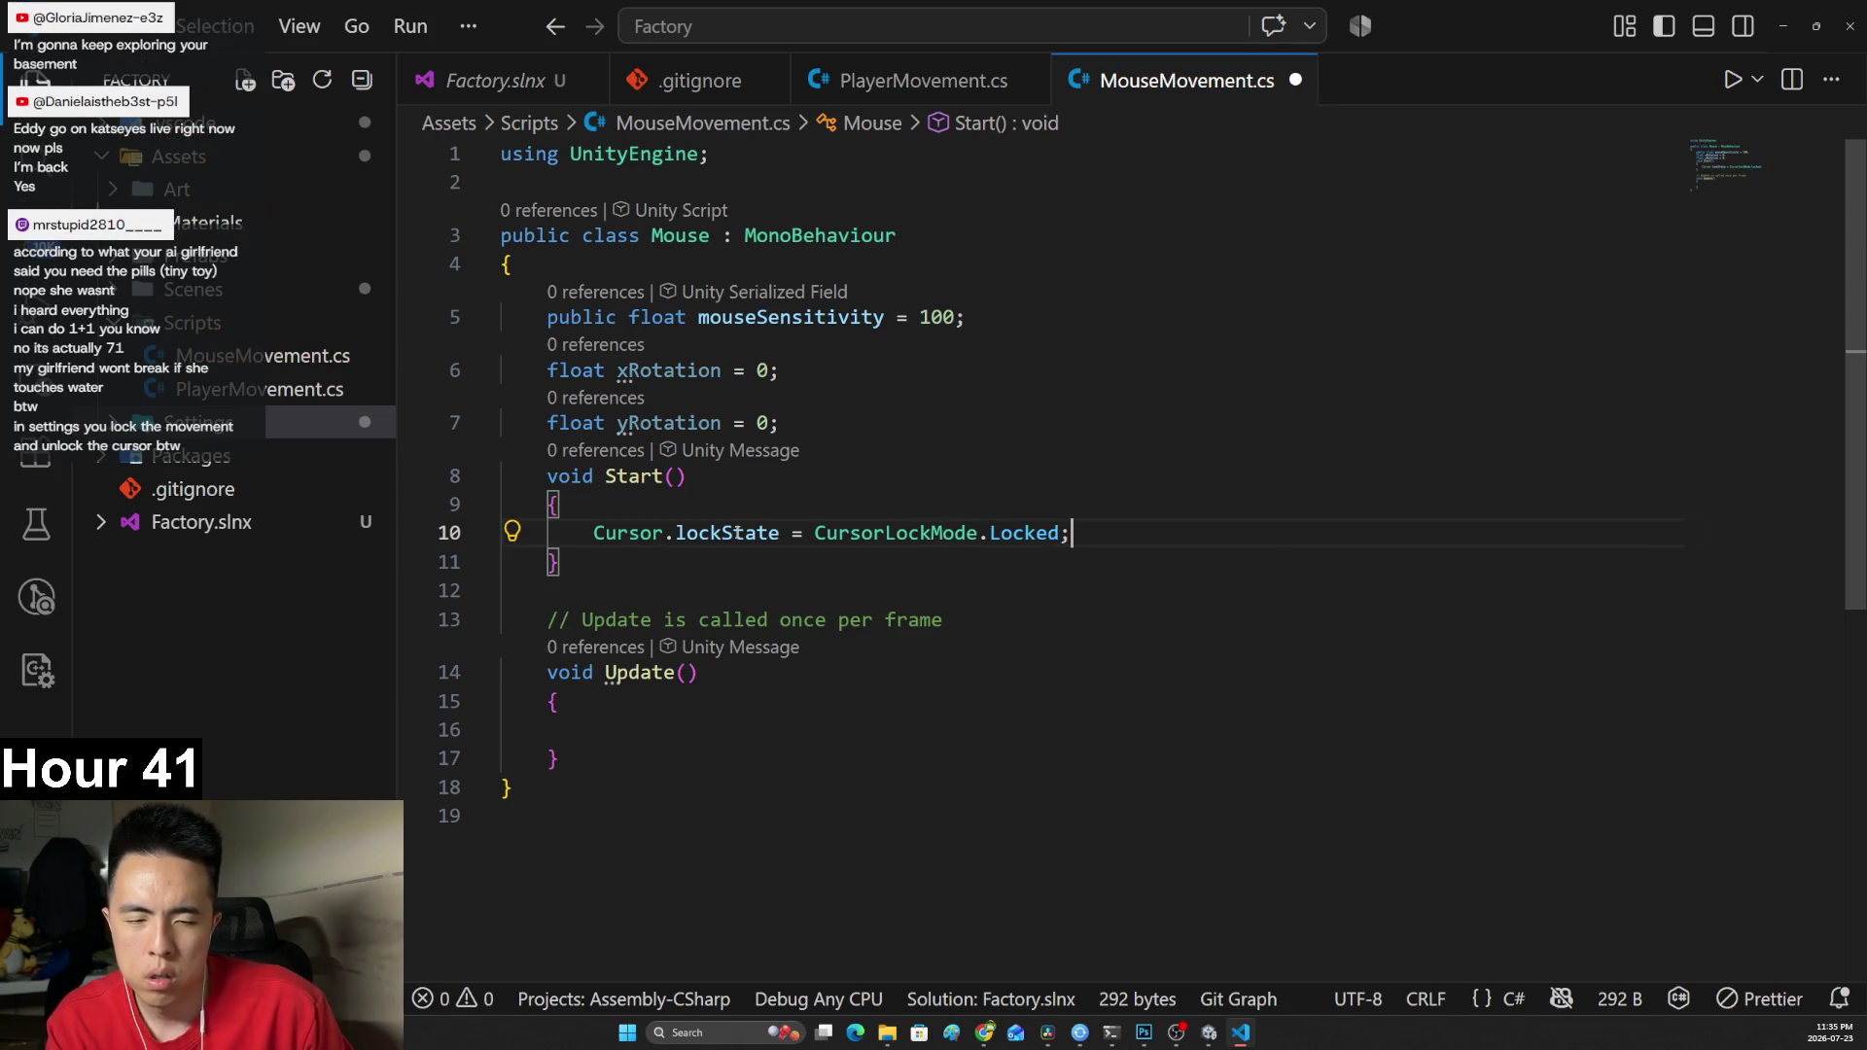
pyautogui.hotkey('alt', 'Tab')
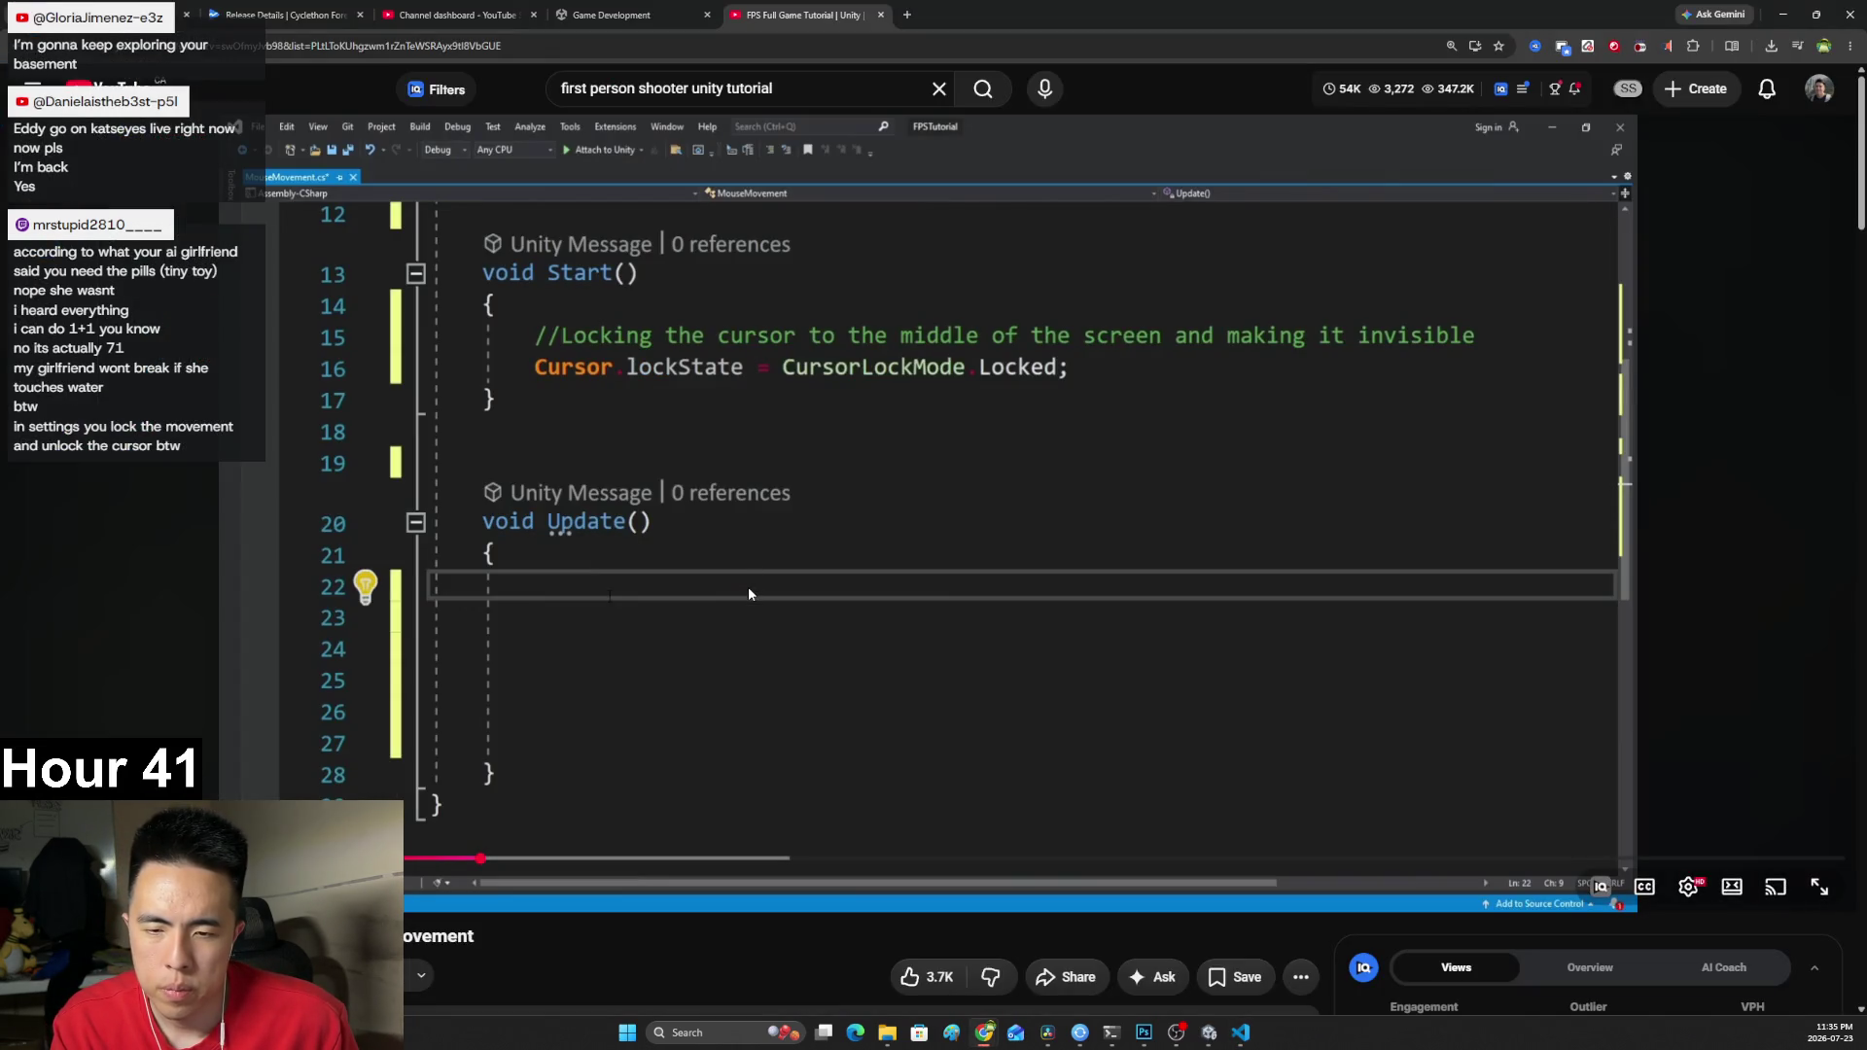
# Play the tutorial until the mouseSensitivity multiplier appears in Update().
pyautogui.click(698, 607)
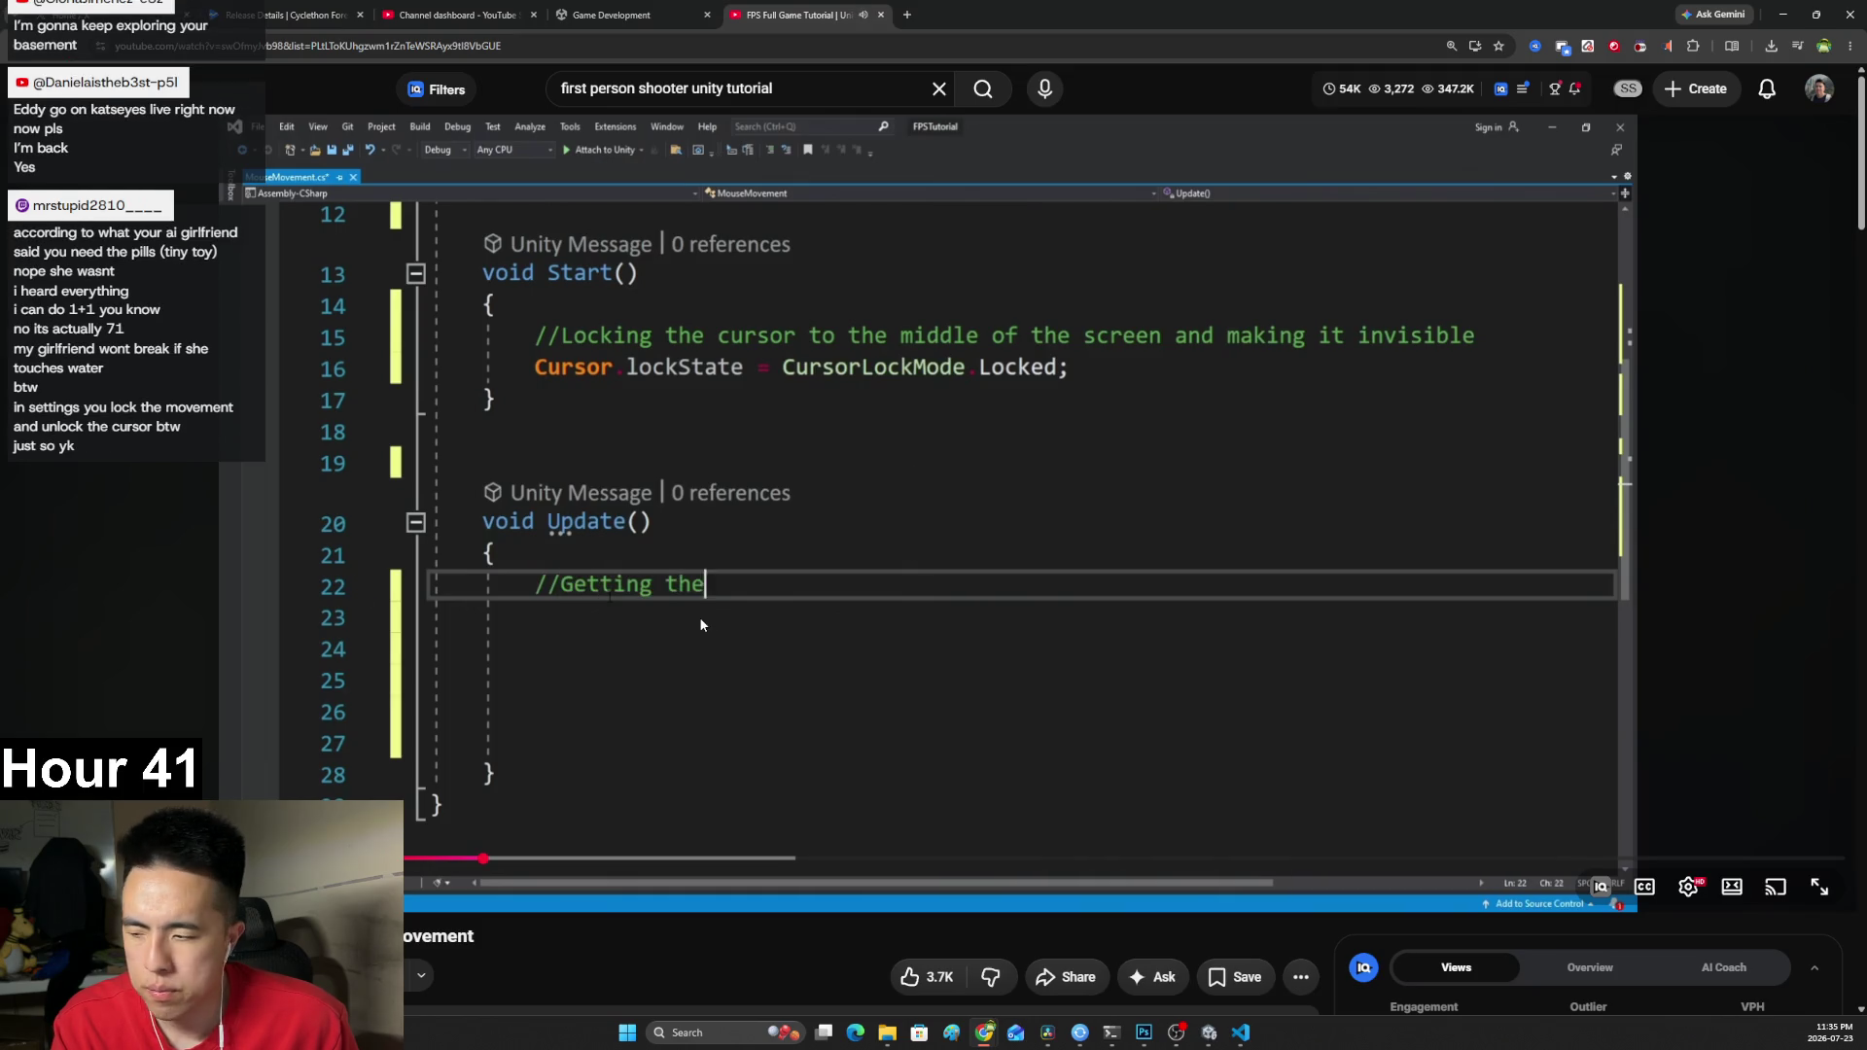
pyautogui.click(700, 619)
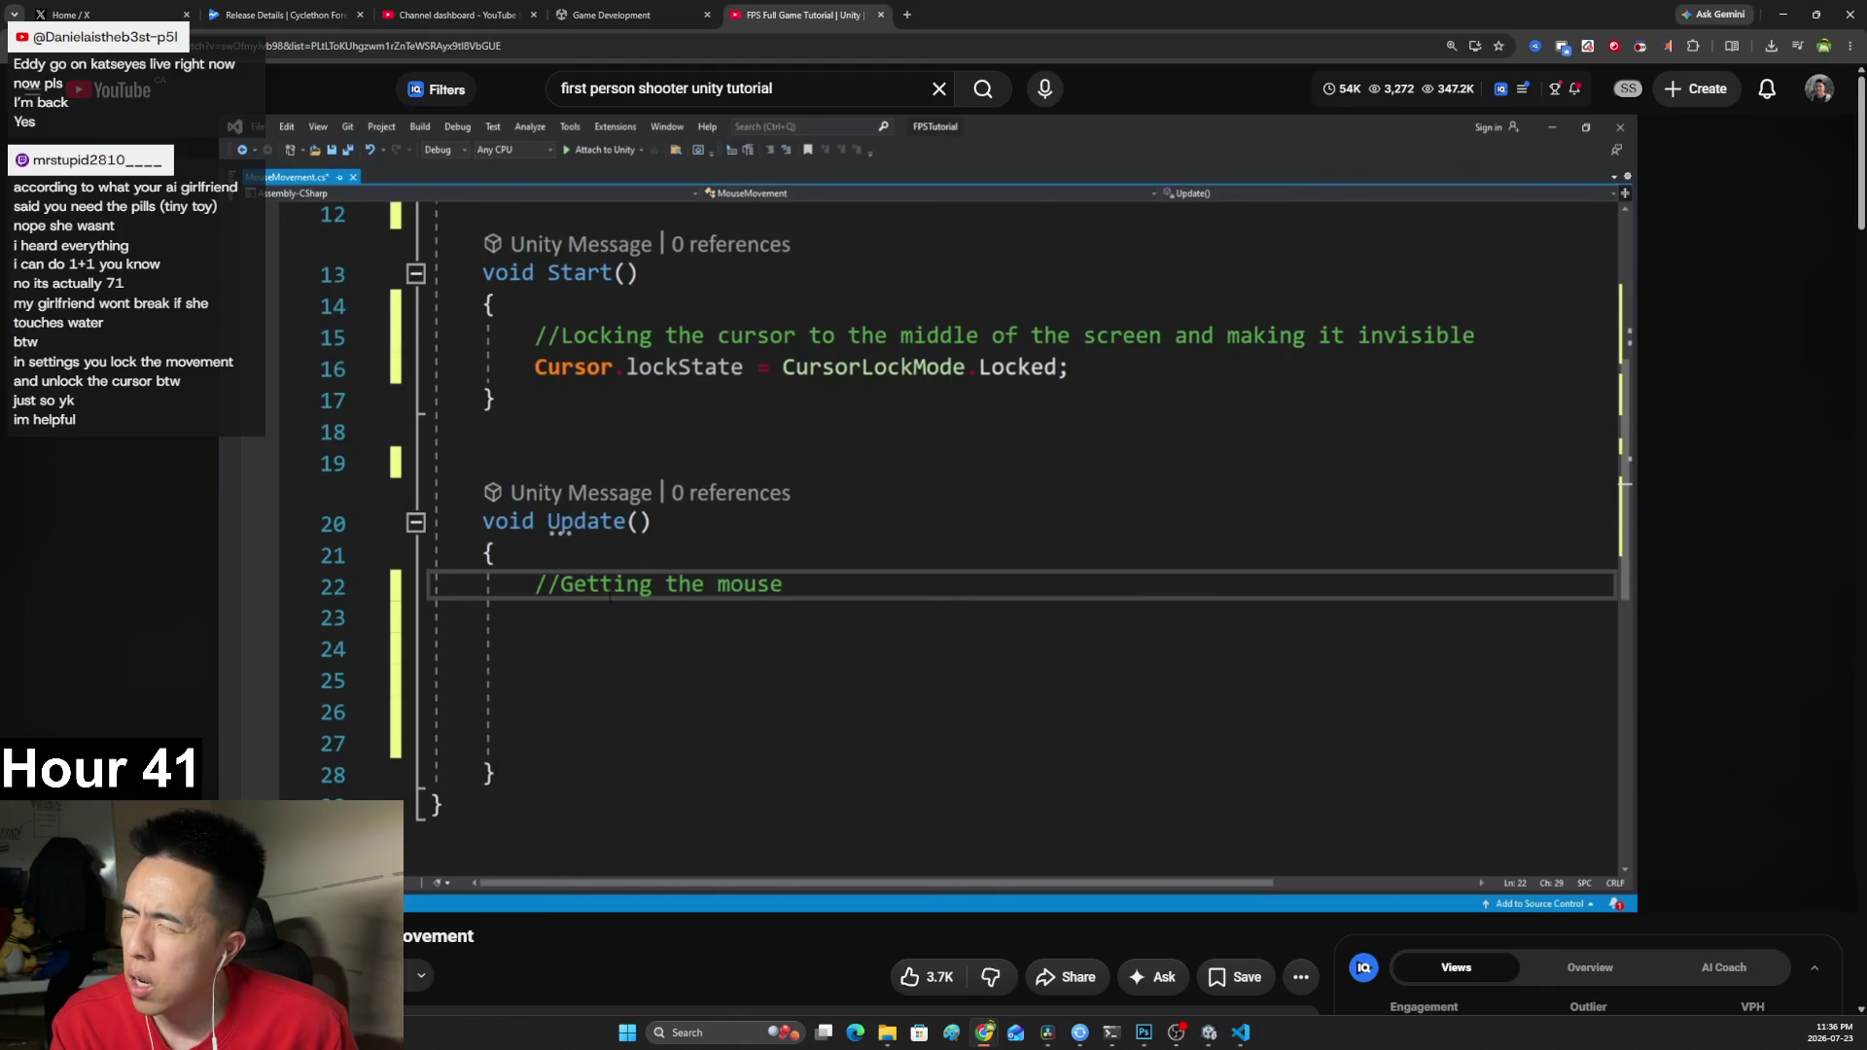
pyautogui.moveTo(736, 620)
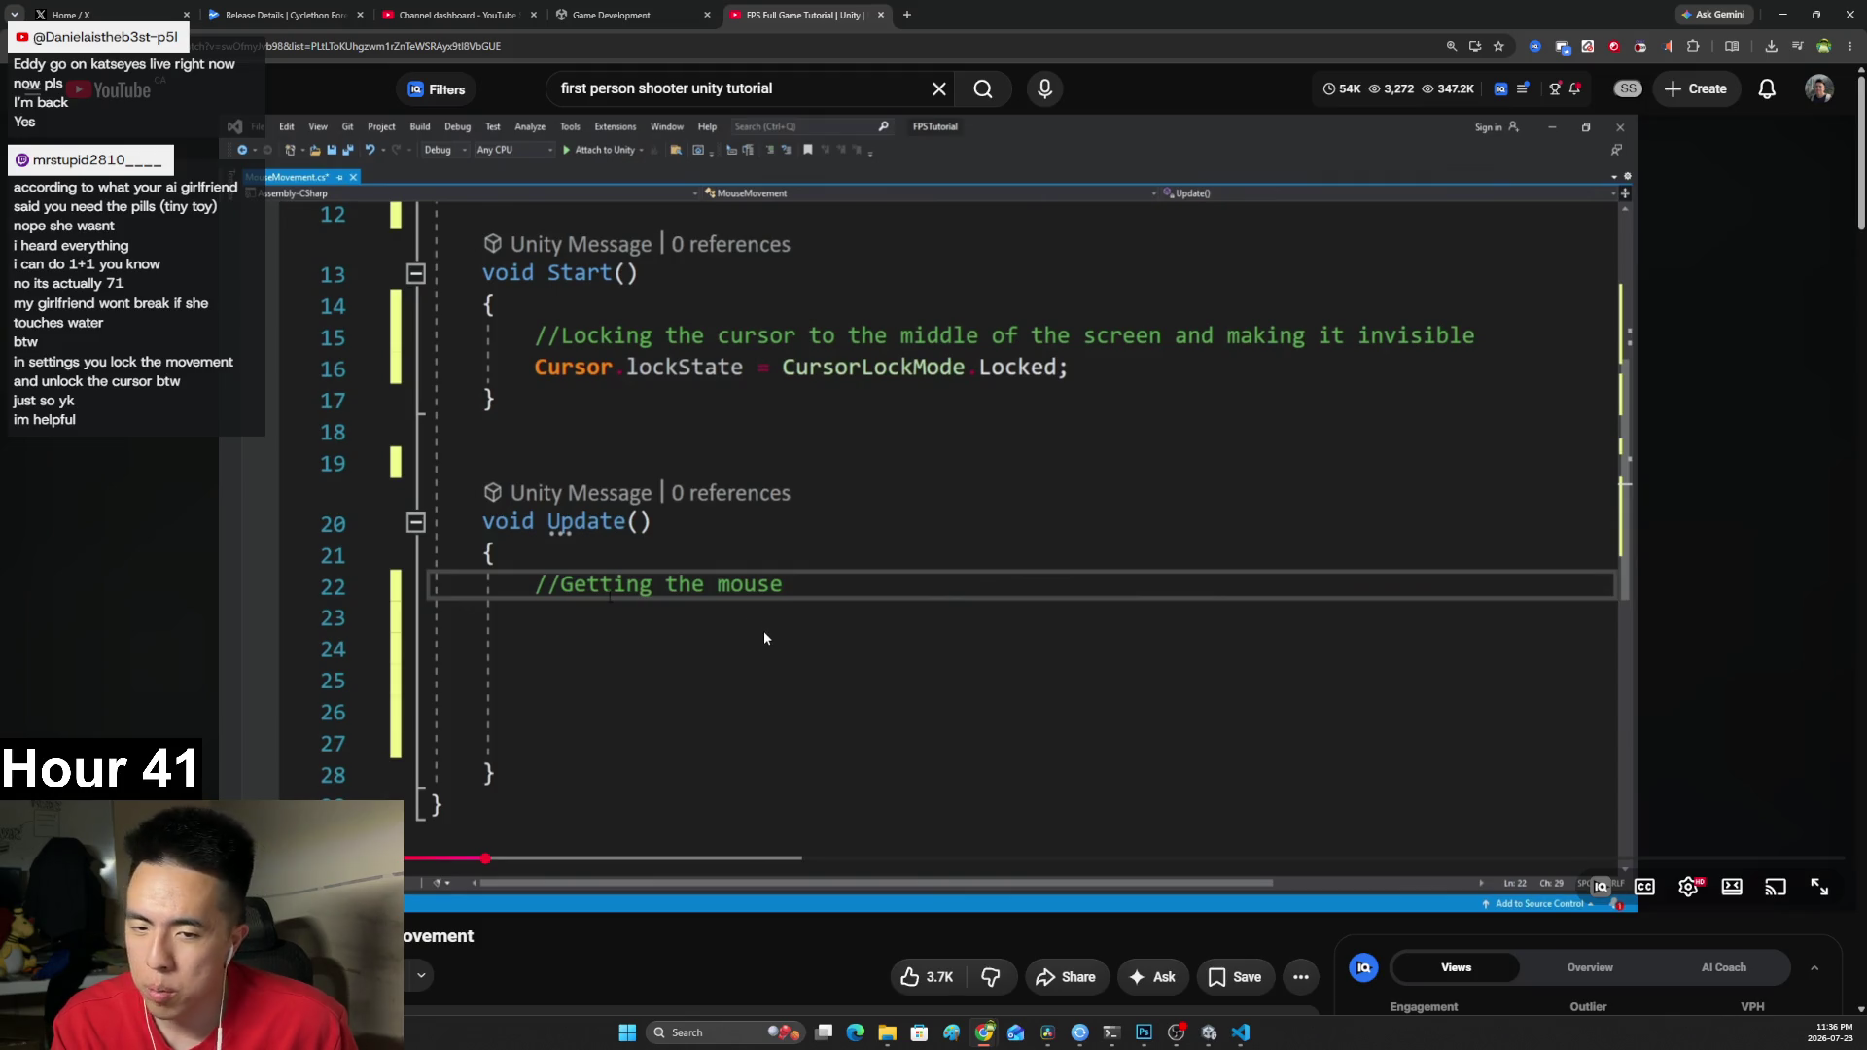
pyautogui.click(763, 632)
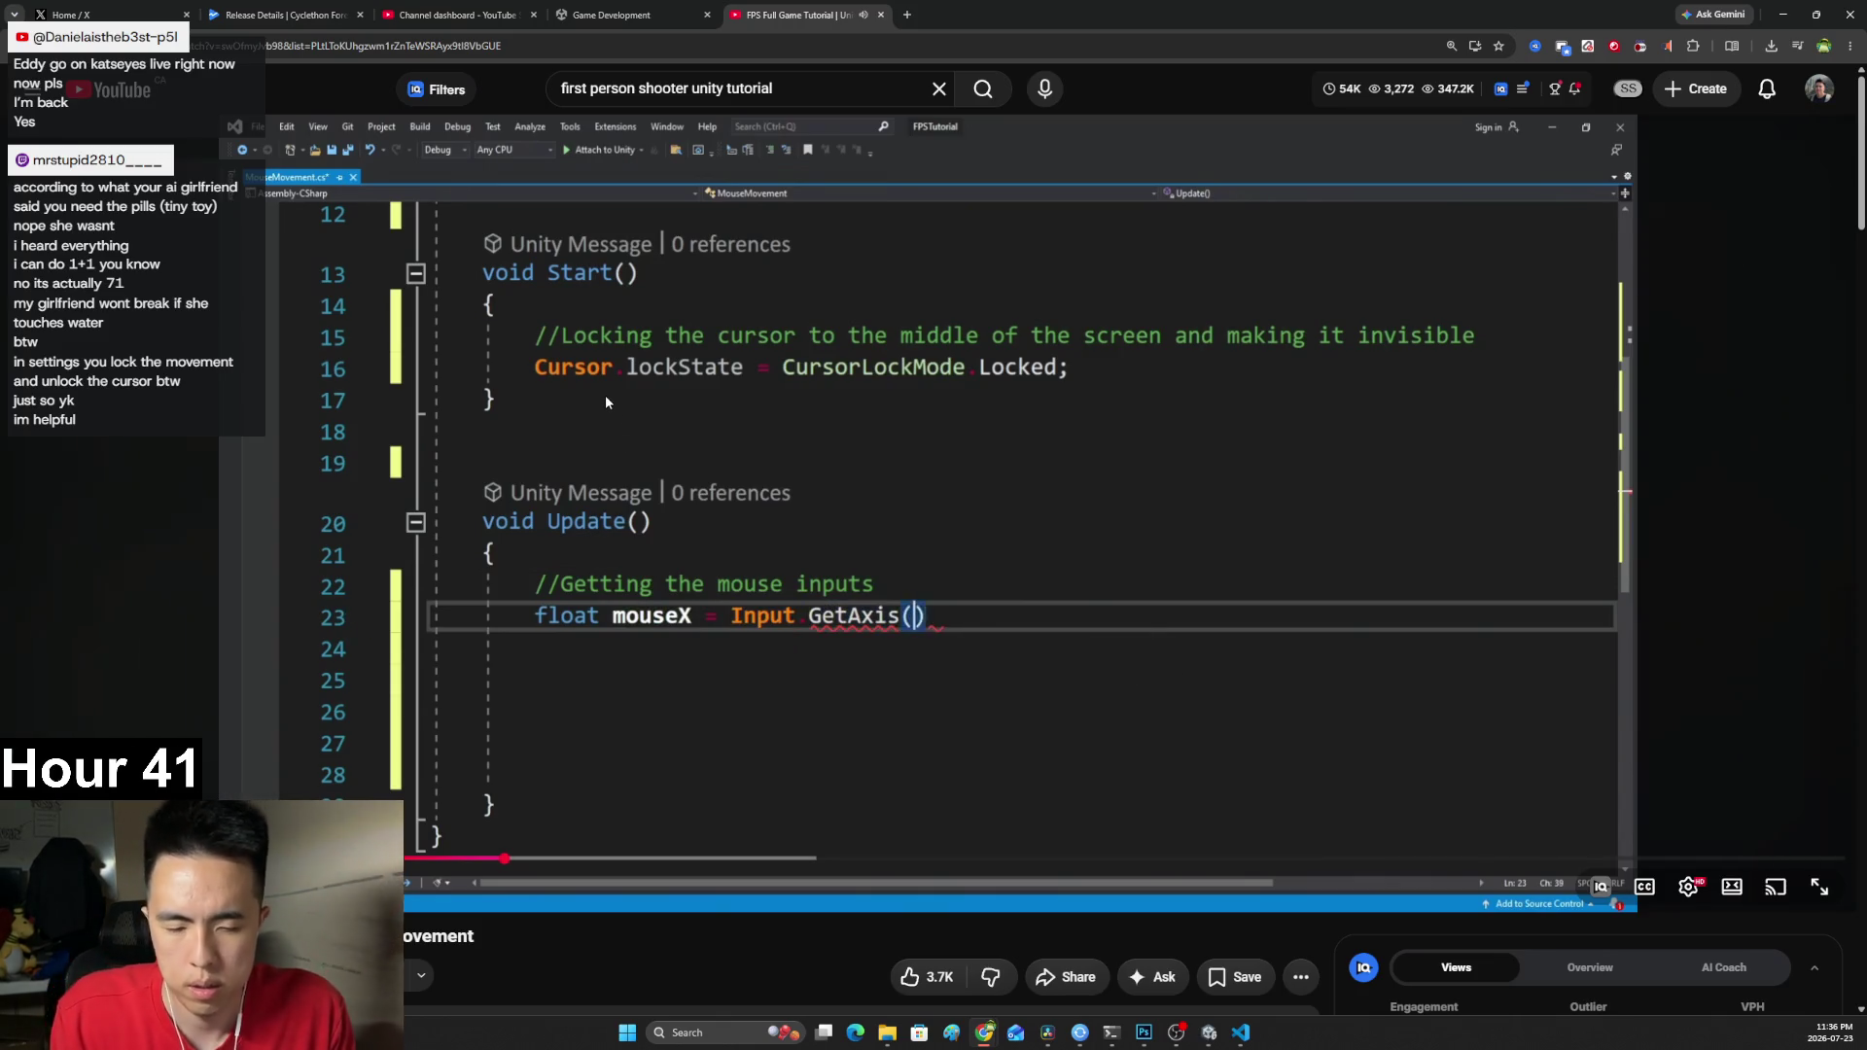
pyautogui.click(616, 527)
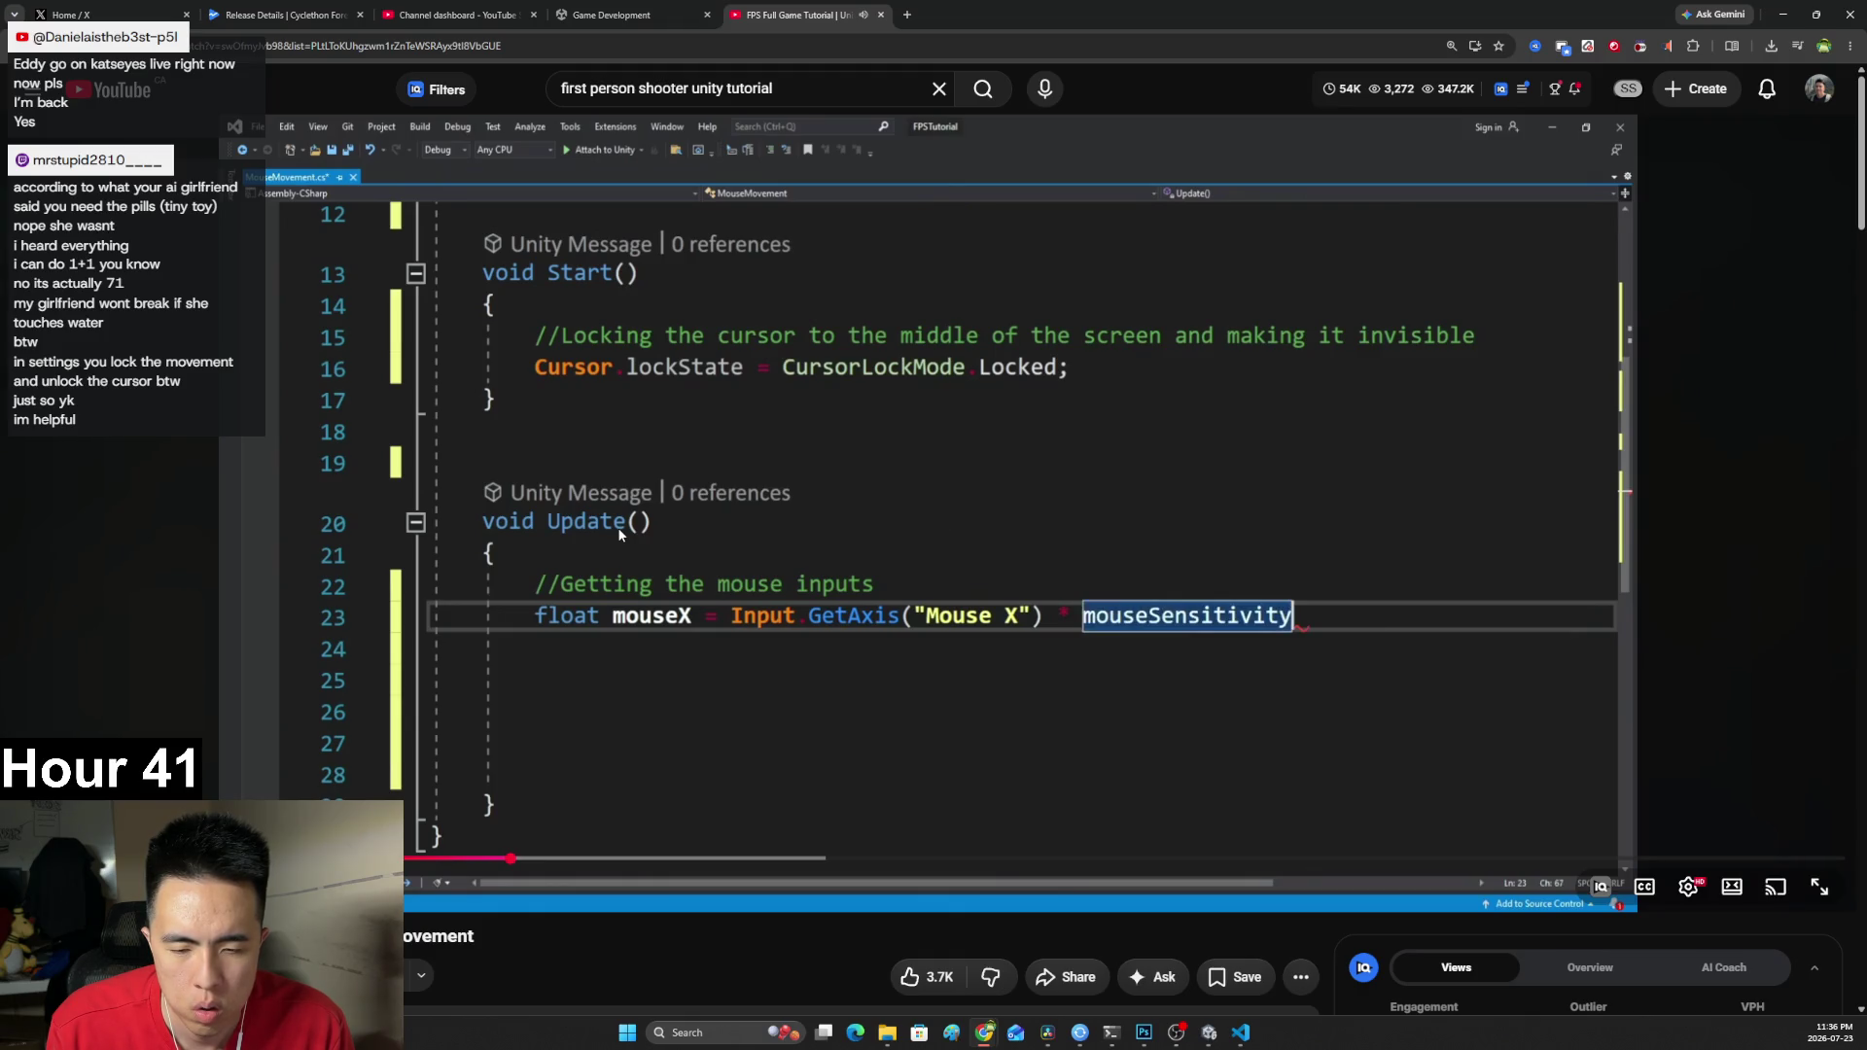
# Continue the tutorial past the Mouse Y input line, then open a new browser tab.
pyautogui.click(617, 527)
pyautogui.click(617, 527)
pyautogui.click(619, 531)
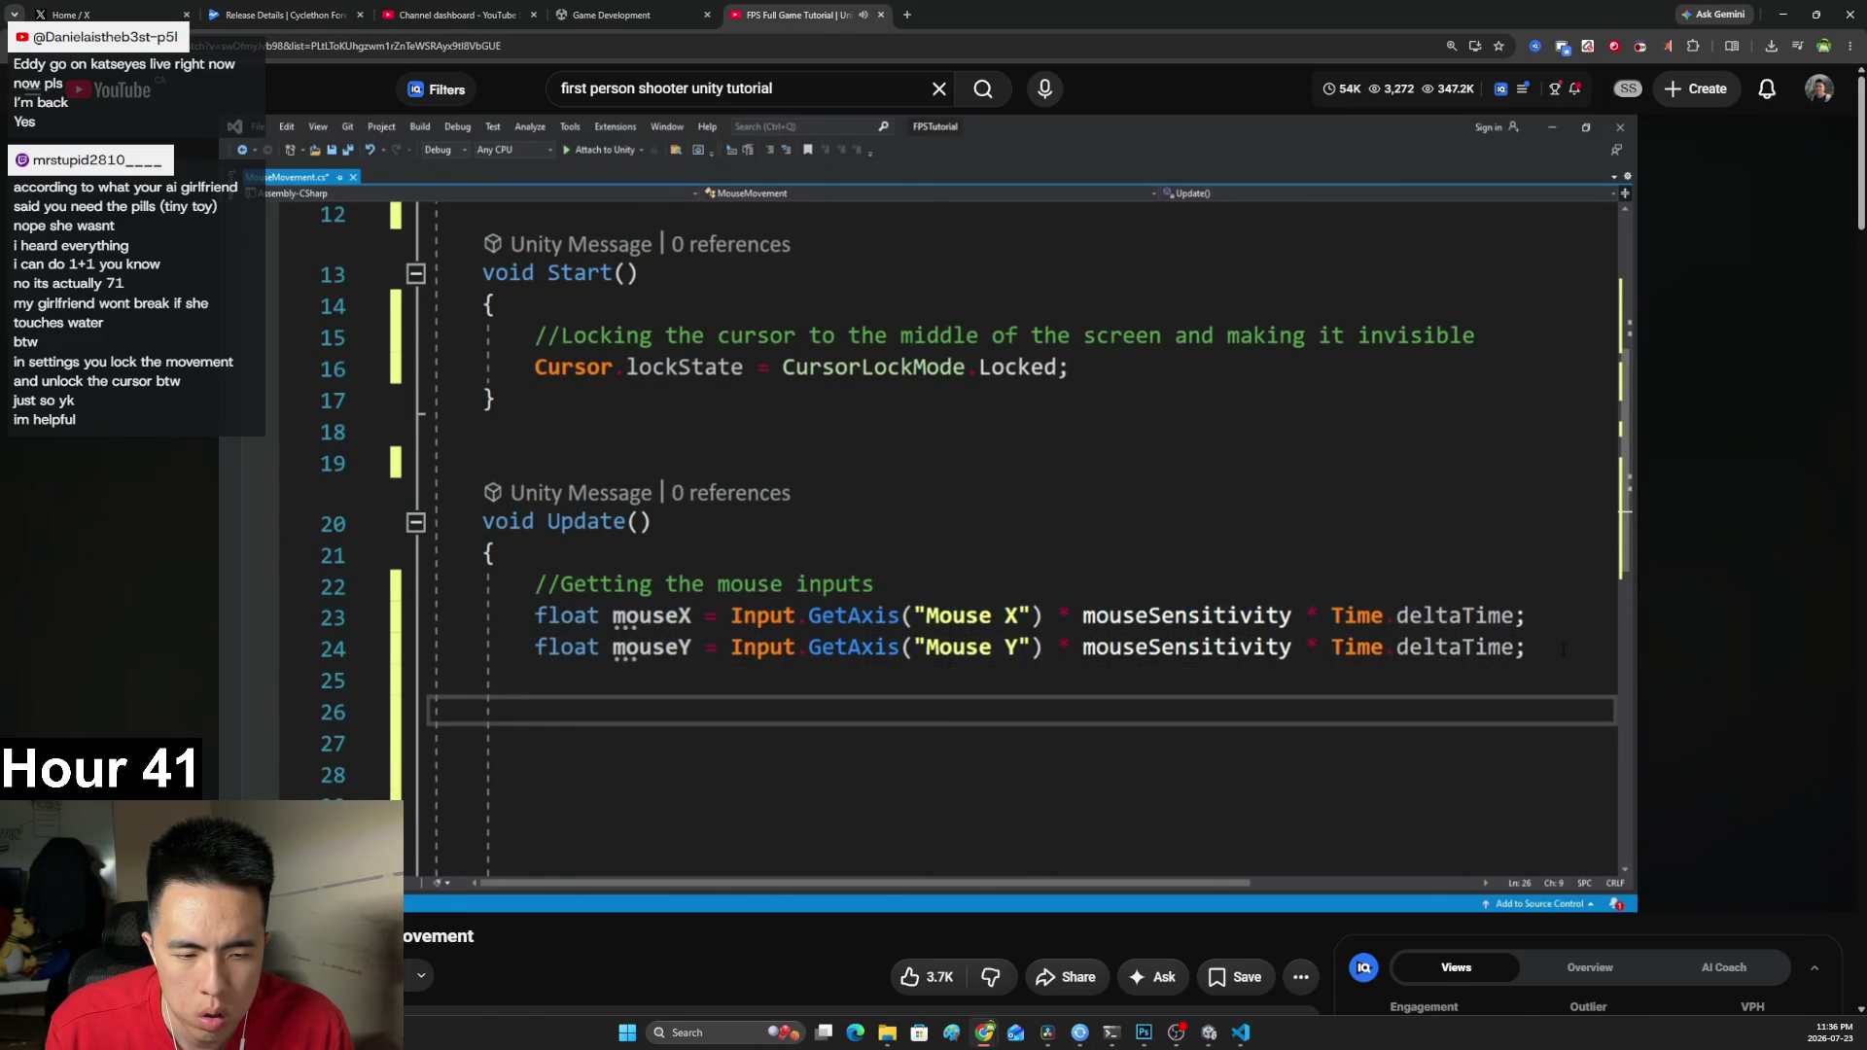
pyautogui.click(617, 527)
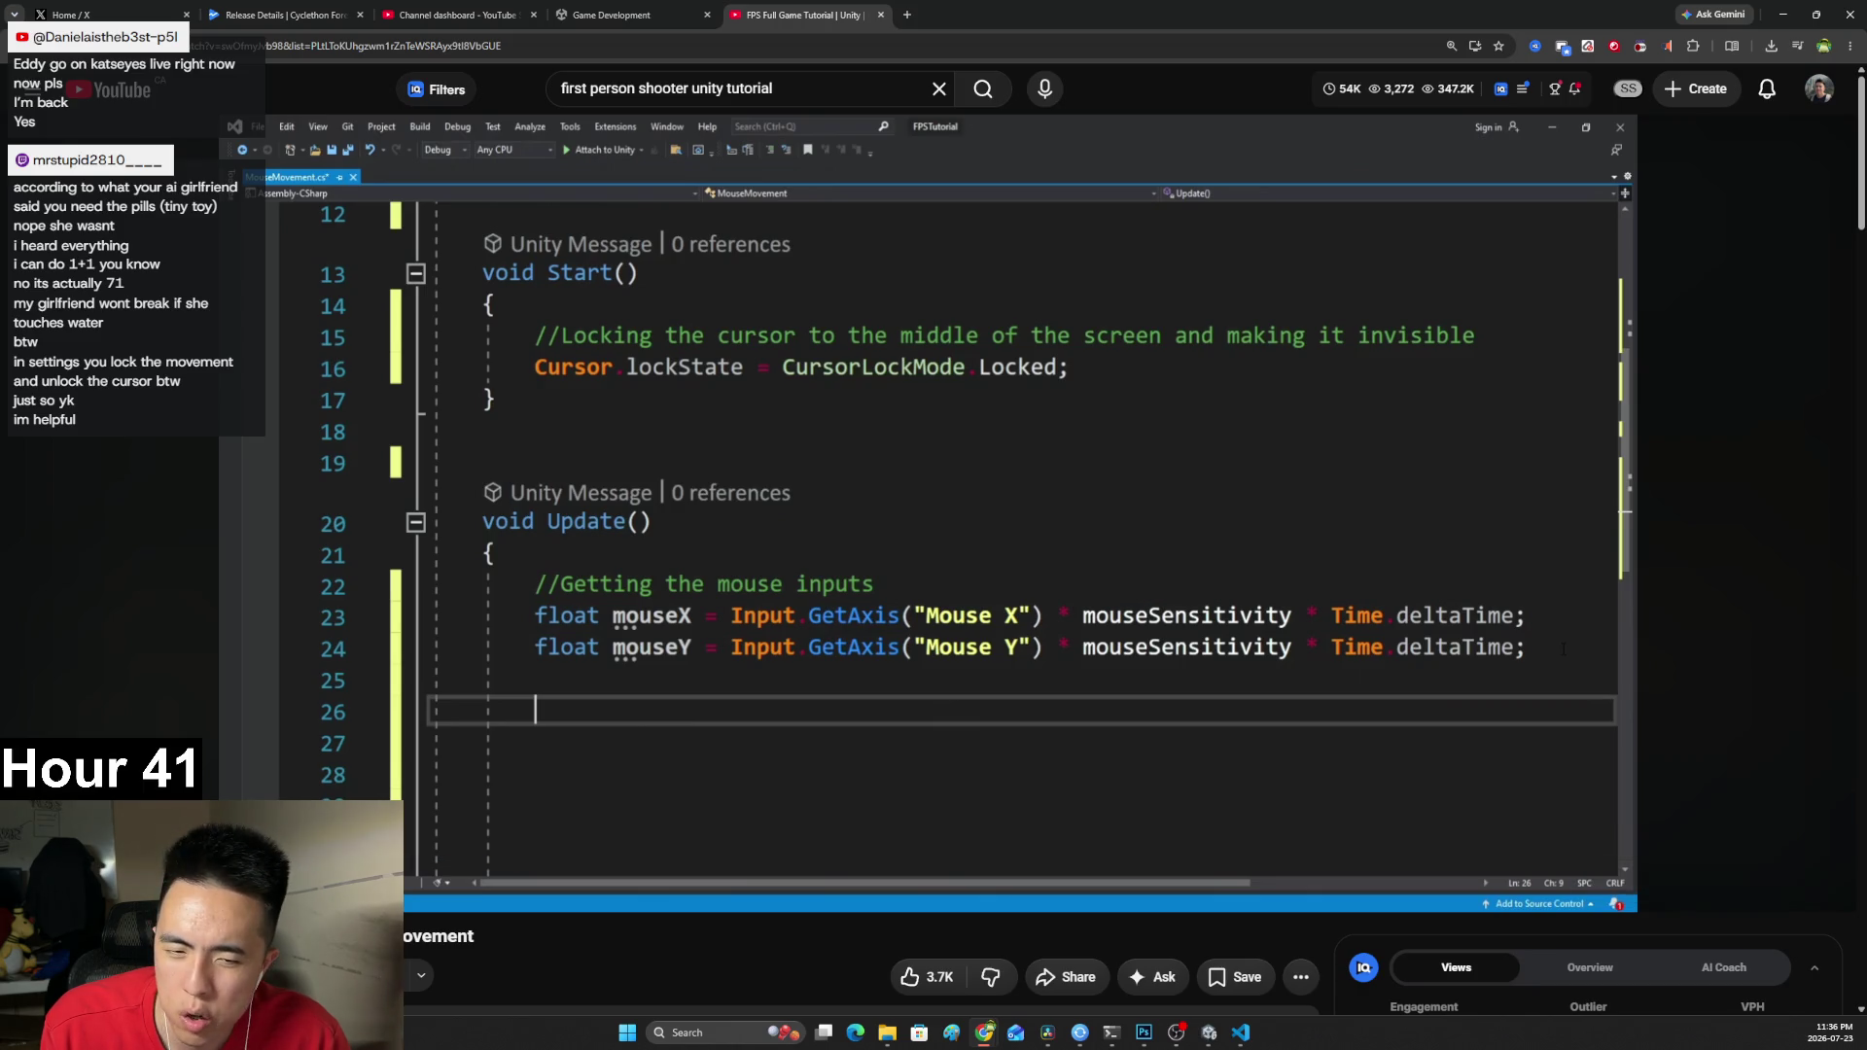
pyautogui.click(960, 624)
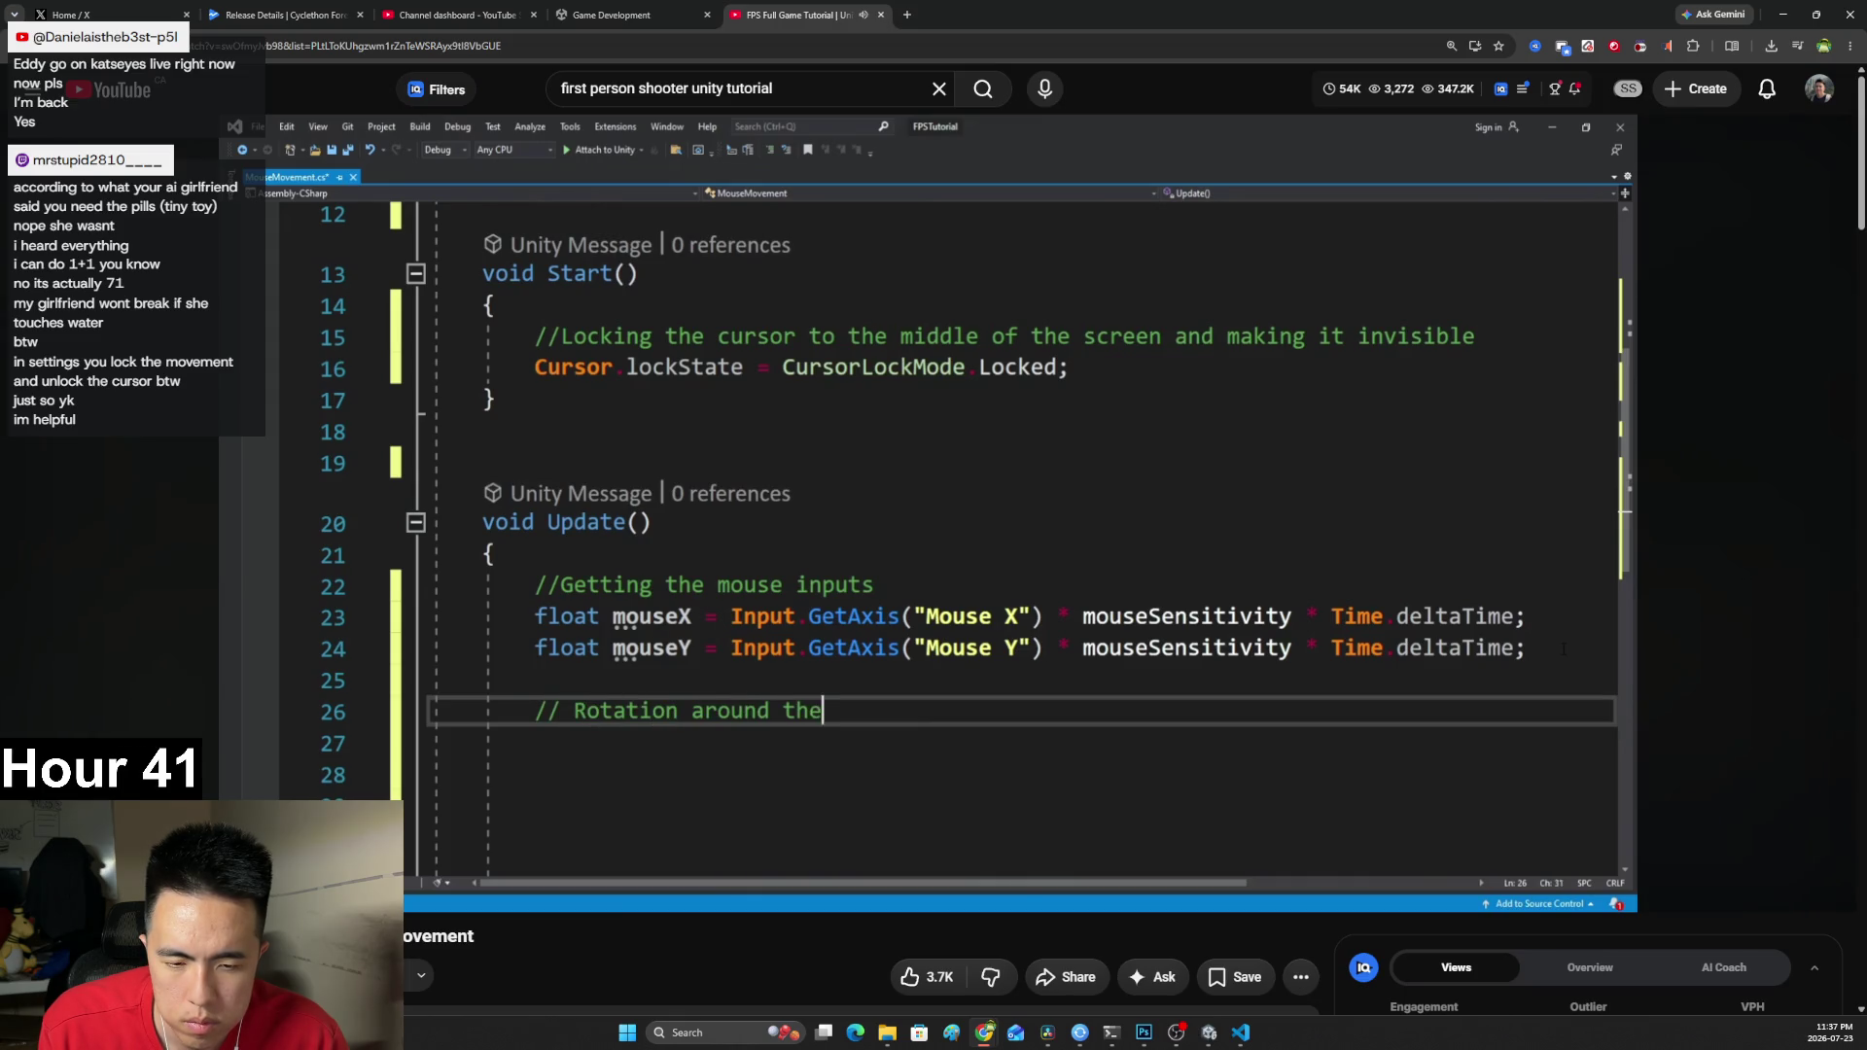
pyautogui.press('space')
pyautogui.click(906, 14)
# Google 'is INput.mouse(x) in unity normalized' and highlight the answer about raw pixel coordinates.
pyautogui.write('i')
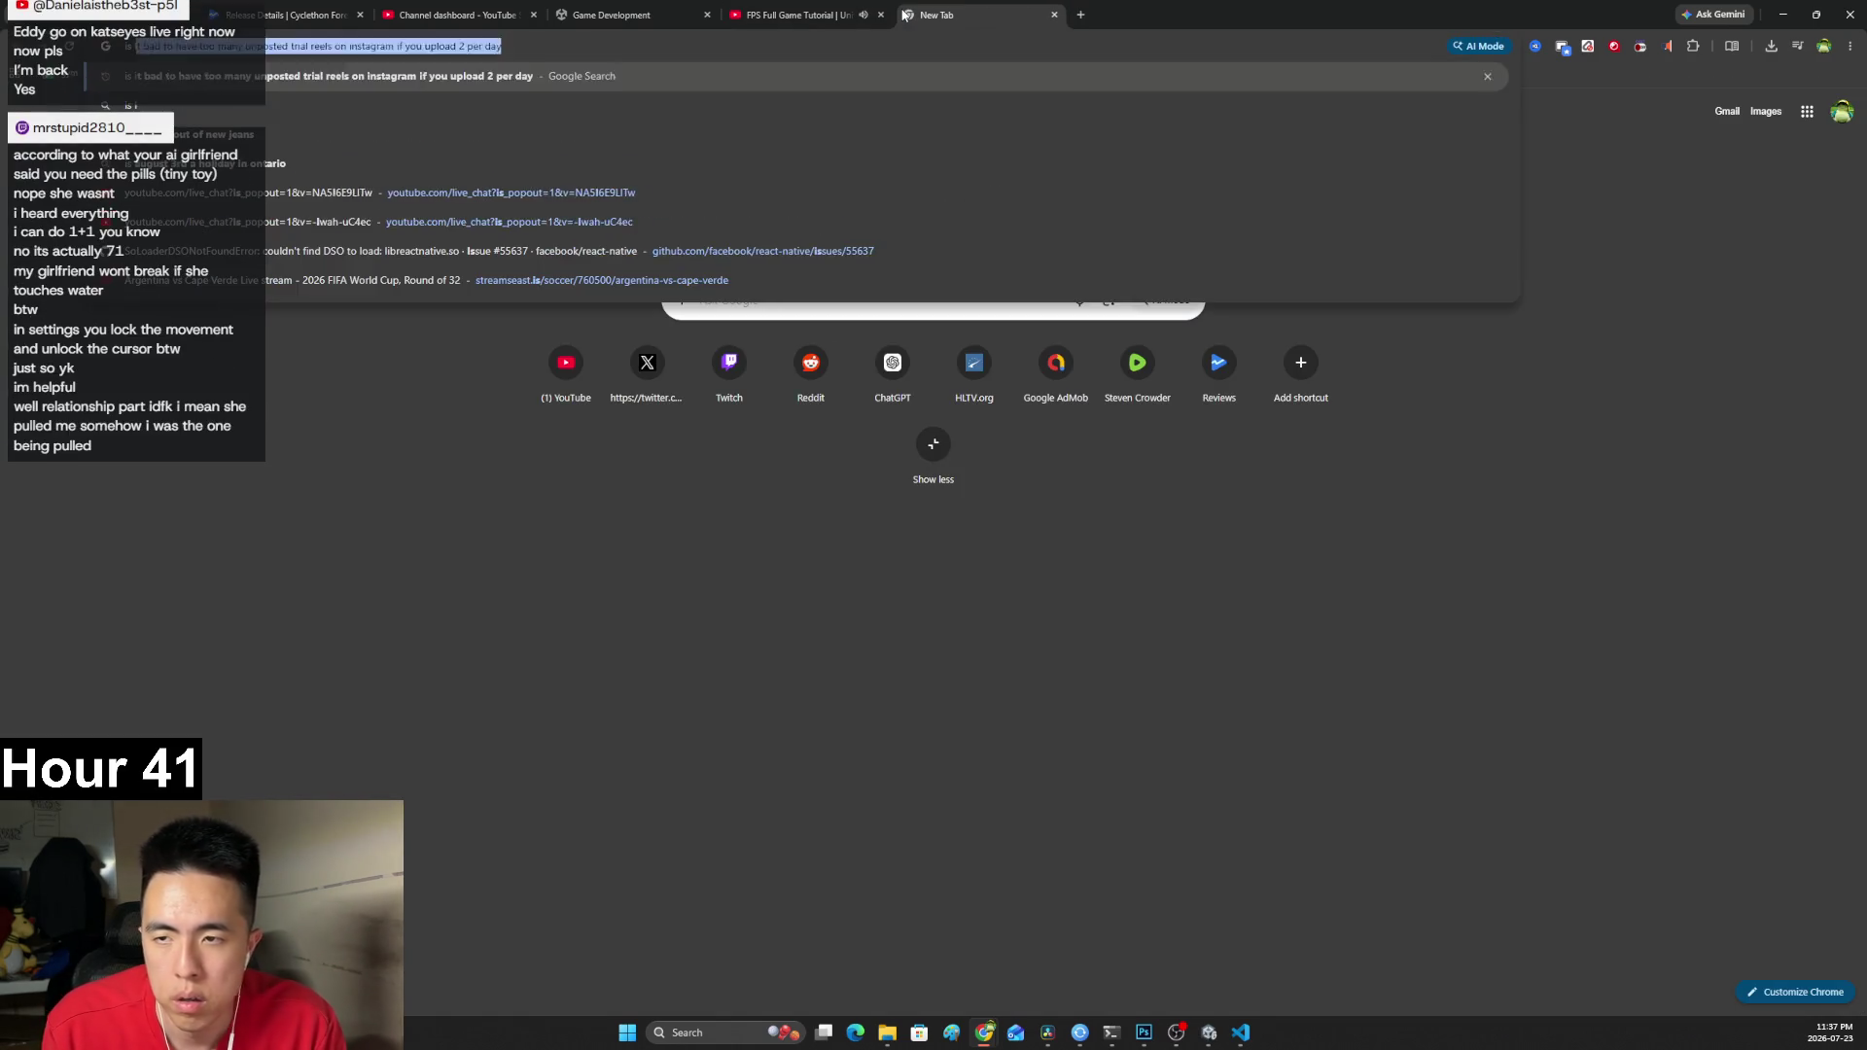
pyautogui.write('s INput.')
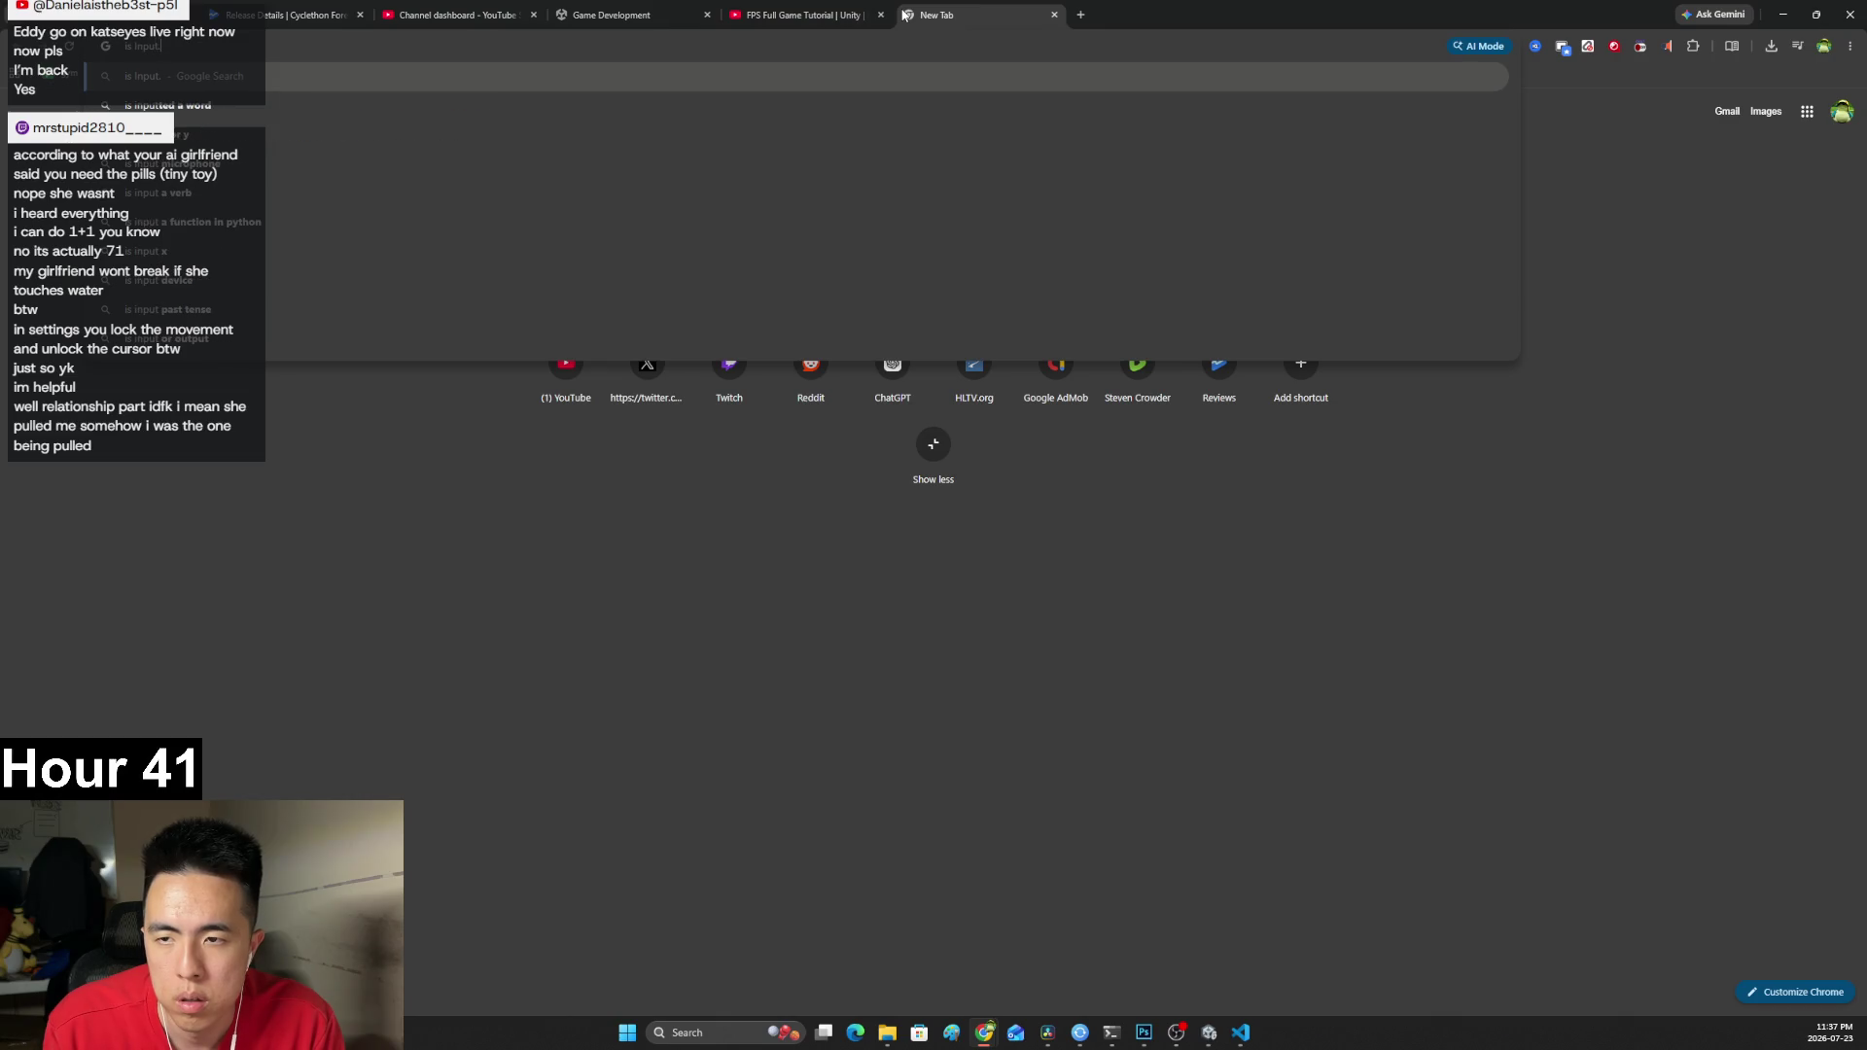
pyautogui.write('mouse(x) in ')
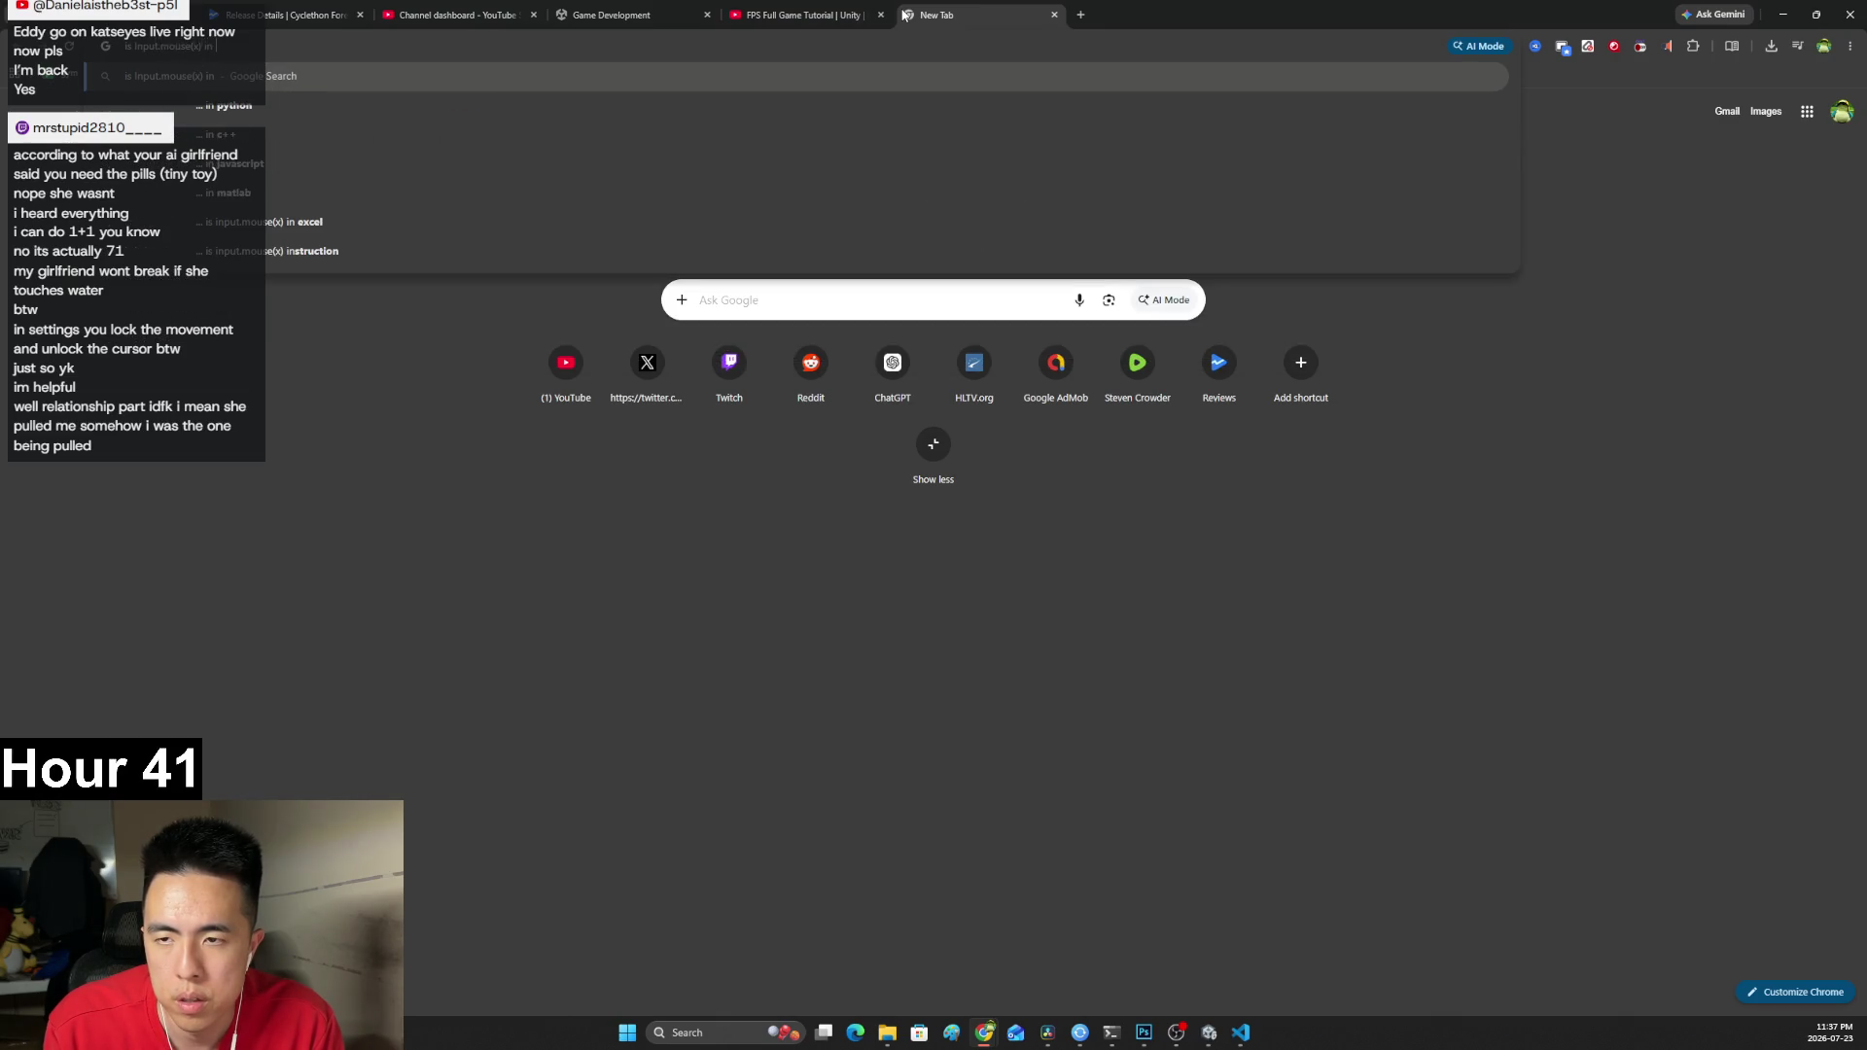
pyautogui.write('unity normalized')
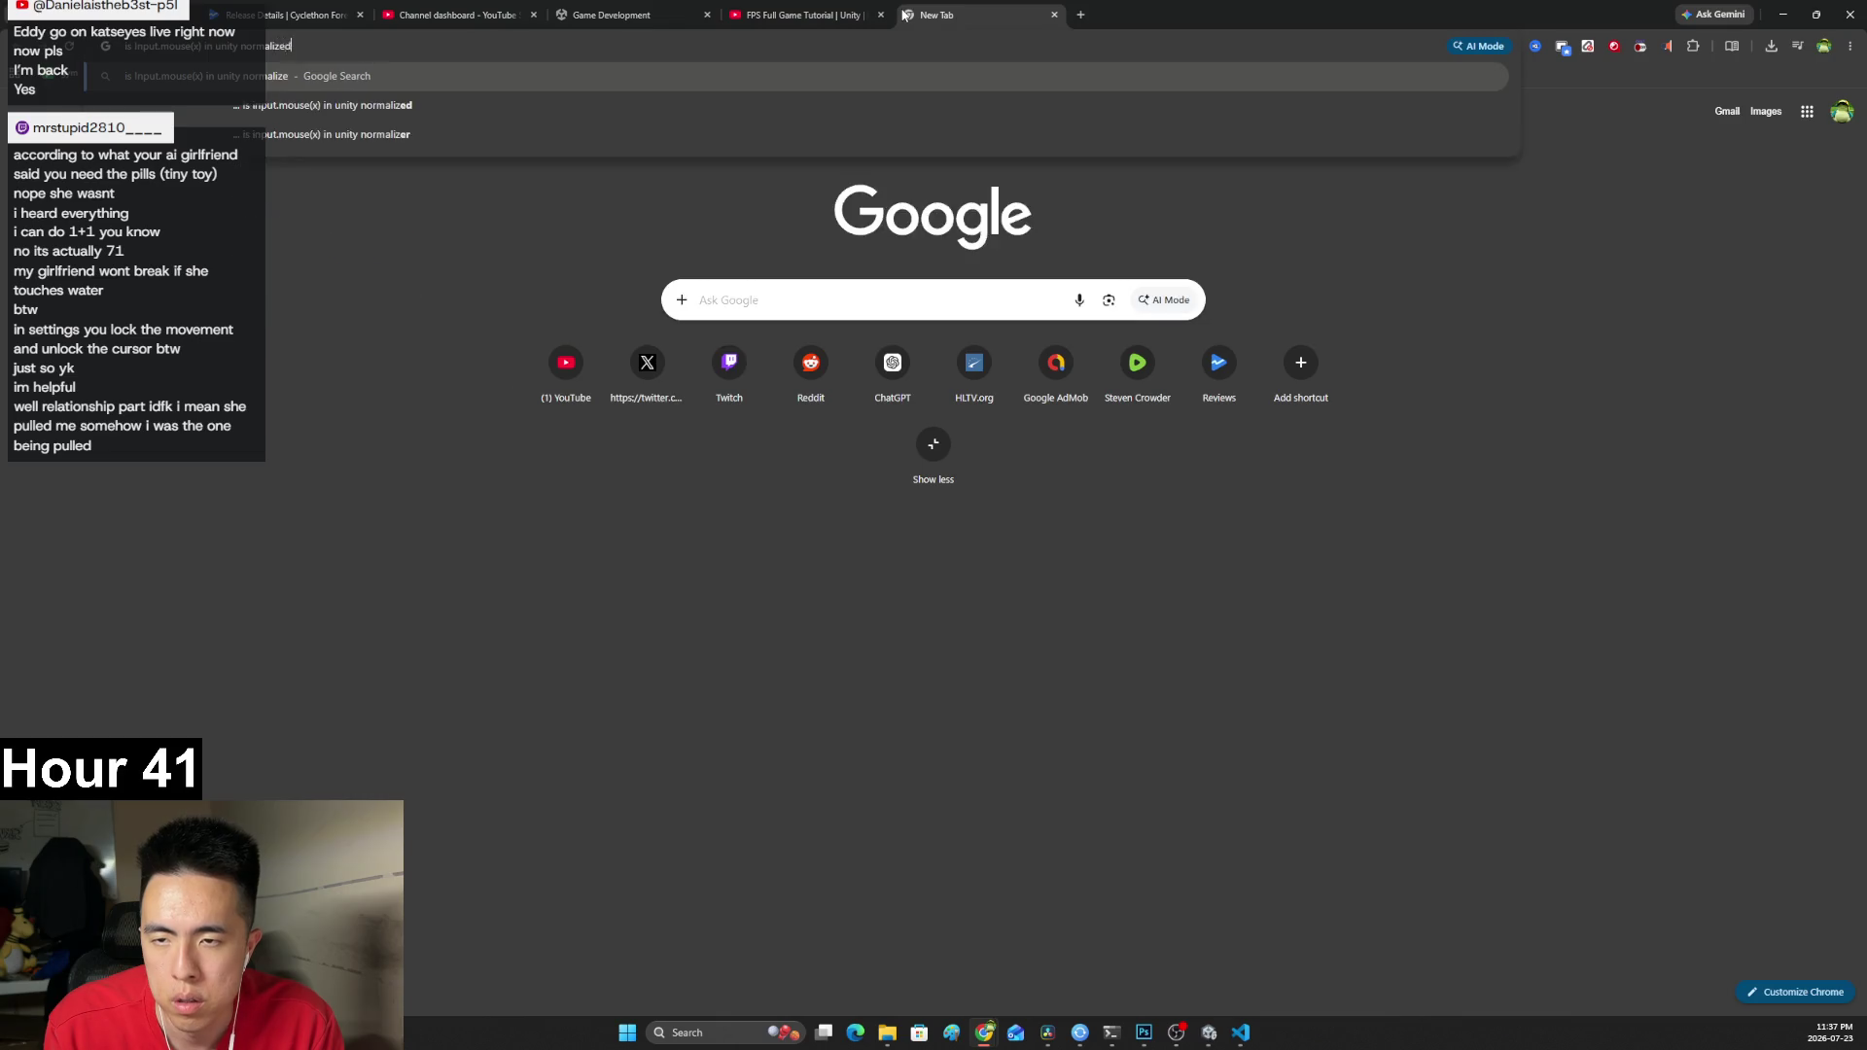
pyautogui.press('Return')
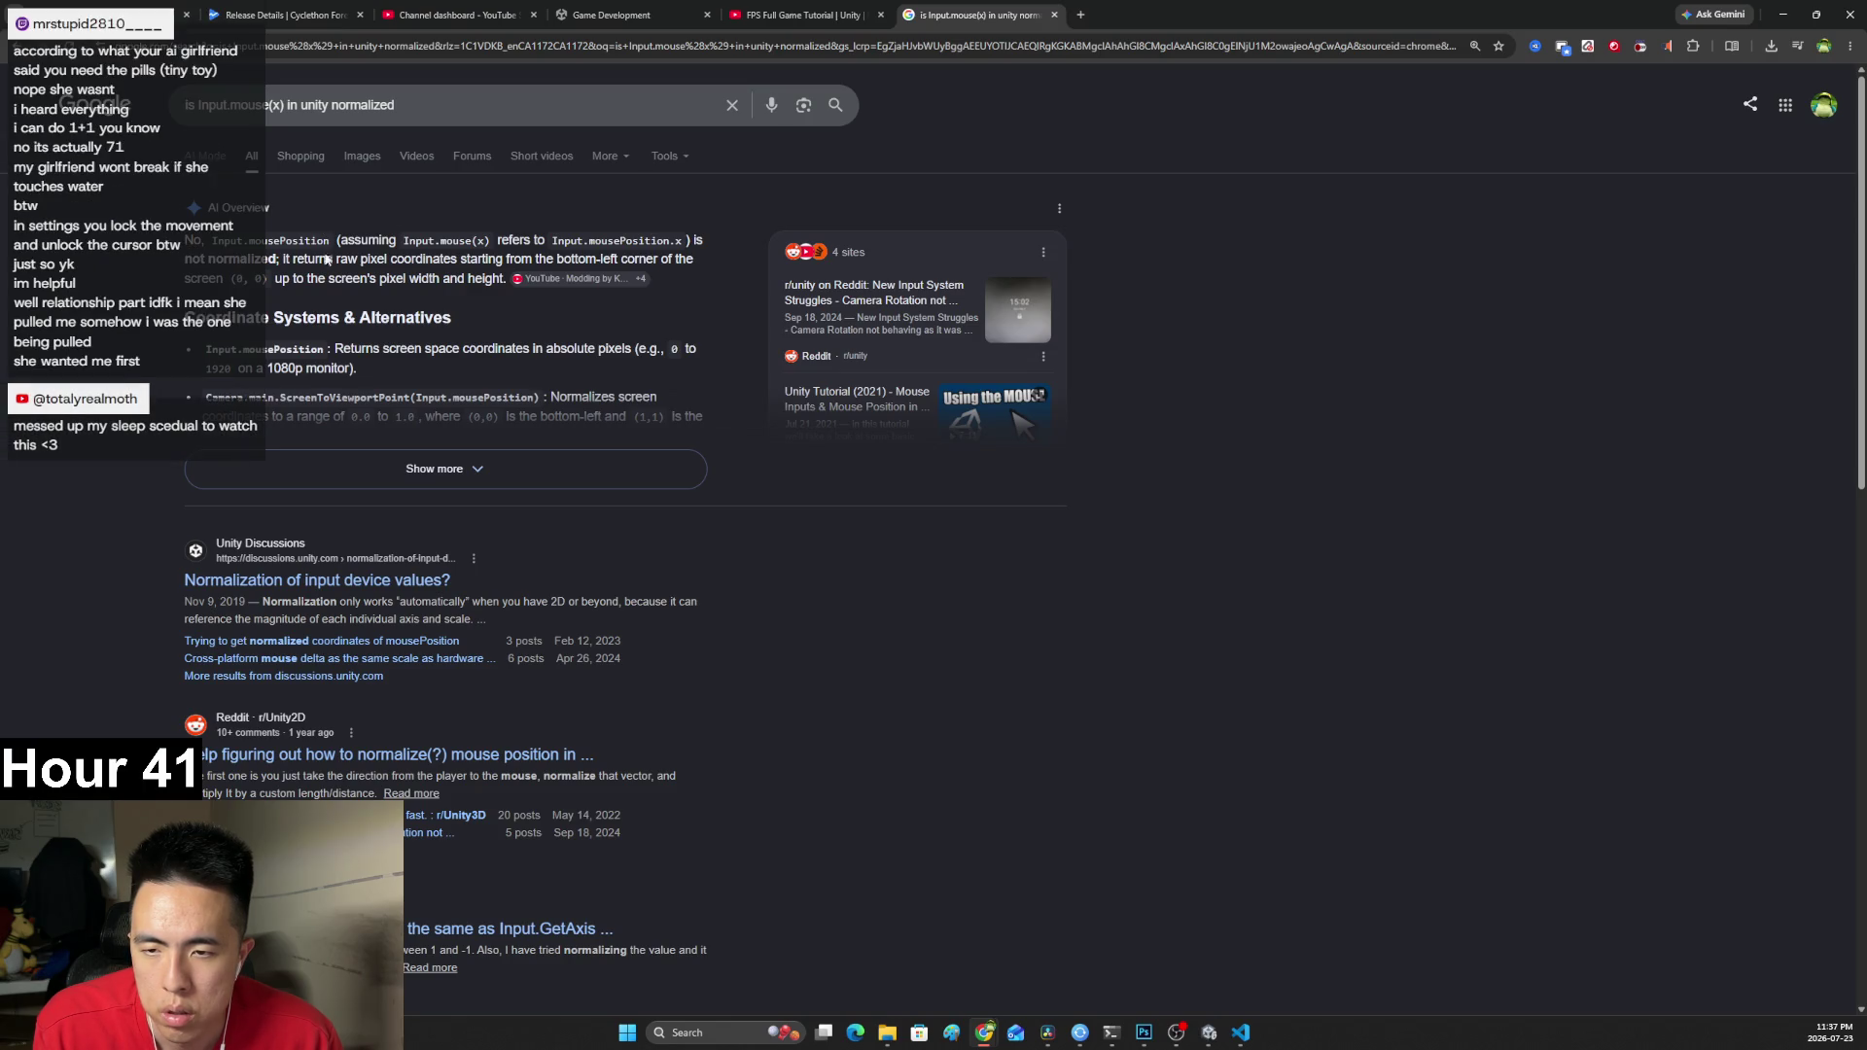
pyautogui.moveTo(290, 264)
pyautogui.mouseDown()
pyautogui.moveTo(686, 261)
pyautogui.moveTo(623, 280)
pyautogui.moveTo(296, 280)
pyautogui.moveTo(469, 280)
pyautogui.mouseUp()
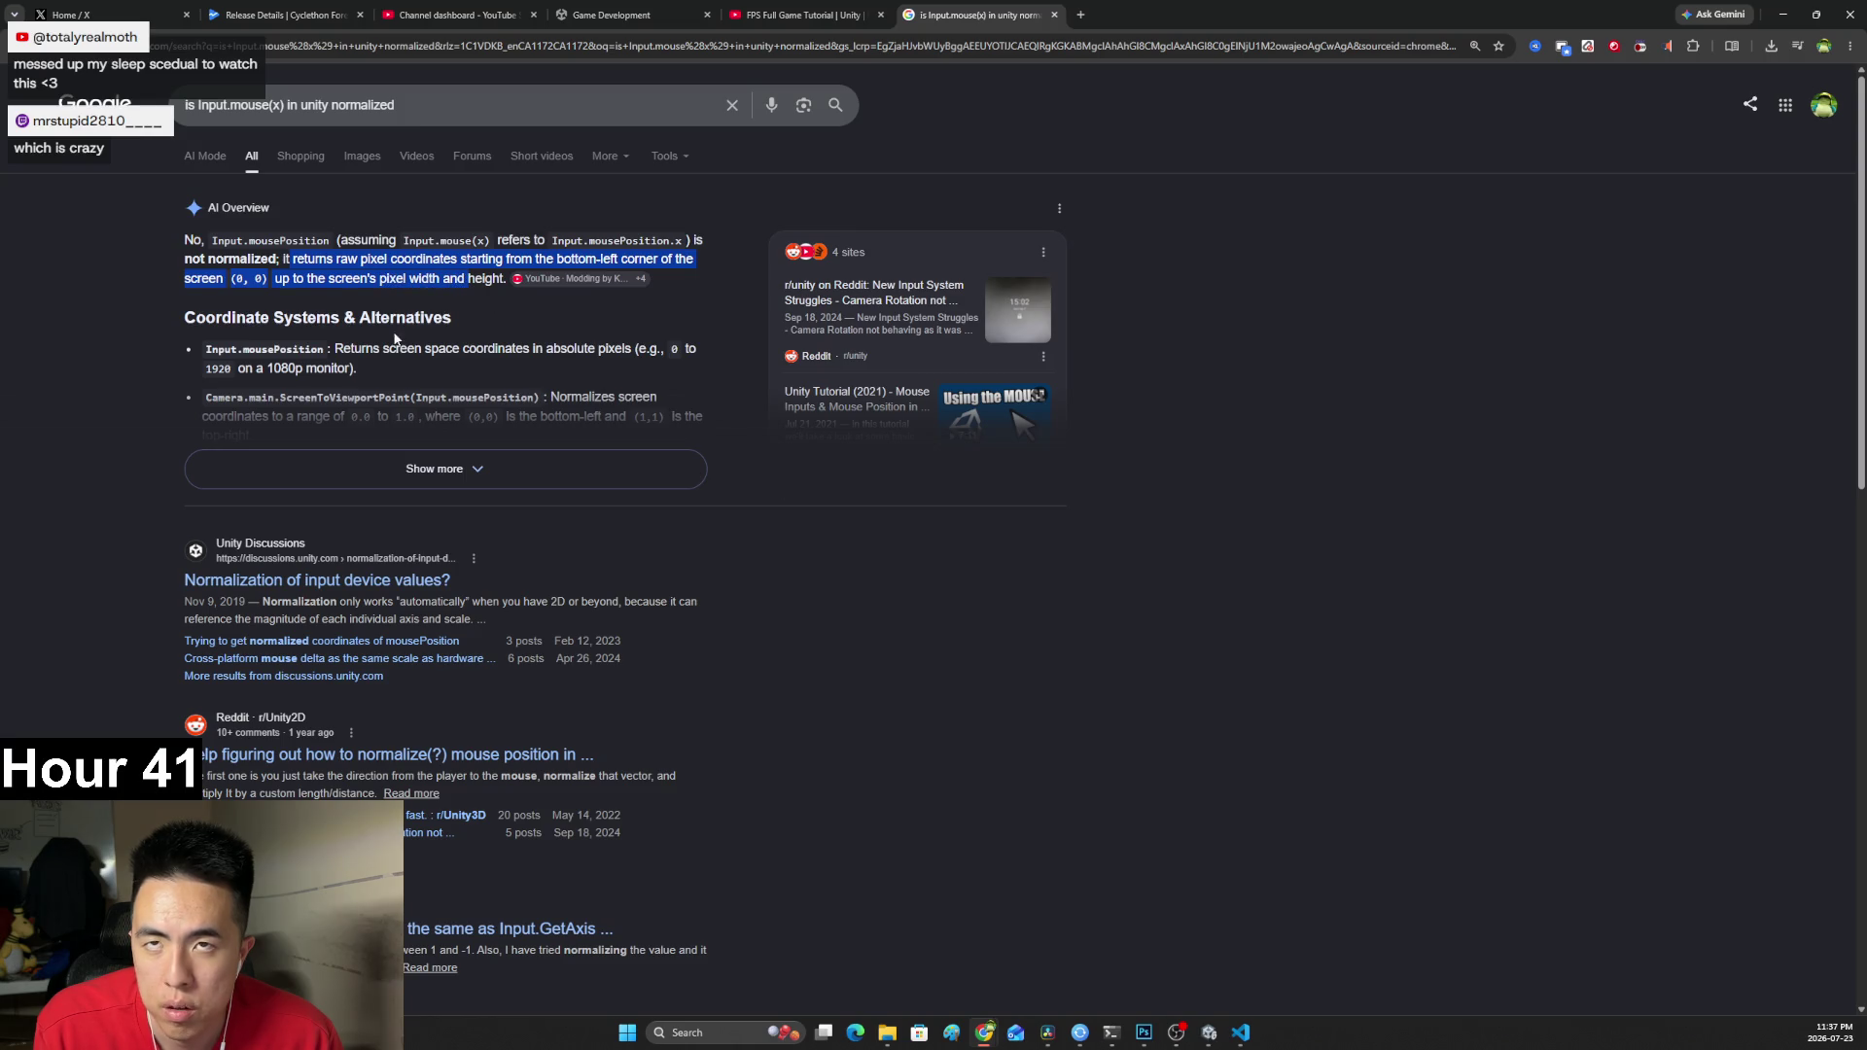
pyautogui.click(810, 21)
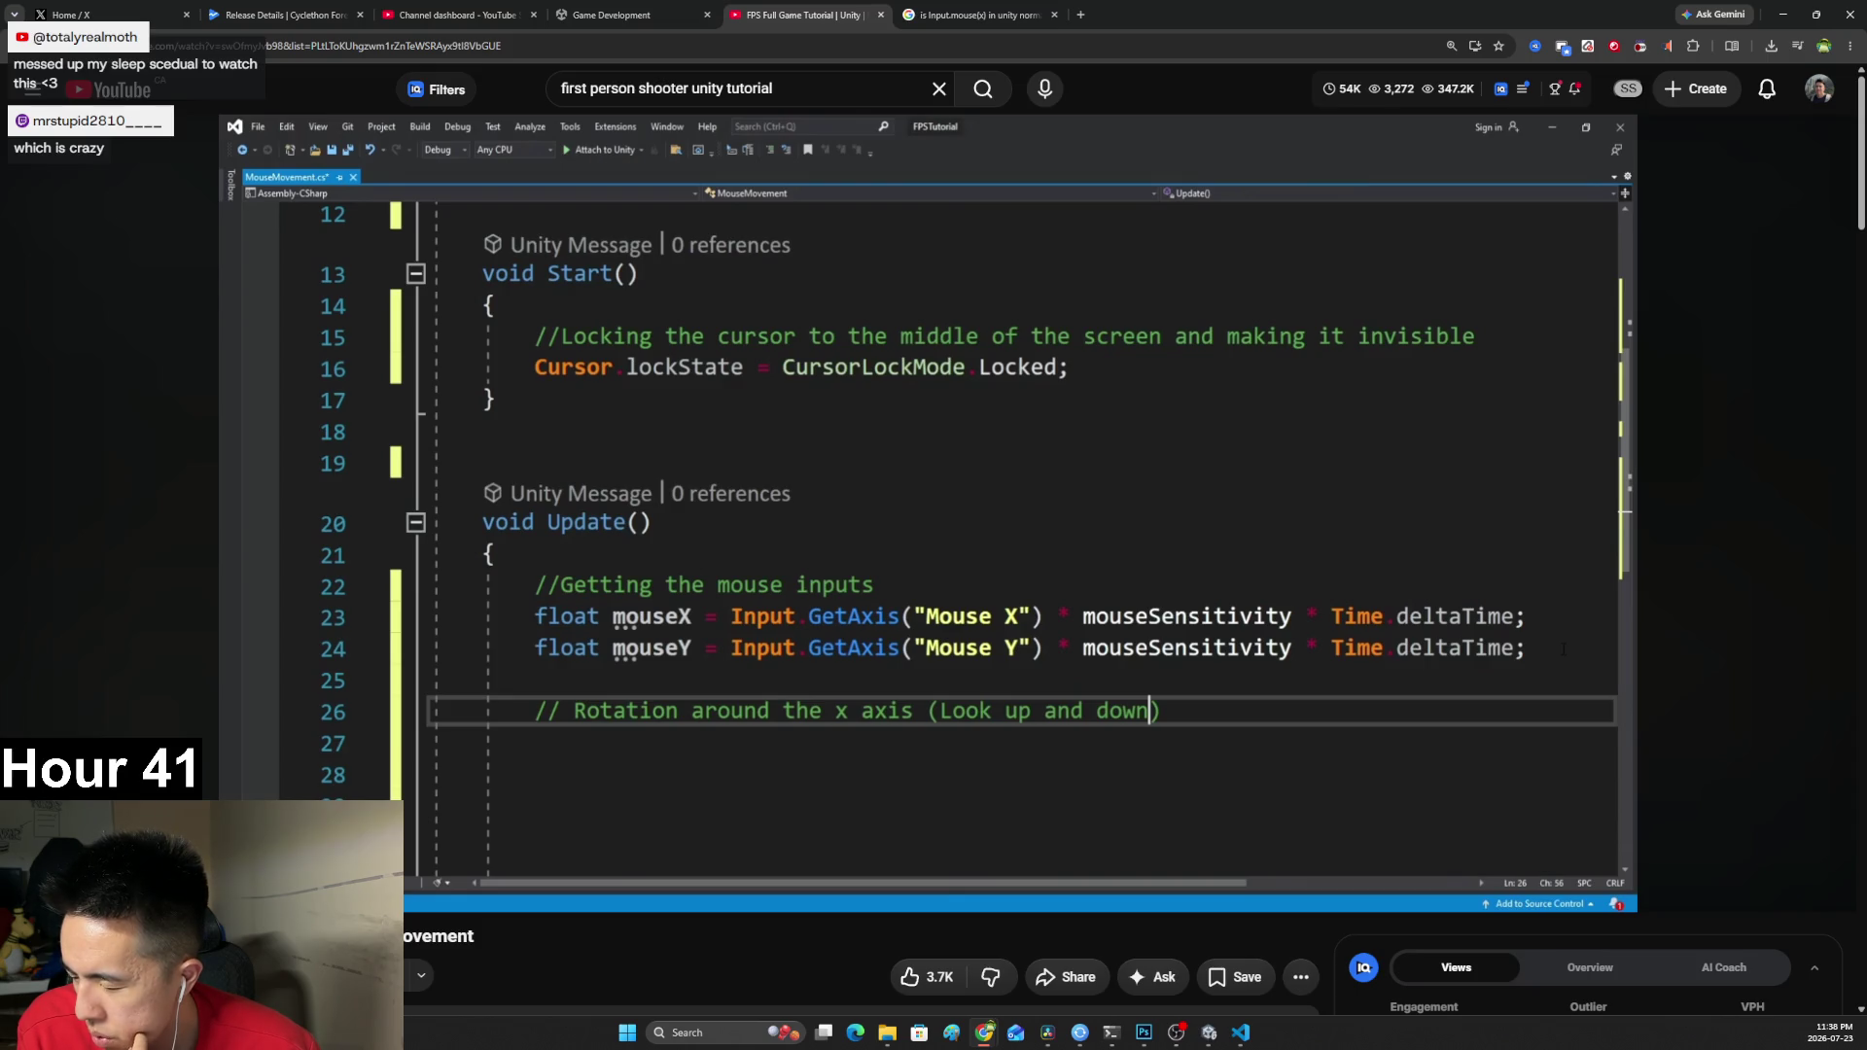
# Advance the tutorial to the xRotation -= mouseY line in Update().
pyautogui.moveTo(541, 597)
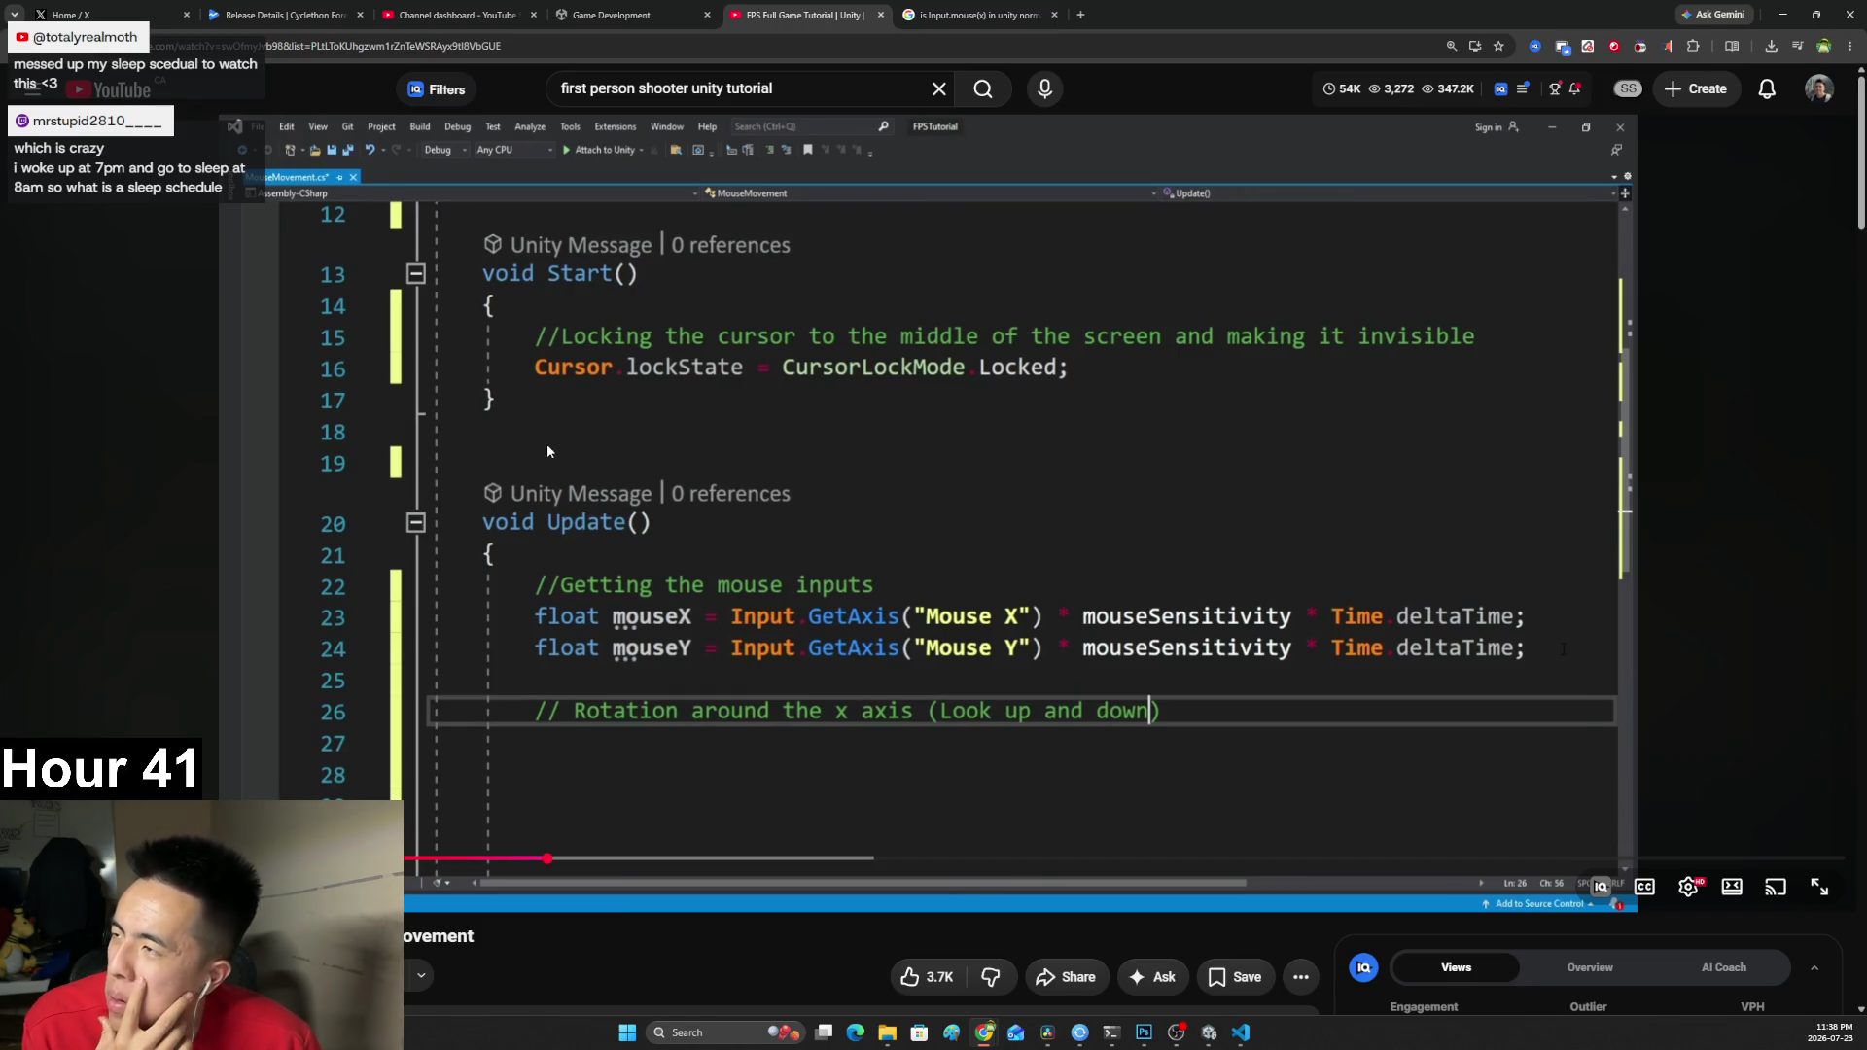
pyautogui.click(692, 420)
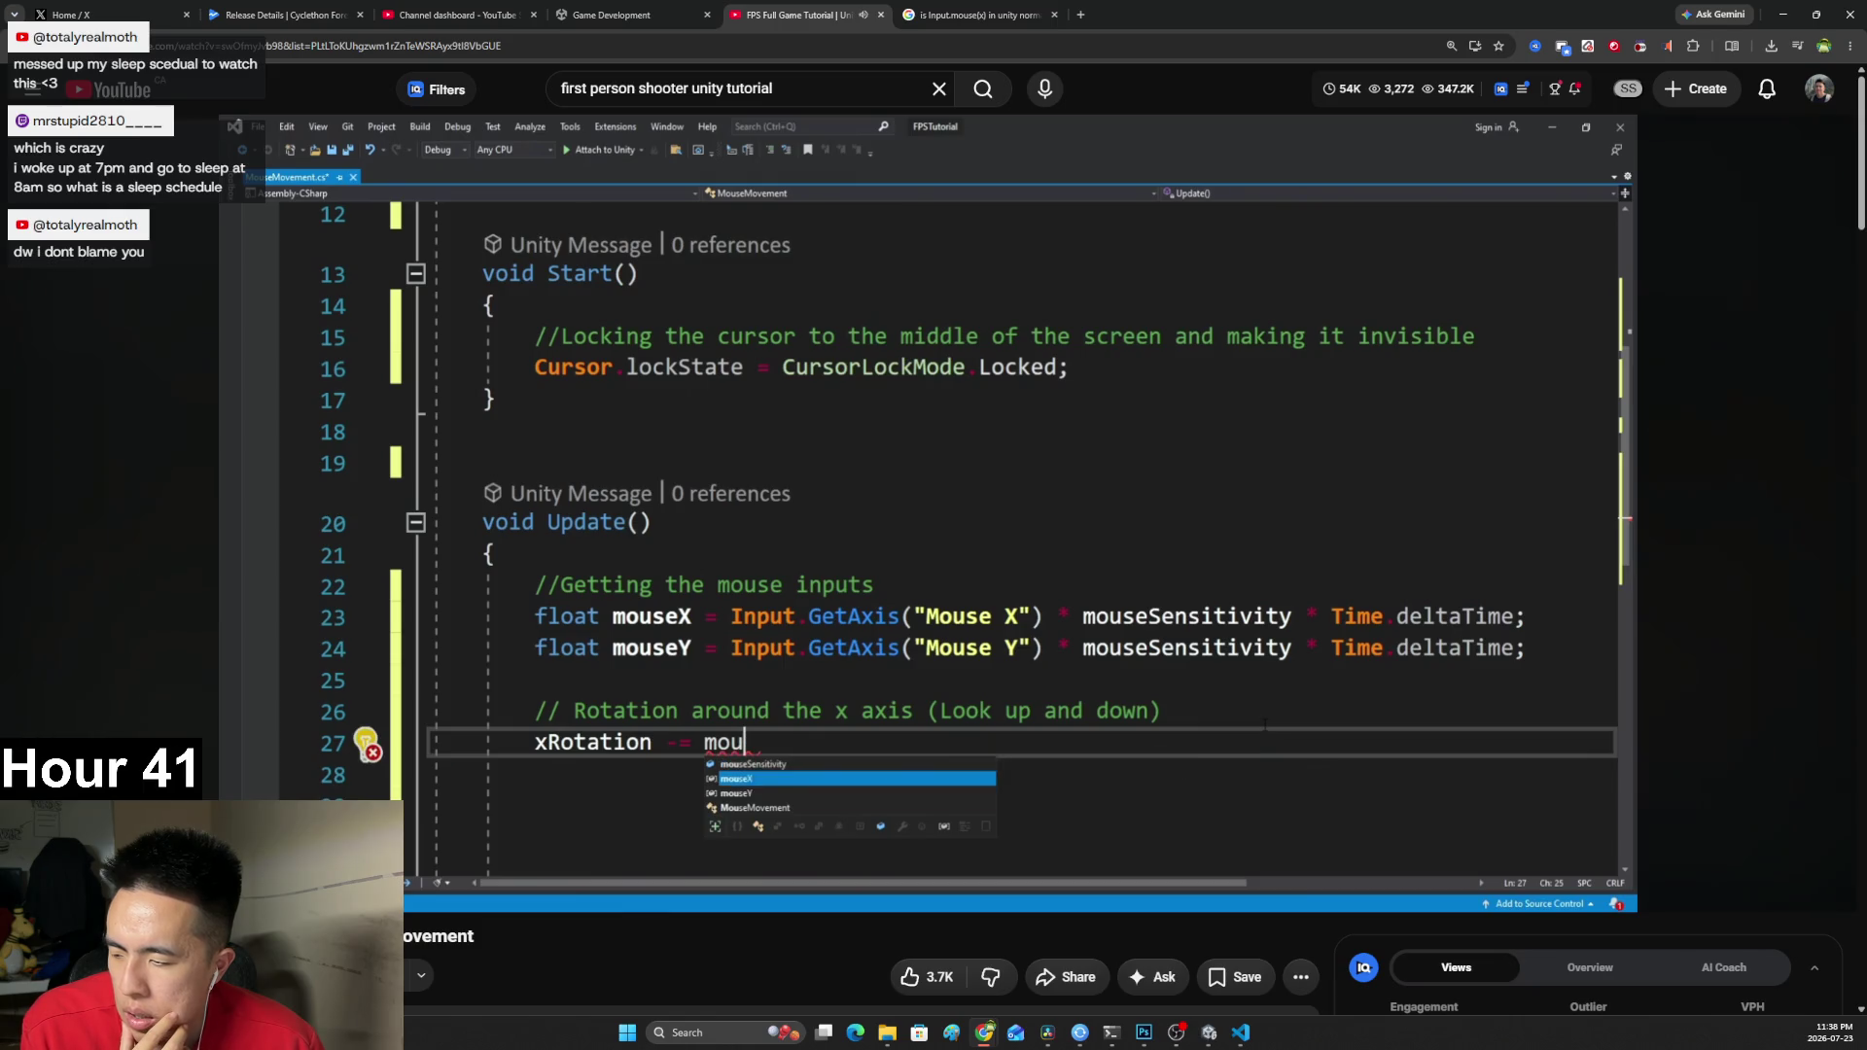
pyautogui.click(759, 405)
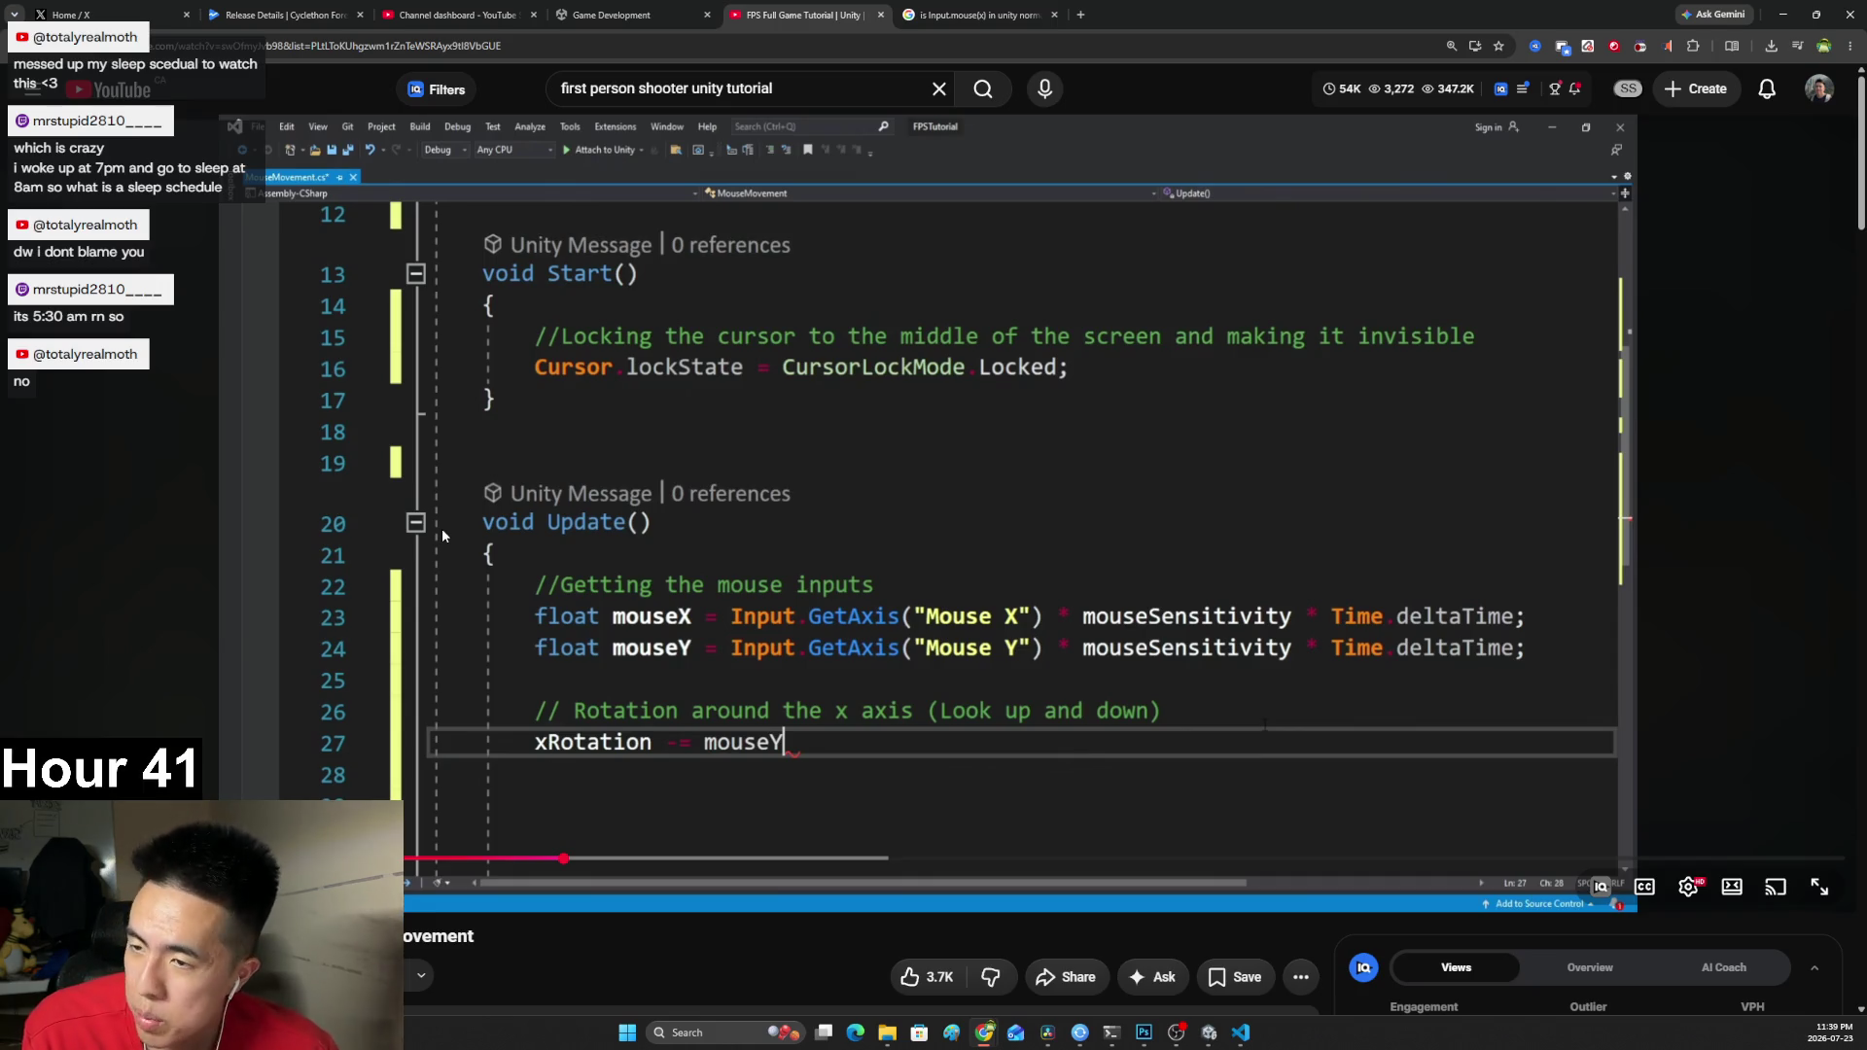
pyautogui.click(488, 568)
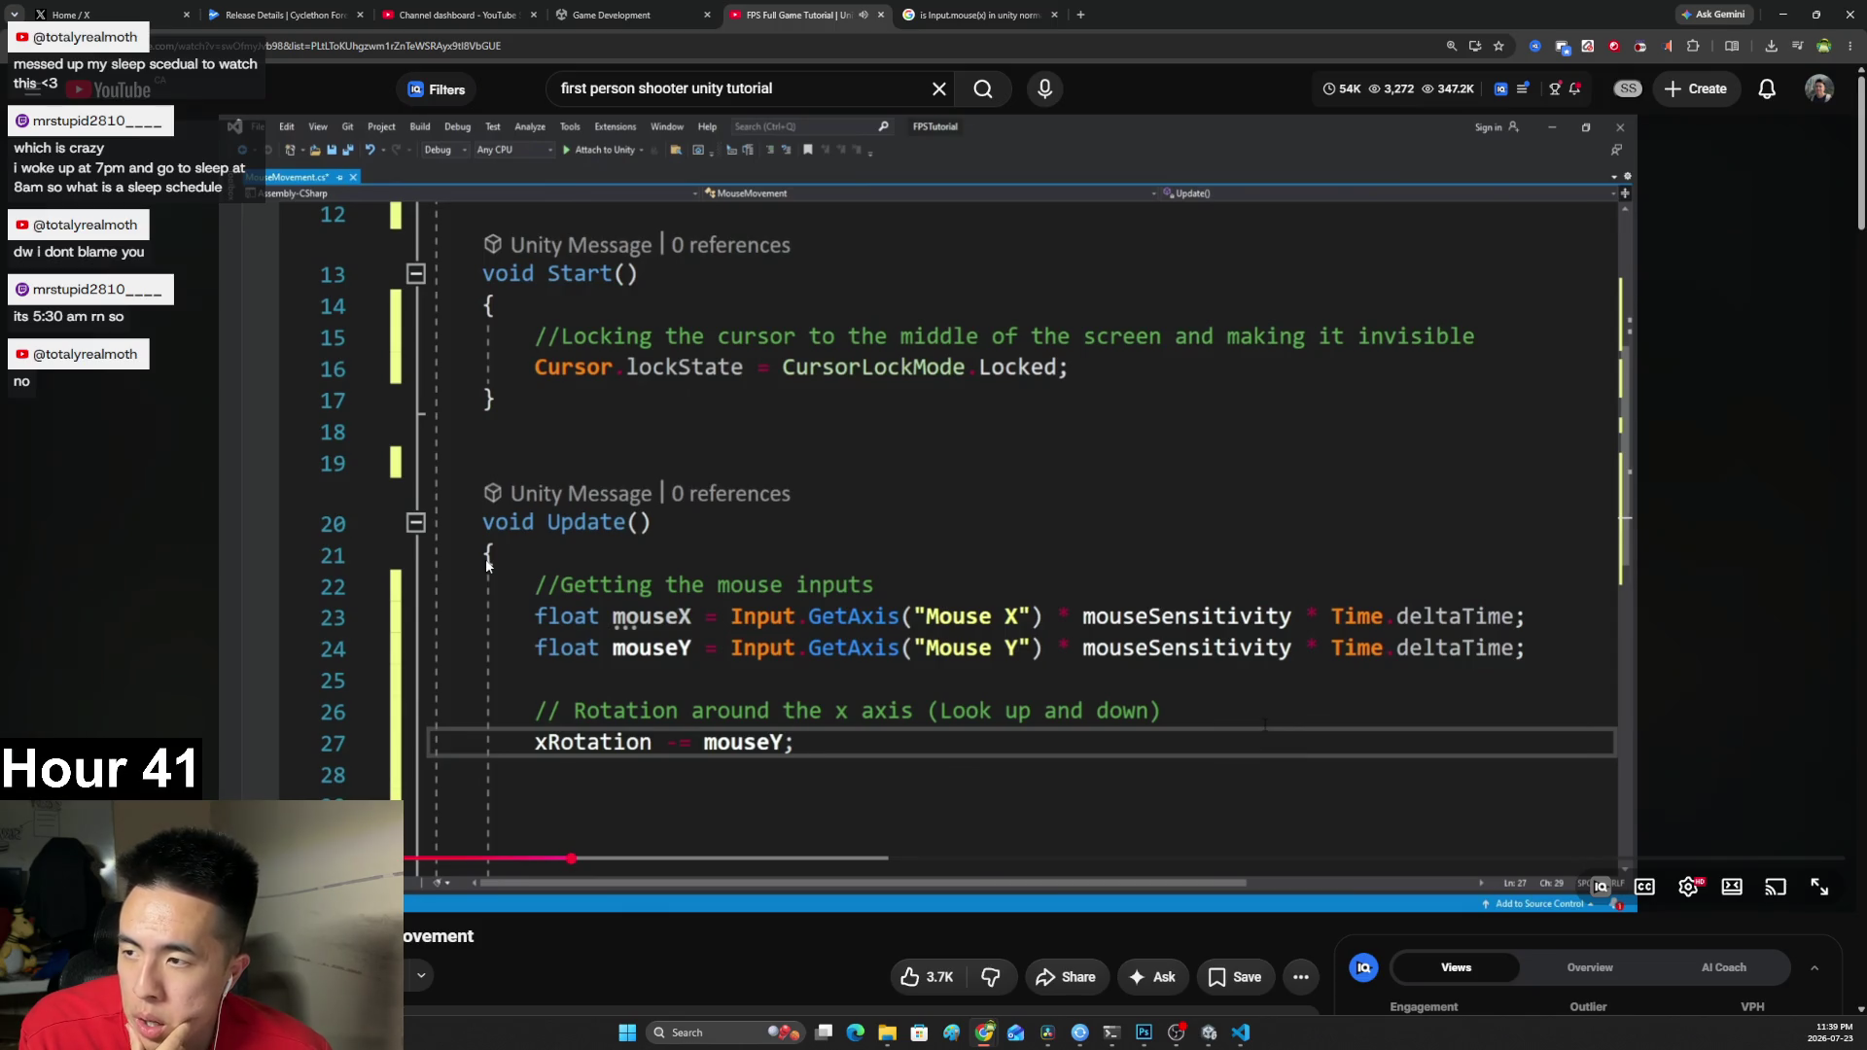
# Pause the tutorial on its GetAxis lines to read them, then switch to MouseMovement.cs.
pyautogui.click(515, 630)
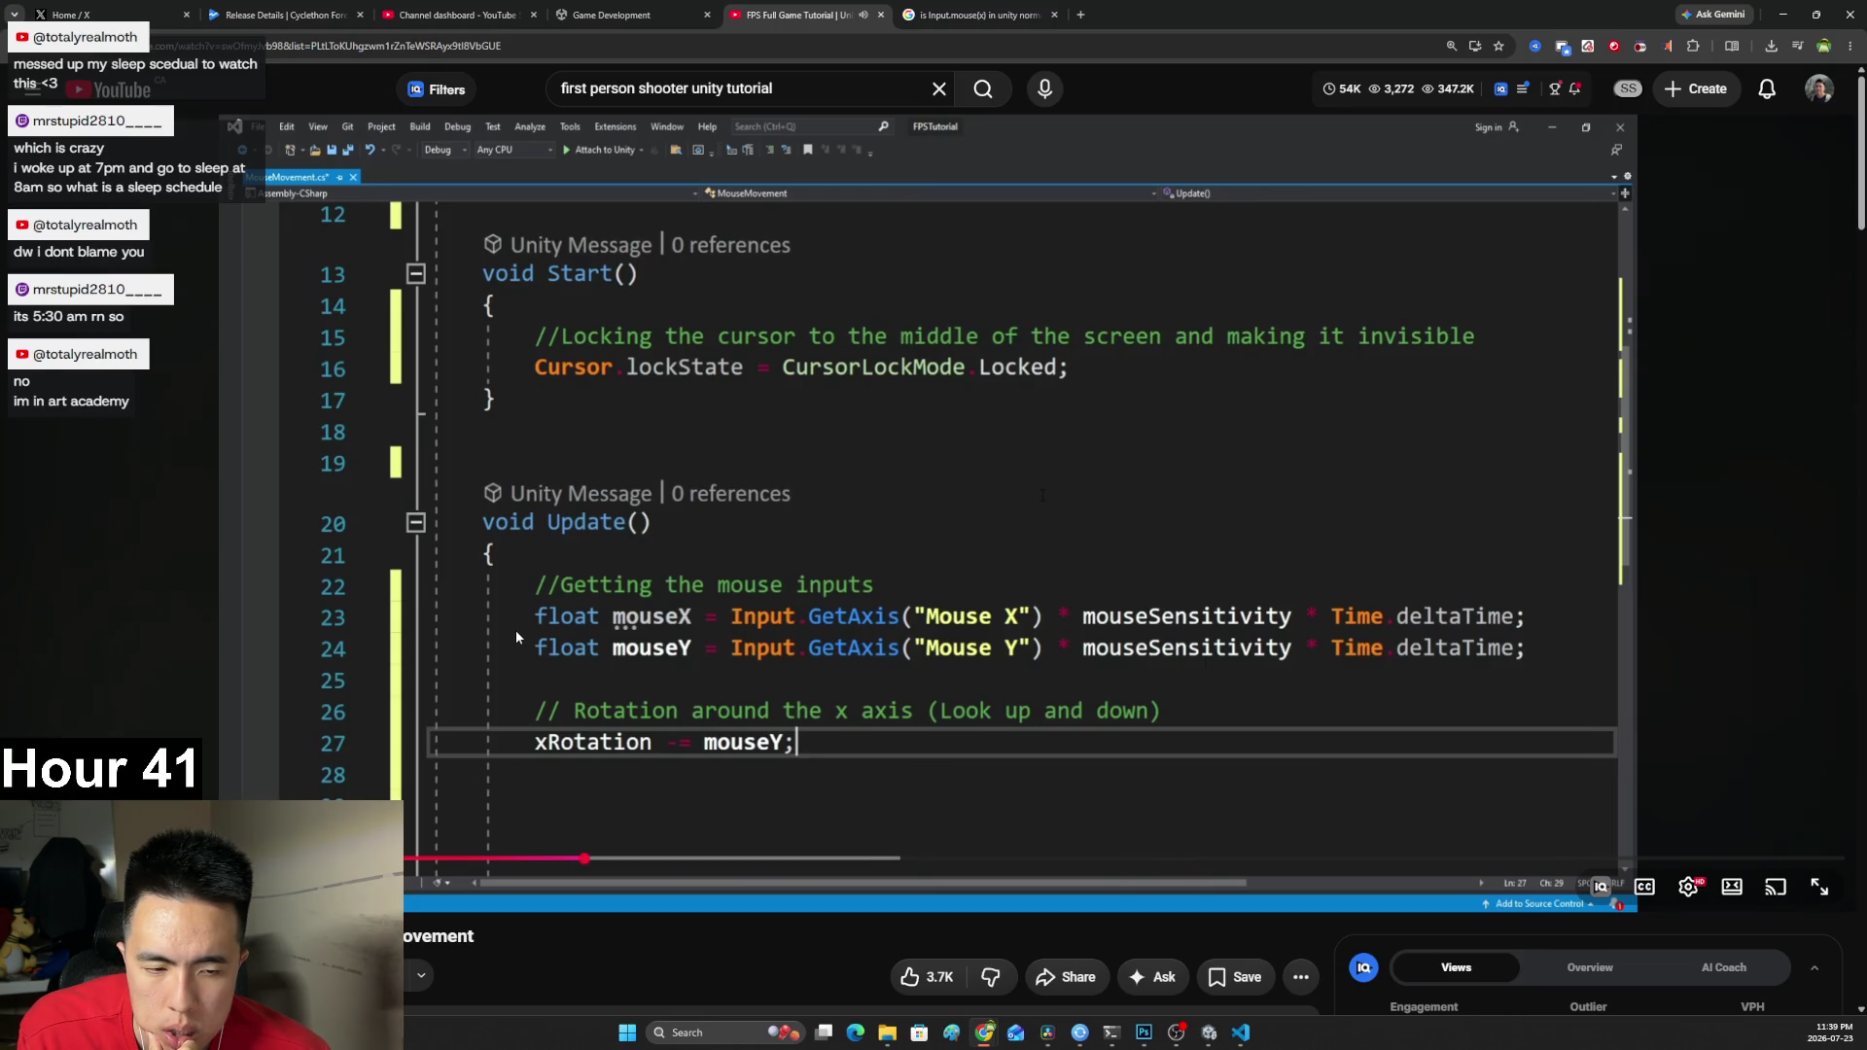
pyautogui.click(516, 637)
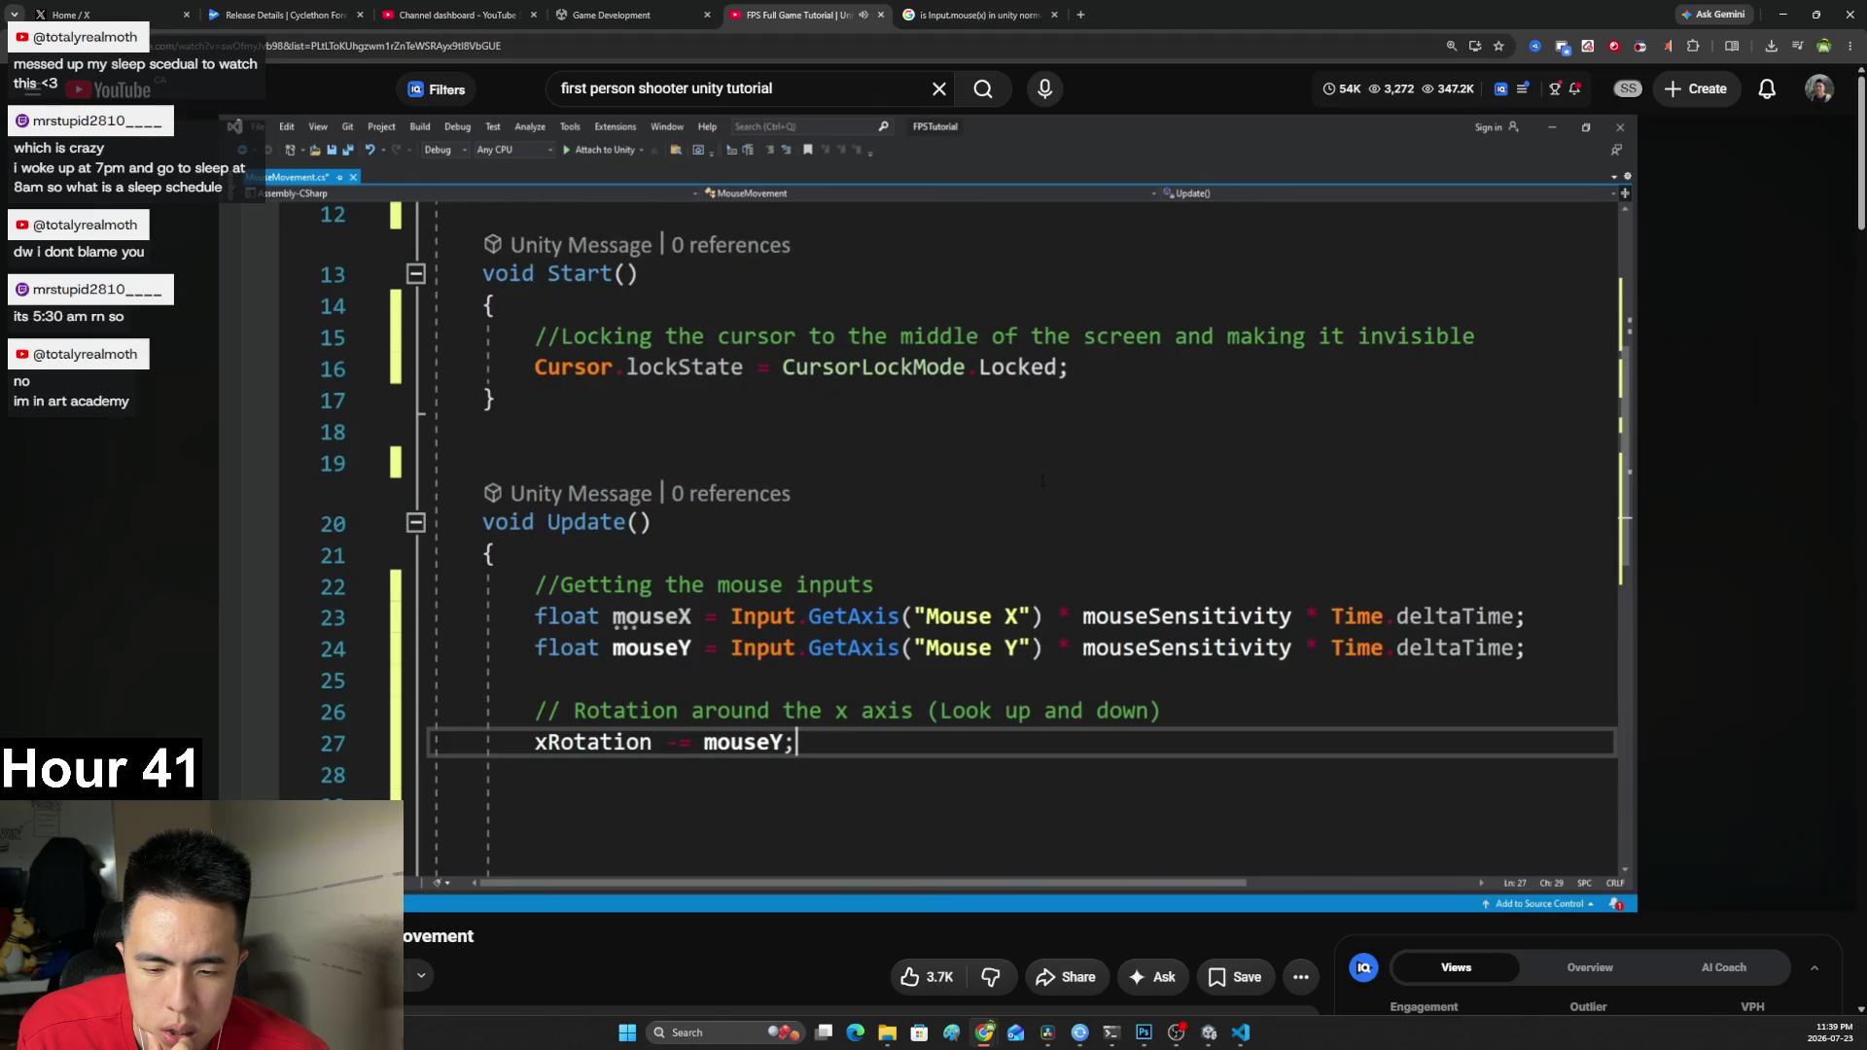
pyautogui.click(516, 637)
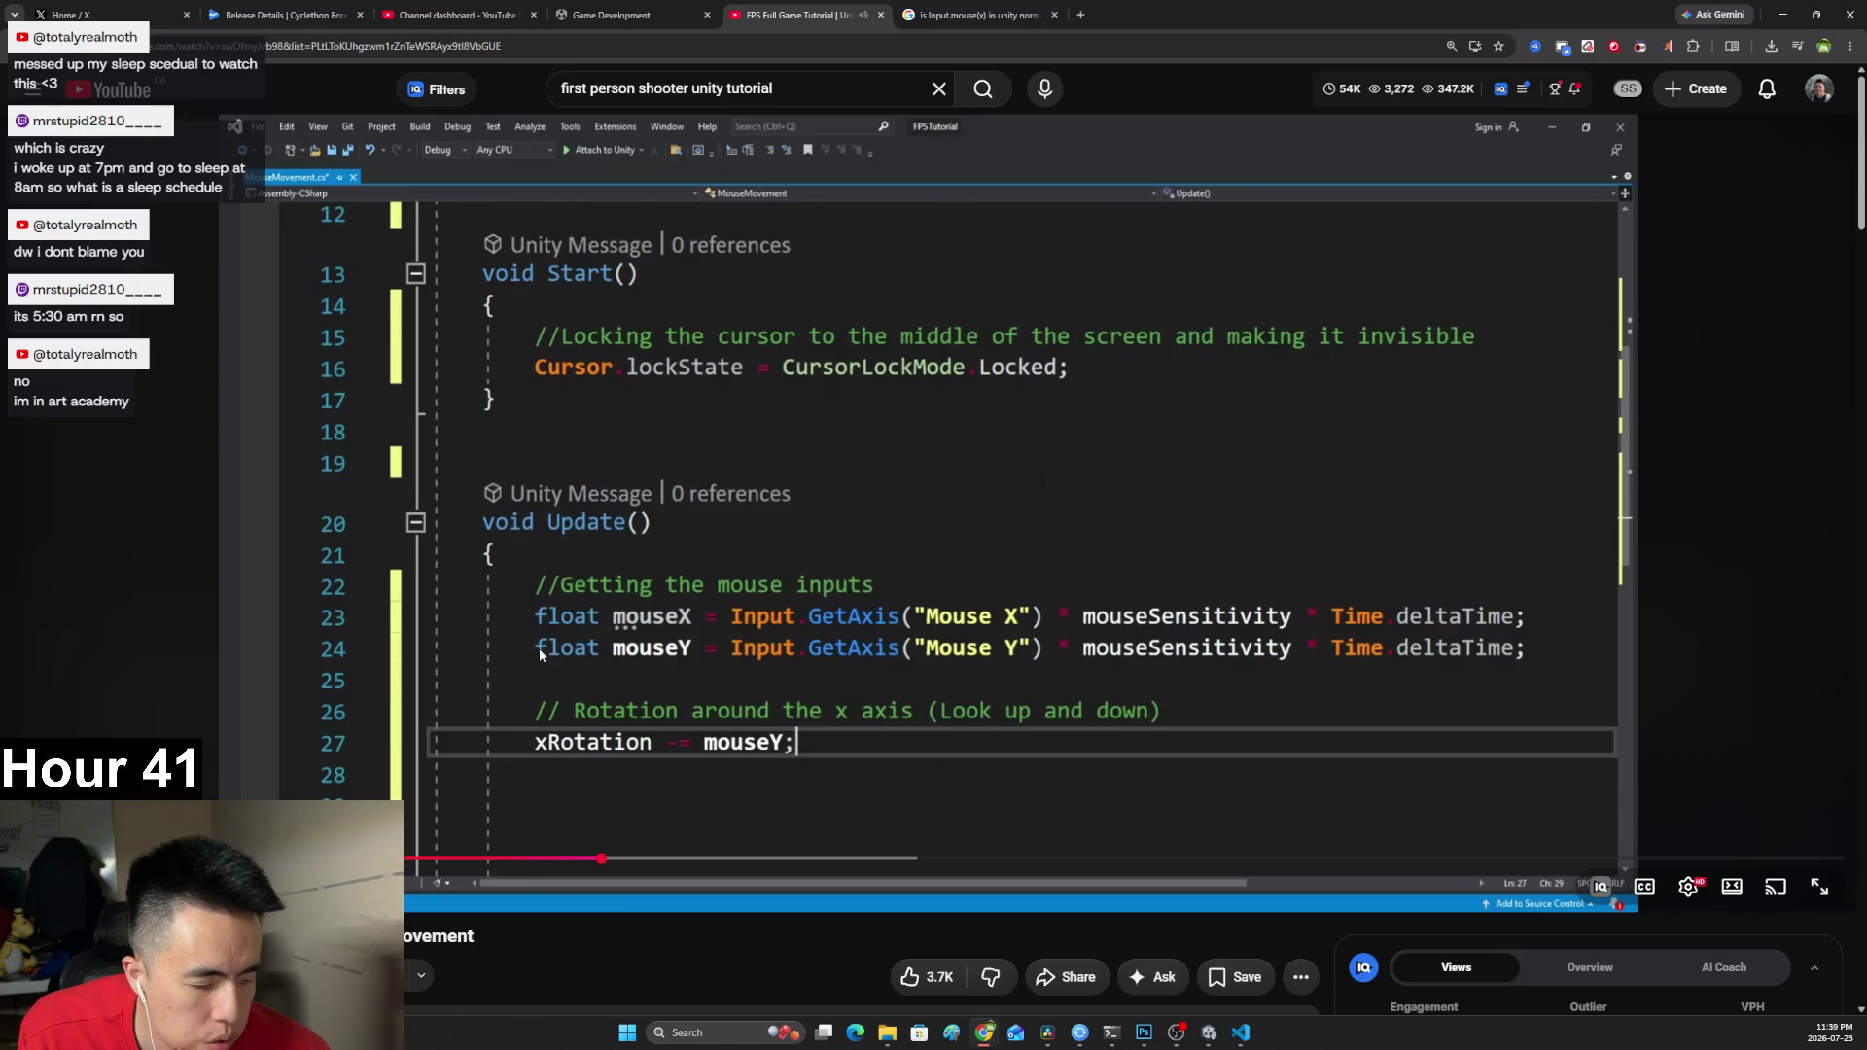
pyautogui.moveTo(541, 5)
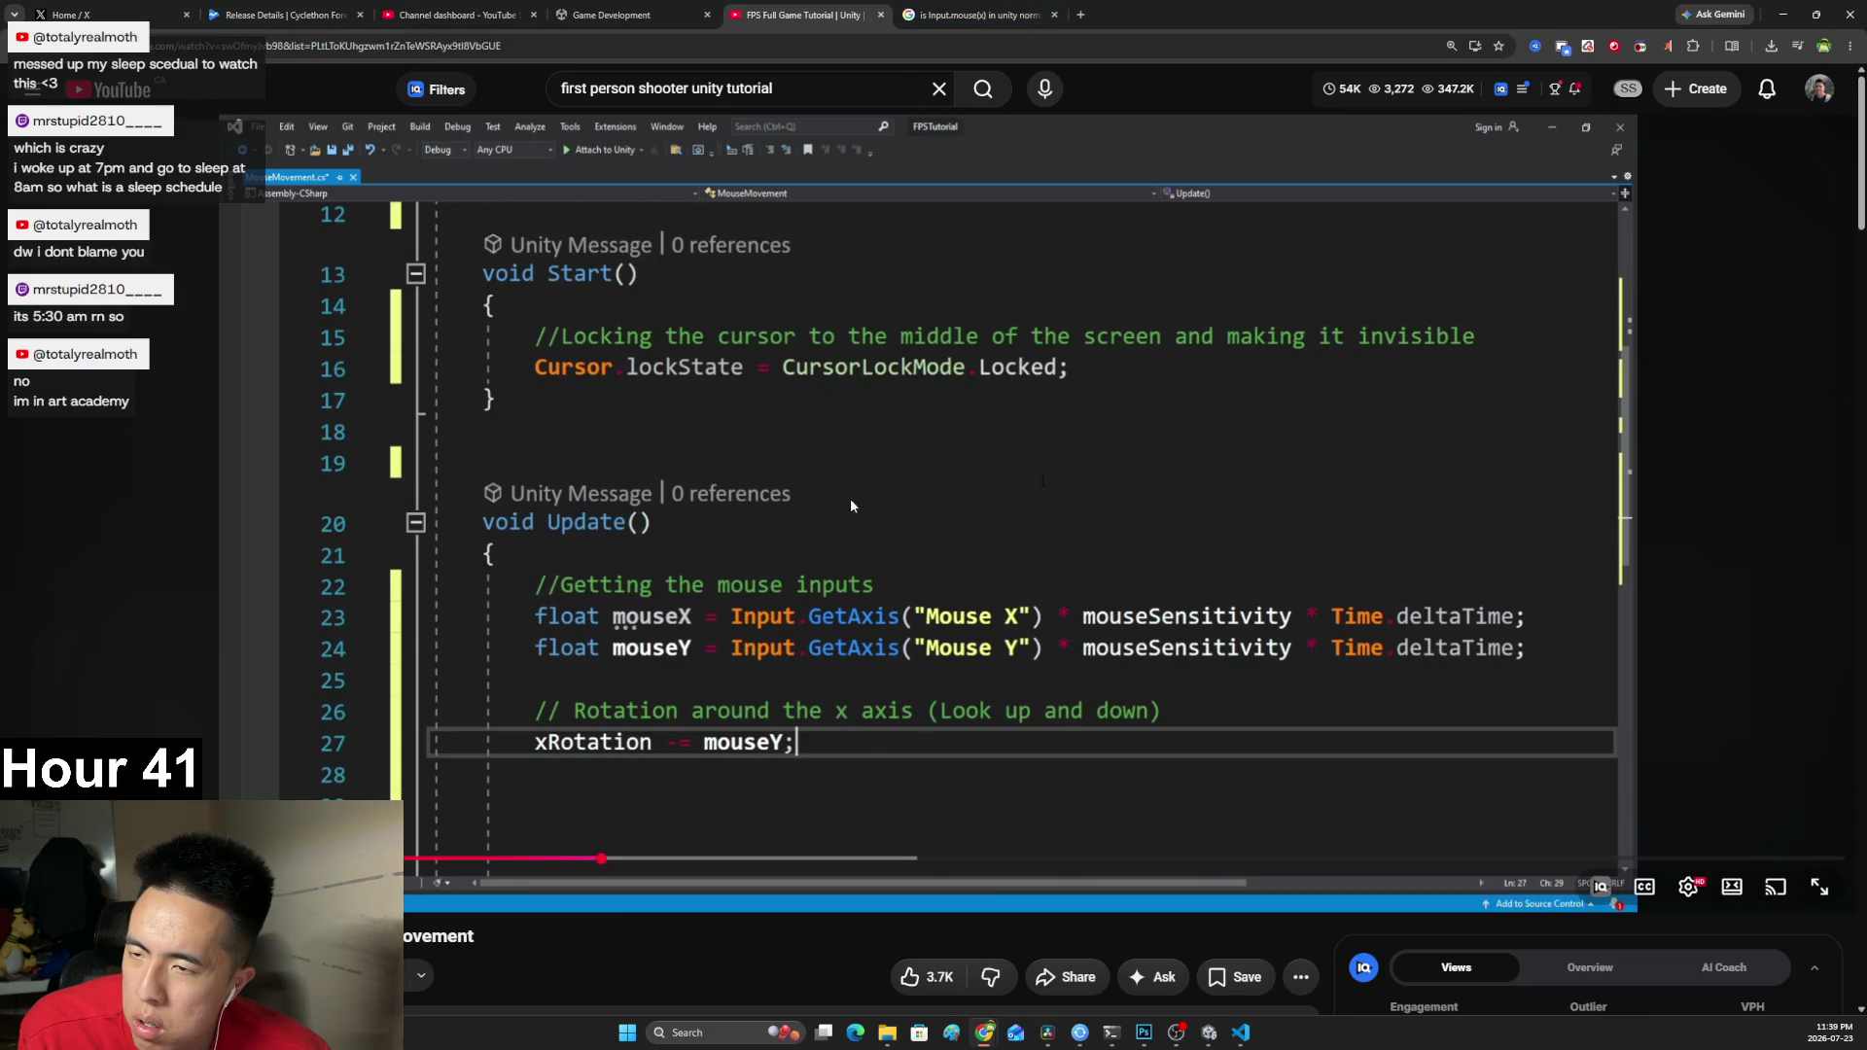
pyautogui.click(896, 330)
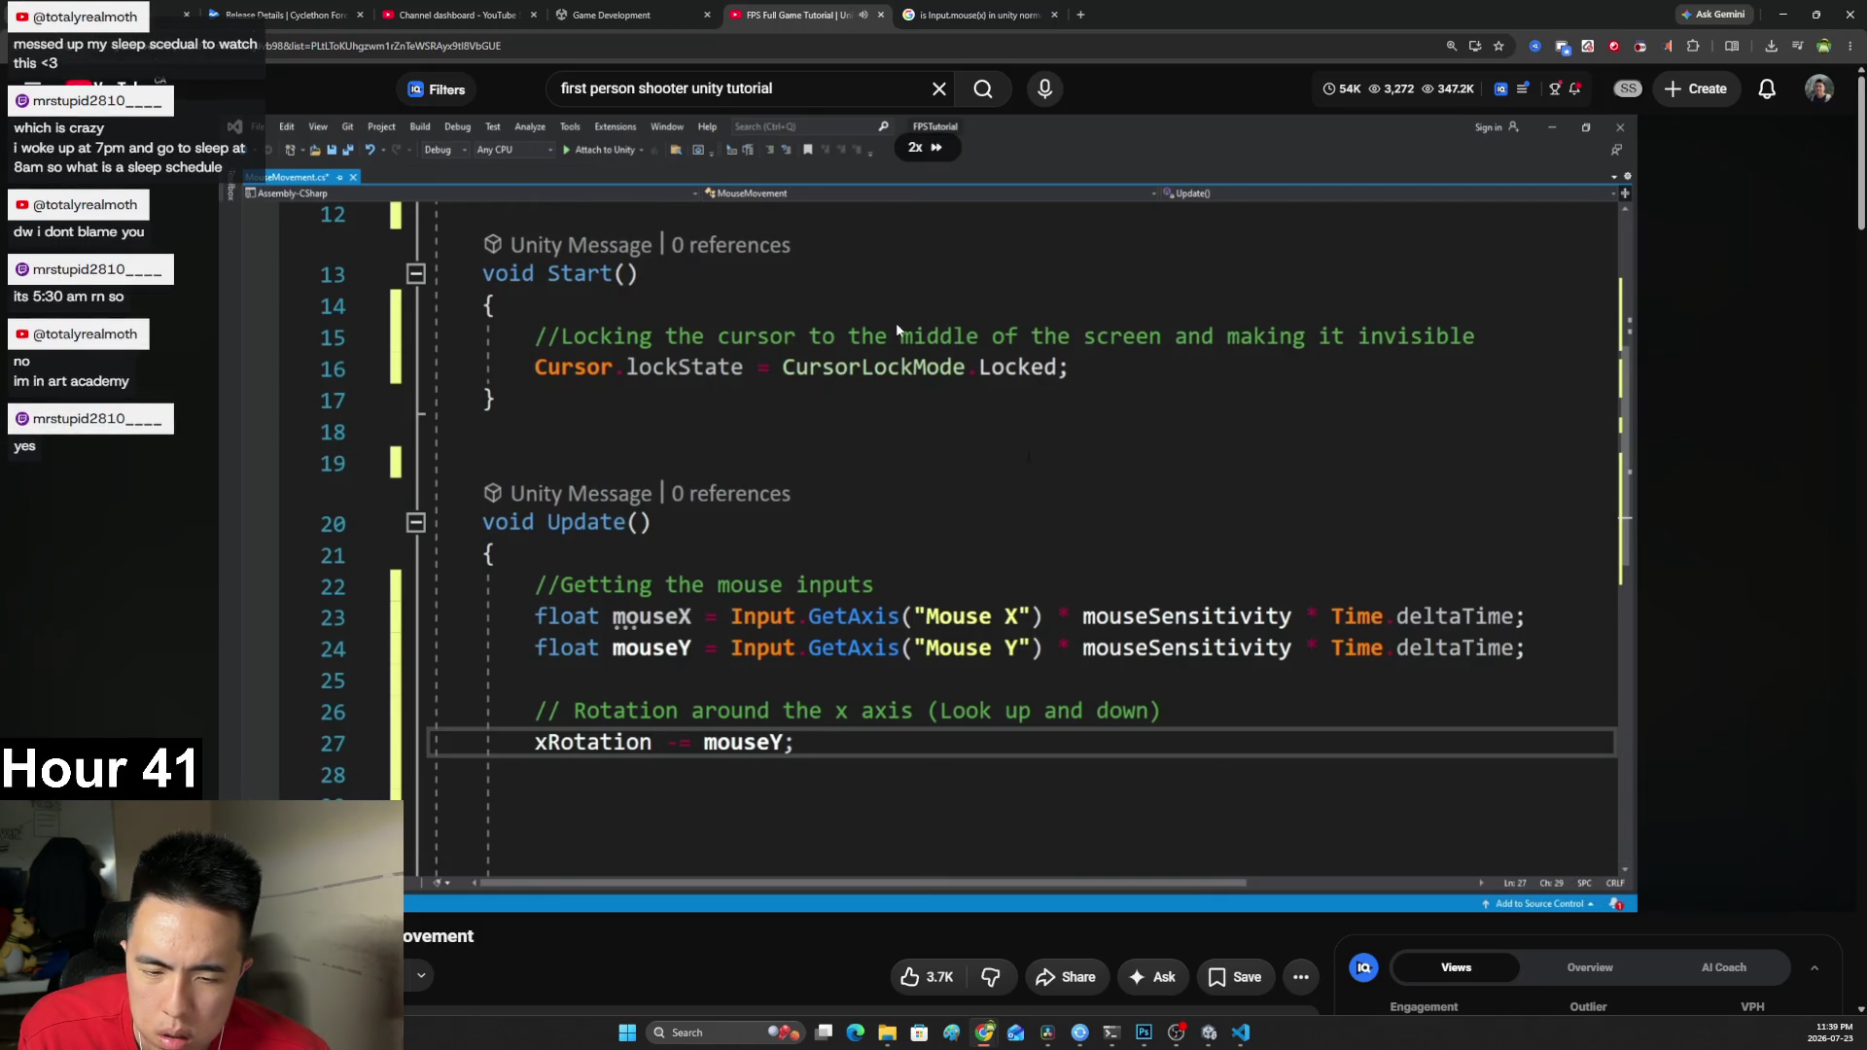
pyautogui.click(815, 343)
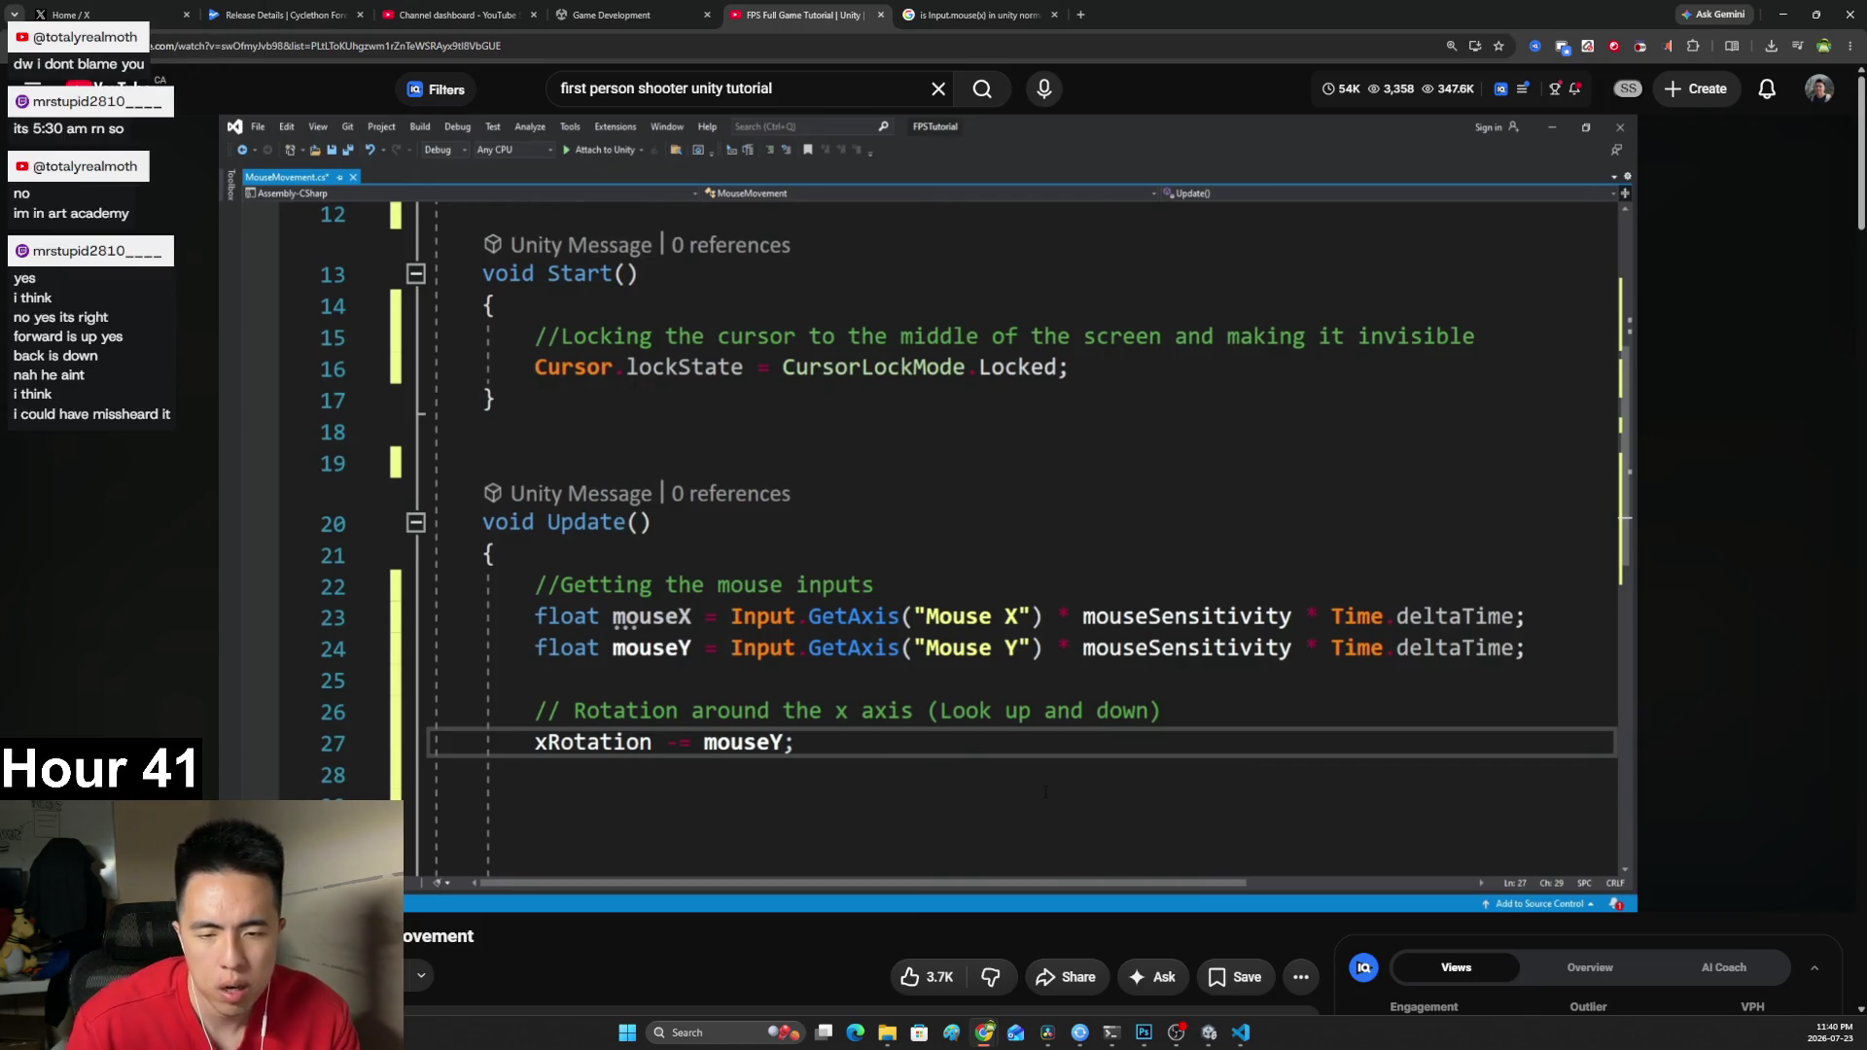
pyautogui.hotkey('alt', 'Tab')
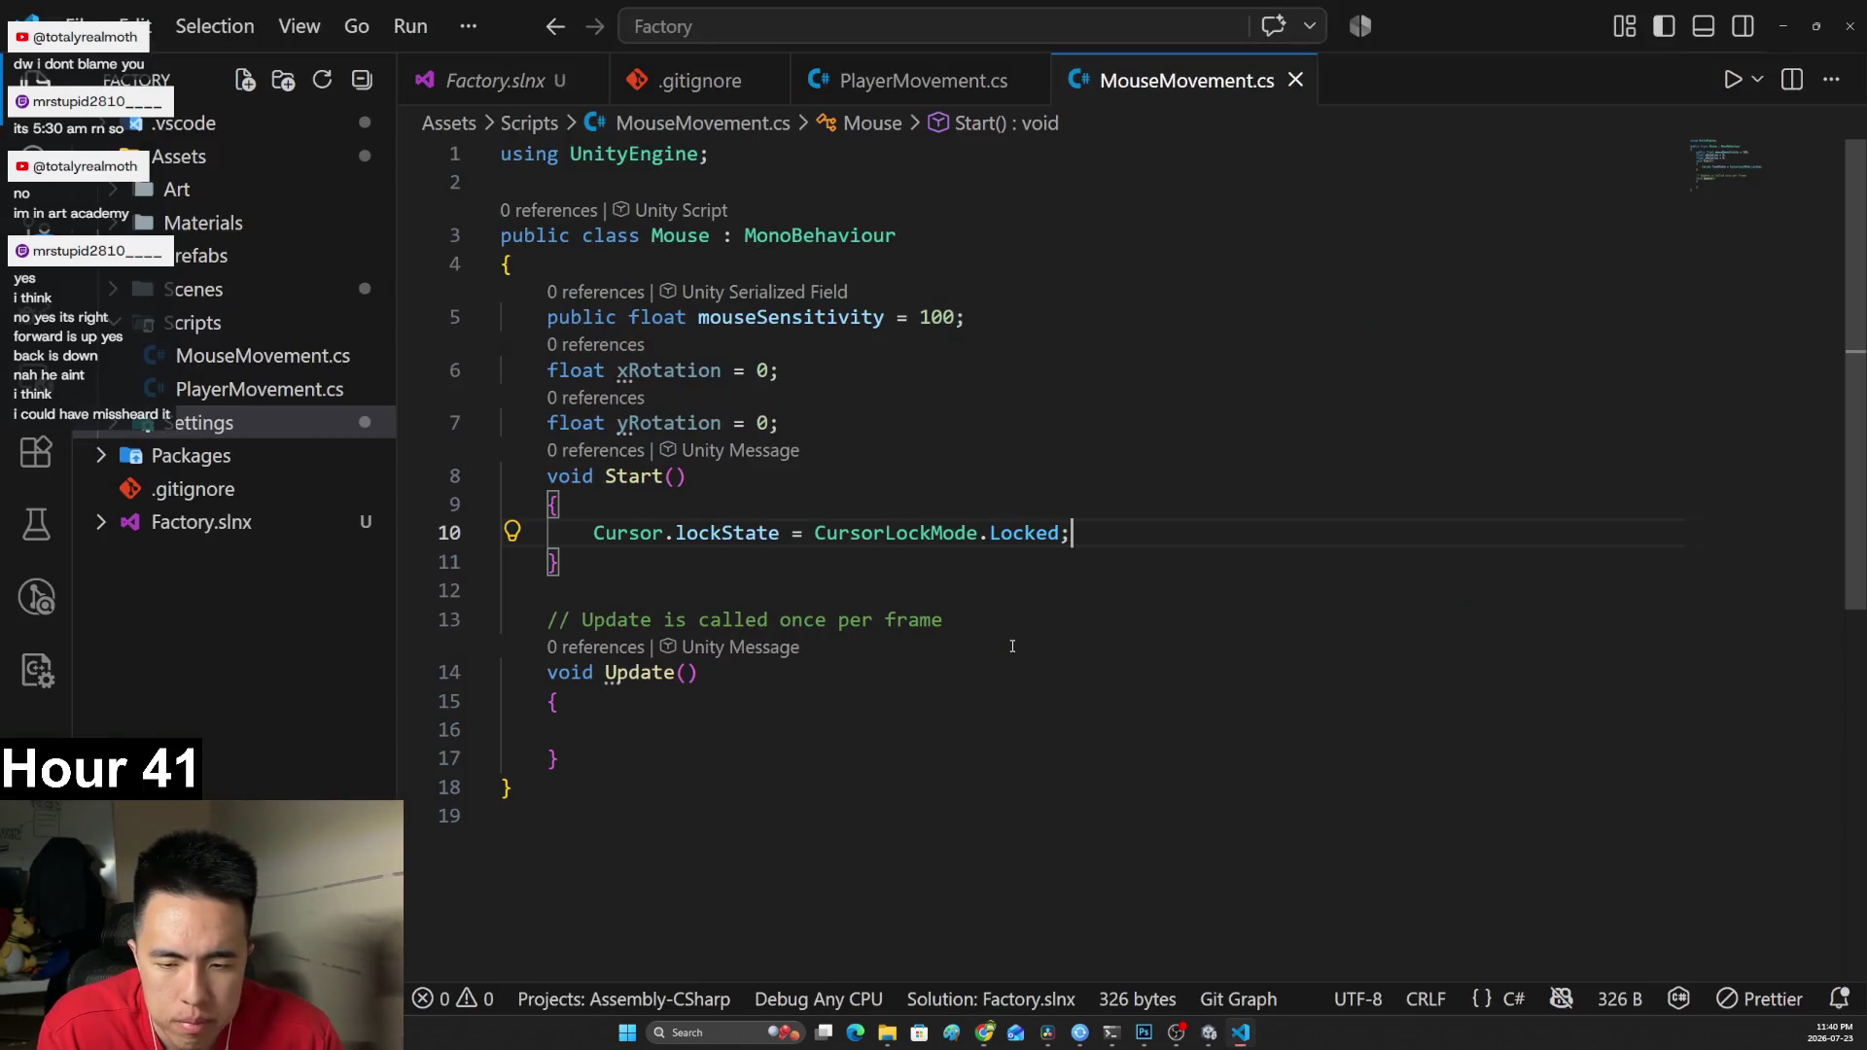
# Begin a float mouseX declaration in Update() using Input.GetAxis from IntelliSense.
pyautogui.hotkey('alt', 'Tab')
pyautogui.hotkey('alt', 'Tab')
pyautogui.click(715, 728)
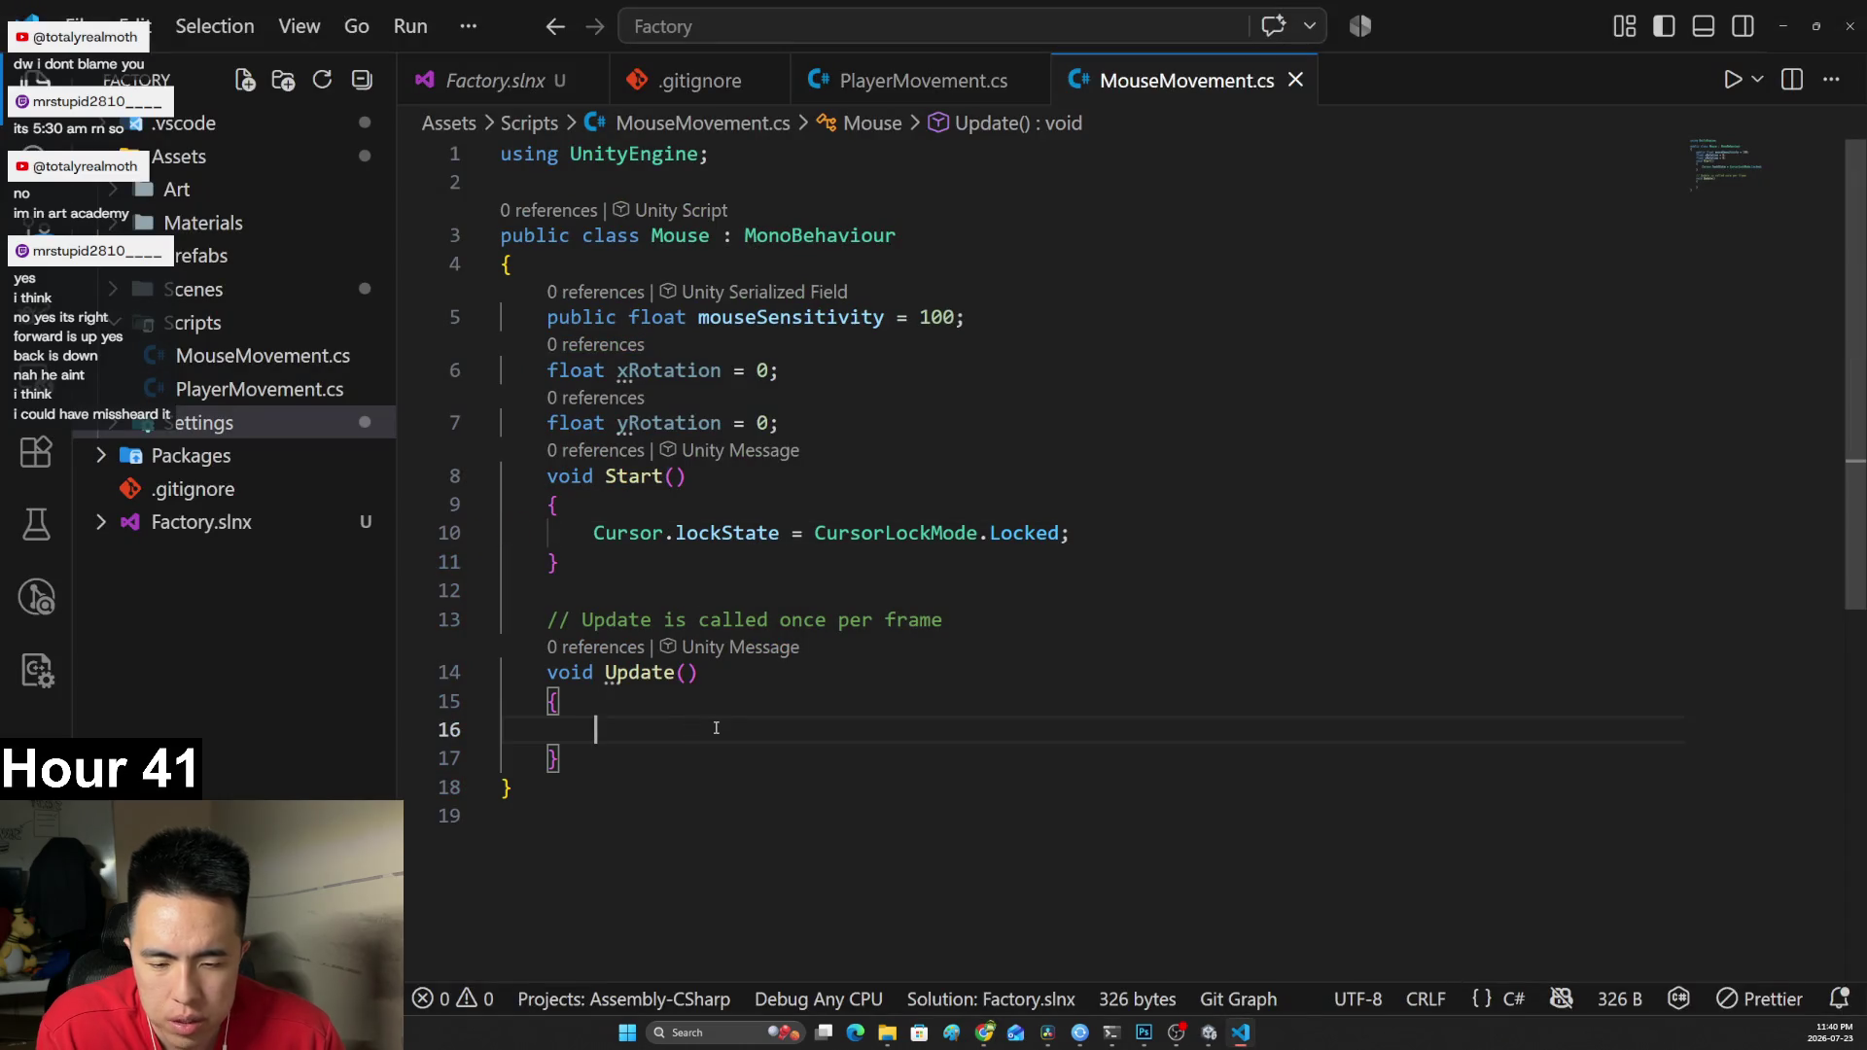
pyautogui.write('float')
pyautogui.hotkey('alt', 'Tab')
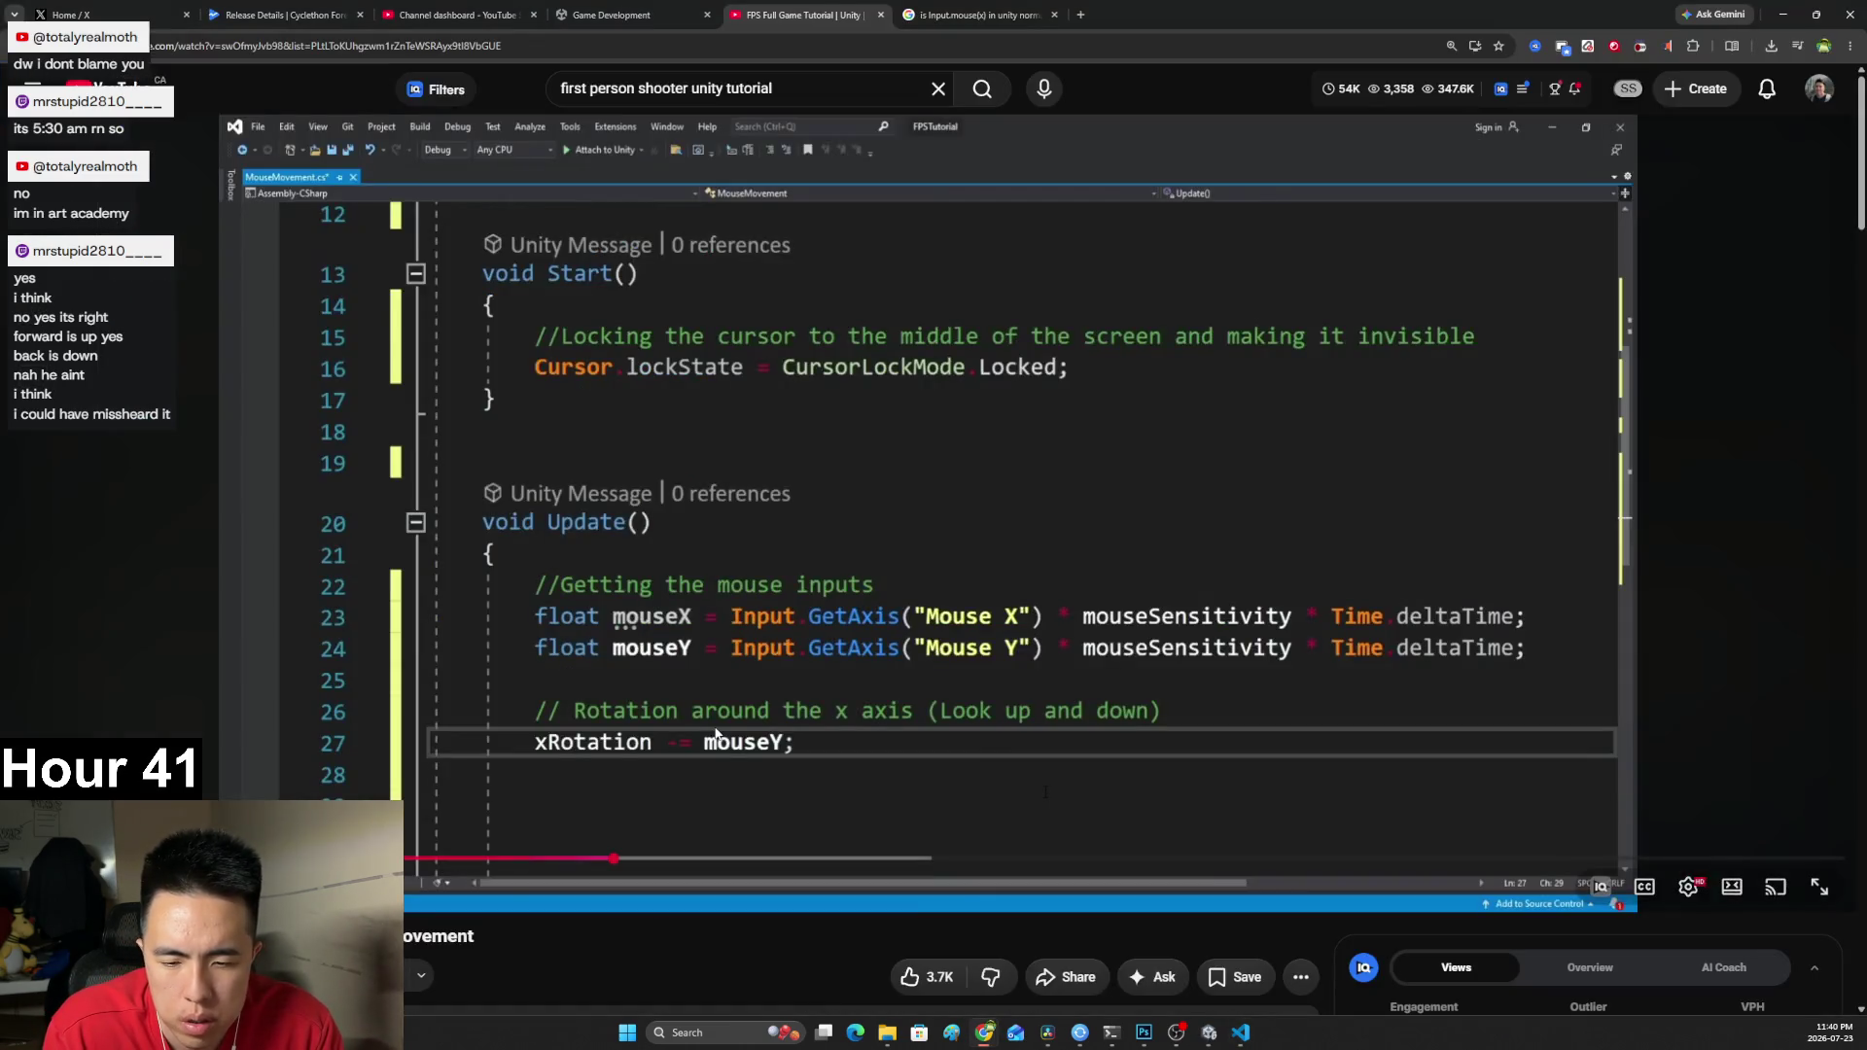
pyautogui.hotkey('alt', 'Tab')
pyautogui.write('mouseX = I')
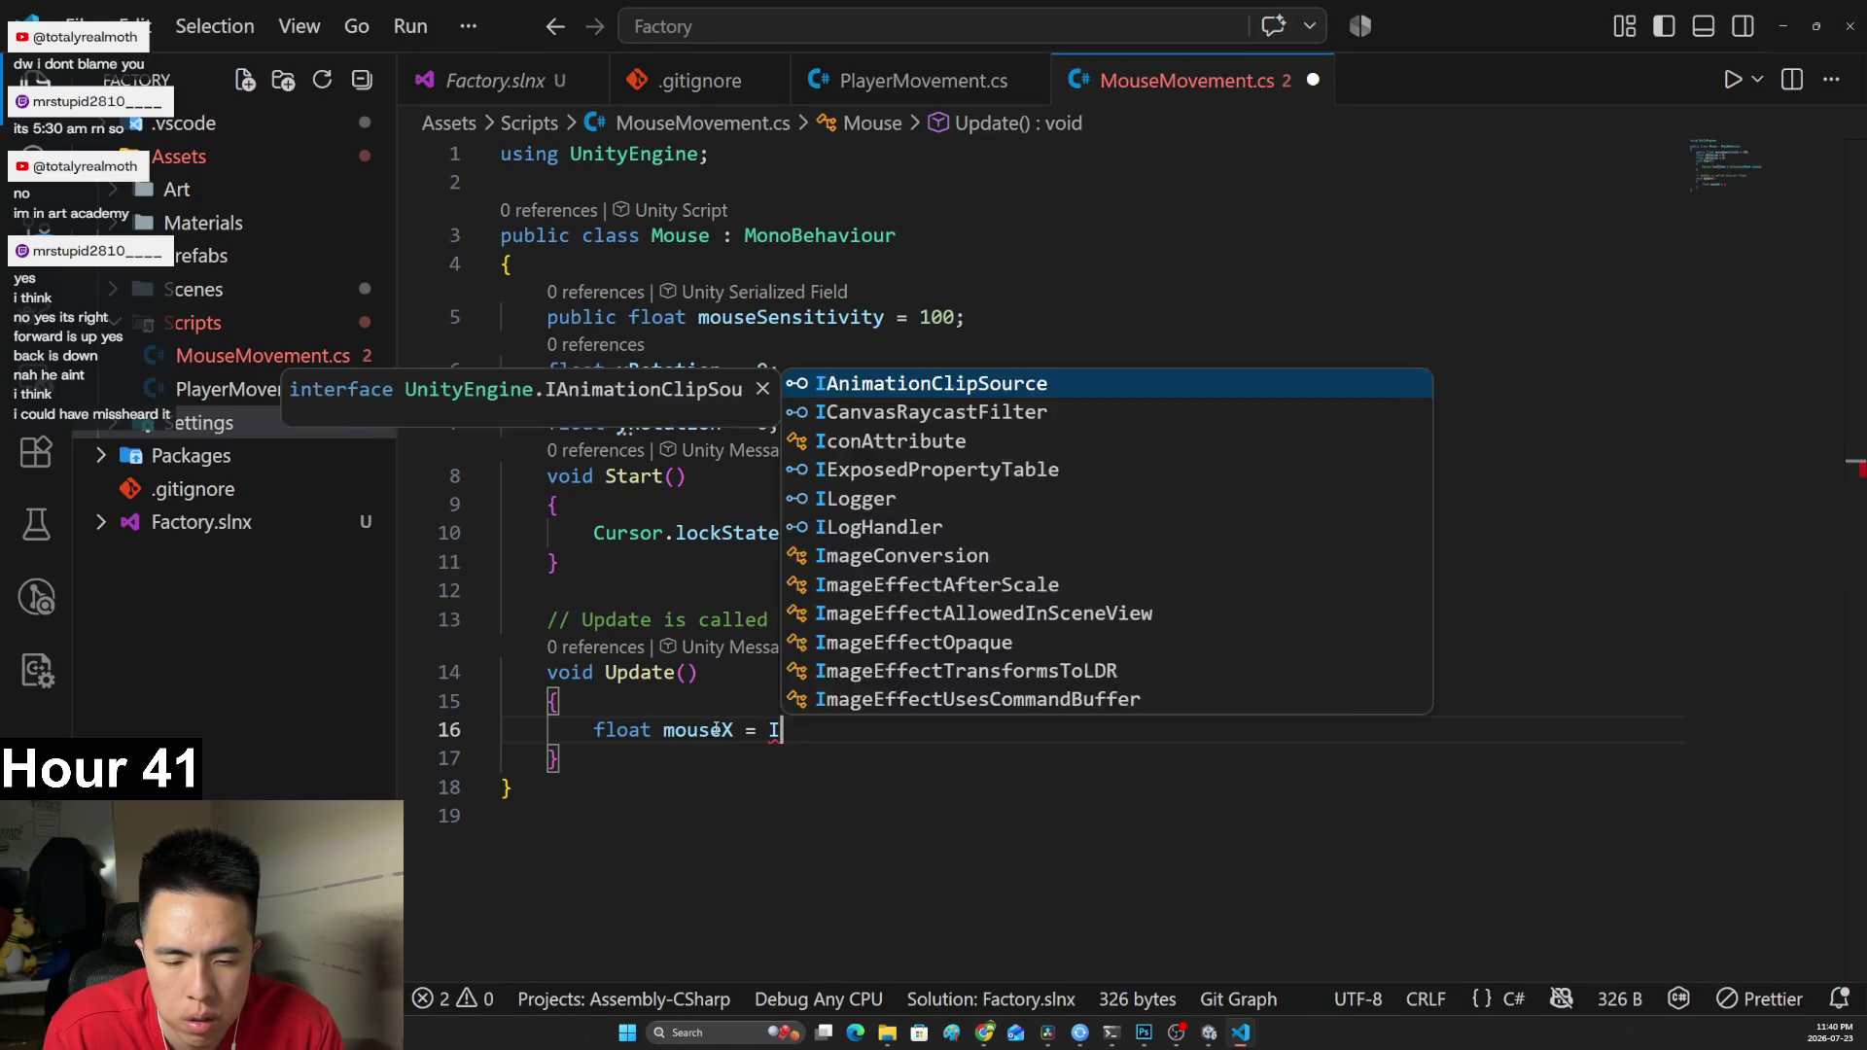
pyautogui.write('nput.GetA')
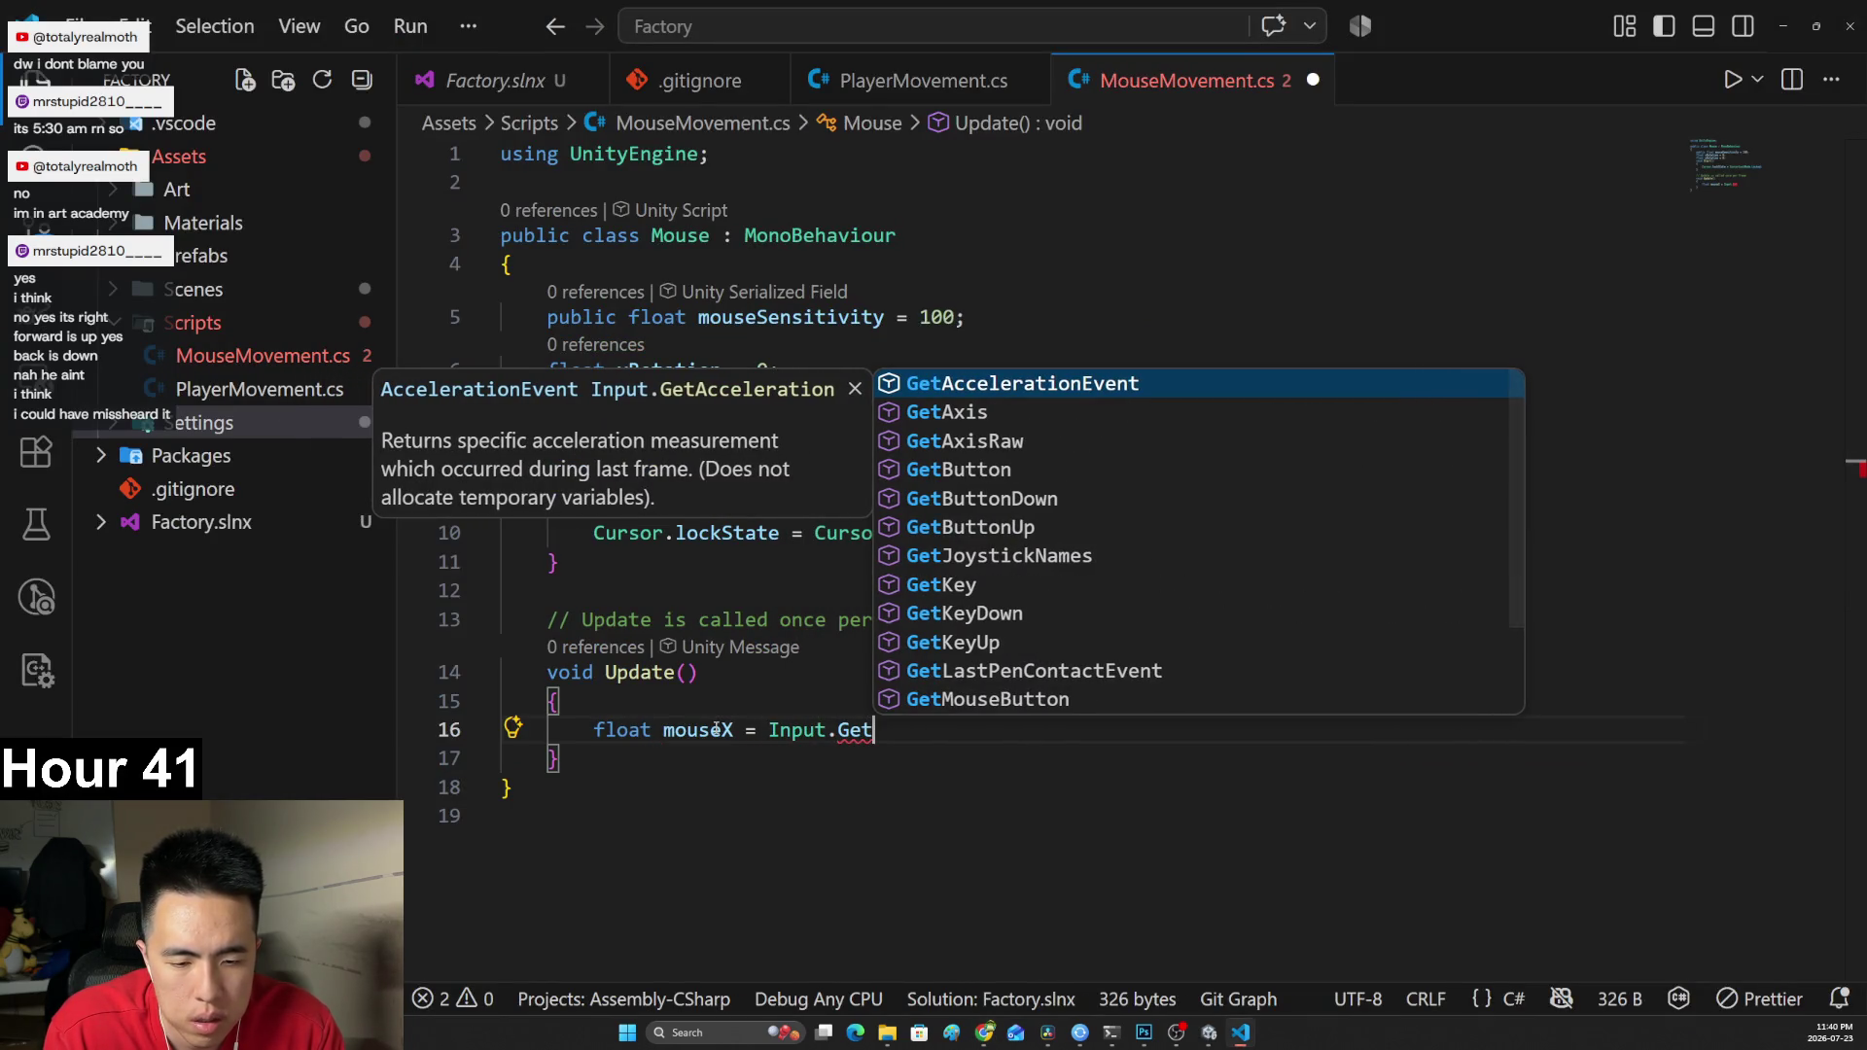
pyautogui.press('Down')
pyautogui.press('Down')
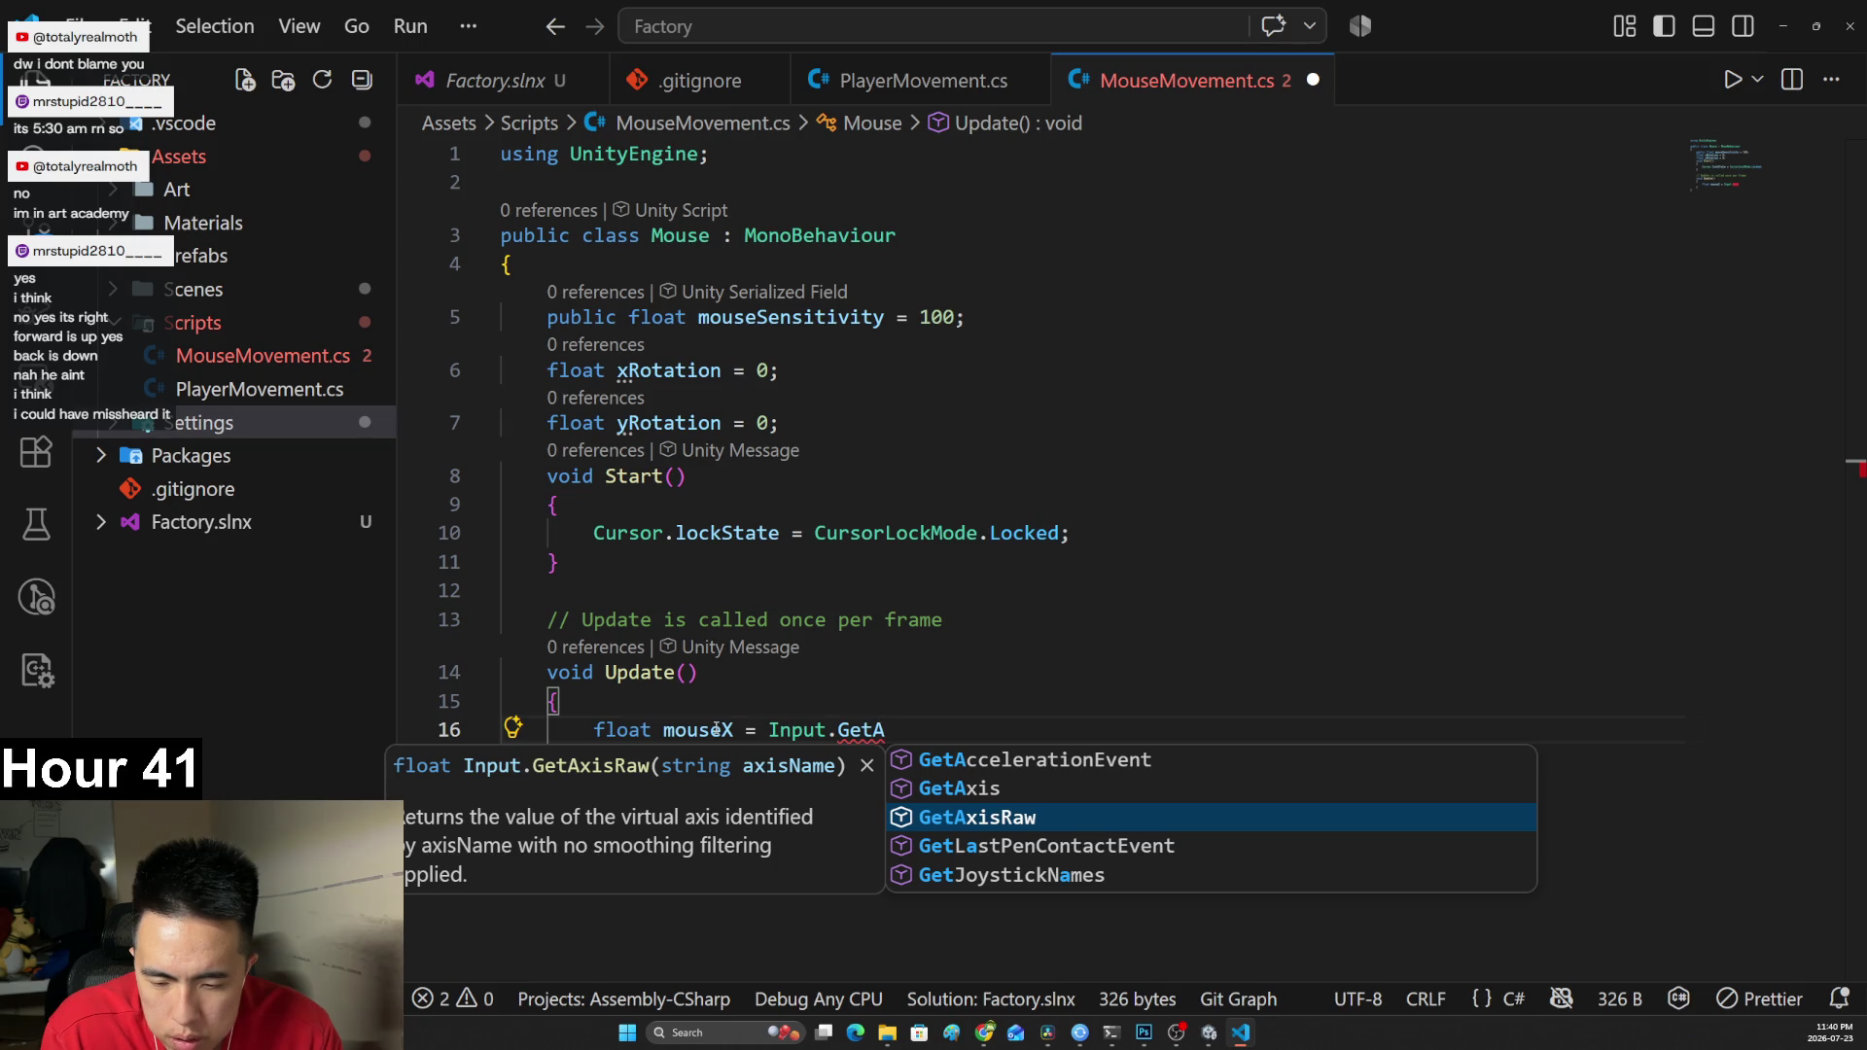
pyautogui.press('Up')
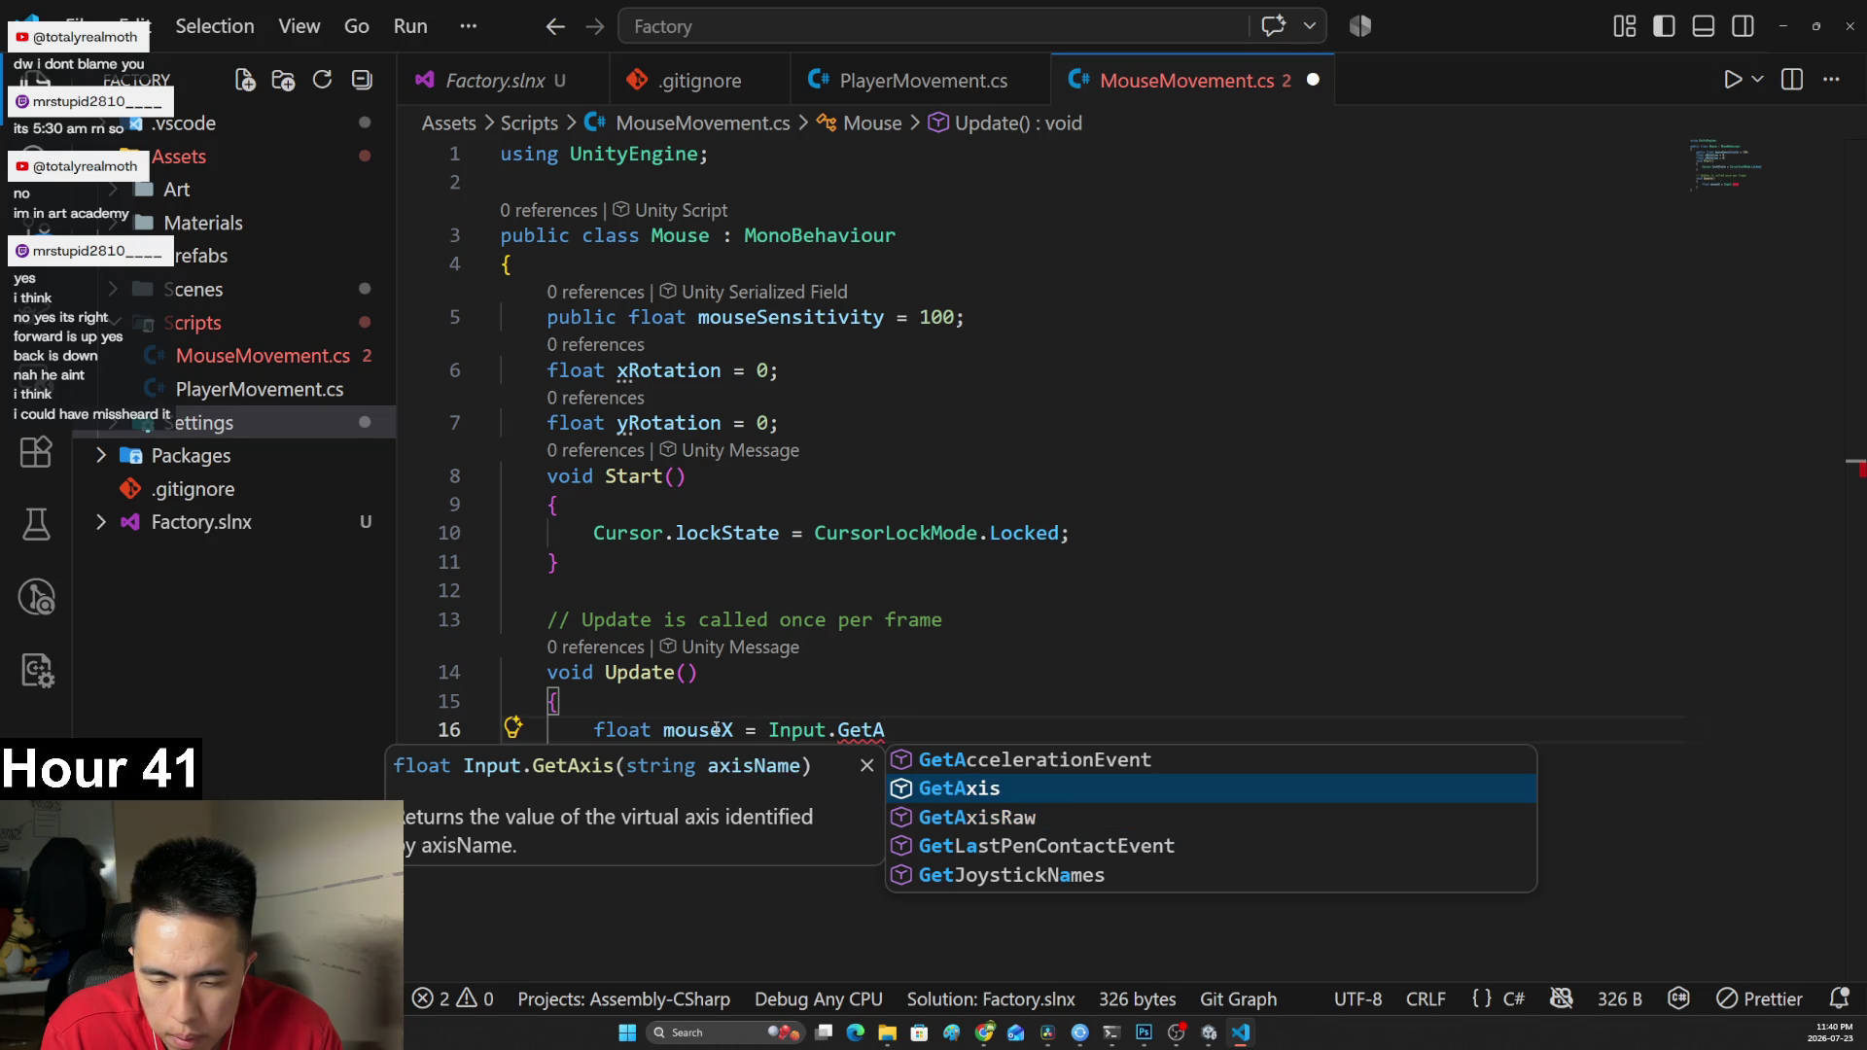
pyautogui.press('Down')
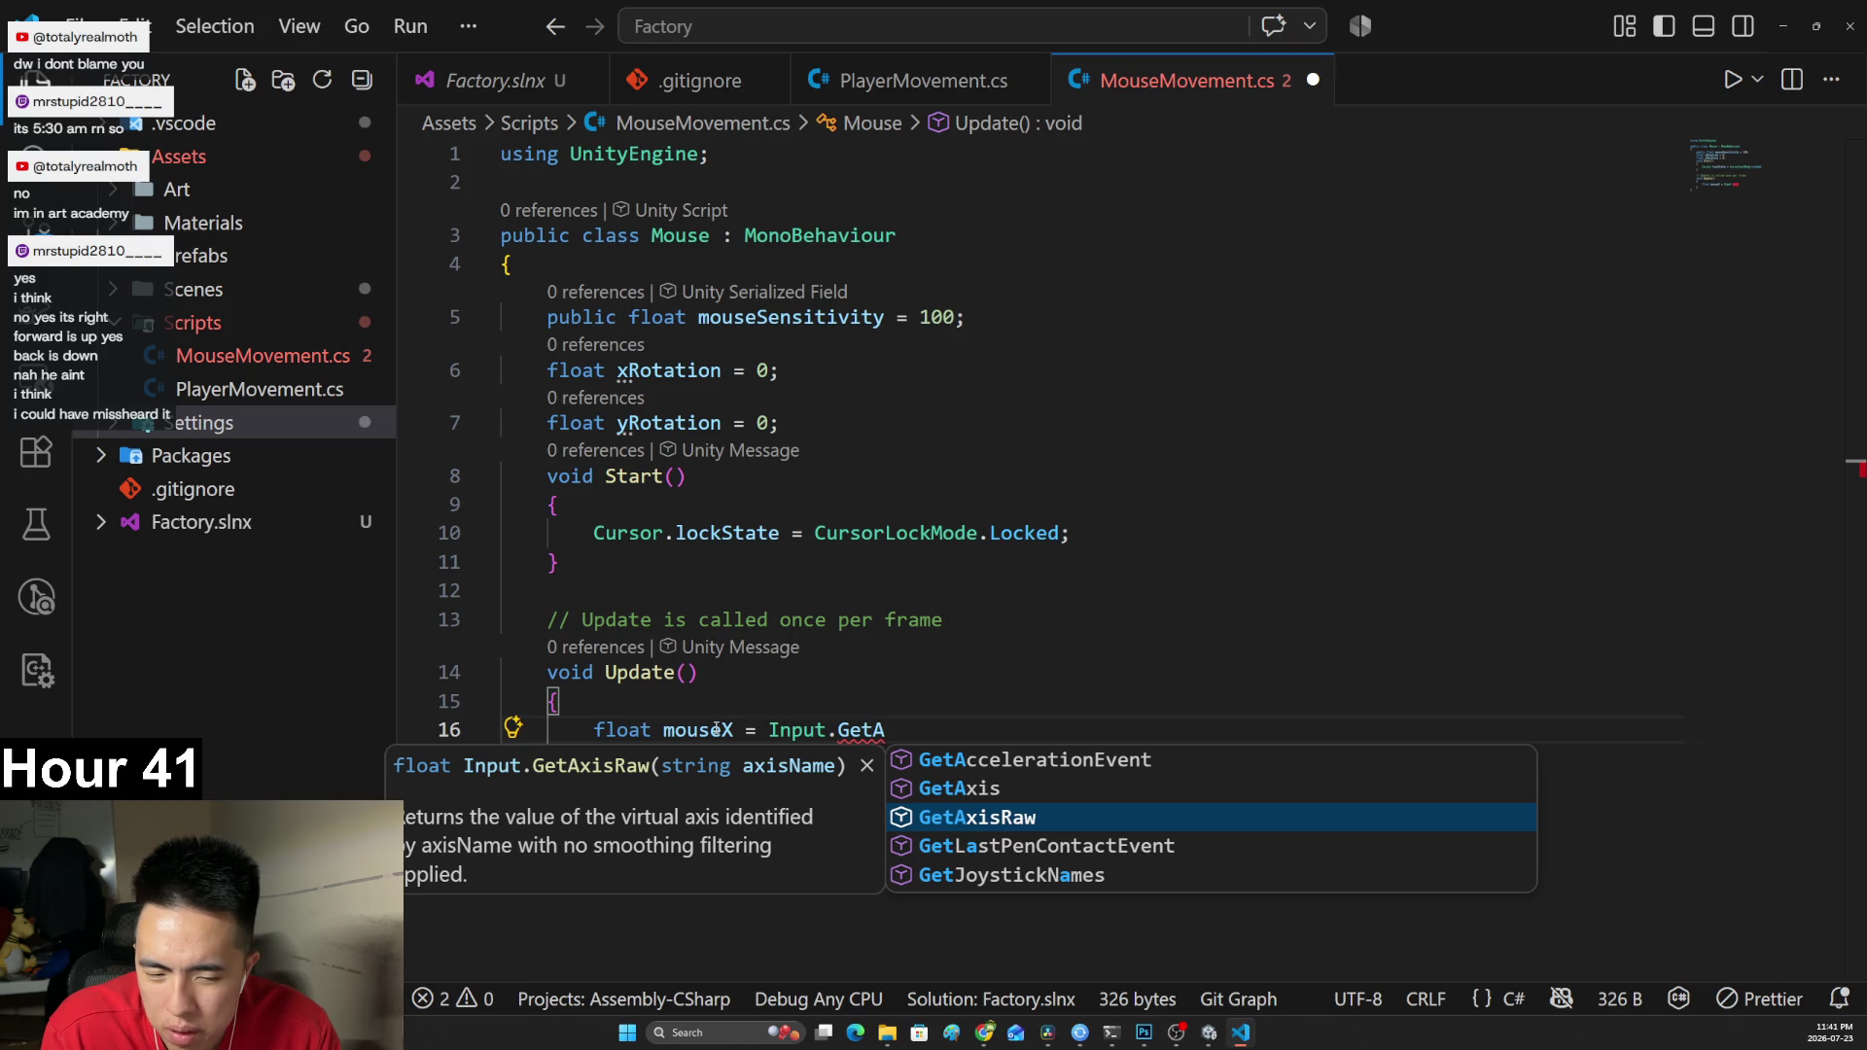
pyautogui.press('Up')
pyautogui.press('Down')
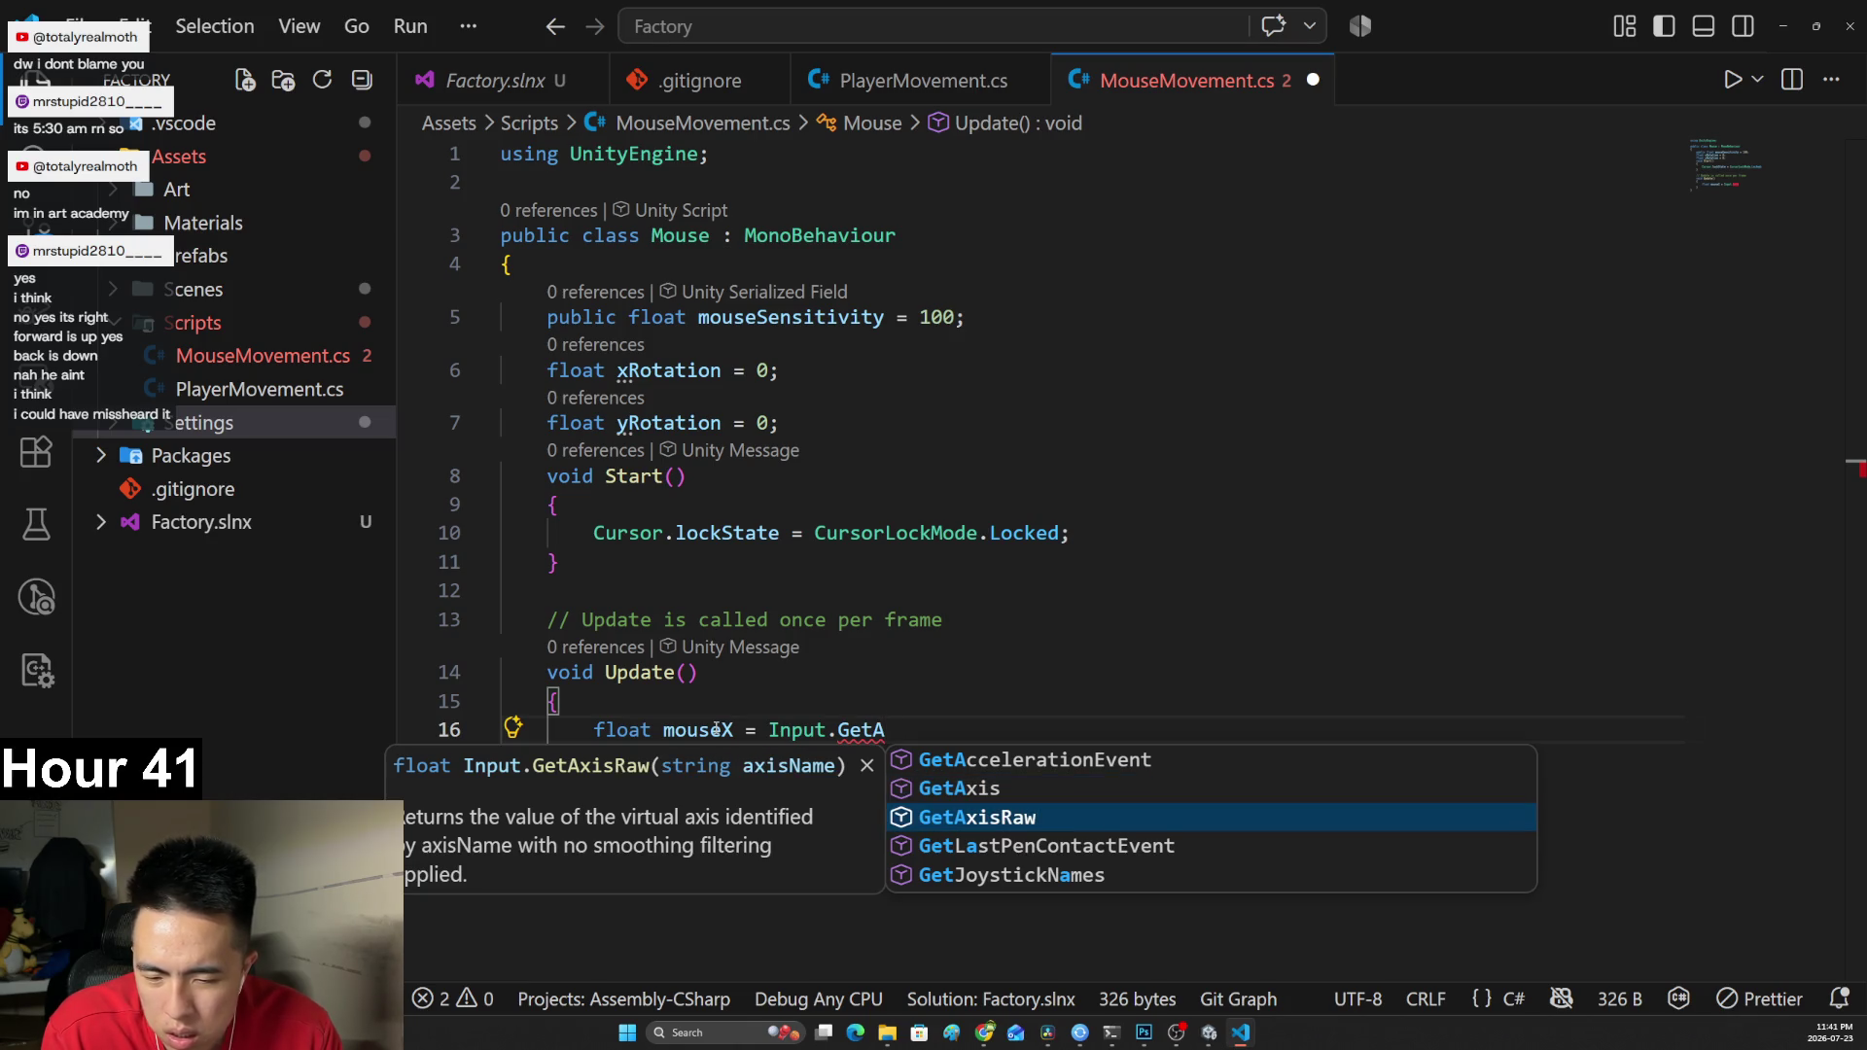
pyautogui.press('Up')
pyautogui.press('Return')
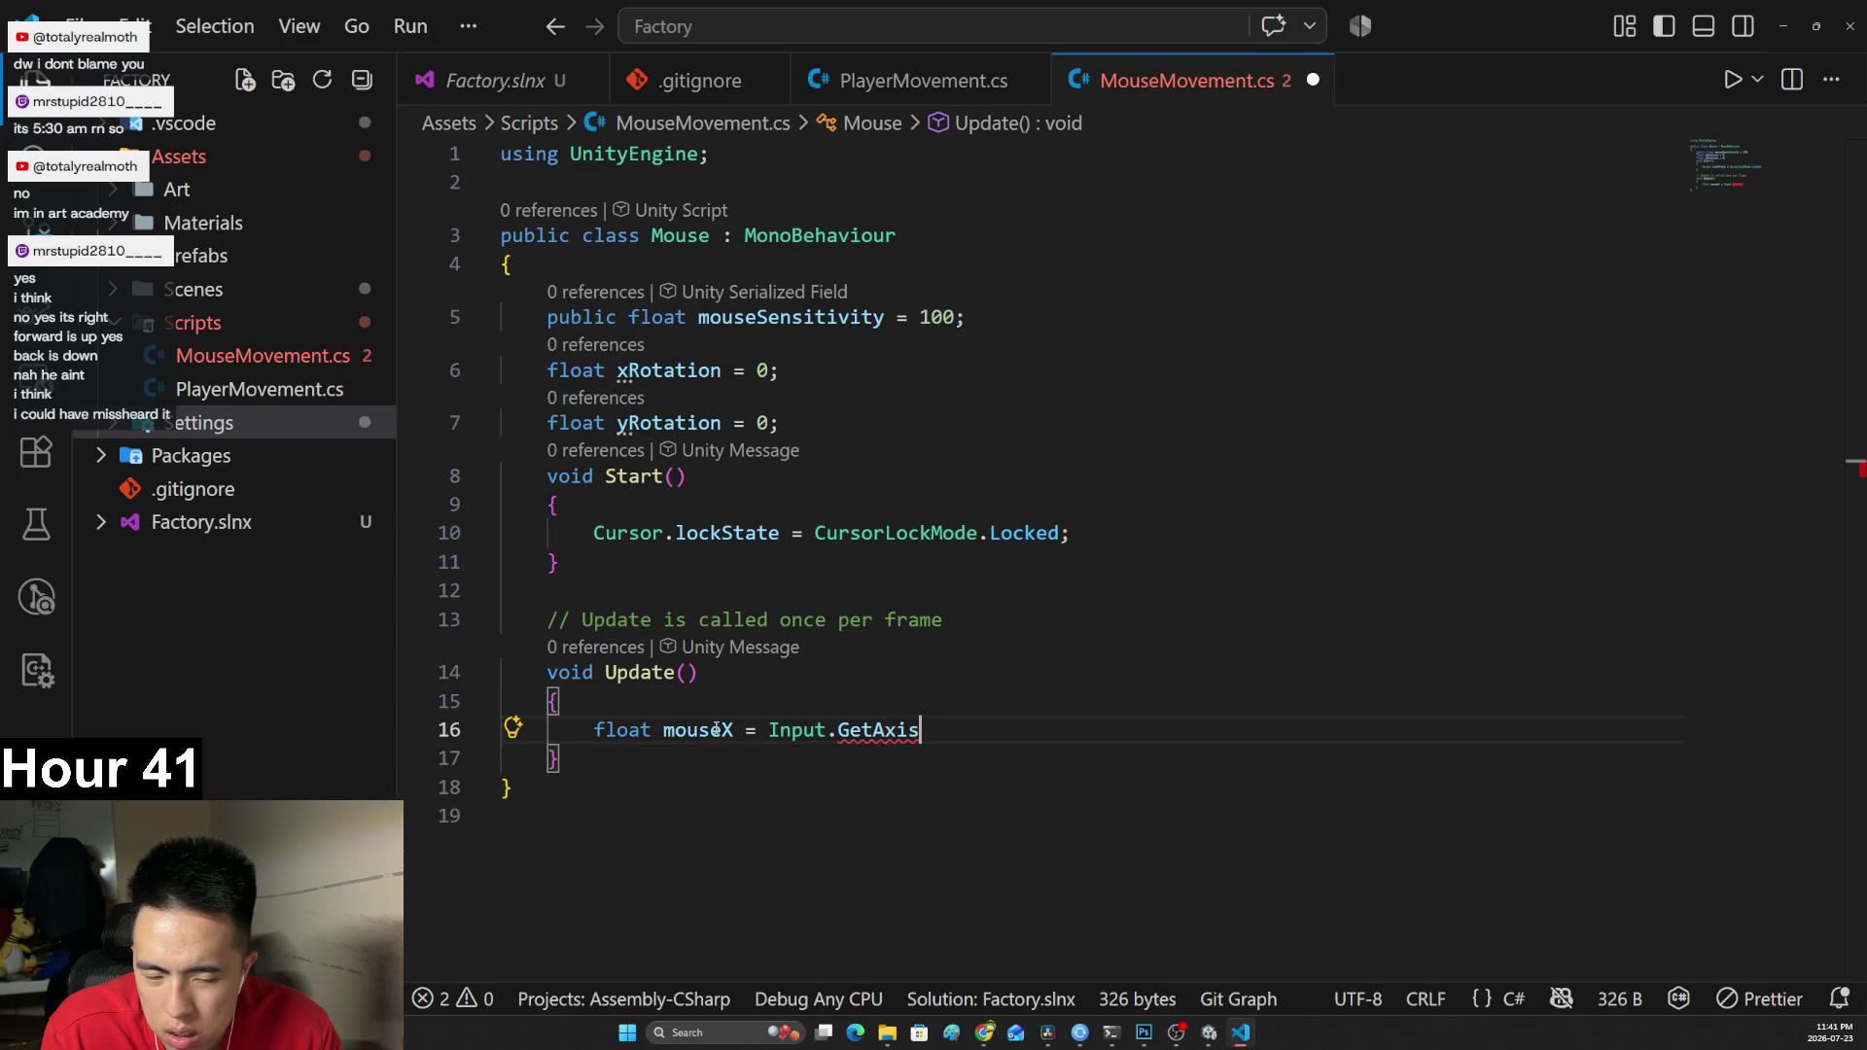
# Finish the line as GetAxis("Mouse X") * mouseSensitivity * Time.deltaTime;.
pyautogui.write('(')
pyautogui.hotkey('alt', 'Tab')
pyautogui.hotkey('alt', 'Tab')
pyautogui.hotkey('alt', 'Tab')
pyautogui.hotkey('alt', 'Tab')
pyautogui.write('"Mouse ')
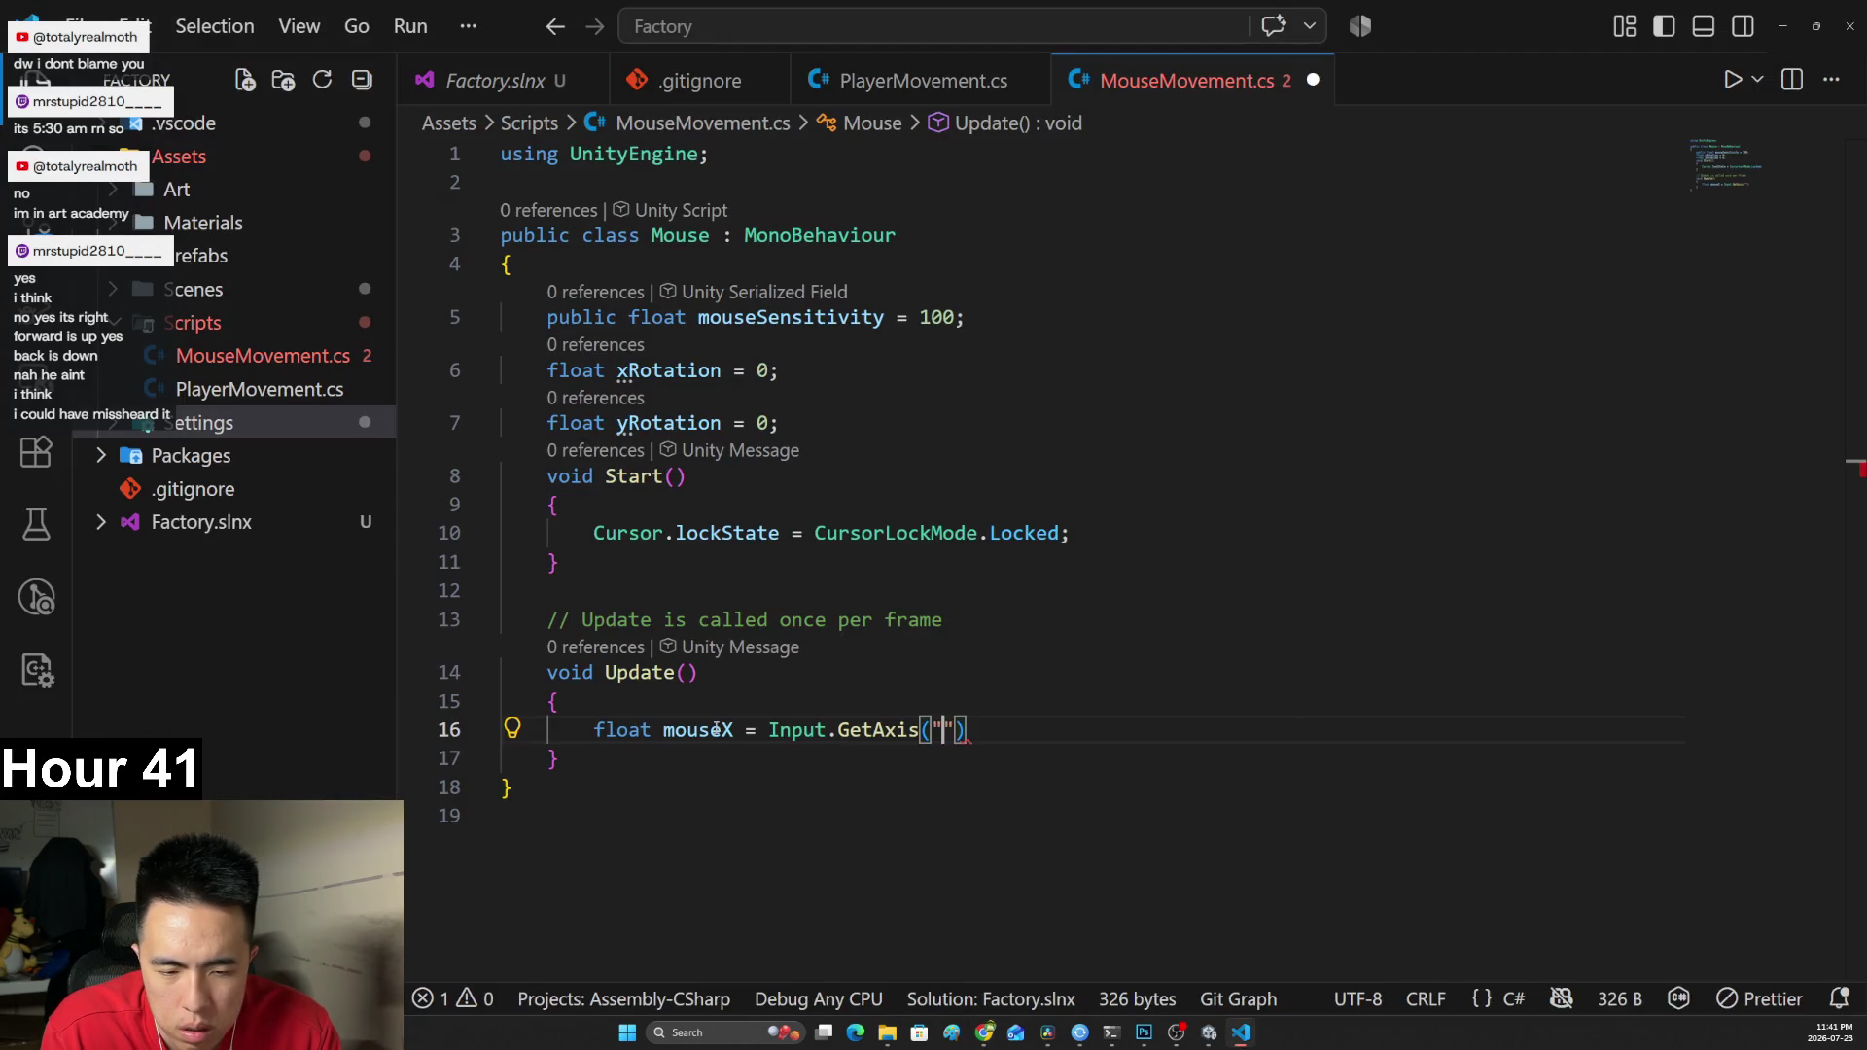
pyautogui.write('X") * ')
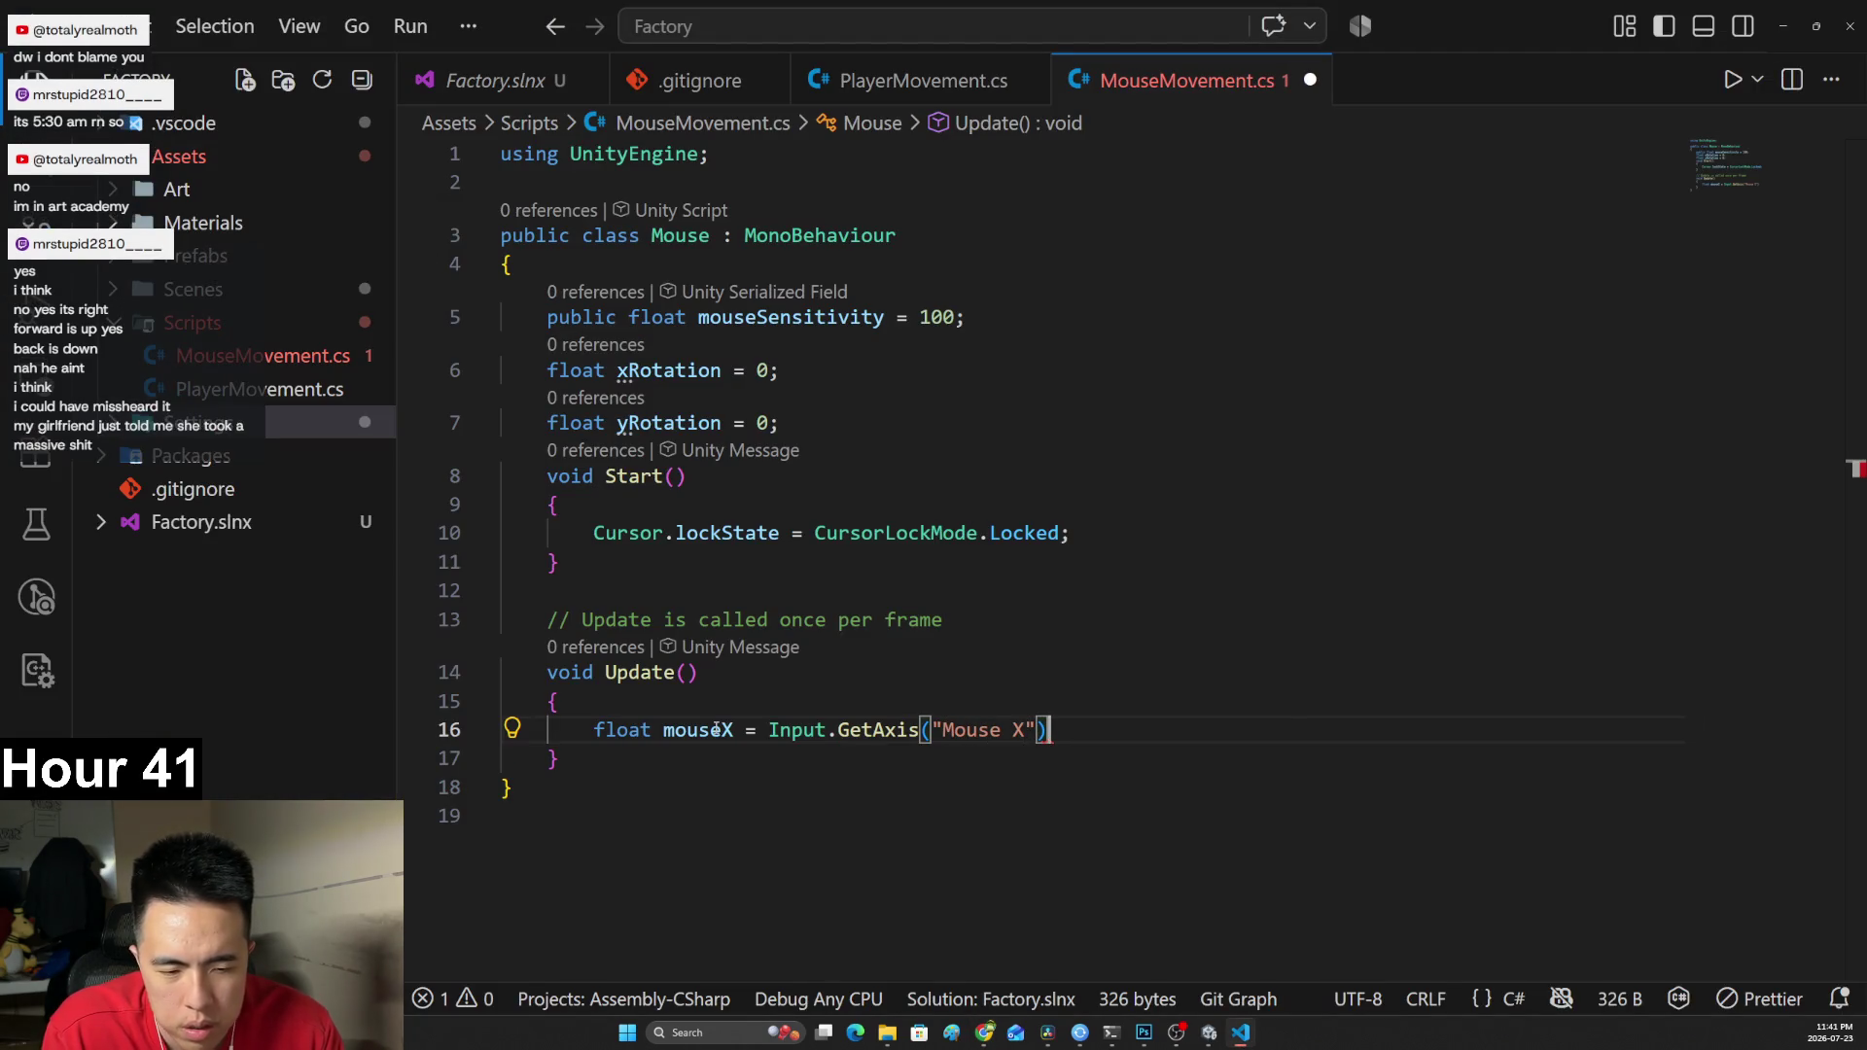
pyautogui.write('mouse')
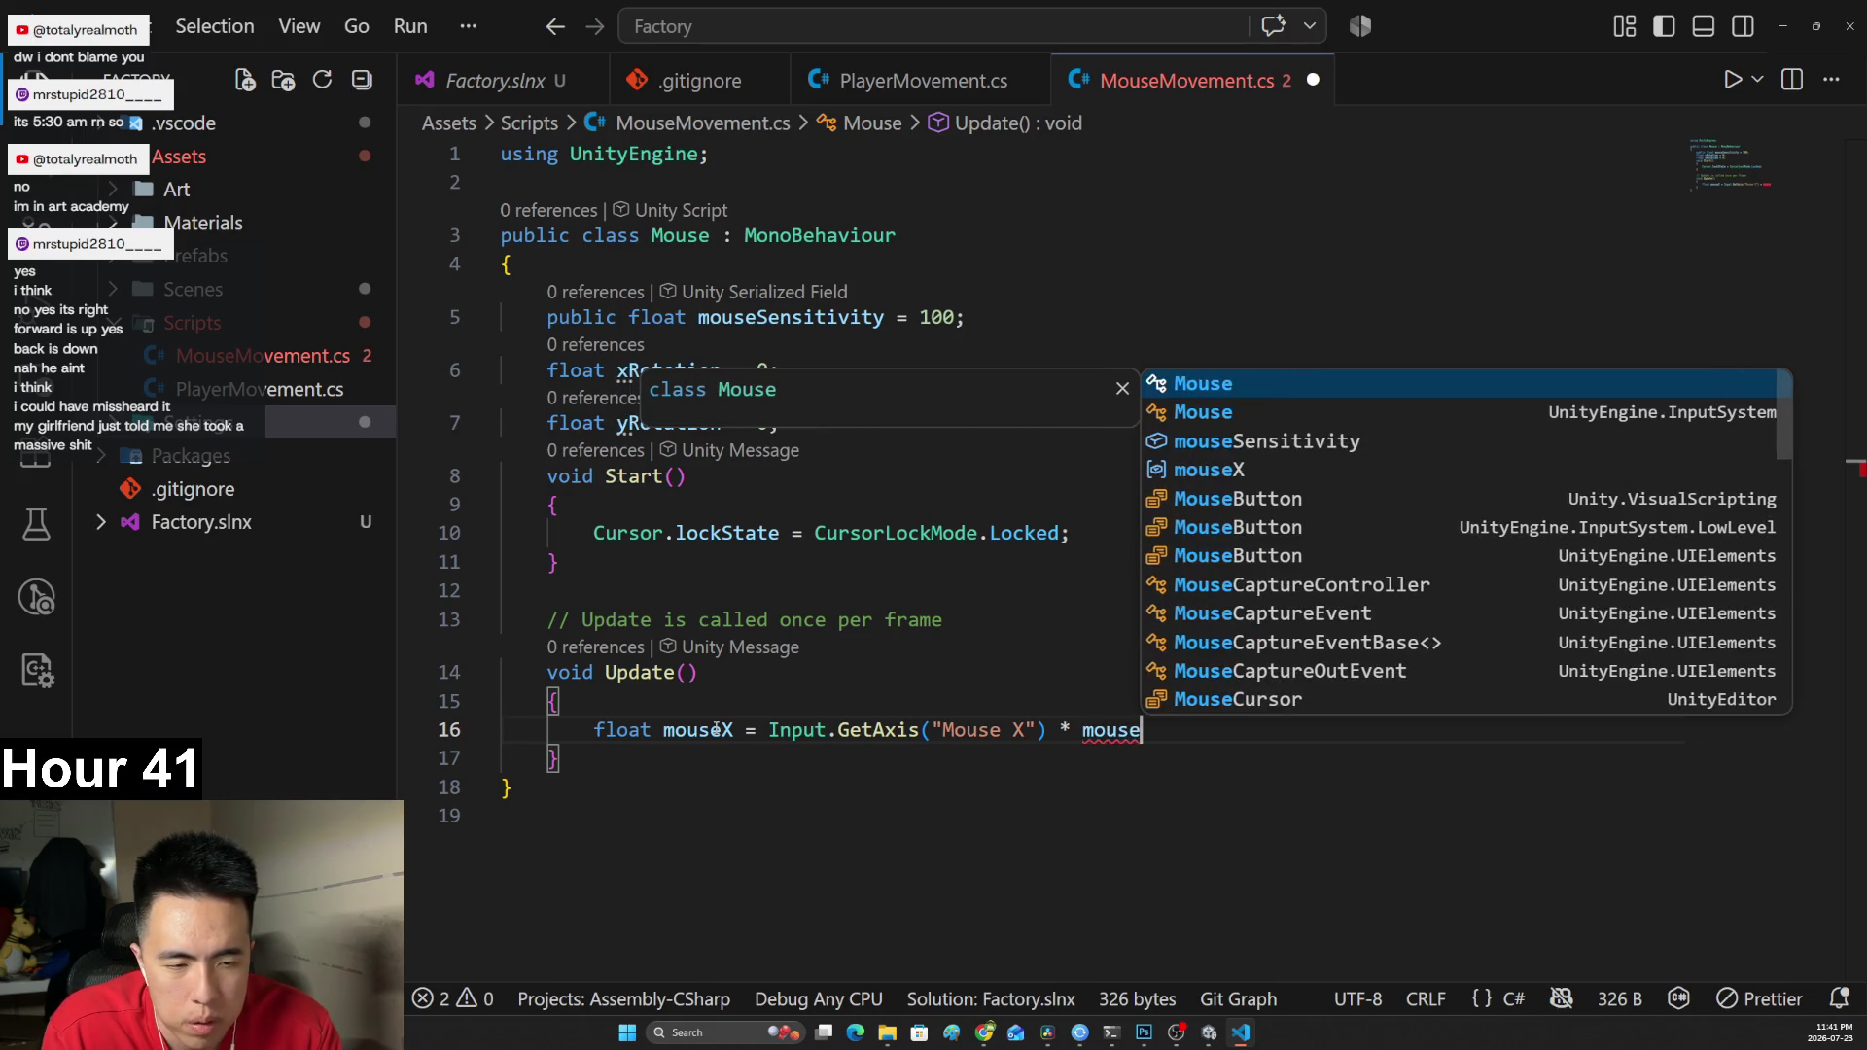
pyautogui.press('Down')
pyautogui.press('Down')
pyautogui.press('Down')
pyautogui.press('Up')
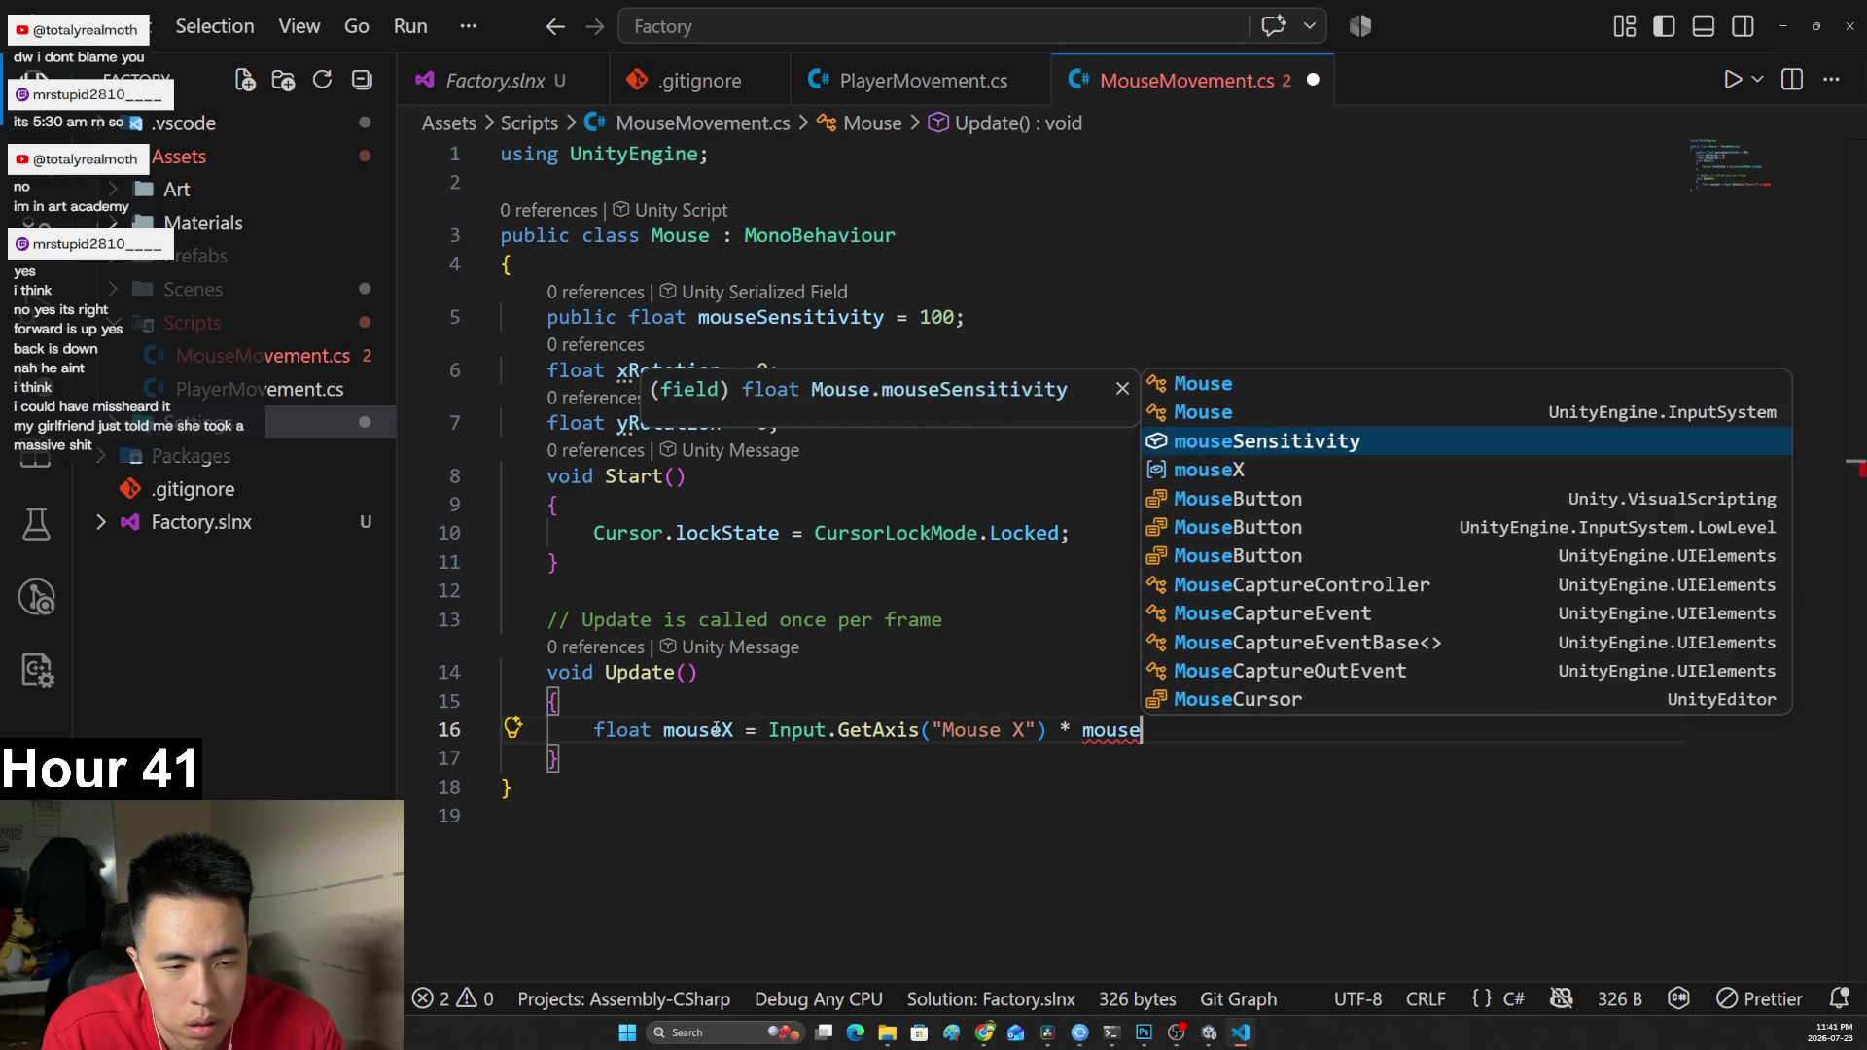
pyautogui.press('Return')
pyautogui.write('\\')
pyautogui.press('BackSpace')
pyautogui.write('* T')
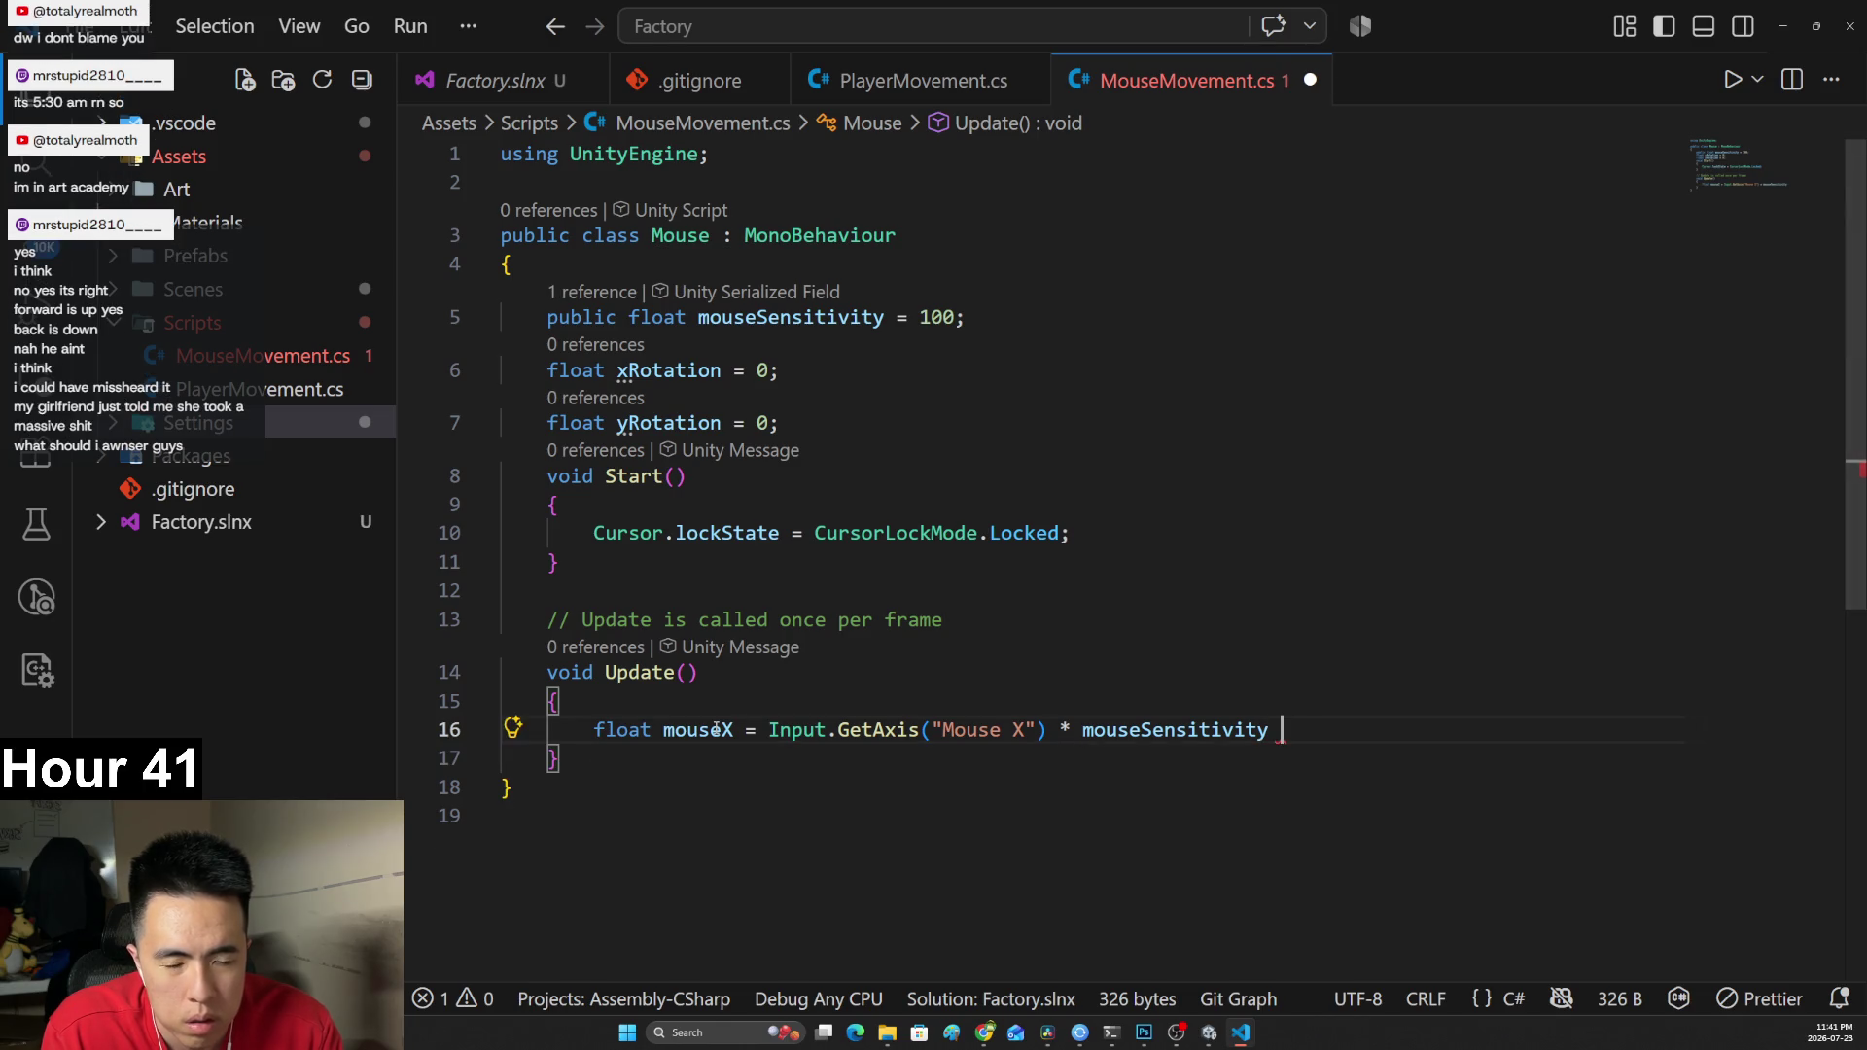
pyautogui.write('ime.T')
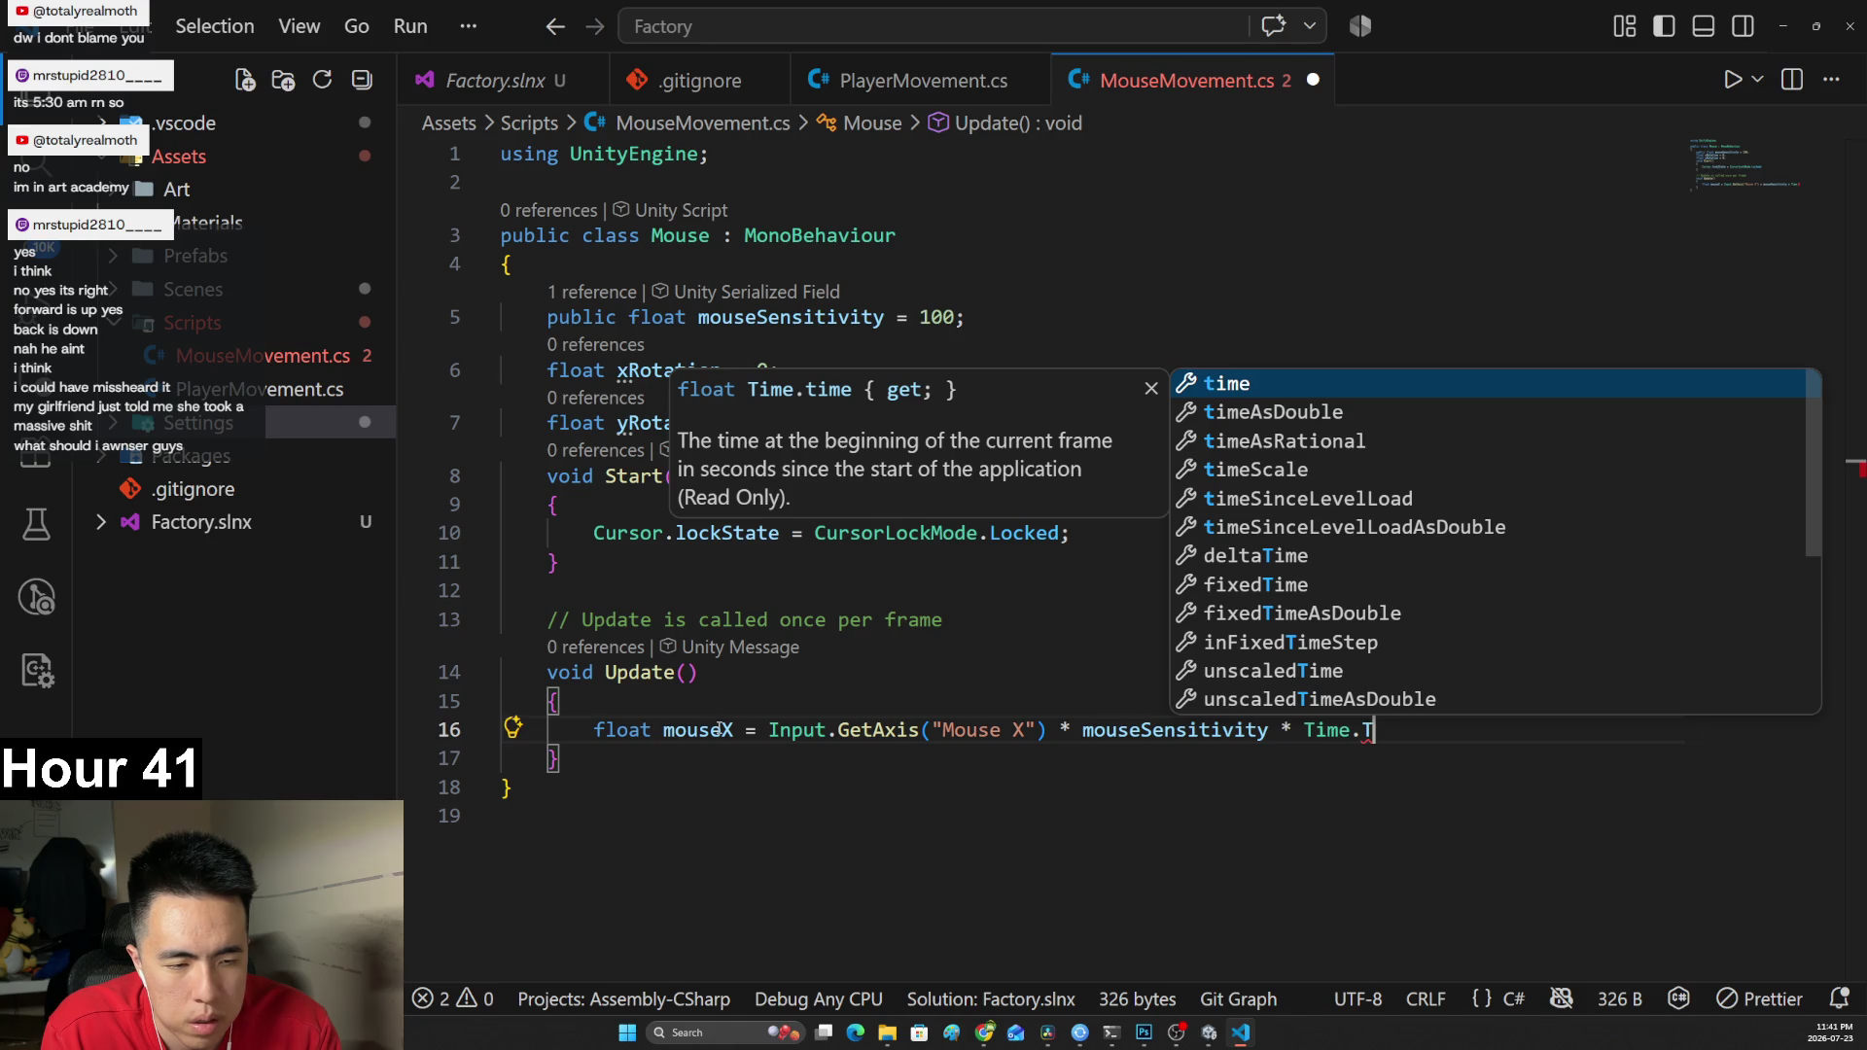
pyautogui.press('BackSpace')
pyautogui.write('.de')
pyautogui.press('Tab')
pyautogui.write(';')
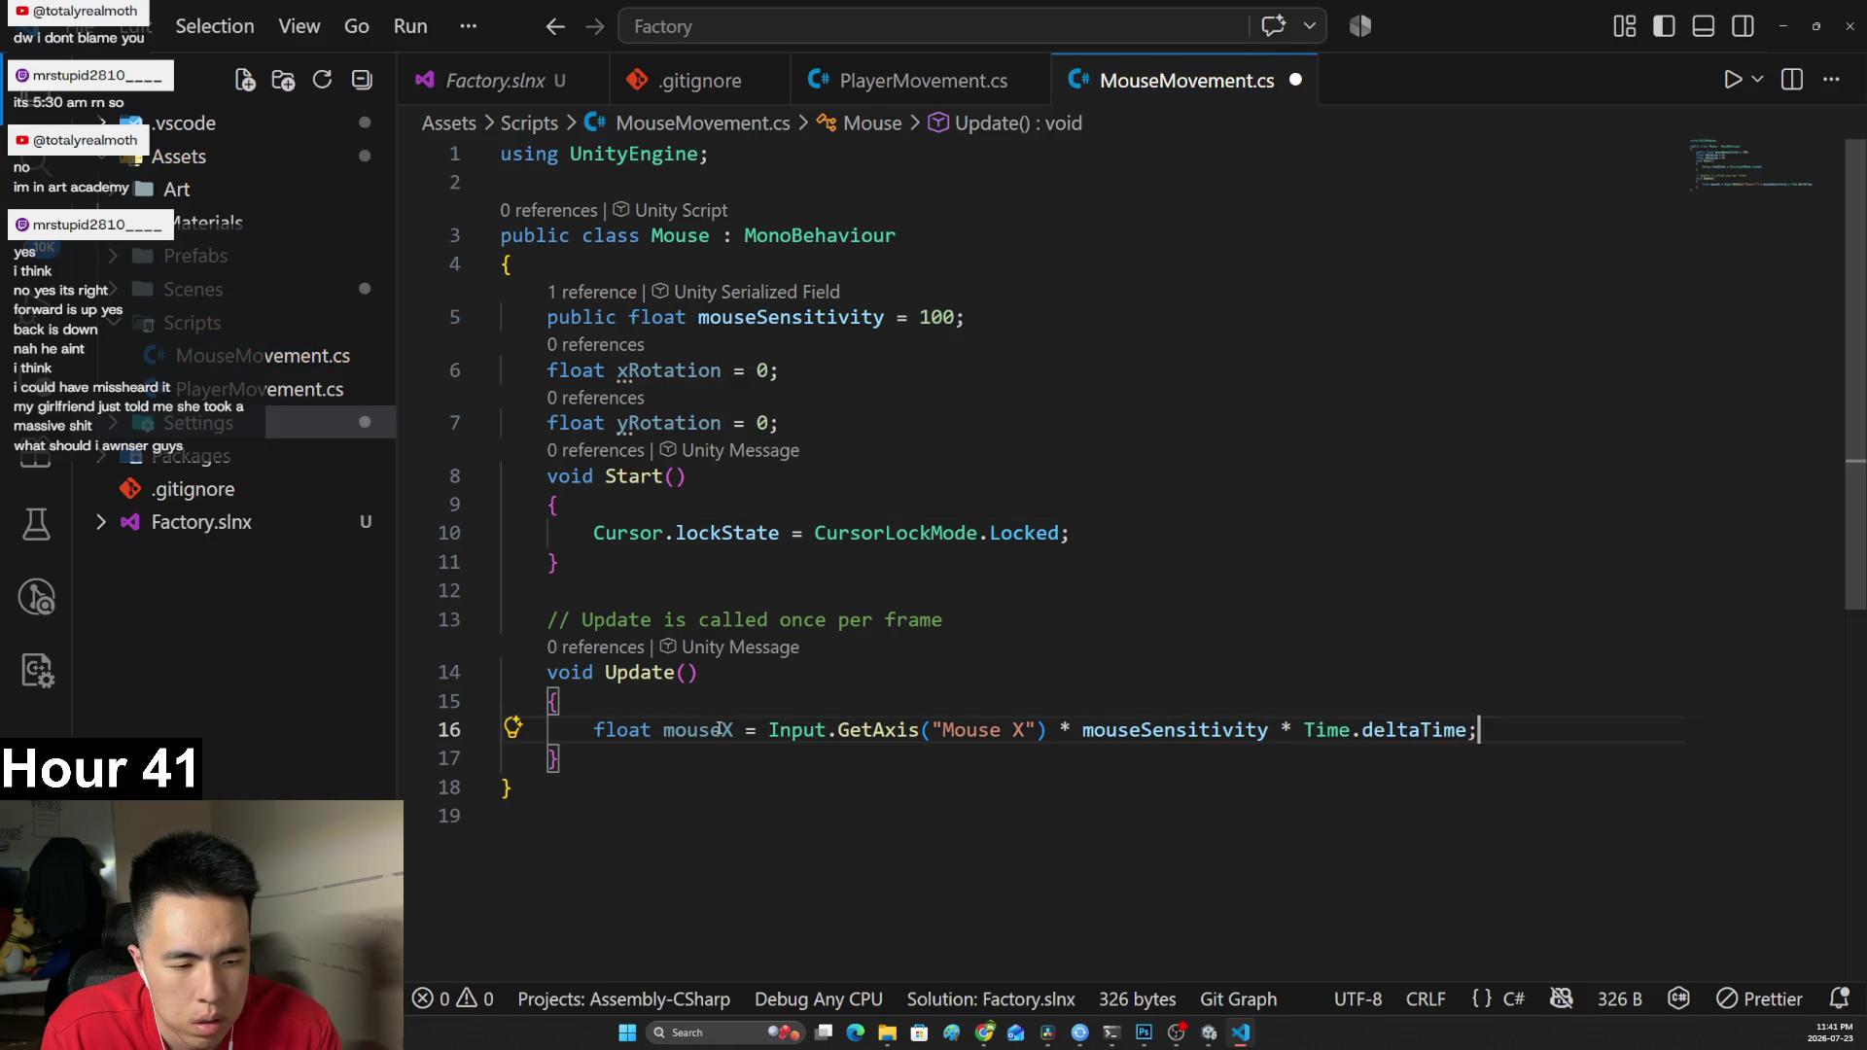
# Duplicate the mouseX line onto line 17.
pyautogui.moveTo(1476, 730); pyautogui.dragTo(594, 729)
pyautogui.hotkey('ctrl', 'c')
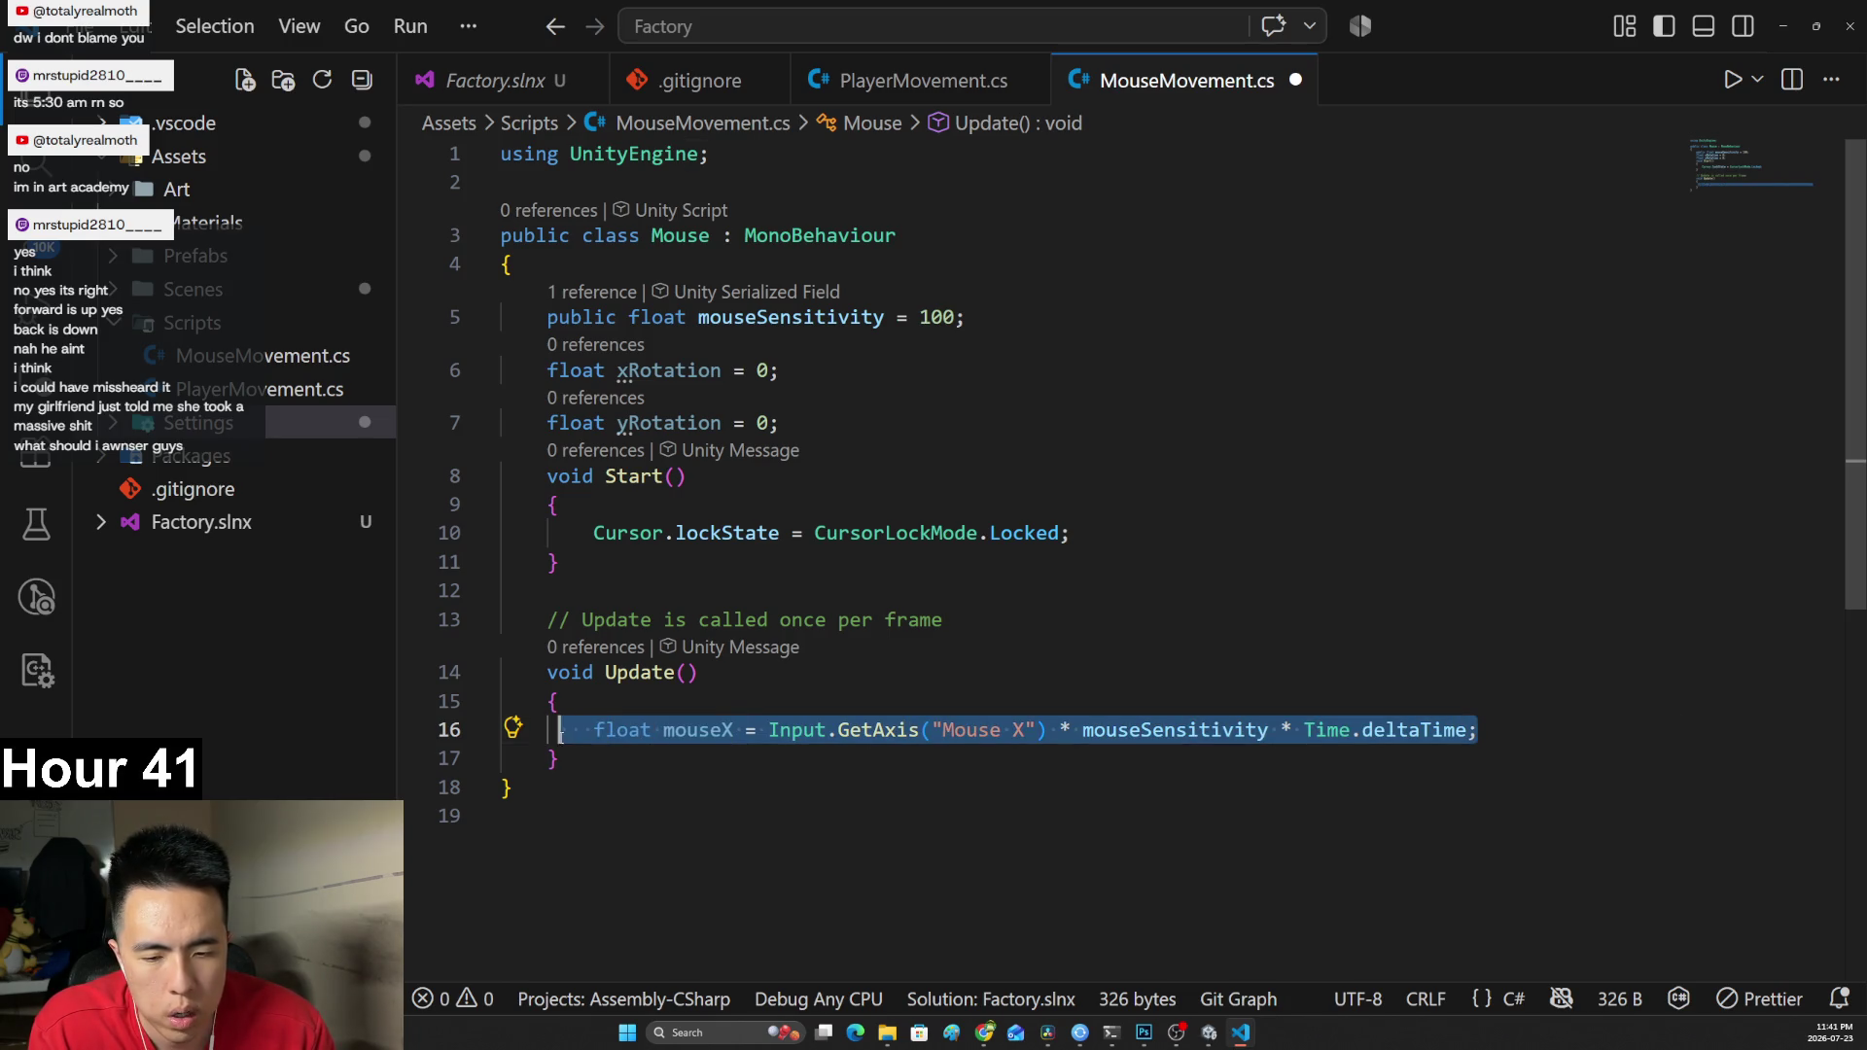
pyautogui.click(1501, 729)
pyautogui.press('Return')
pyautogui.hotkey('ctrl', 'v')
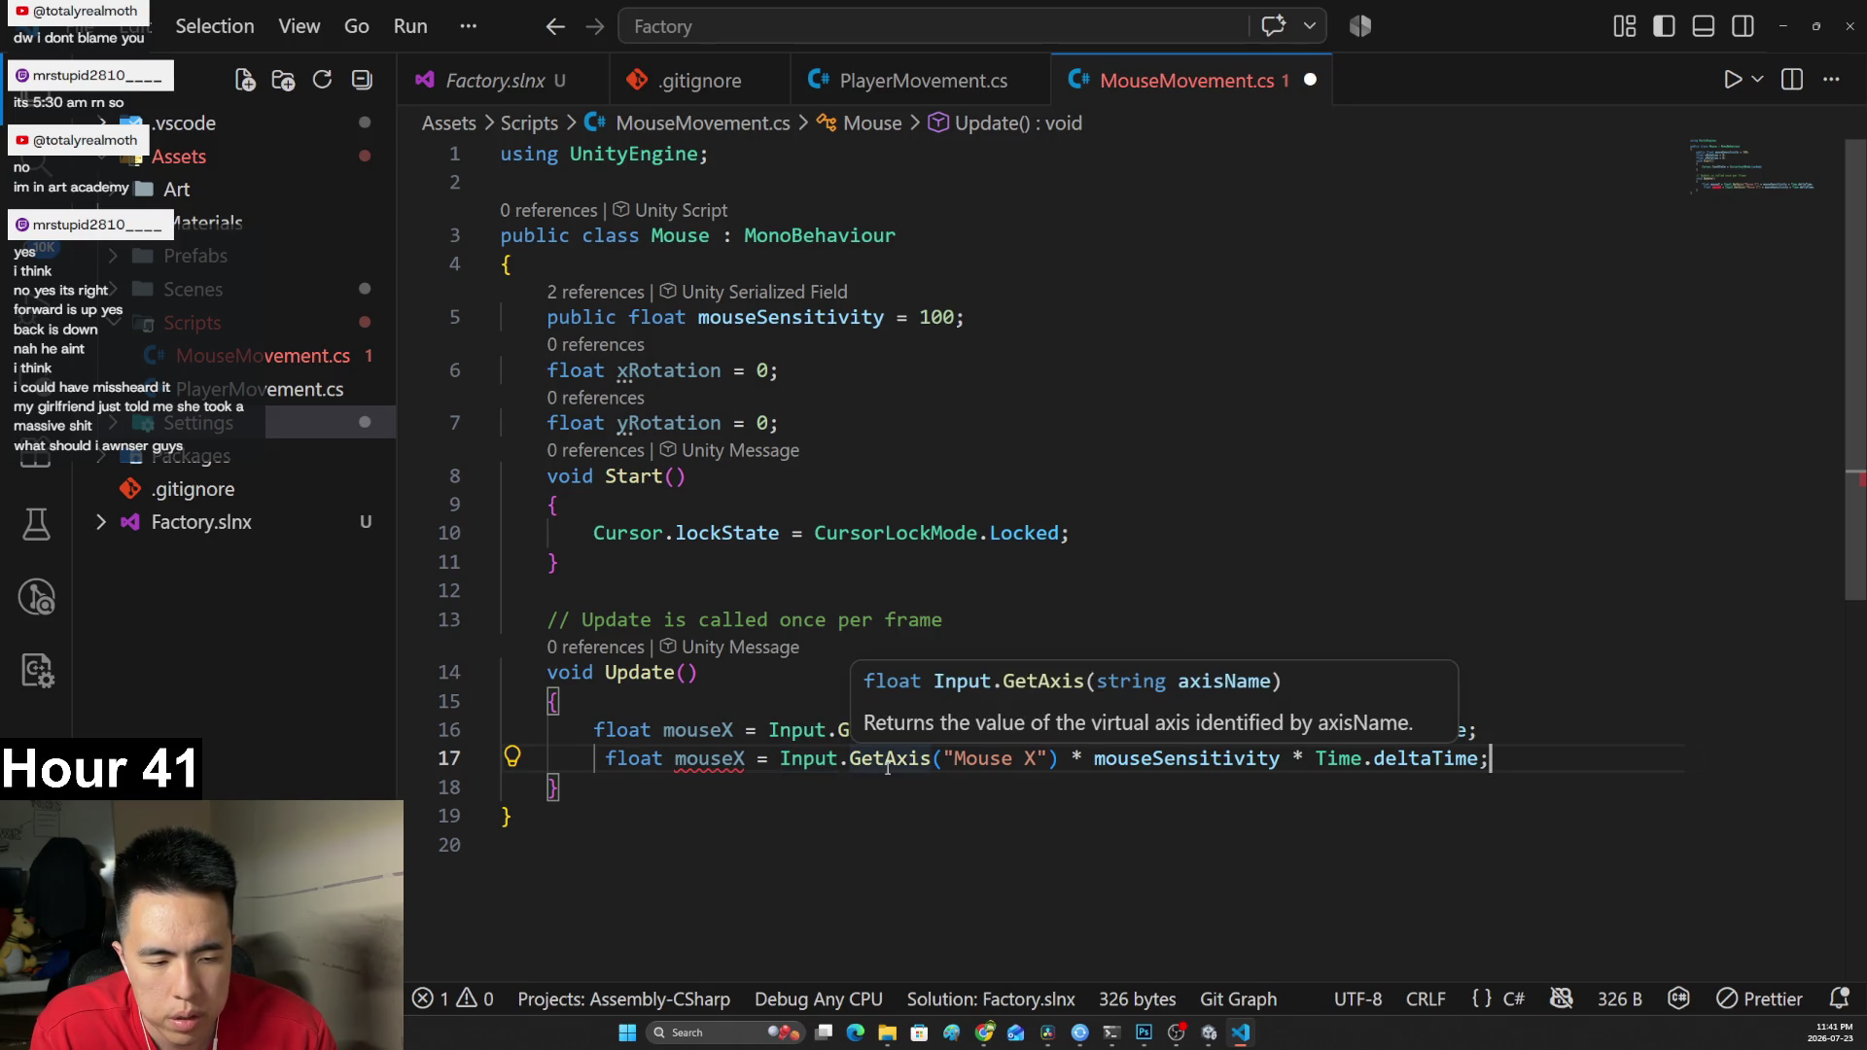
pyautogui.click(741, 758)
# Rename the copied variable to mouseY and align line 17 with line 16.
pyautogui.press('BackSpace')
pyautogui.write('Y')
pyautogui.press('BackSpace')
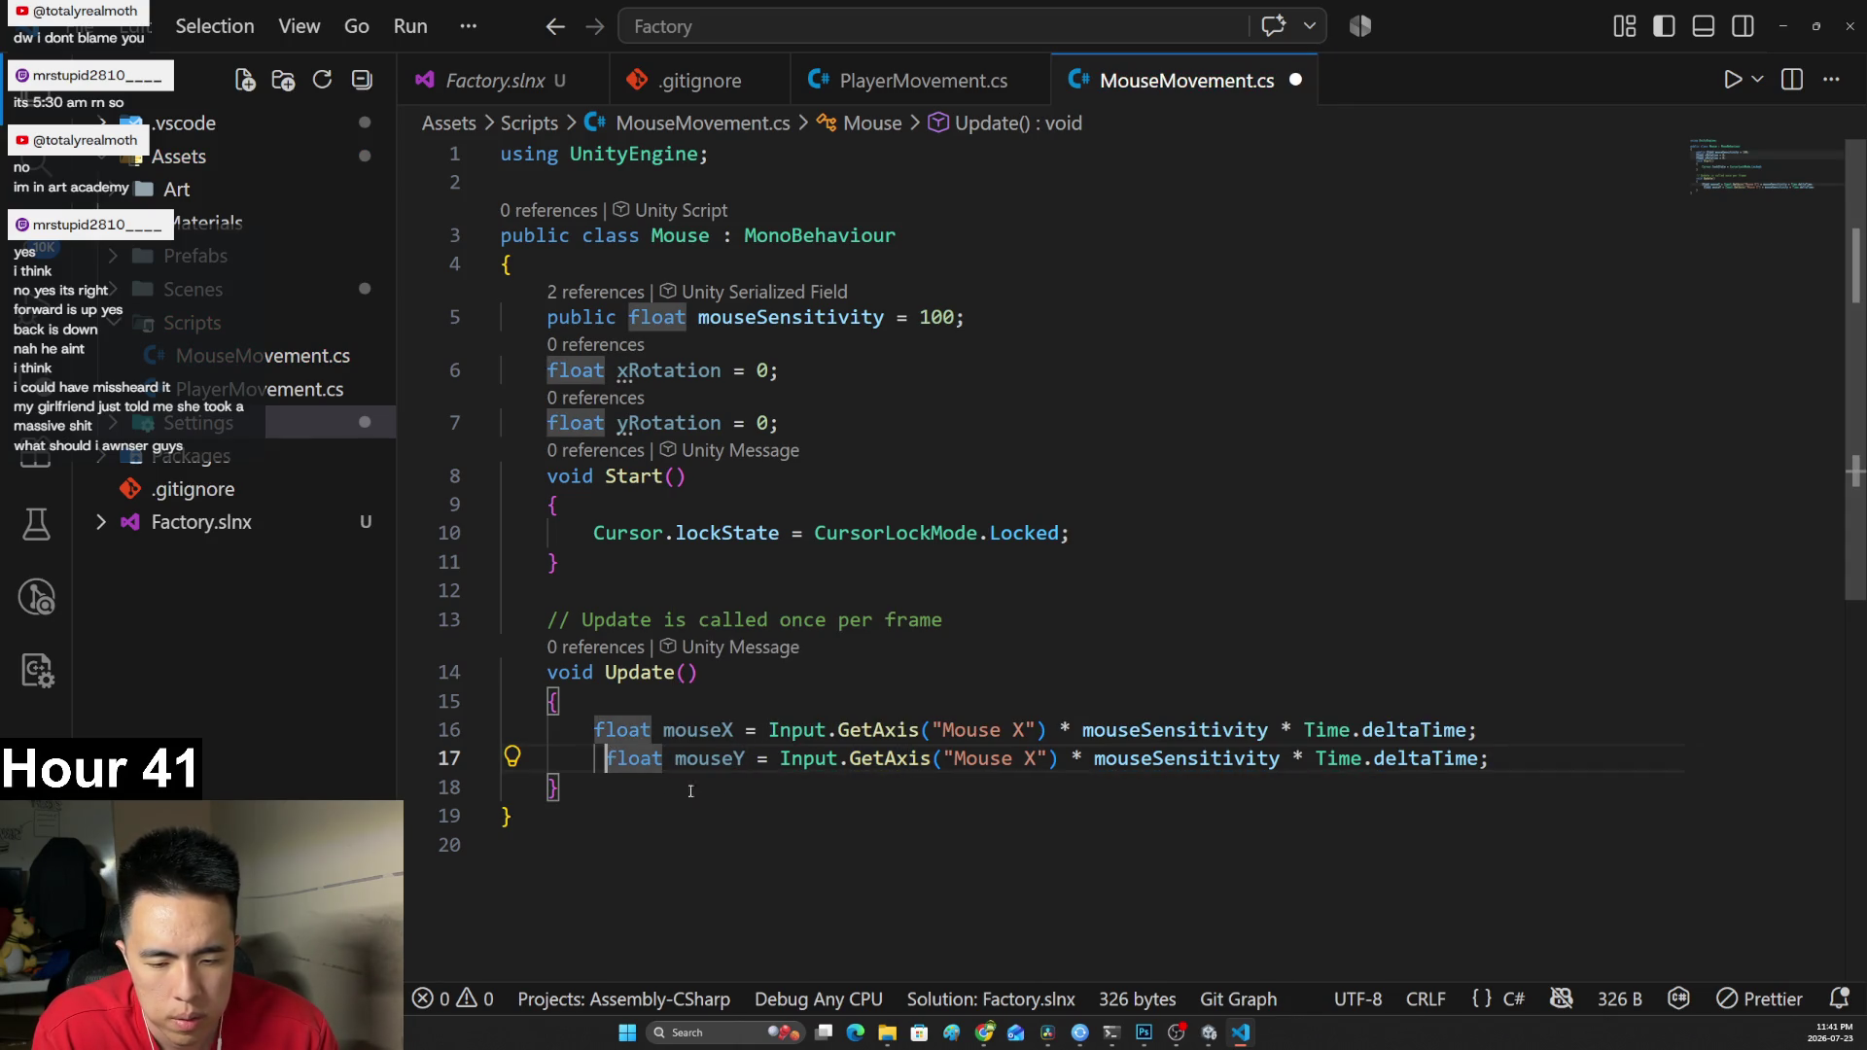
pyautogui.press('End')
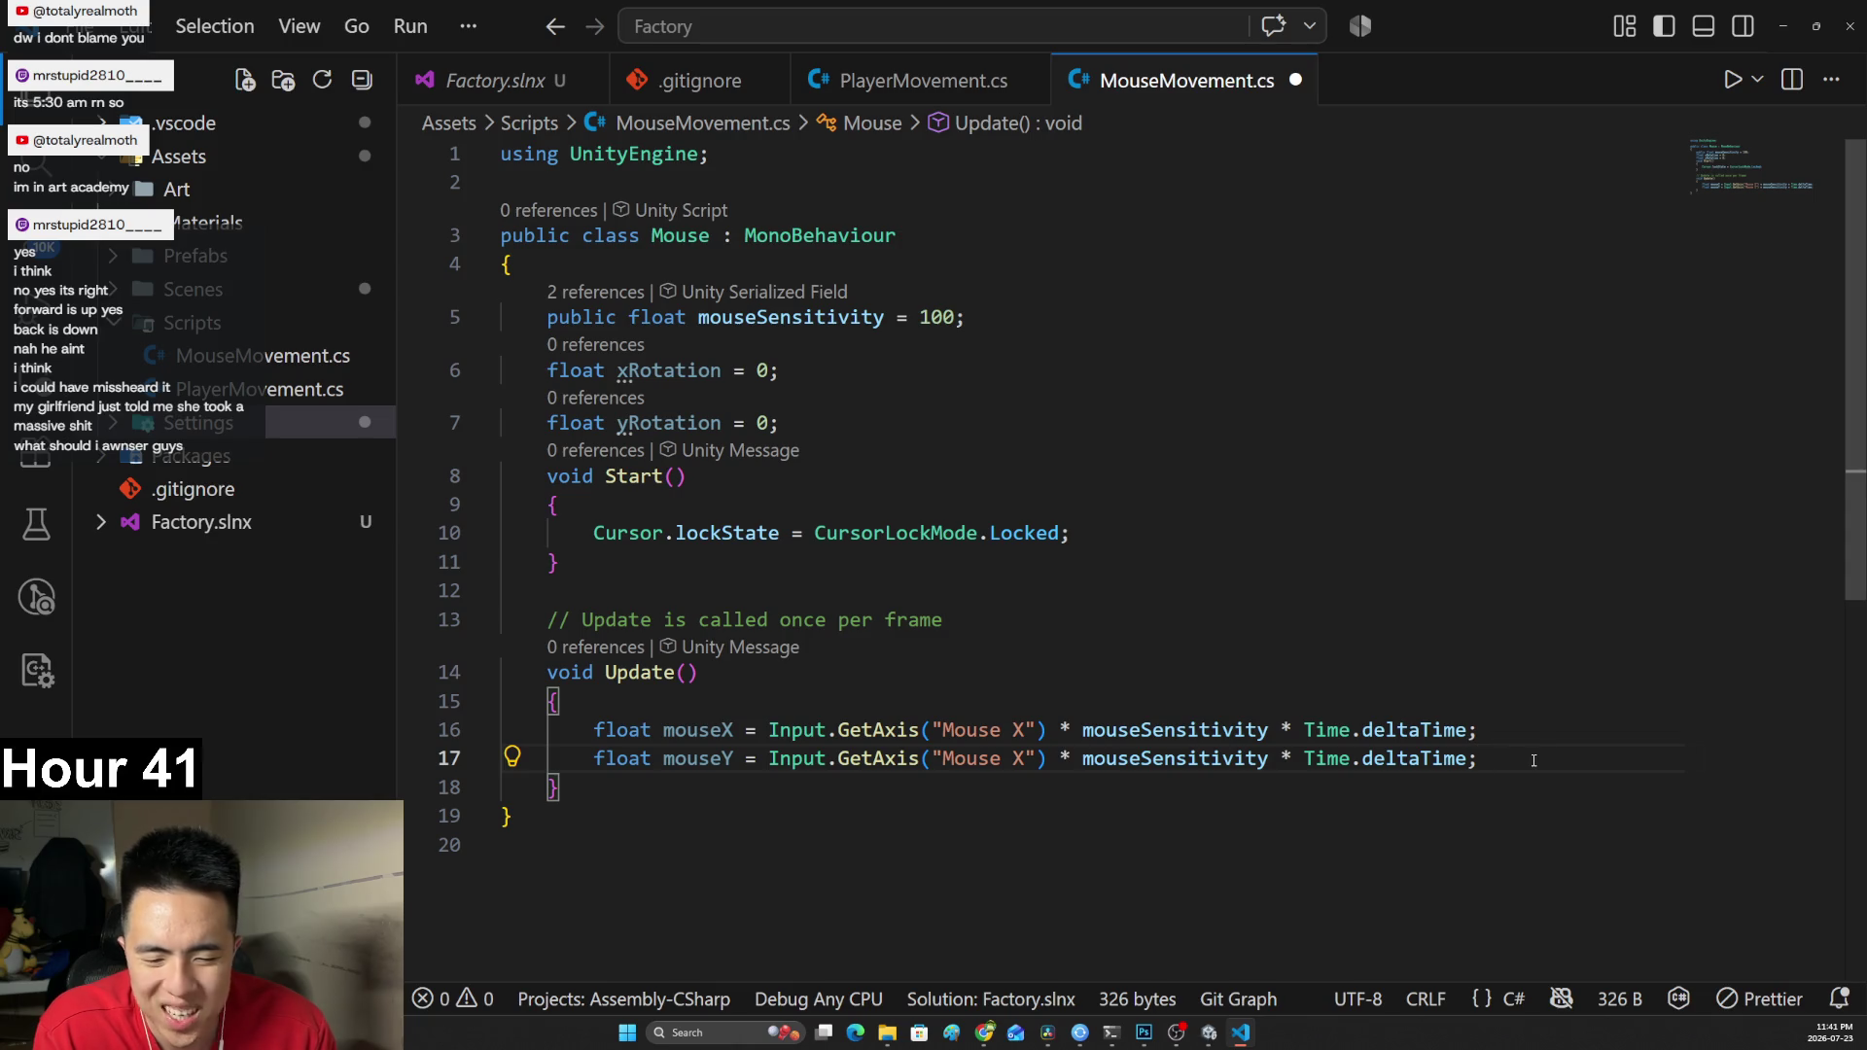
pyautogui.press('Return')
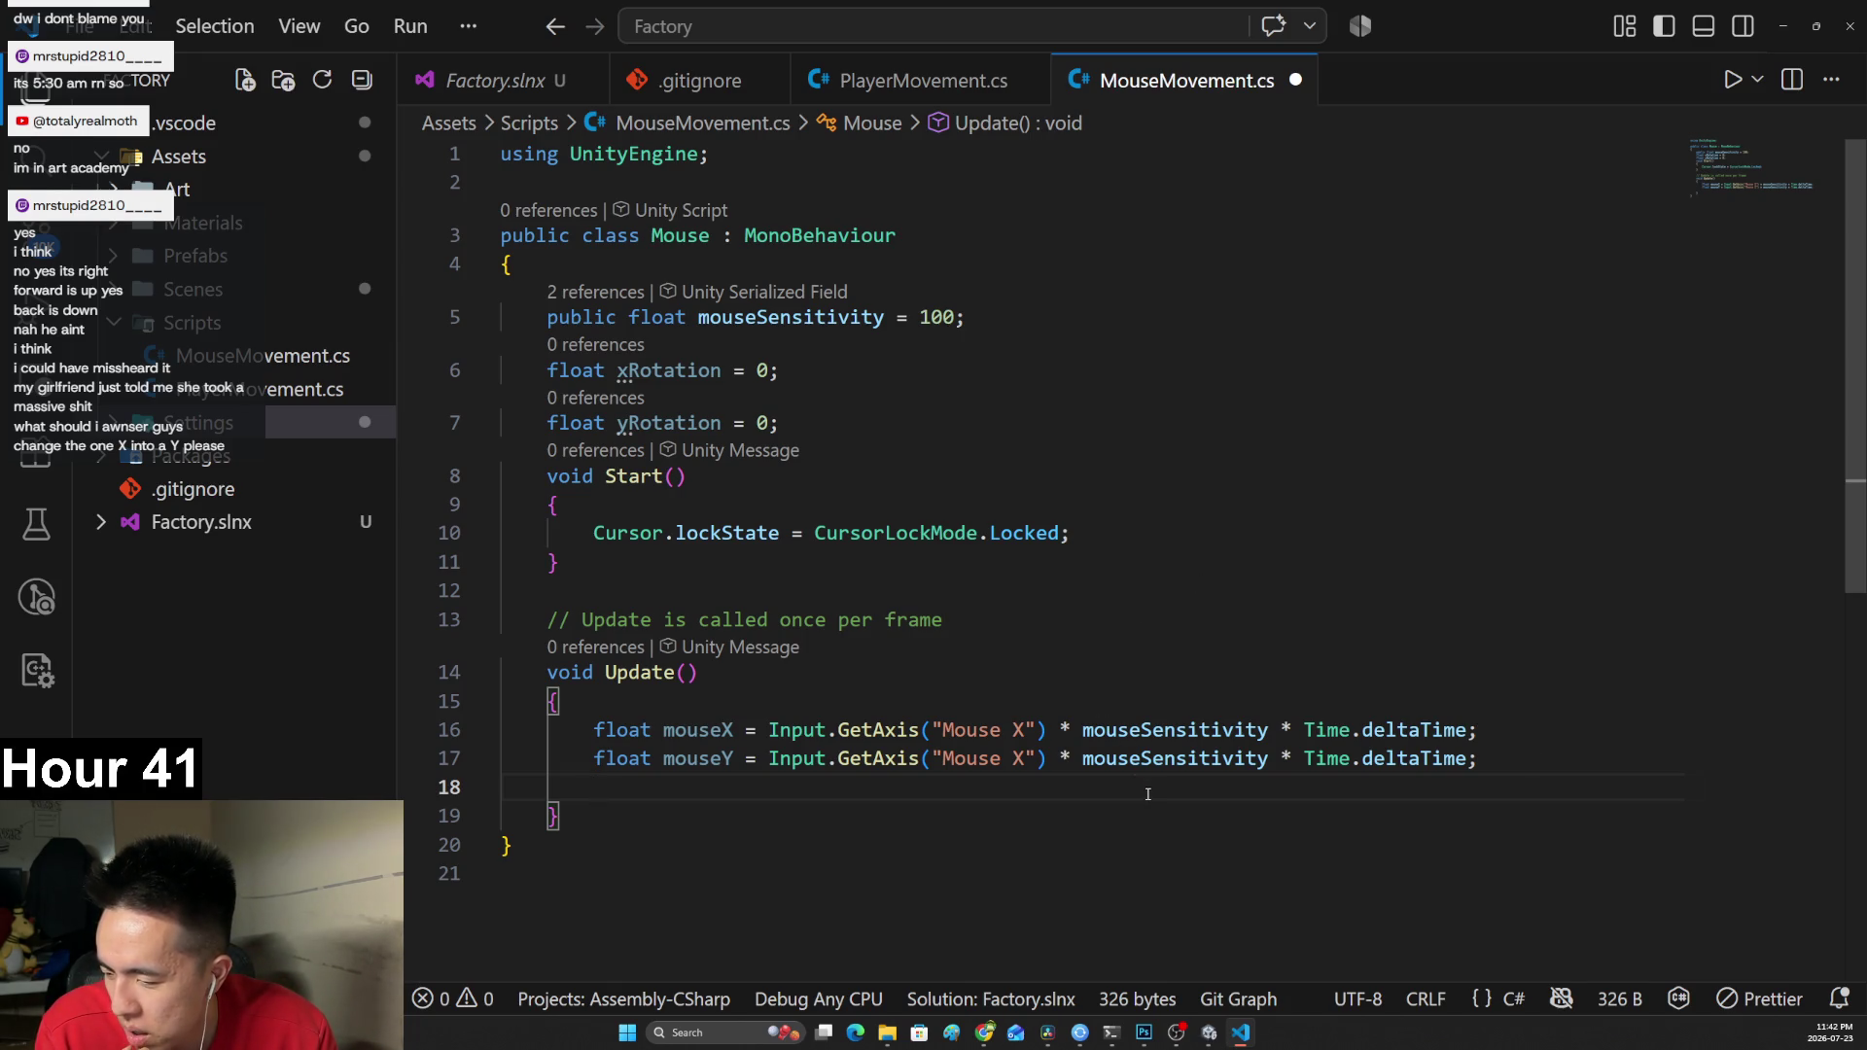
# Change the axis name to "Mouse Y" and indent the empty line 18.
pyautogui.click(1026, 758)
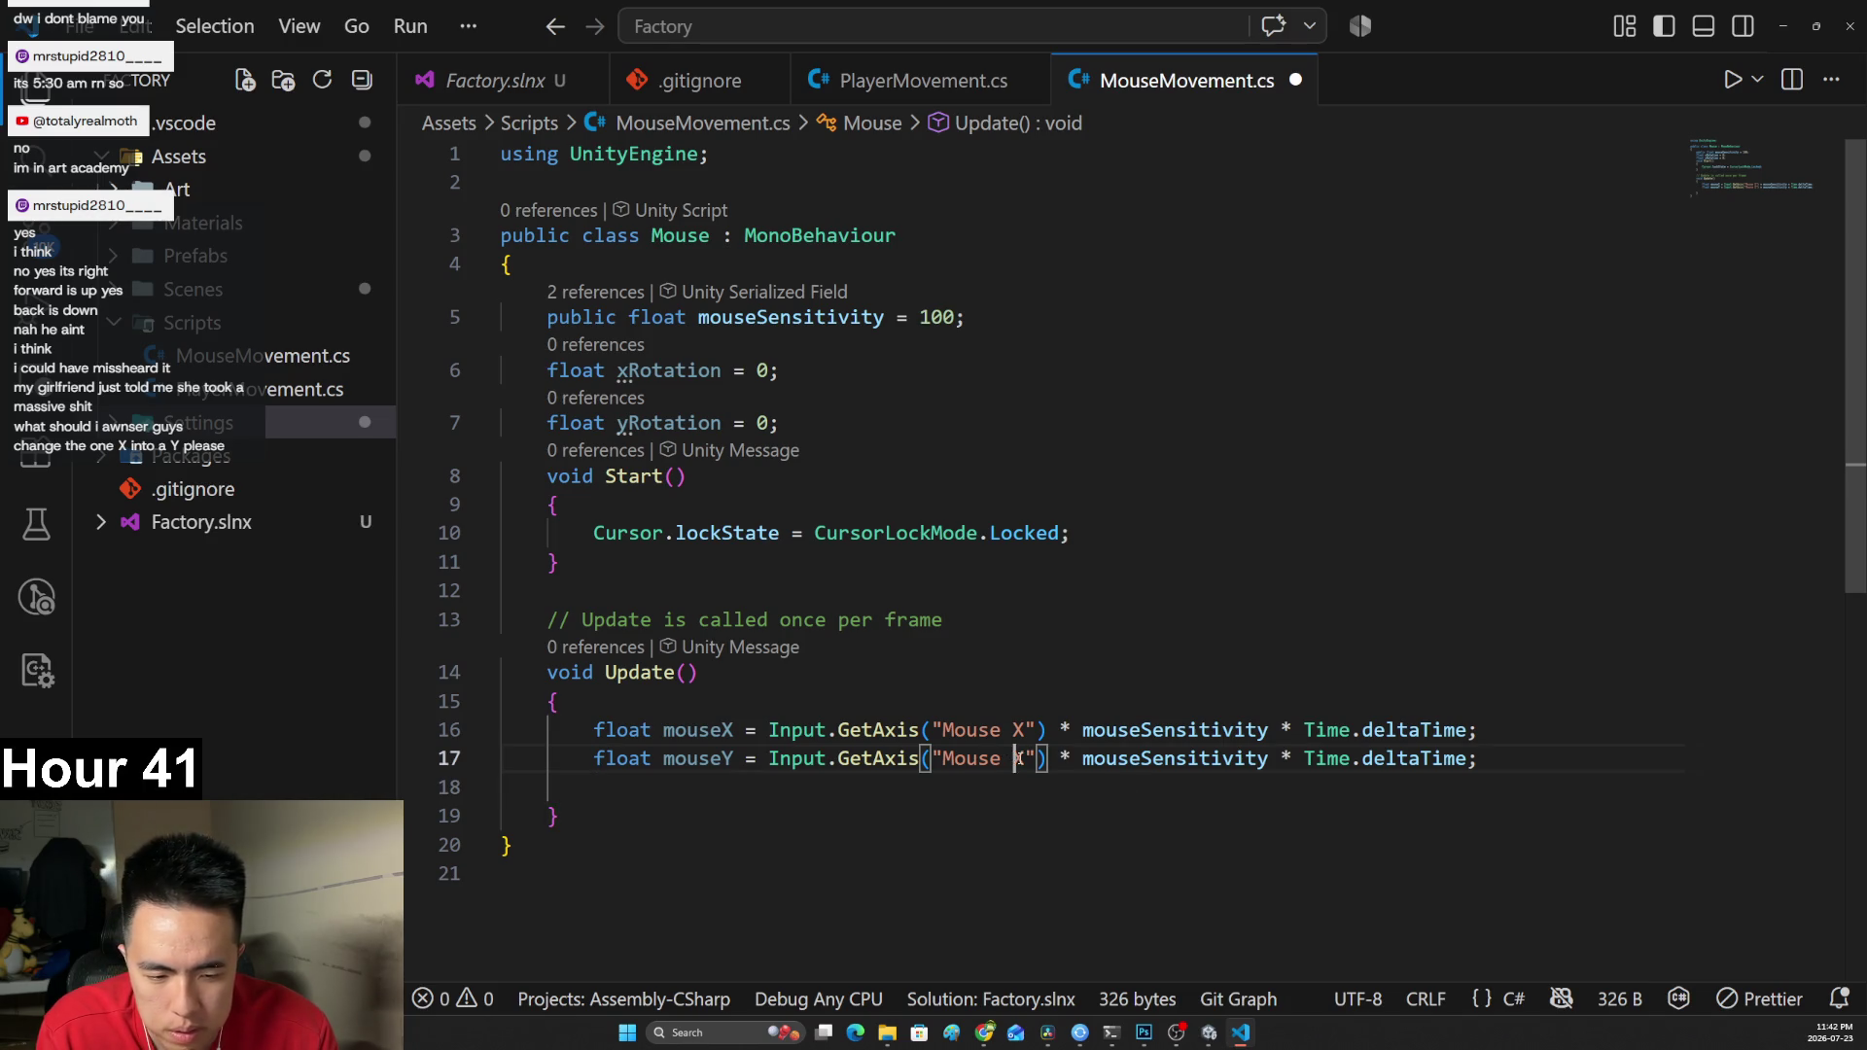
pyautogui.press('BackSpace')
pyautogui.write('Y')
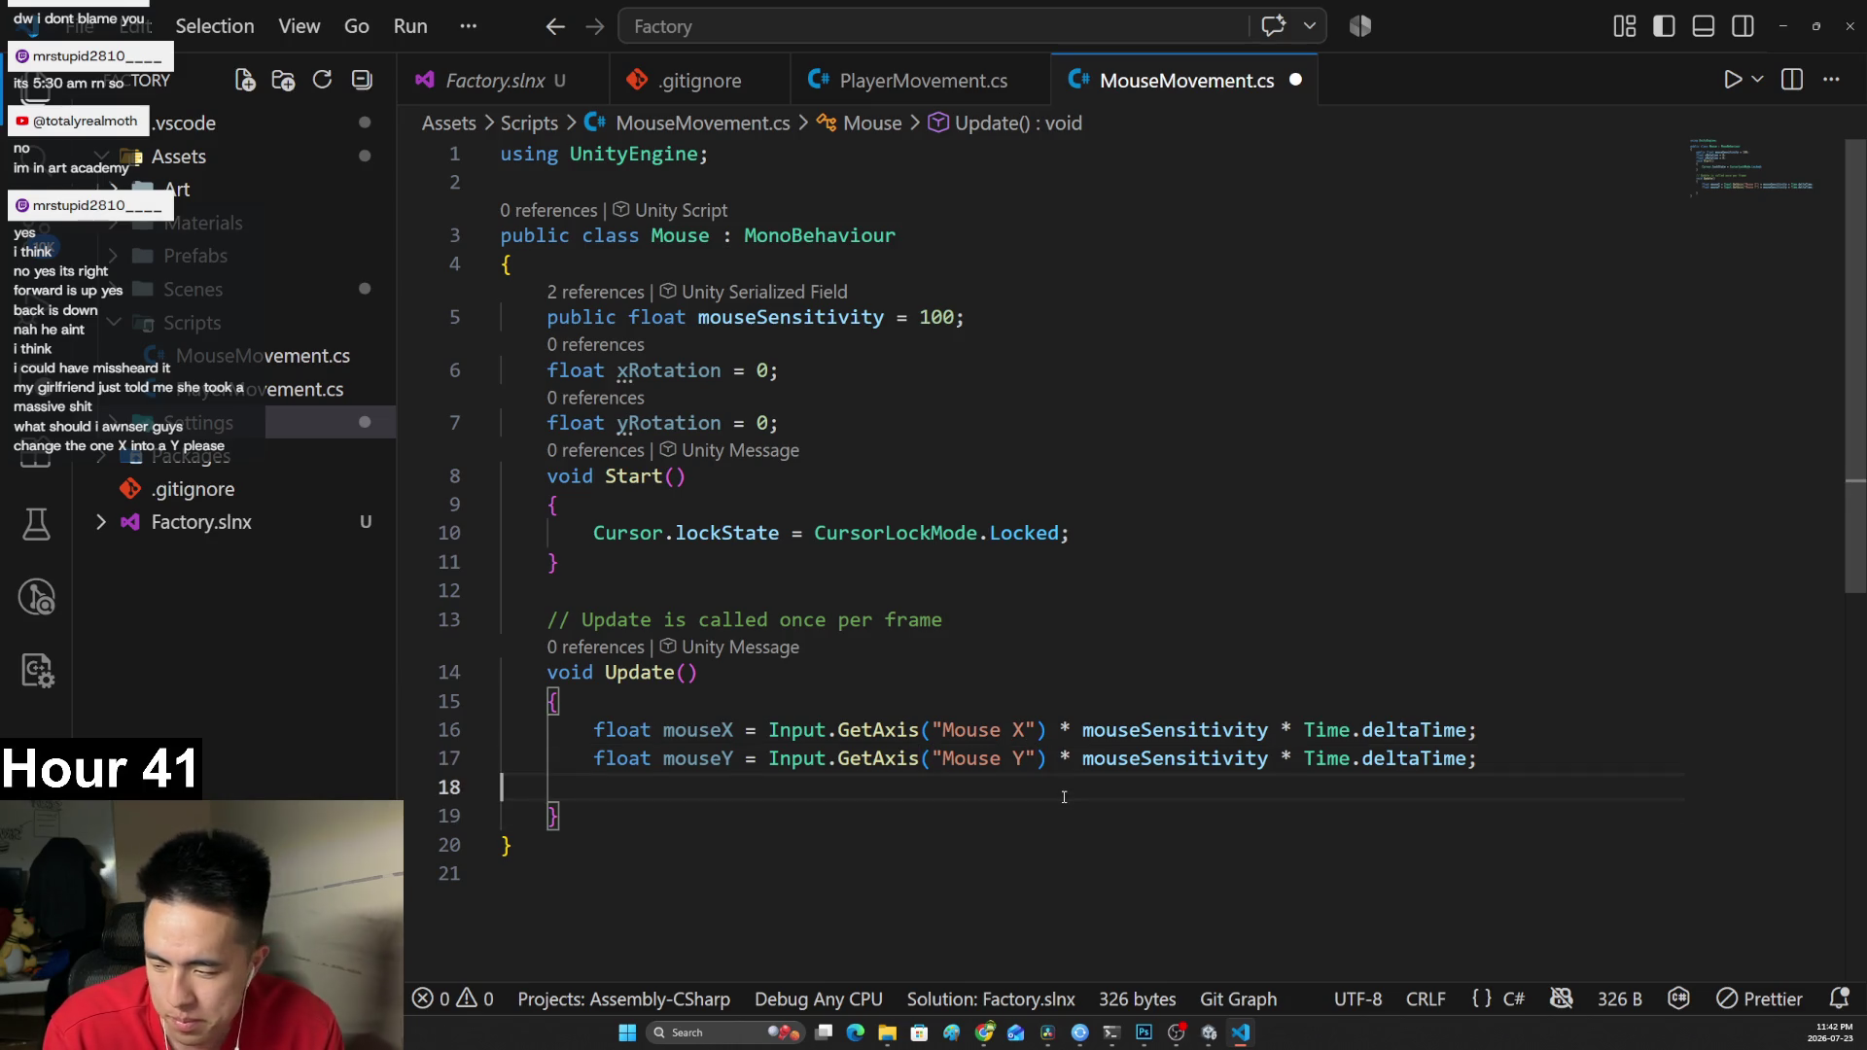
pyautogui.click(644, 799)
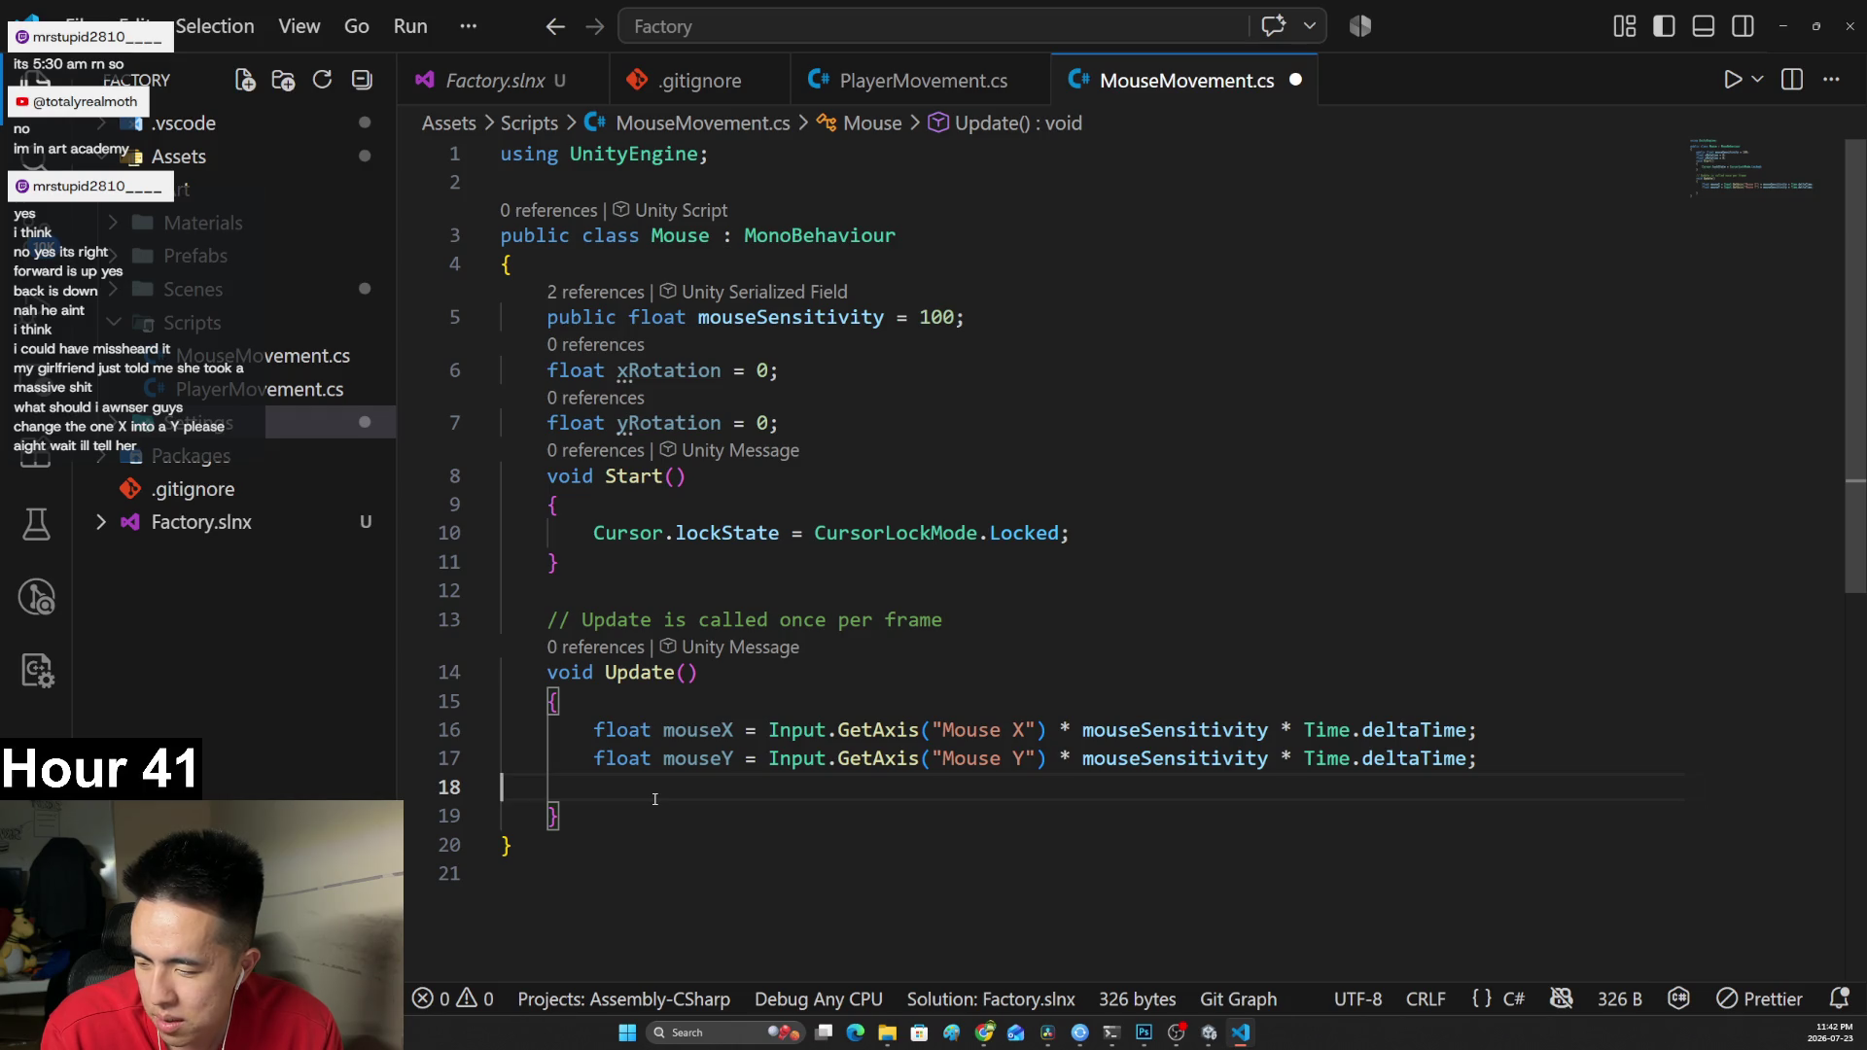
pyautogui.press('Tab')
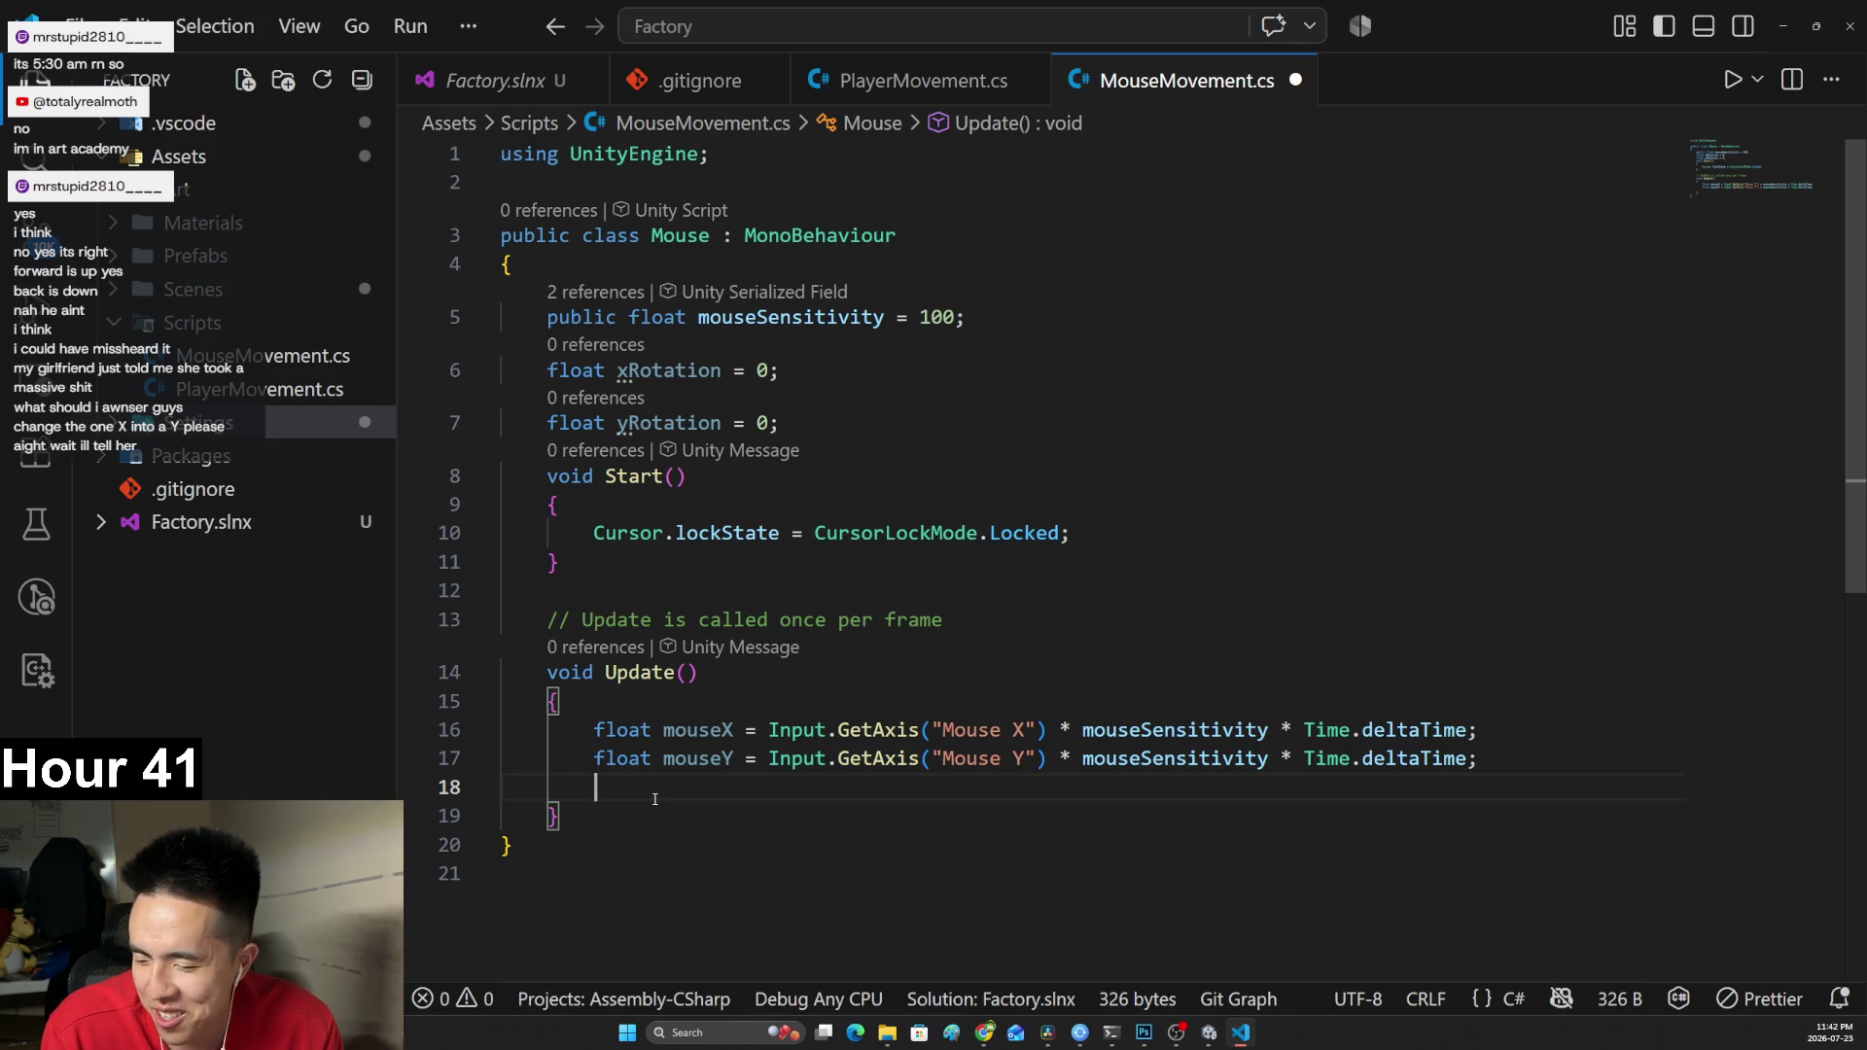
pyautogui.hotkey('alt', 'Tab')
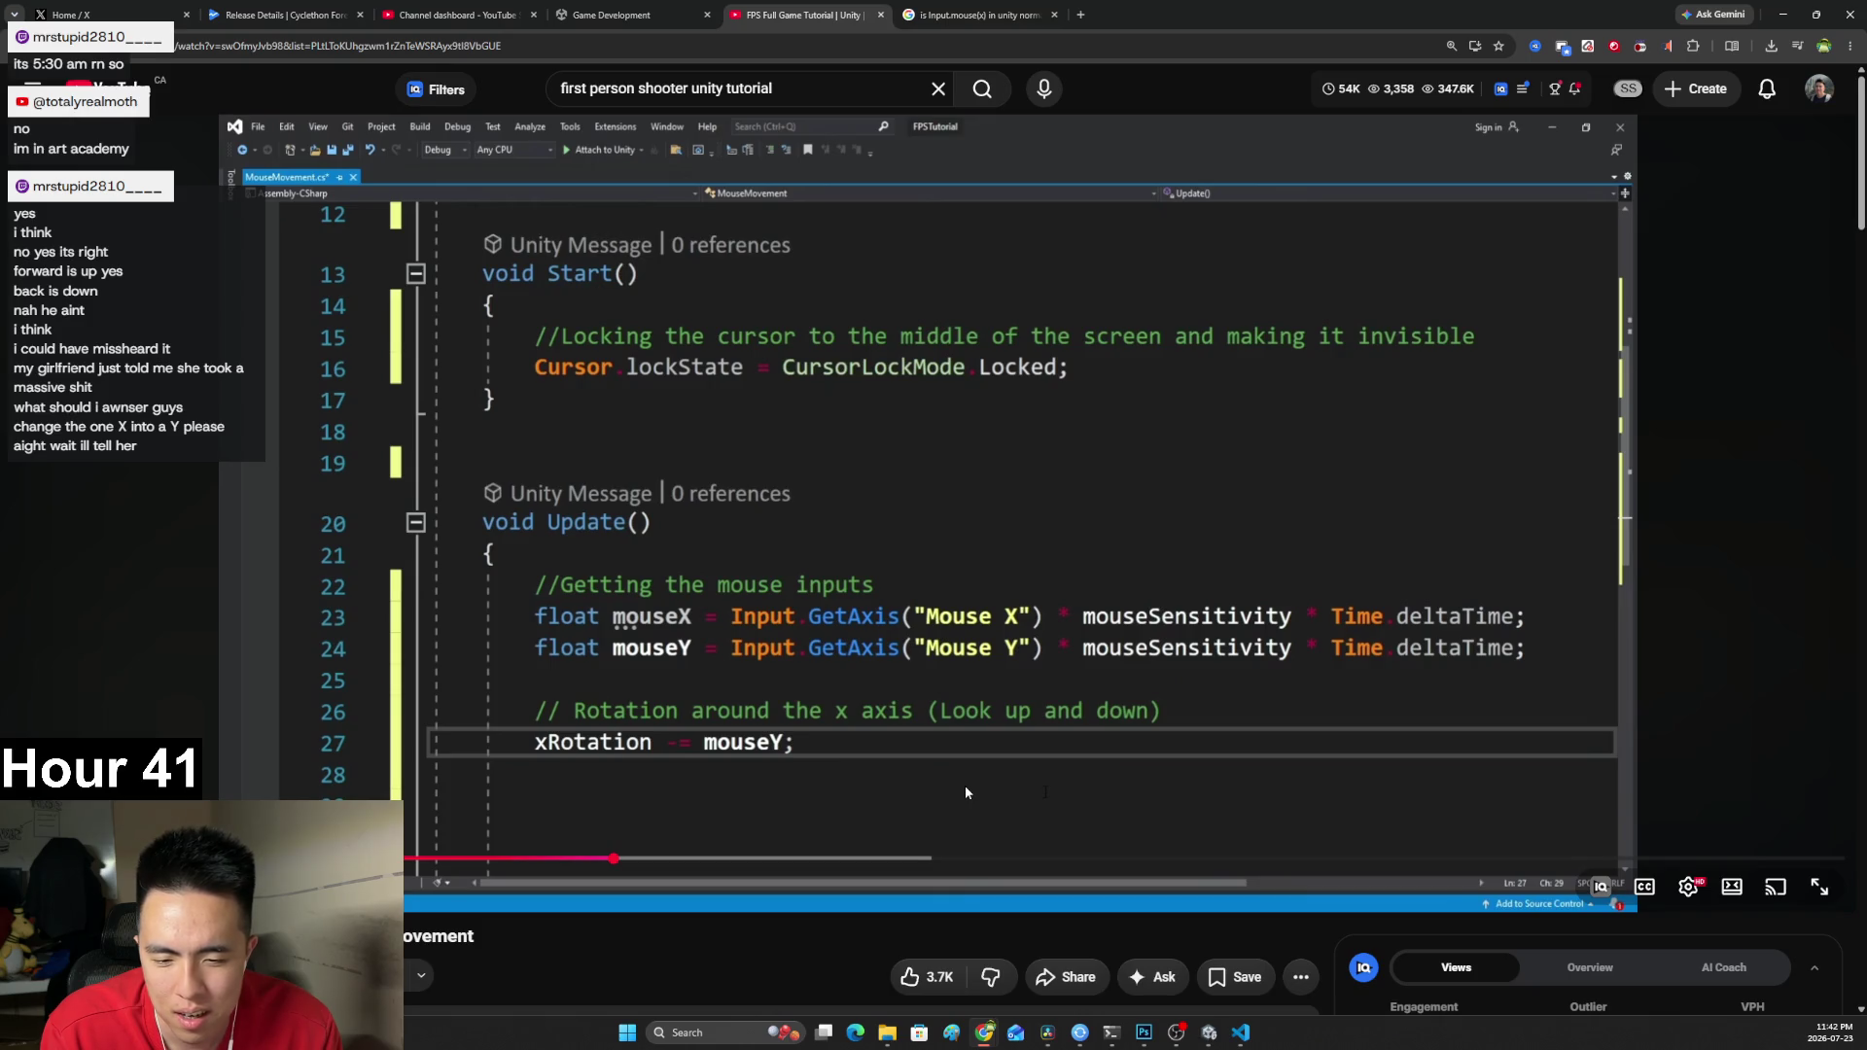
# Add xRotation -= mouseY; on a new line in Update(), then resume the tutorial.
pyautogui.hotkey('alt', 'Tab')
pyautogui.press('Return')
pyautogui.write('x')
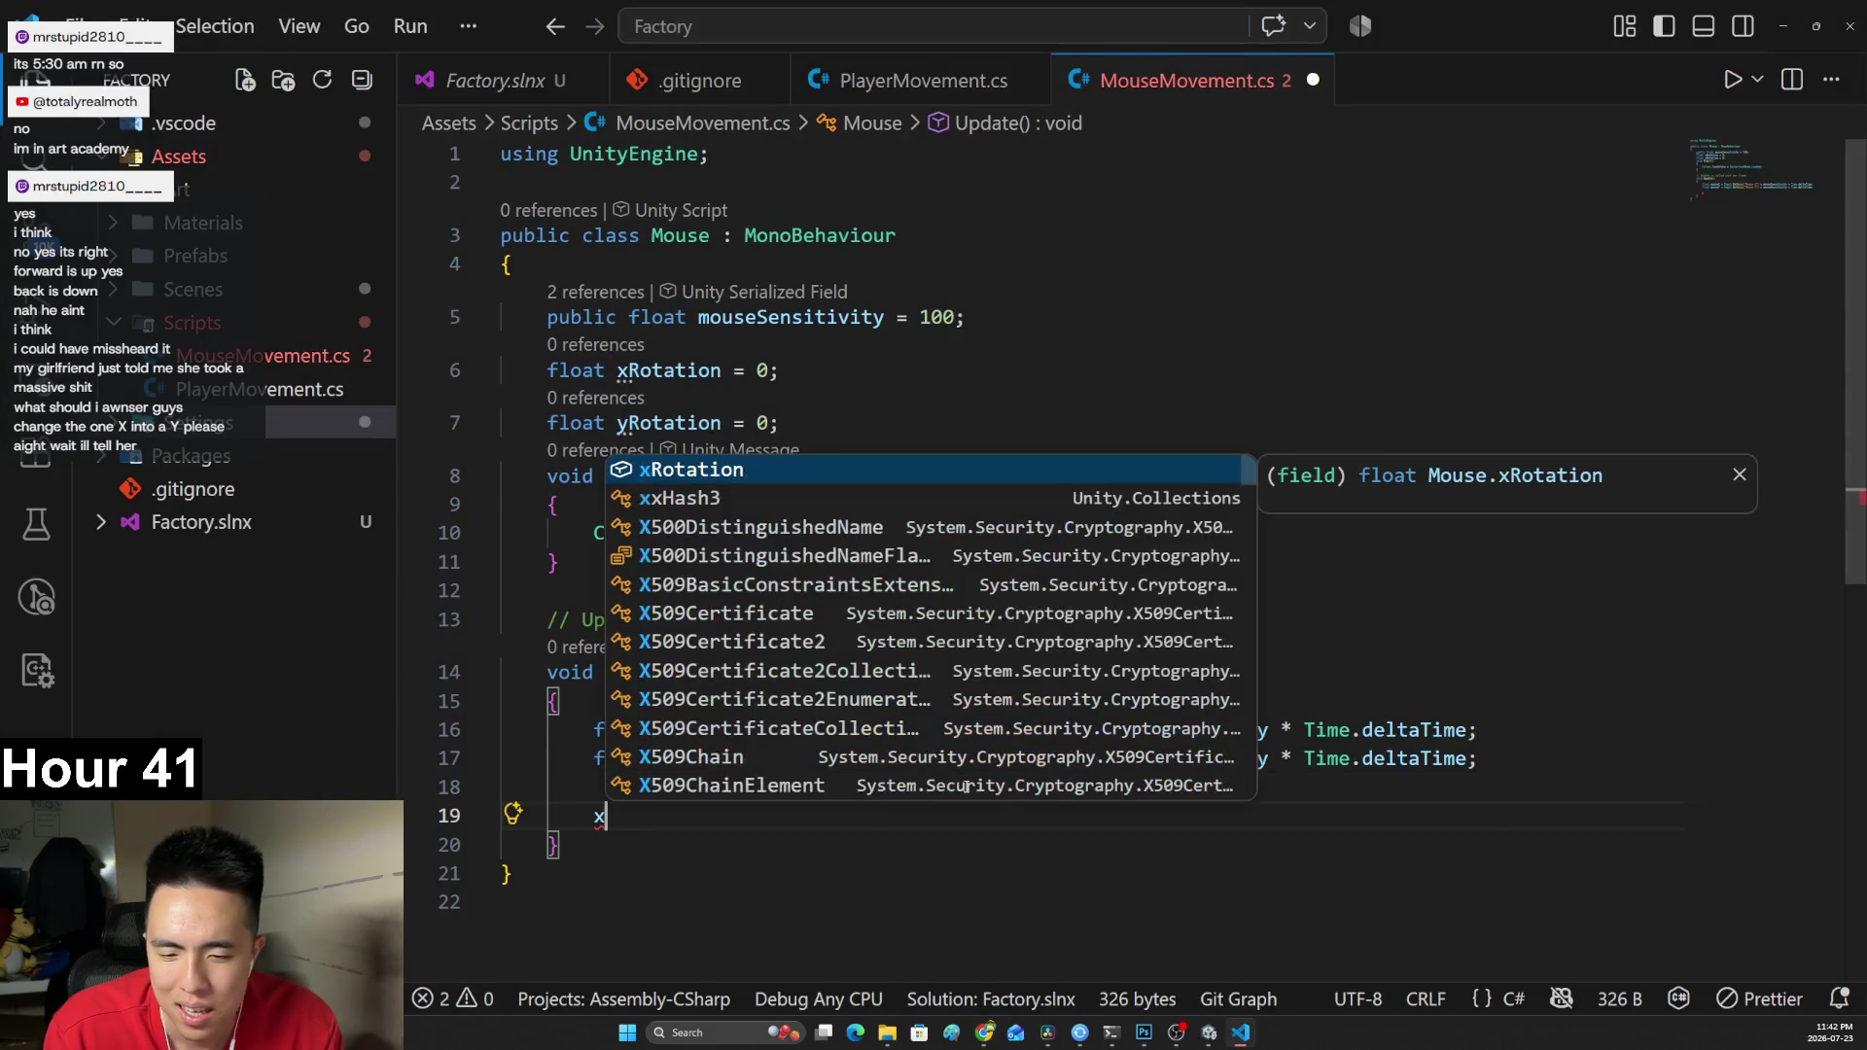
pyautogui.write('Ro')
pyautogui.press('Tab')
pyautogui.hotkey('alt', 'Tab')
pyautogui.hotkey('alt', 'Tab')
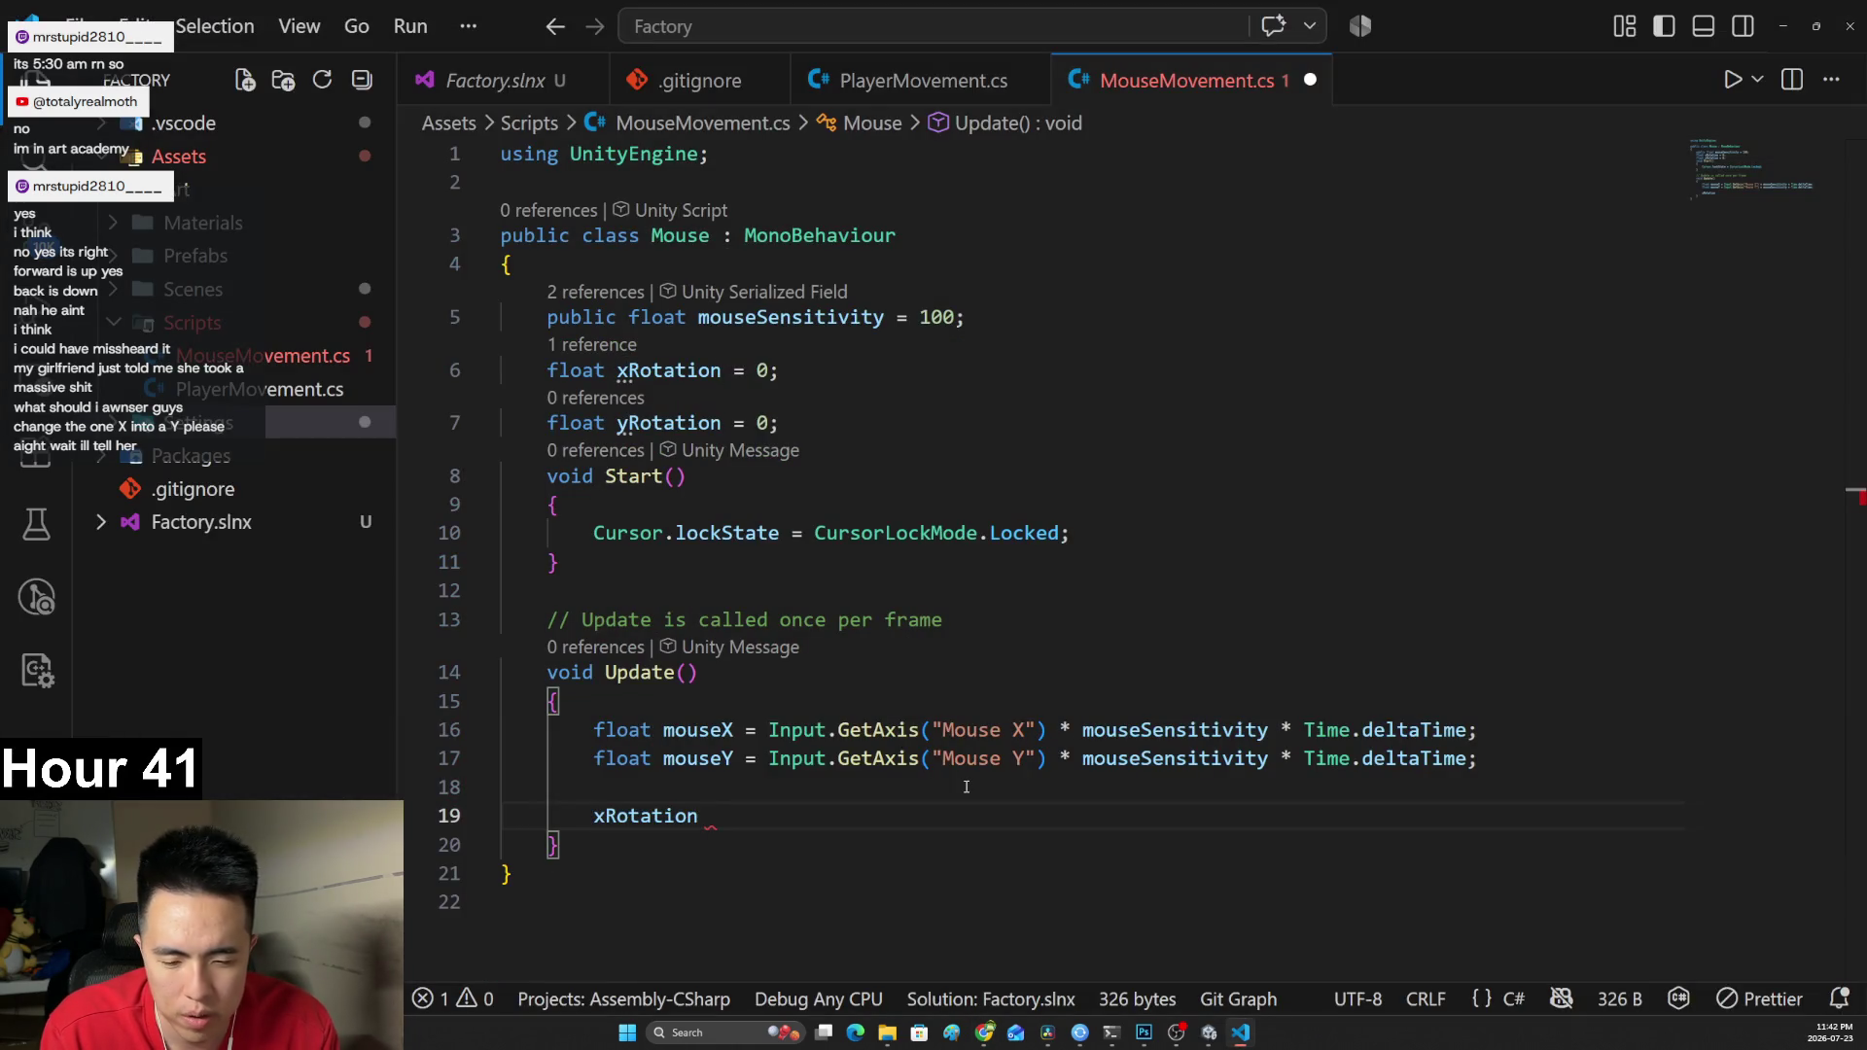
pyautogui.write('-= mouseY;')
pyautogui.scroll(-1, 992, 691)
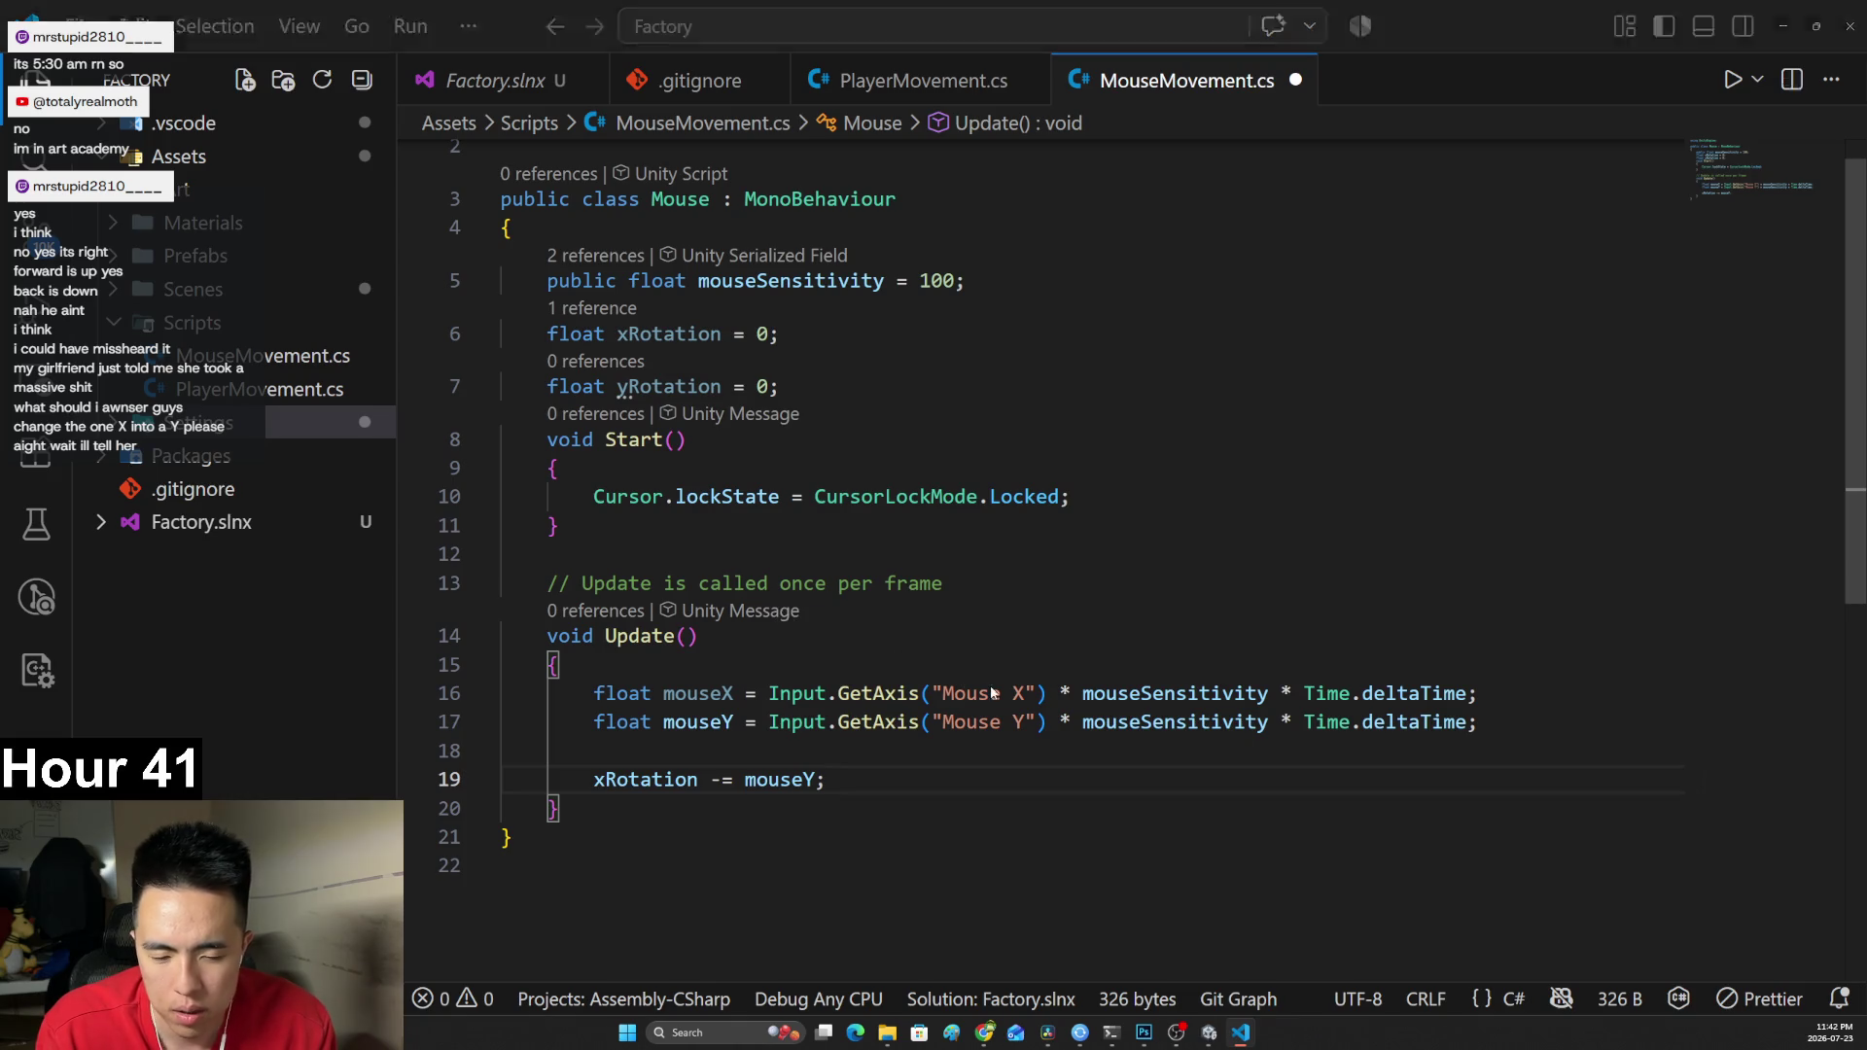
pyautogui.hotkey('alt', 'Tab')
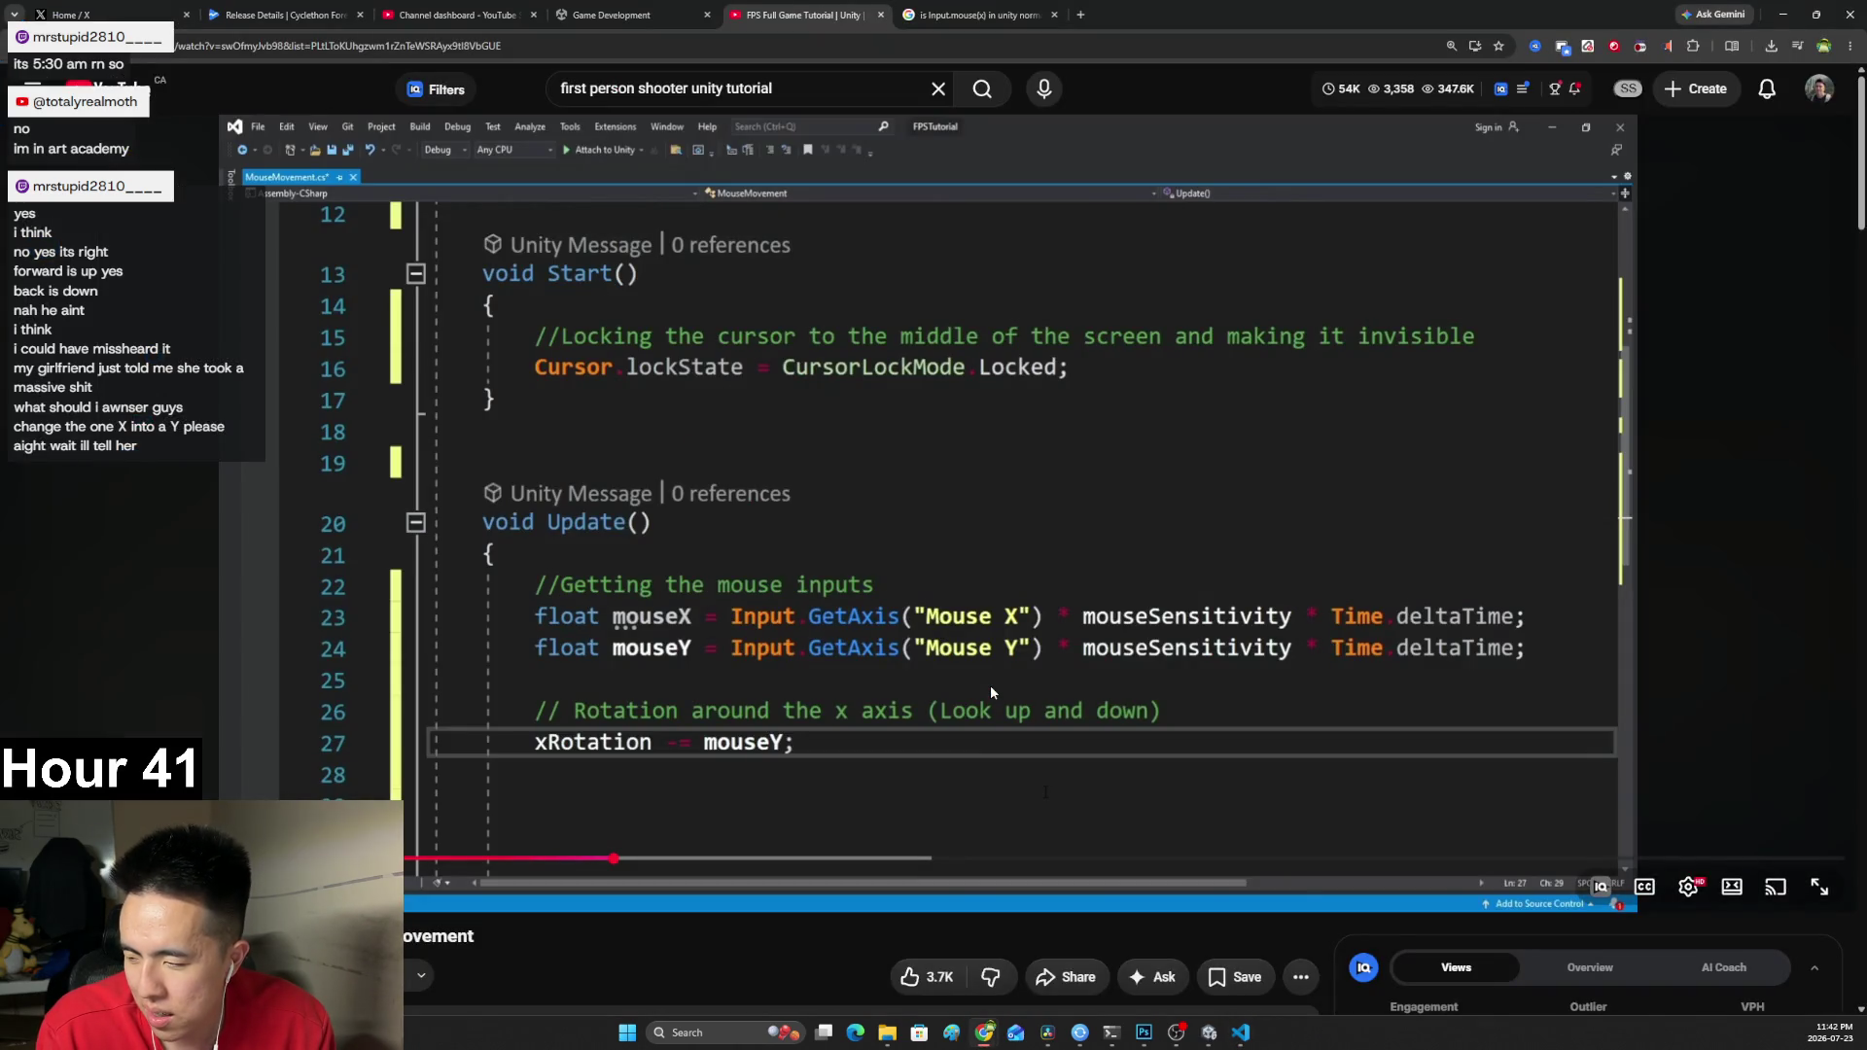
pyautogui.click(926, 716)
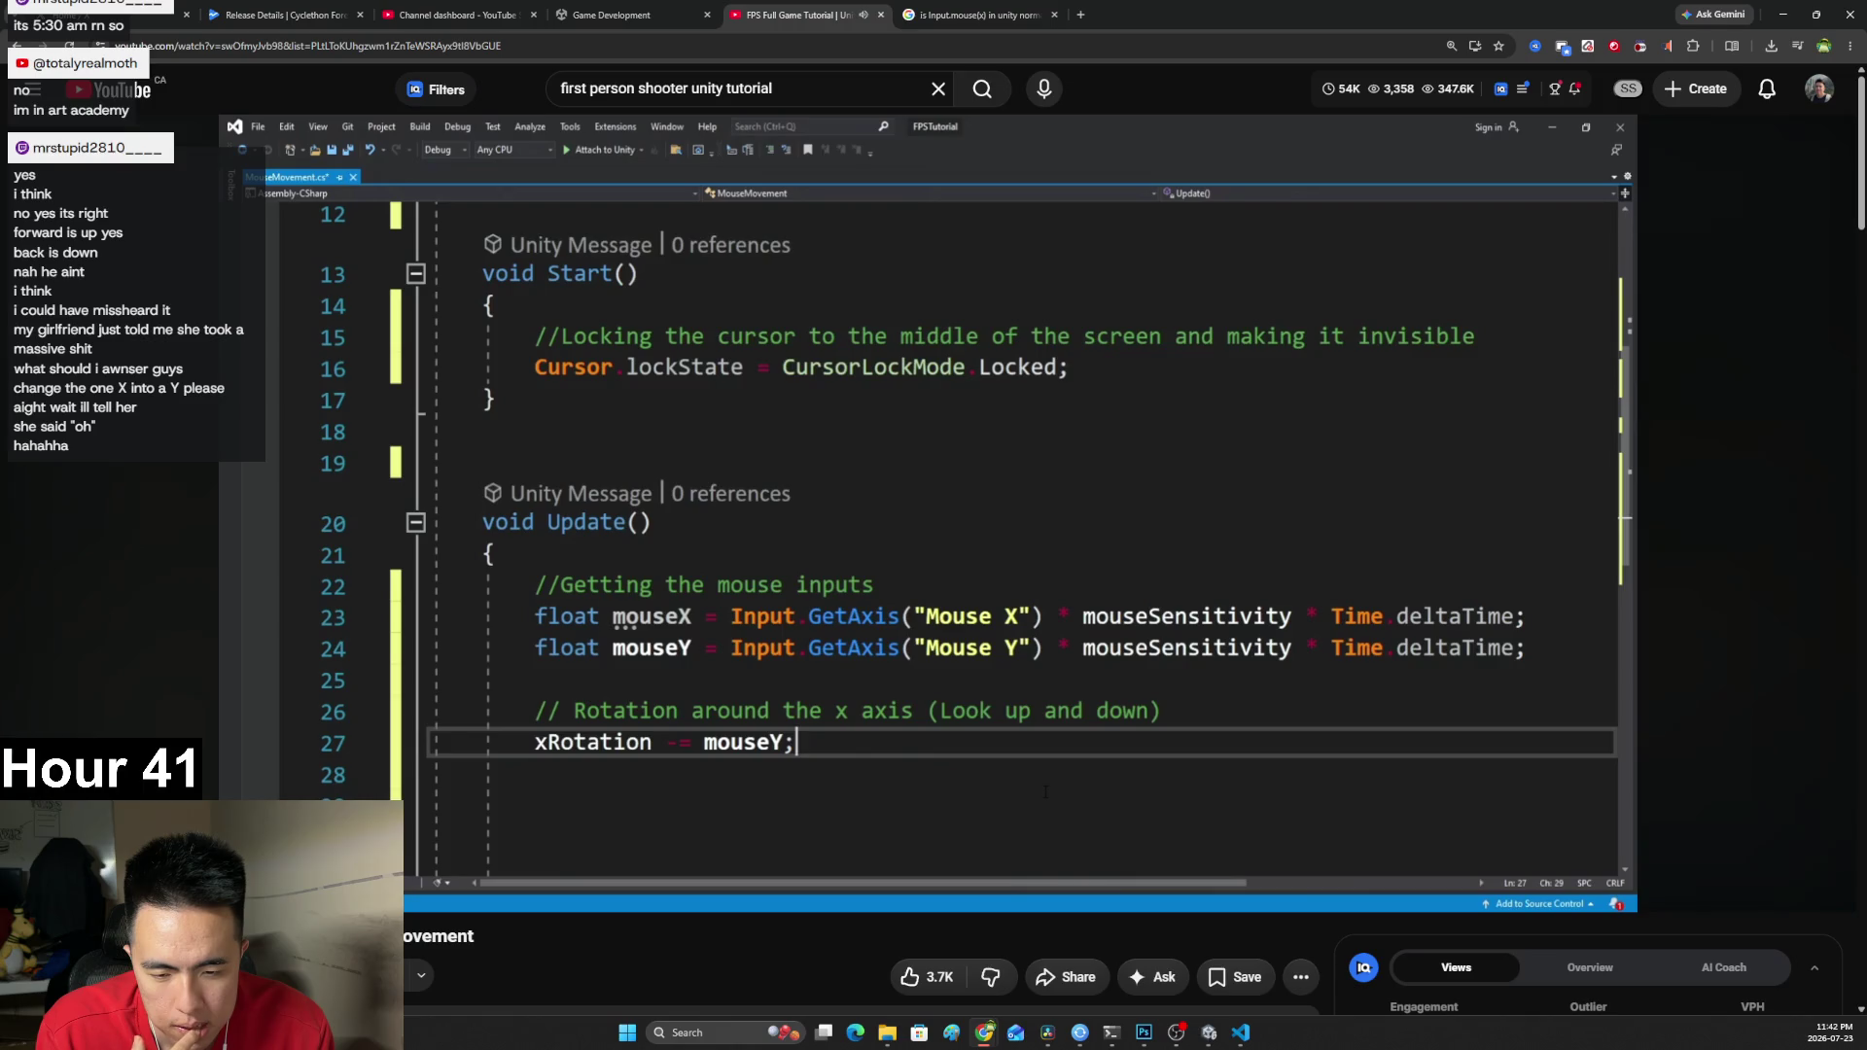
pyautogui.click(926, 717)
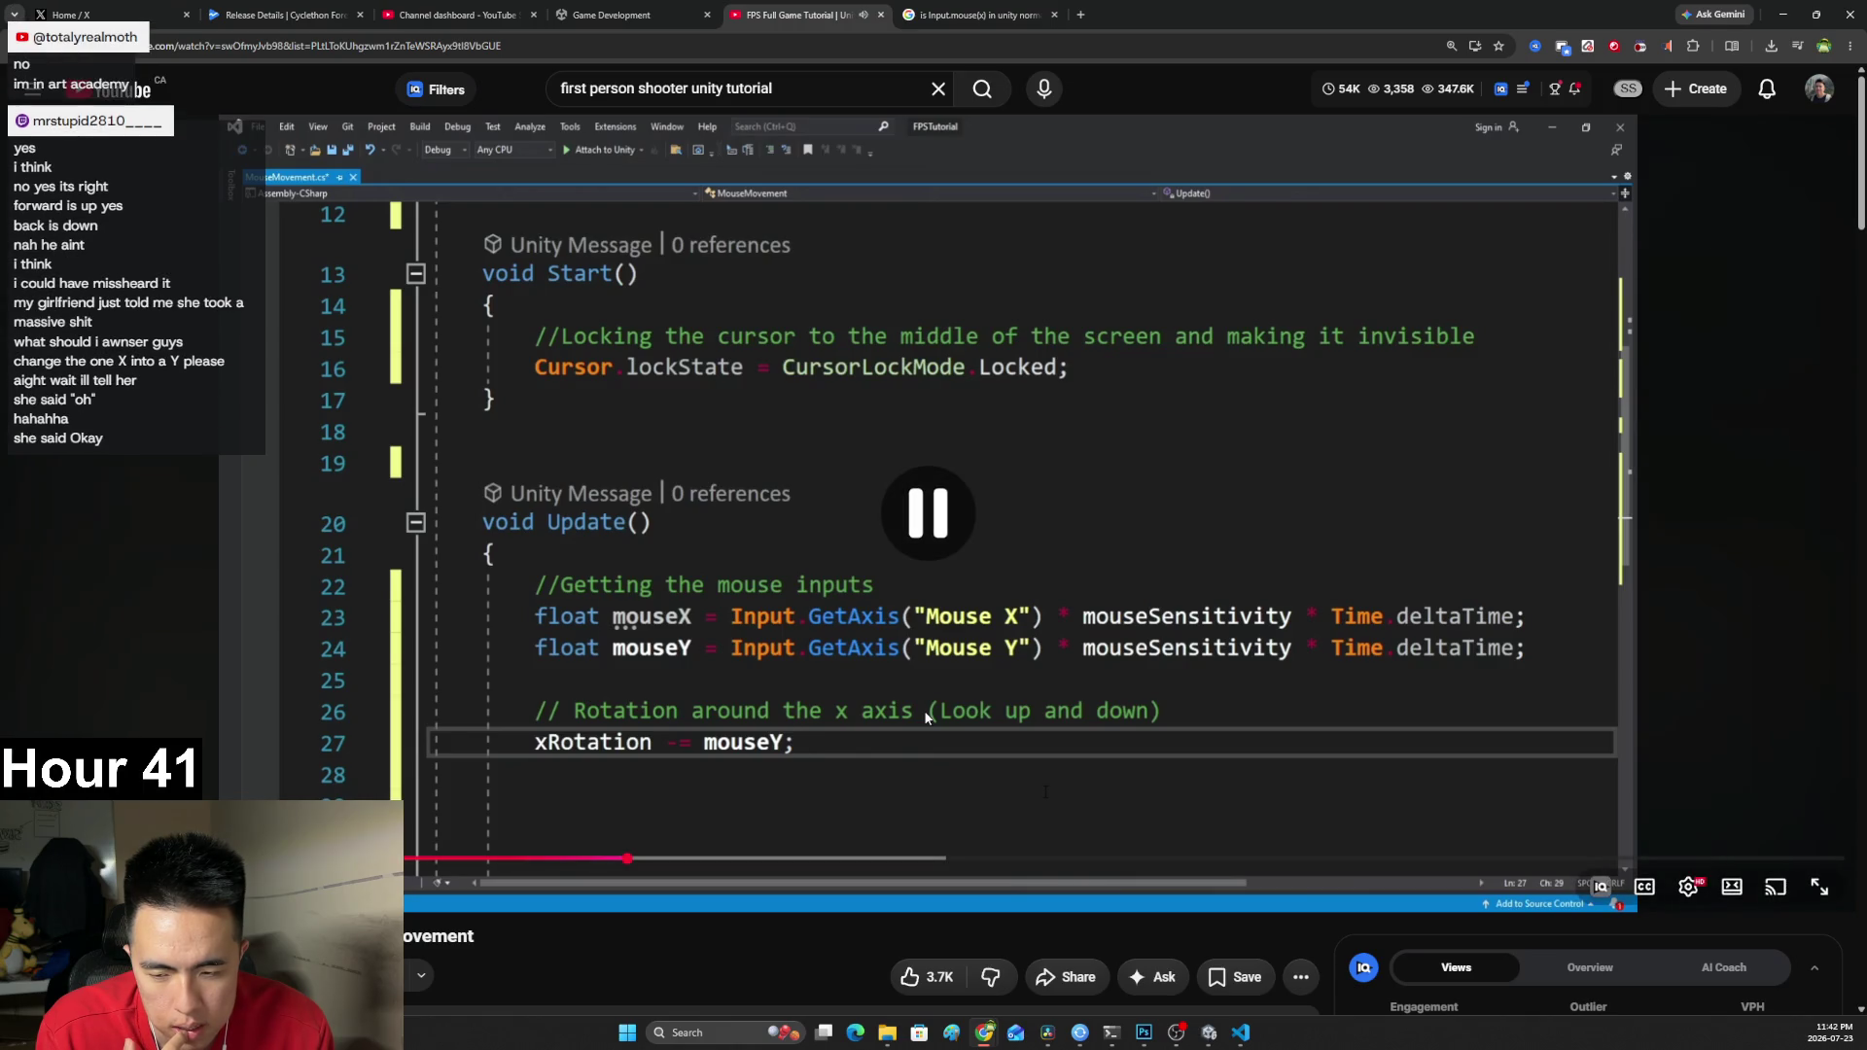
pyautogui.click(557, 762)
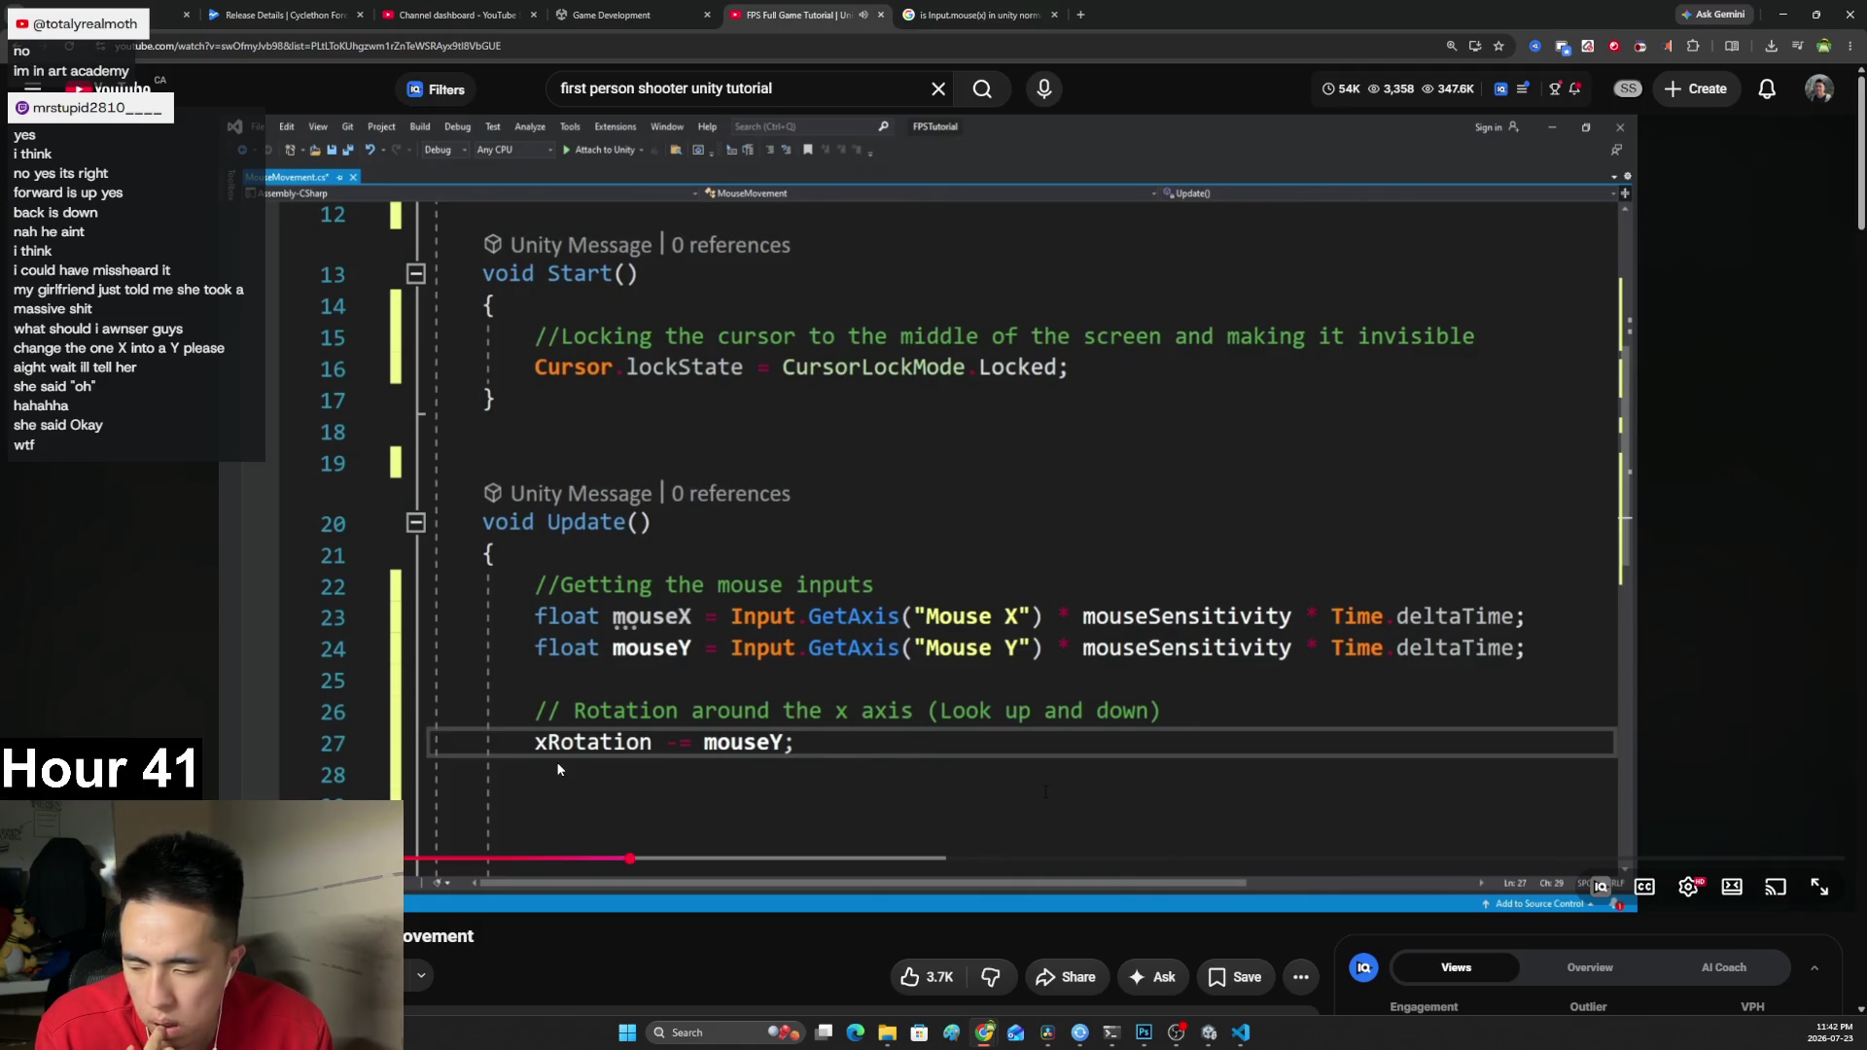
pyautogui.click(558, 765)
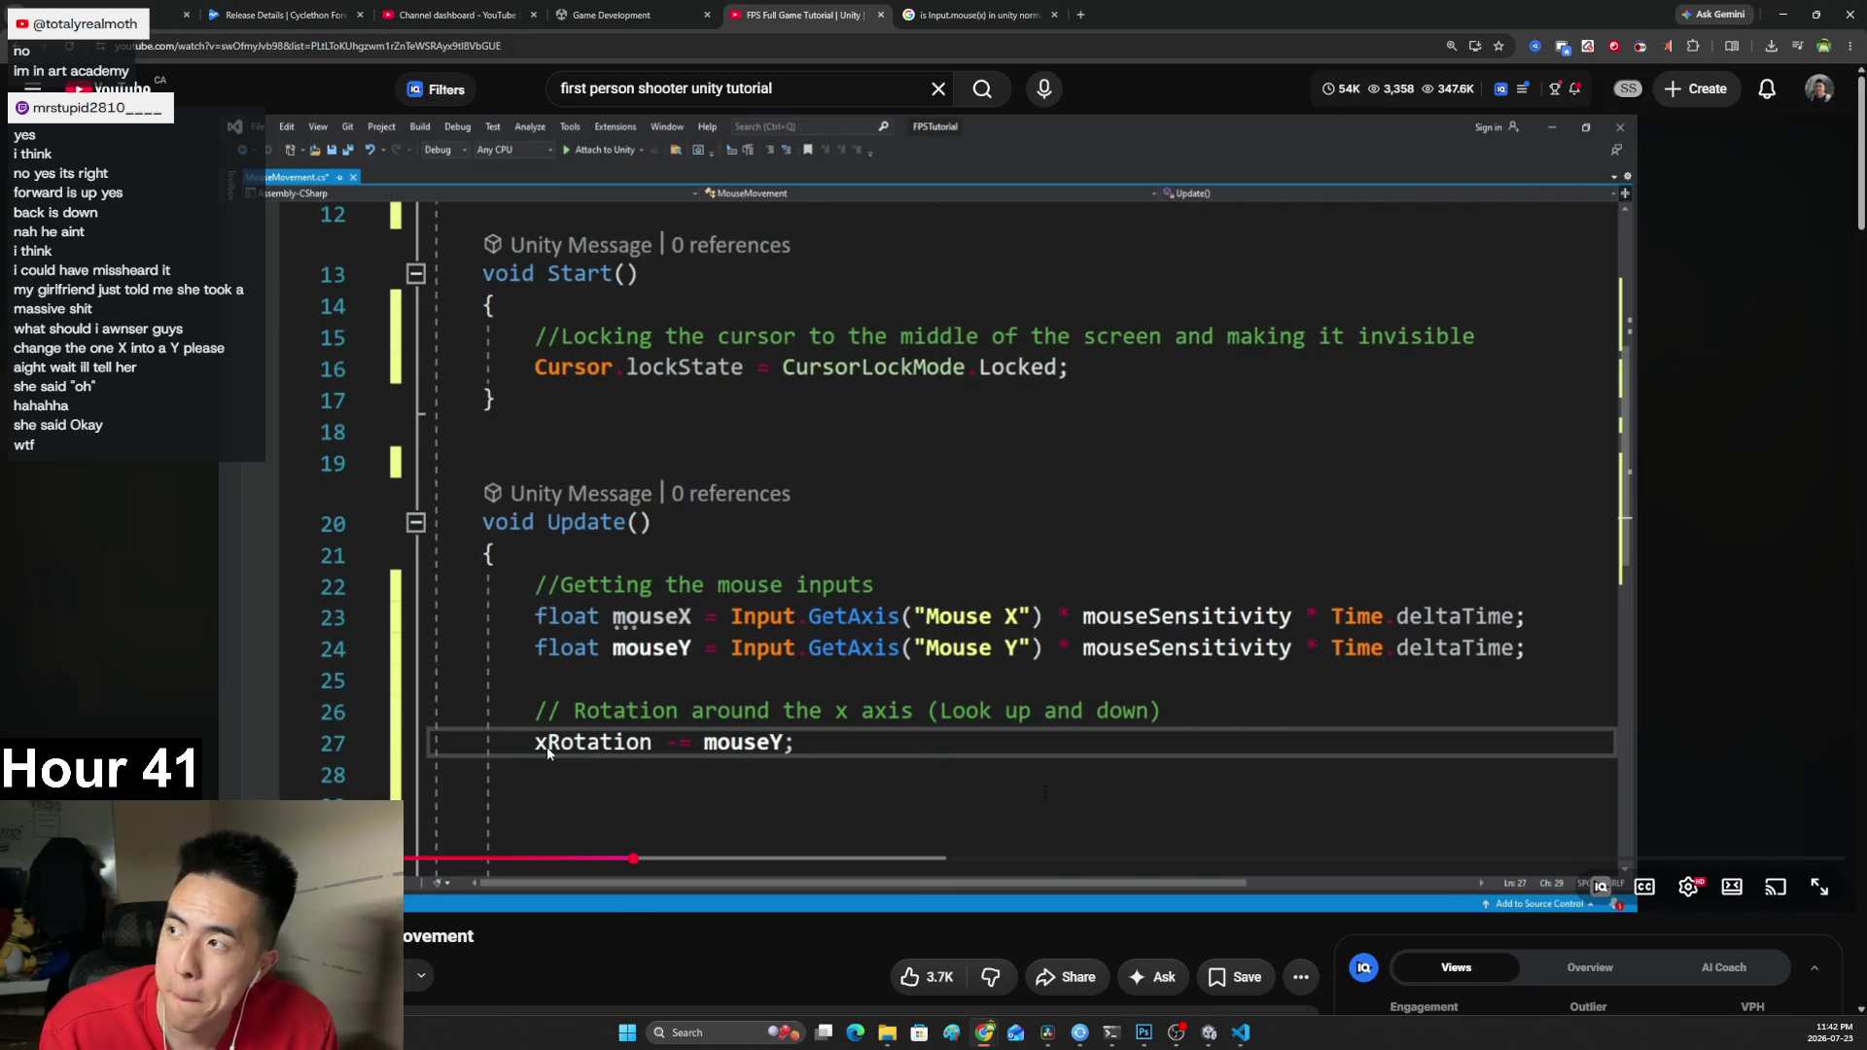
pyautogui.click(546, 774)
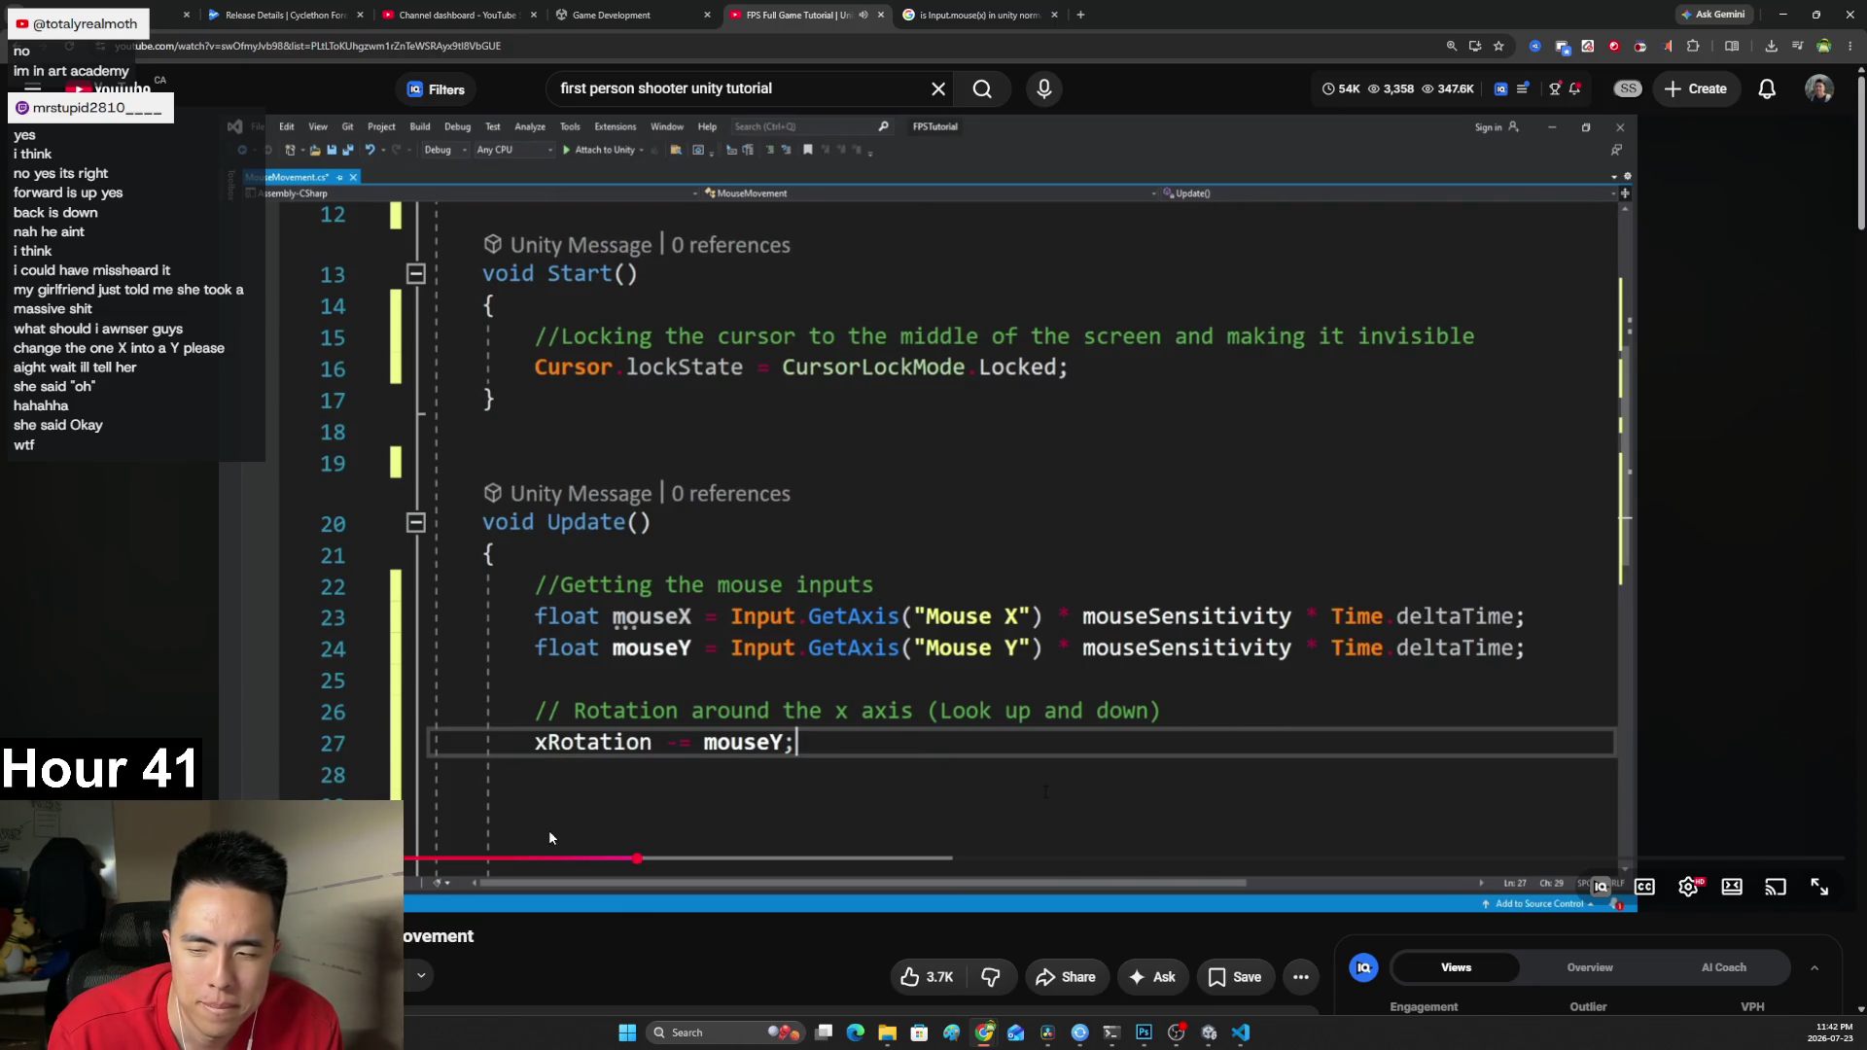
pyautogui.click(586, 751)
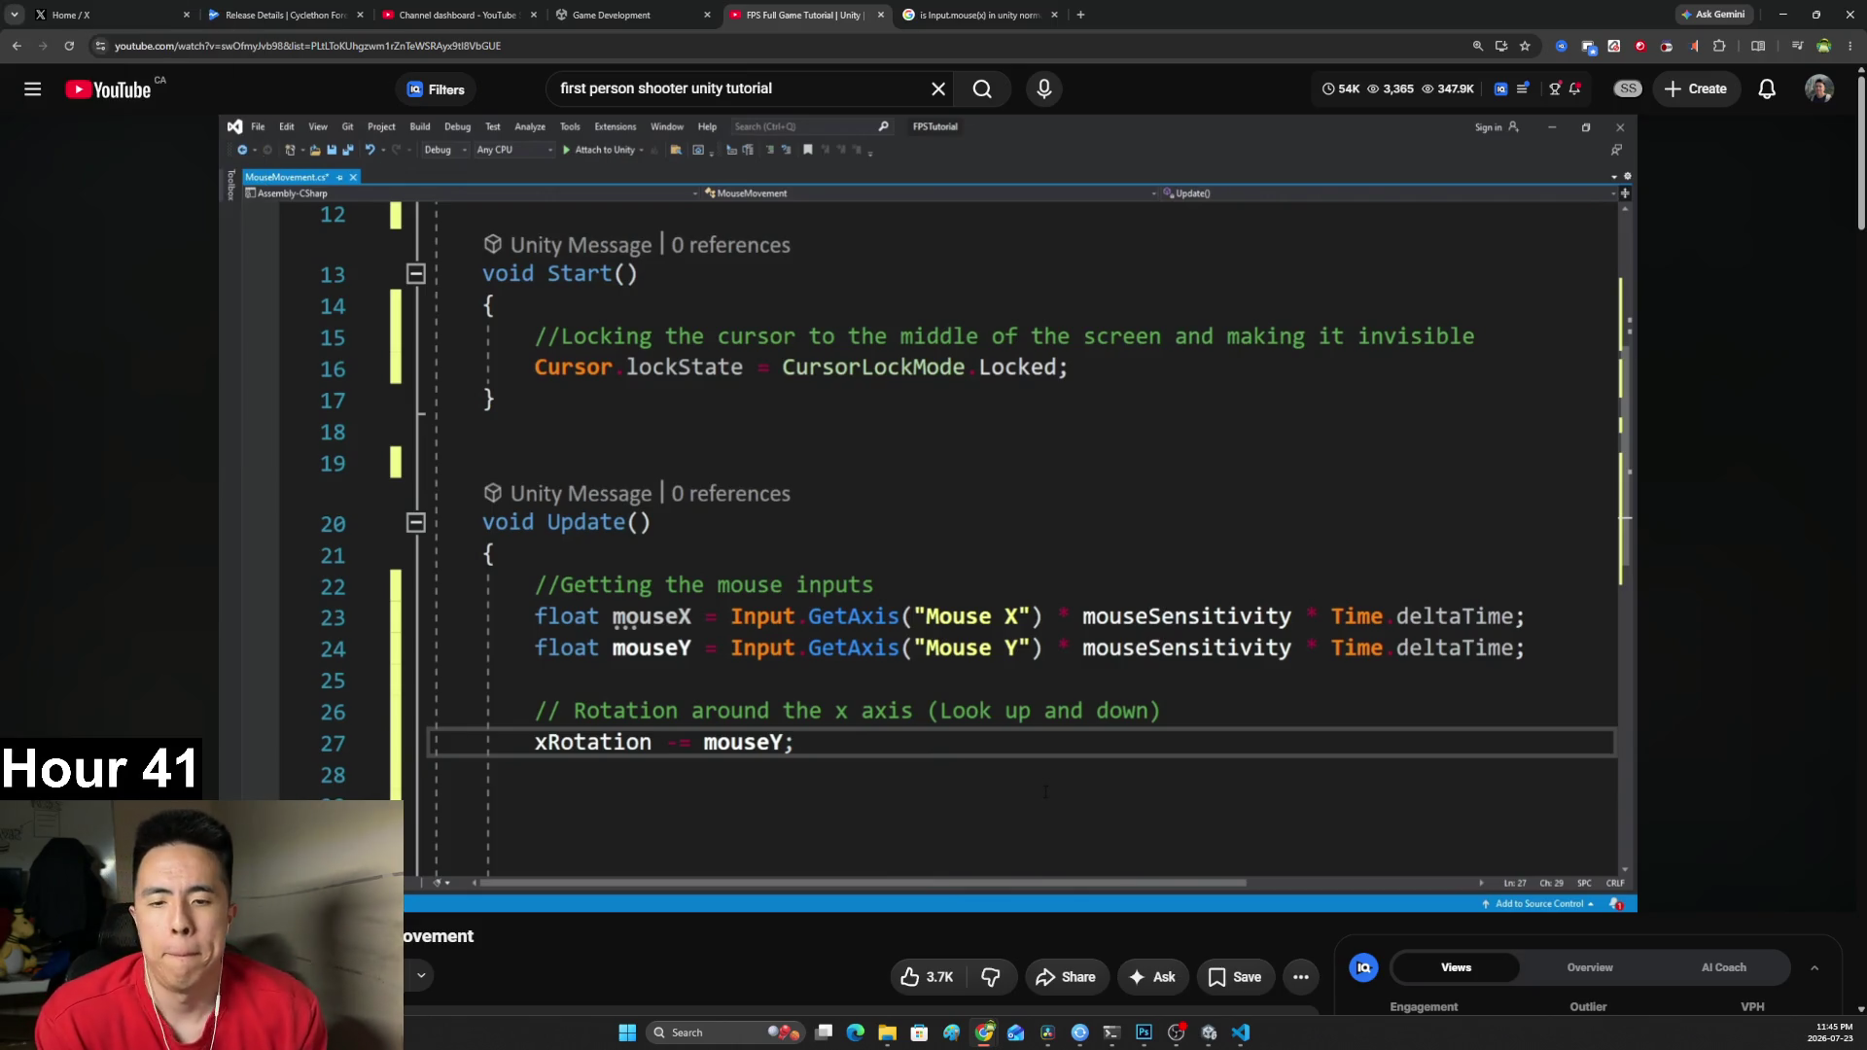
# Play the tutorial to its Mathf.Clamp line for xRotation and pause there.
pyautogui.click(819, 600)
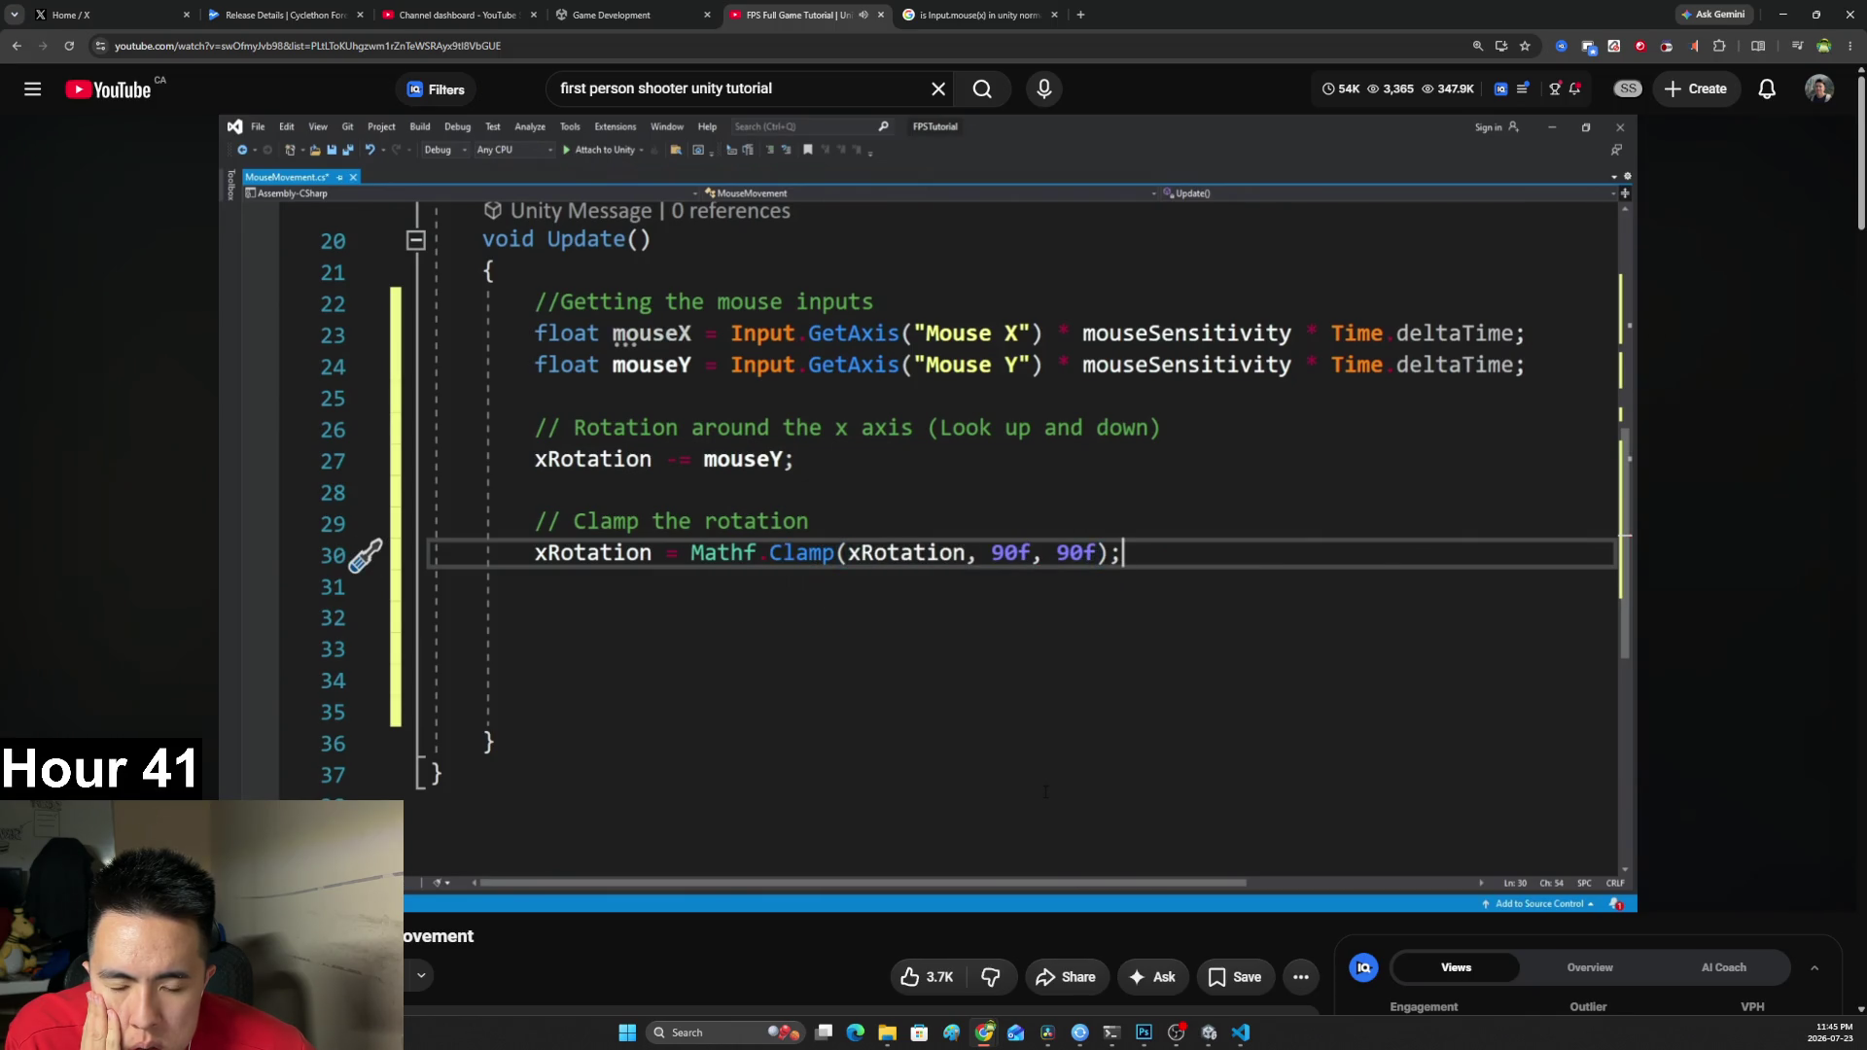
pyautogui.click(771, 580)
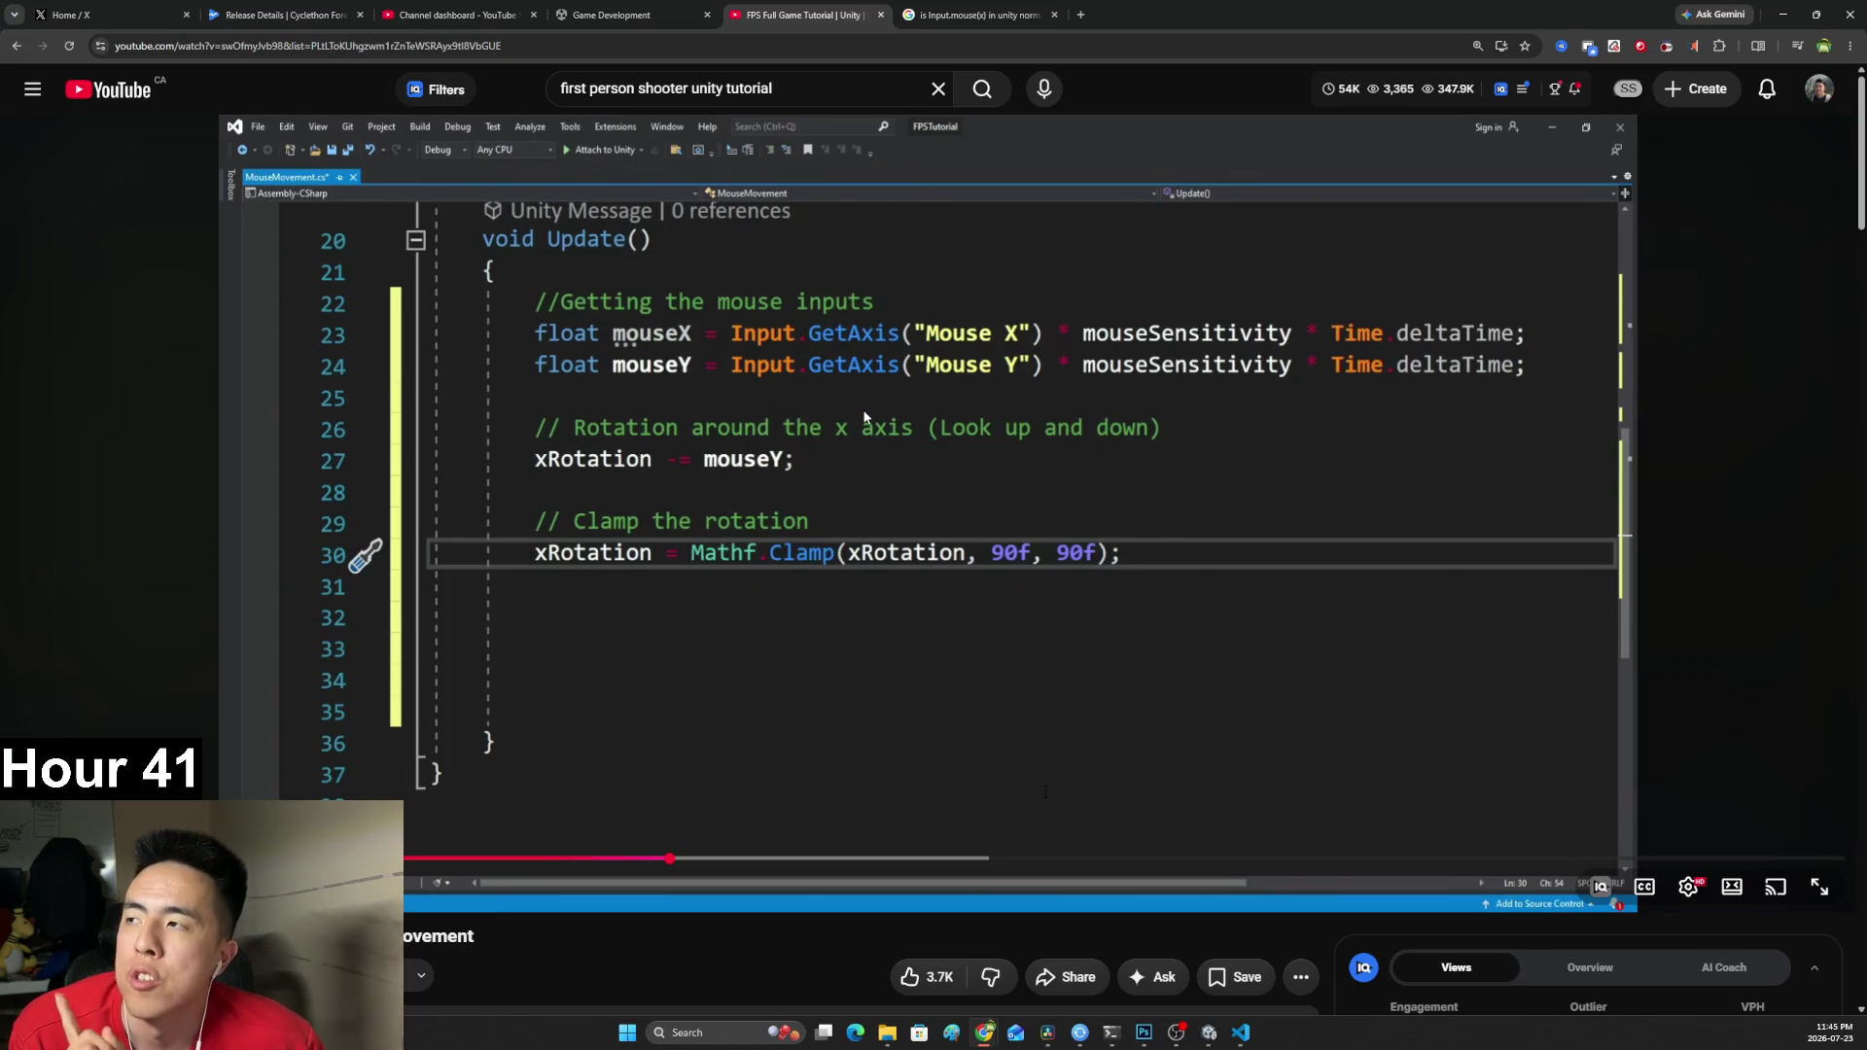
pyautogui.click(778, 428)
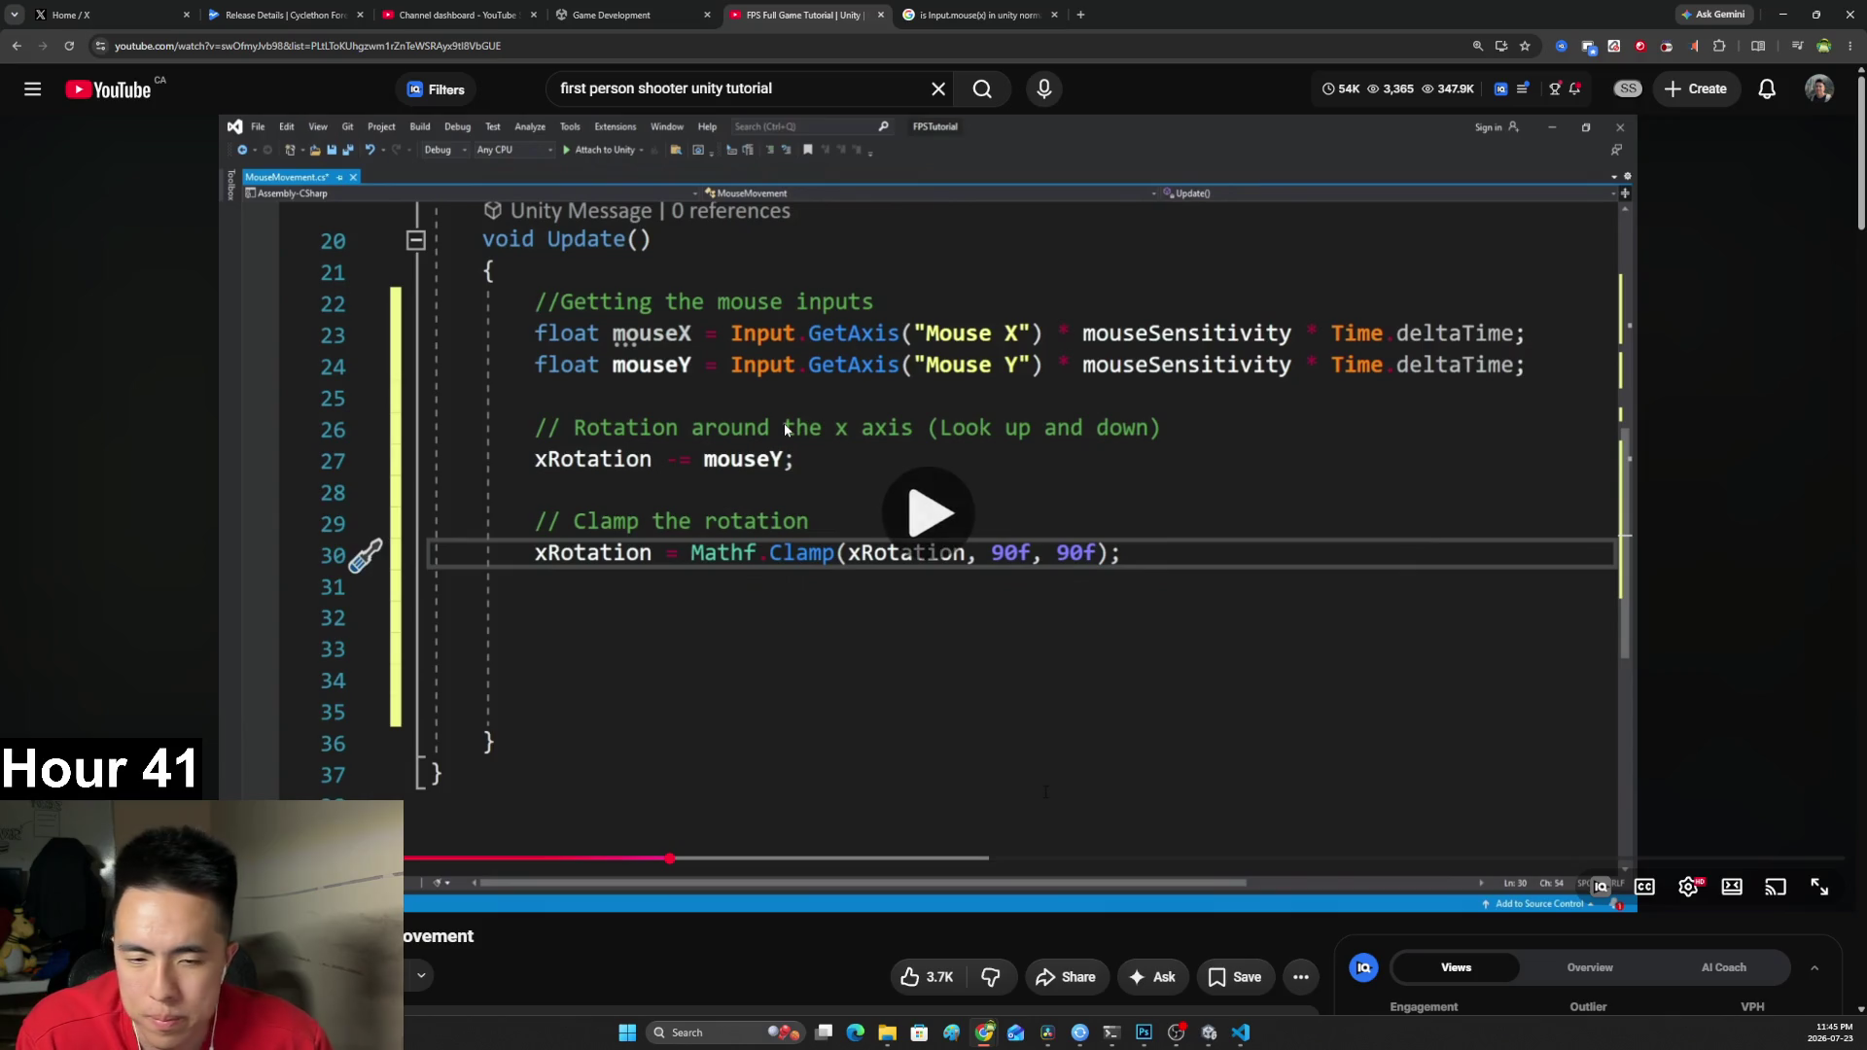
pyautogui.click(763, 428)
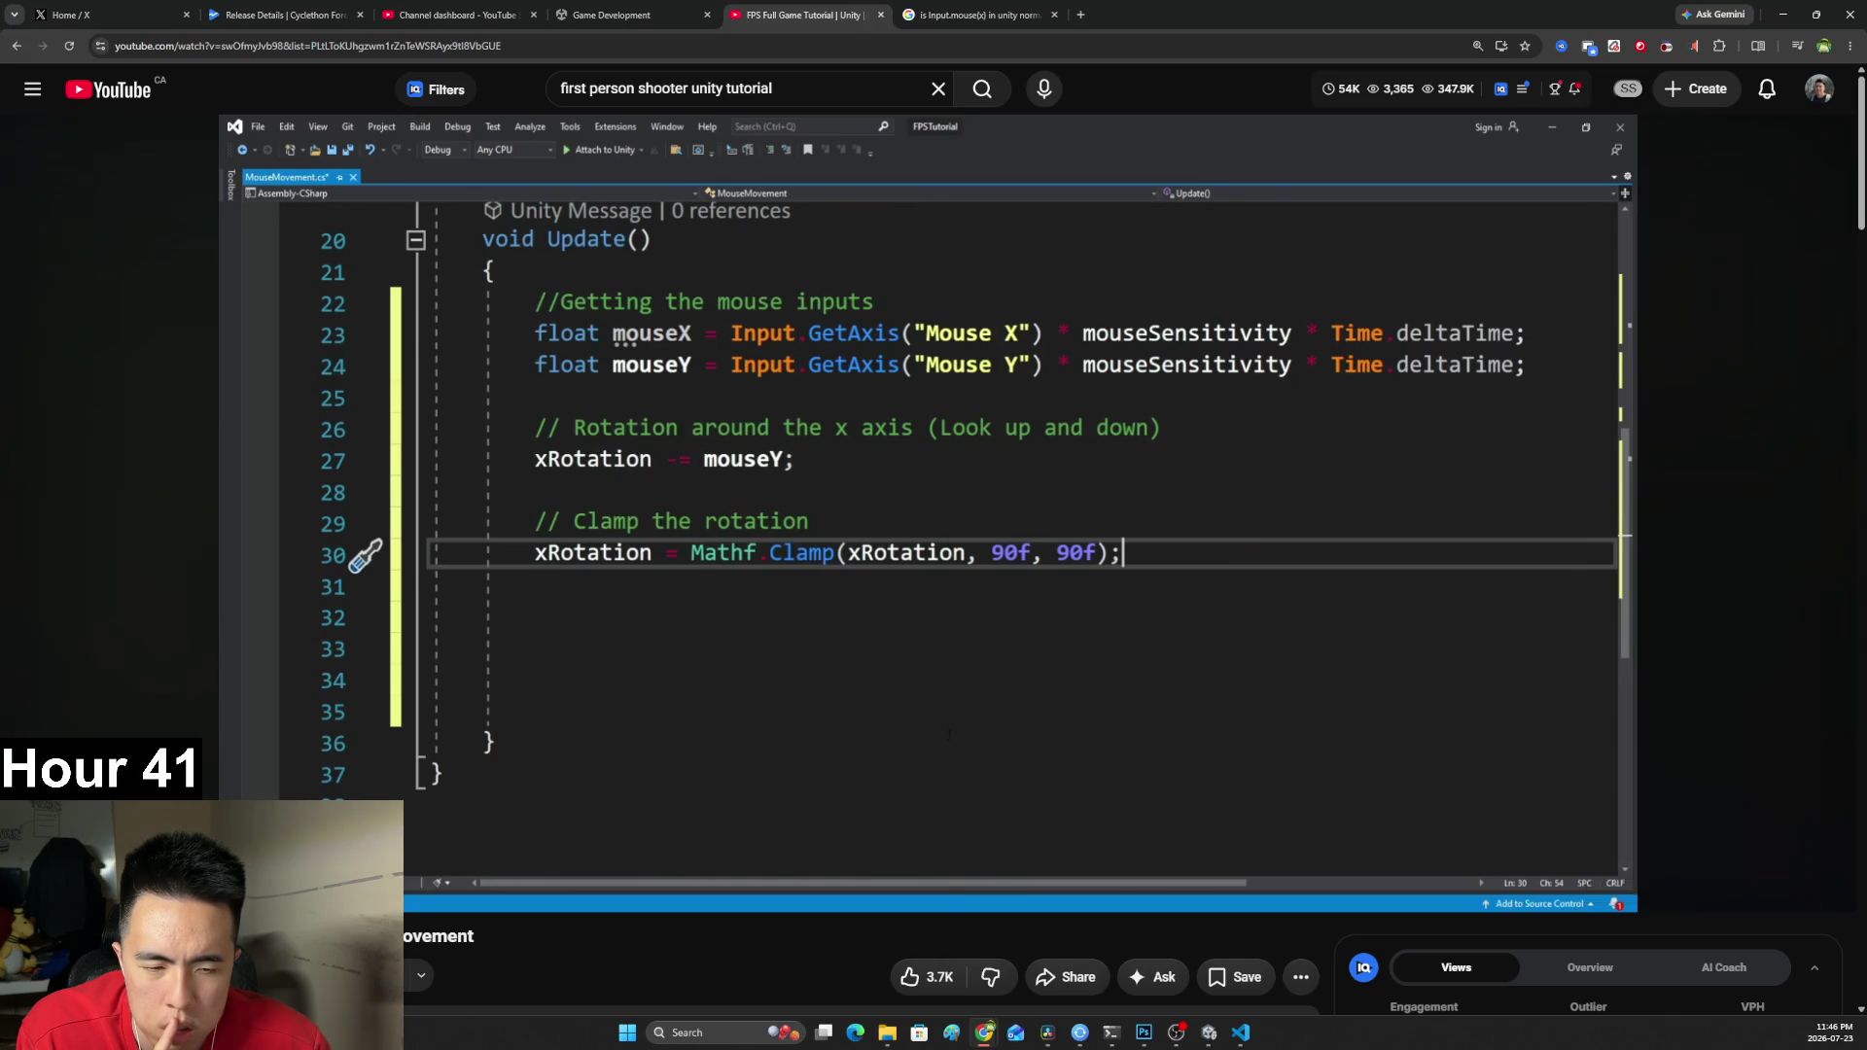
pyautogui.click(1037, 555)
pyautogui.click(1011, 556)
# Start a new line below the subtraction line reading xRotation = MathF.Cla.
pyautogui.hotkey('alt', 'Tab')
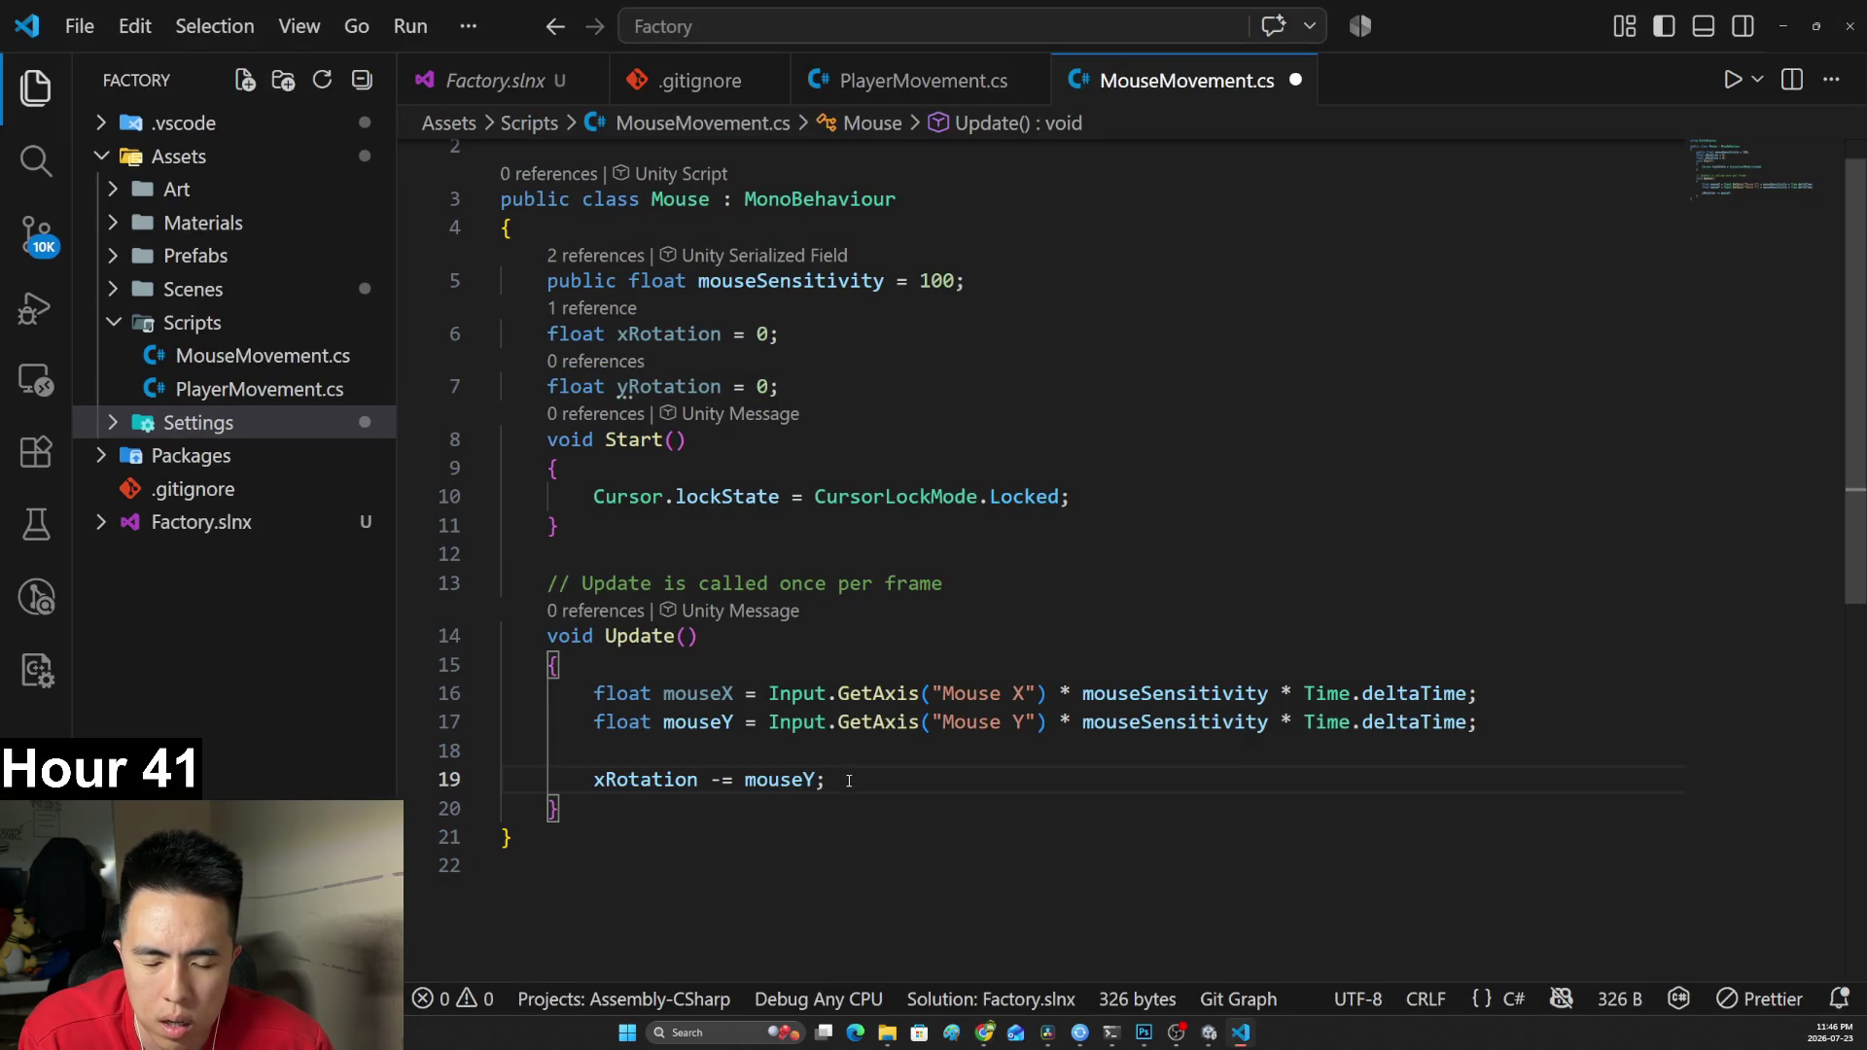
pyautogui.press('Return')
pyautogui.press('Return')
pyautogui.write('XR')
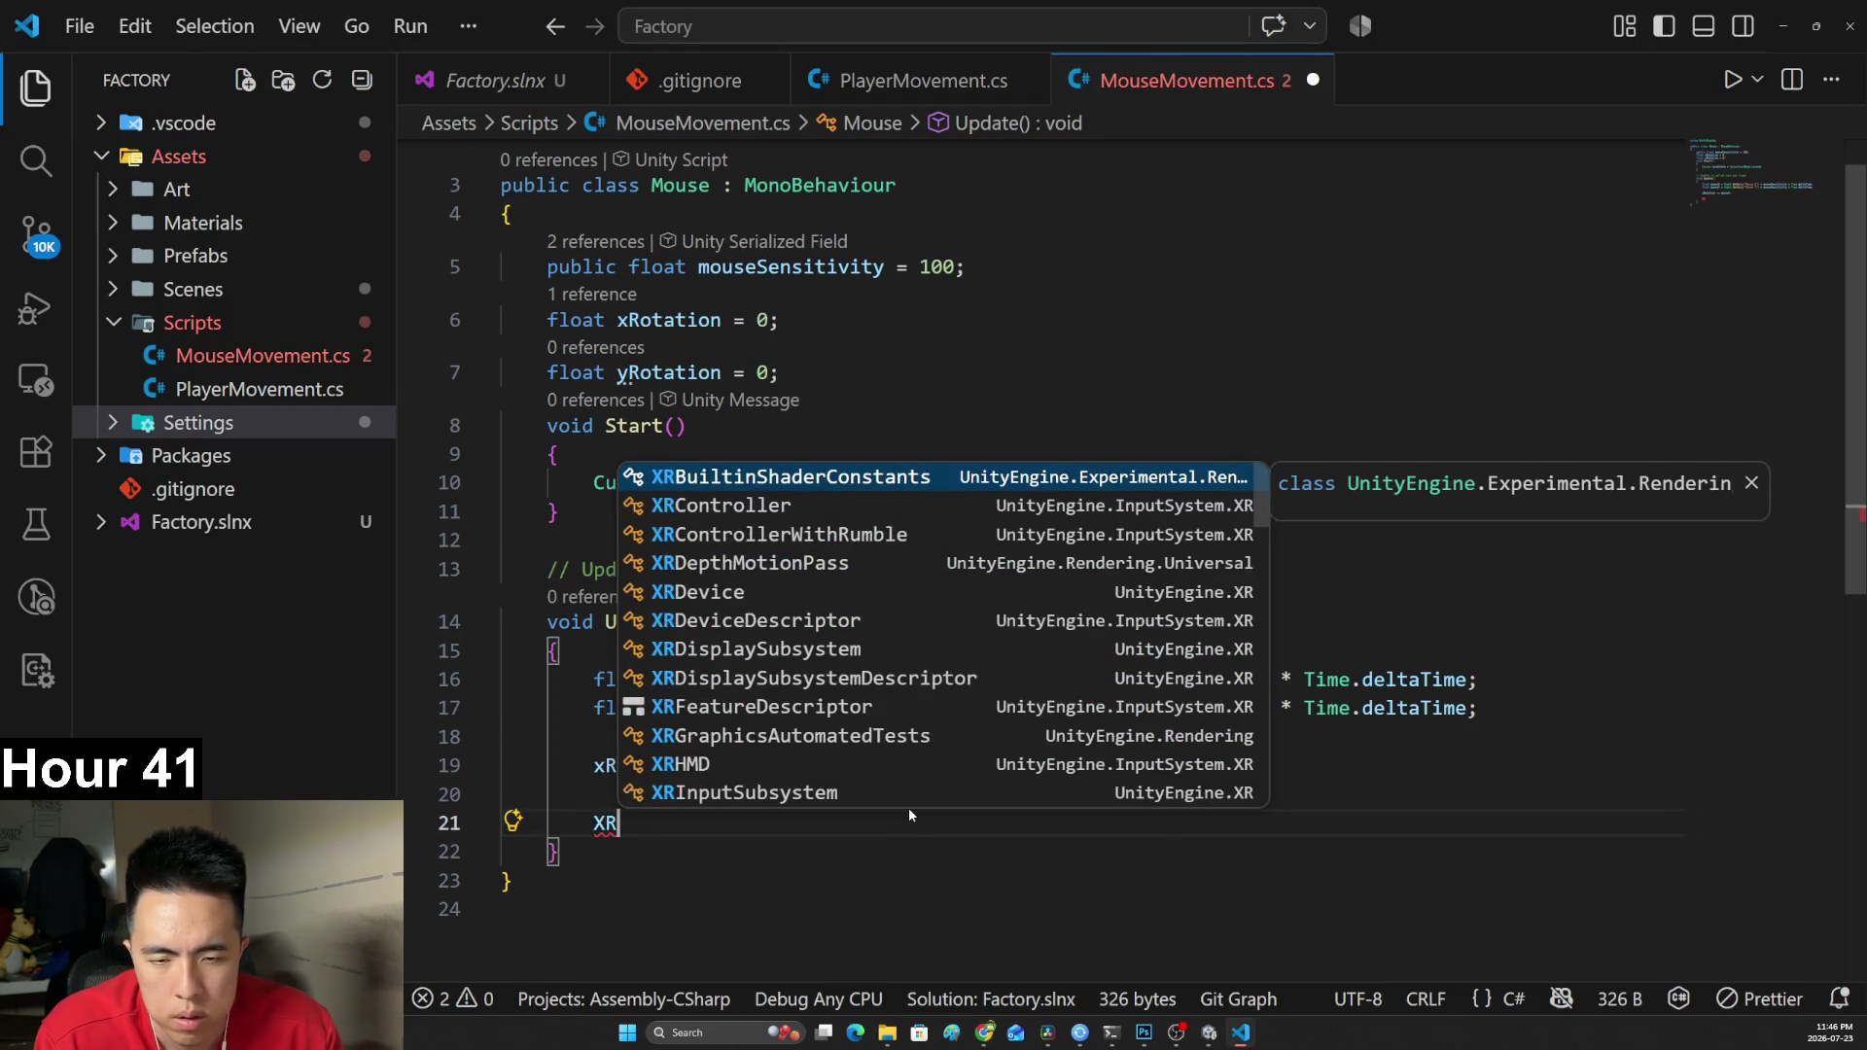
pyautogui.write('otatio')
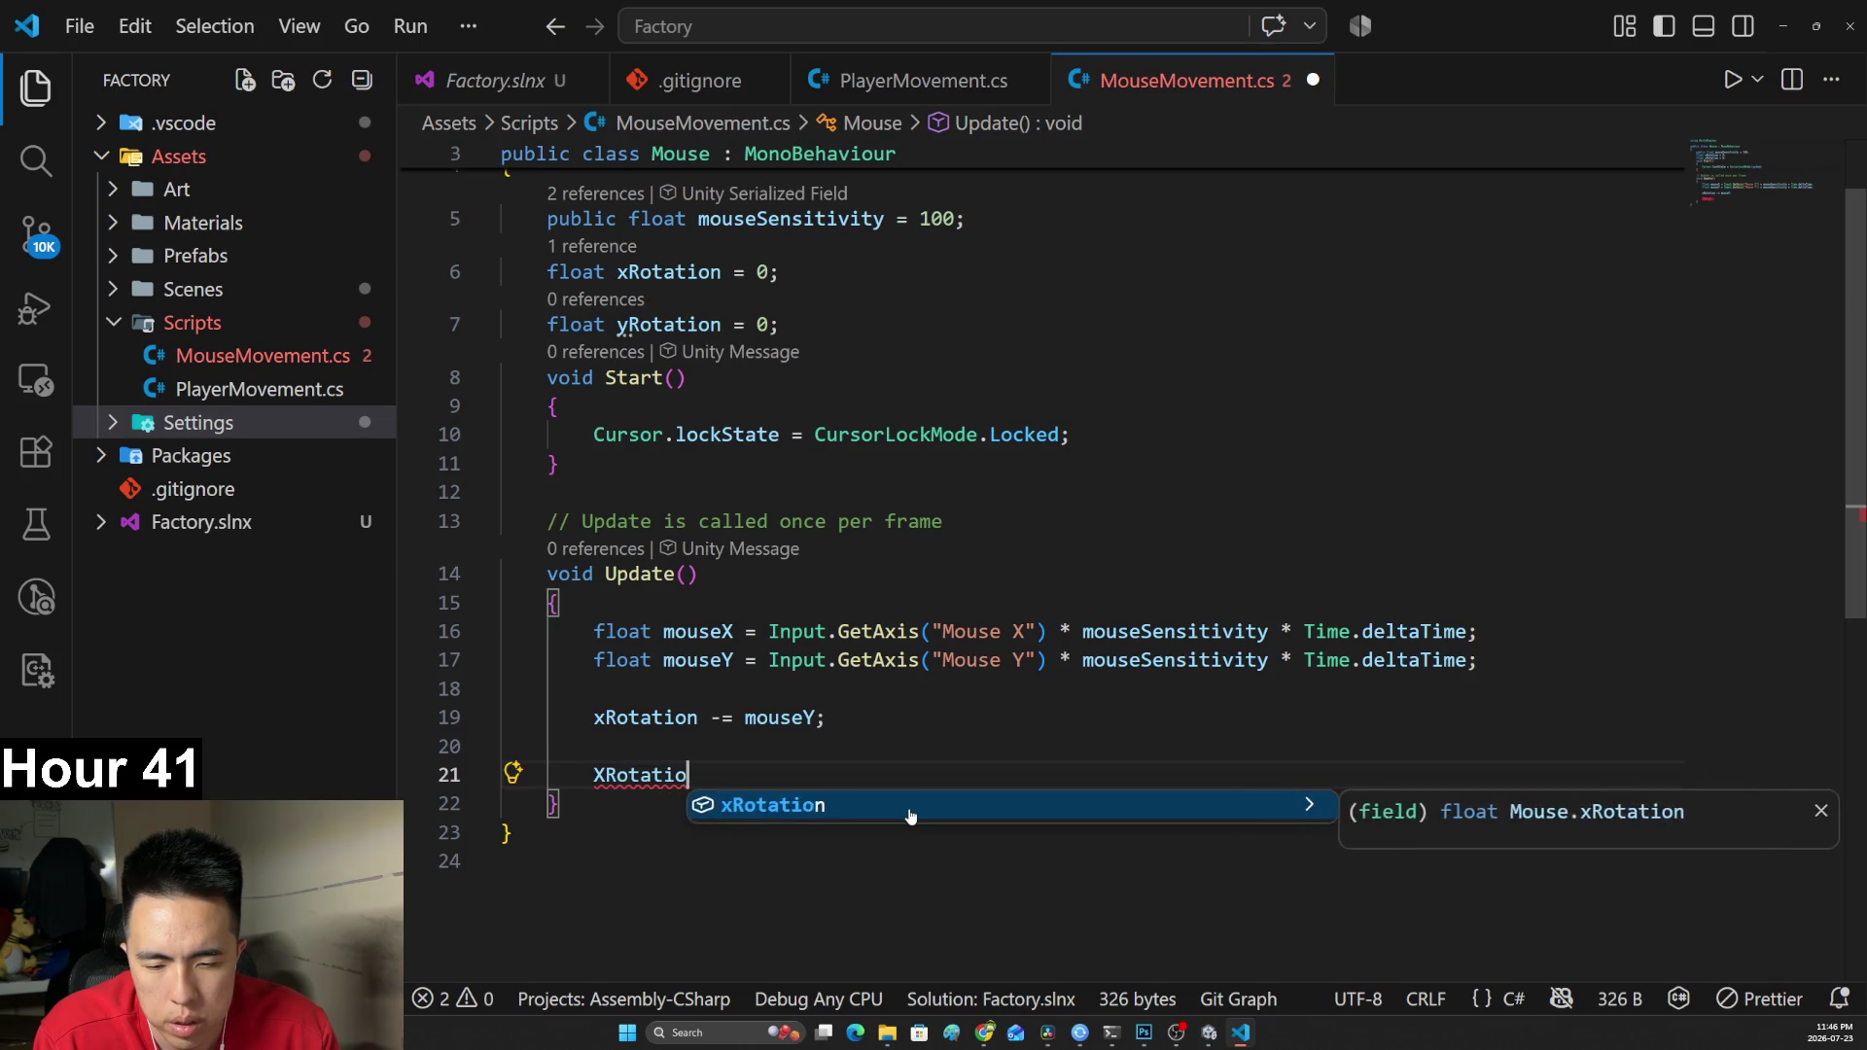
pyautogui.write('n.')
pyautogui.hotkey('alt', 'Tab')
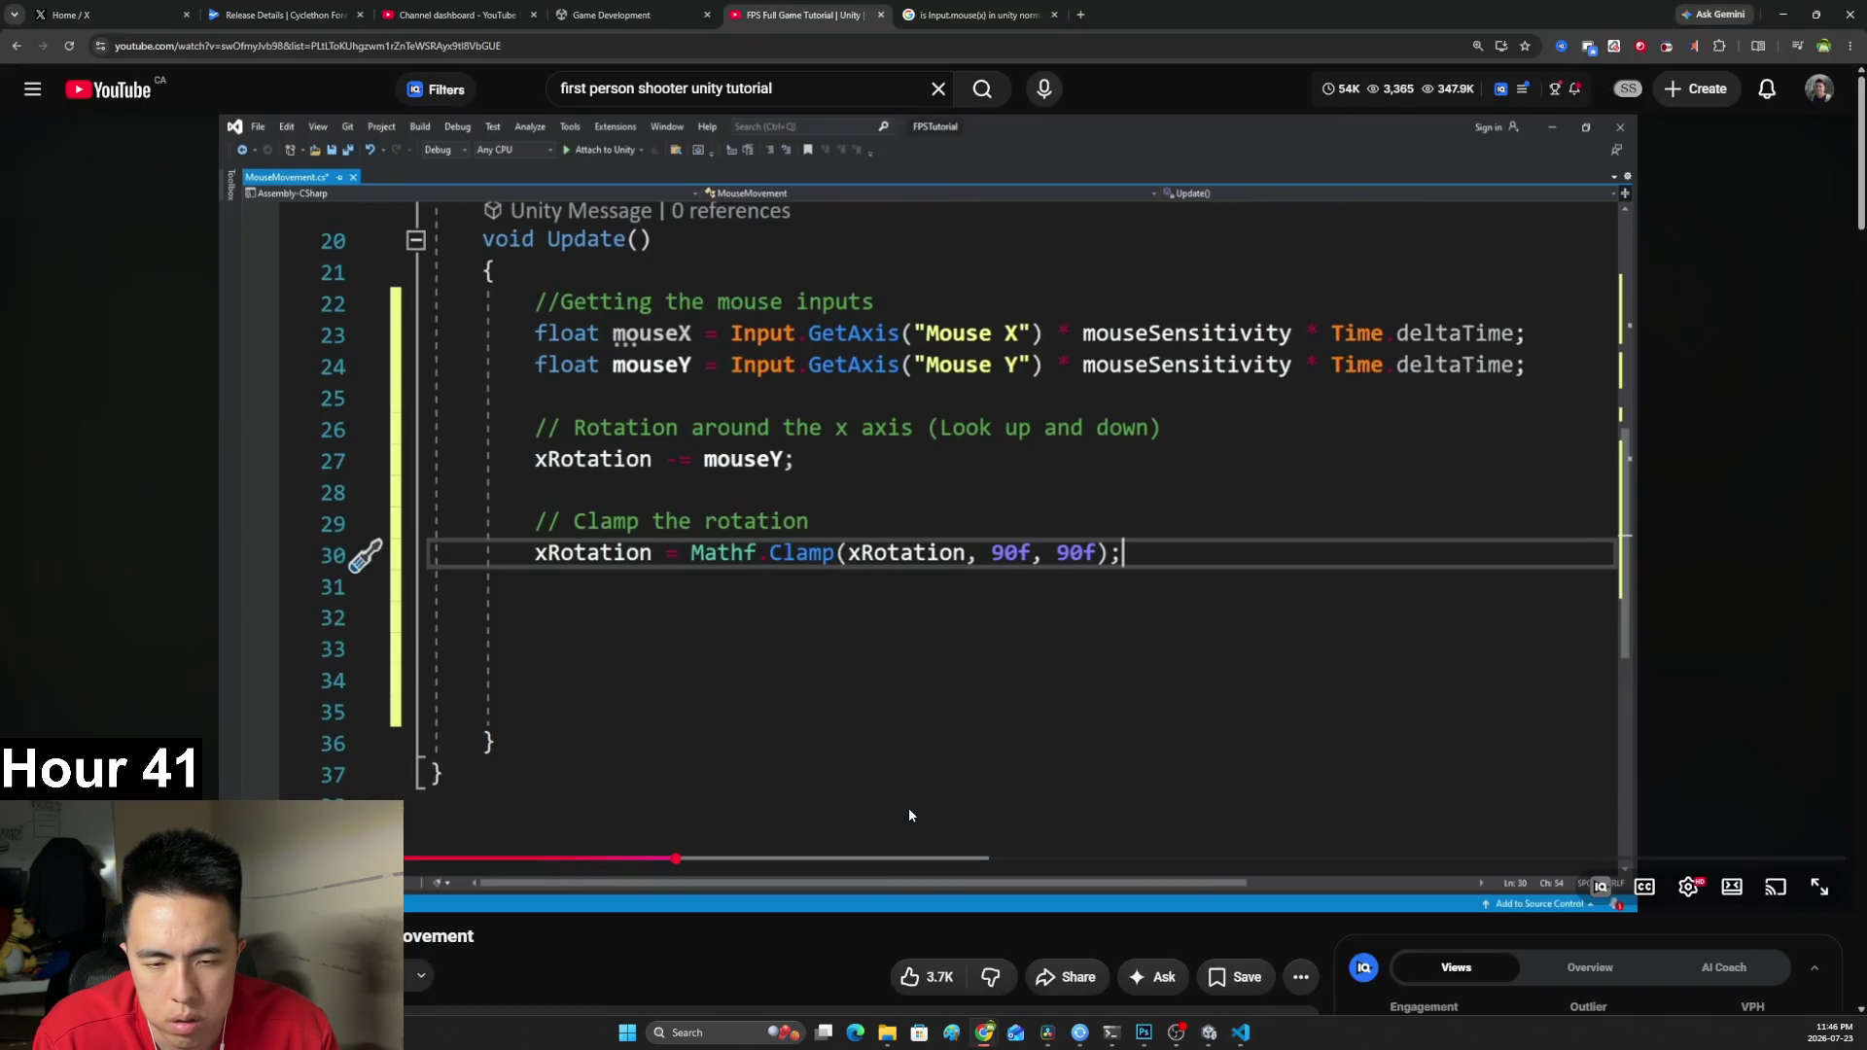
pyautogui.hotkey('alt', 'Tab')
pyautogui.press('BackSpace')
pyautogui.write('= Math')
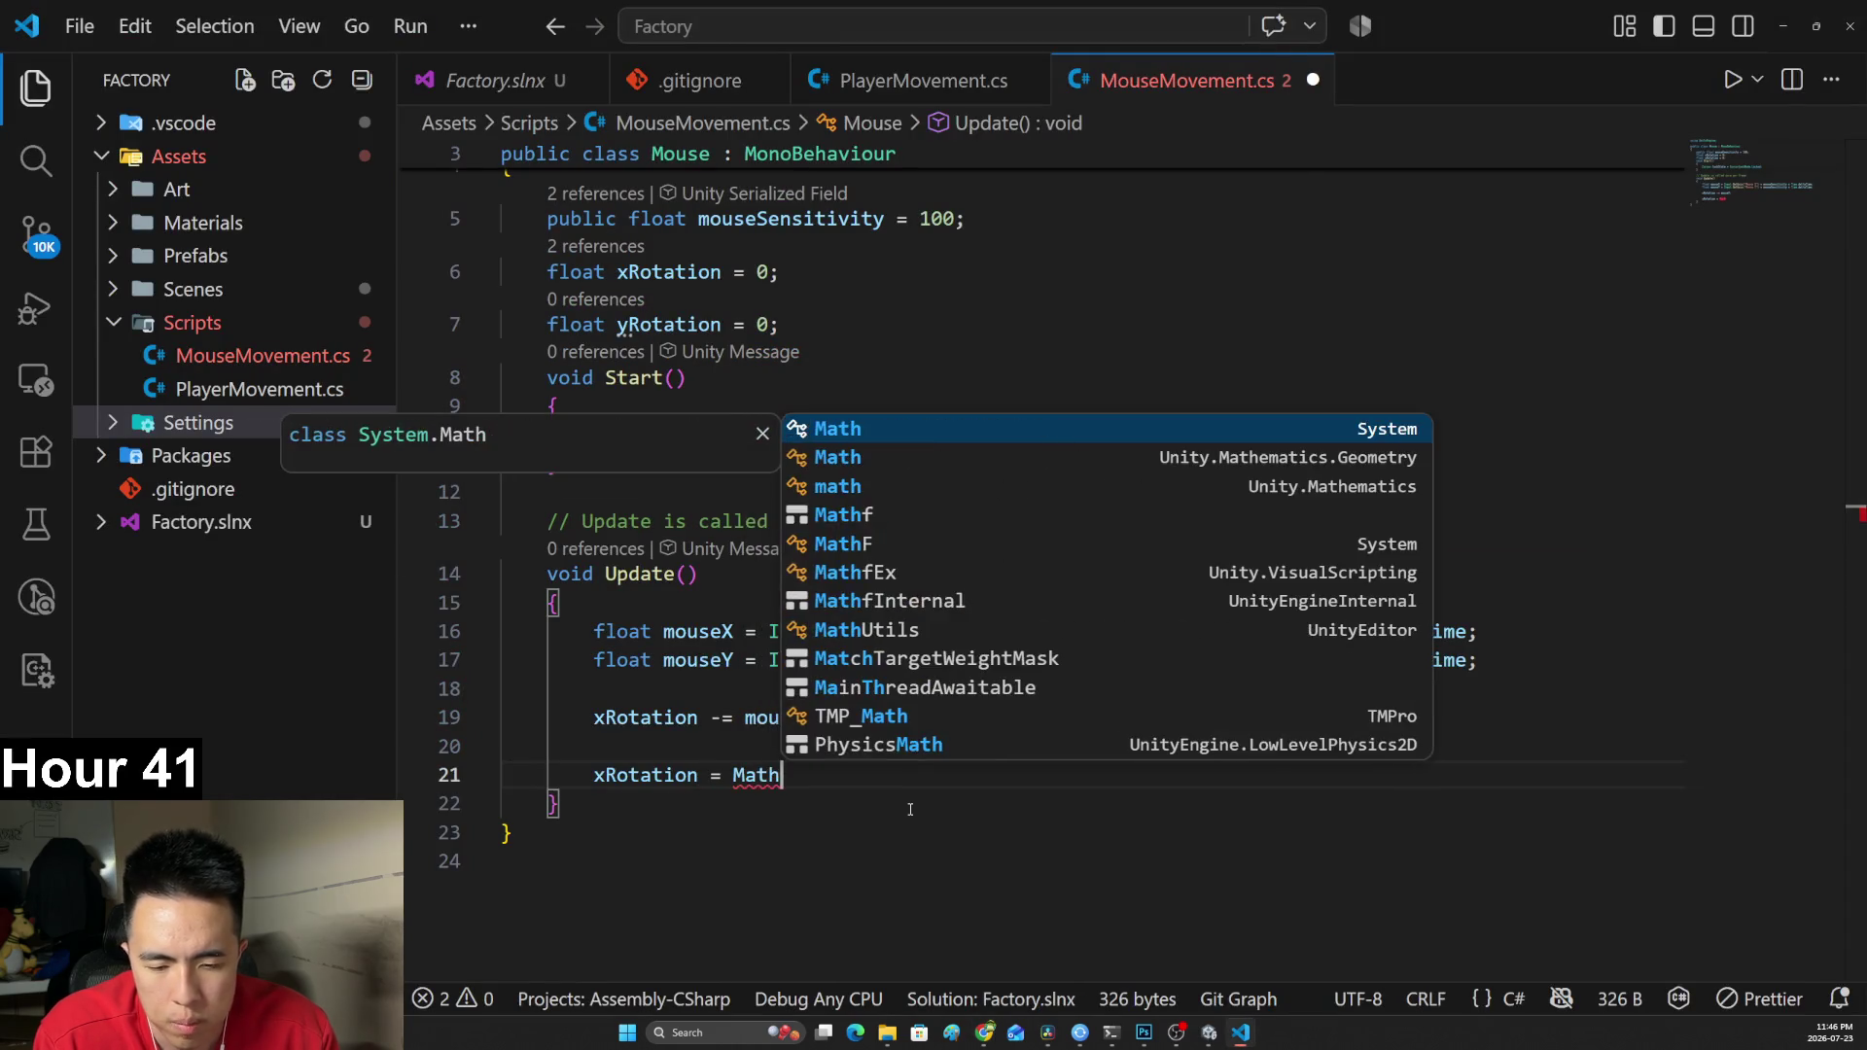
pyautogui.write('F.')
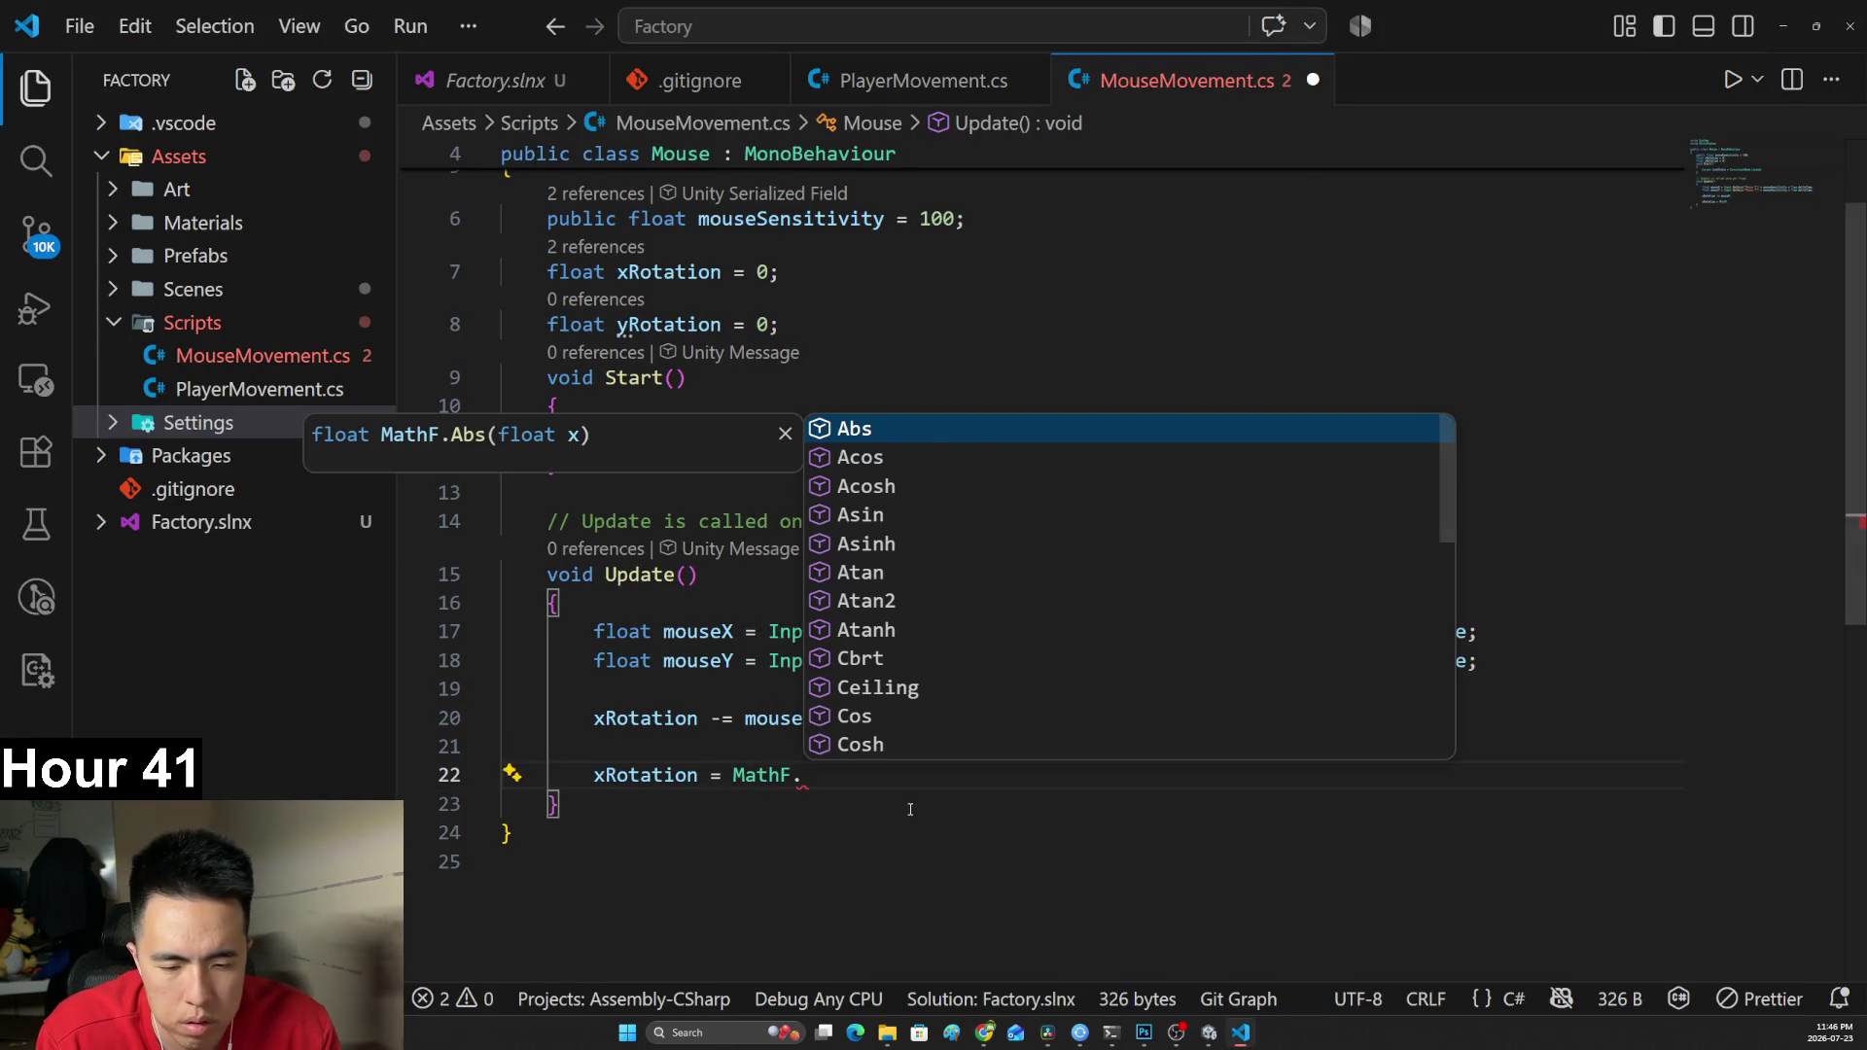
pyautogui.write('cl')
pyautogui.press('BackSpace')
pyautogui.press('BackSpace')
pyautogui.write('Cla')
# Continue the clamp call against the tutorial's Mathf.Clamp line, retyping the .Cl part.
pyautogui.hotkey('alt', 'Tab')
pyautogui.hotkey('alt', 'Tab')
pyautogui.write('mp(')
pyautogui.hotkey('alt', 'Tab')
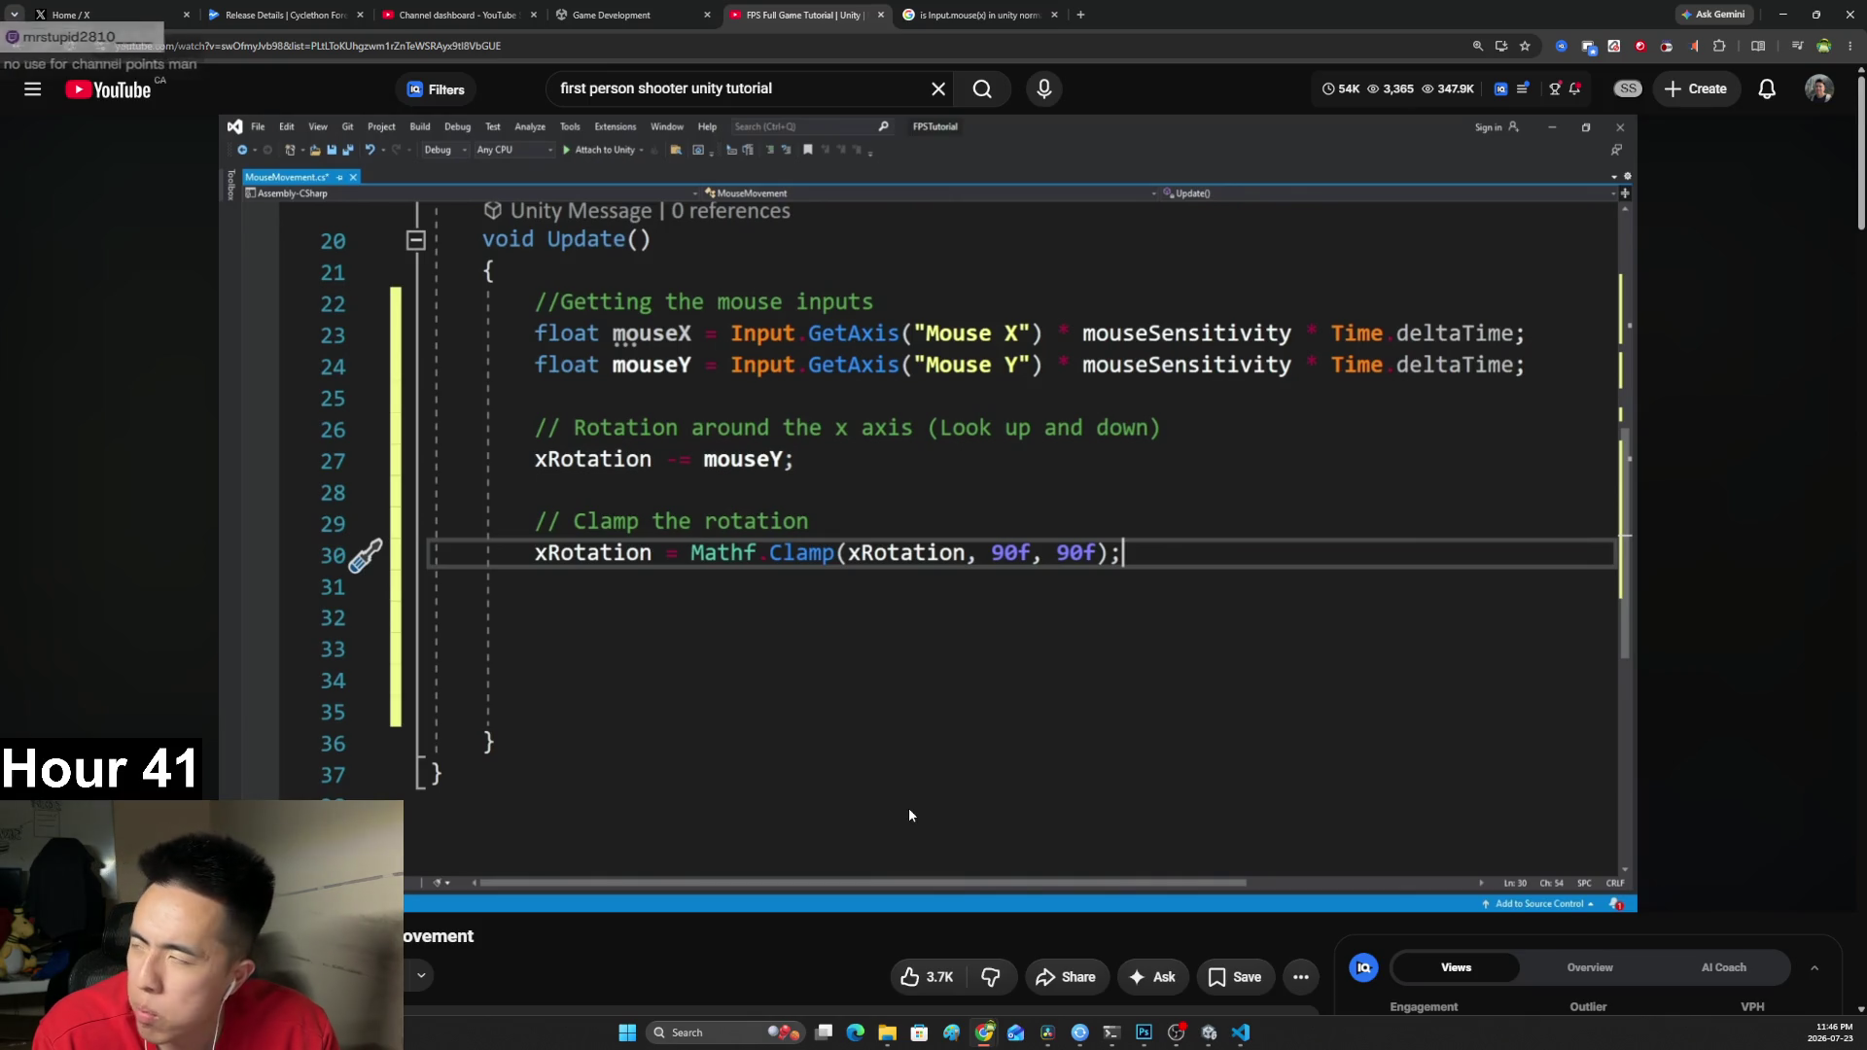
pyautogui.hotkey('alt', 'Tab')
pyautogui.press('BackSpace')
pyautogui.press('BackSpace')
pyautogui.press('BackSpace')
pyautogui.press('BackSpace')
pyautogui.press('BackSpace')
pyautogui.write('.Cl')
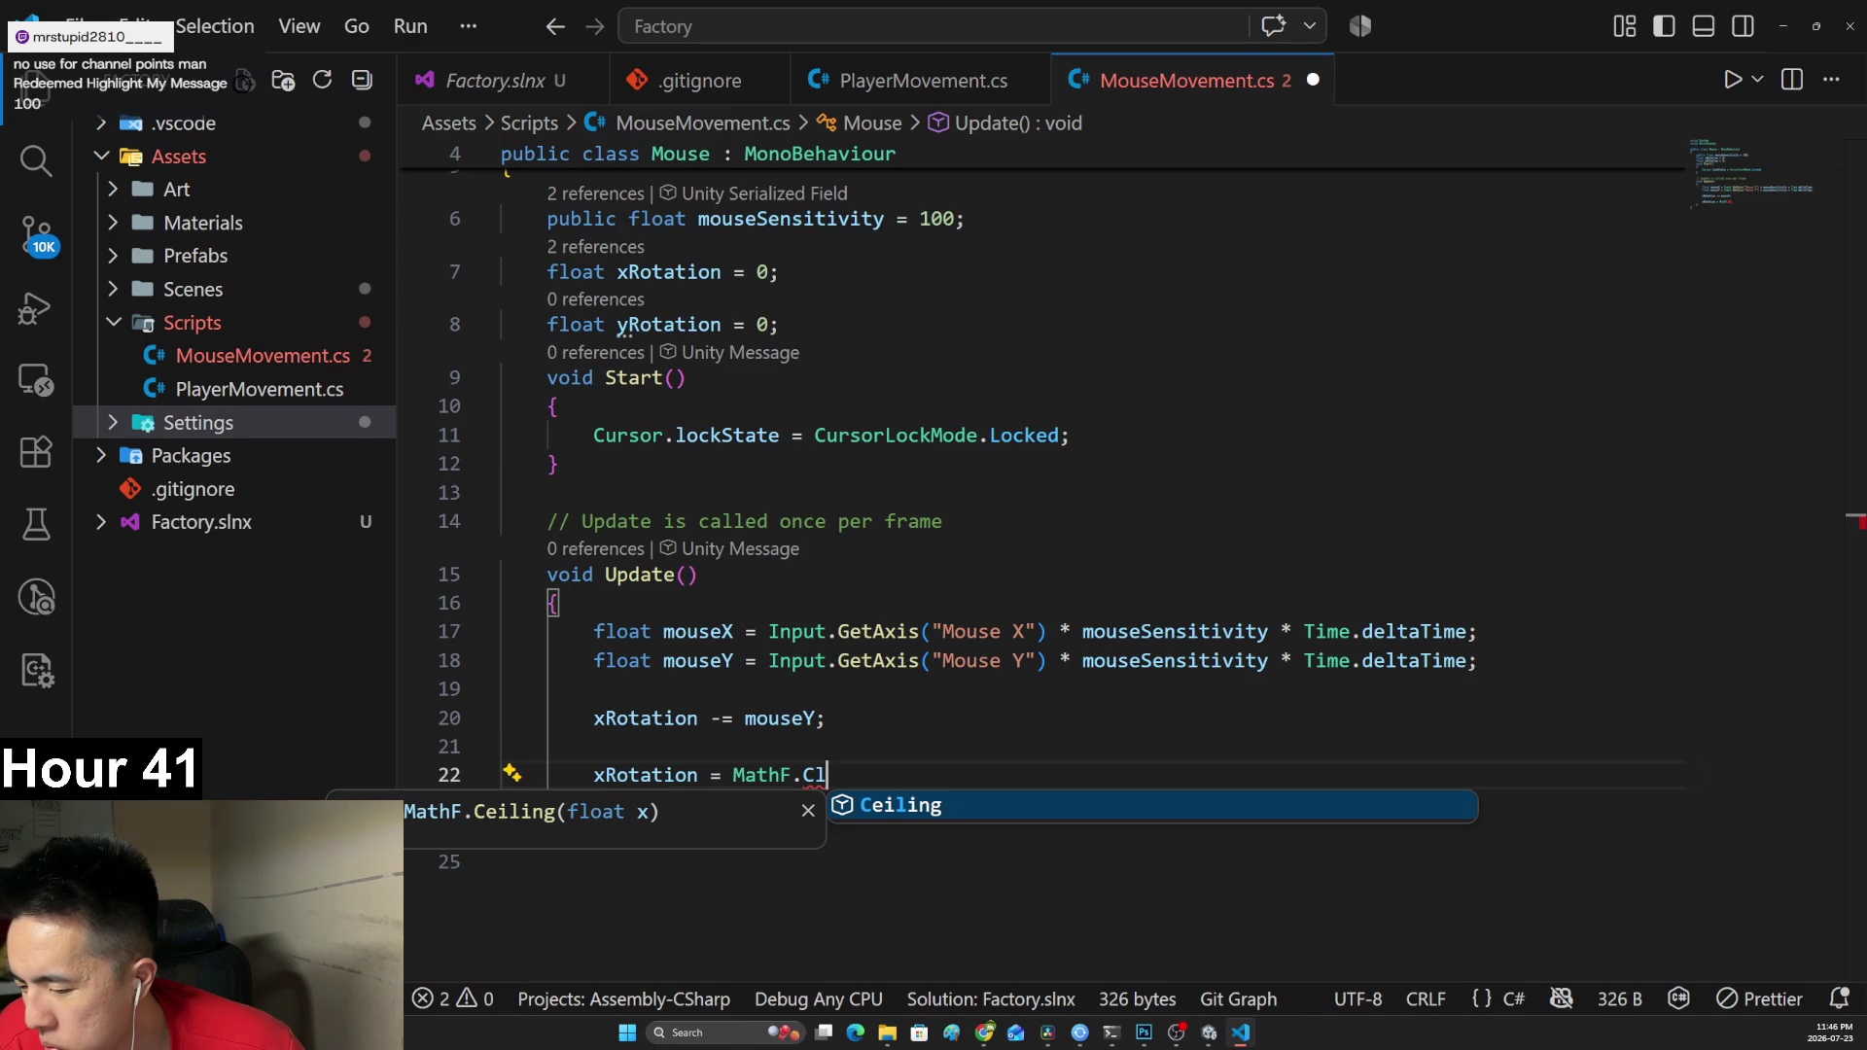
pyautogui.hotkey('alt', 'Tab')
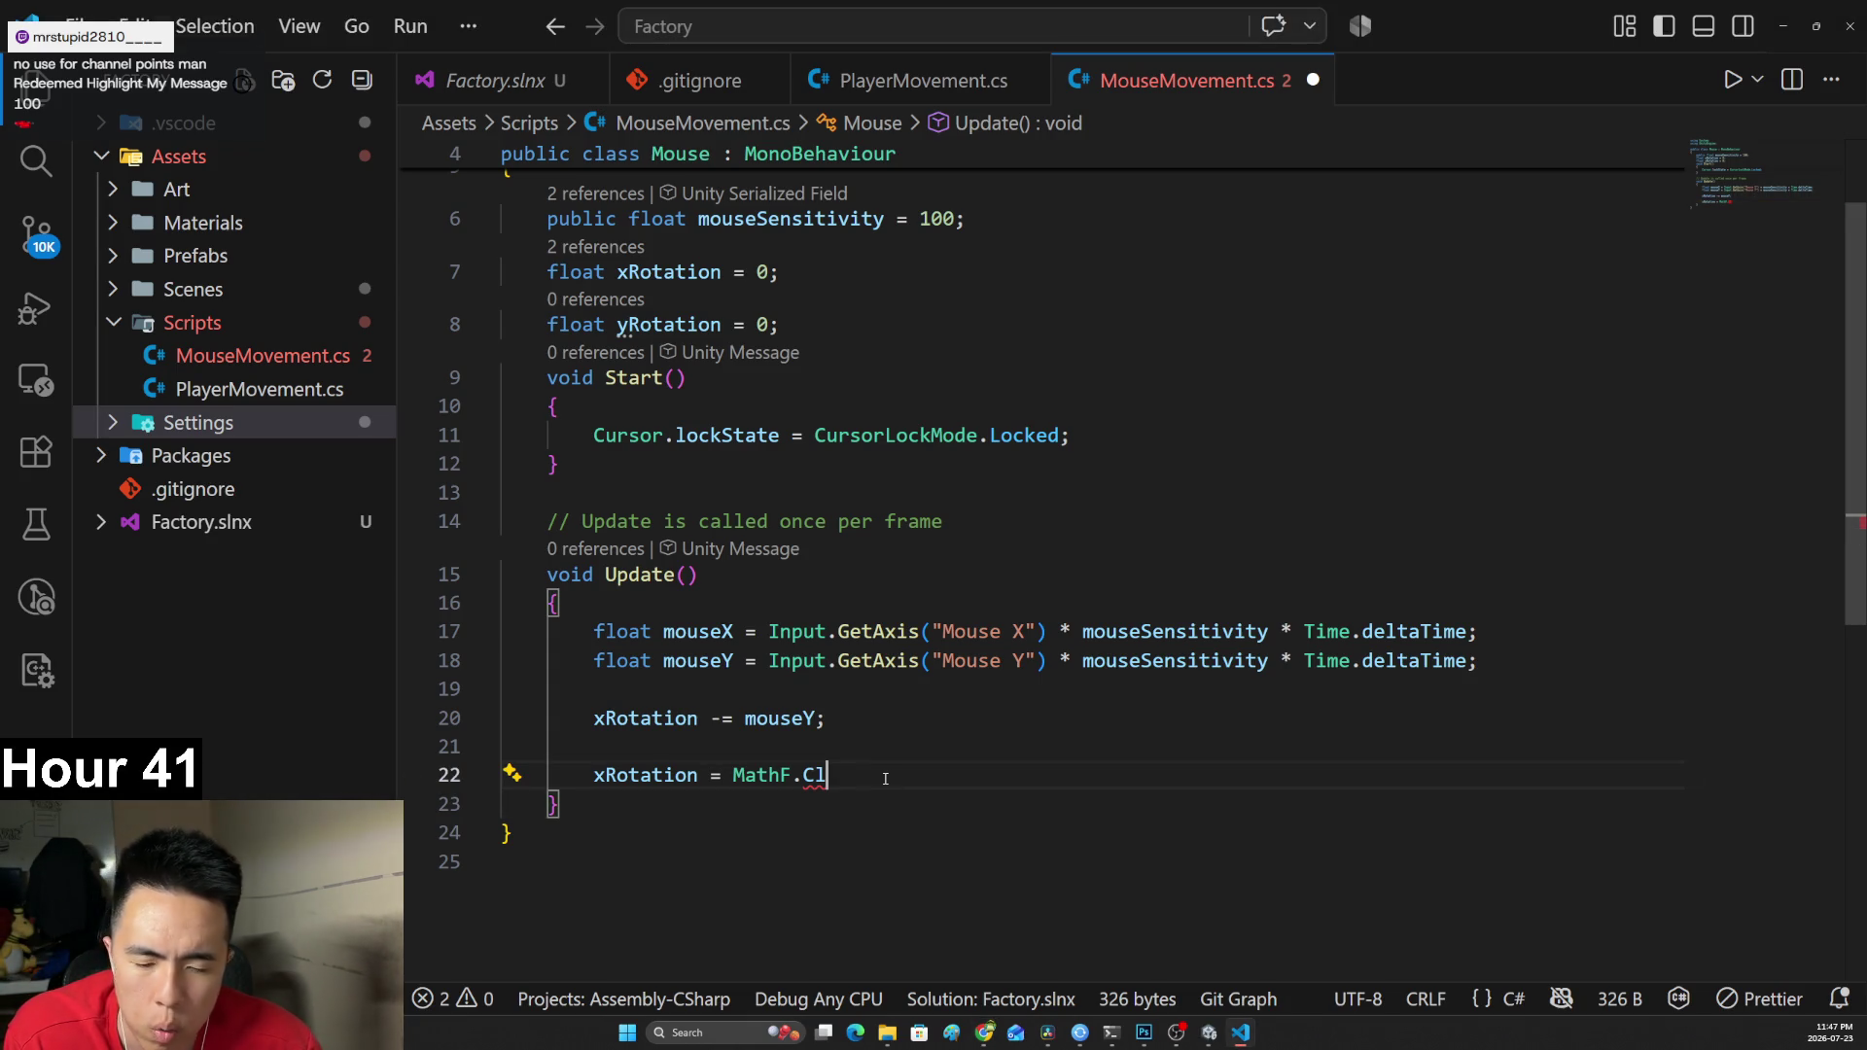
# Trim line 22 back to xRotation = MathF and bring up the YouTube tutorial window.
pyautogui.scroll(2, 882, 783)
pyautogui.hotkey('shift', 'Left')
pyautogui.hotkey('shift', 'Left')
pyautogui.hotkey('shift', 'Left')
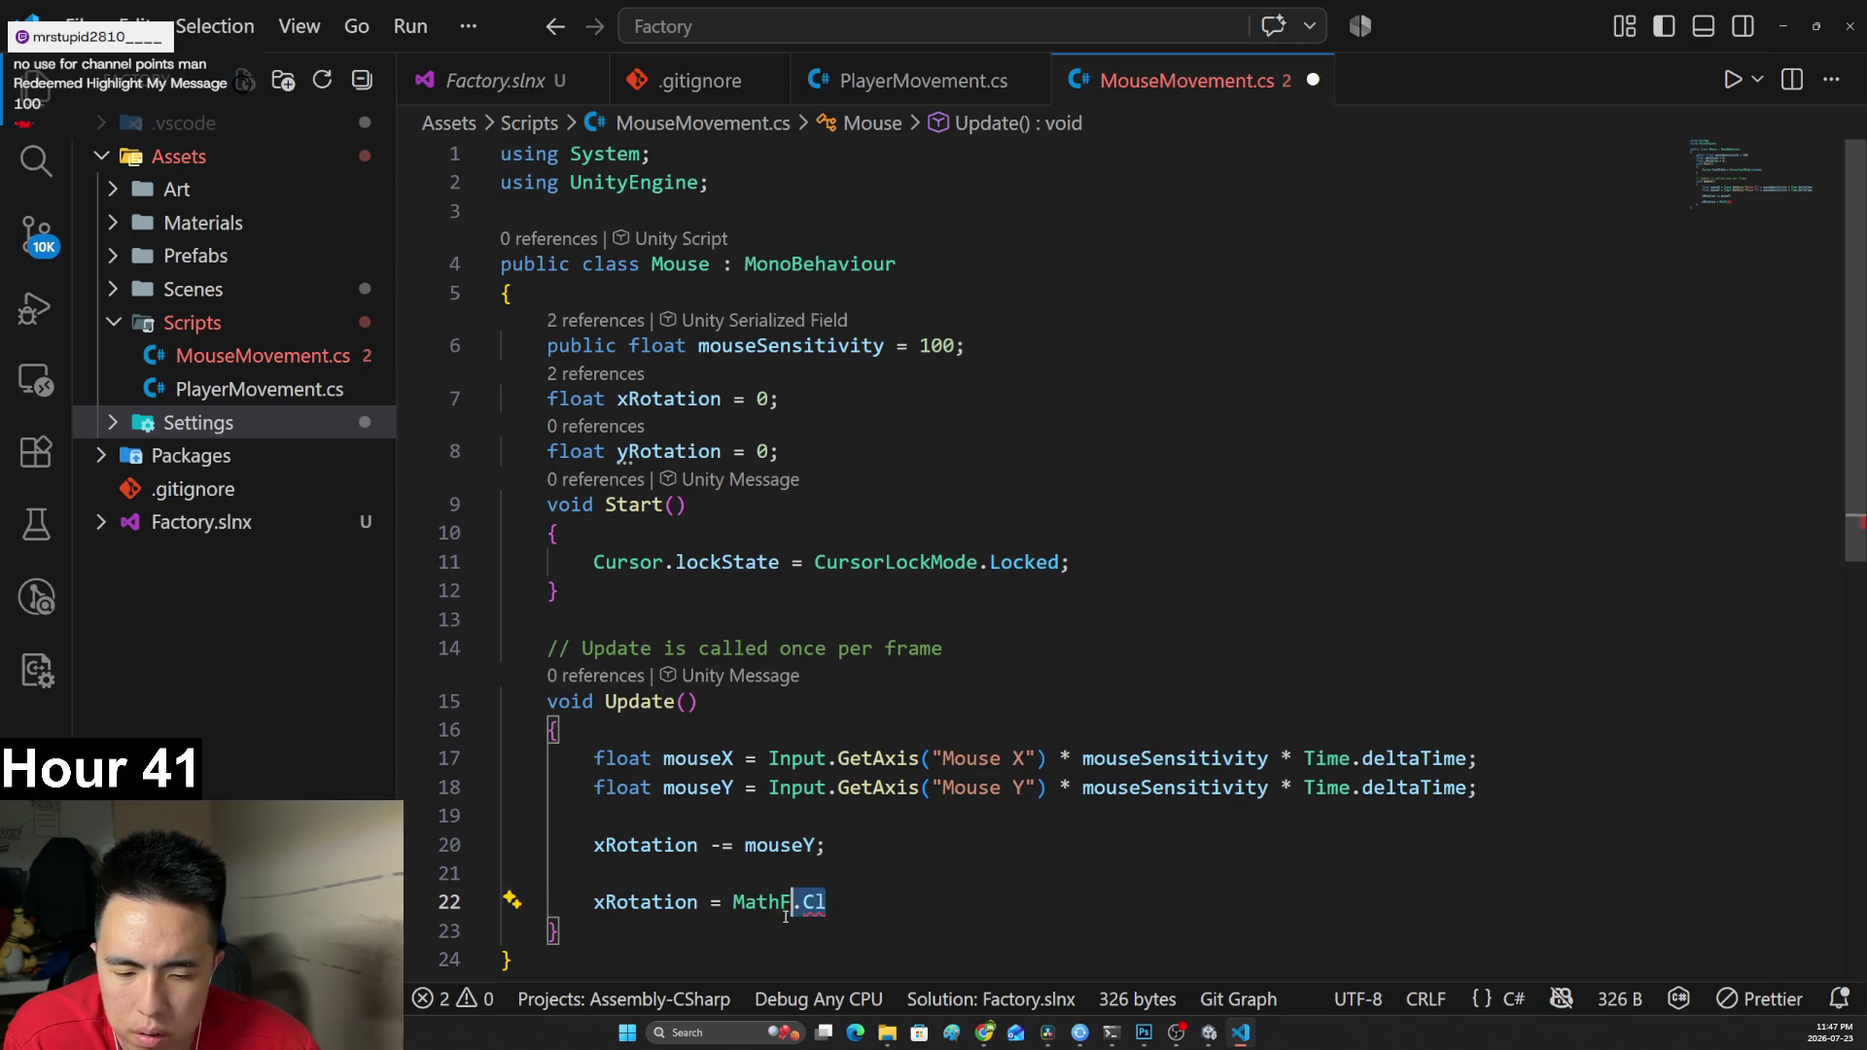
pyautogui.press('BackSpace')
pyautogui.write('F')
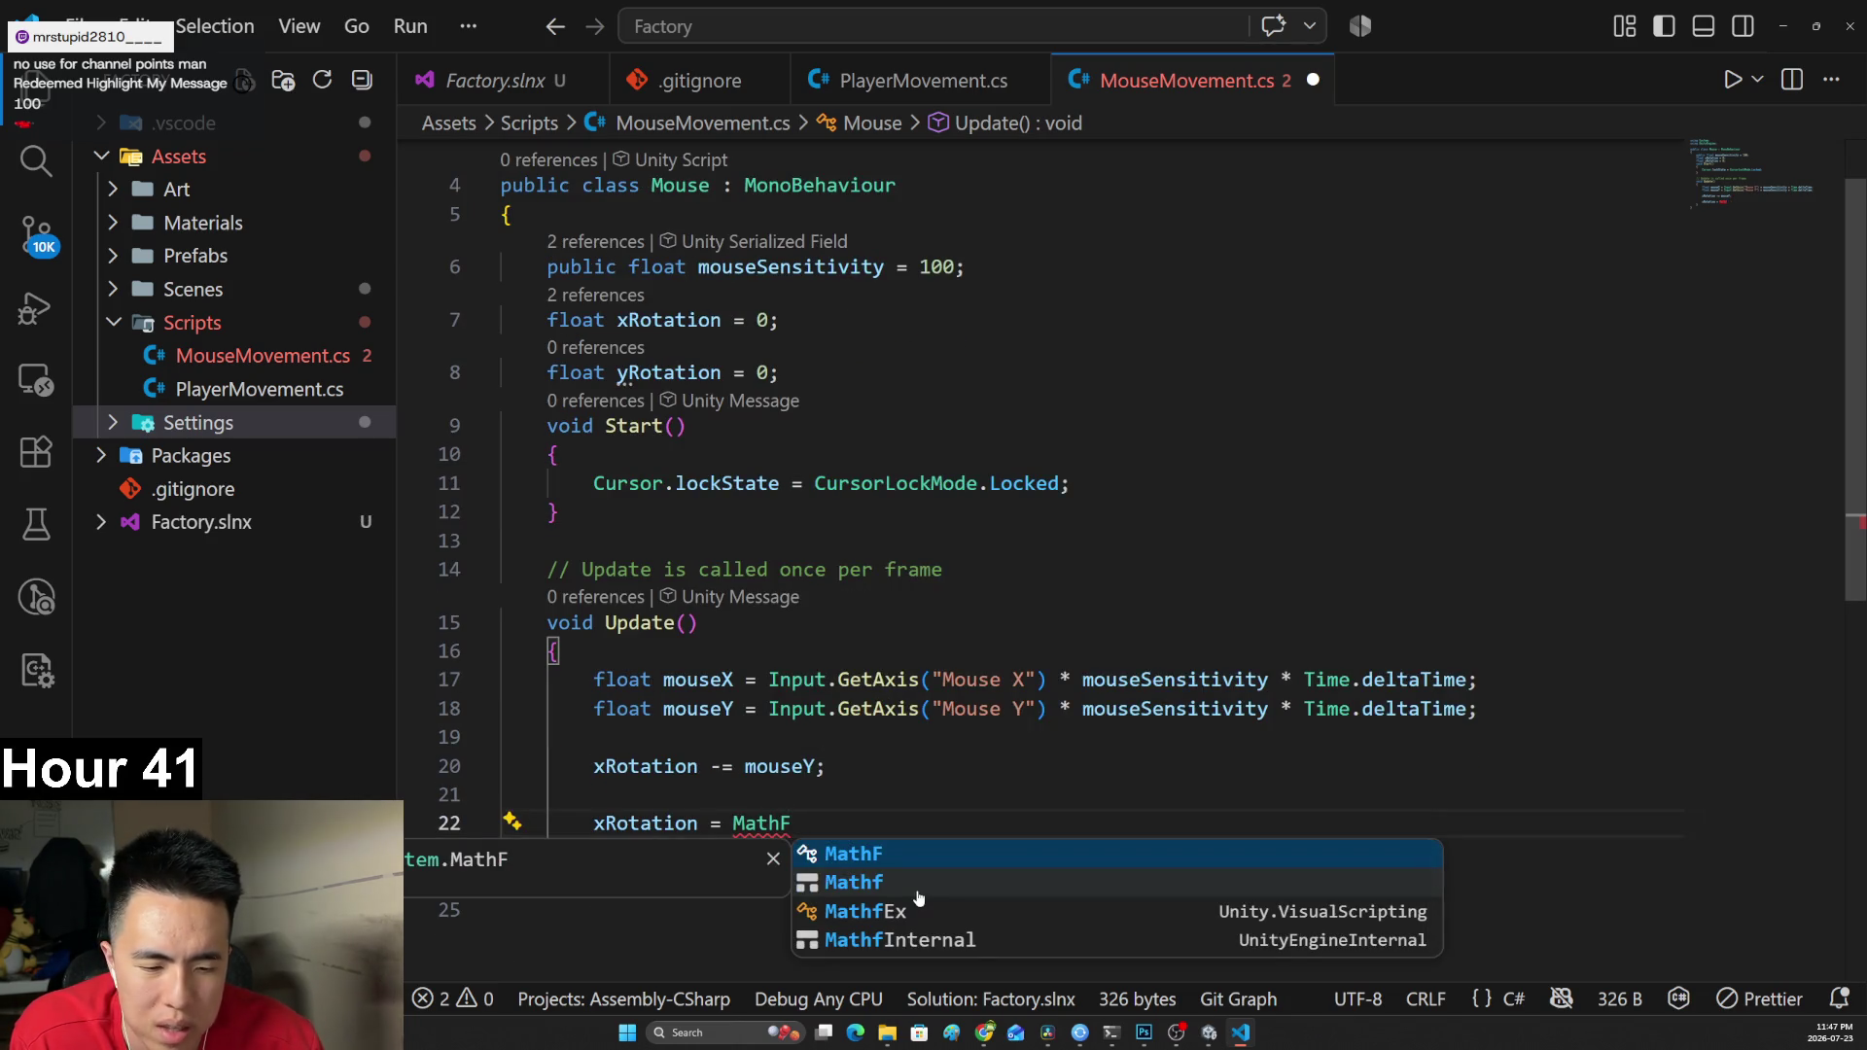
pyautogui.press('Escape')
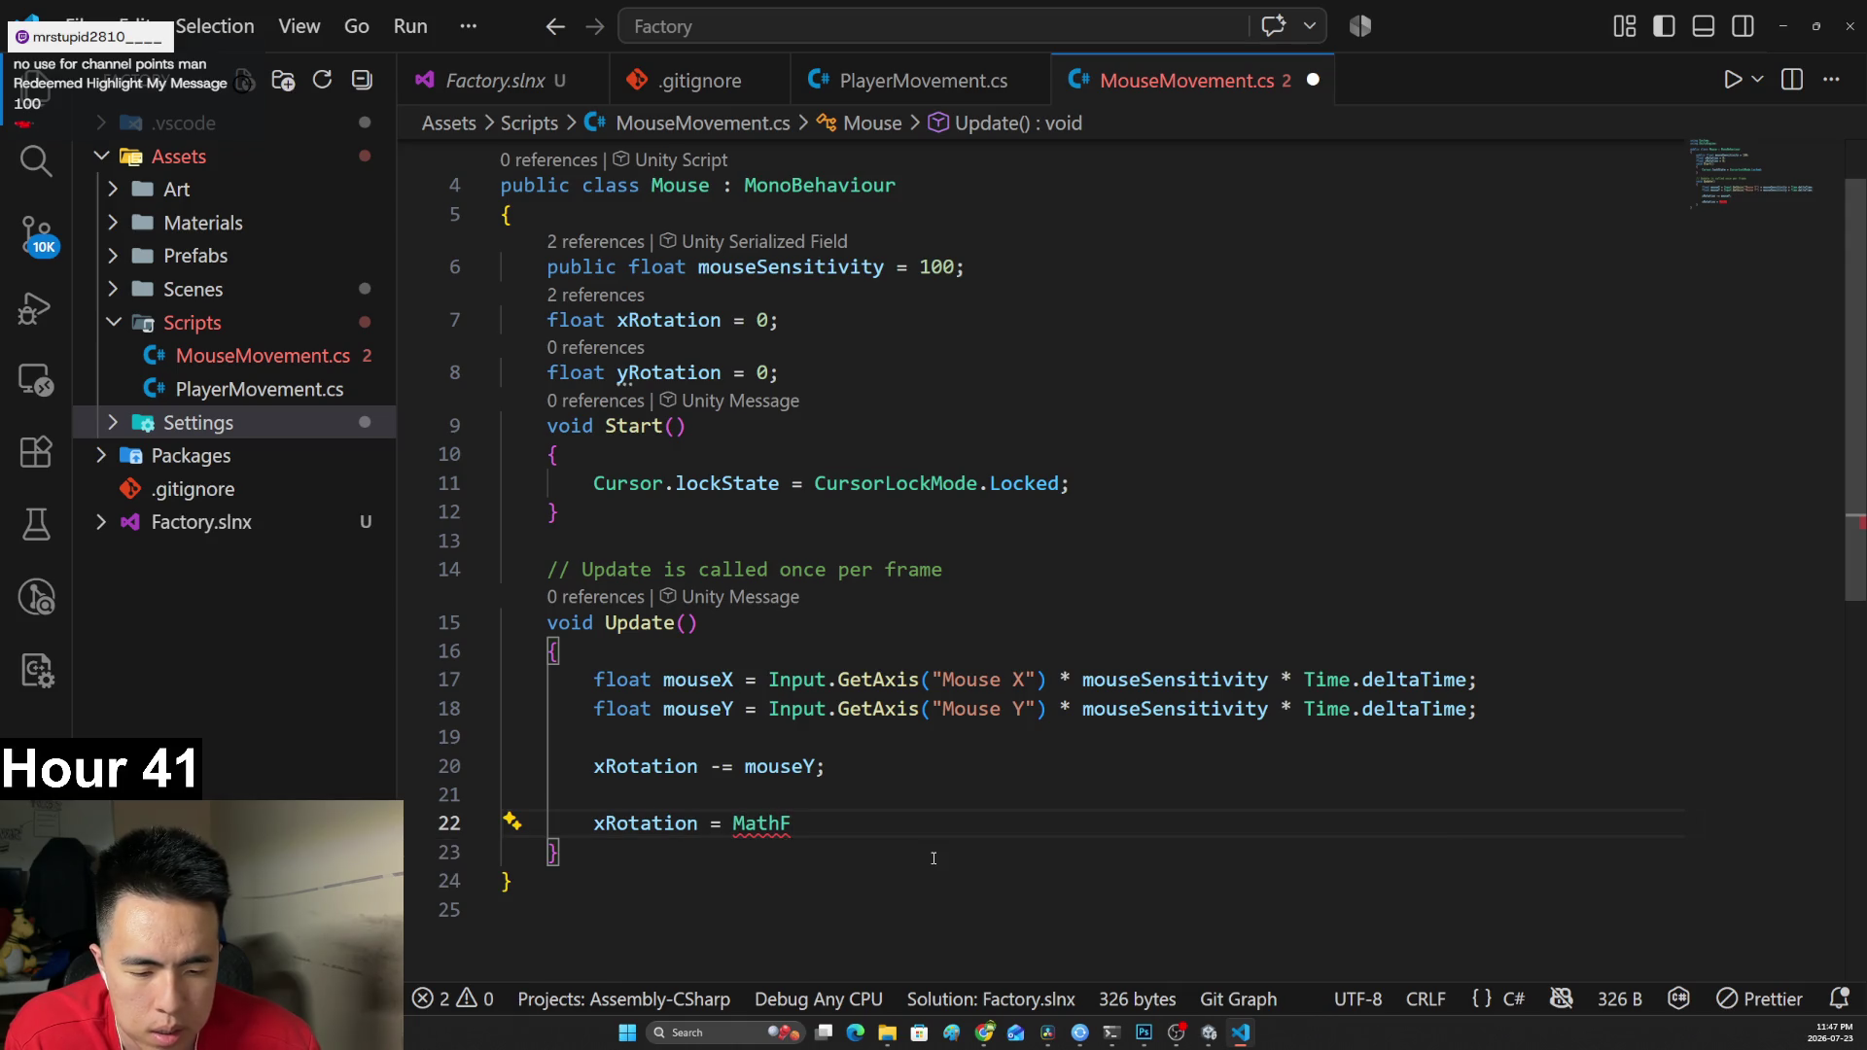
pyautogui.hotkey('alt', 'Tab')
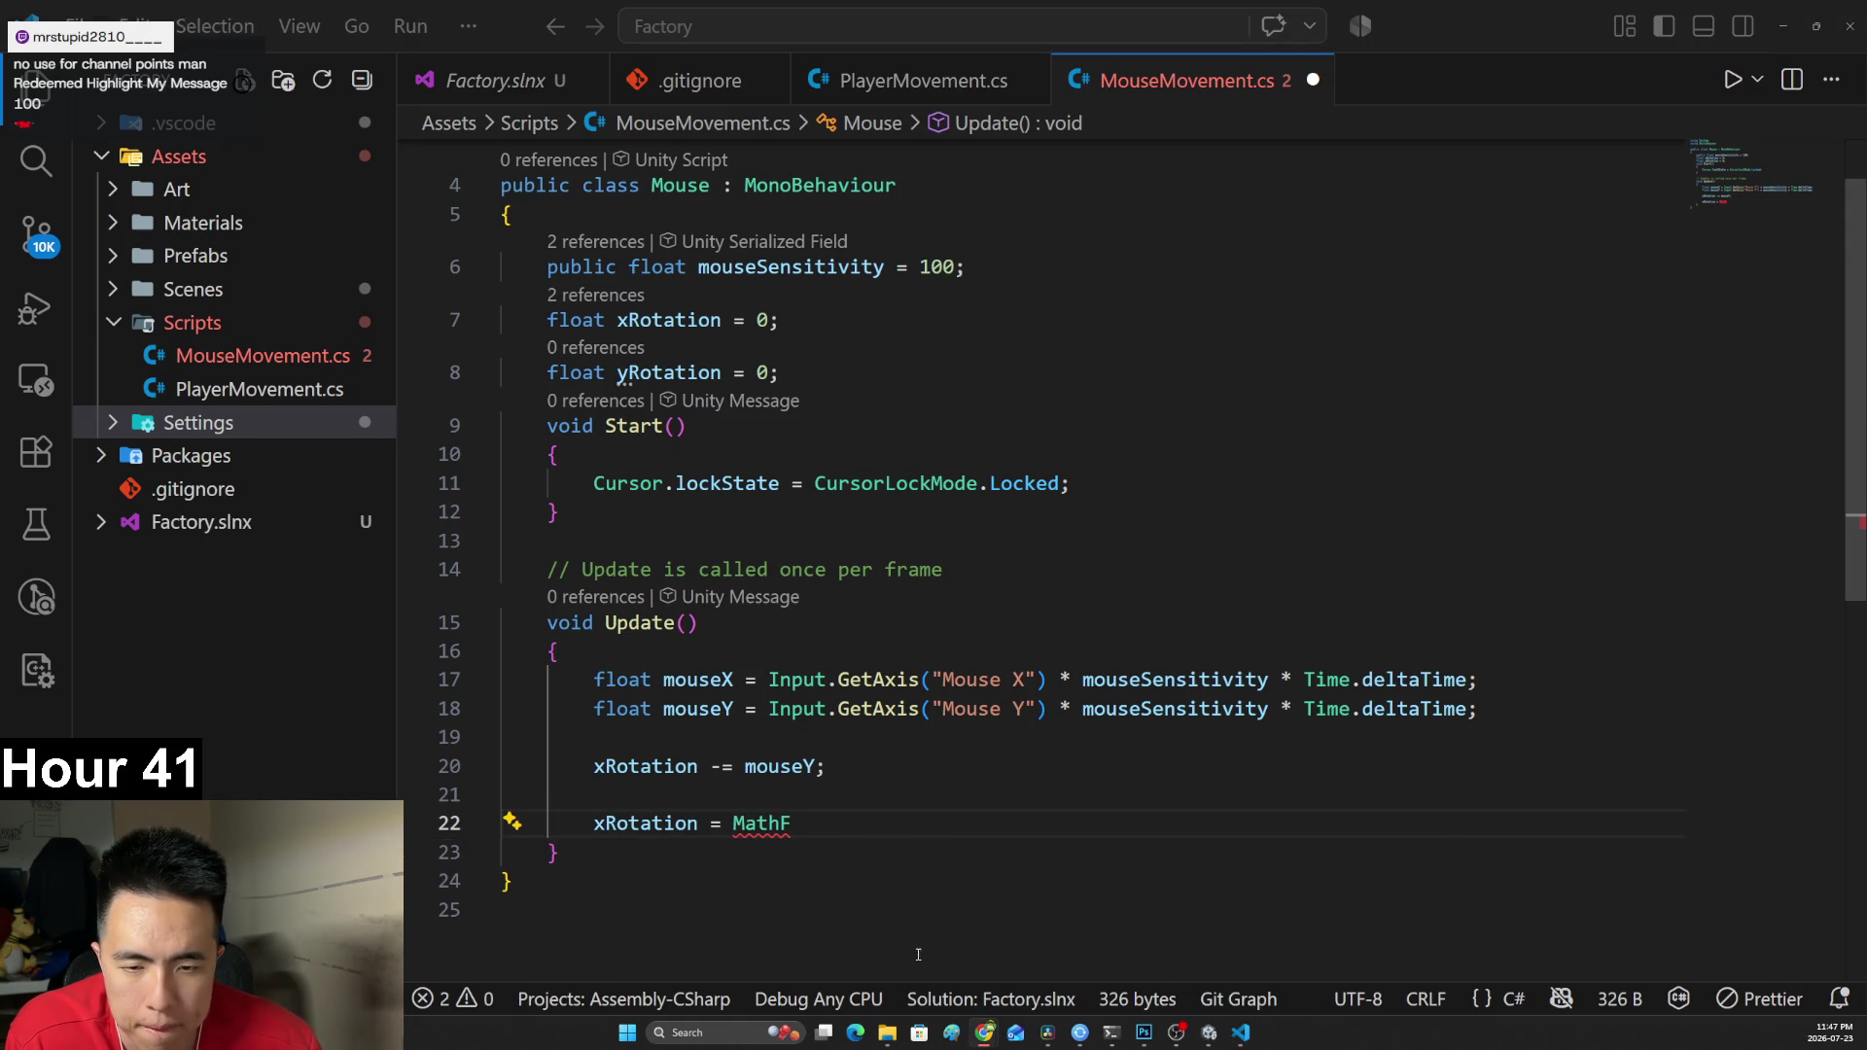
pyautogui.moveTo(985, 1033)
pyautogui.click(876, 948)
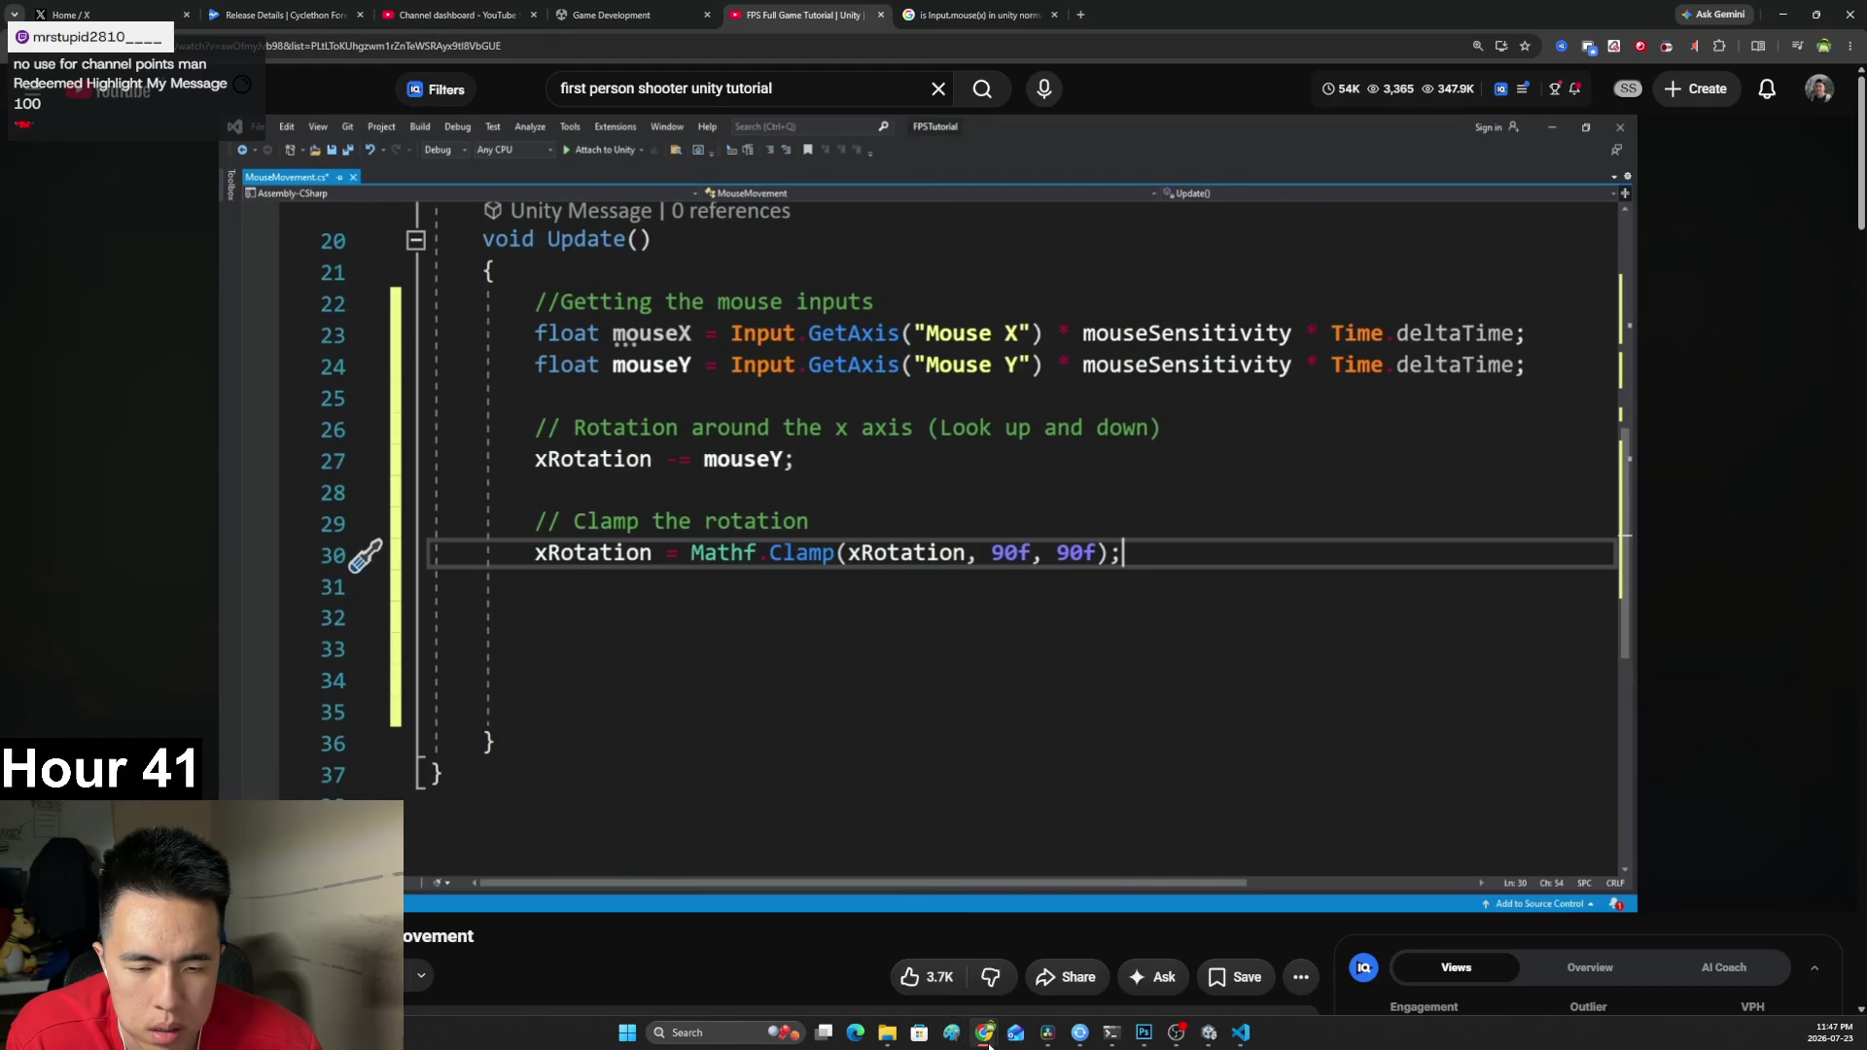
# Google what to use instead of Mathf.clamp in Unity and highlight the AI Overview's opening sentence.
pyautogui.click(963, 11)
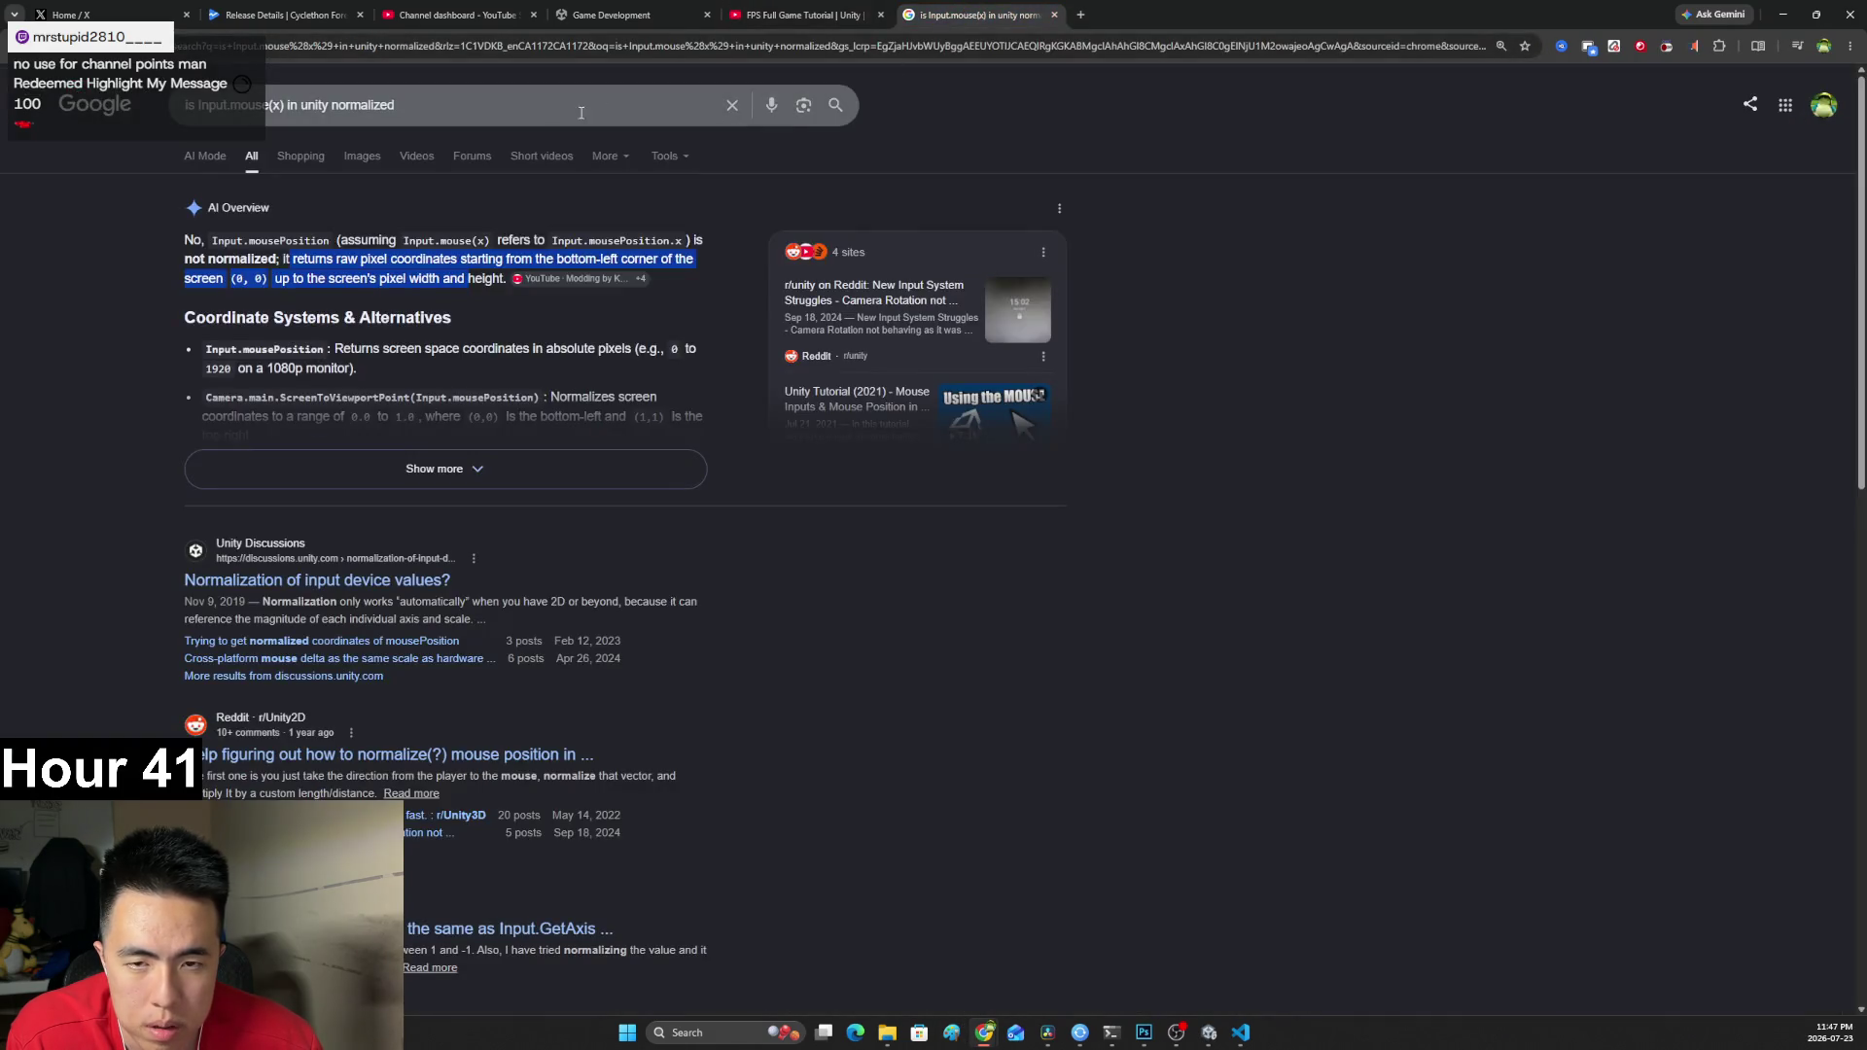
pyautogui.click(522, 113)
pyautogui.hotkey('ctrl', 'a')
pyautogui.write('what can I use')
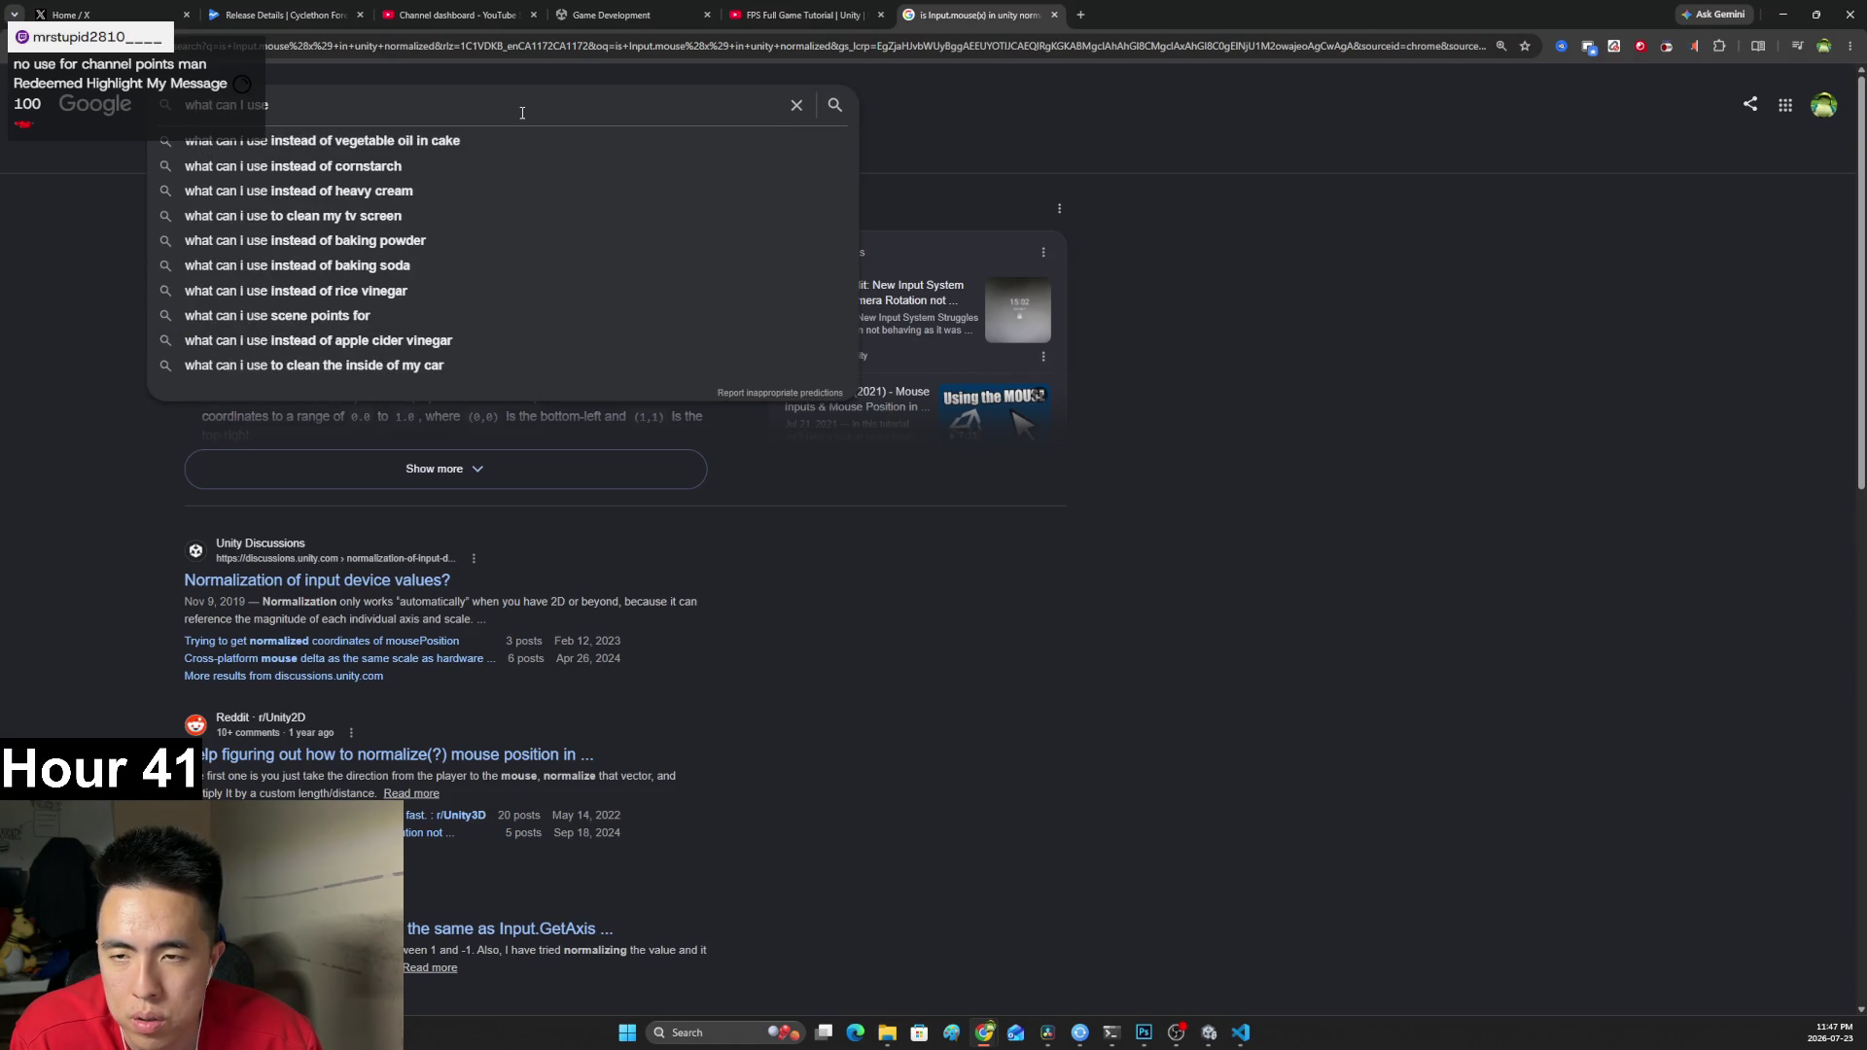
pyautogui.write(' instead of Mathf.clamp in unity d')
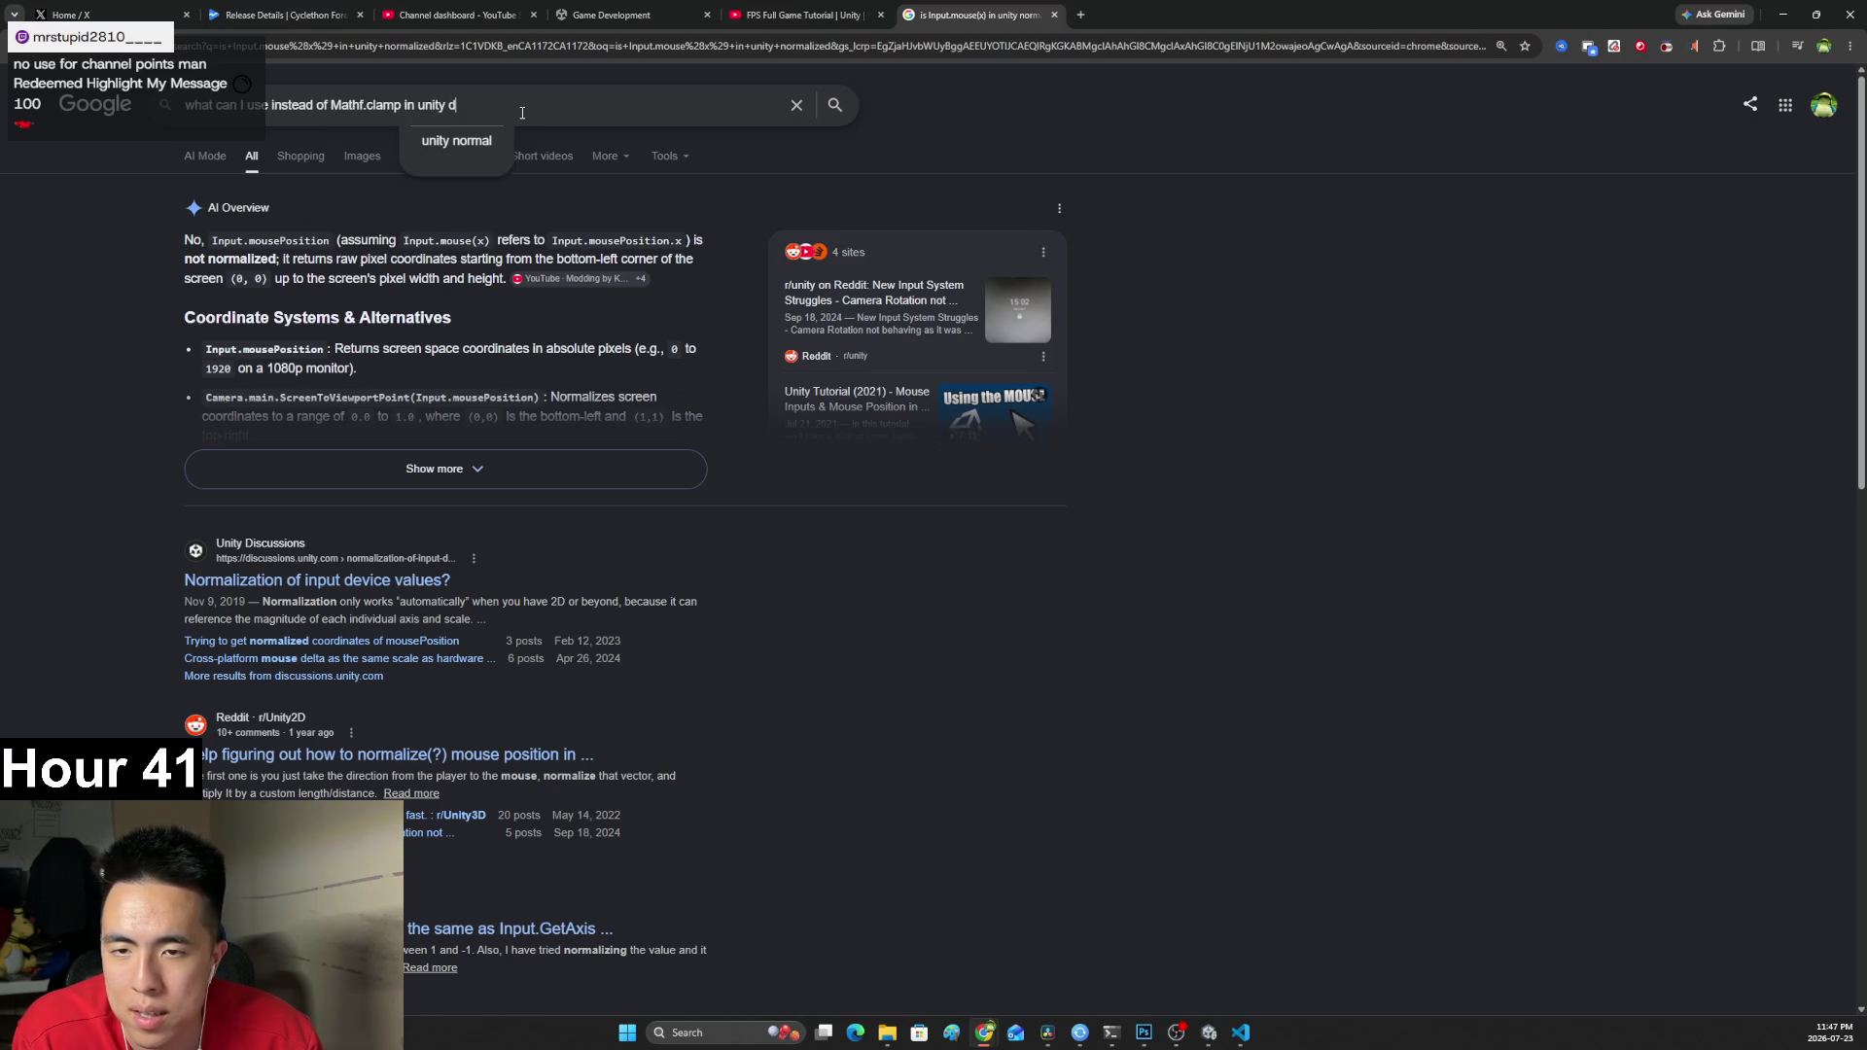
pyautogui.press('BackSpace')
pyautogui.write('cause i dont htik its there')
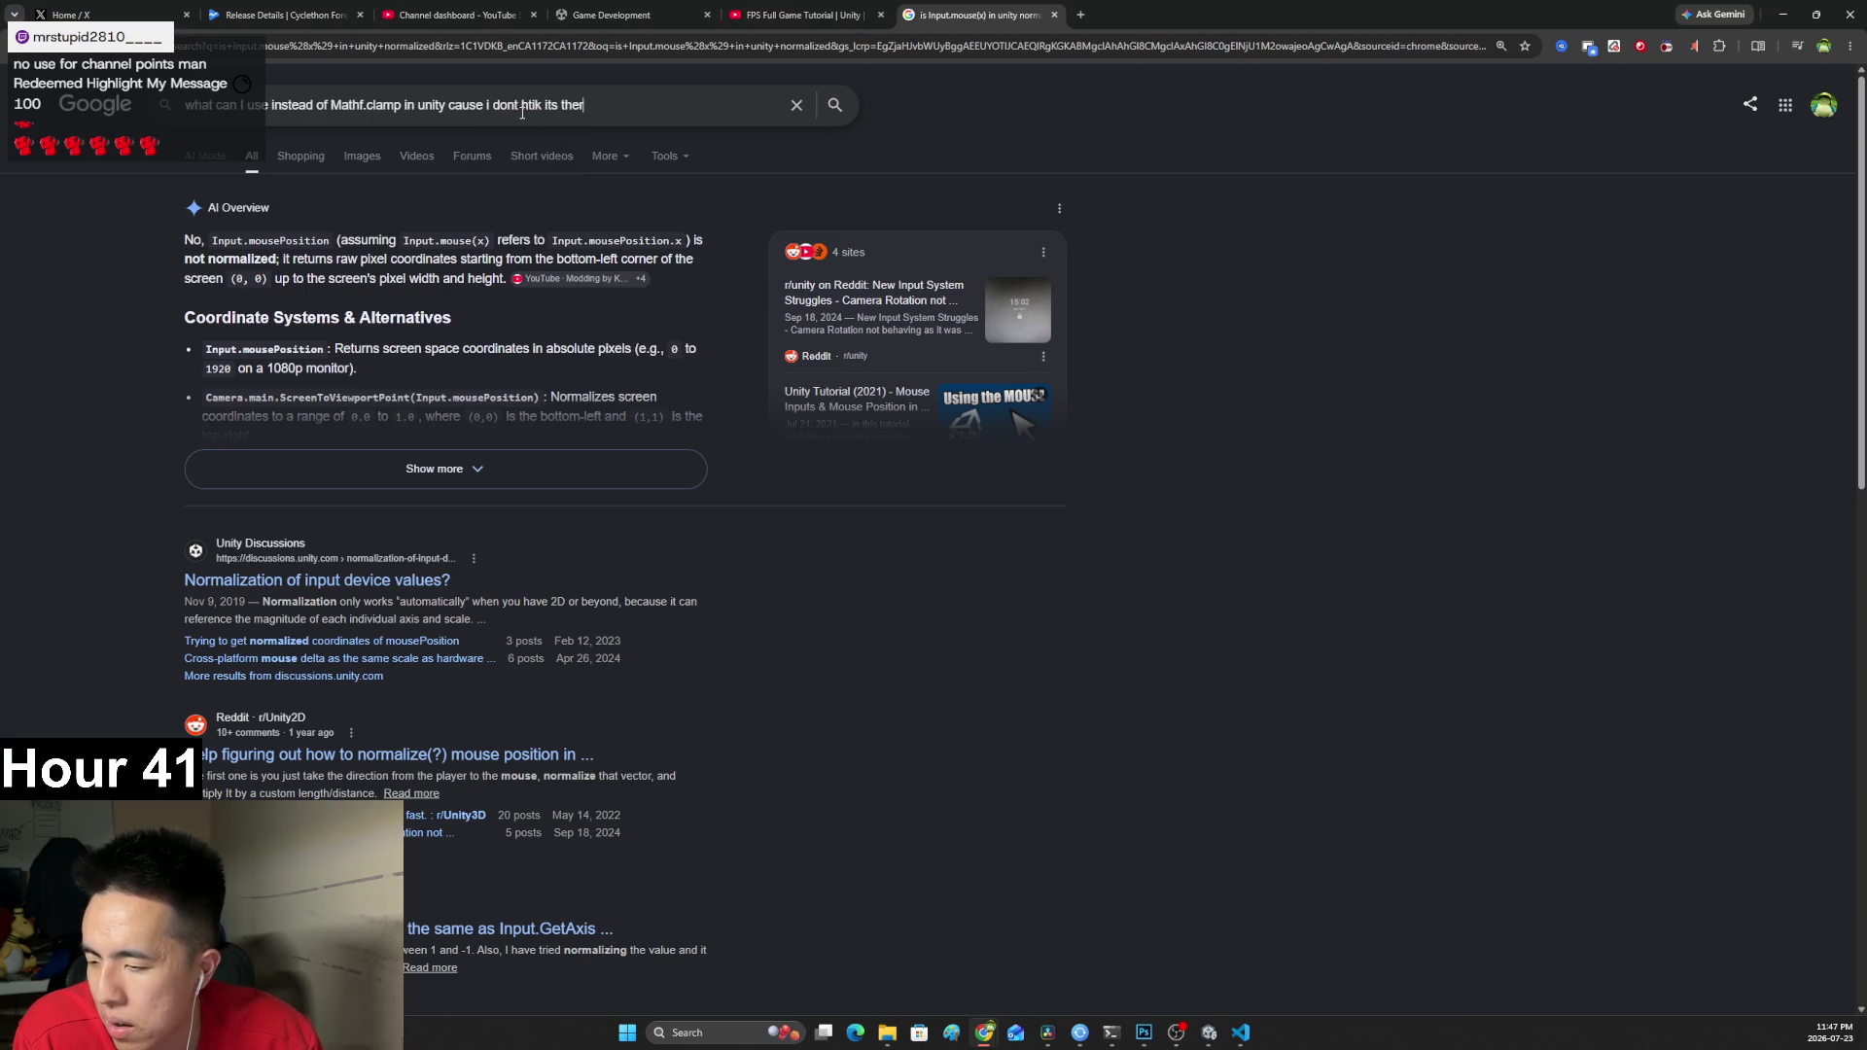
pyautogui.press('Return')
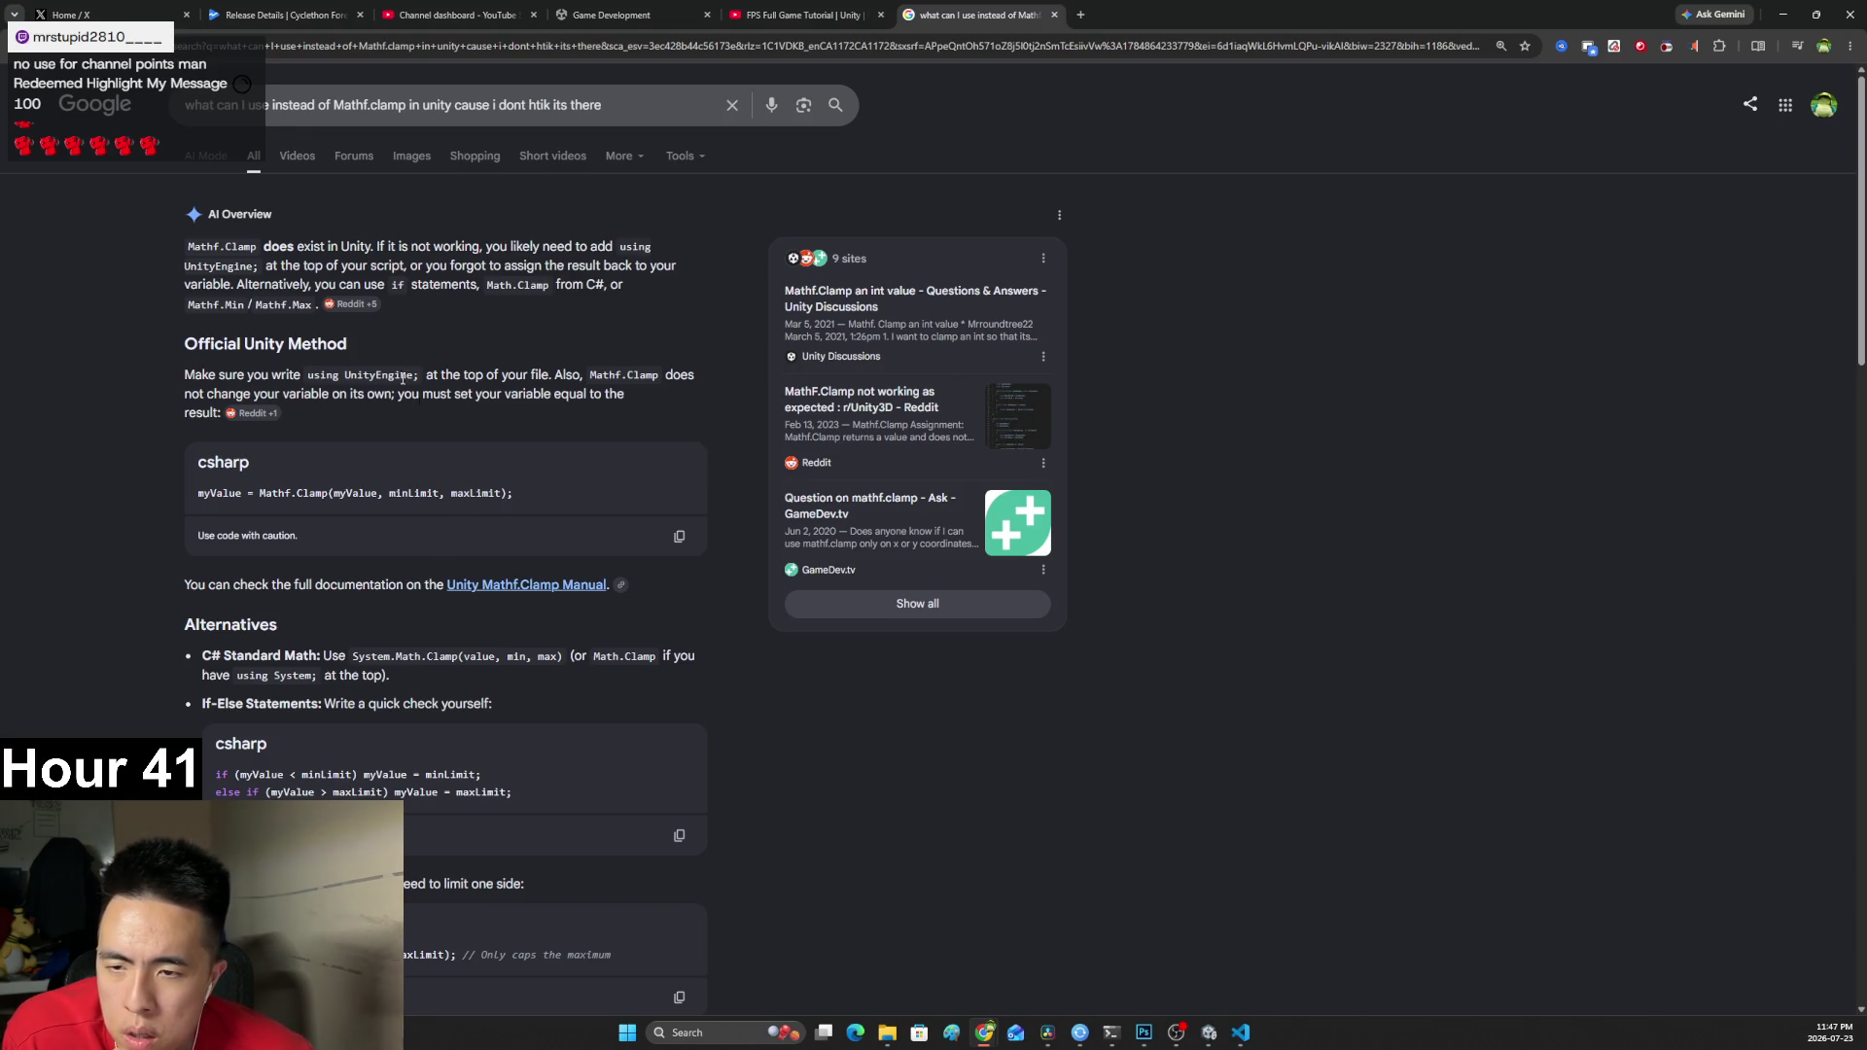
pyautogui.moveTo(212, 247); pyautogui.dragTo(612, 247)
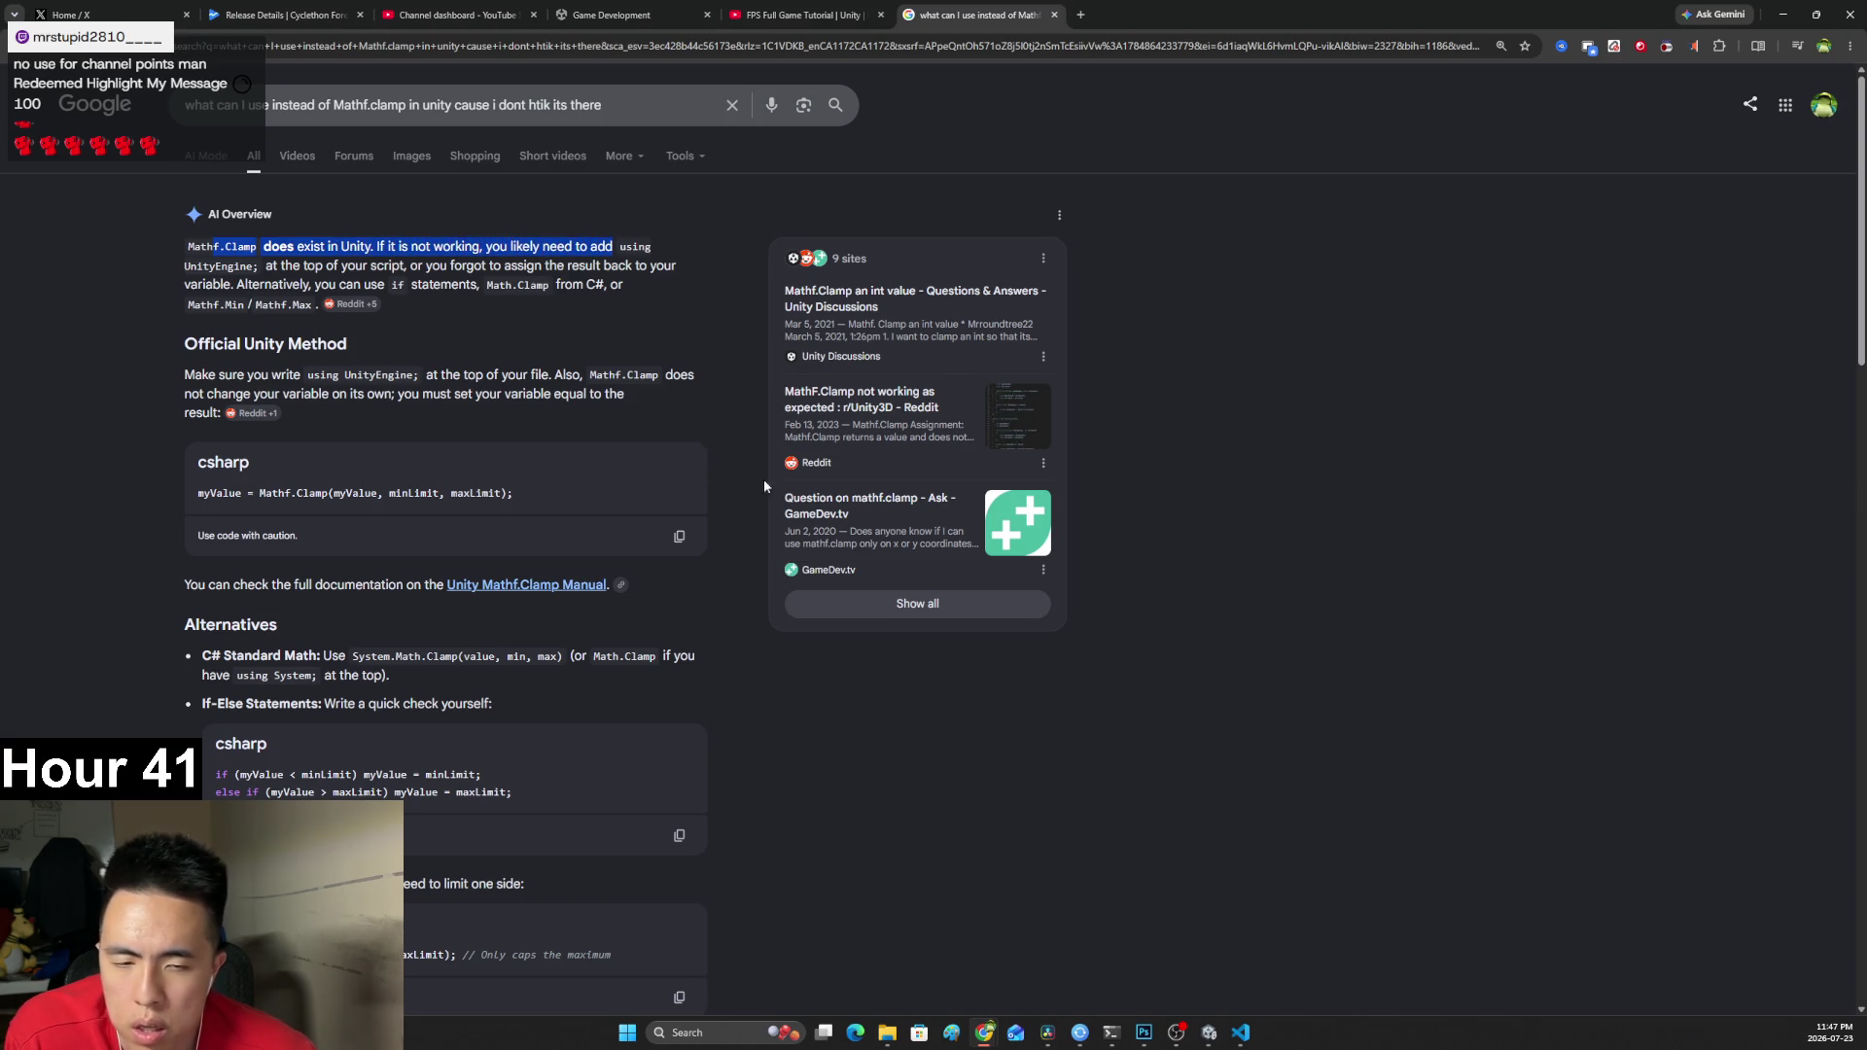
pyautogui.hotkey('alt', 'Tab')
pyautogui.hotkey('alt', 'Tab')
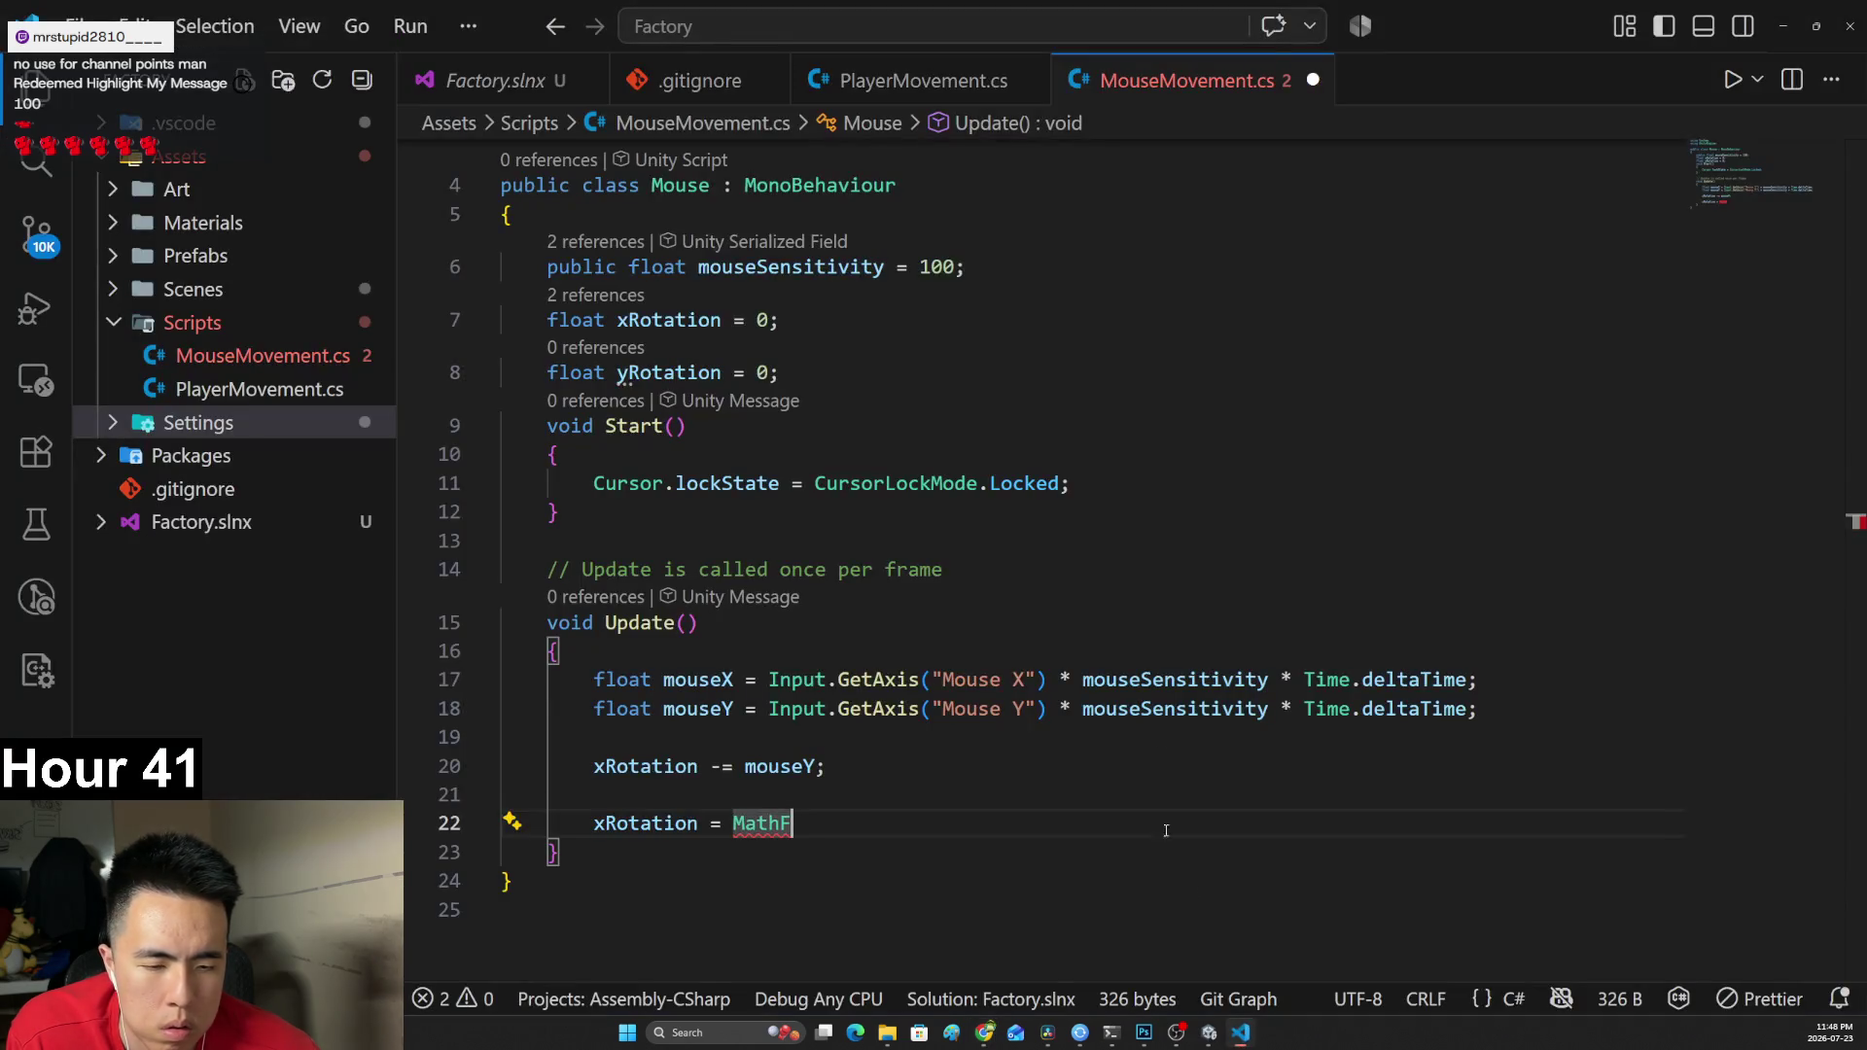
# Confirm line 2 has using UnityEngine, then return to line 22.
pyautogui.click(505, 187)
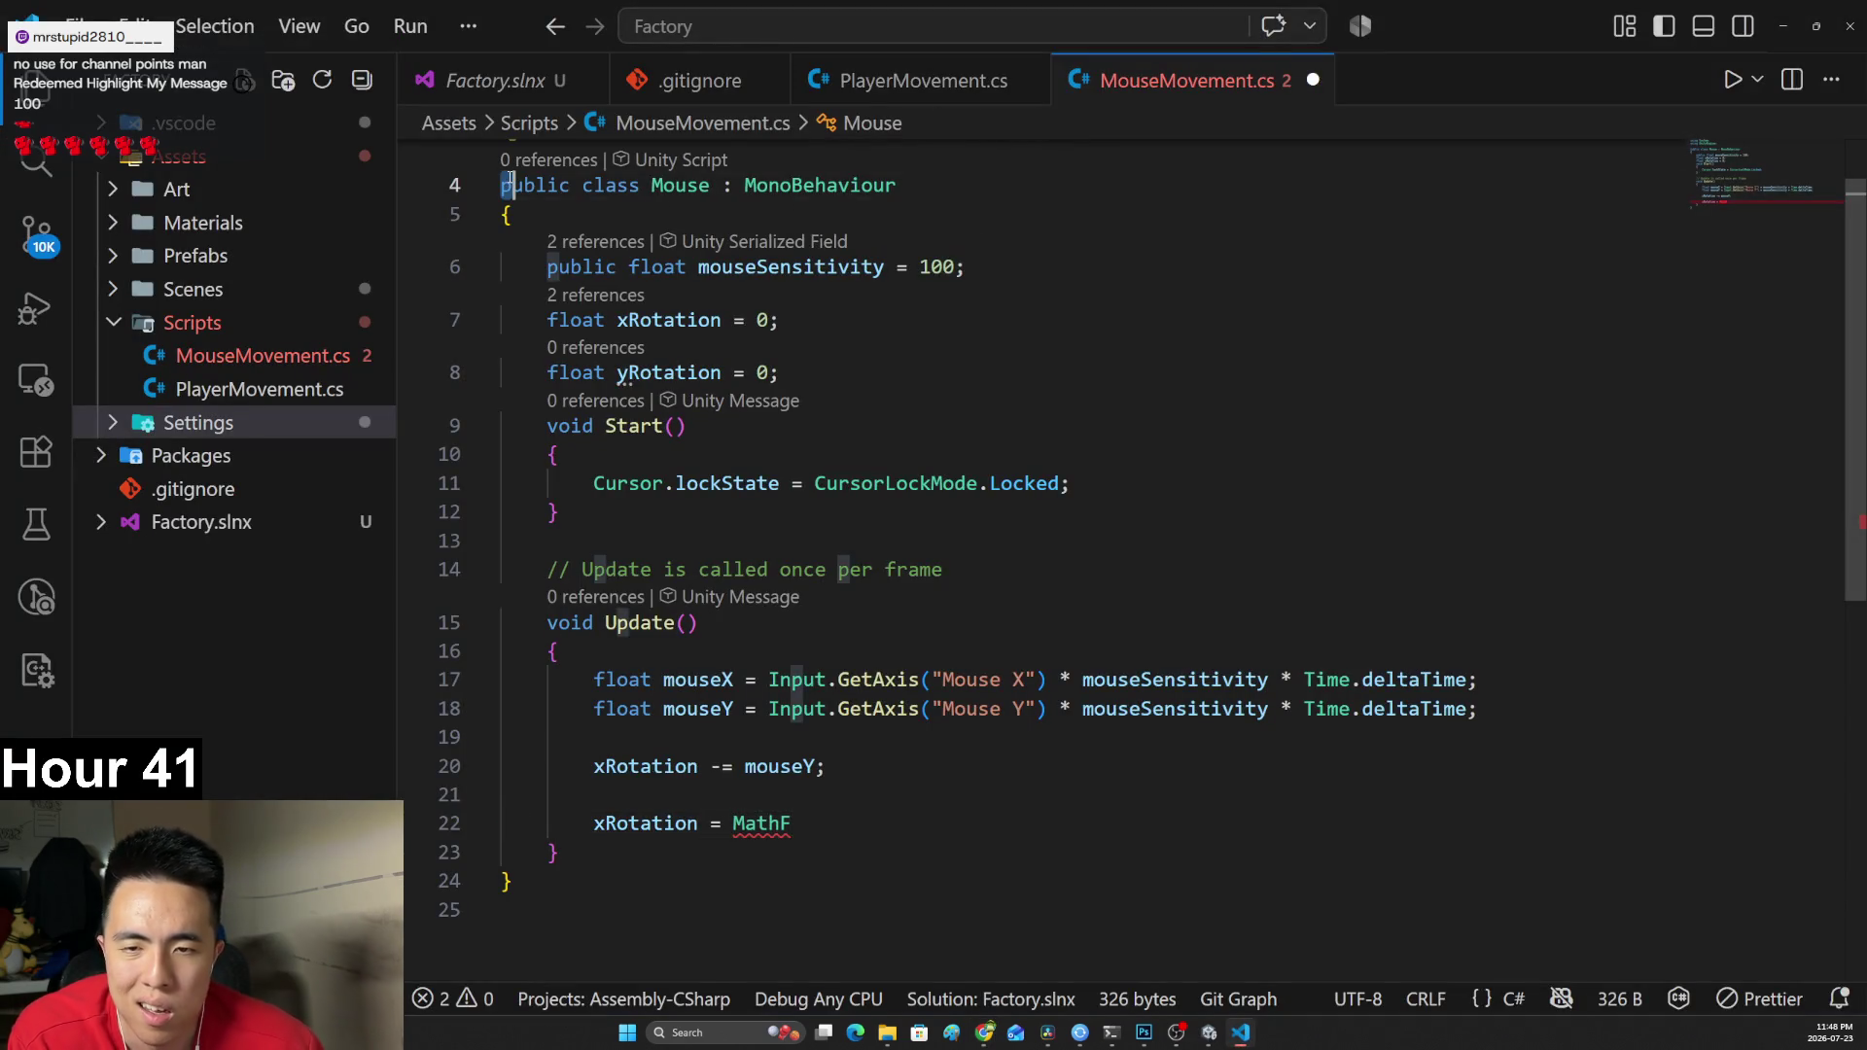
pyautogui.scroll(1, 731, 184)
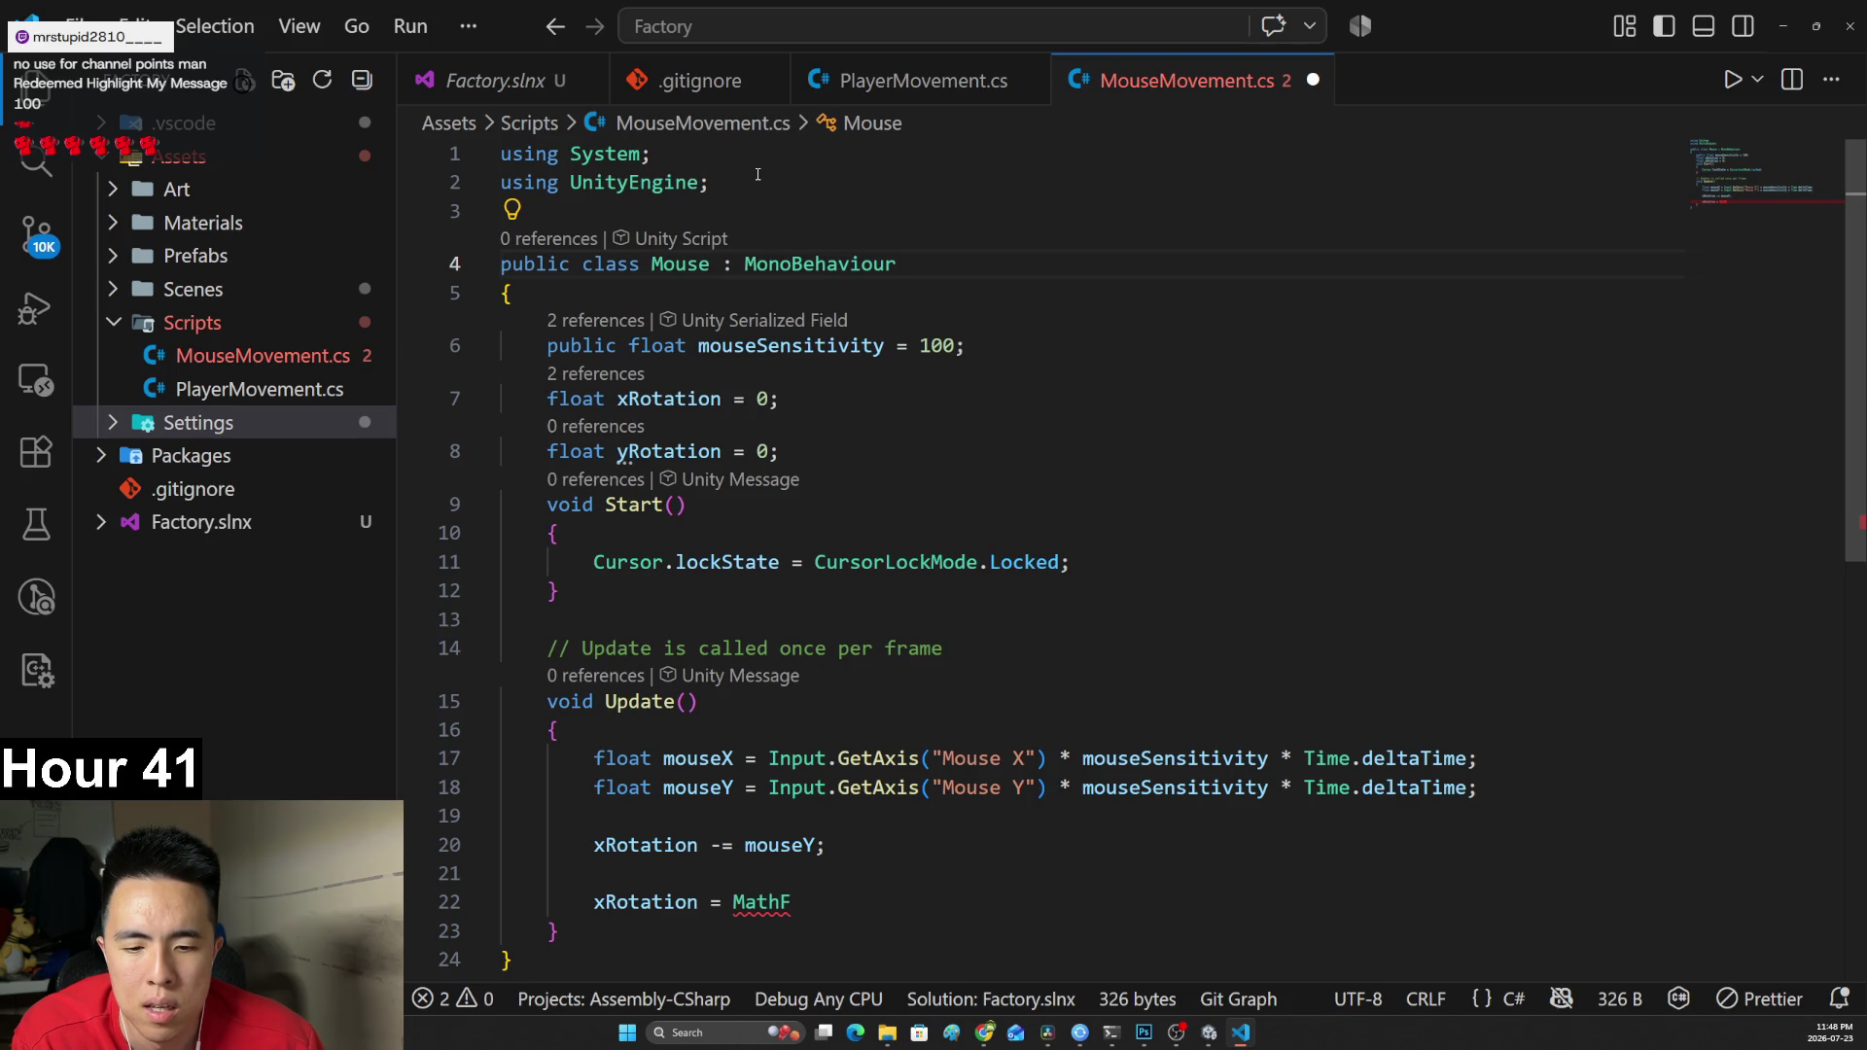
pyautogui.moveTo(757, 174); pyautogui.dragTo(585, 182)
pyautogui.click(887, 902)
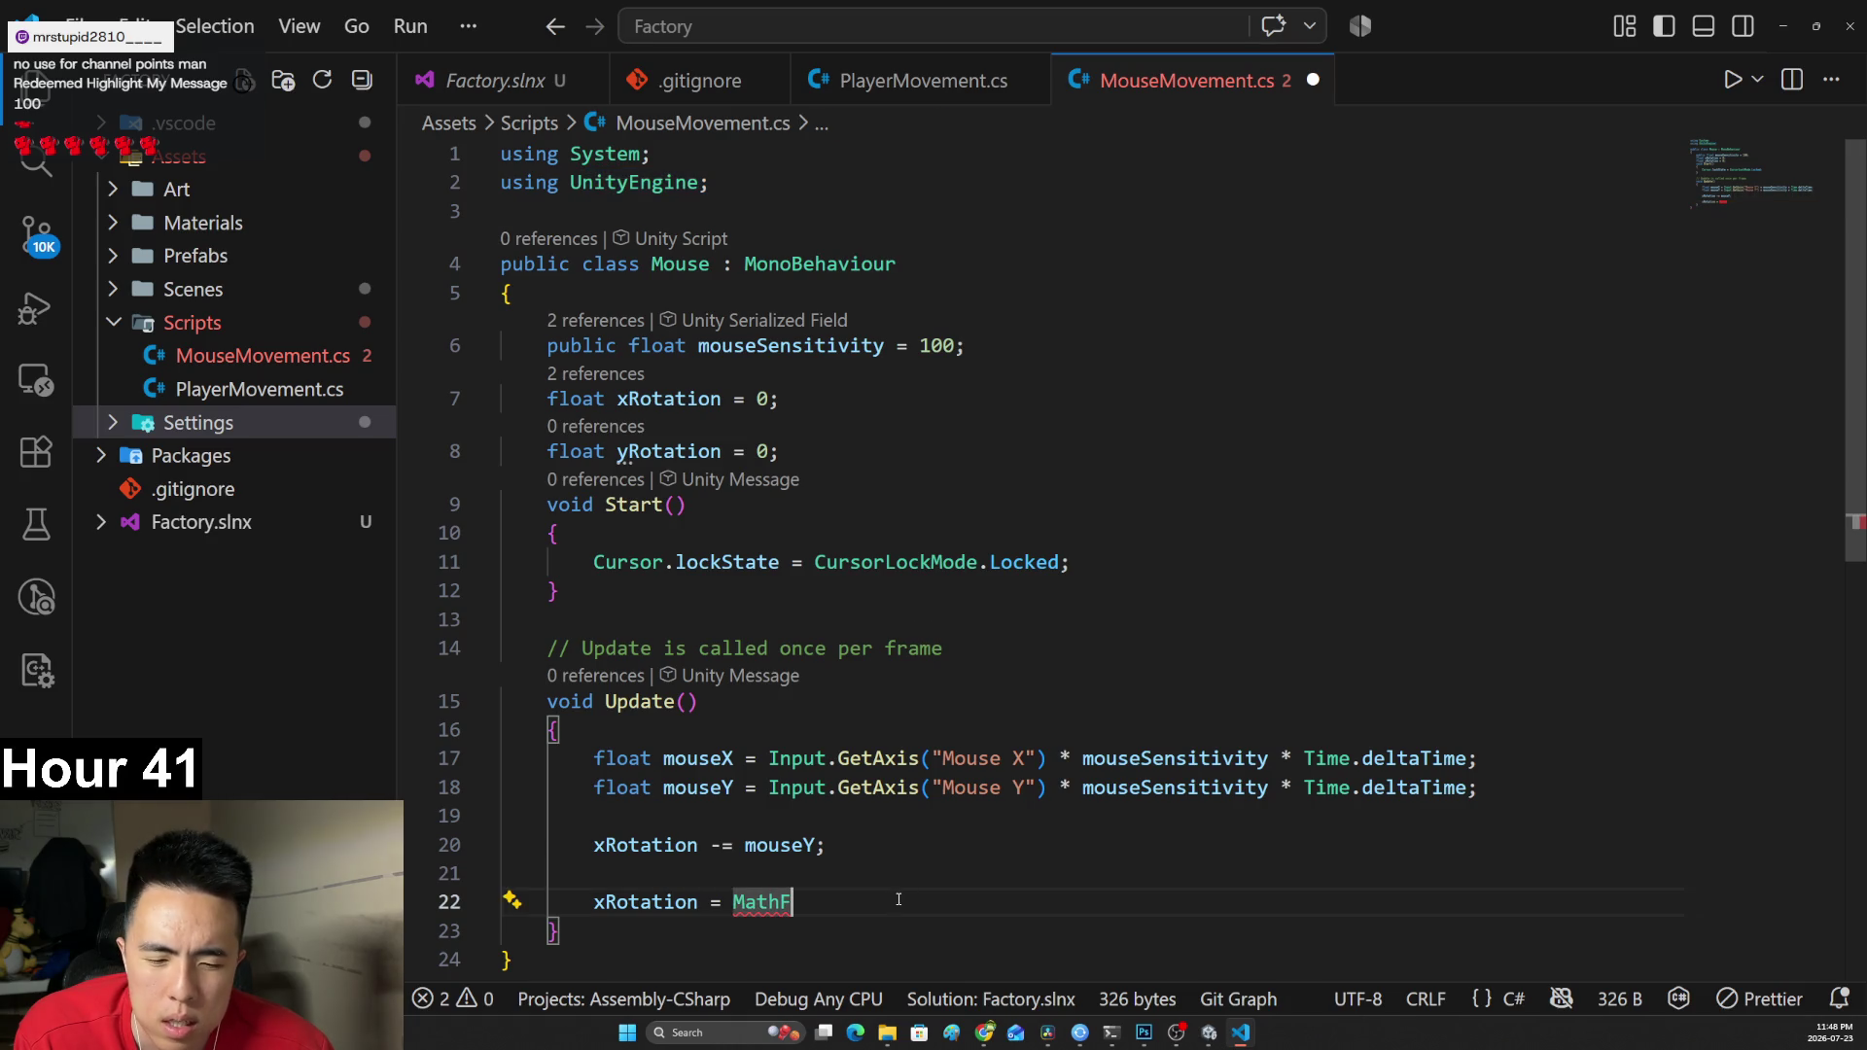
pyautogui.scroll(-1, 888, 902)
# Replace MathF on line 22 with Clamp and bring up a browser window.
pyautogui.write('.Ce')
pyautogui.press('BackSpace')
pyautogui.press('BackSpace')
pyautogui.press('BackSpace')
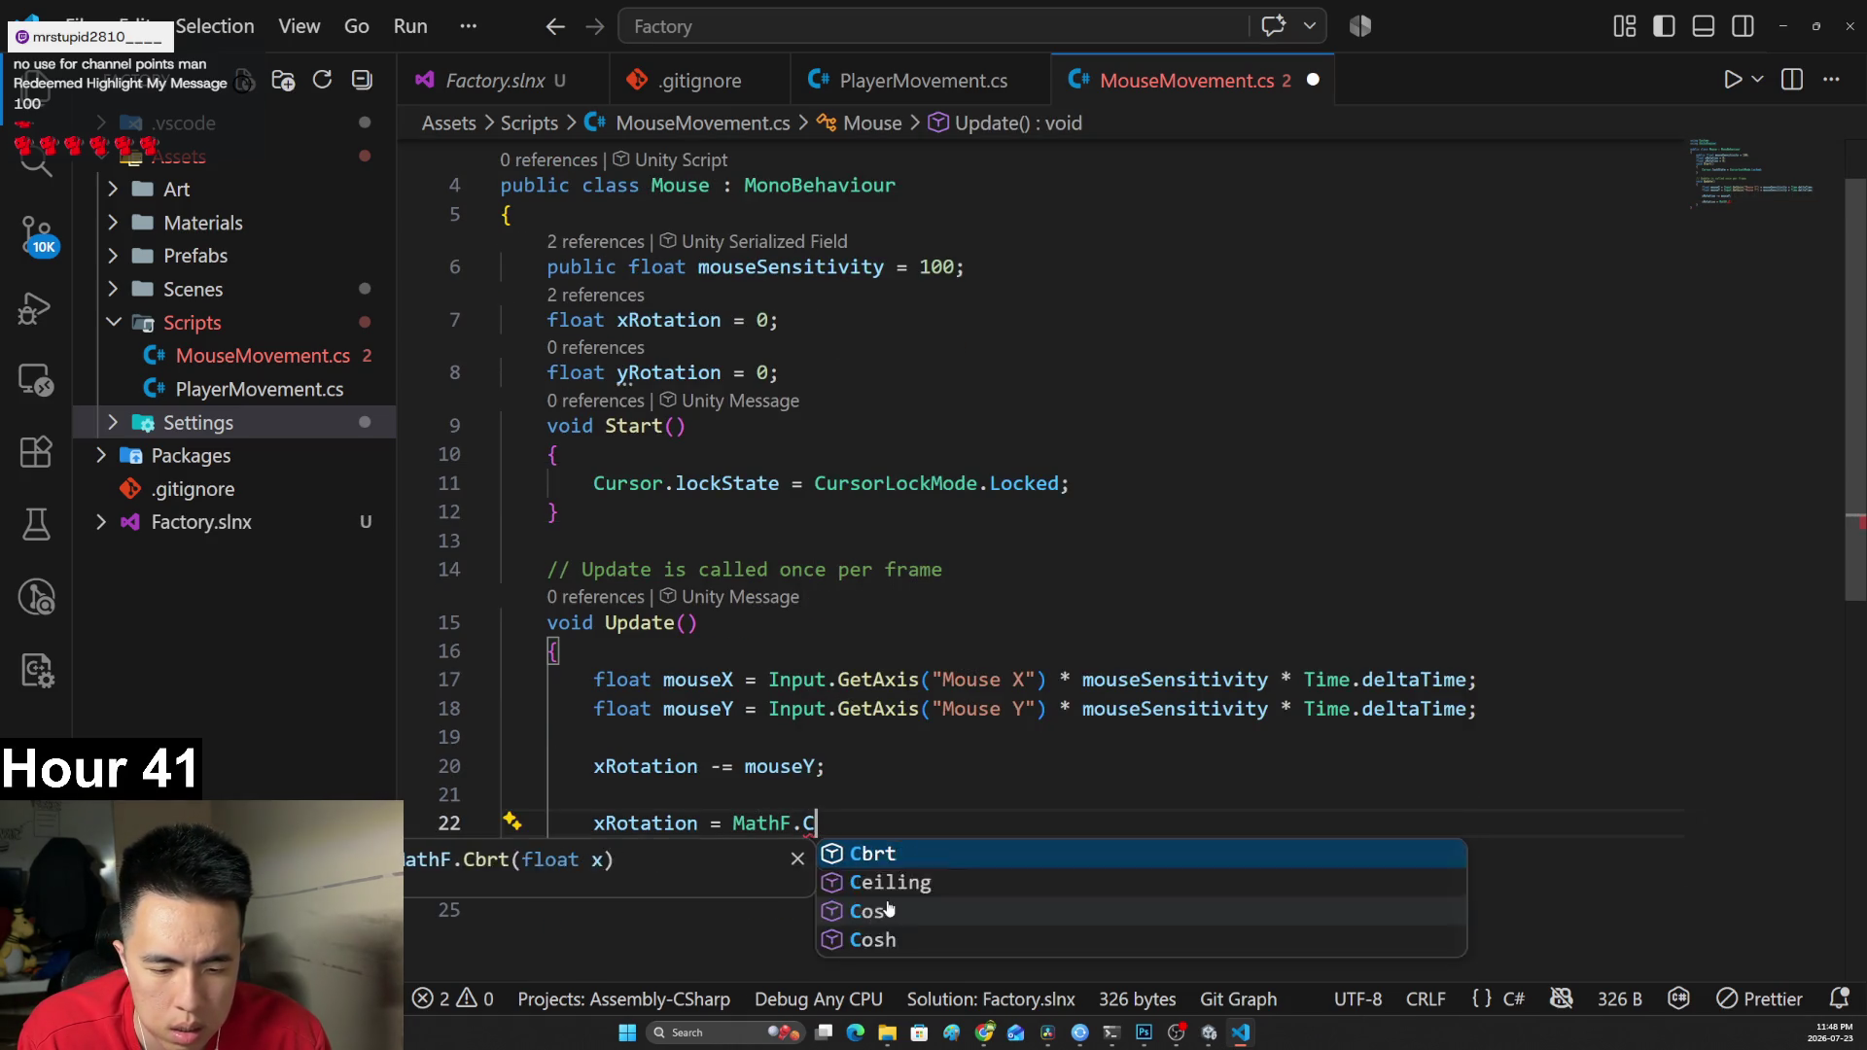
pyautogui.write('Clamp')
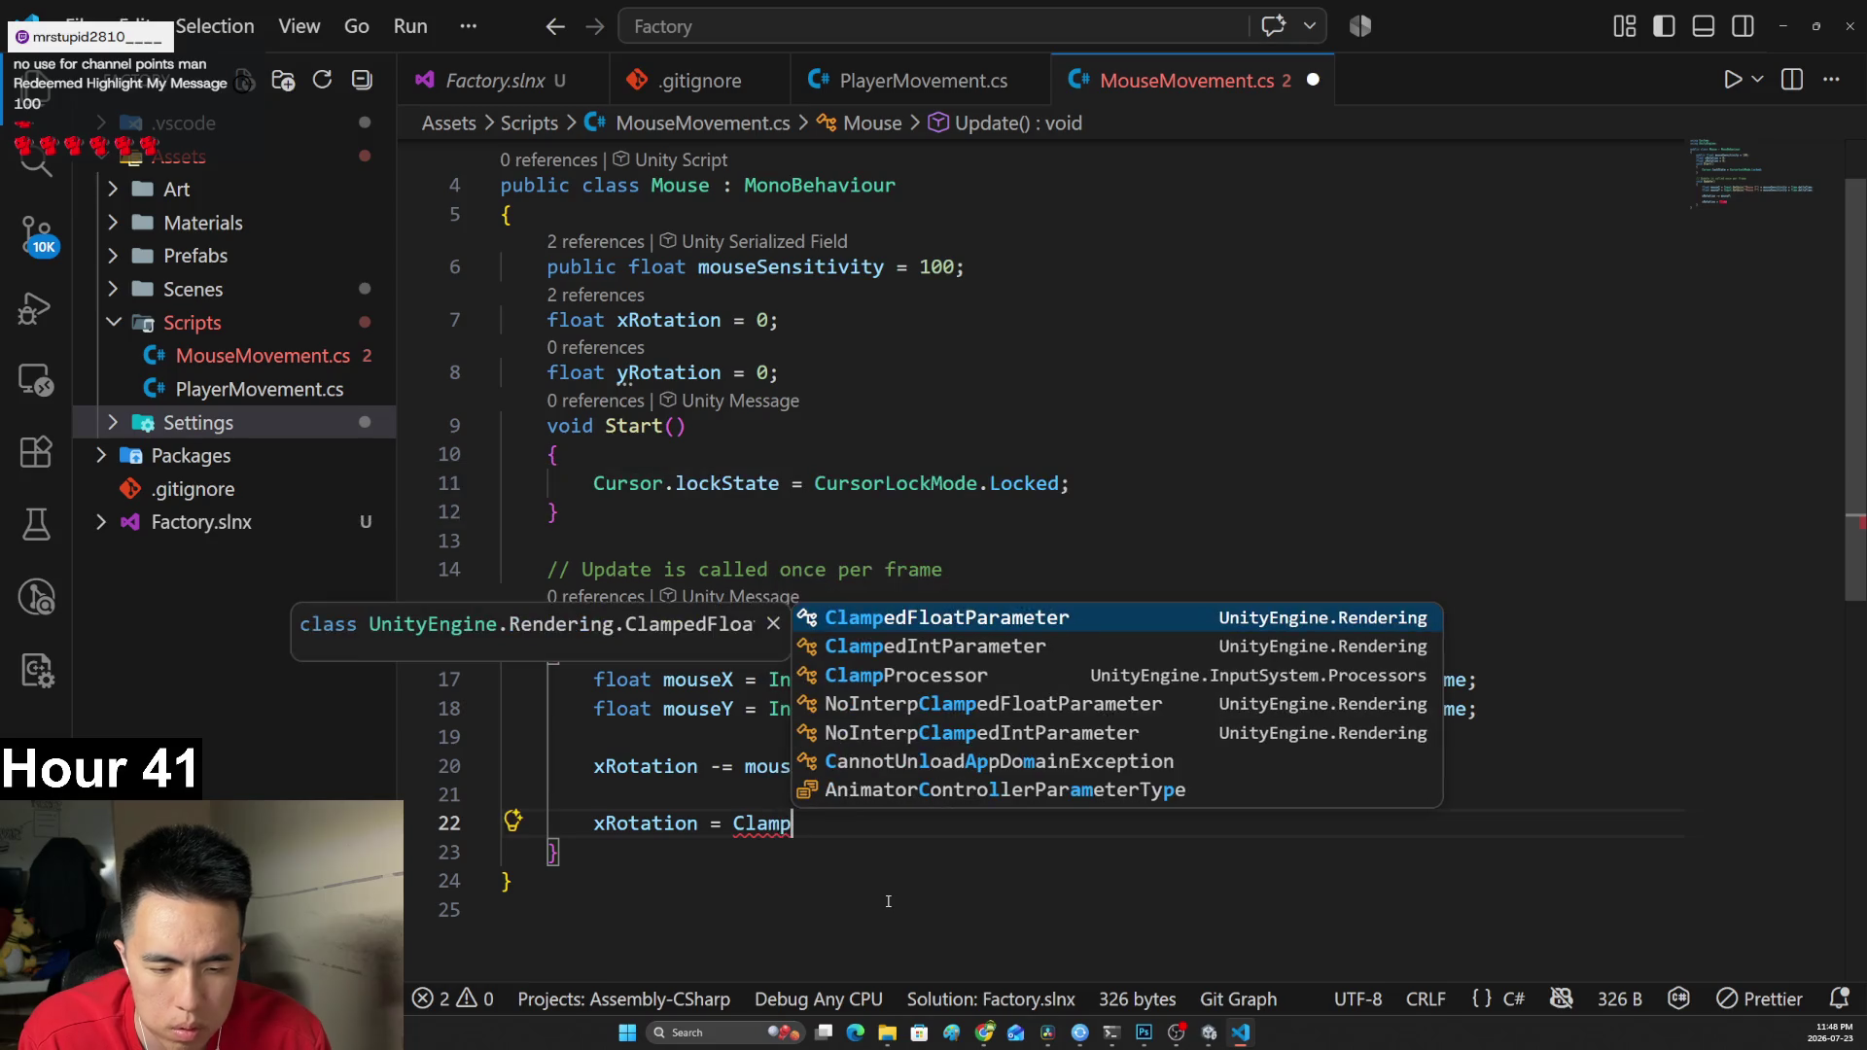
pyautogui.press('Escape')
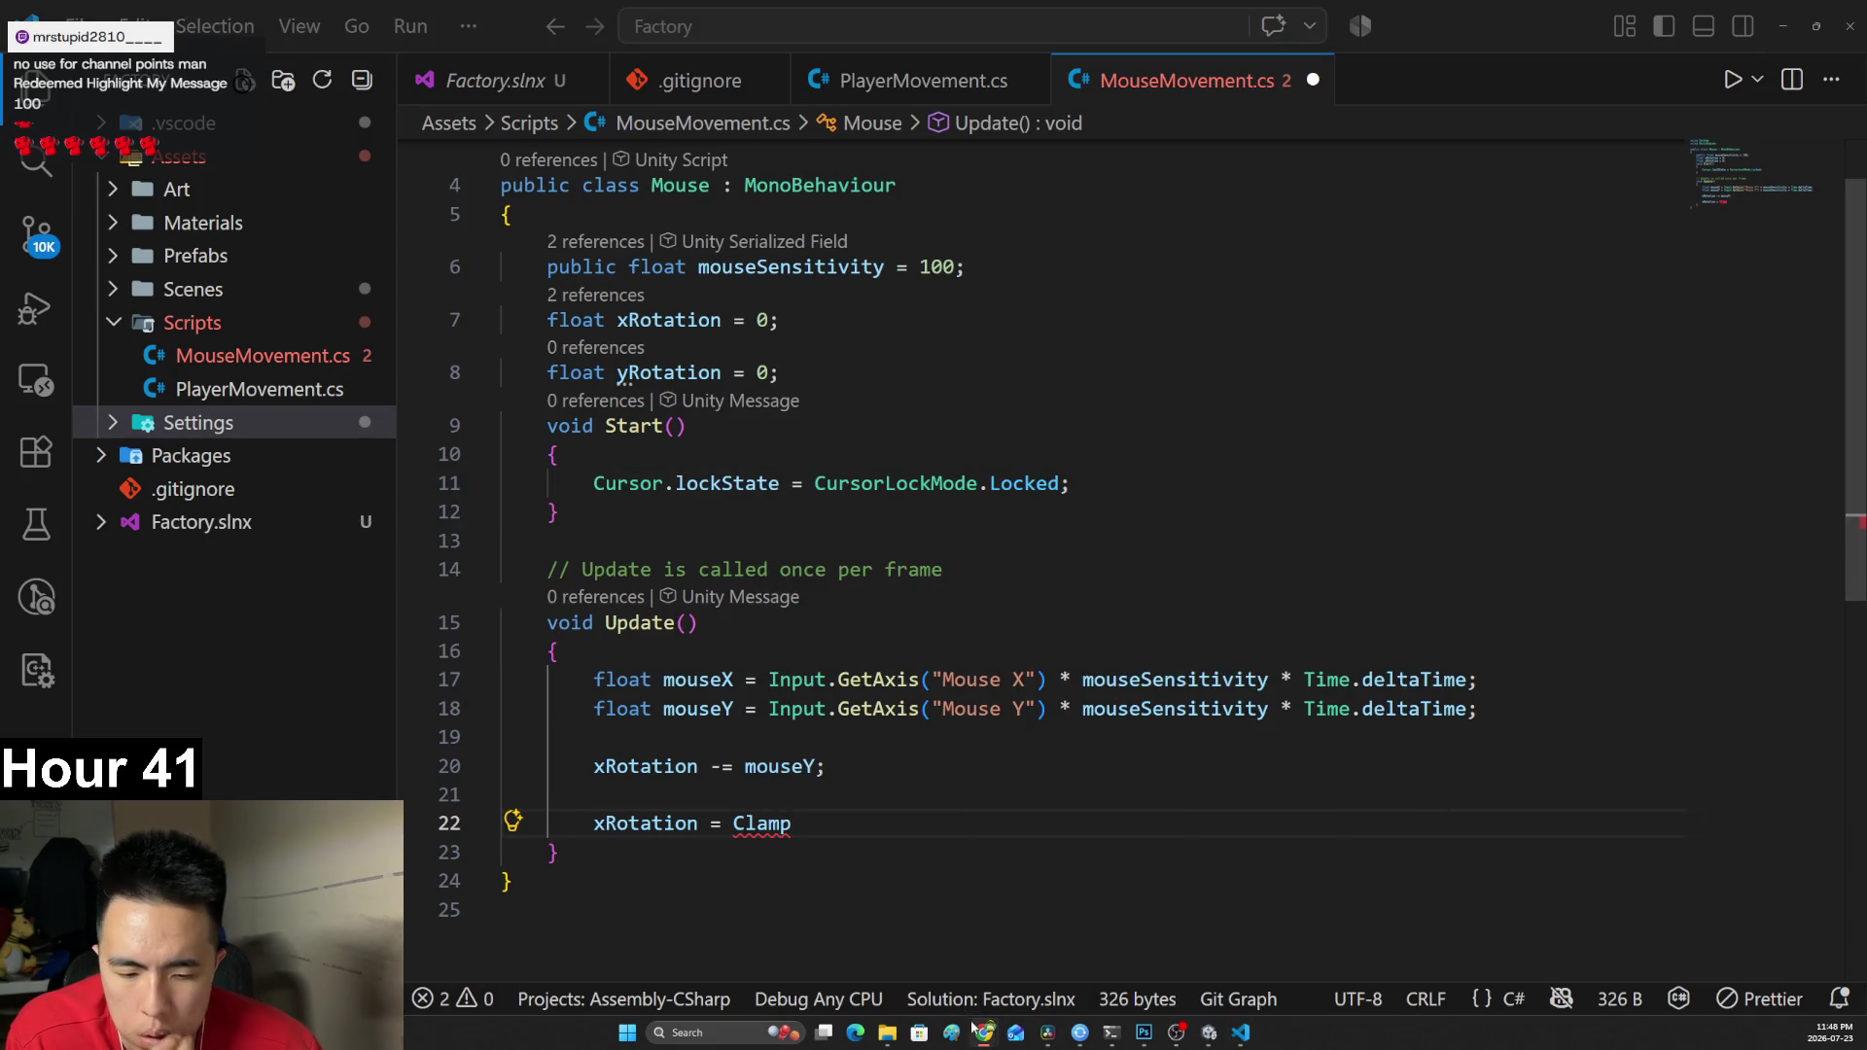
pyautogui.moveTo(999, 1038)
pyautogui.click(1294, 958)
pyautogui.scroll(5, 875, 585)
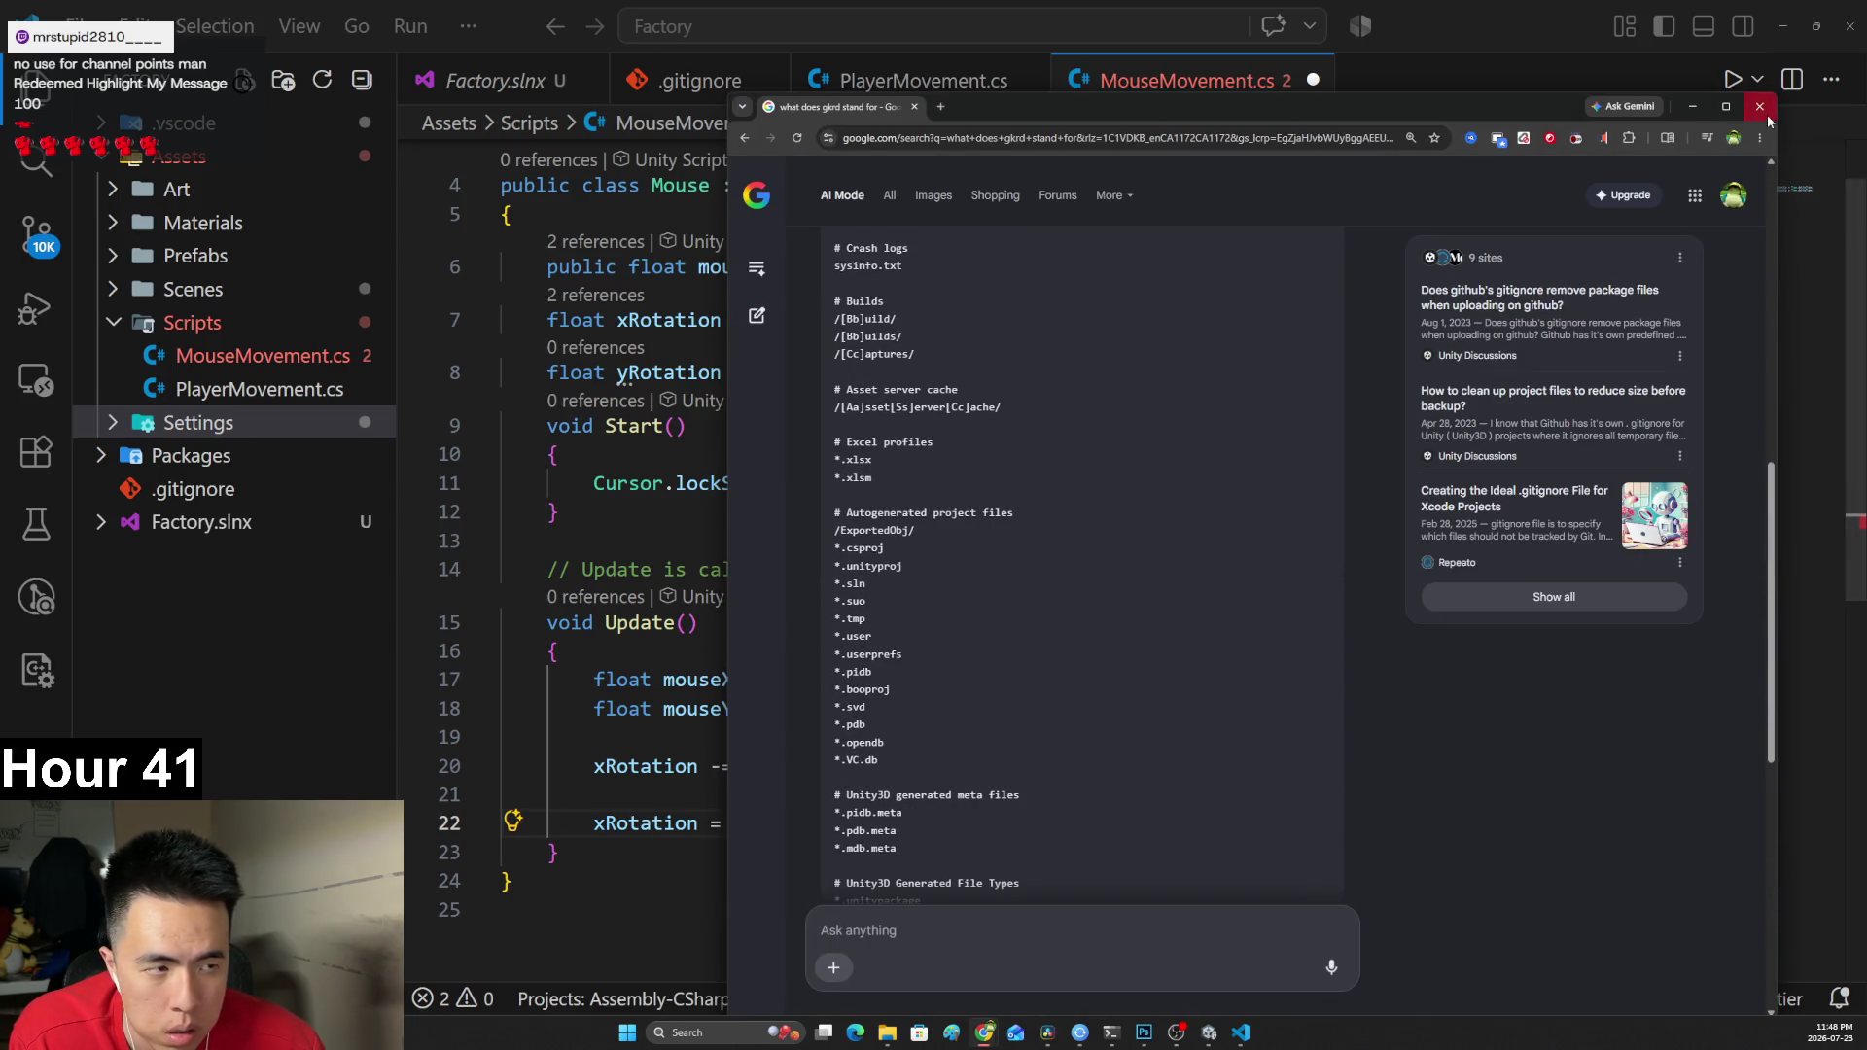
# Close the gkrd search window and select the using UnityEngine snippet in the Mathf.clamp AI Overview.
pyautogui.click(1759, 106)
pyautogui.moveTo(984, 1038)
pyautogui.click(979, 962)
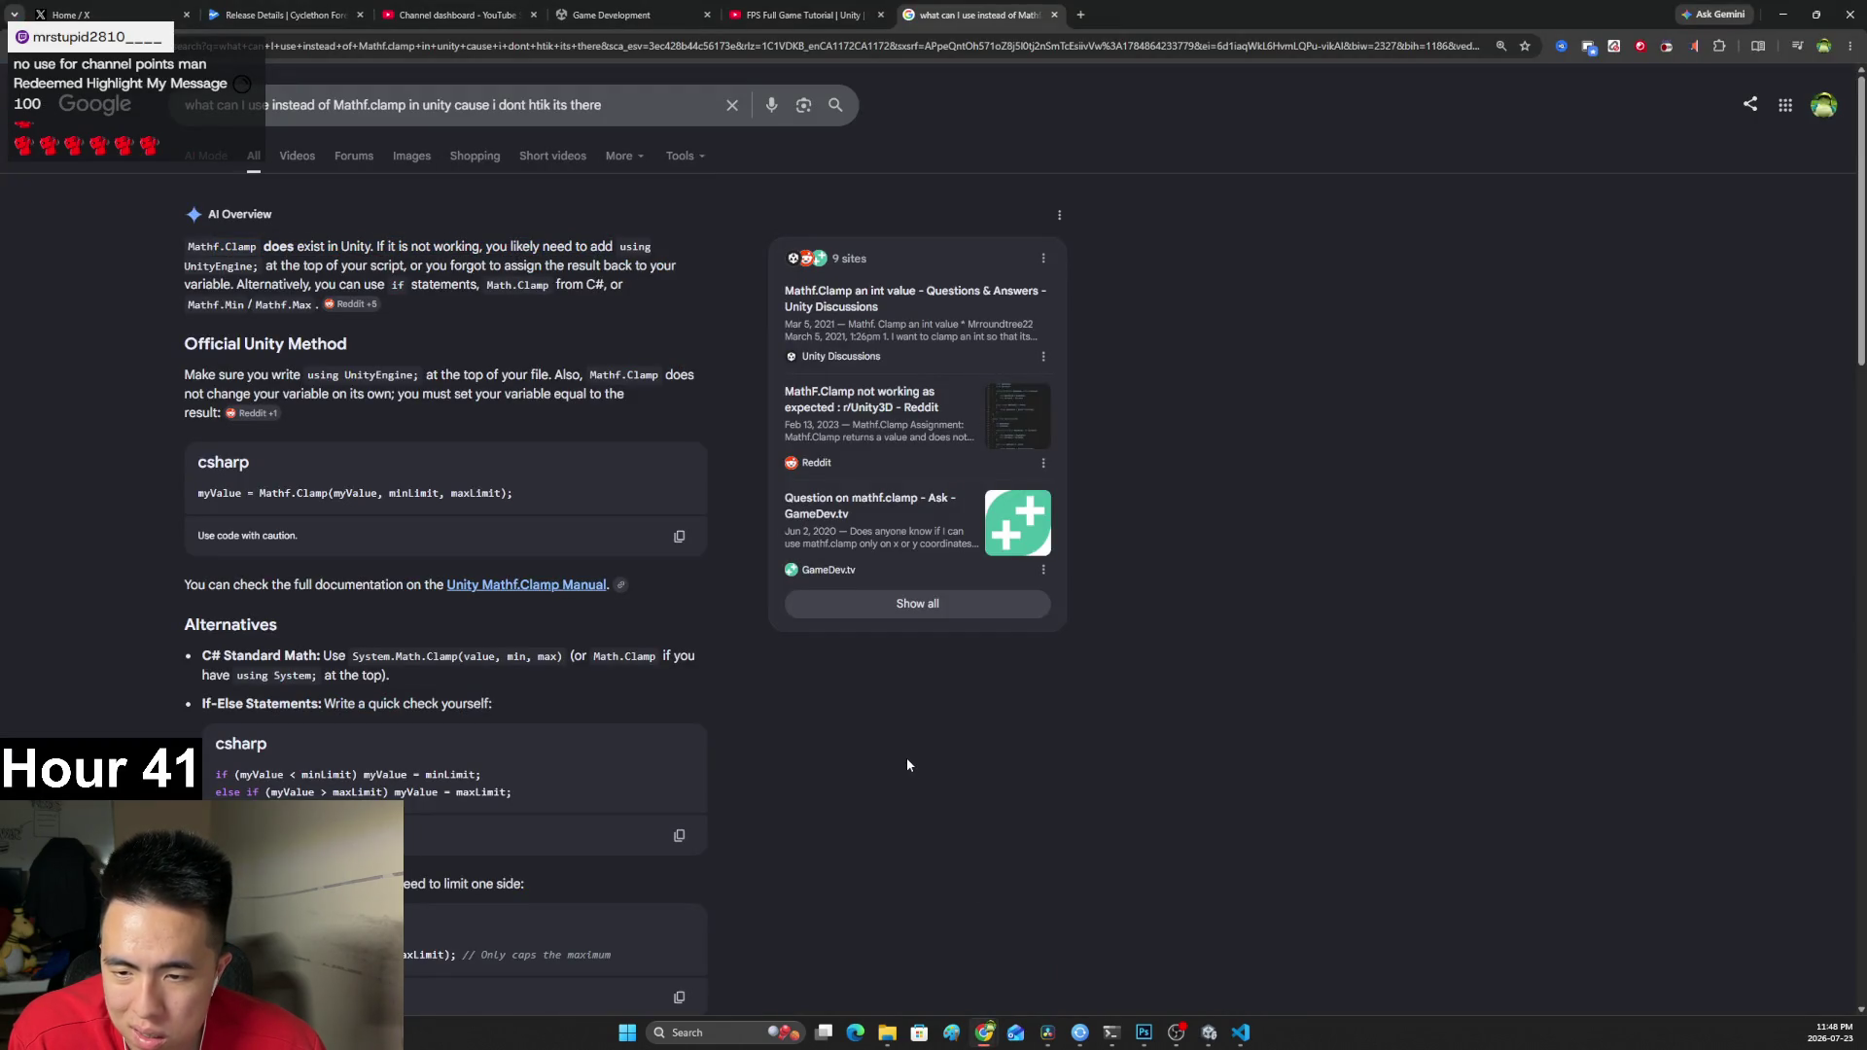
pyautogui.keyDown('ctrl'); pyautogui.scroll(3, 605, 580); pyautogui.keyUp('ctrl')
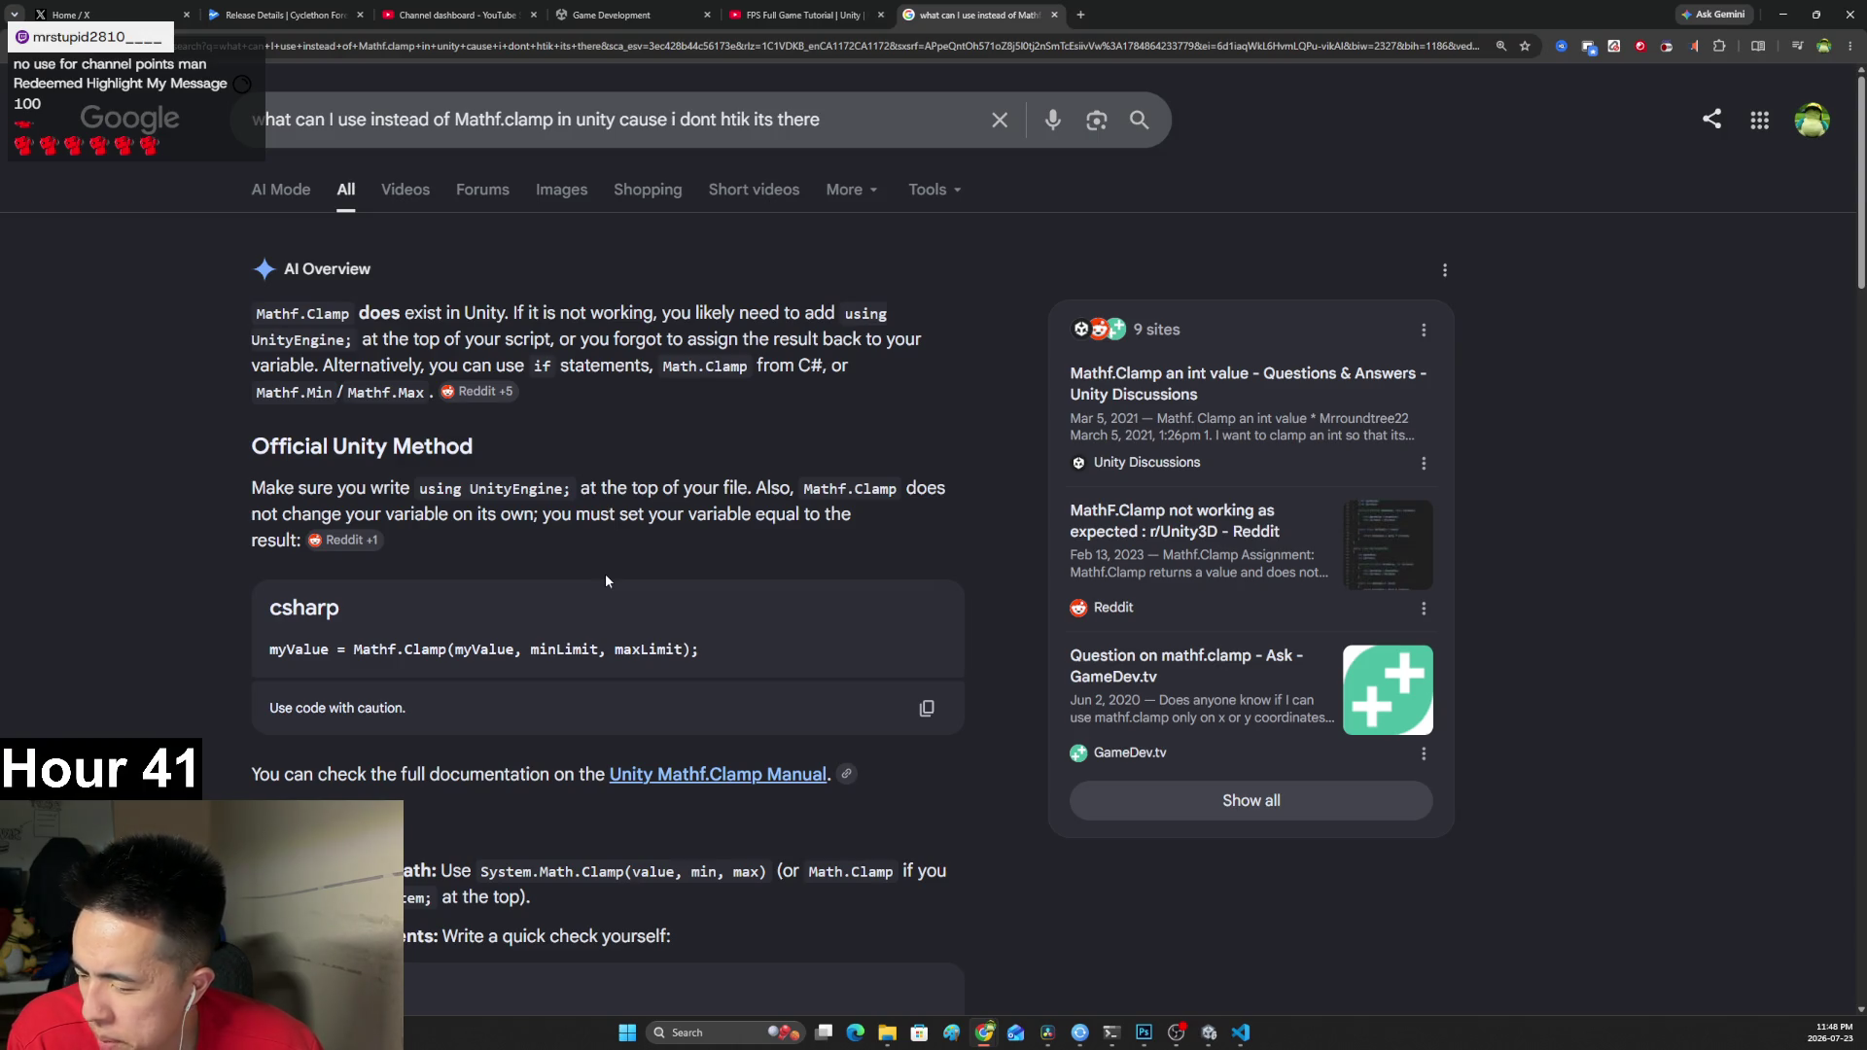
pyautogui.scroll(-4, 606, 581)
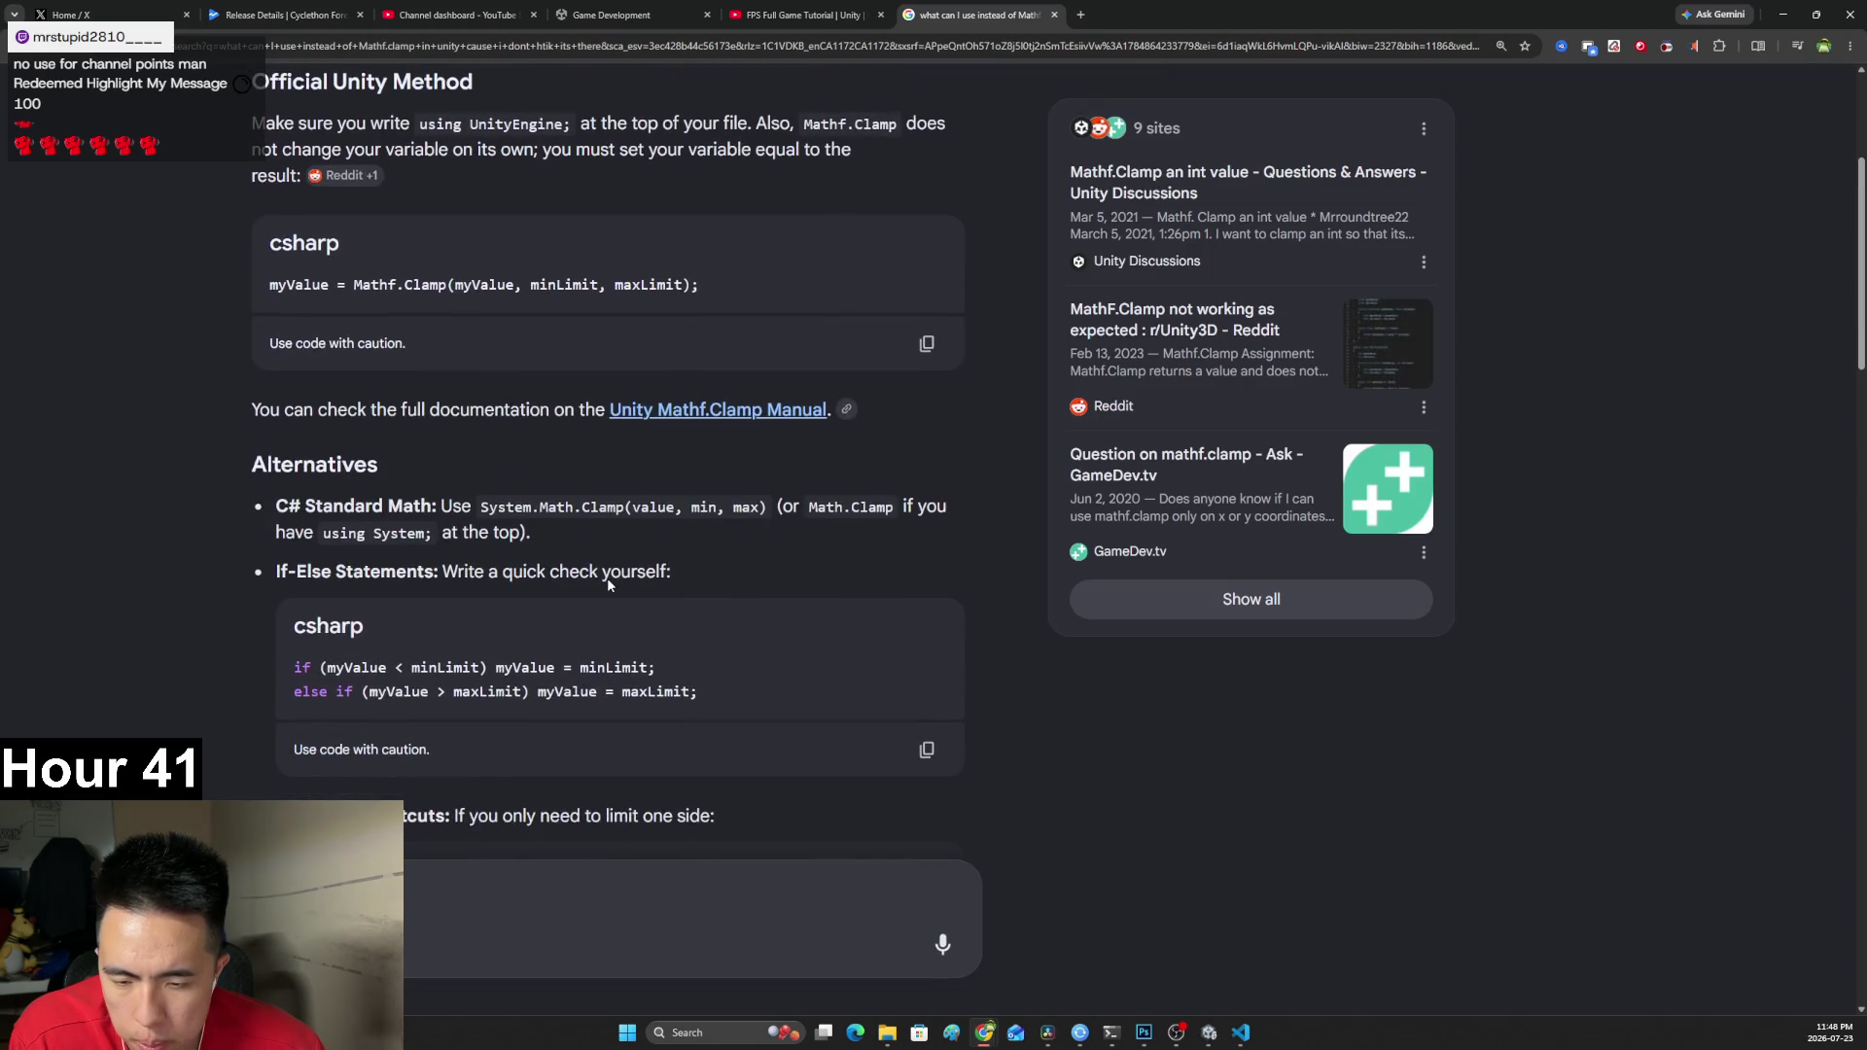
pyautogui.scroll(4, 609, 579)
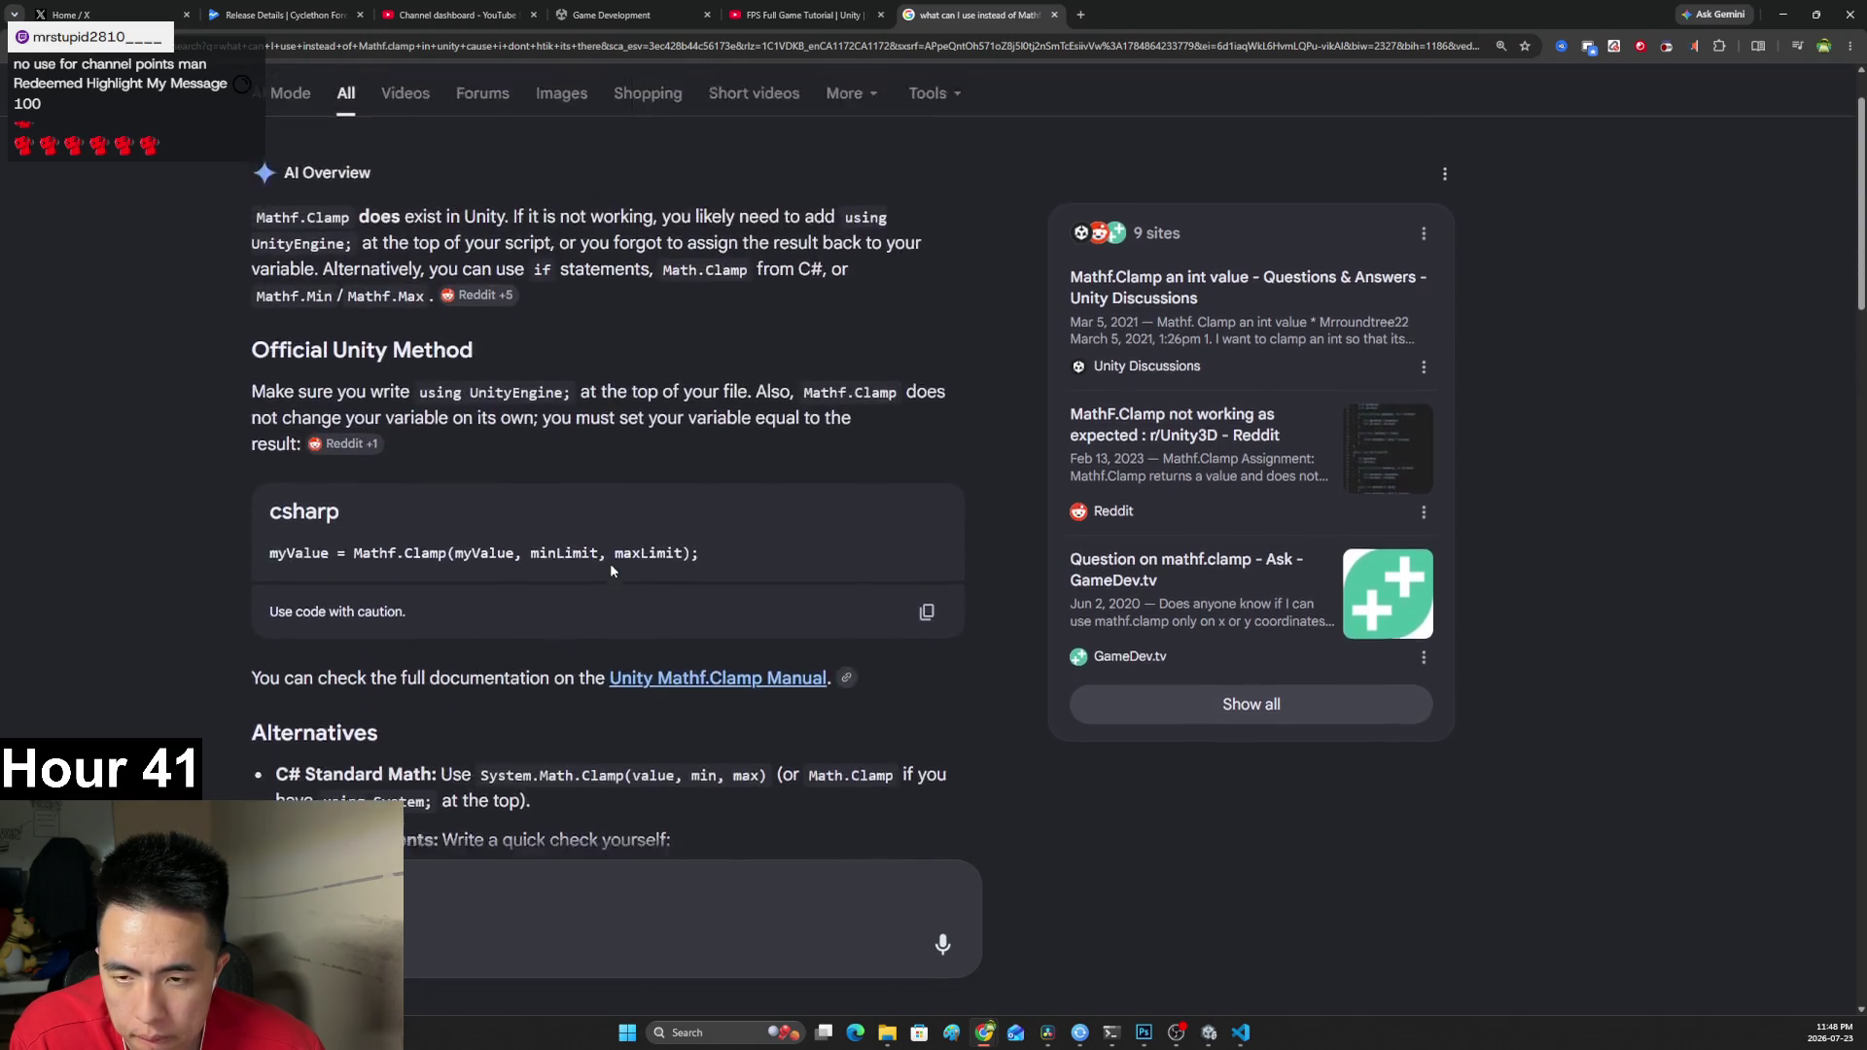
pyautogui.moveTo(350, 313); pyautogui.dragTo(253, 314)
pyautogui.moveTo(356, 350)
pyautogui.mouseDown()
pyautogui.moveTo(583, 321)
pyautogui.moveTo(817, 342)
pyautogui.moveTo(848, 319)
pyautogui.mouseUp()
# Send the follow-up 'using UnityEngine but MathF.Clamp do', then trim line 22 to Clam.
pyautogui.click(594, 917)
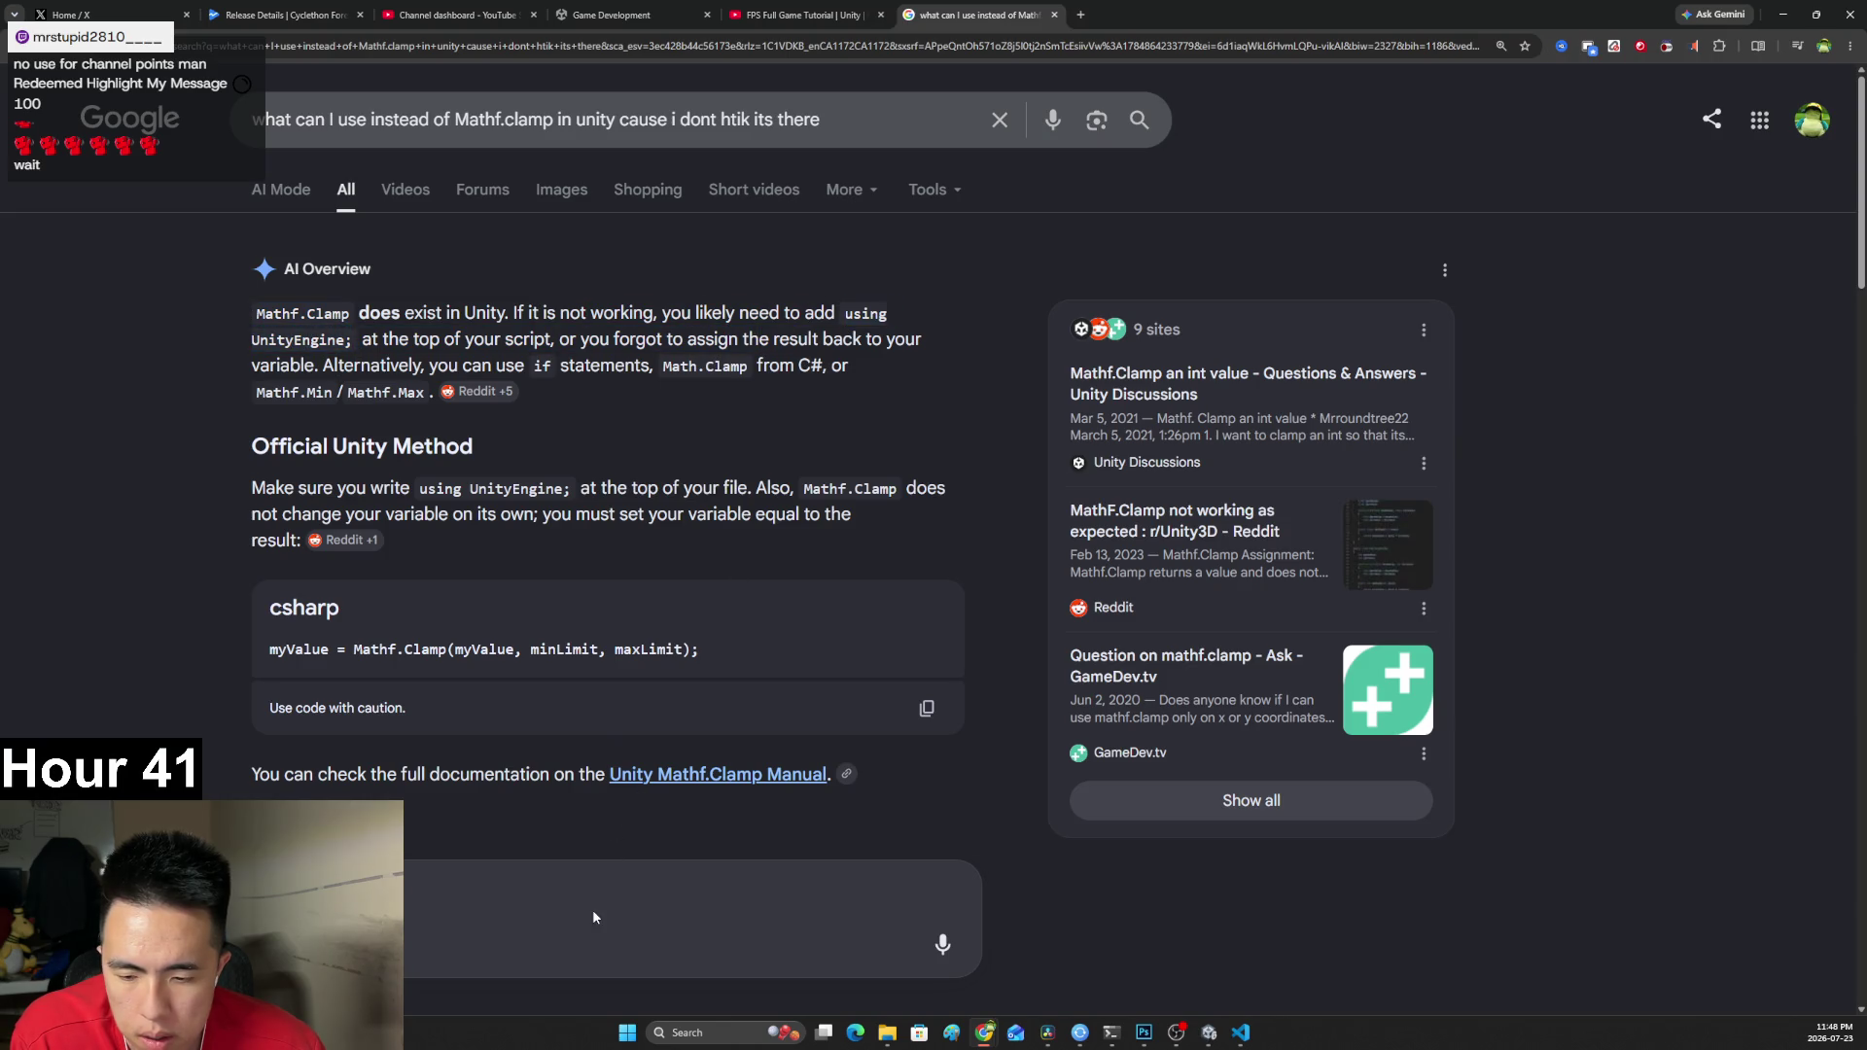
pyautogui.hotkey('ctrl', 'v')
pyautogui.press('BackSpace')
pyautogui.write('but MathF.Clamp do')
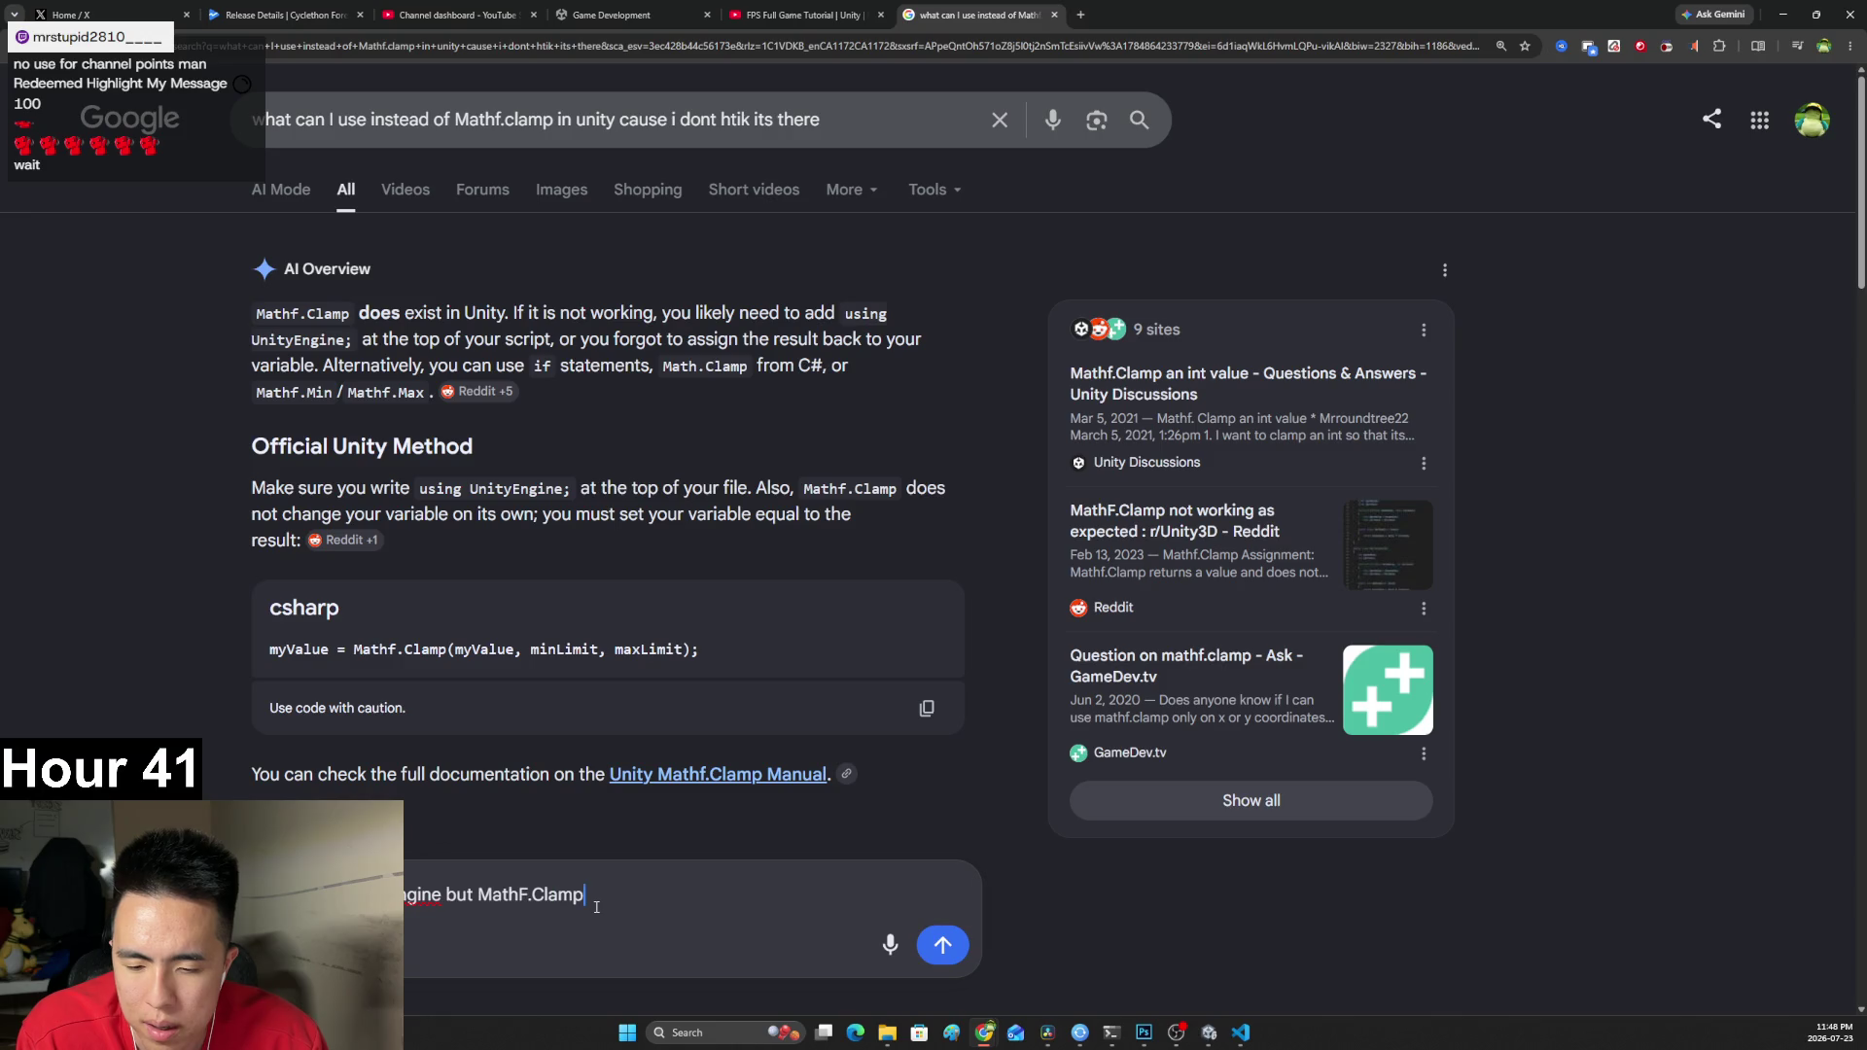
pyautogui.press('Return')
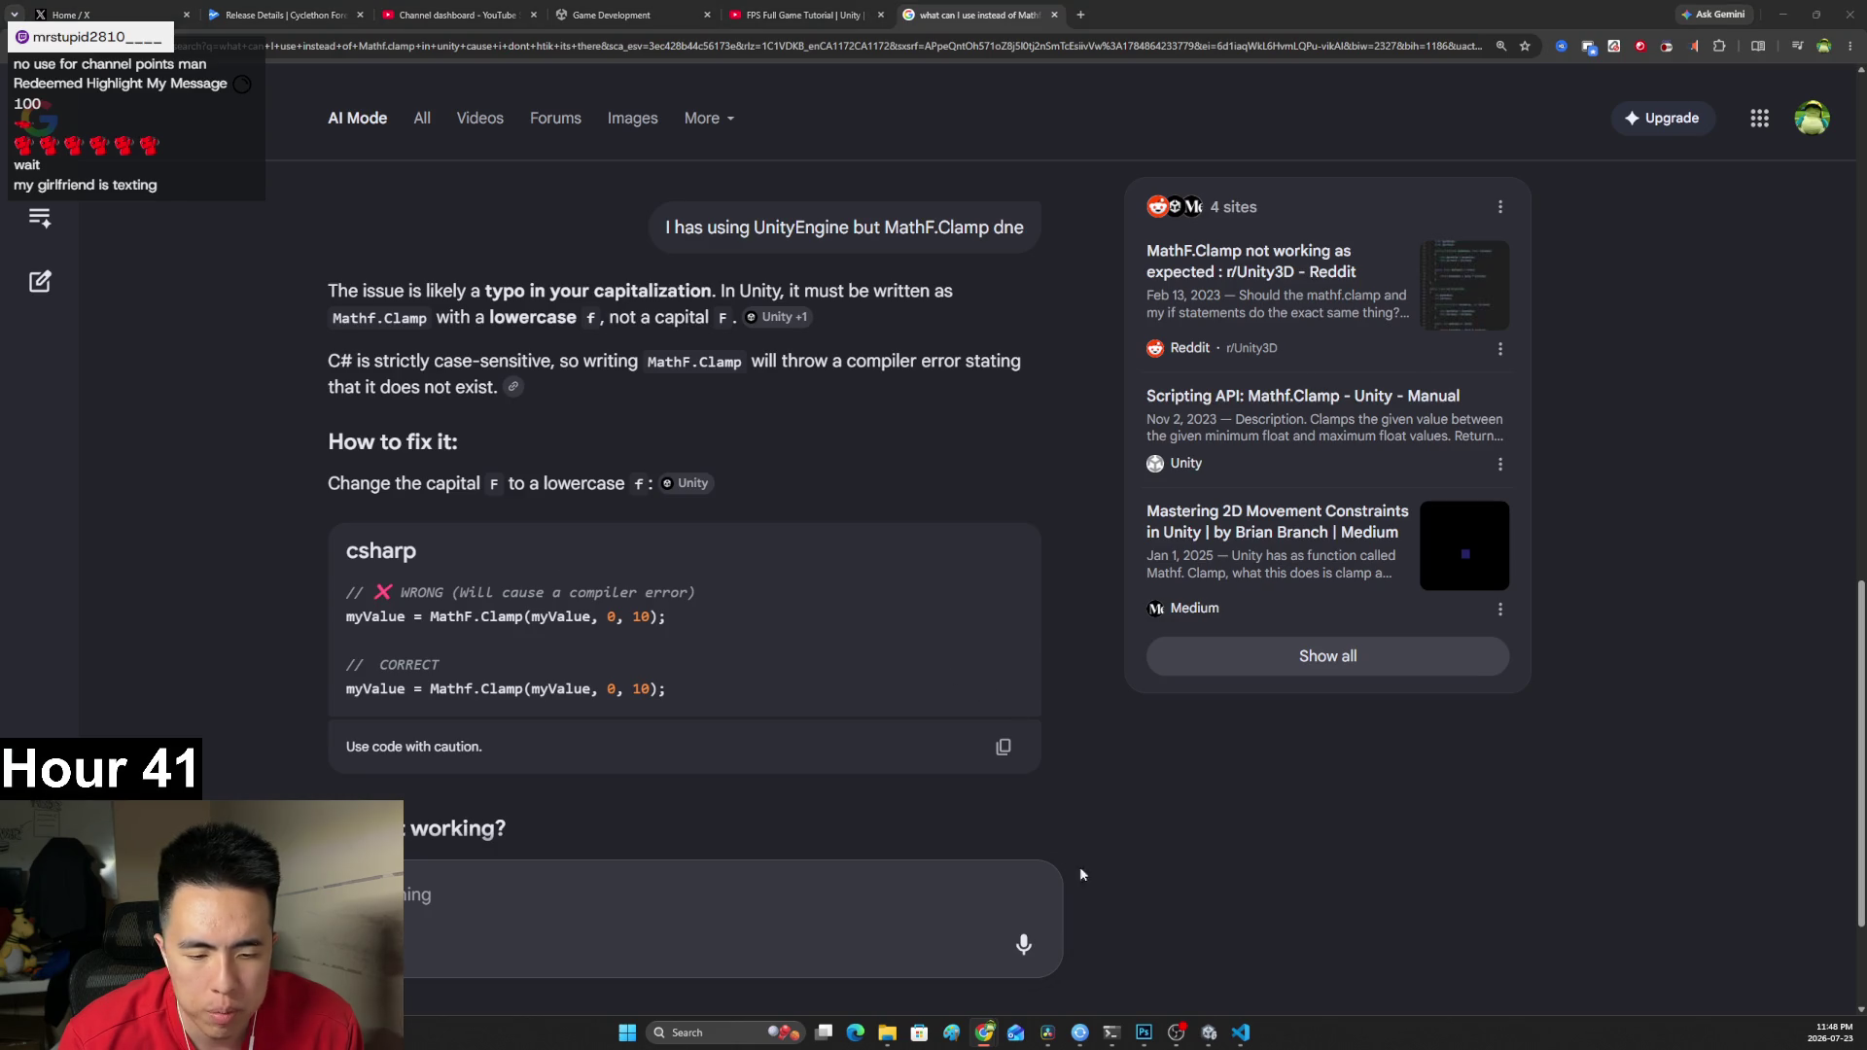
pyautogui.click(1237, 1037)
pyautogui.press('BackSpace')
pyautogui.press('BackSpace')
pyautogui.press('BackSpace')
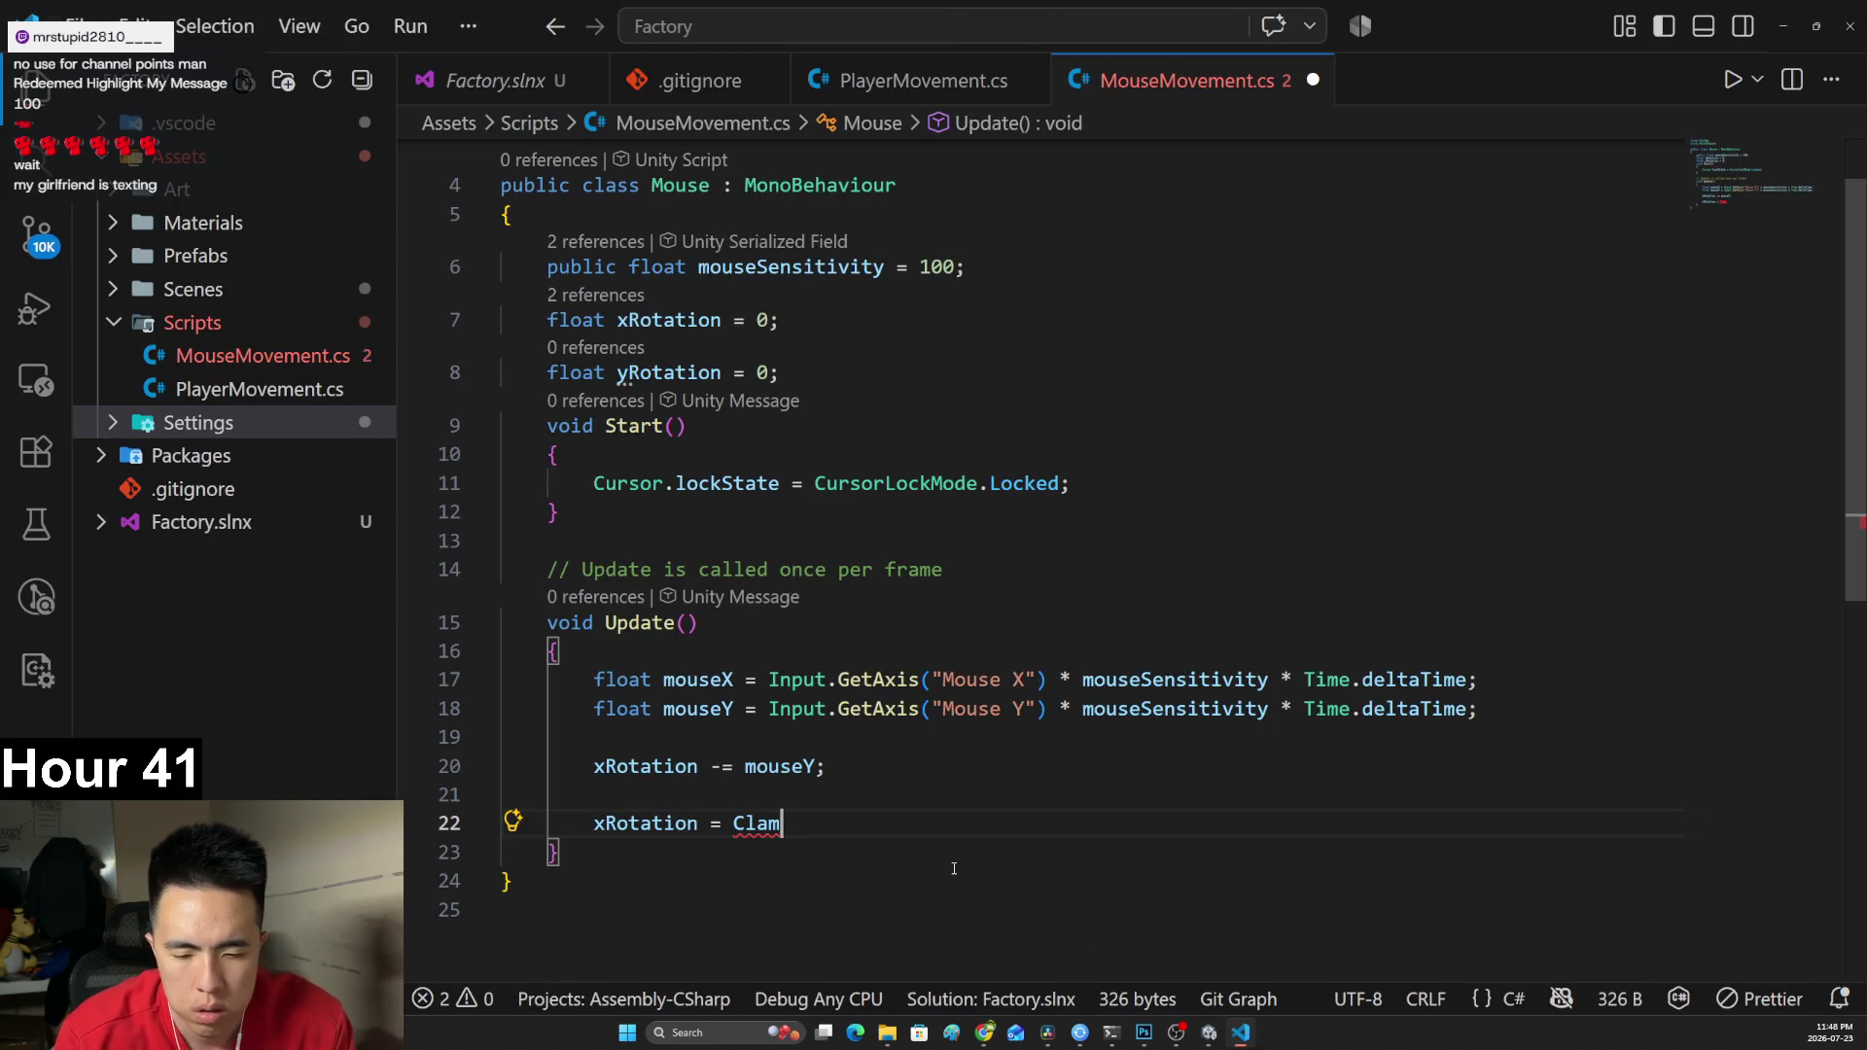
# Retype line 22 as xRotation = Mathf.Clamp(xRotation, using autocomplete.
pyautogui.press('BackSpace')
pyautogui.write('Mathf.')
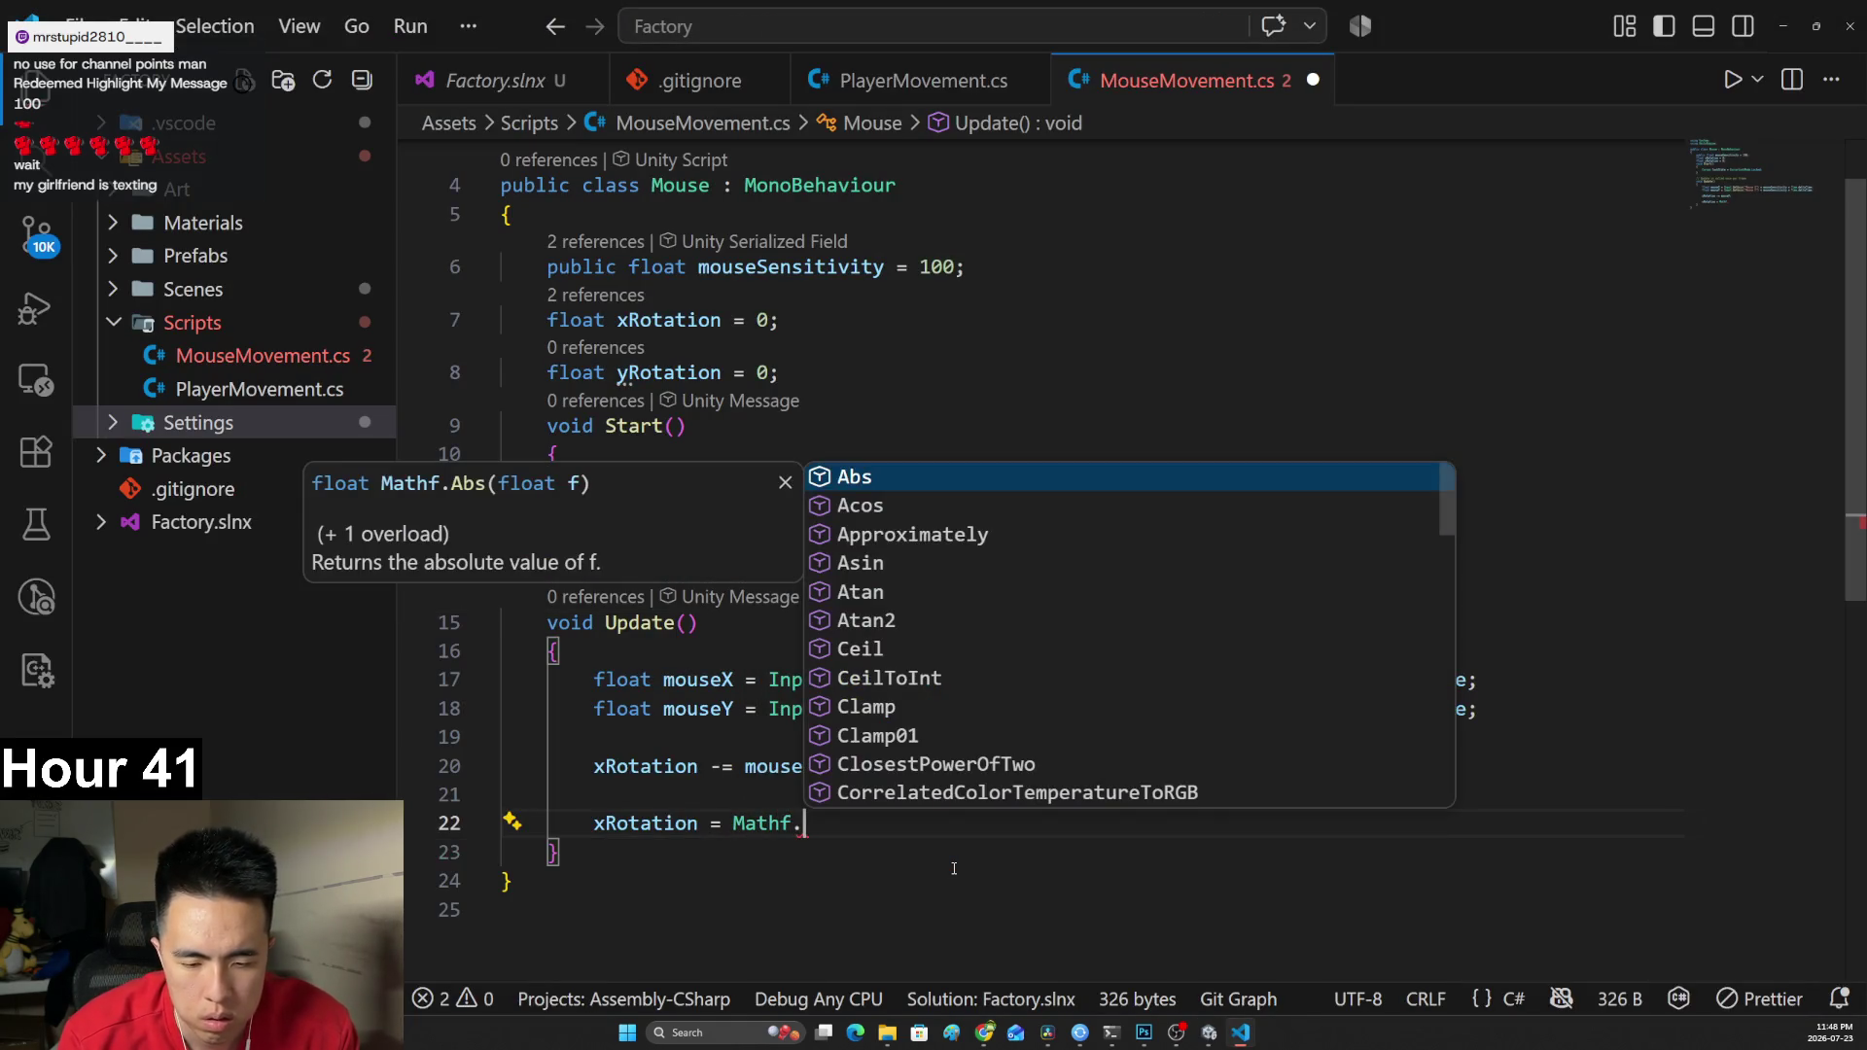
pyautogui.write('Cla')
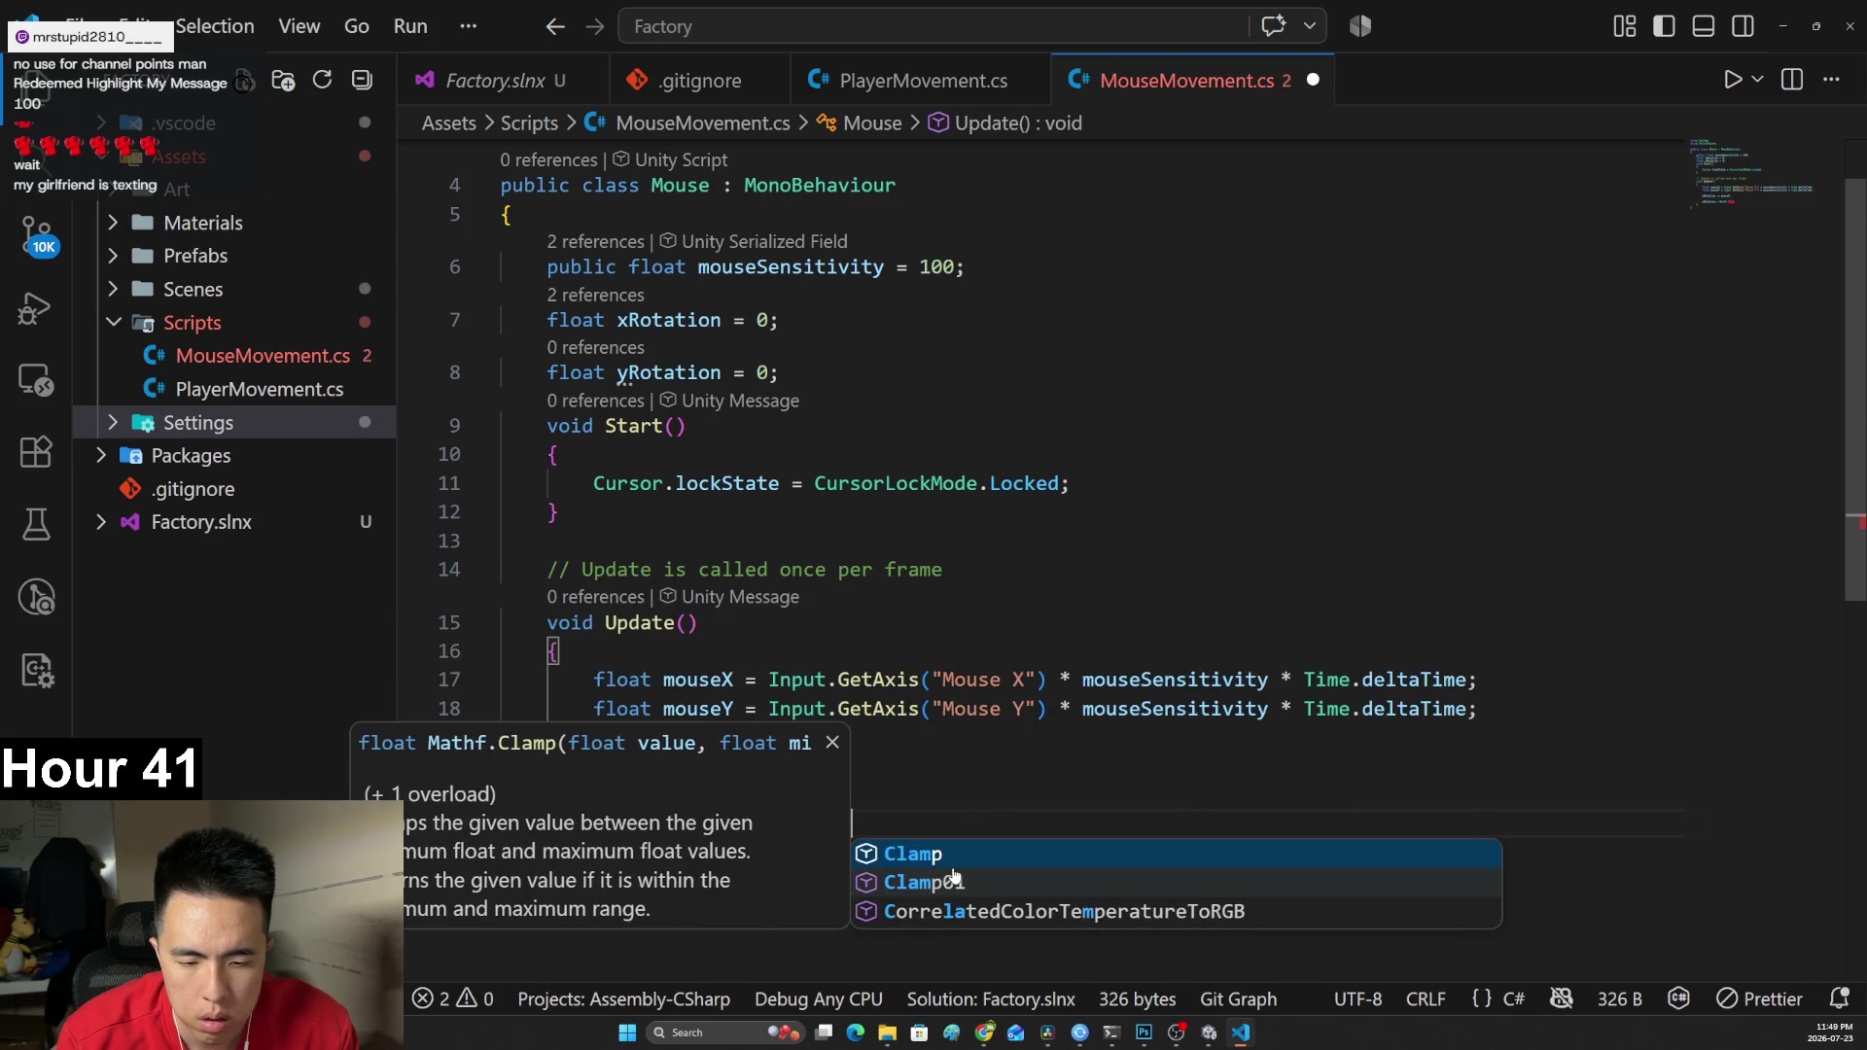
pyautogui.press('Tab')
pyautogui.write('(')
pyautogui.press('Escape')
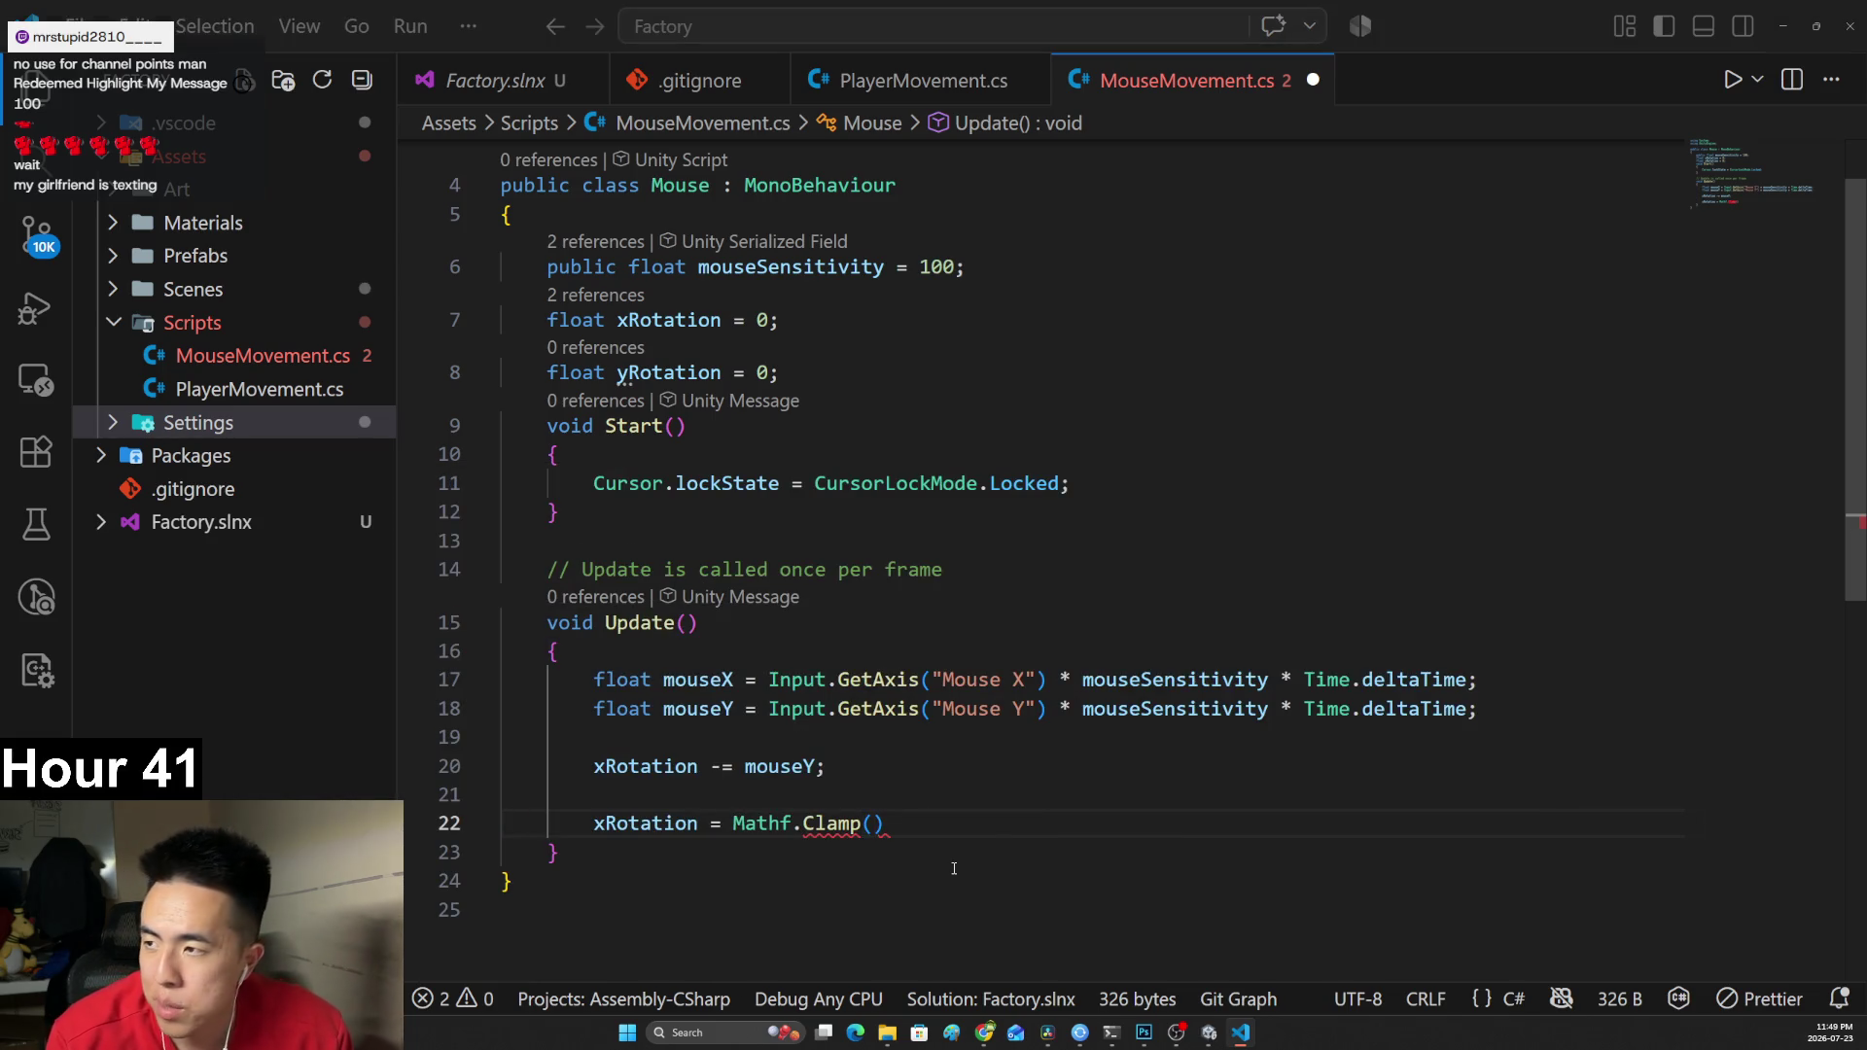
pyautogui.hotkey('alt', 'Tab')
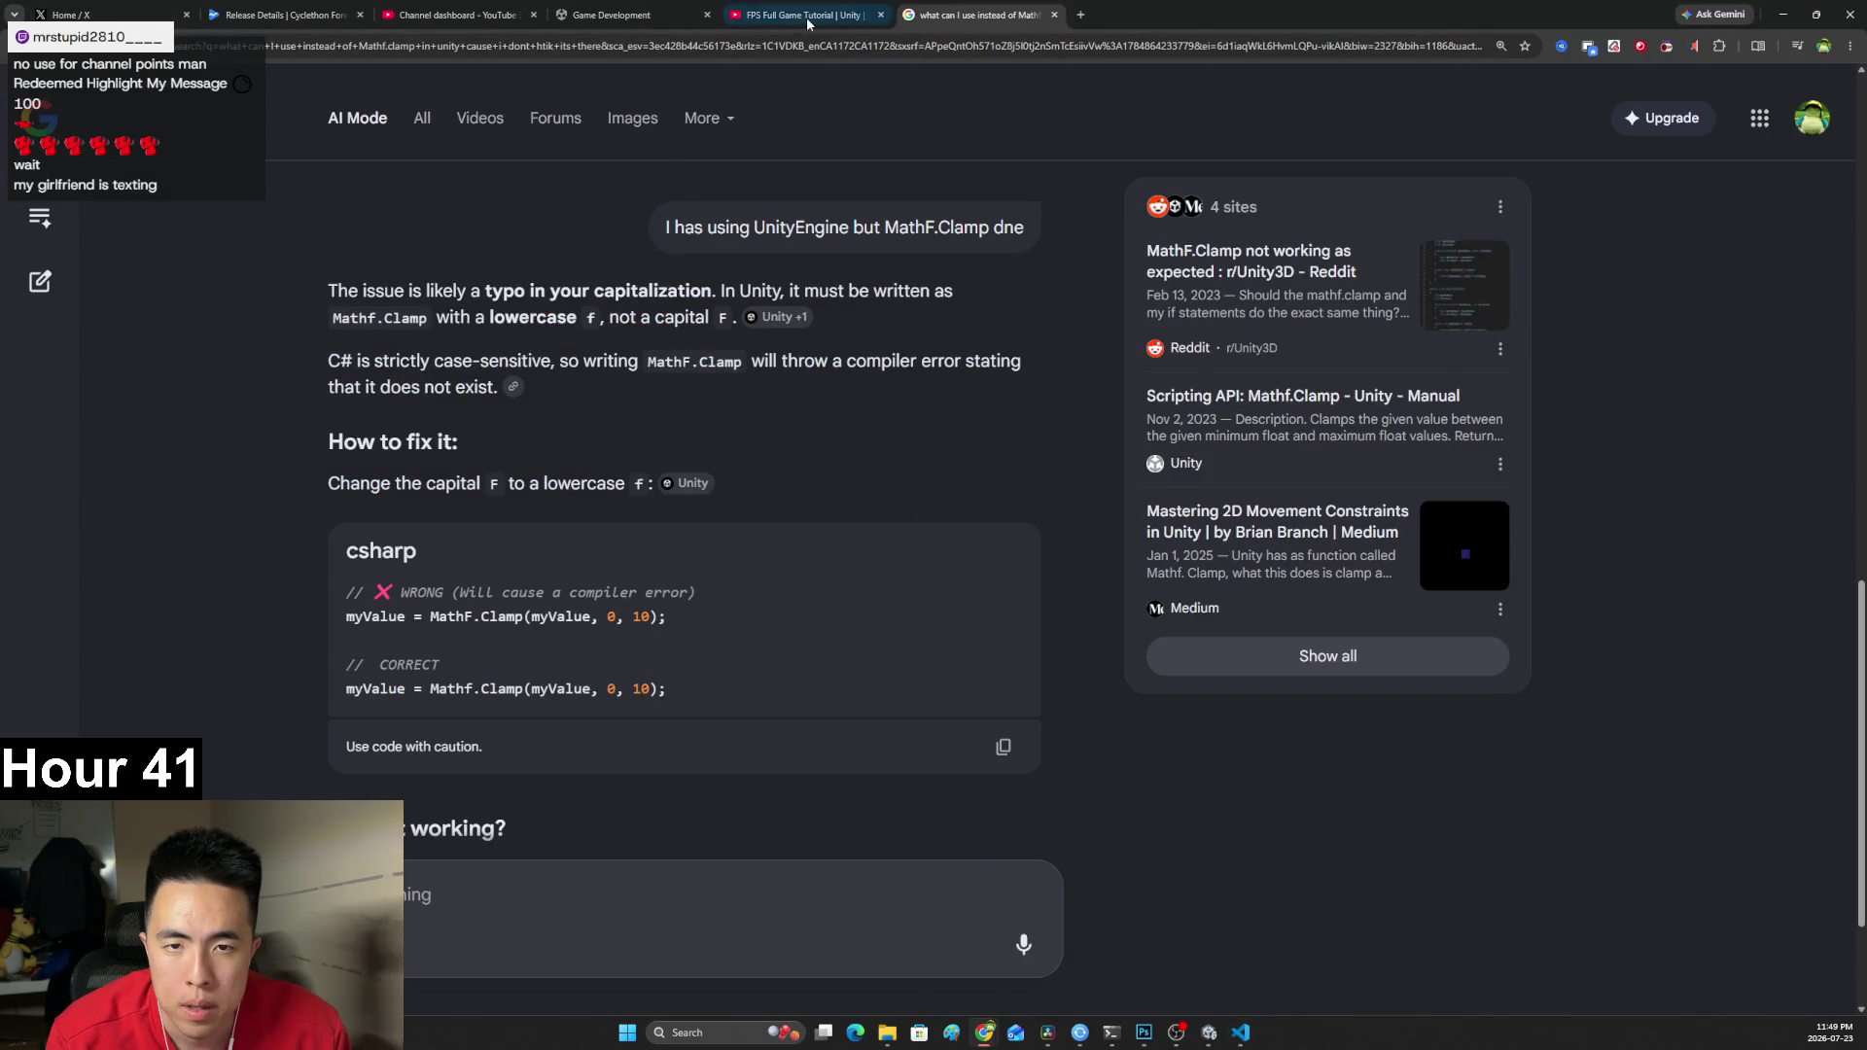
pyautogui.click(807, 15)
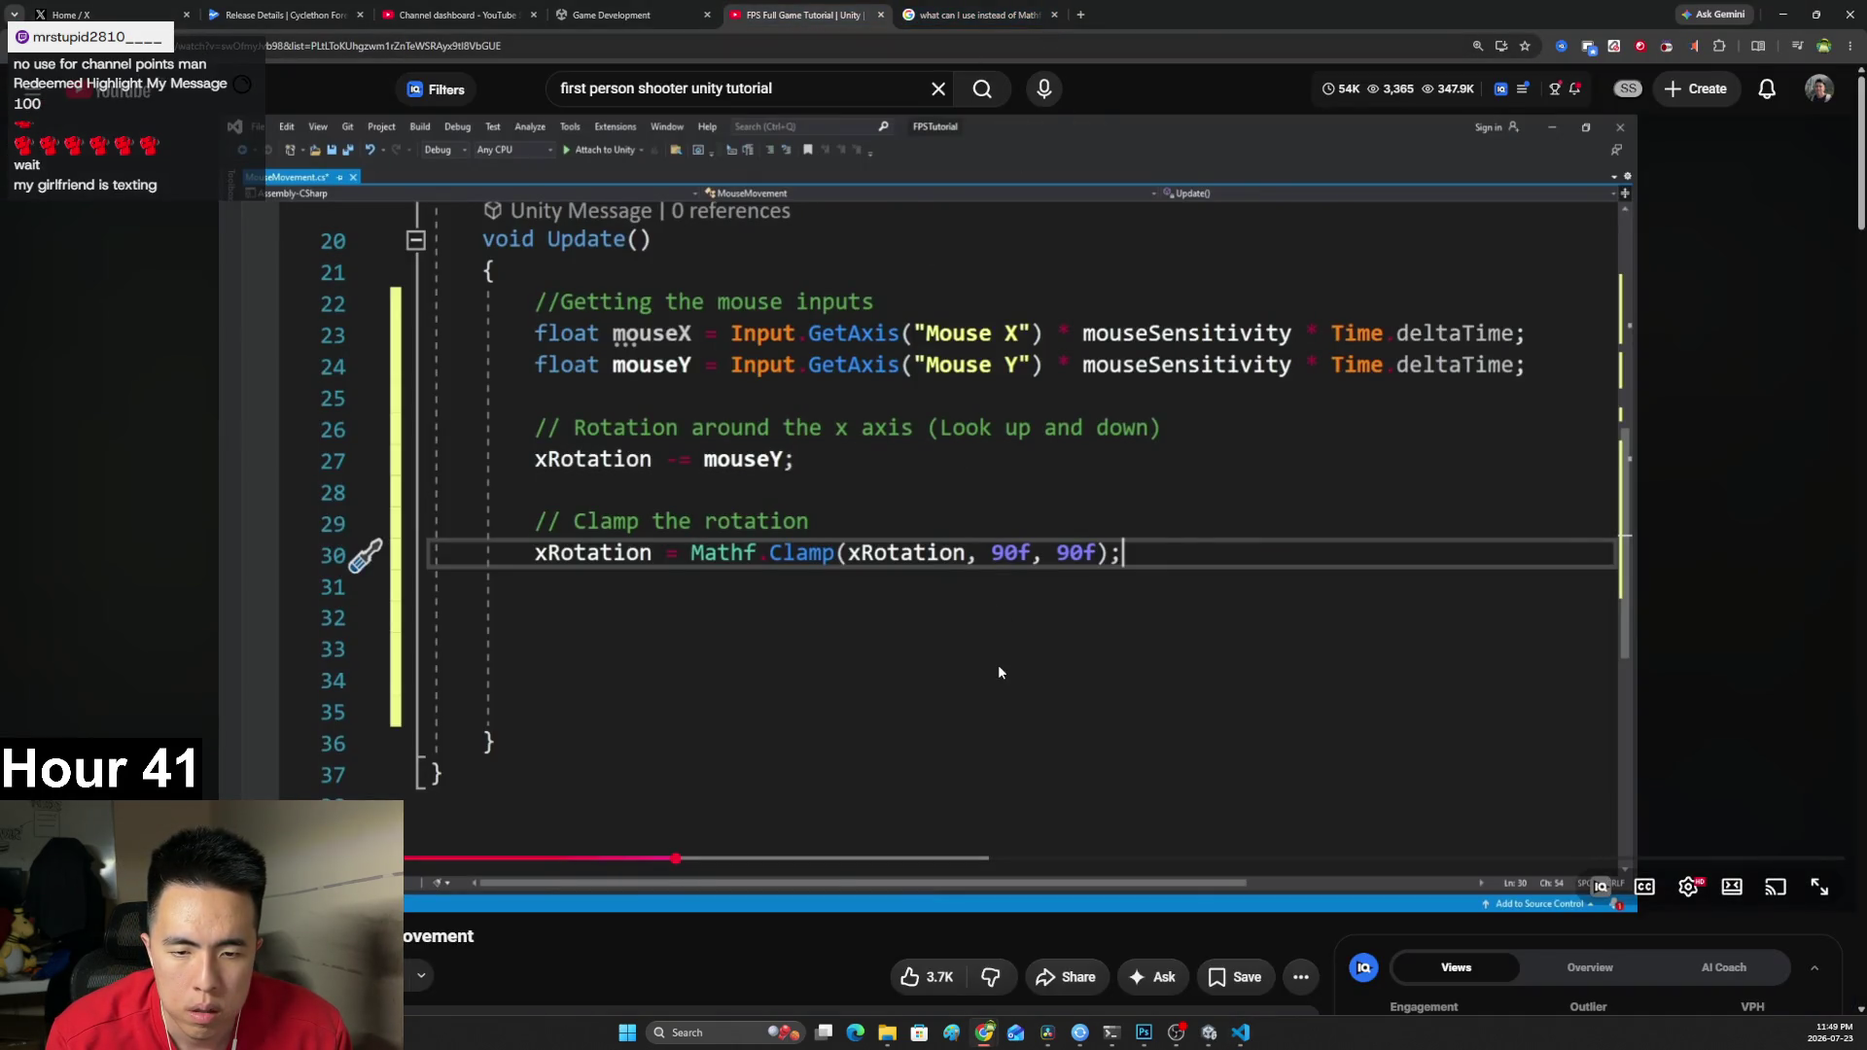
pyautogui.hotkey('alt', 'Tab')
pyautogui.write('xRo')
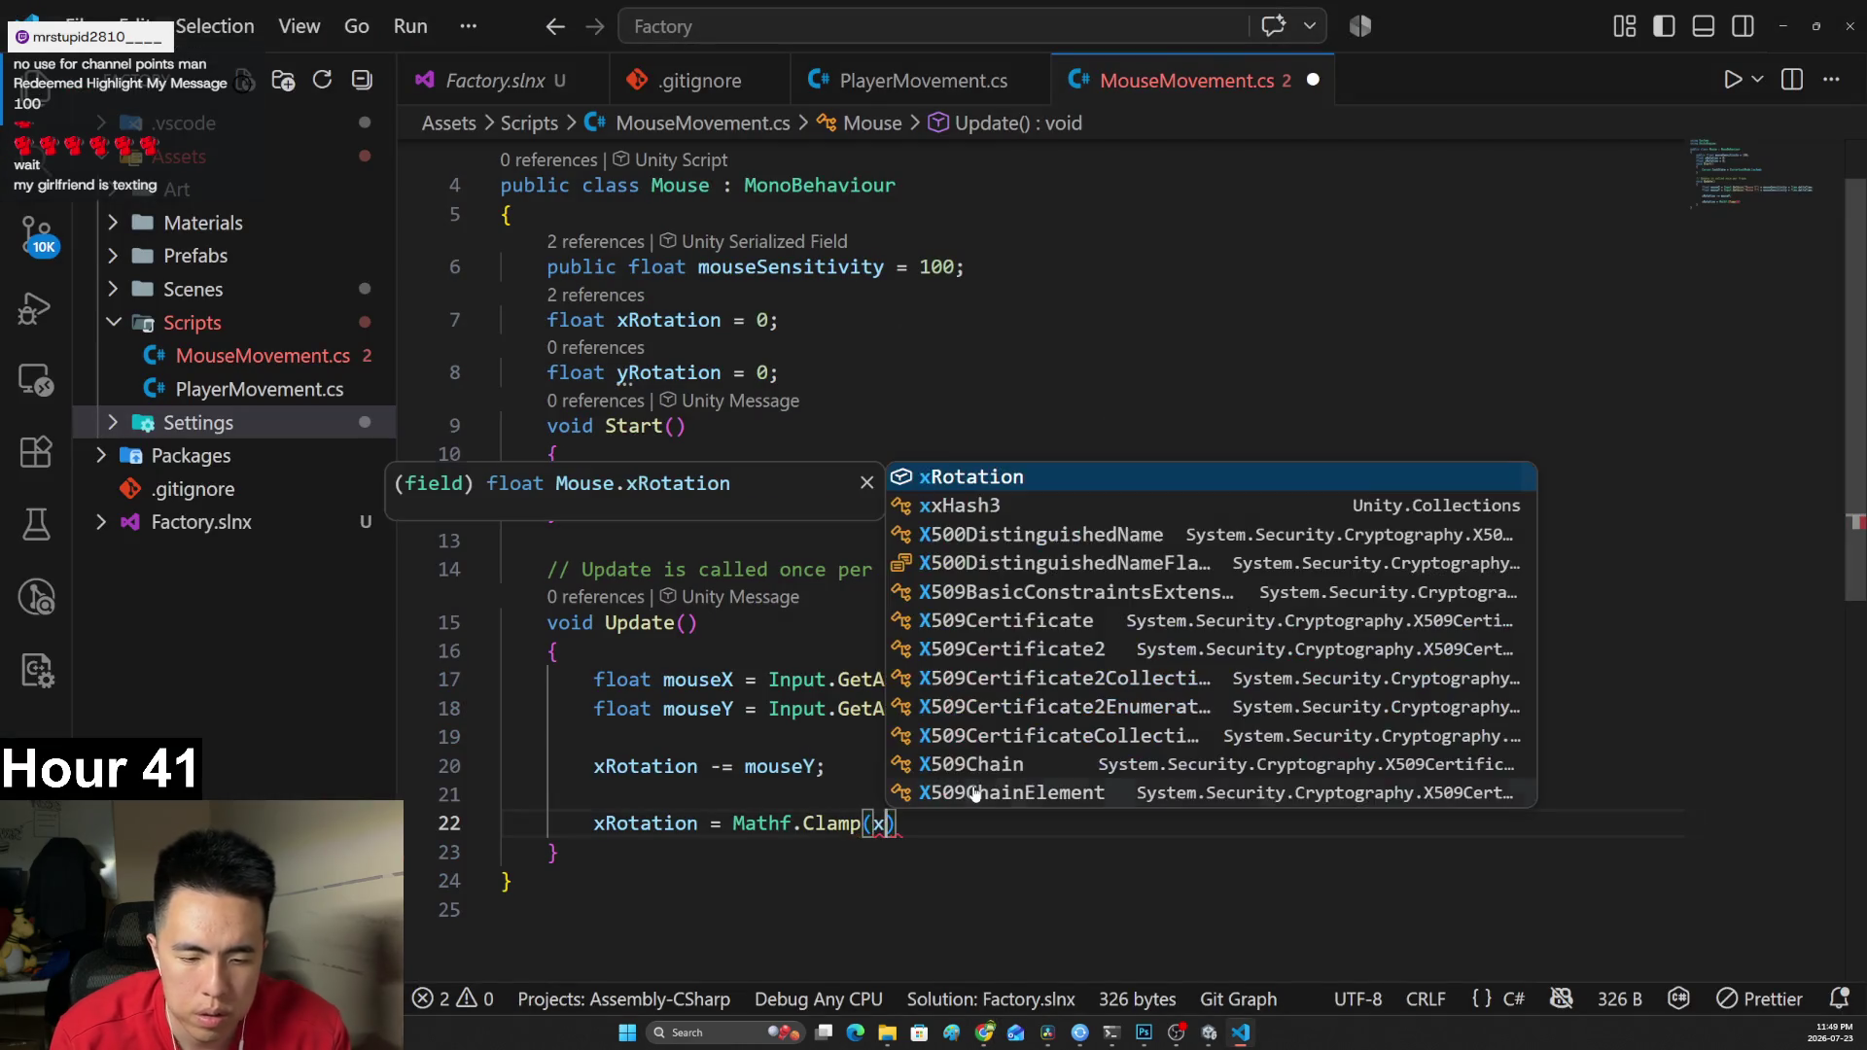
pyautogui.press('Tab')
pyautogui.write(',')
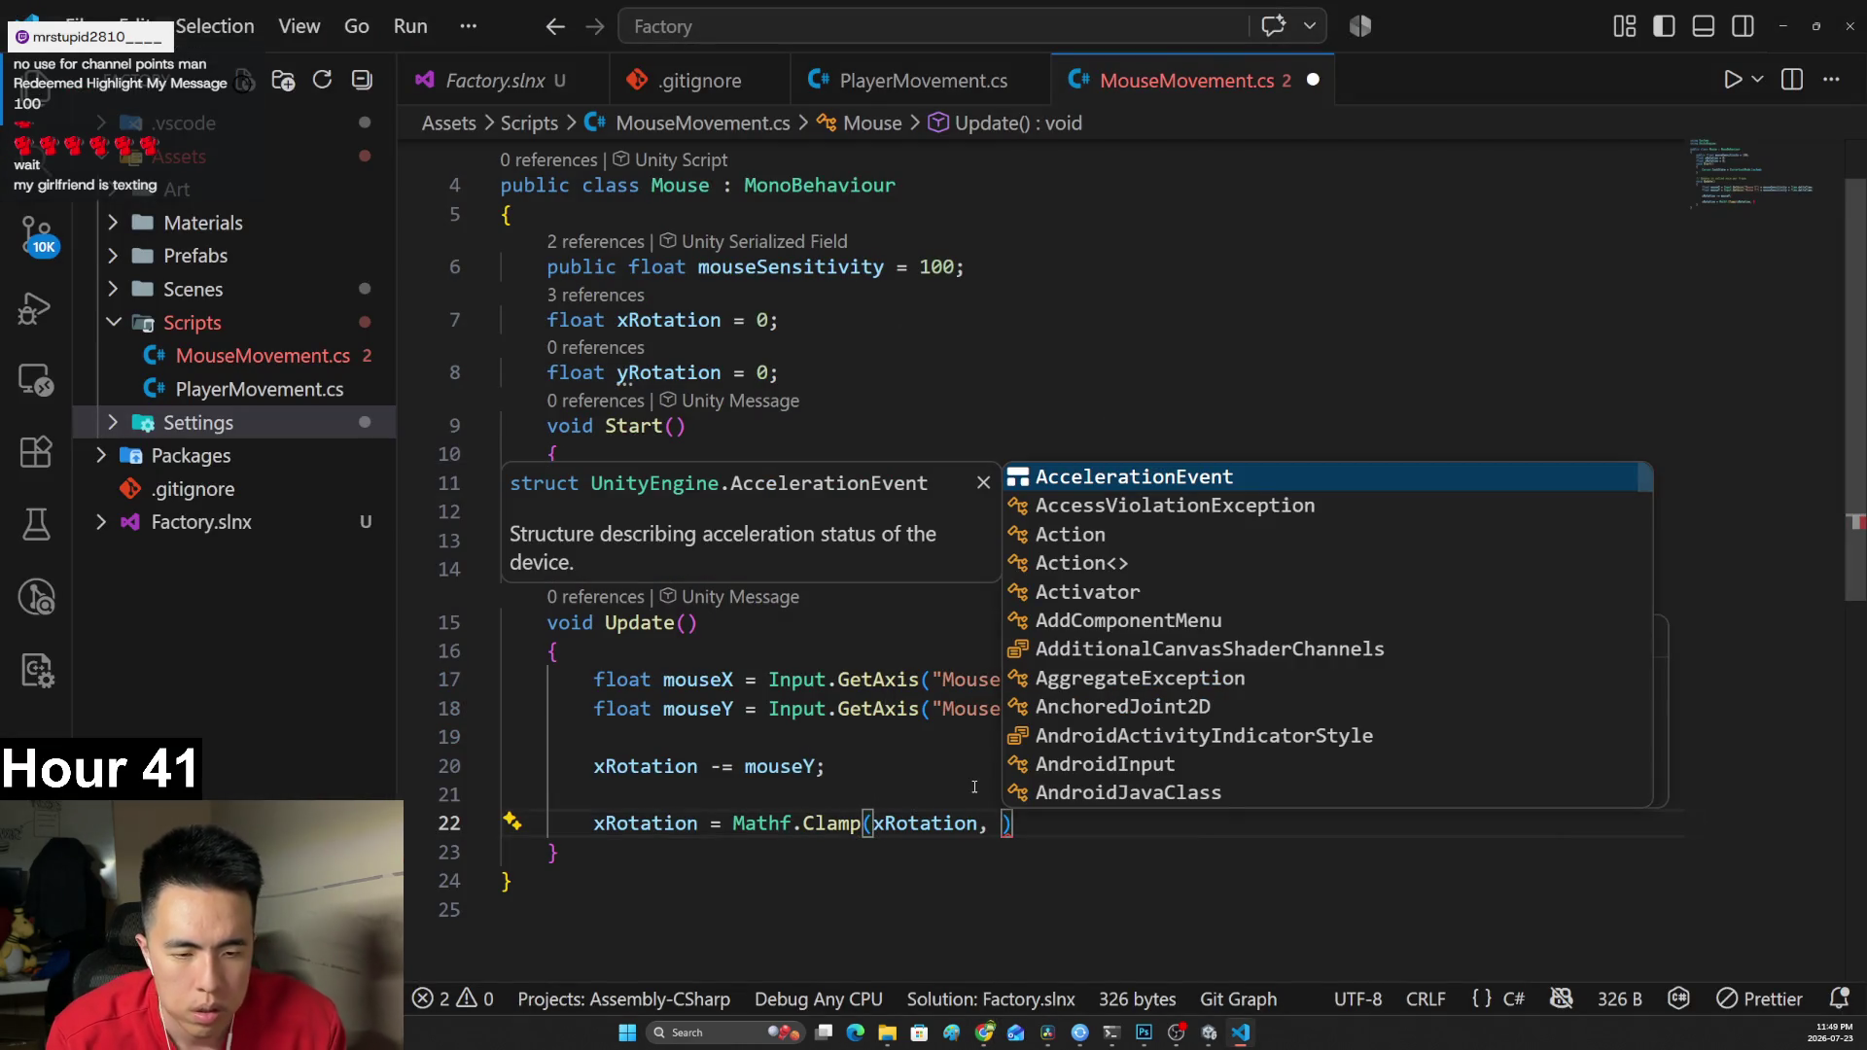
# Add the -90, 90 limits and the closing semicolon to the Mathf.Clamp call.
pyautogui.click(807, 766)
pyautogui.moveTo(836, 824)
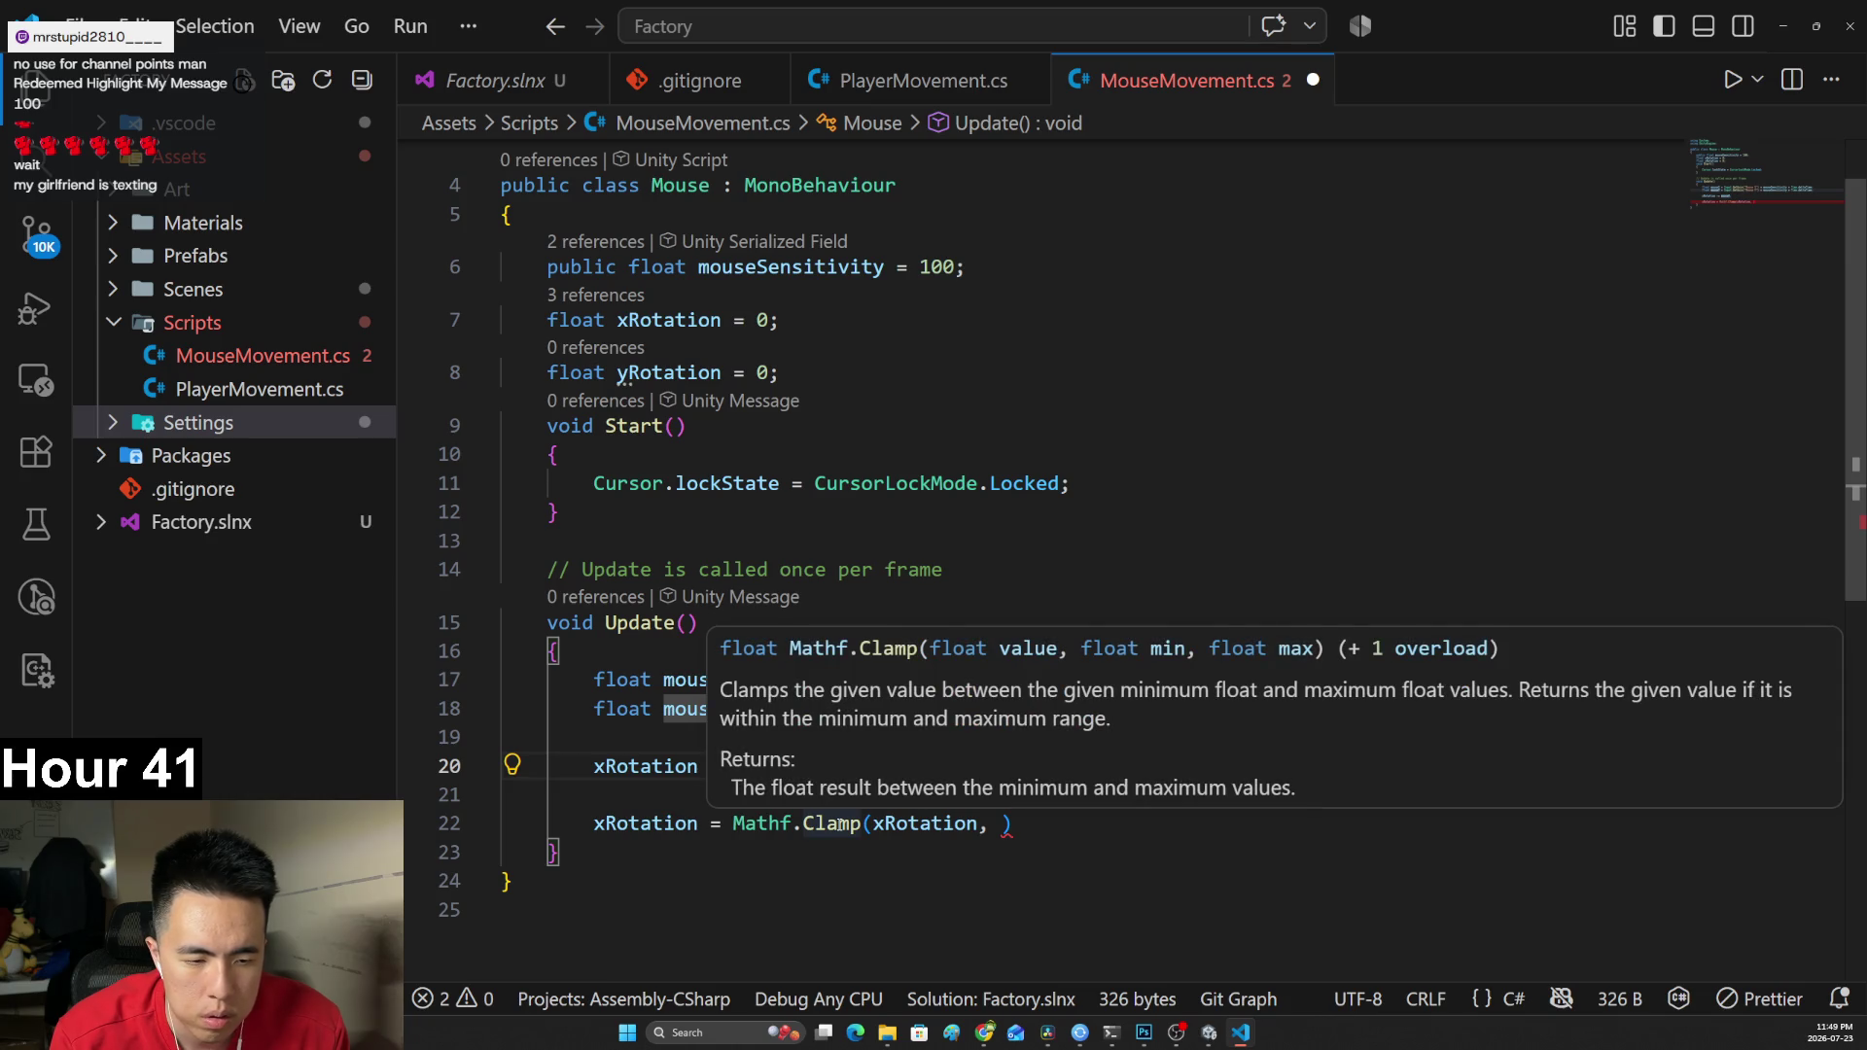
pyautogui.hotkey('alt', 'Tab')
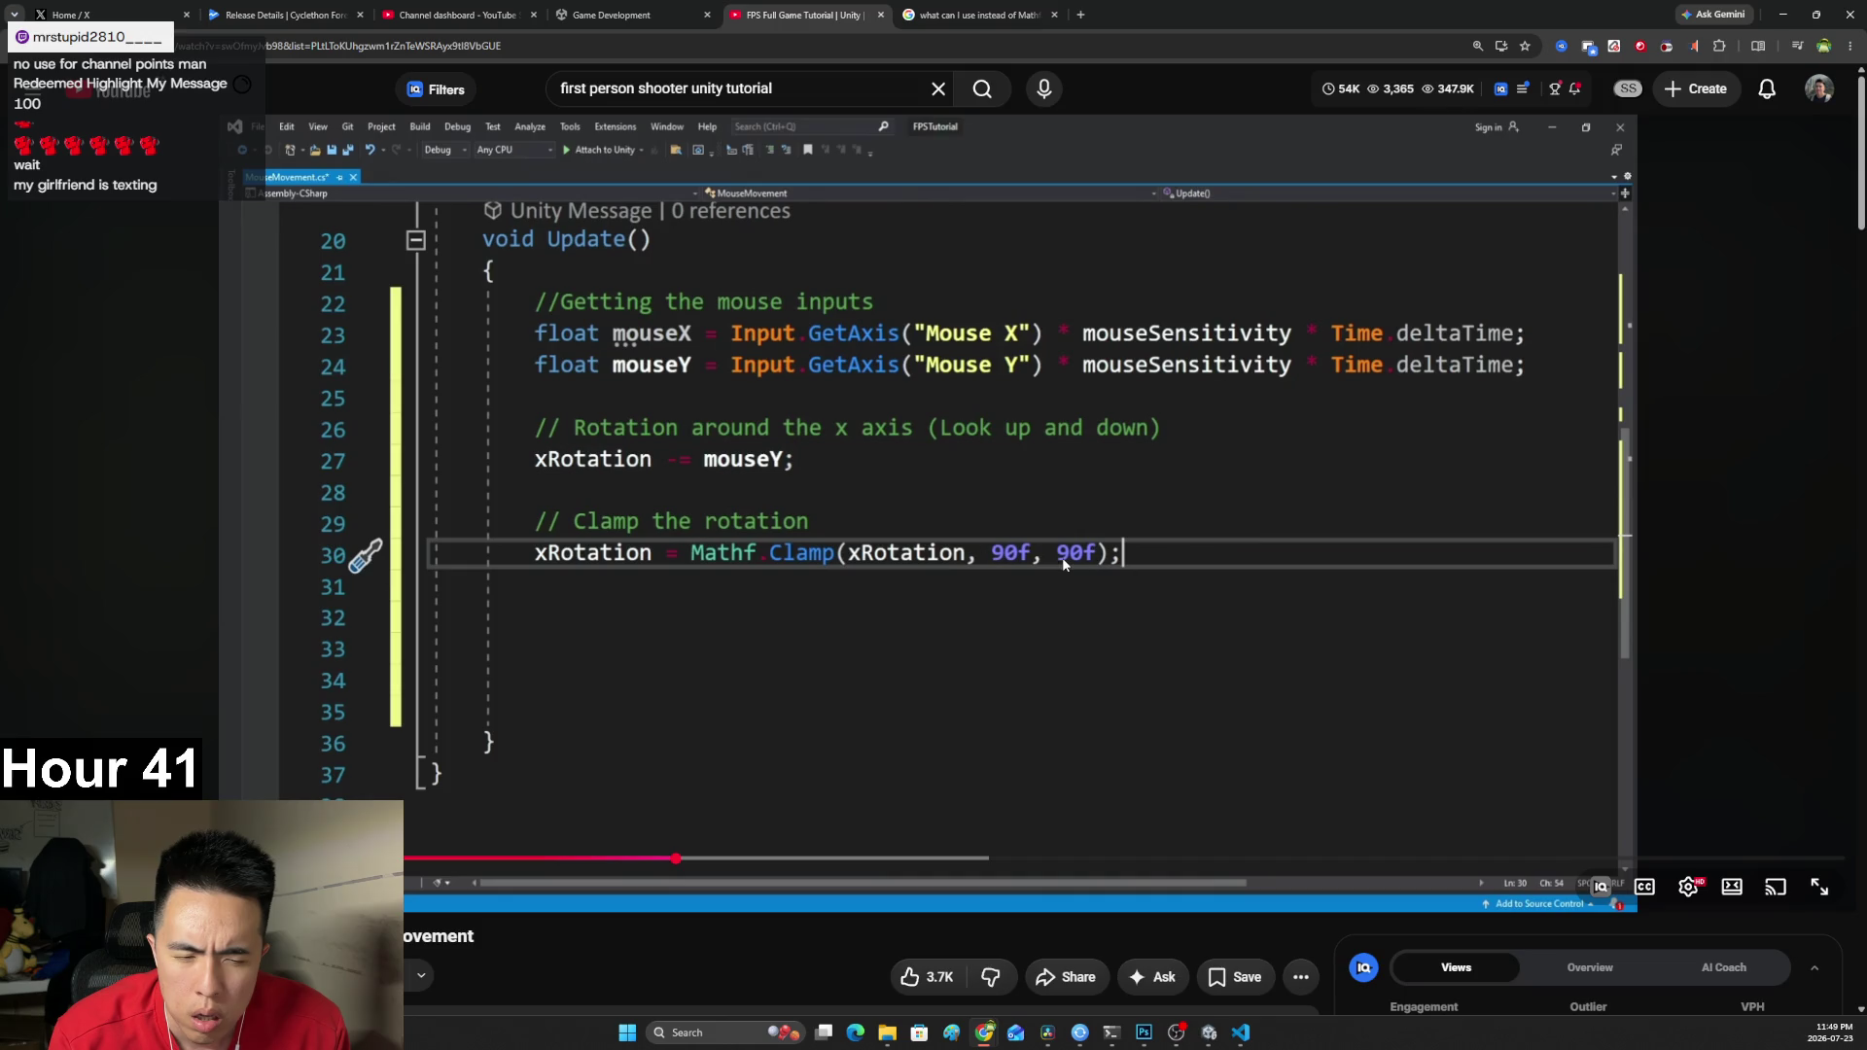
pyautogui.hotkey('alt', 'Tab')
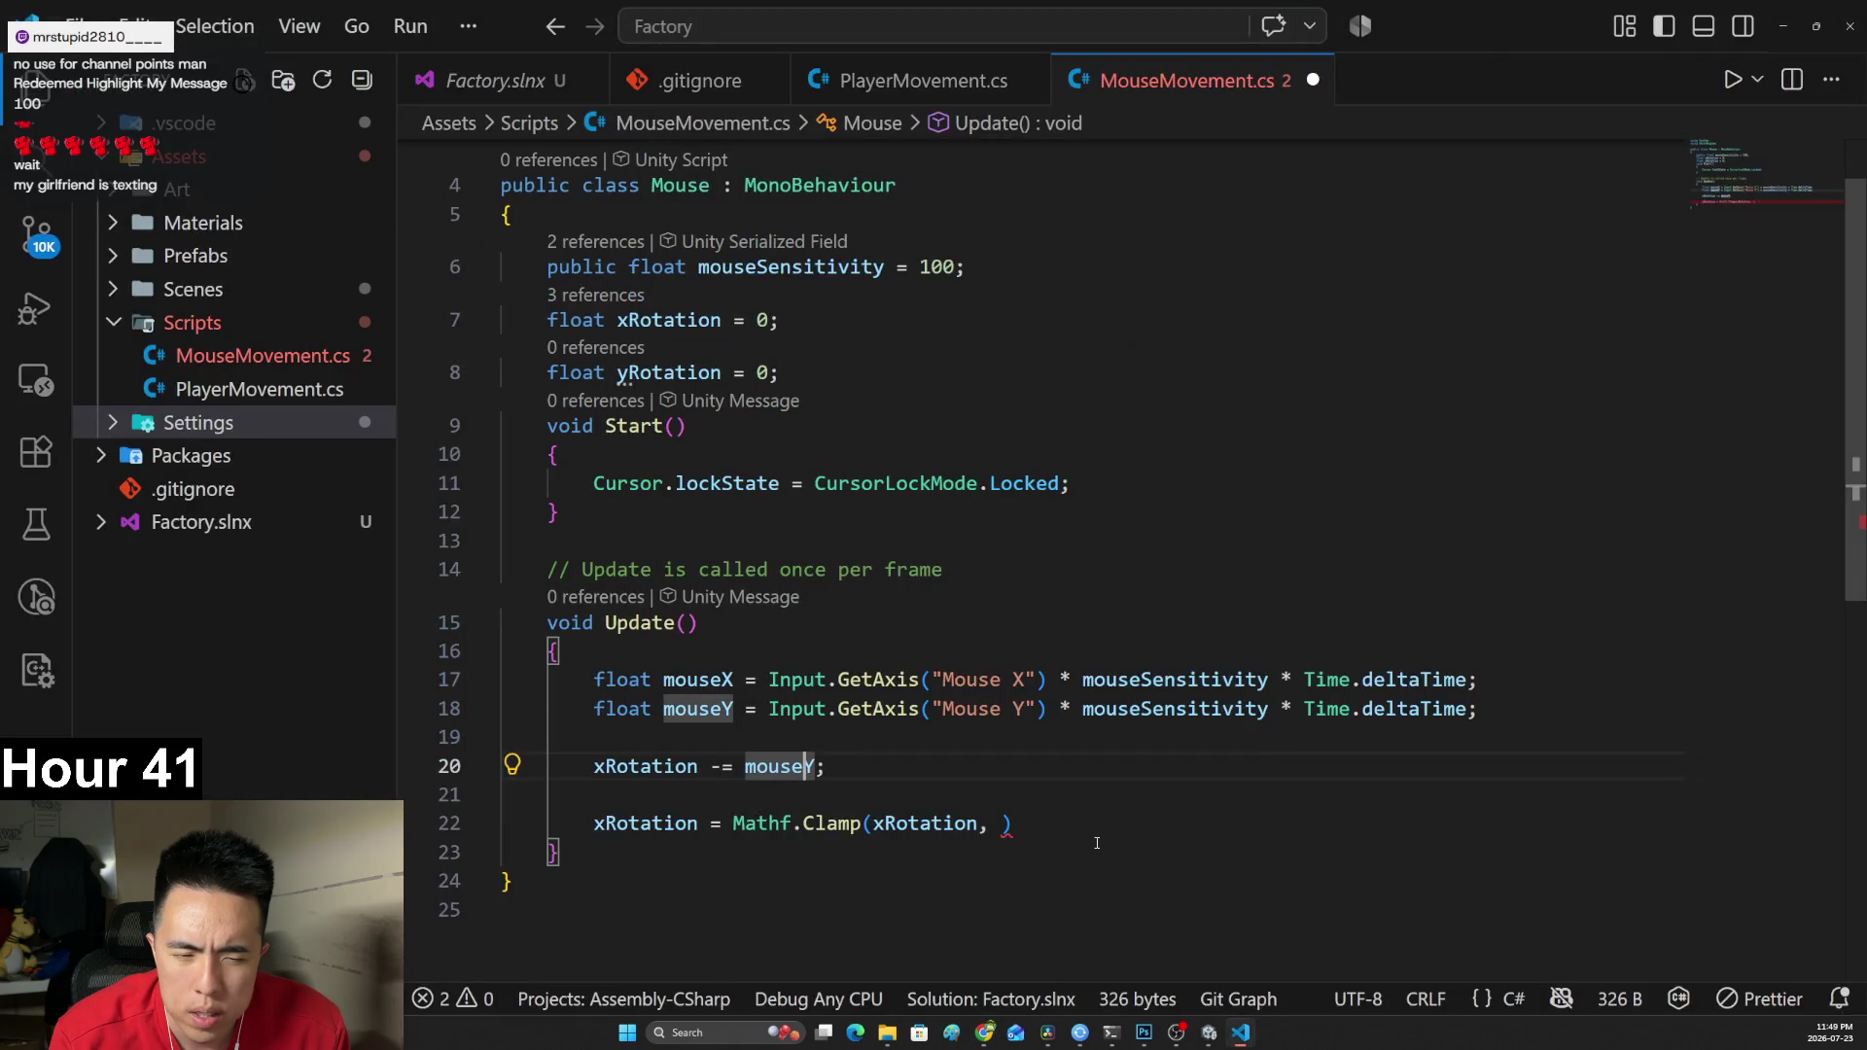
pyautogui.click(1005, 826)
pyautogui.write('-90, 90')
pyautogui.press('Escape')
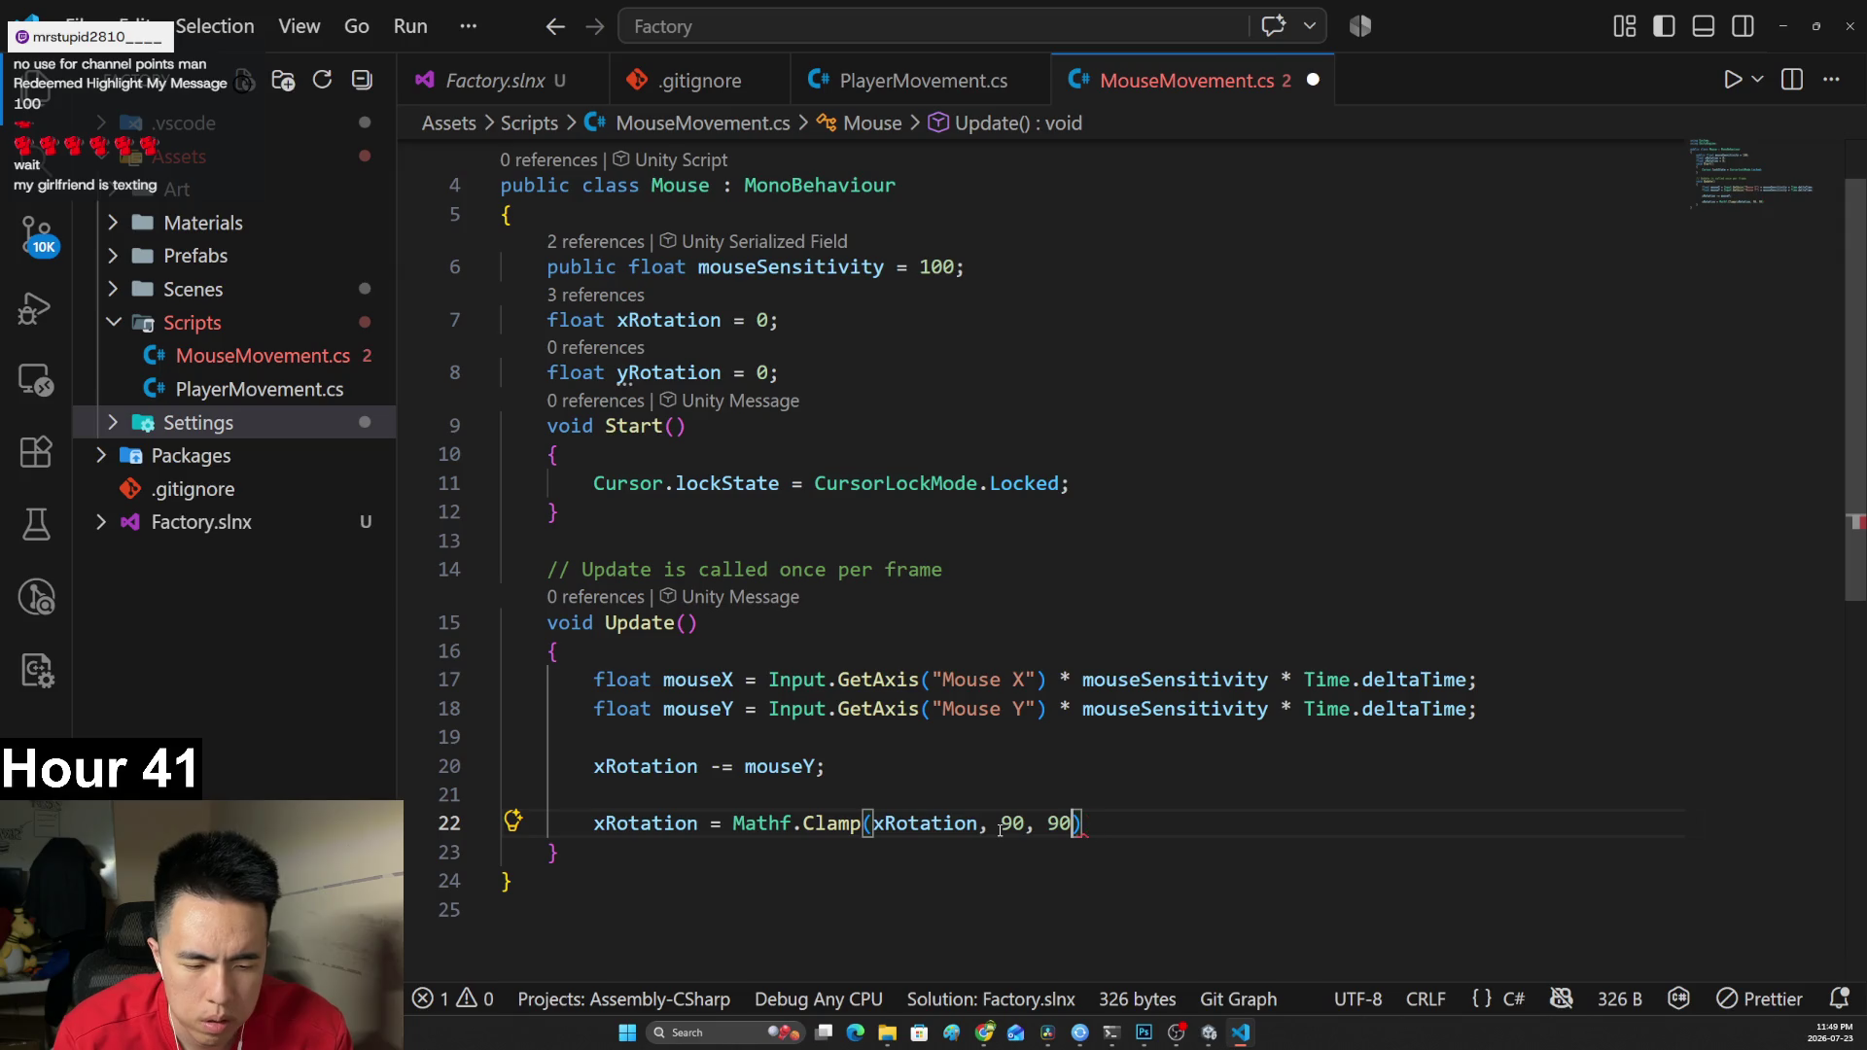
pyautogui.write(';')
pyautogui.hotkey('alt', 'Tab')
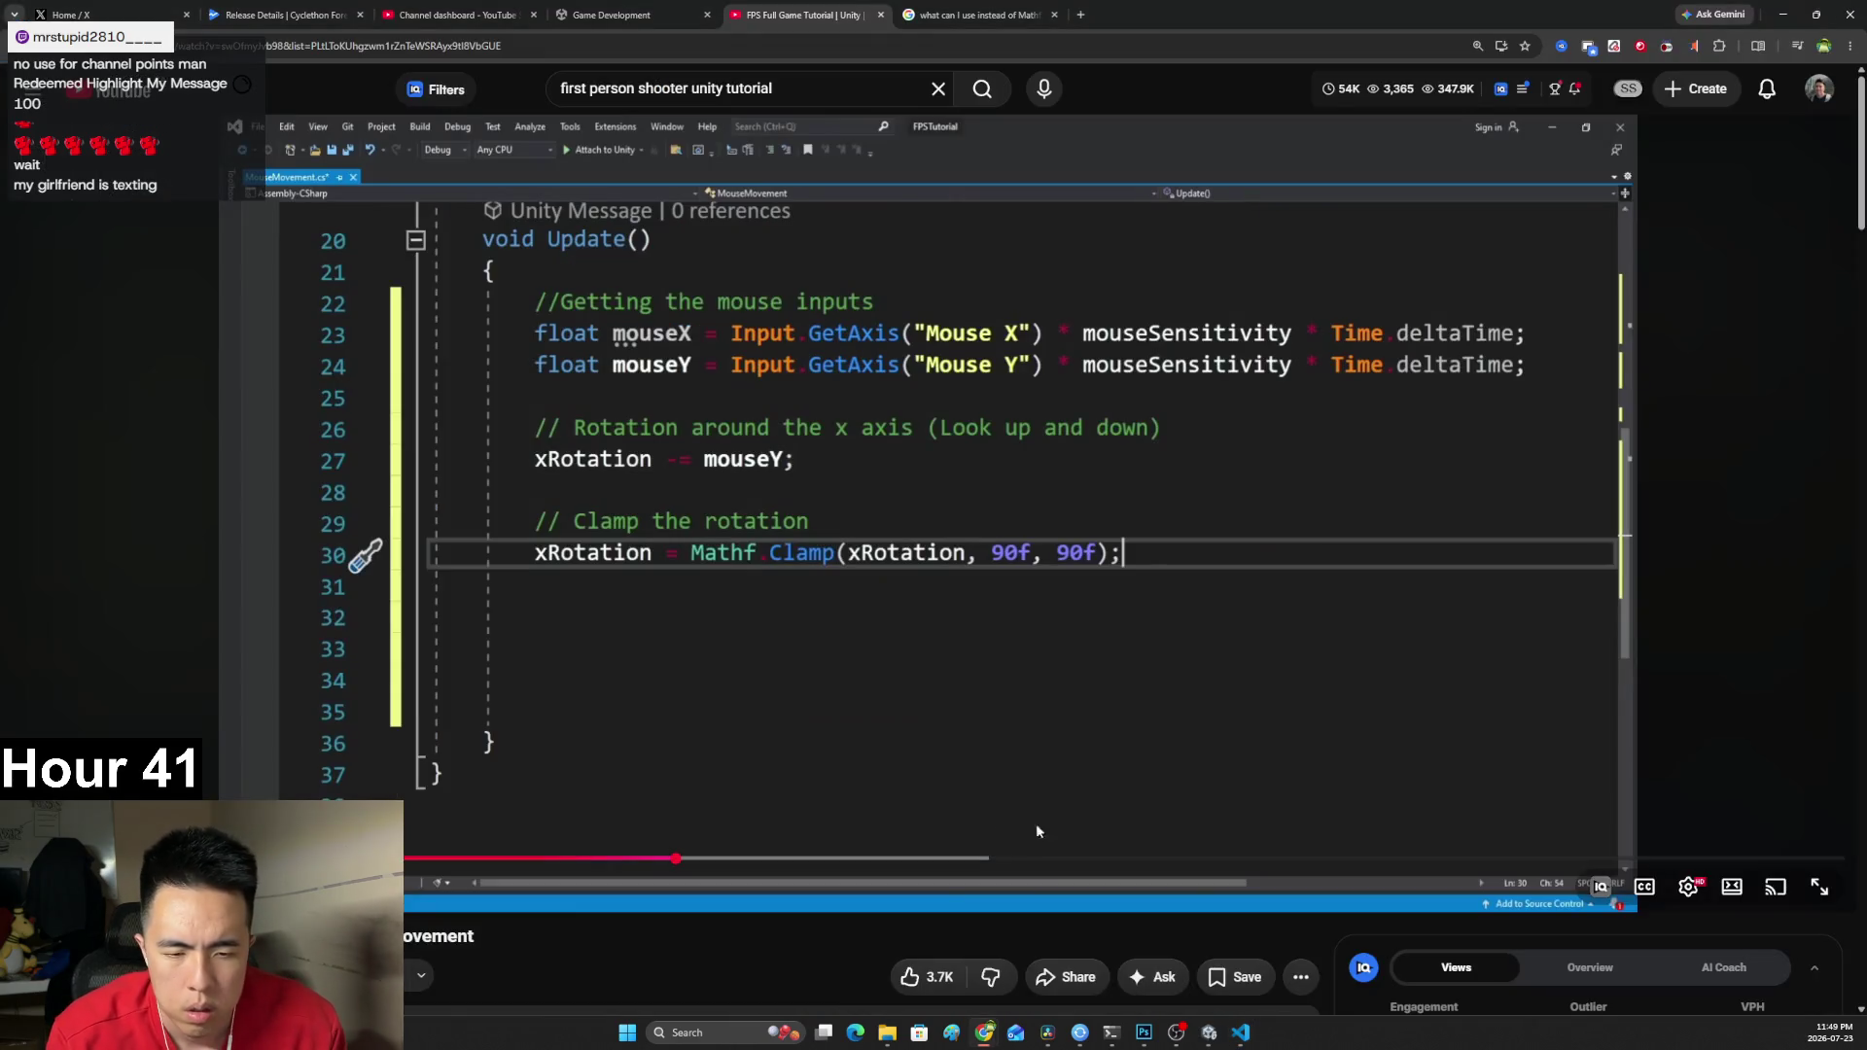
# Play the tutorial briefly and pause it on the xRotation -= mouseY and Mathf.Clamp lines.
pyautogui.click(1023, 614)
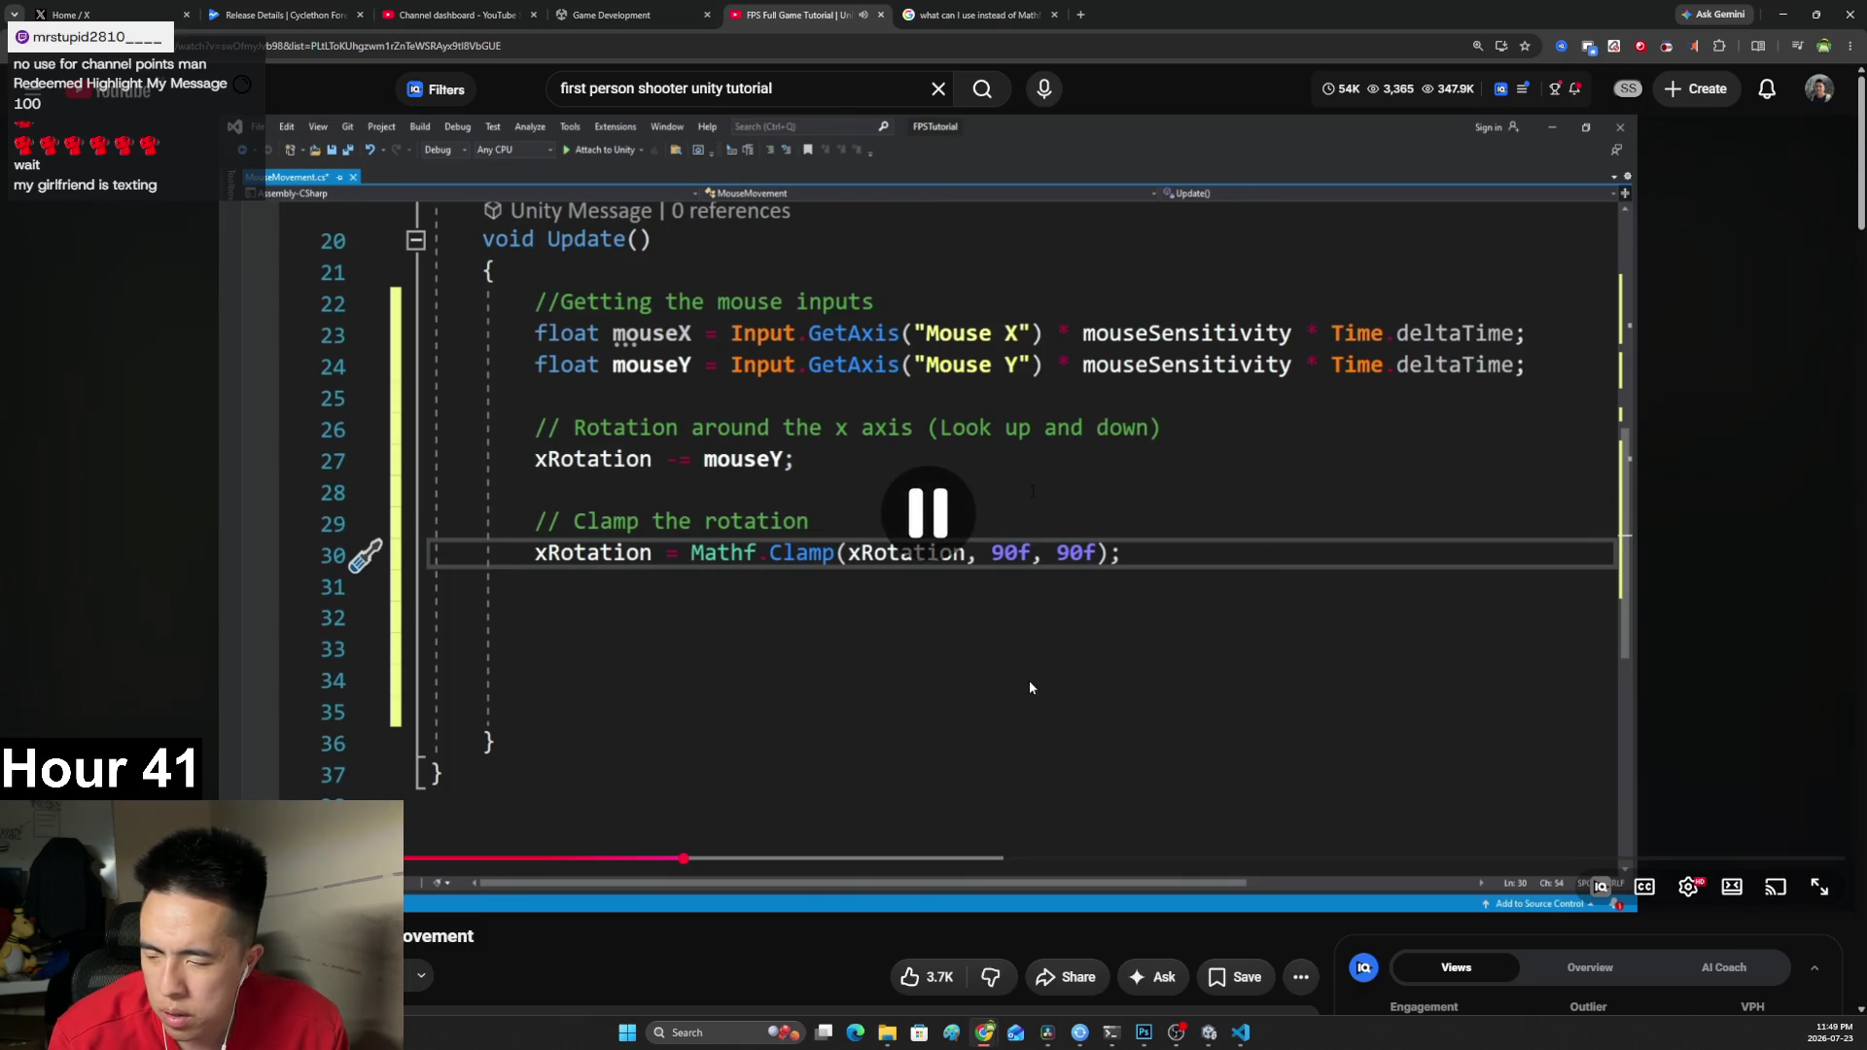
pyautogui.click(1030, 705)
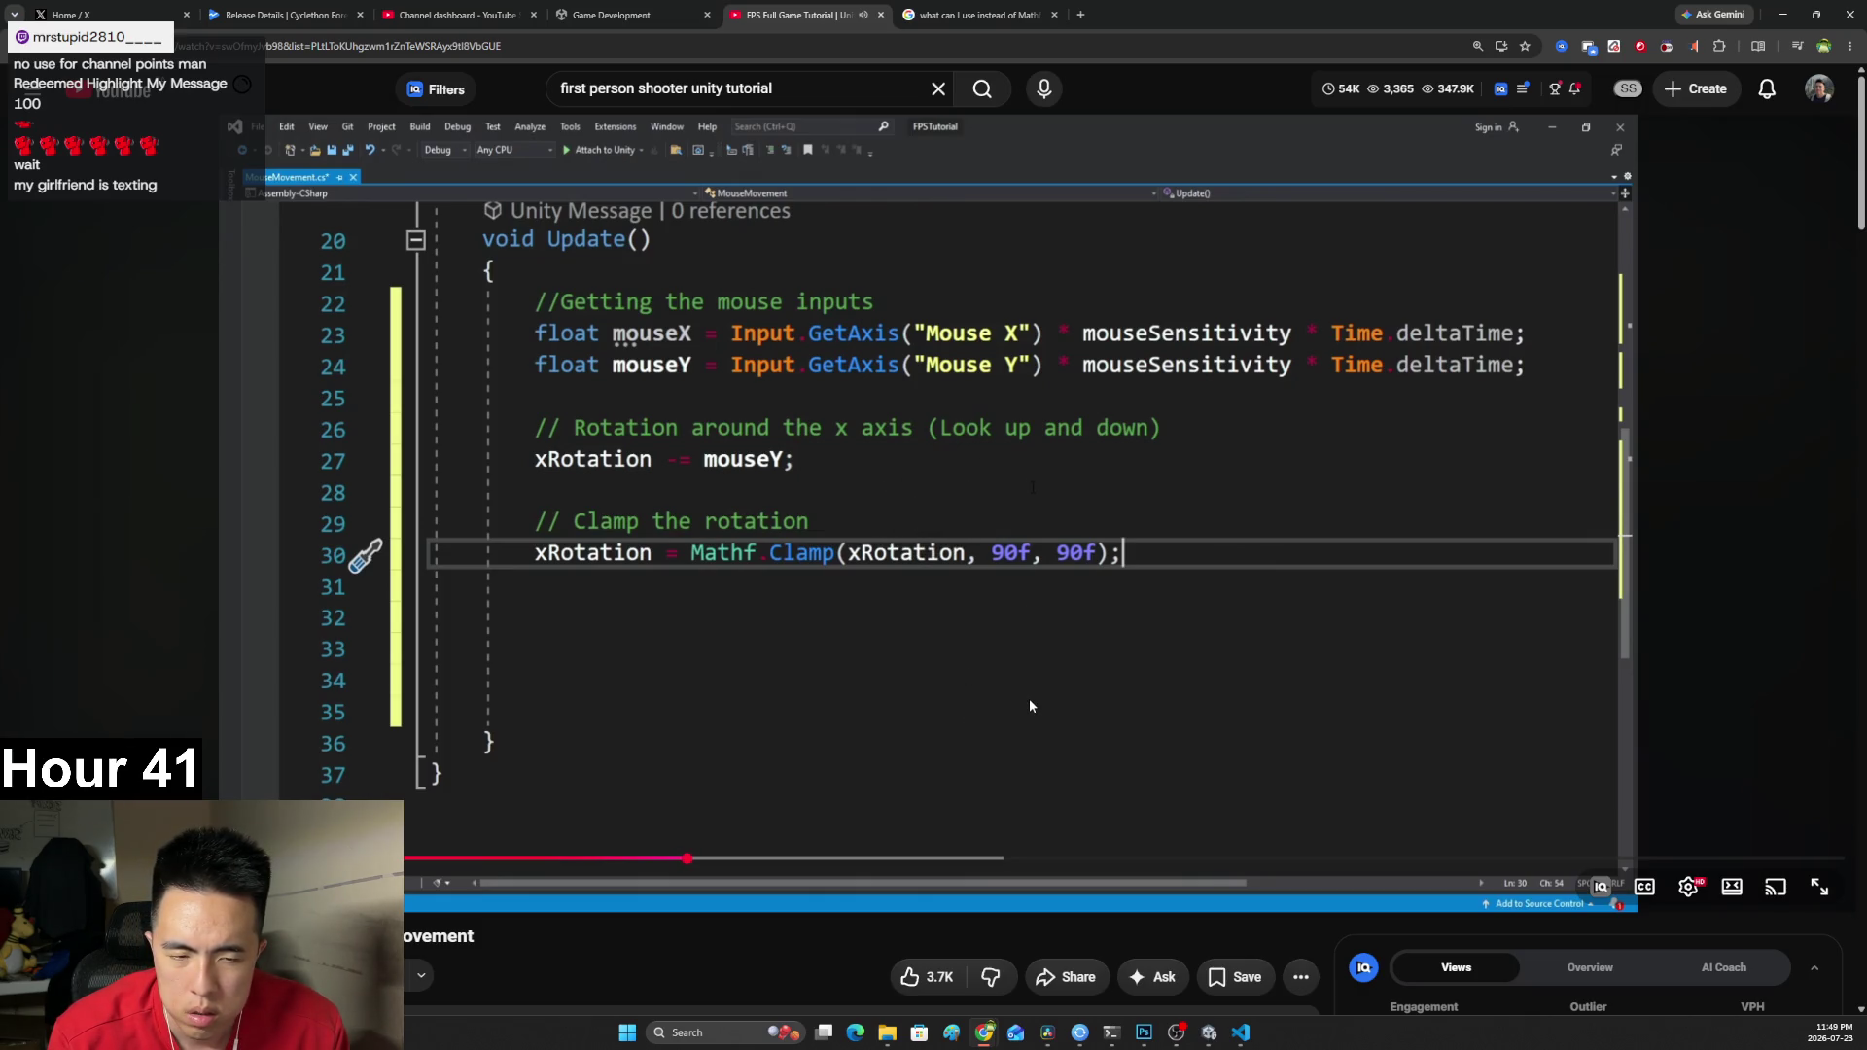
pyautogui.click(1031, 704)
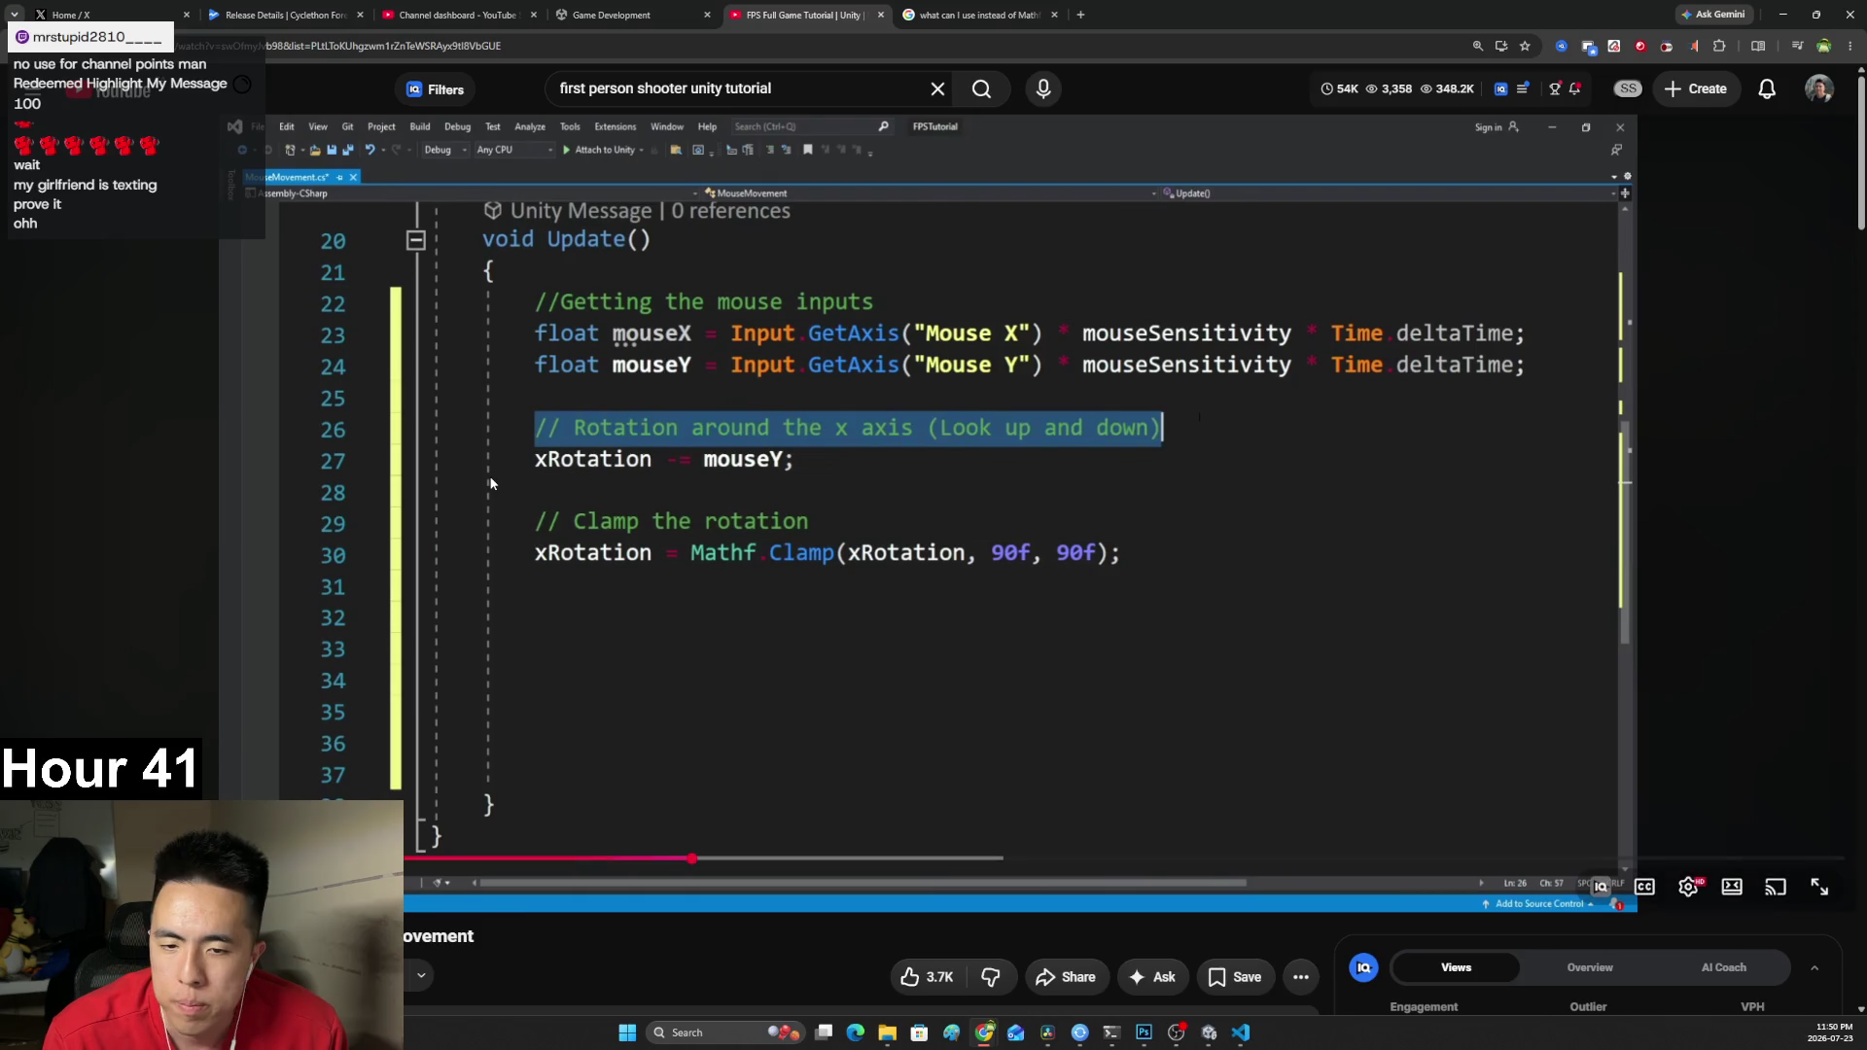
# Play the tutorial until it adds the mouseX line, then pause.
pyautogui.click(270, 696)
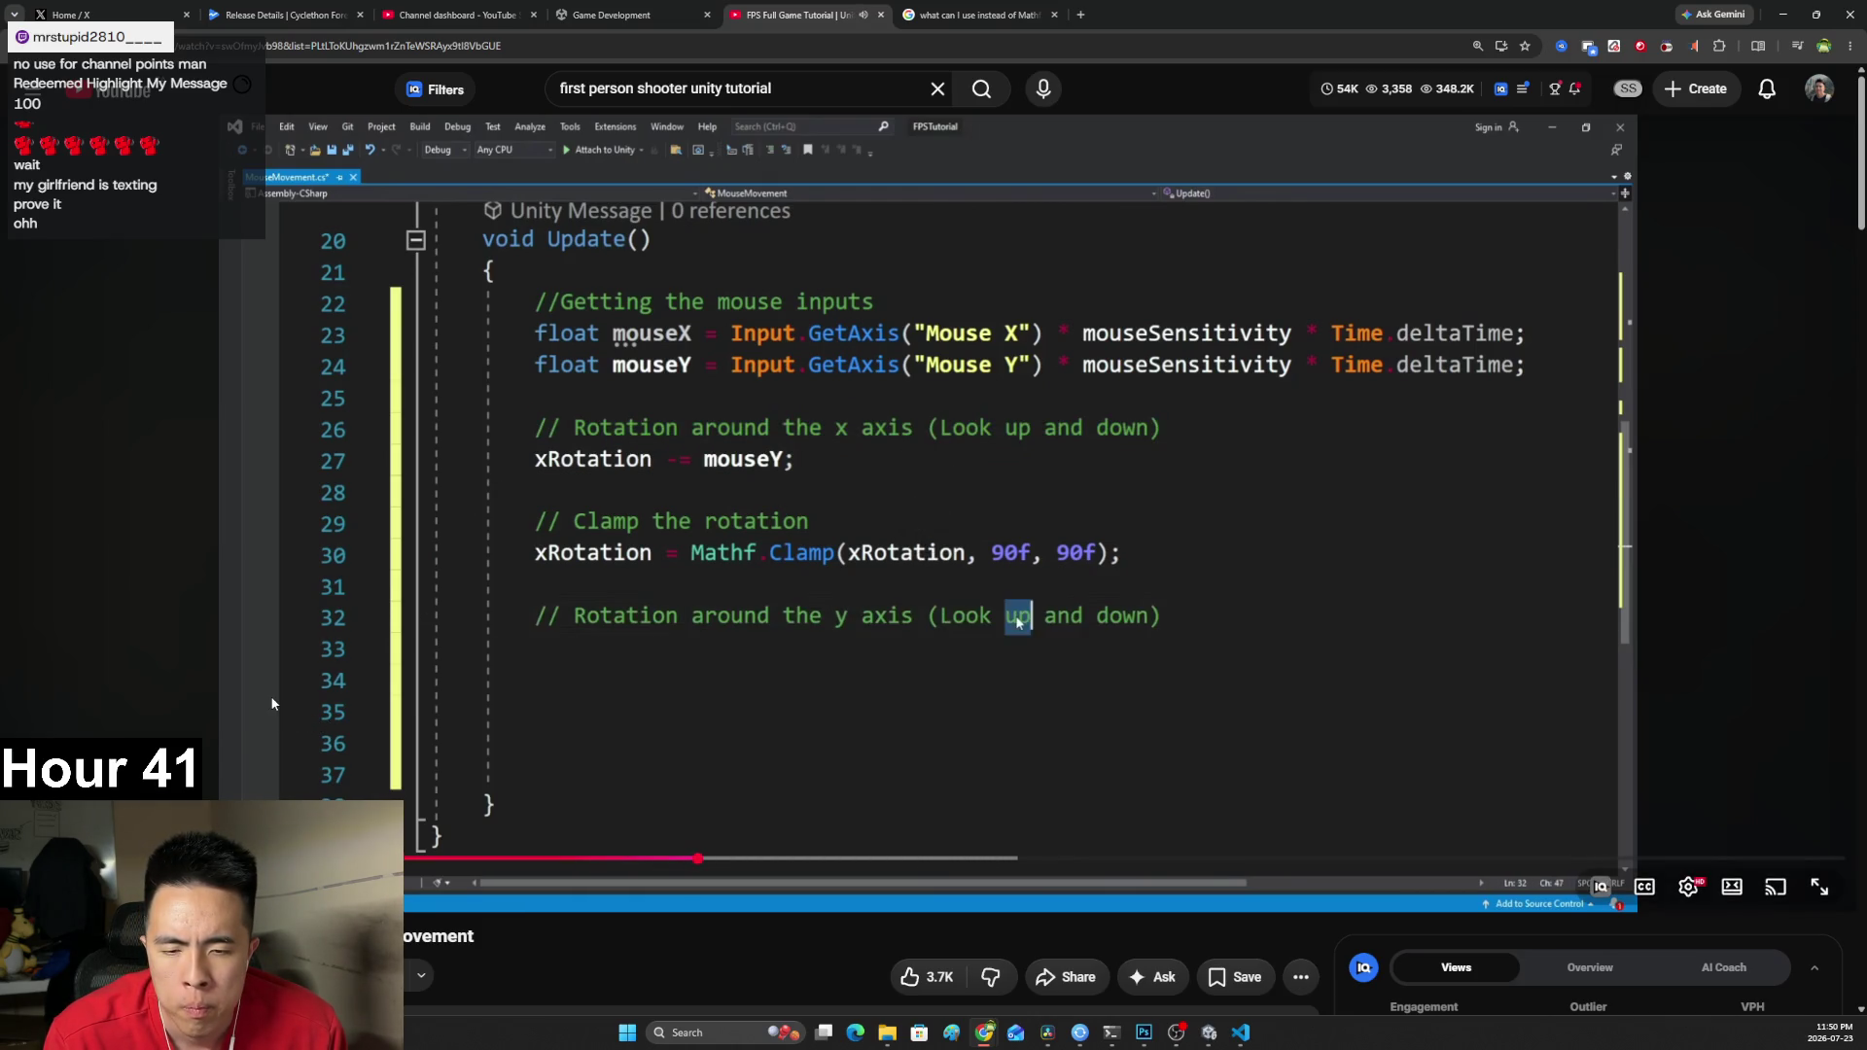
pyautogui.click(714, 656)
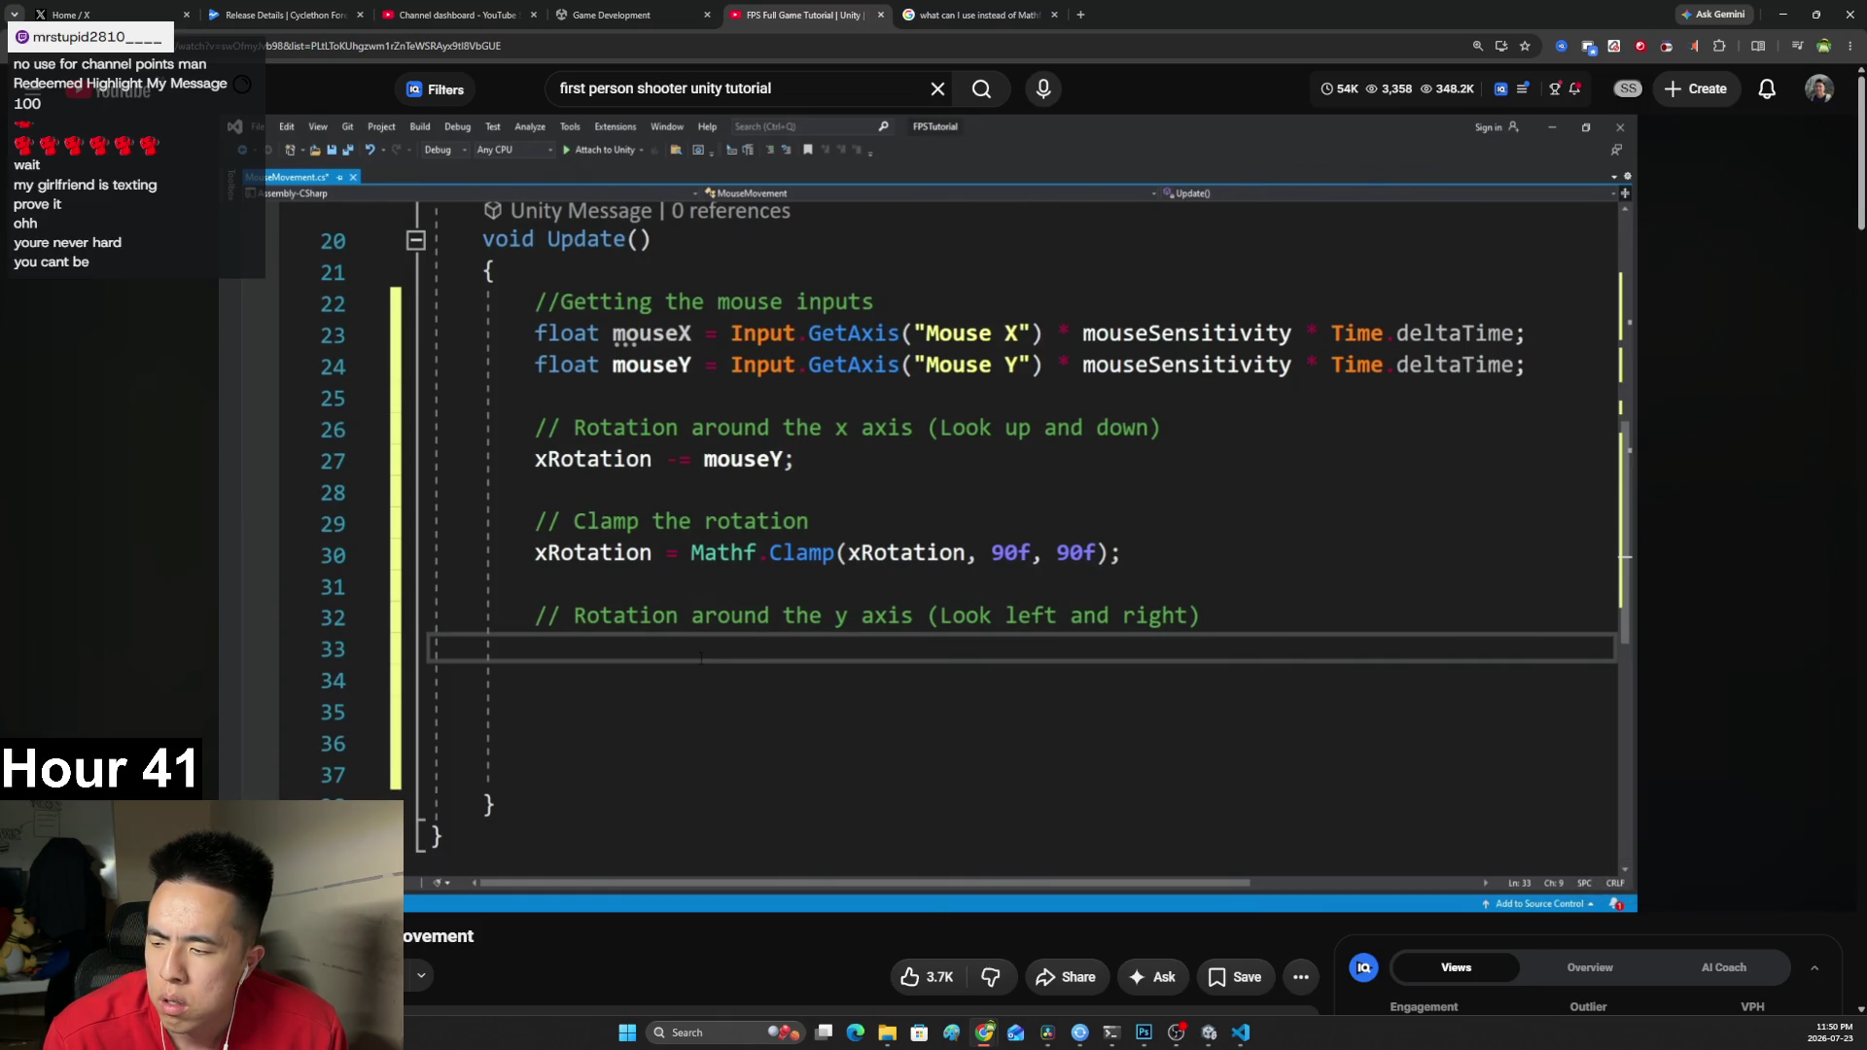
pyautogui.click(1013, 558)
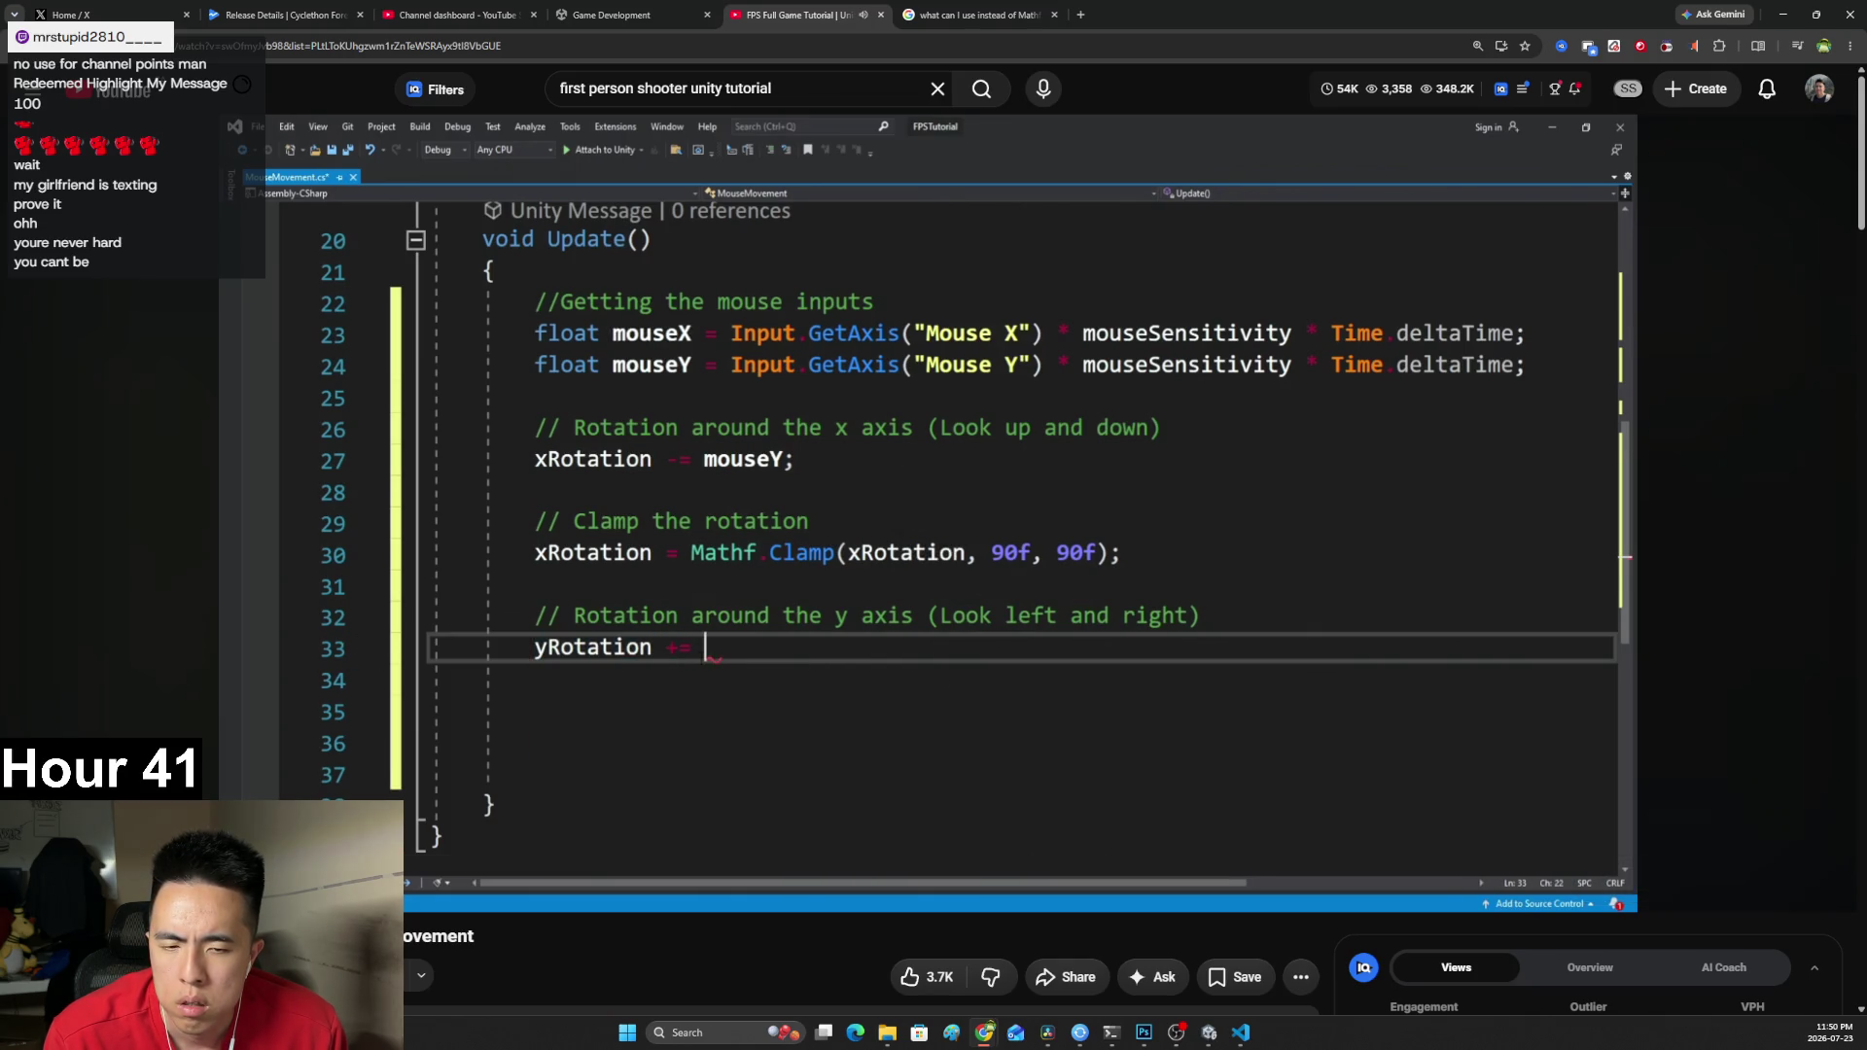
pyautogui.click(1018, 506)
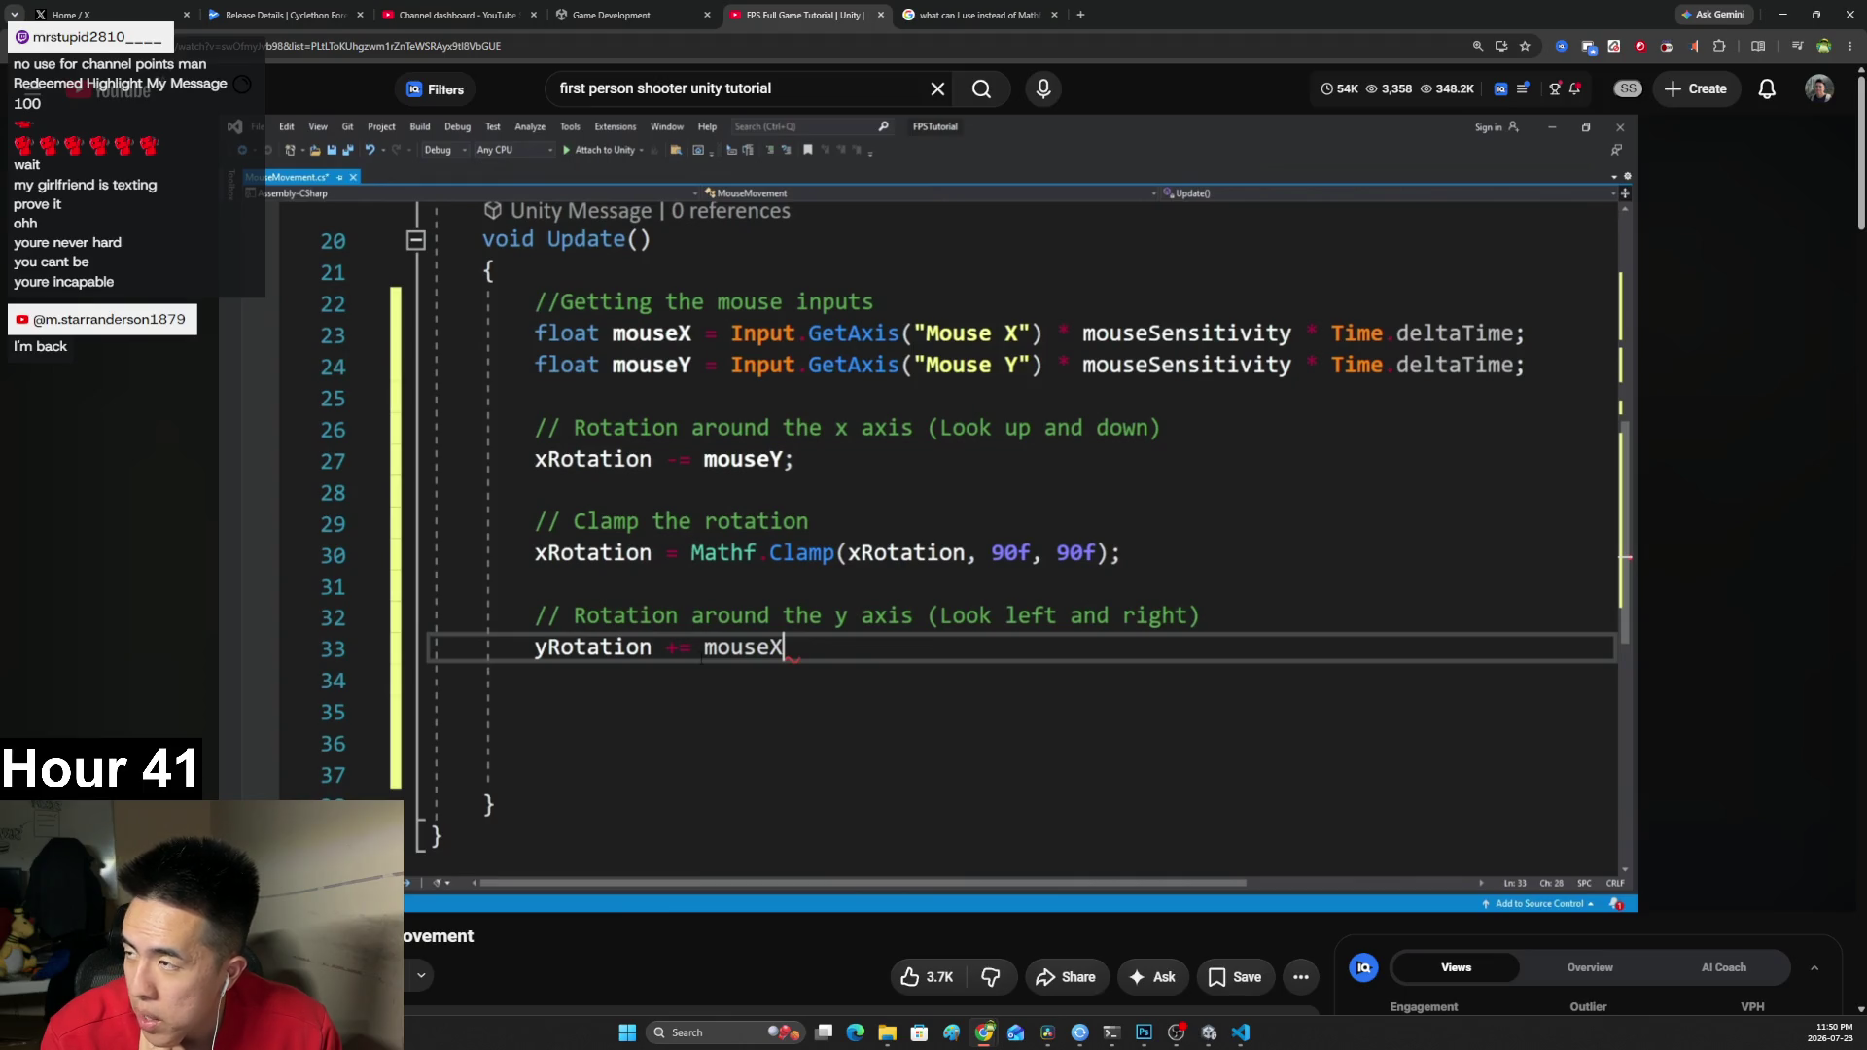
# Continue the tutorial to its transform.localRotation line, then return to the code editor.
pyautogui.moveTo(1079, 632)
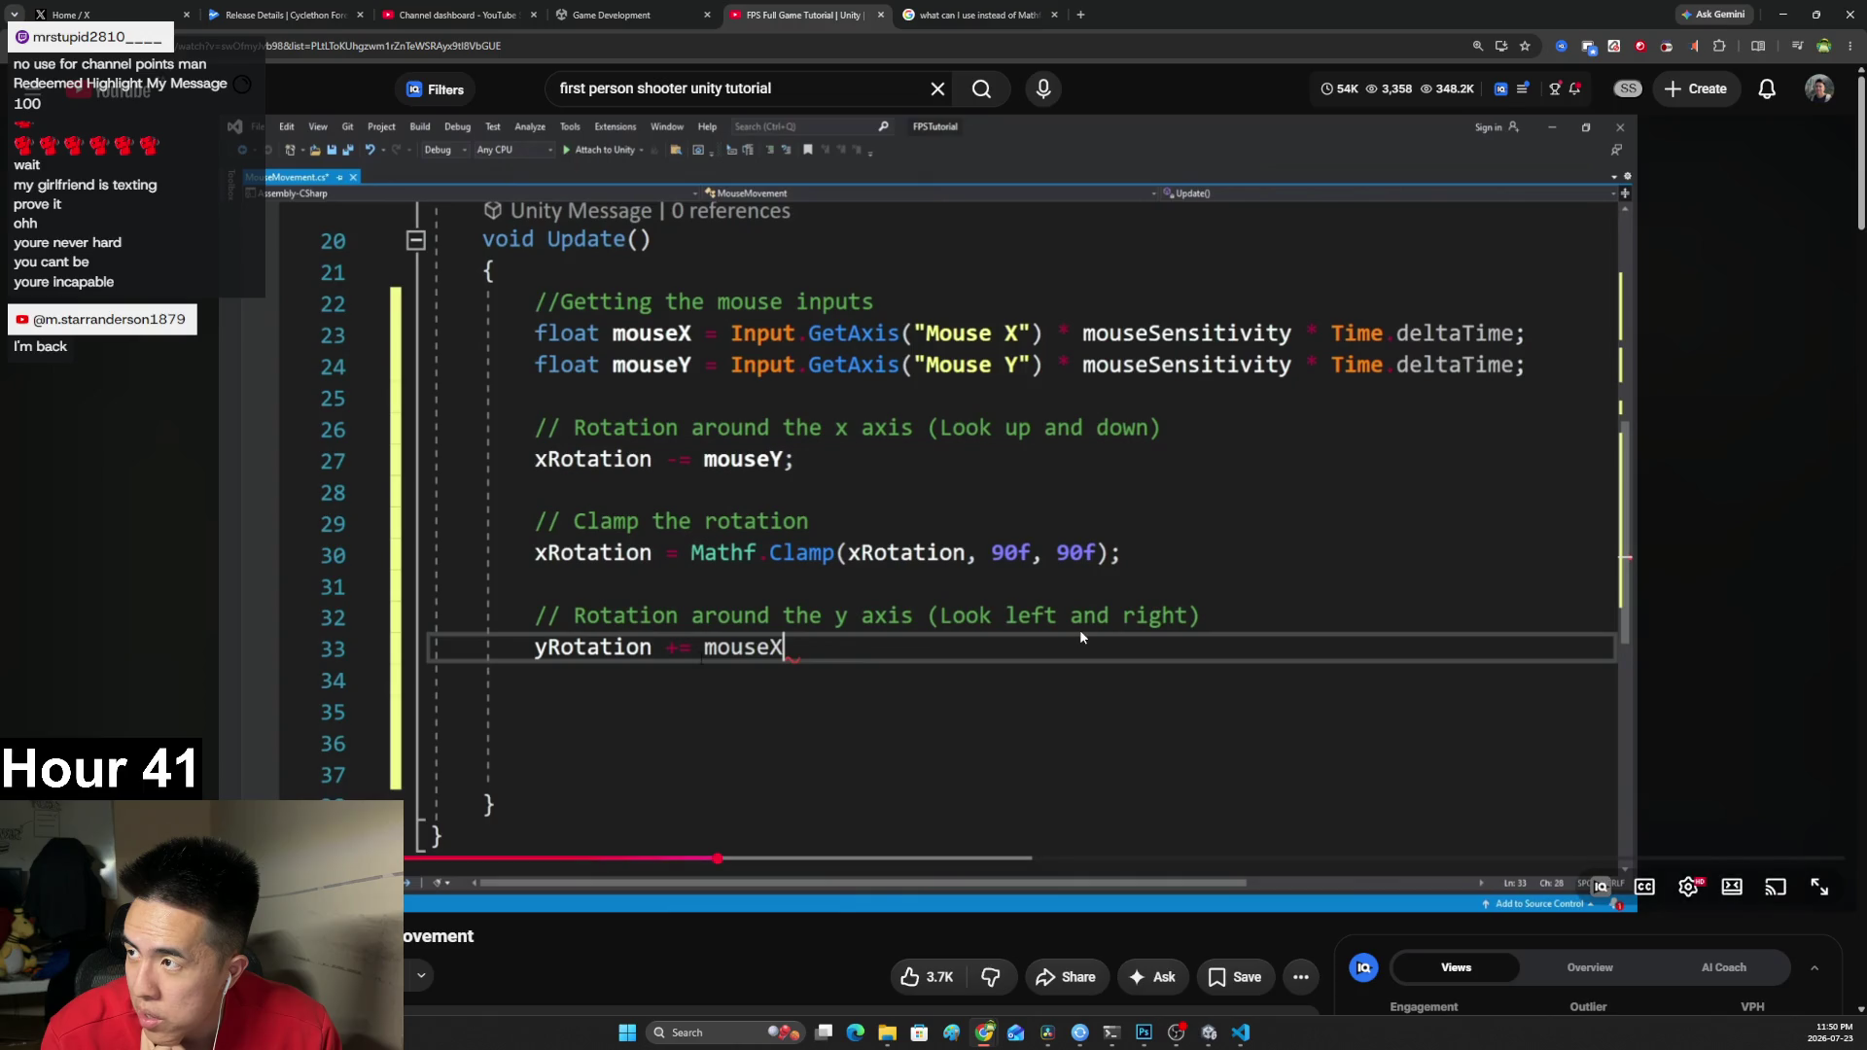
pyautogui.click(1073, 626)
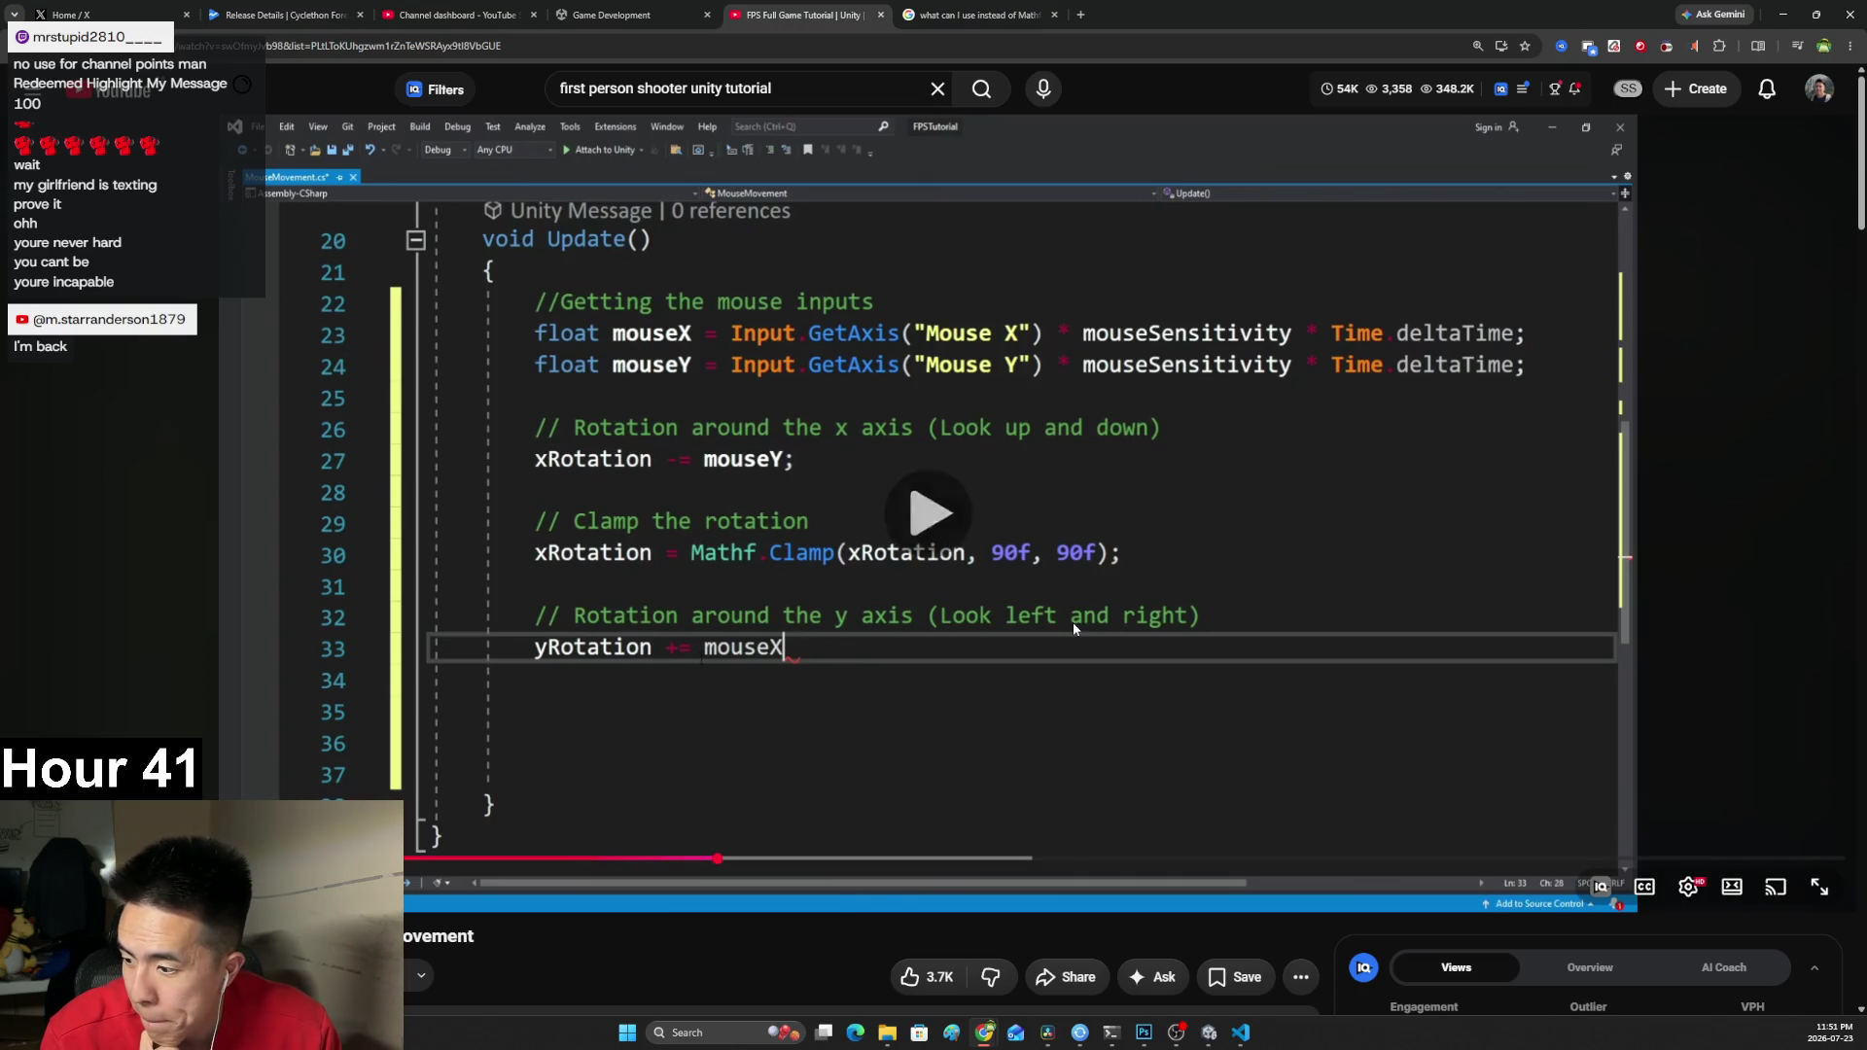
pyautogui.click(1073, 626)
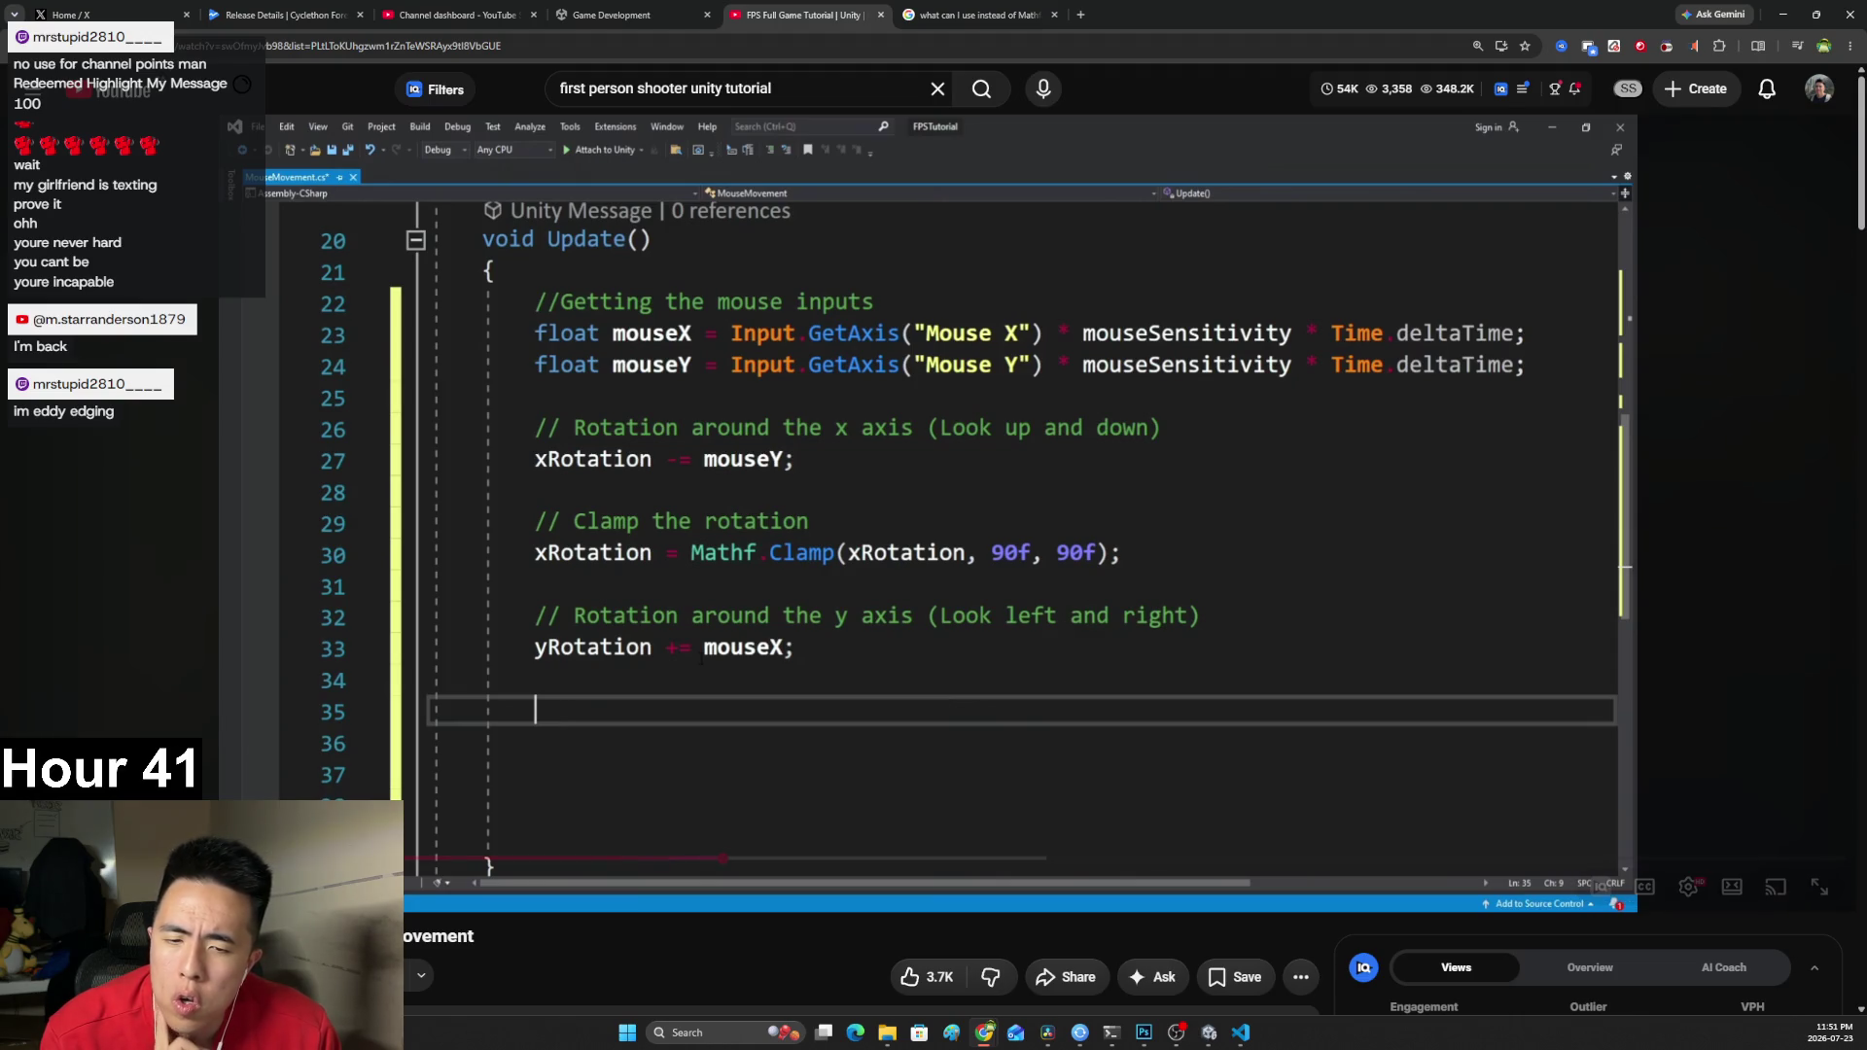
pyautogui.click(1054, 605)
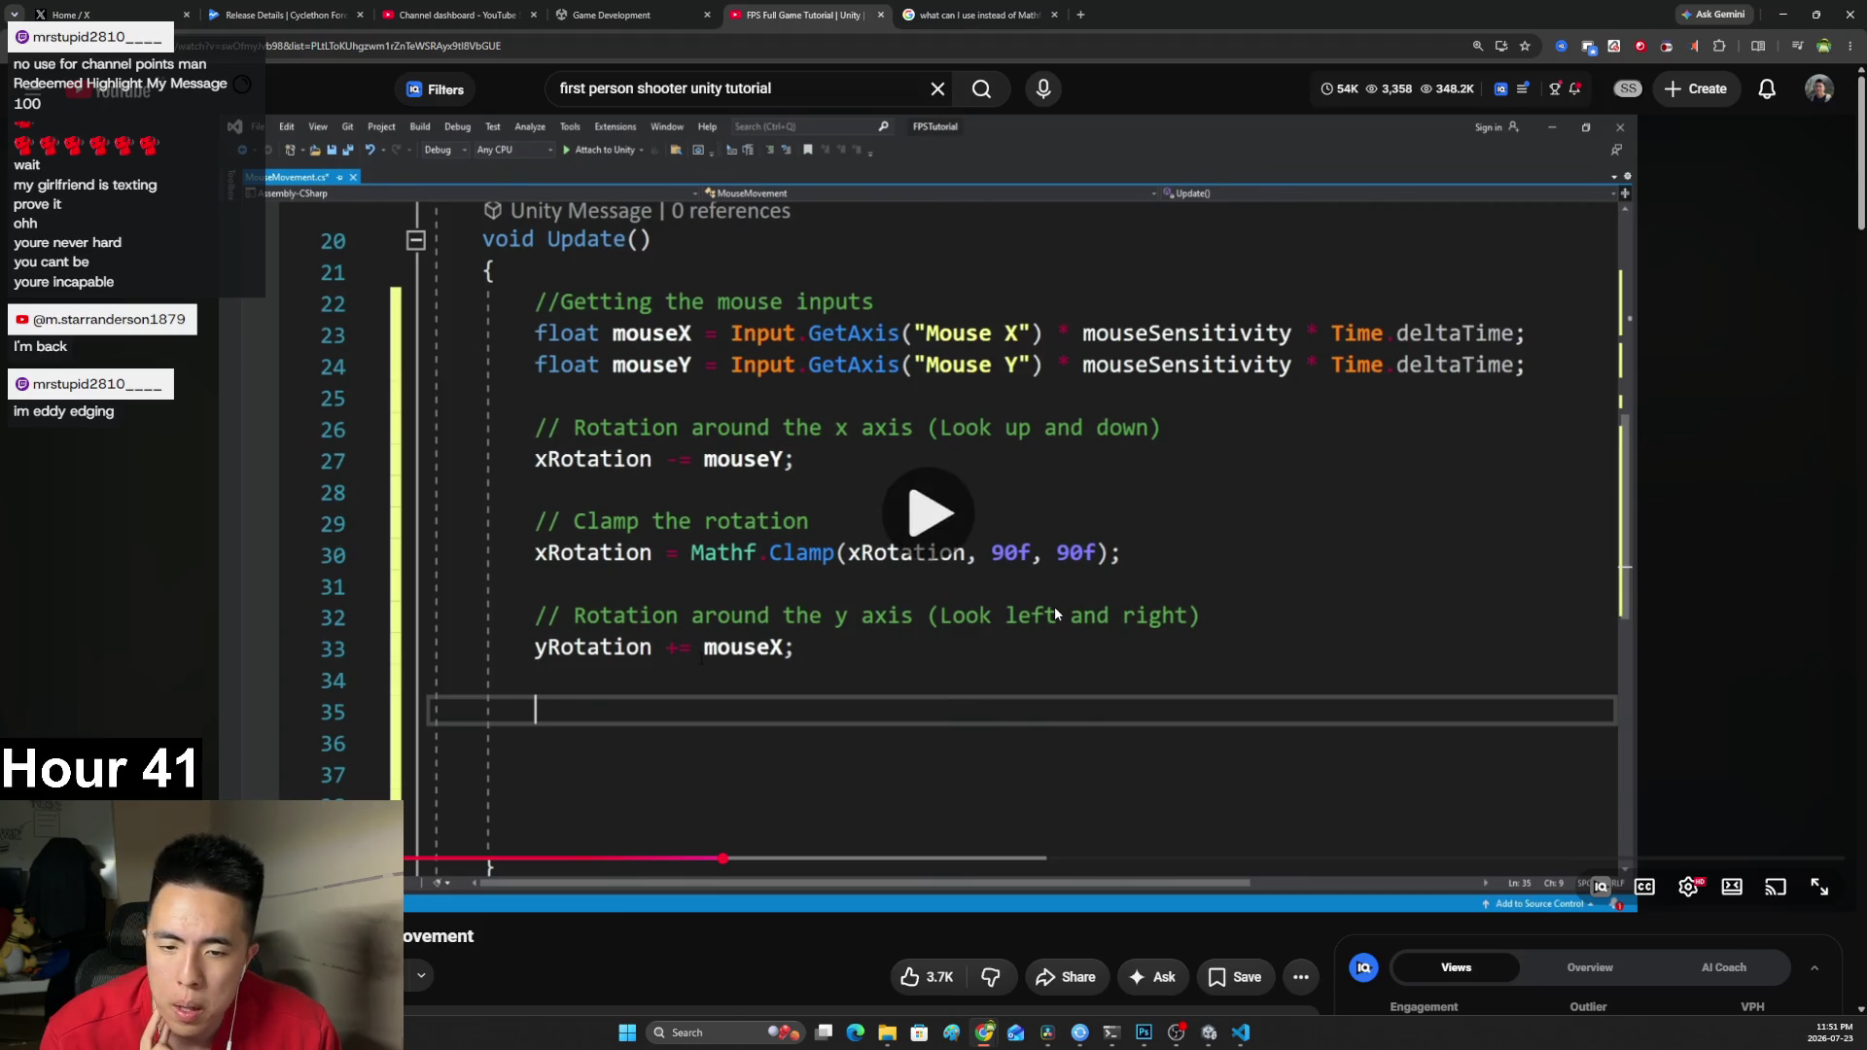
pyautogui.click(1059, 585)
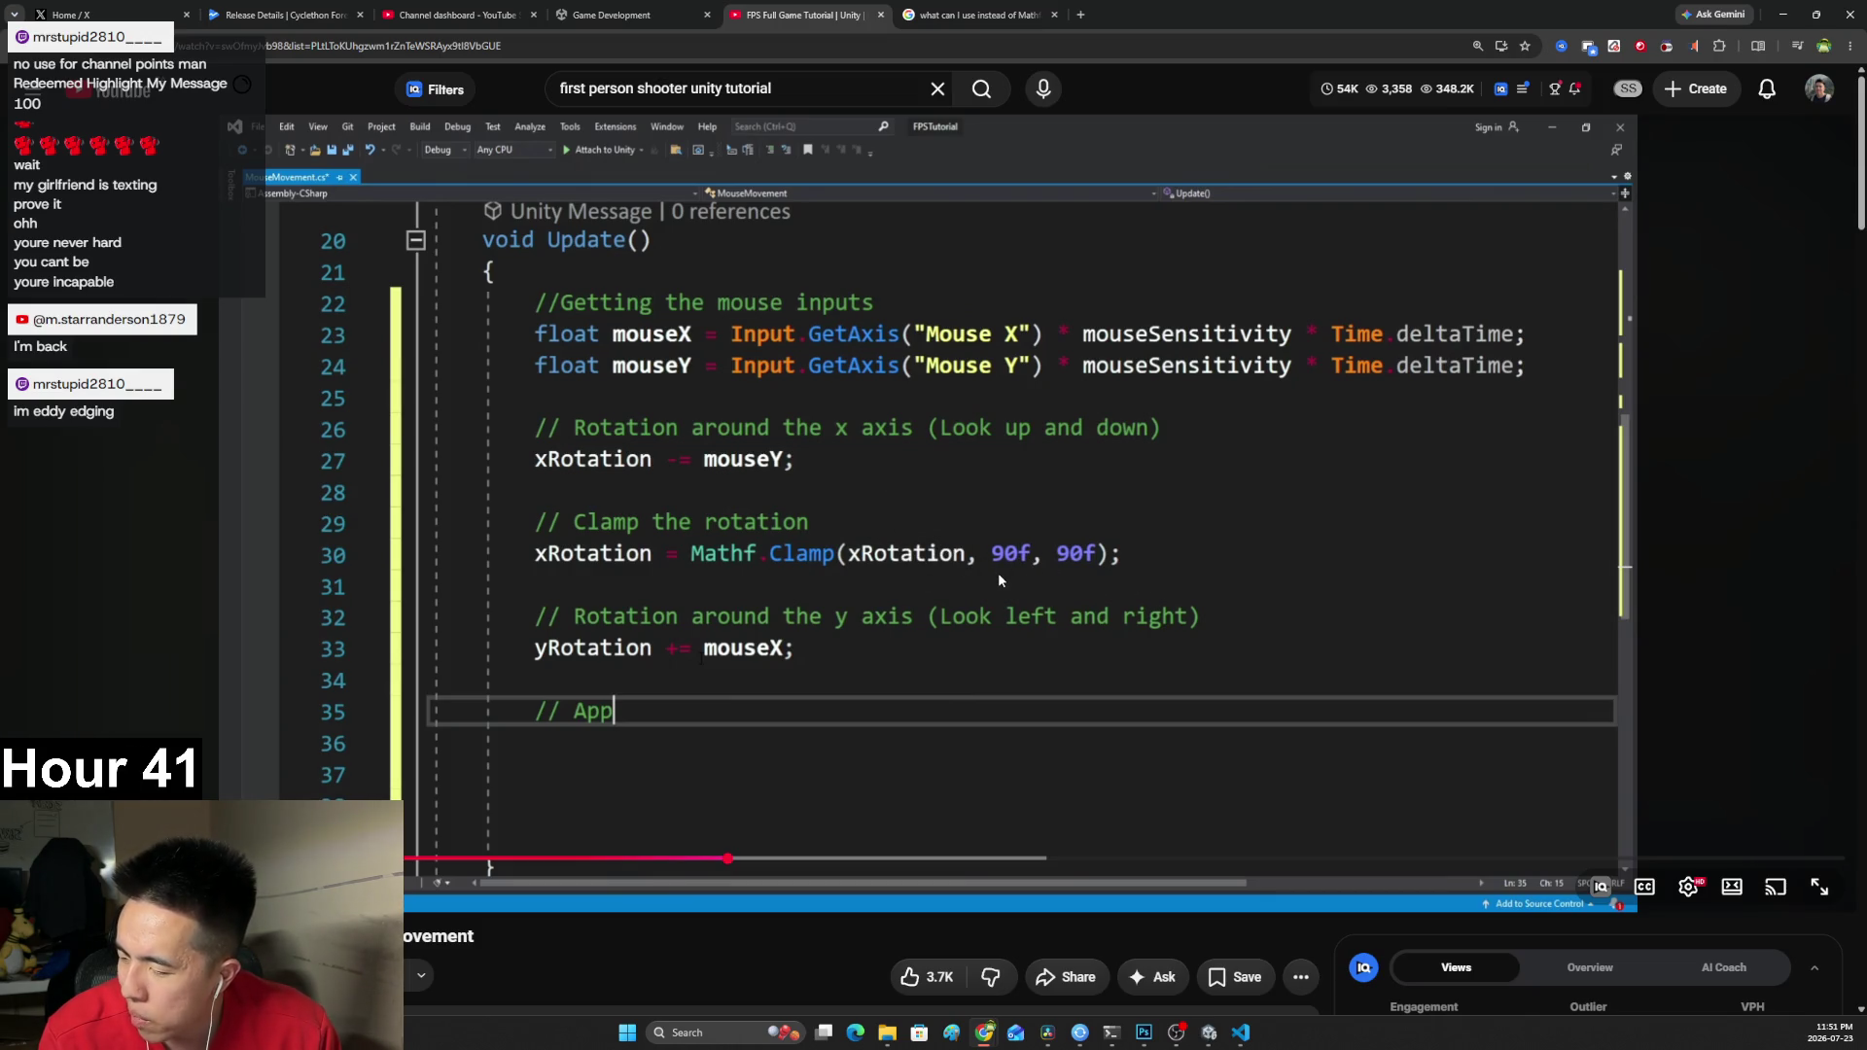
pyautogui.click(1013, 583)
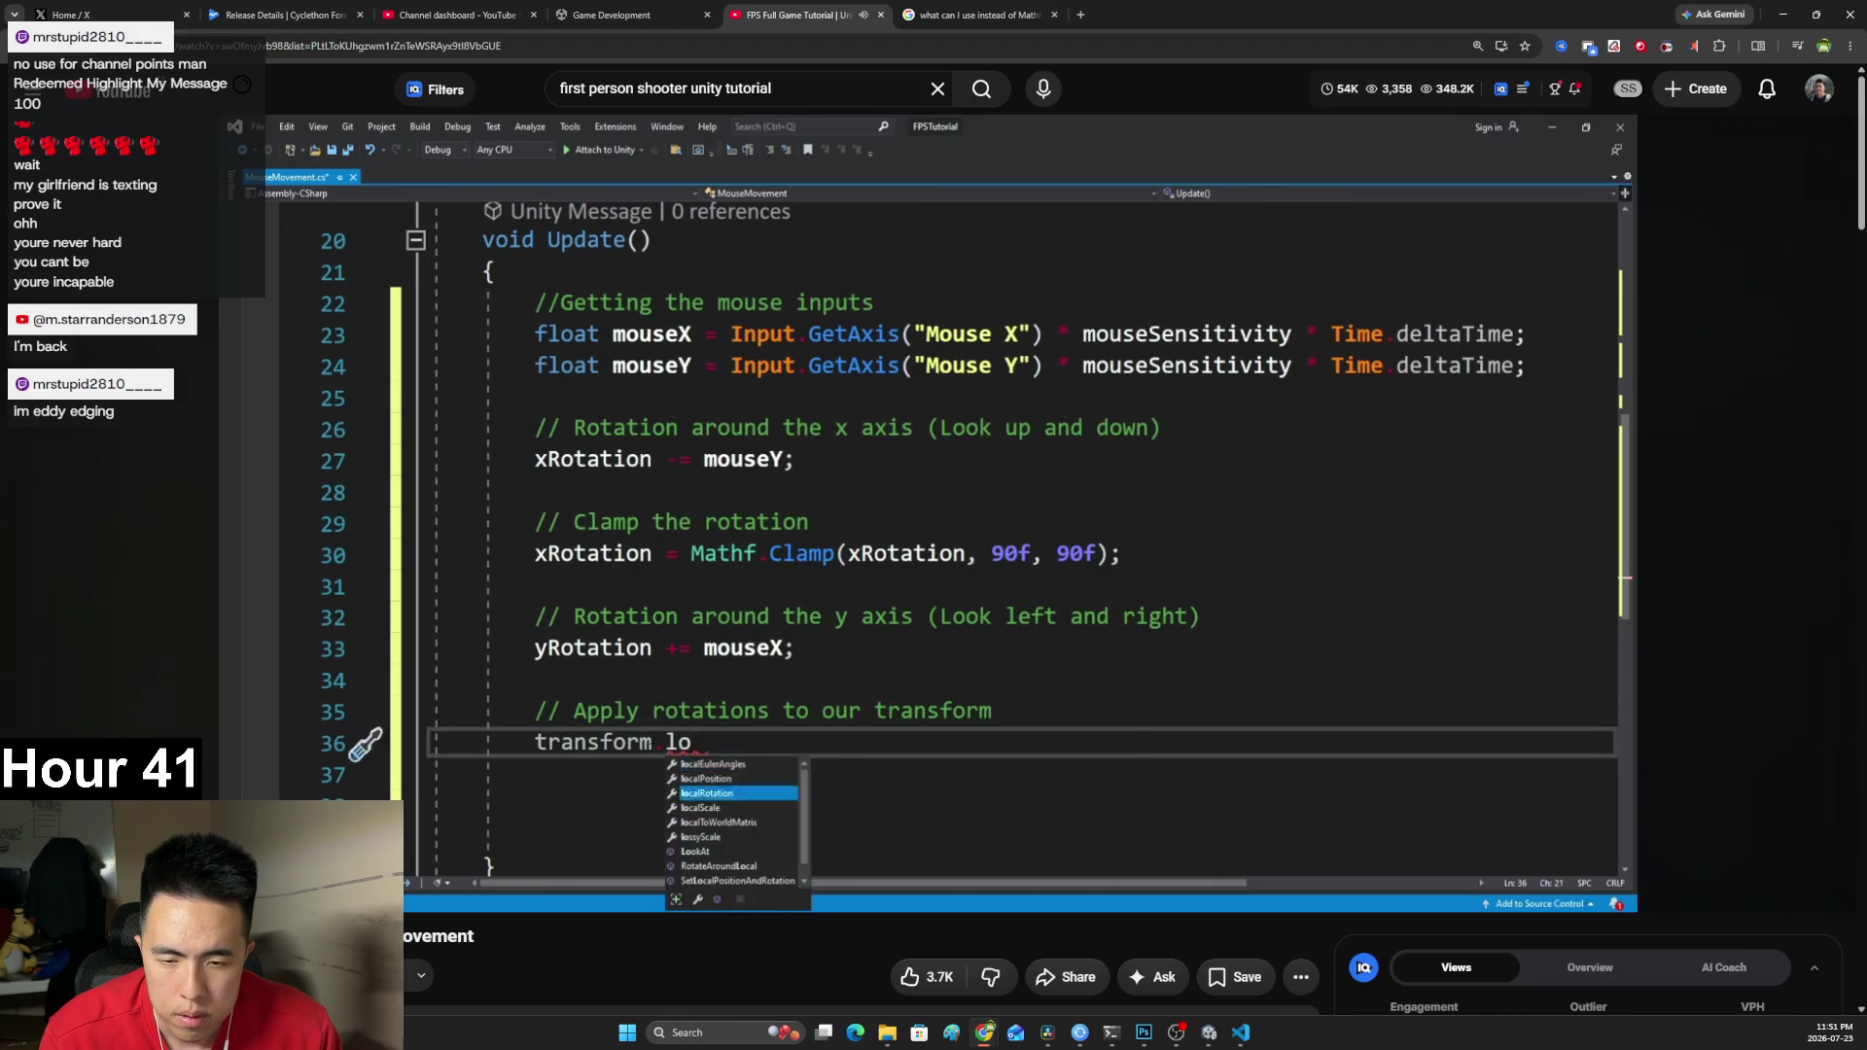
pyautogui.click(1000, 595)
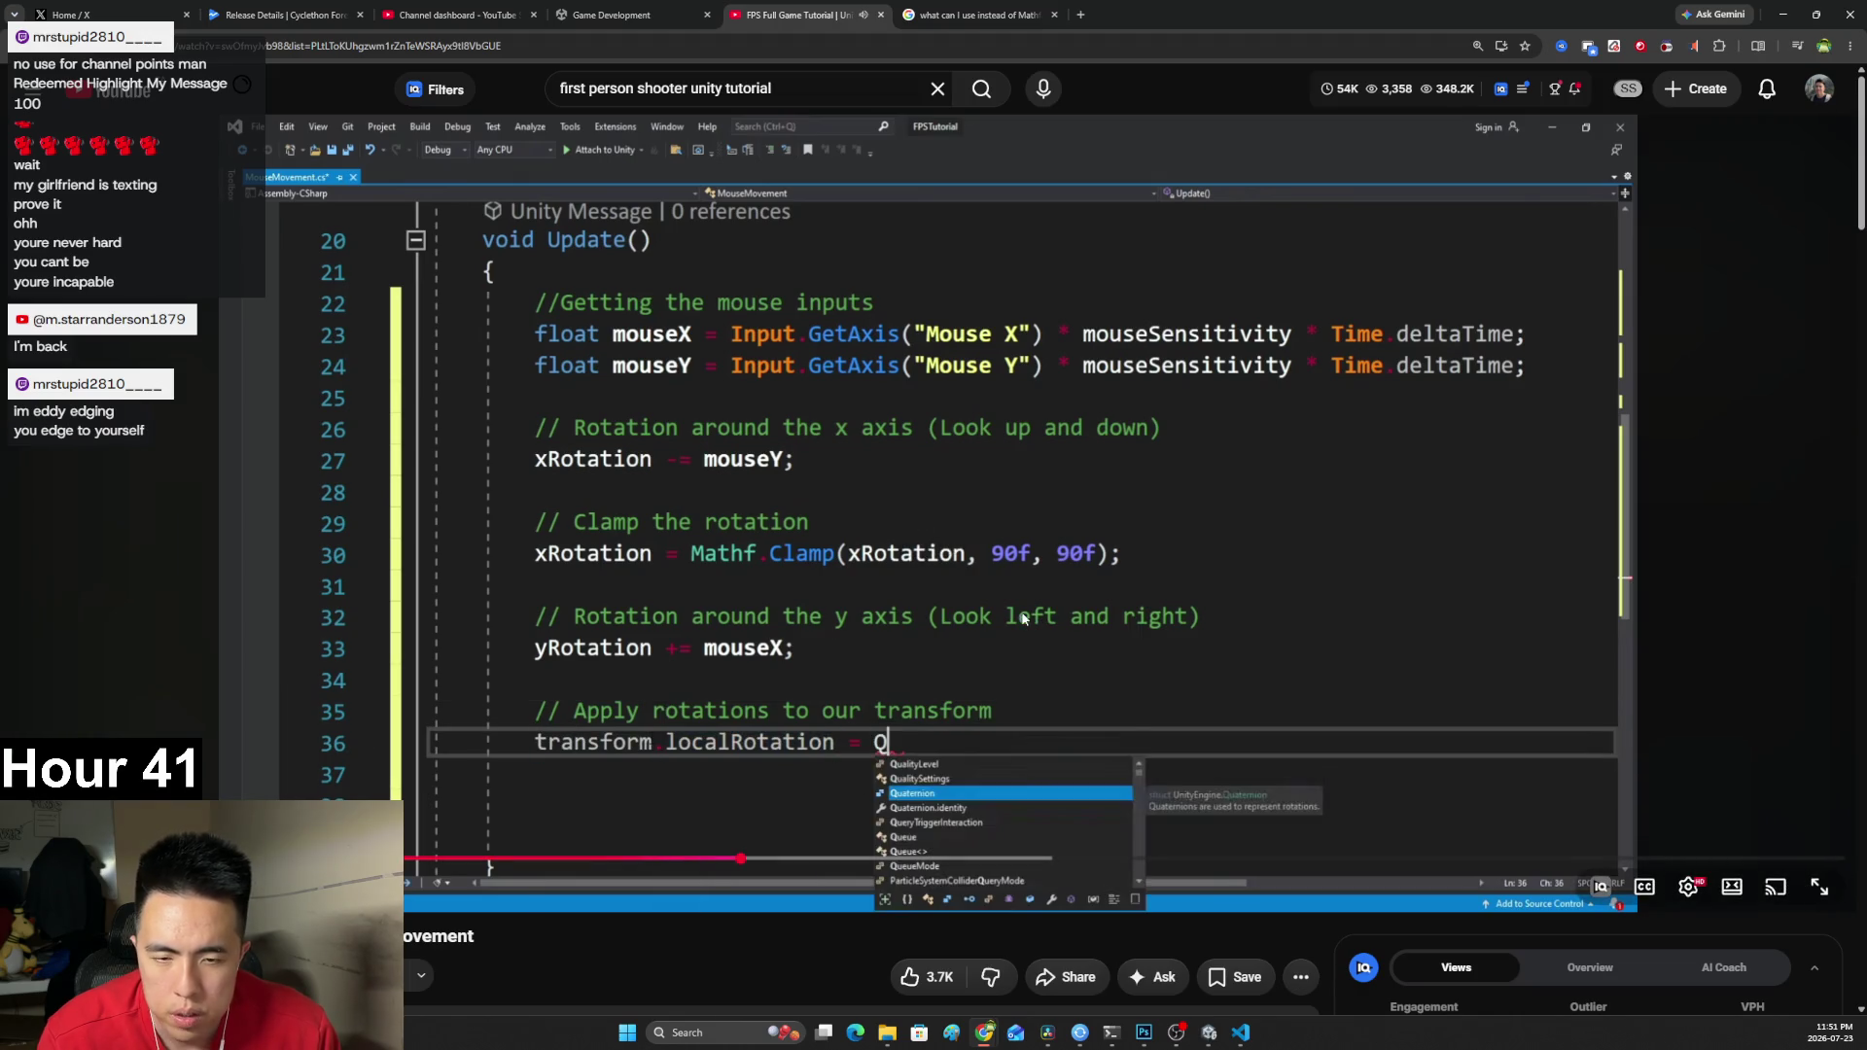
pyautogui.hotkey('alt', 'Tab')
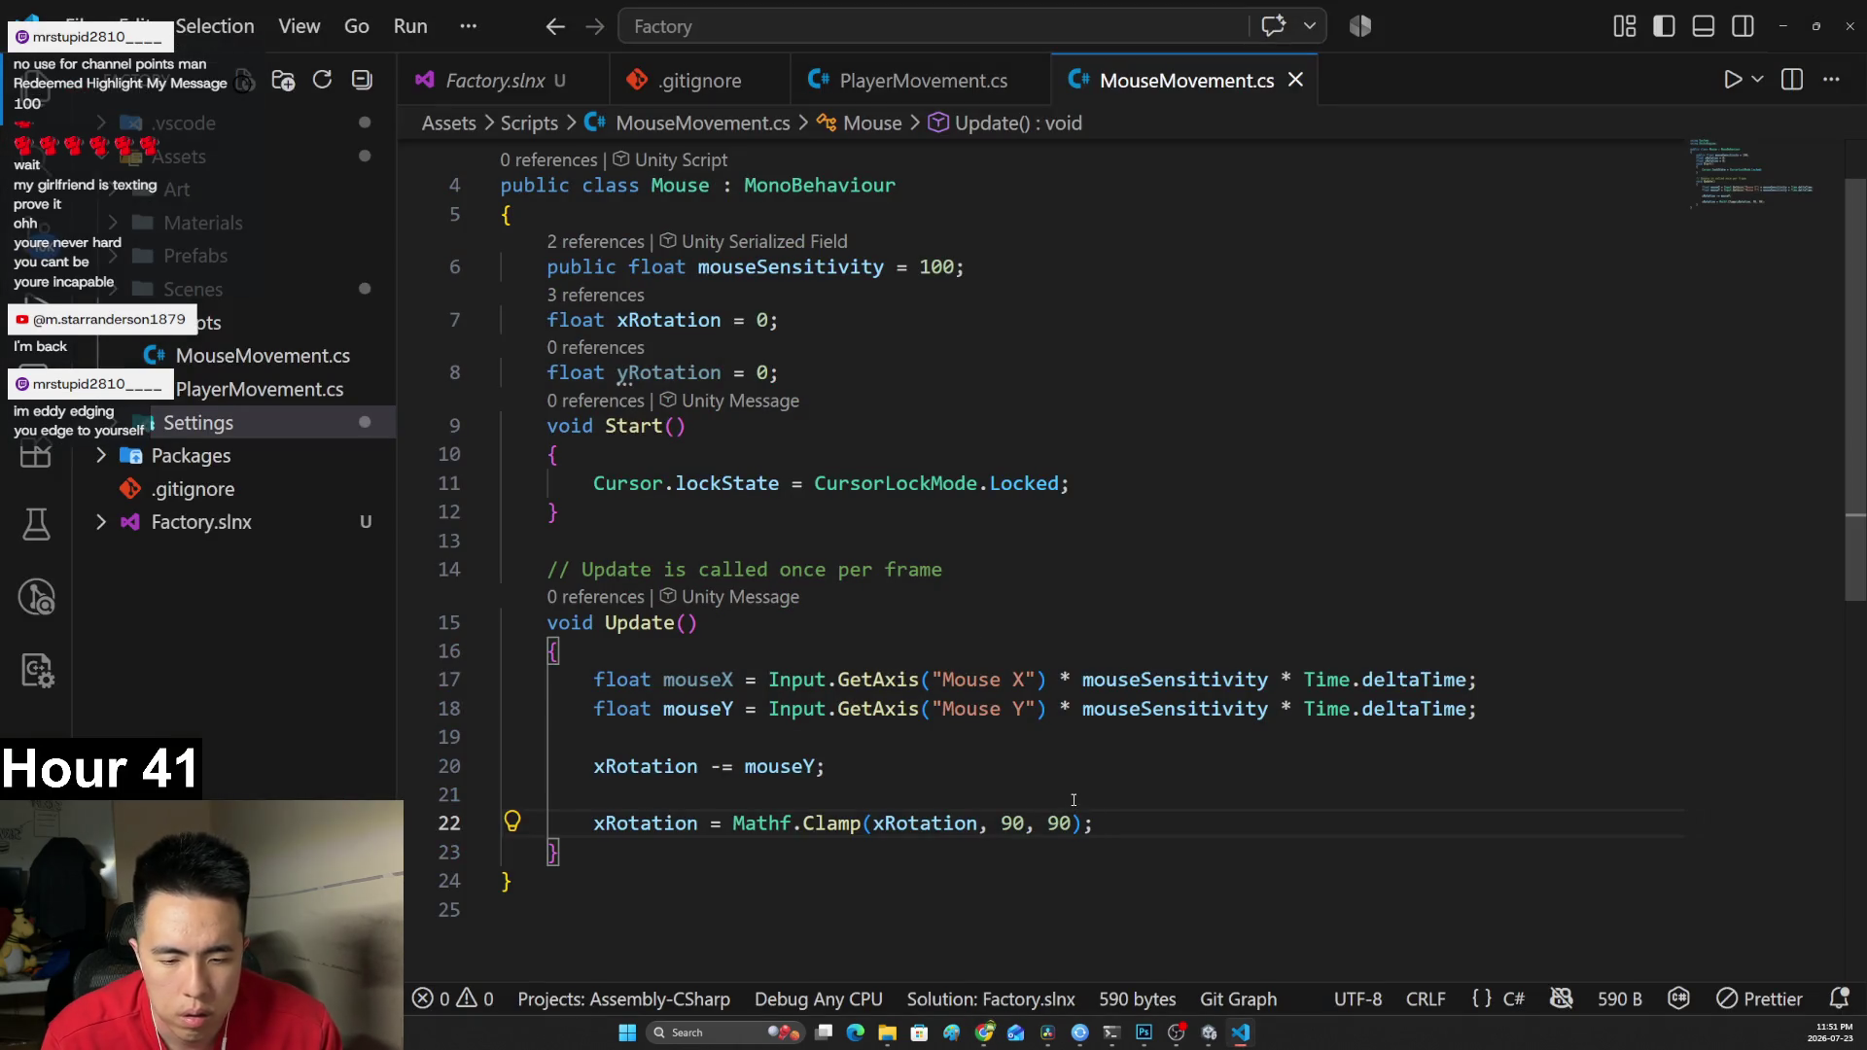
# Add yRotation += mouseX; below the clamp line and remove the extra blank lines.
pyautogui.press('Return')
pyautogui.press('Return')
pyautogui.write('yRot')
pyautogui.press('Tab')
pyautogui.write('+= mouse')
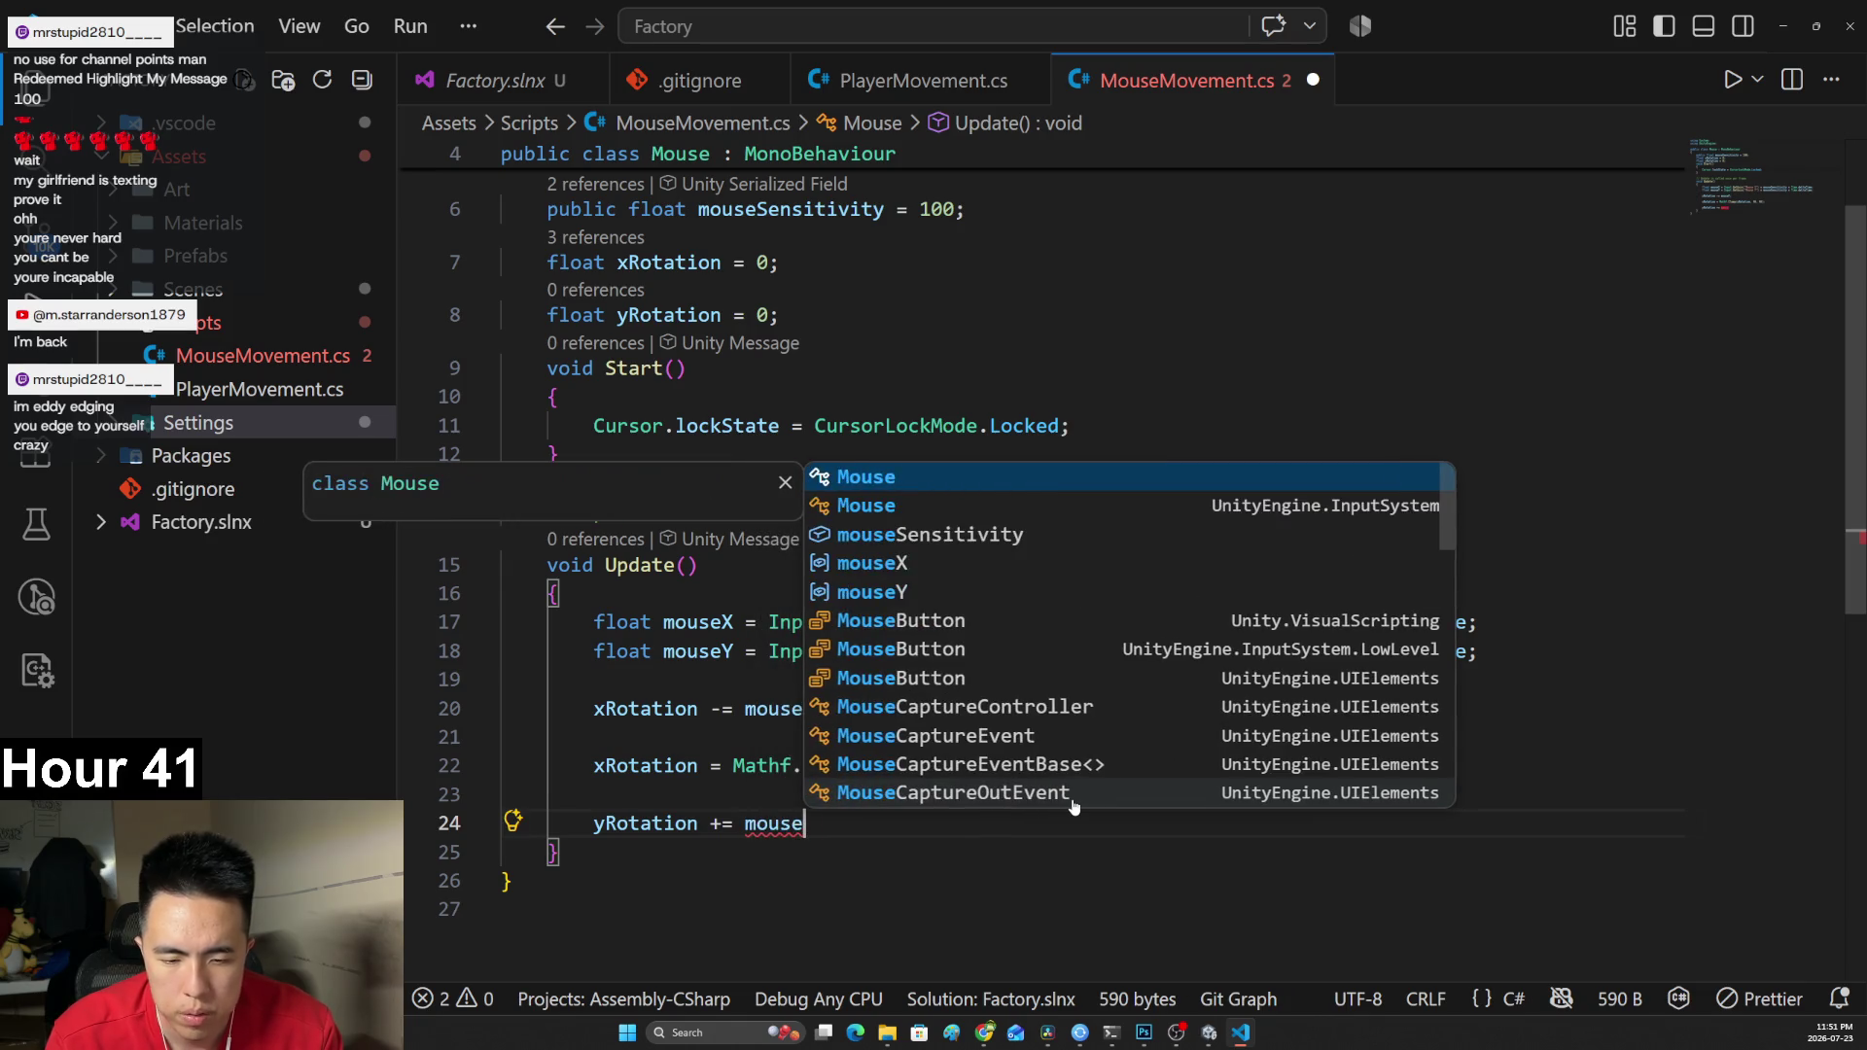
pyautogui.write('X;')
pyautogui.click(778, 737)
pyautogui.press('BackSpace')
pyautogui.click(818, 778)
pyautogui.press('BackSpace')
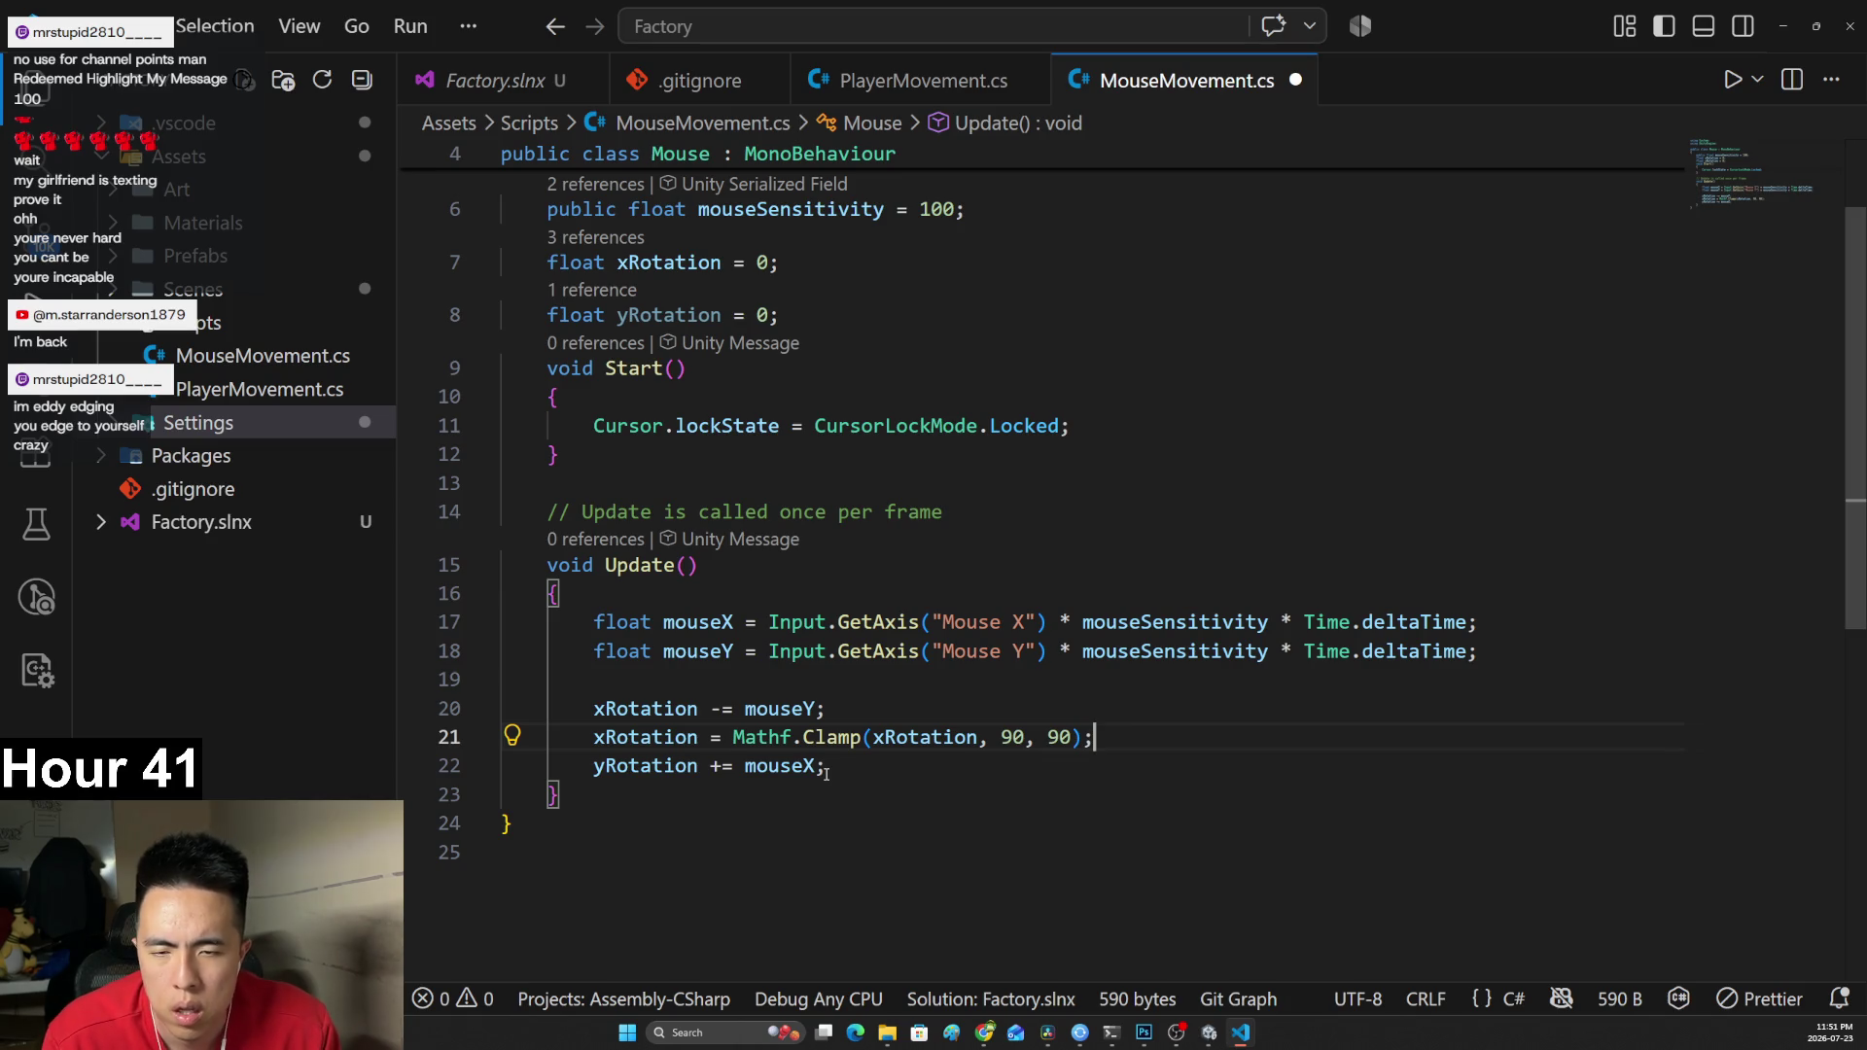
# Play the tutorial through its Quaternion.Euler rotation line and pause.
pyautogui.hotkey('alt', 'Tab')
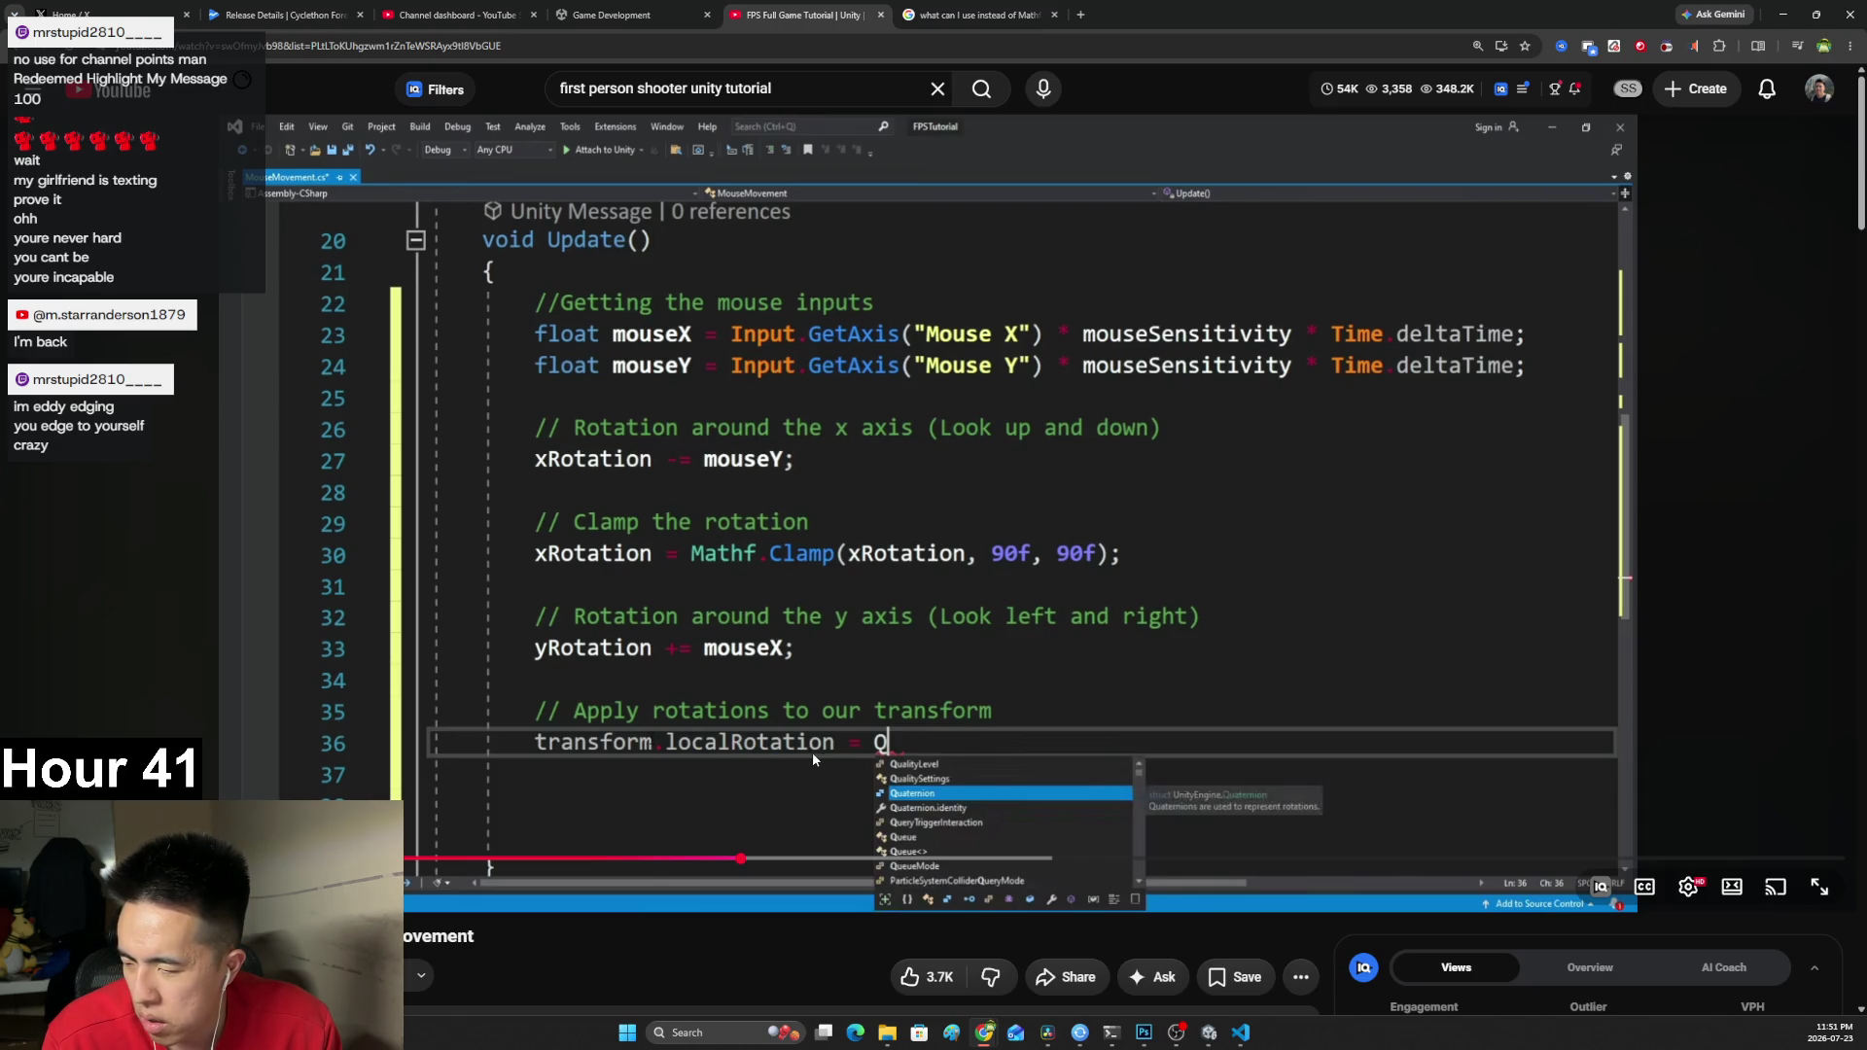
pyautogui.click(1038, 585)
pyautogui.click(1040, 581)
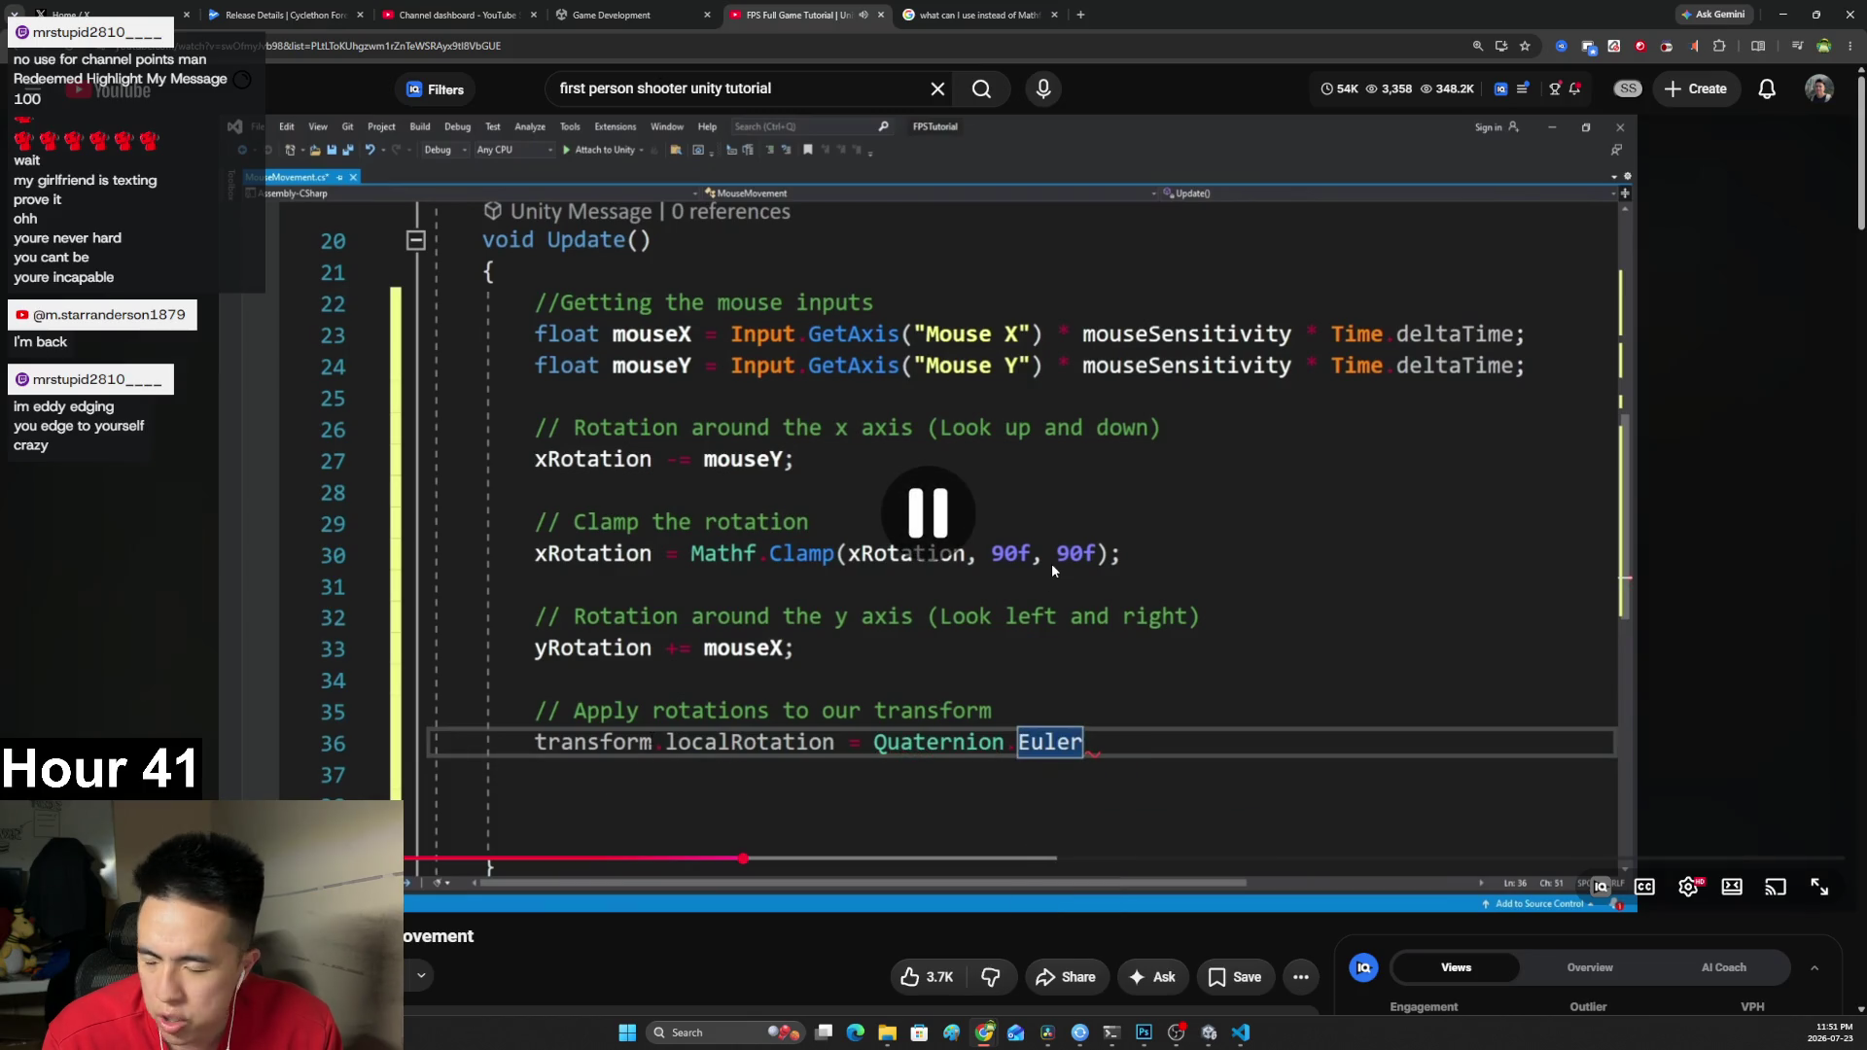
pyautogui.click(930, 583)
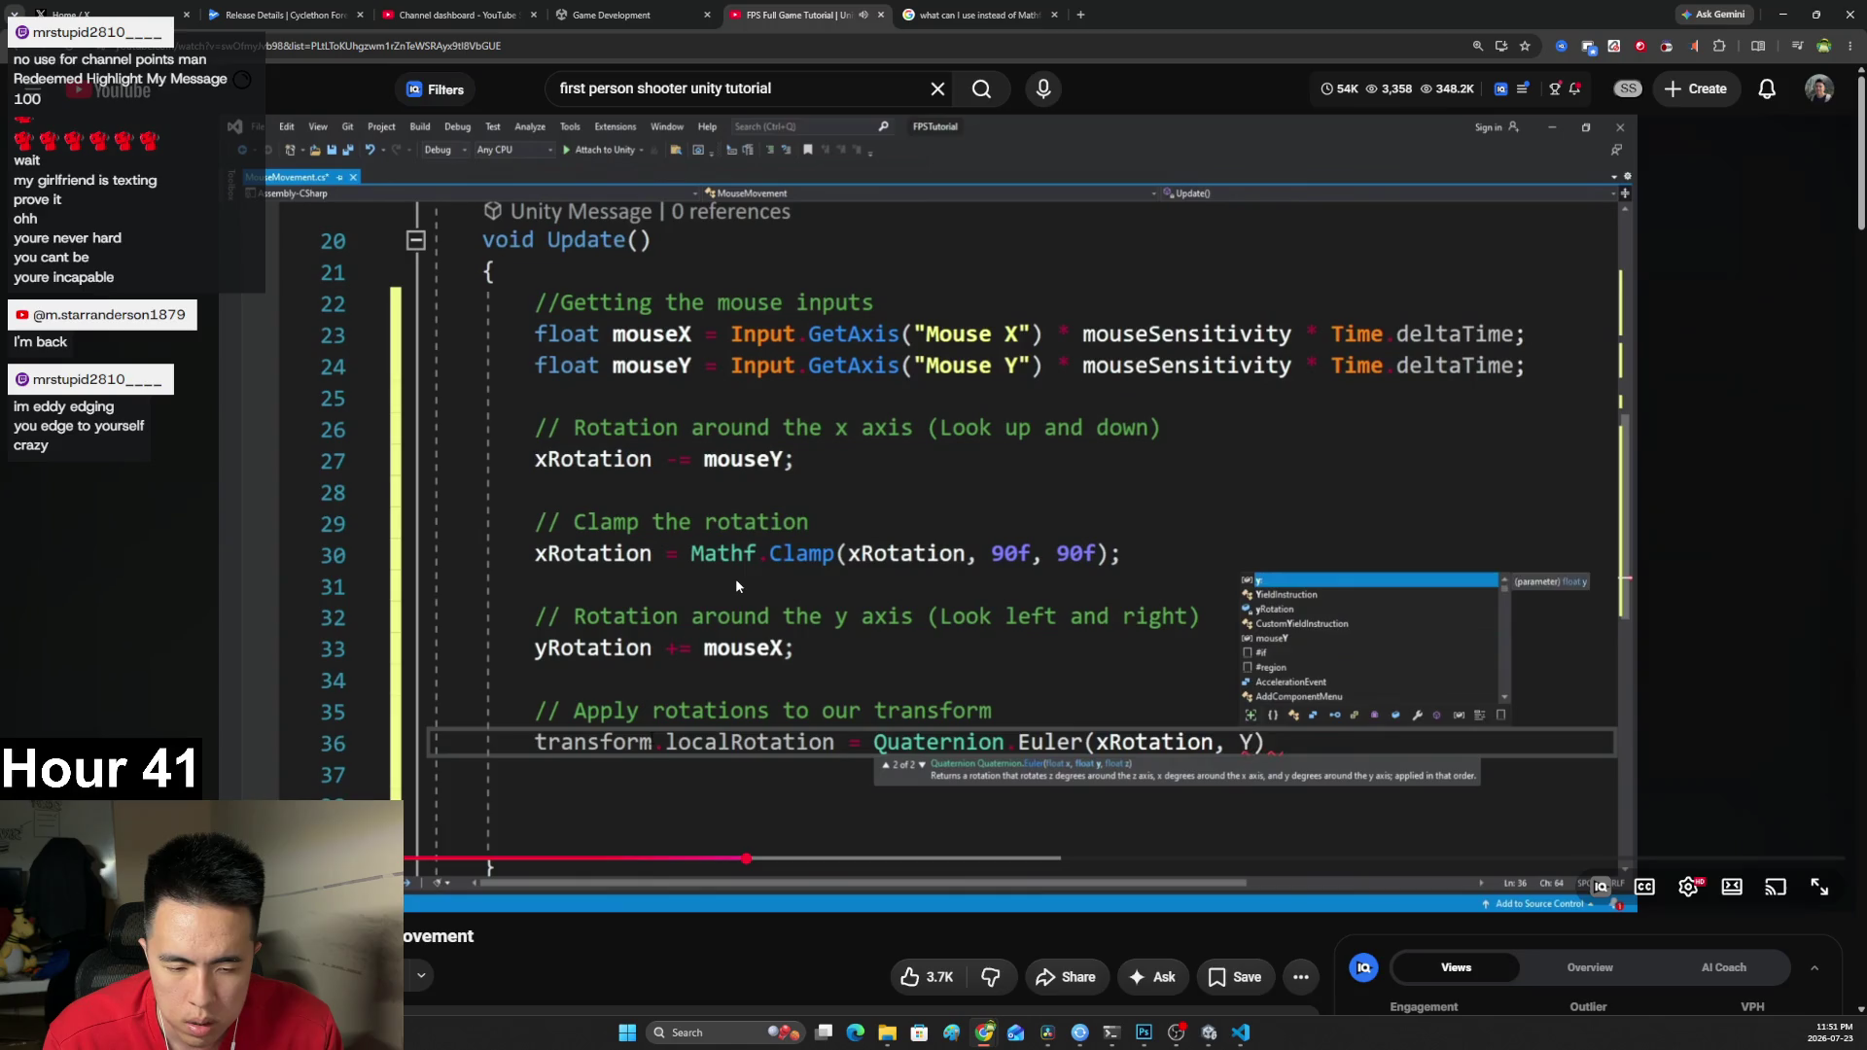
pyautogui.click(736, 585)
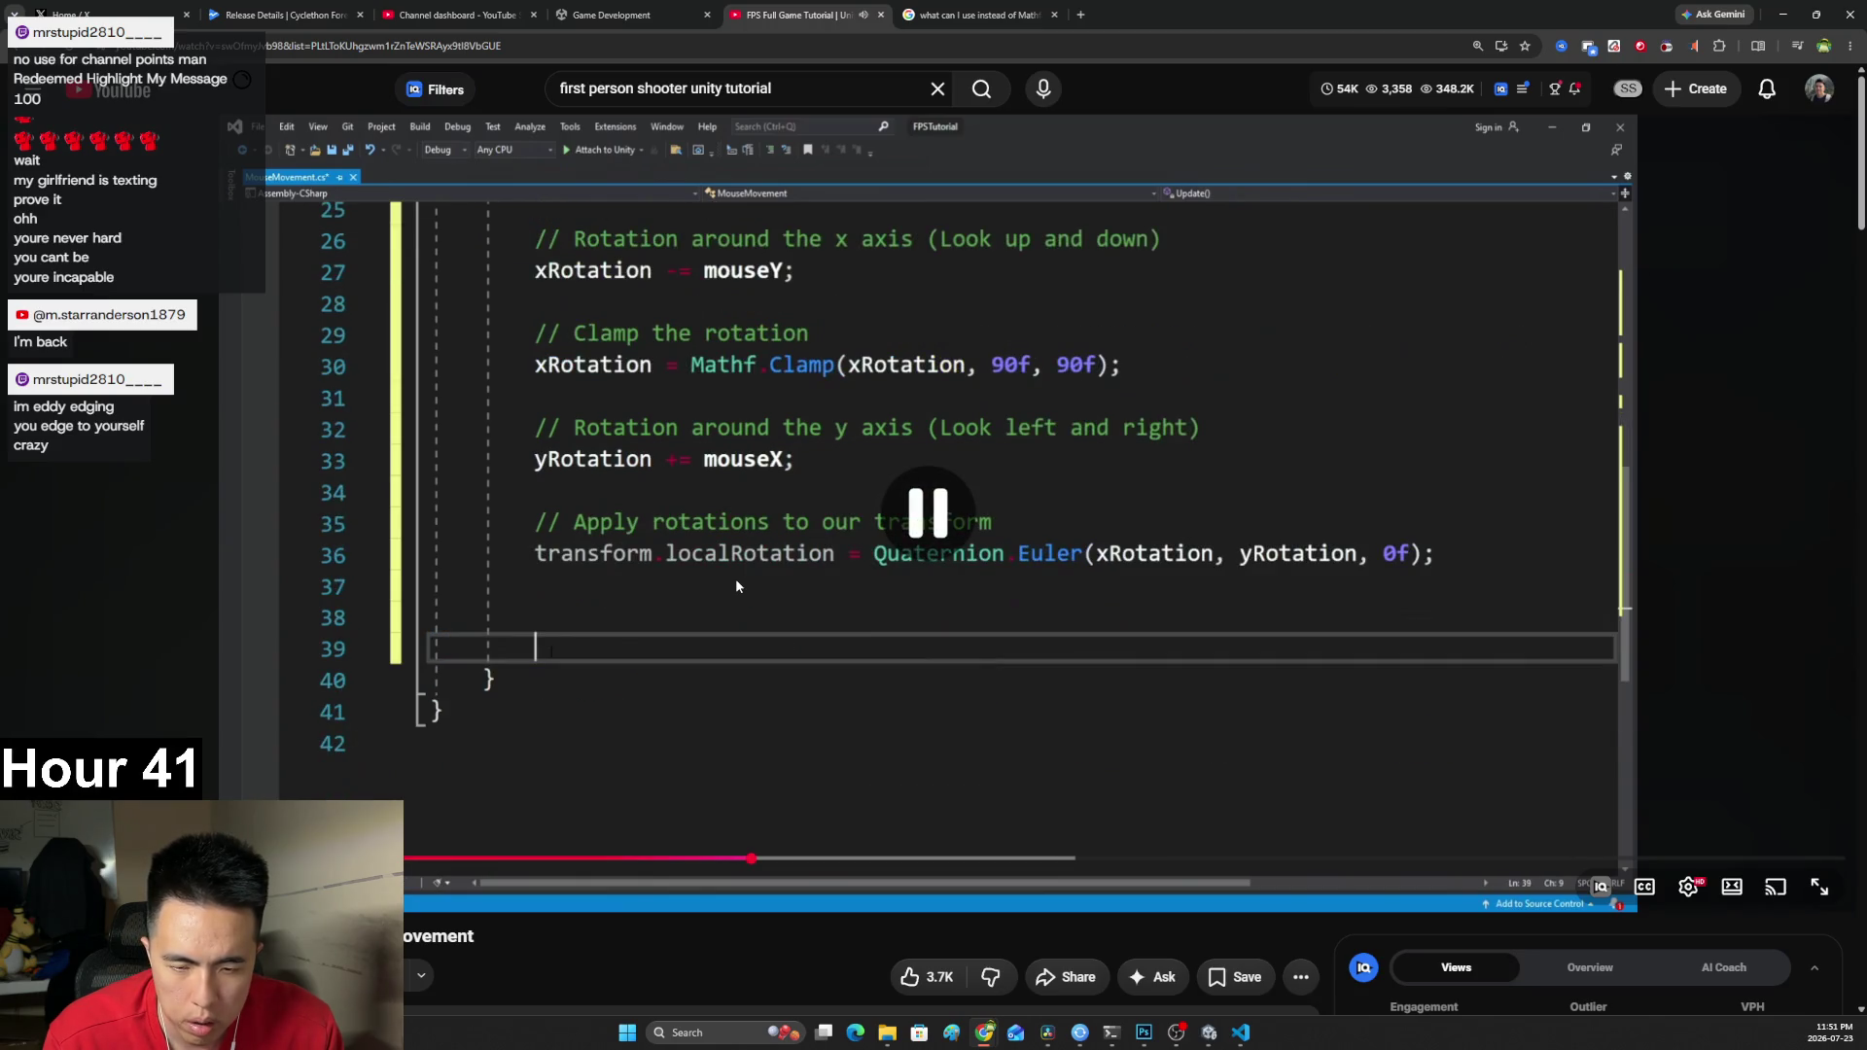
# Begin a new line 23 as transform.localRotation = Quaternion. using autocomplete.
pyautogui.hotkey('alt', 'Tab')
pyautogui.press('Return')
pyautogui.hotkey('alt', 'Tab')
pyautogui.hotkey('alt', 'Tab')
pyautogui.write('transform')
pyautogui.hotkey('alt', 'Tab')
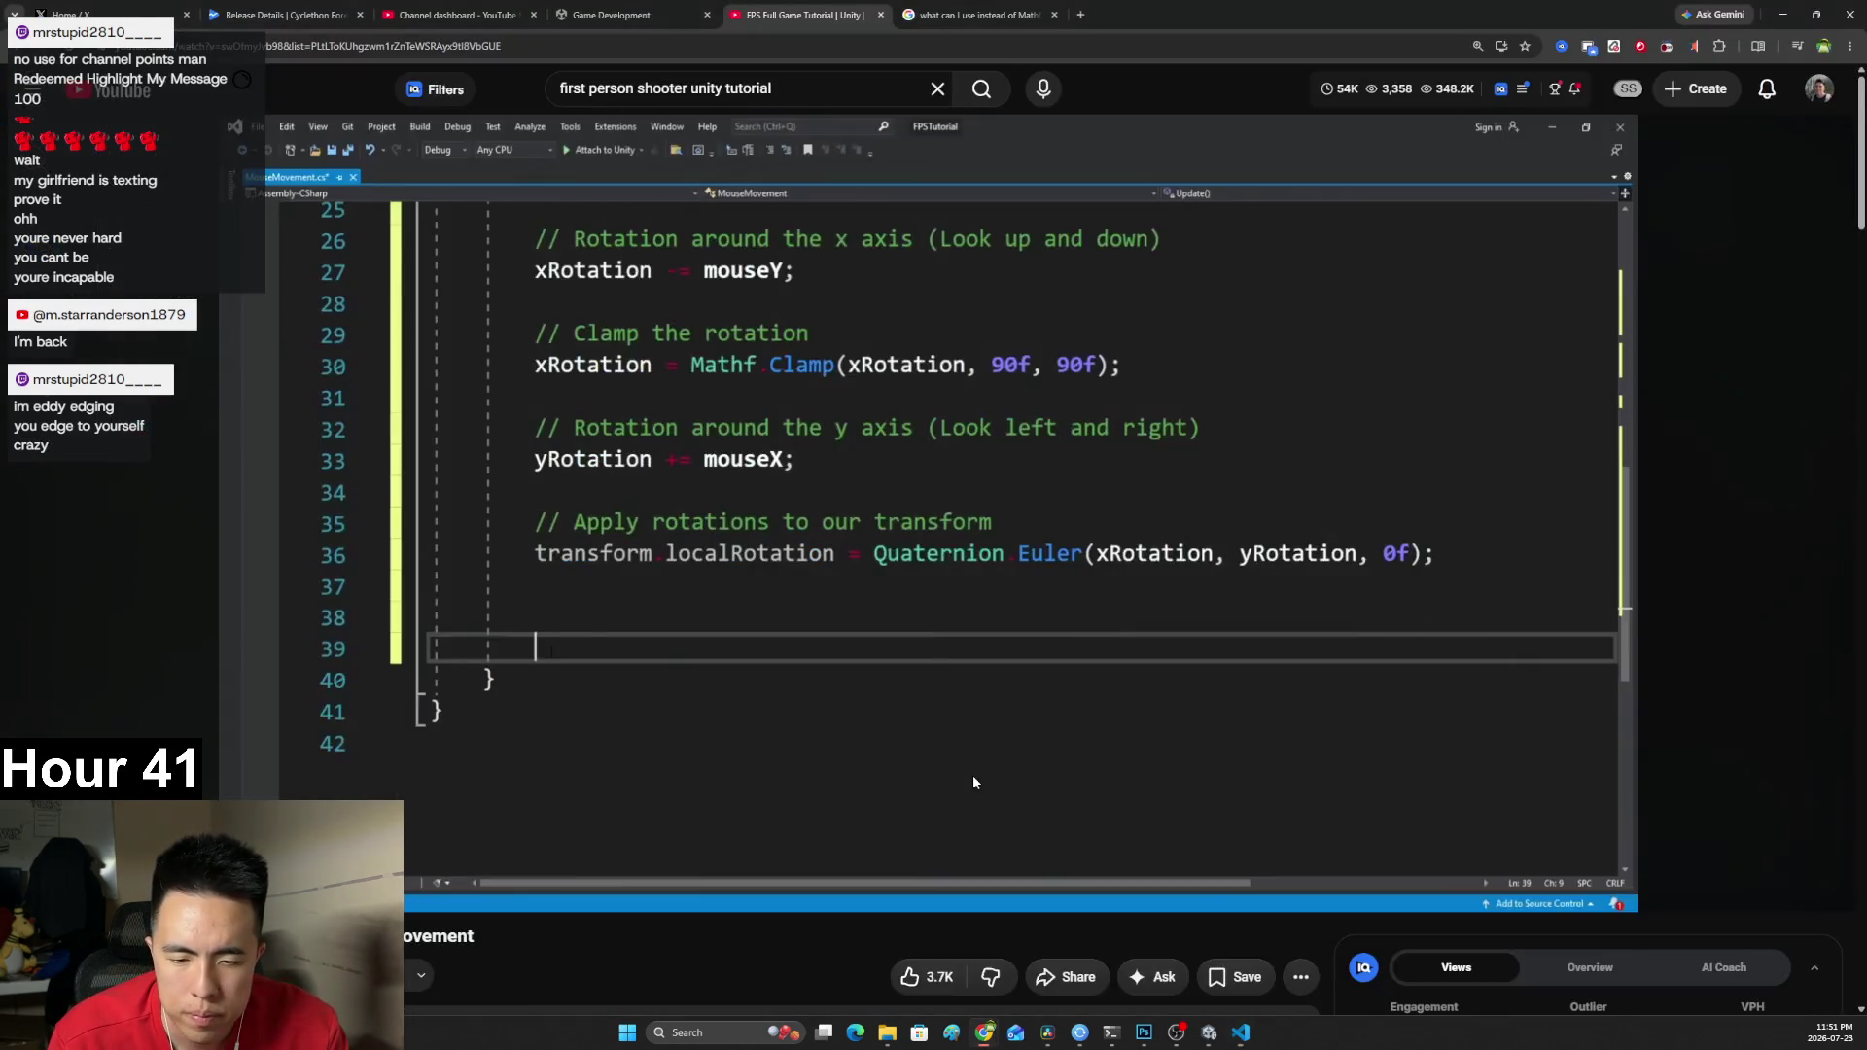
pyautogui.hotkey('alt', 'Tab')
pyautogui.write('.localRo')
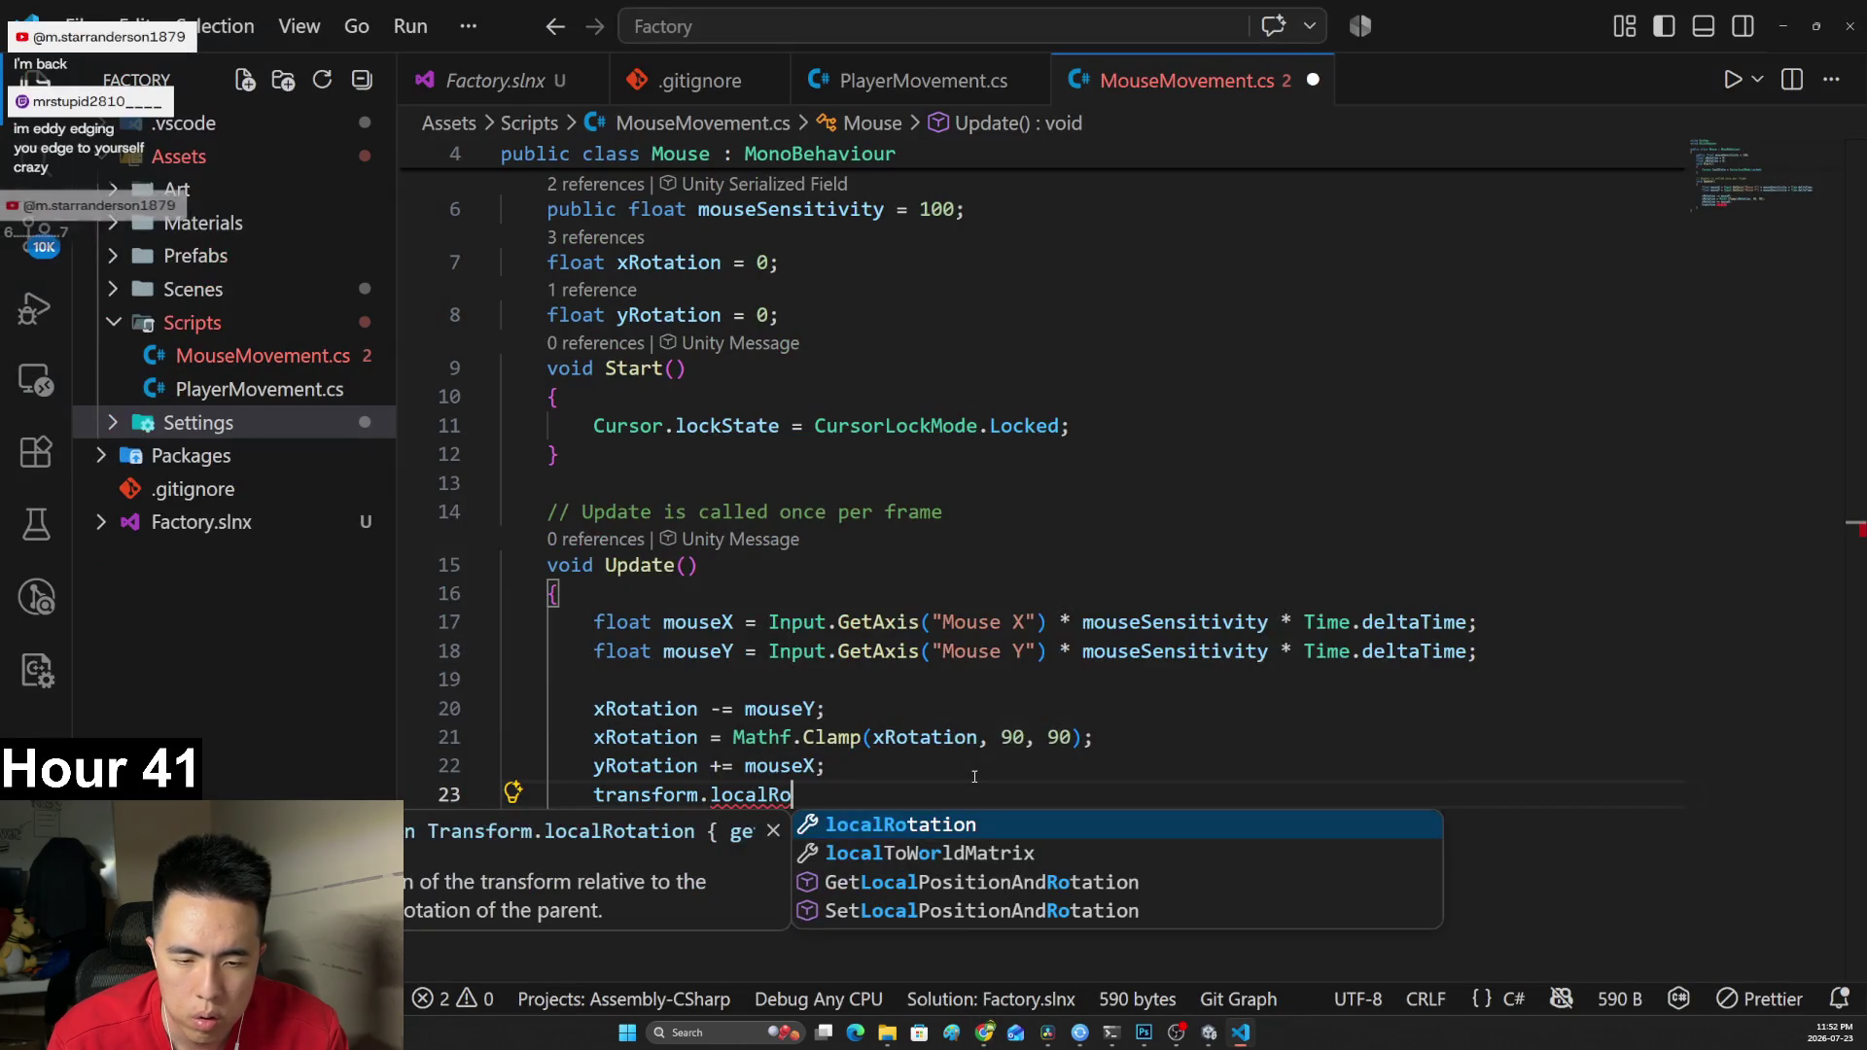
pyautogui.press('Tab')
pyautogui.hotkey('alt', 'Tab')
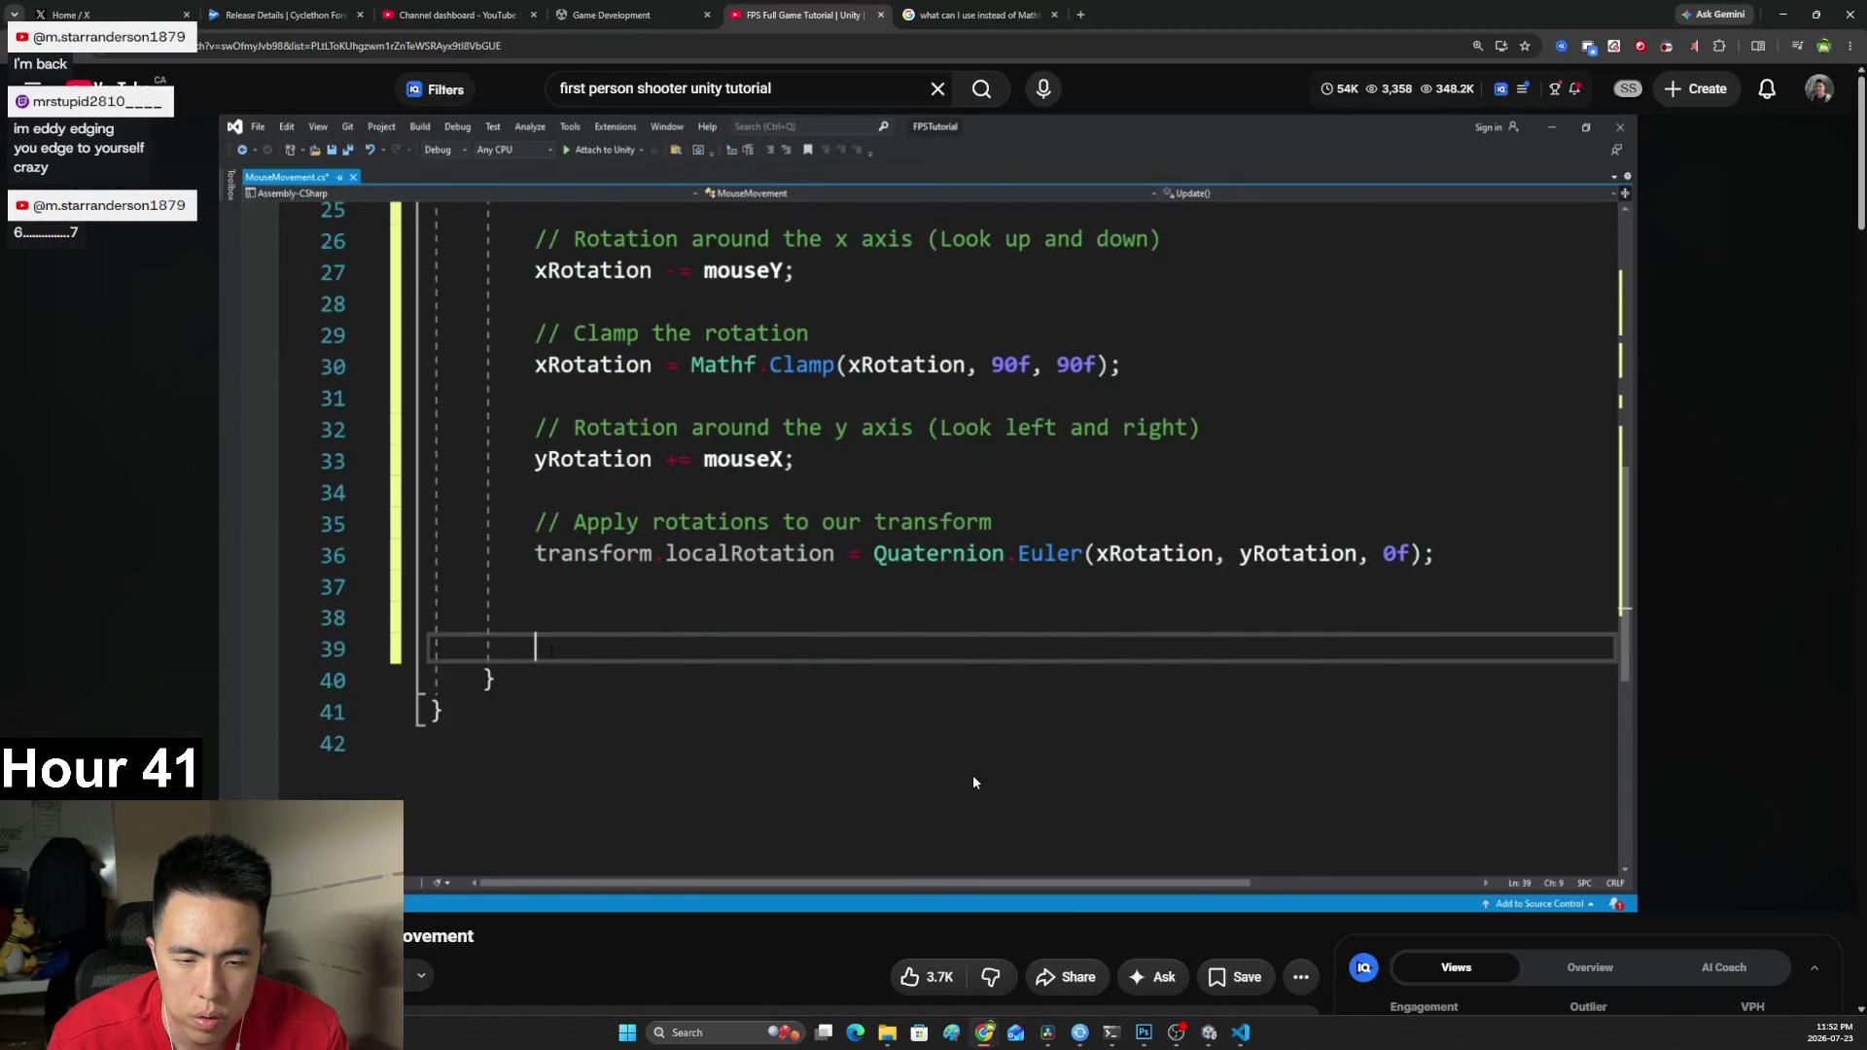
pyautogui.hotkey('alt', 'Tab')
pyautogui.write('= Quat')
pyautogui.press('Tab')
pyautogui.write('.')
# Complete the line as Quaternion.Euler(xRotation, yRotation, 0f);.
pyautogui.hotkey('alt', 'Tab')
pyautogui.hotkey('alt', 'Tab')
pyautogui.write('Euler')
pyautogui.hotkey('alt', 'Tab')
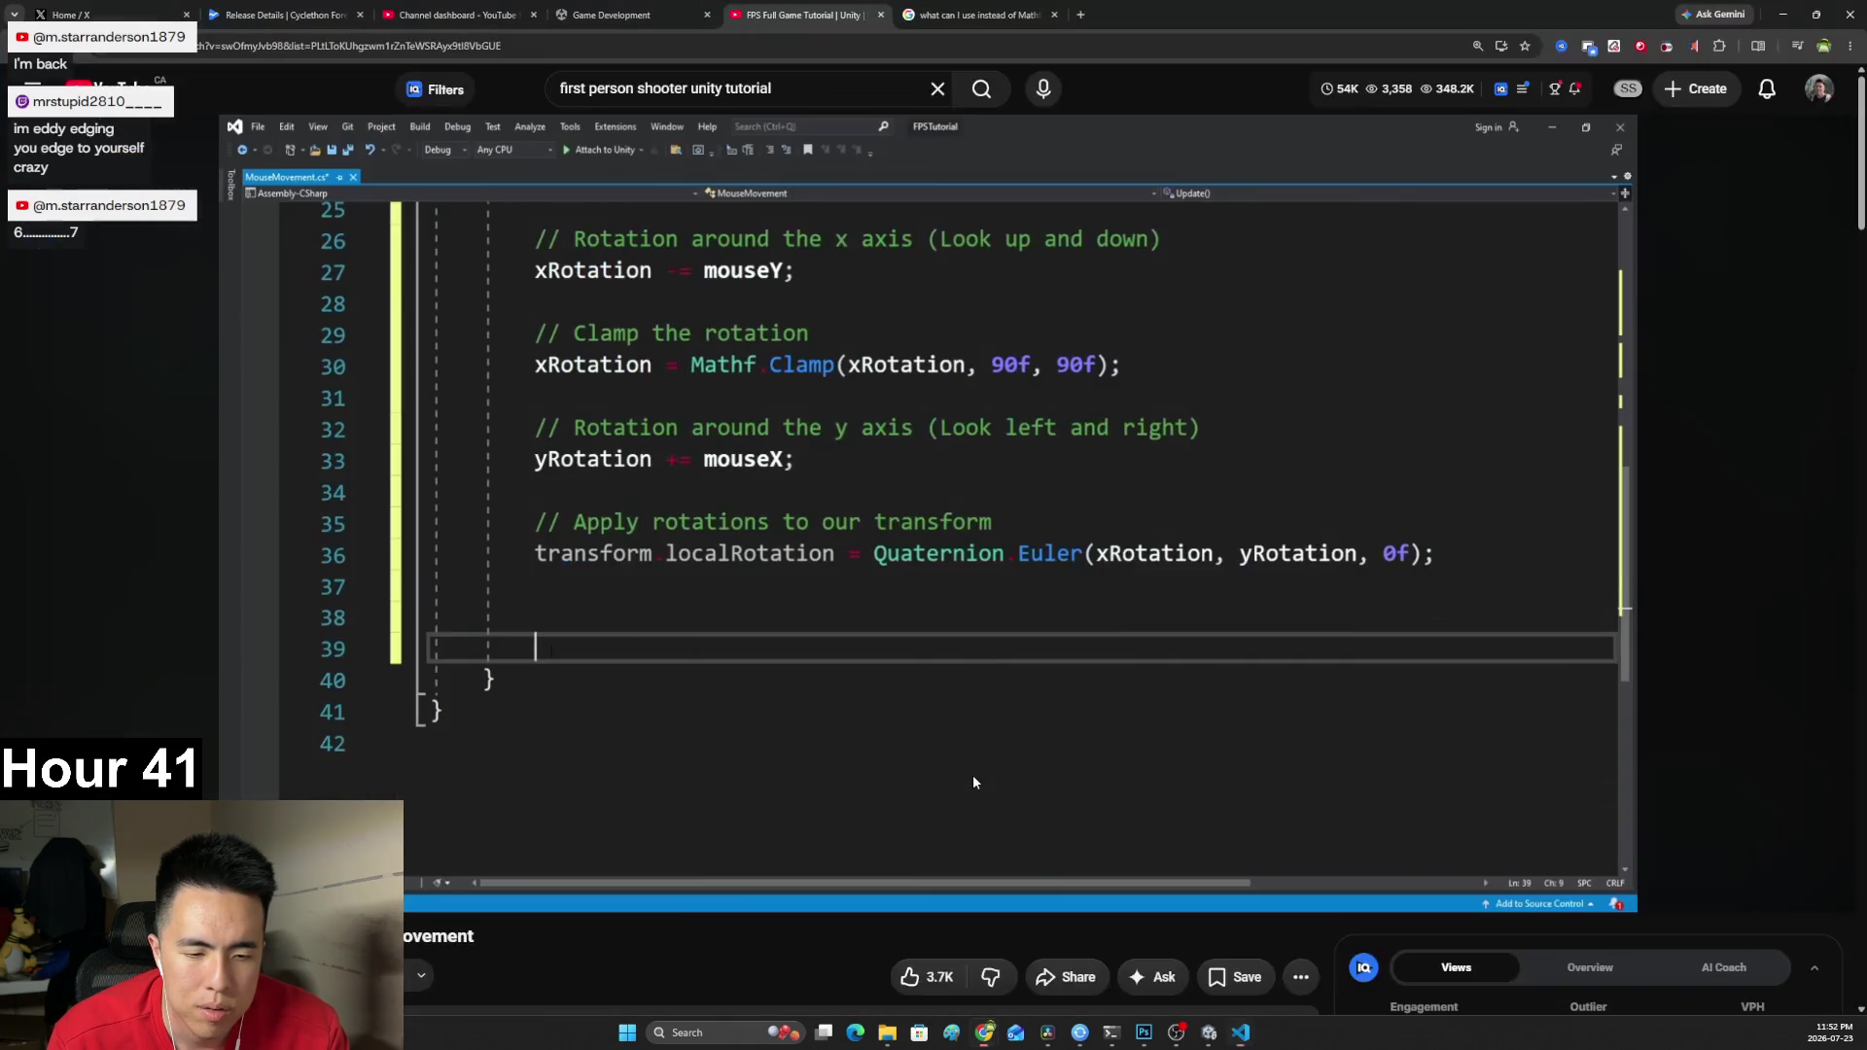
pyautogui.hotkey('alt', 'Tab')
pyautogui.write('(xR')
pyautogui.press('Tab')
pyautogui.write(', yR')
pyautogui.press('Tab')
pyautogui.write(',')
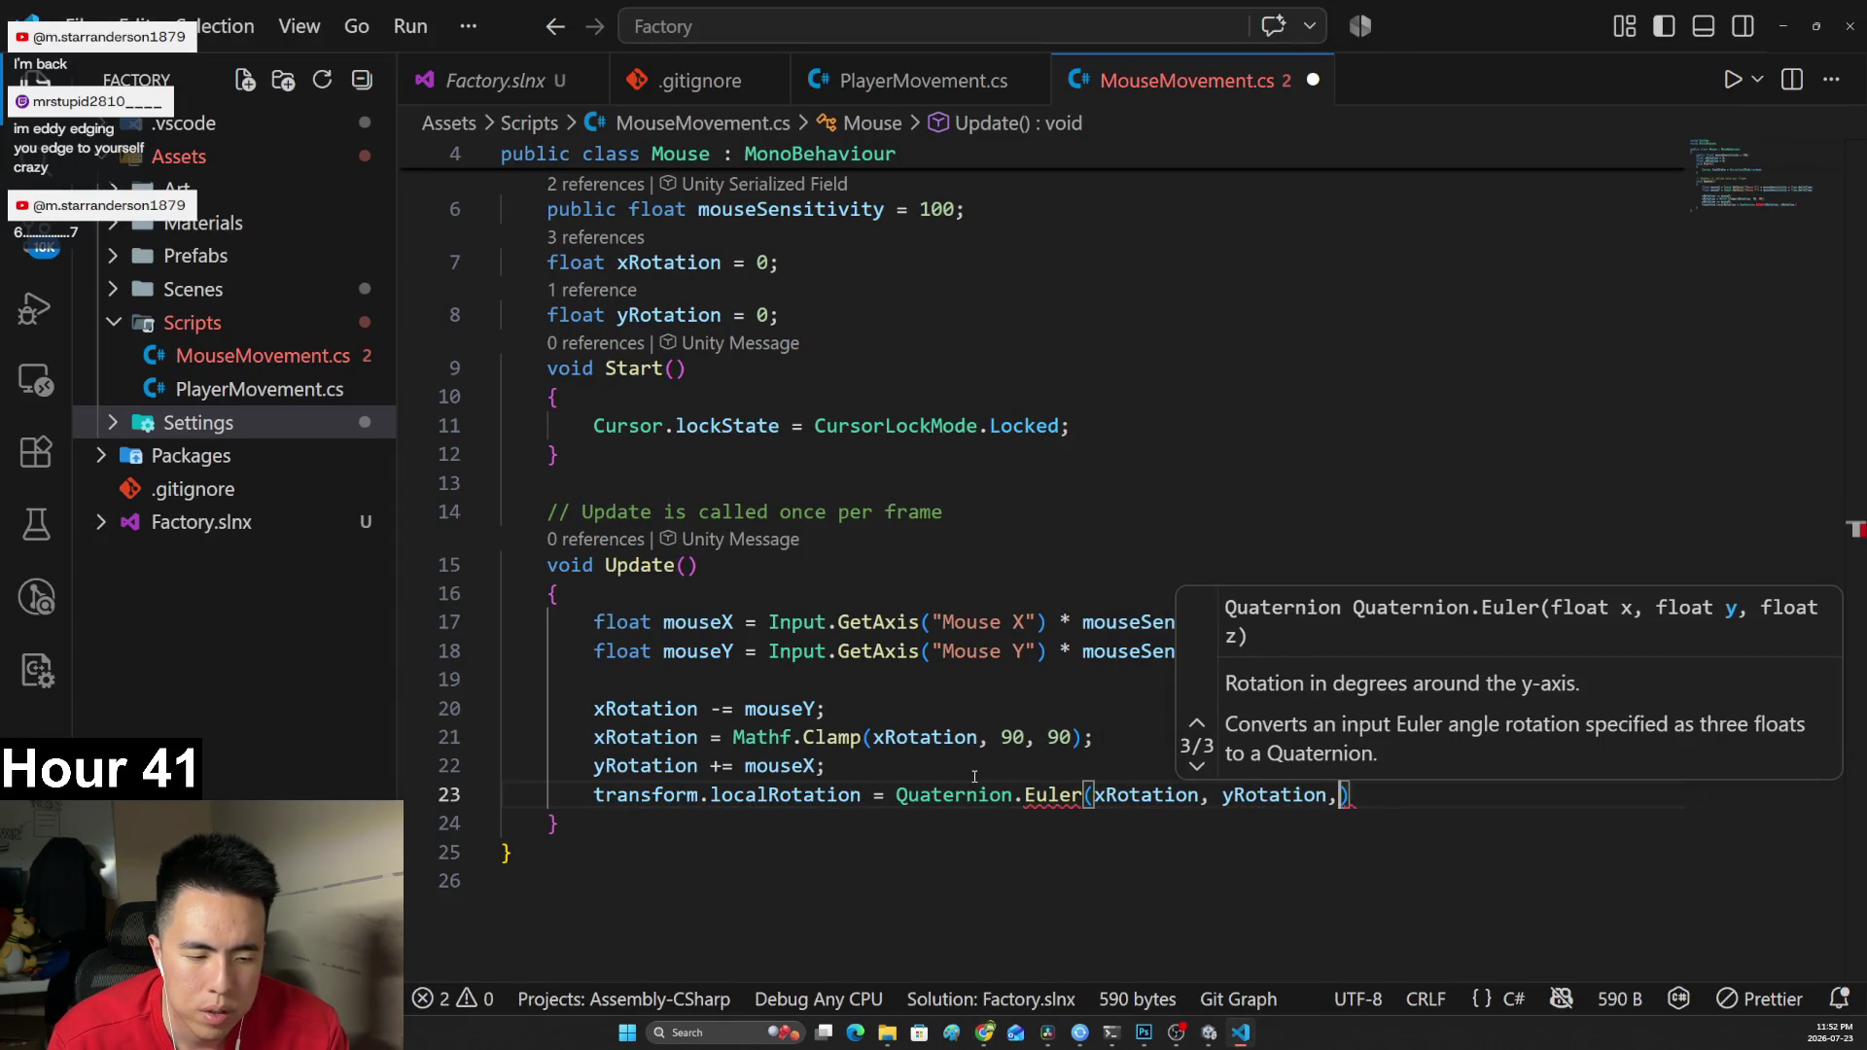
pyautogui.hotkey('alt', 'Tab')
pyautogui.hotkey('alt', 'Tab')
pyautogui.write('0f);')
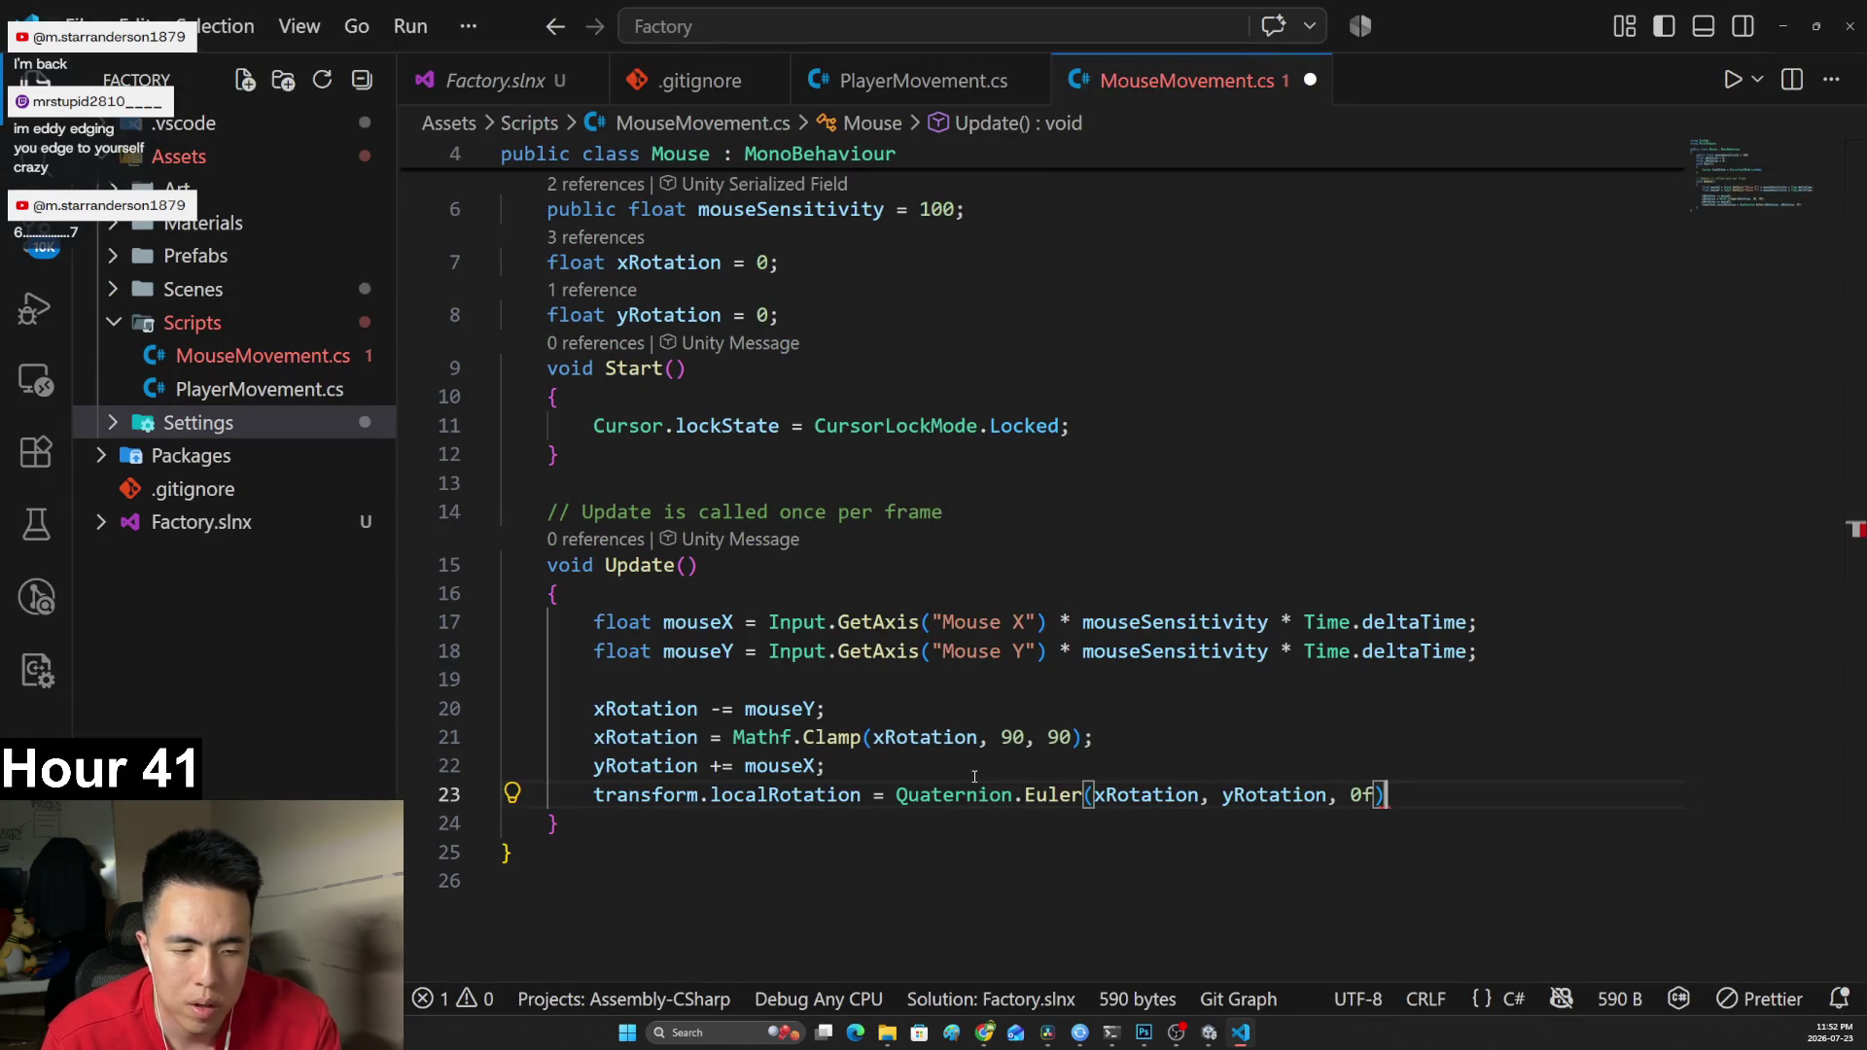
# Select the whole Update method and copy it.
pyautogui.moveTo(1398, 795)
pyautogui.mouseDown()
pyautogui.moveTo(827, 769)
pyautogui.moveTo(829, 737)
pyautogui.mouseUp()
pyautogui.click(628, 794)
pyautogui.click(1330, 795)
pyautogui.moveTo(1183, 823)
pyautogui.mouseDown()
pyautogui.moveTo(584, 622)
pyautogui.moveTo(554, 594)
pyautogui.moveTo(583, 765)
pyautogui.moveTo(515, 565)
pyautogui.mouseUp()
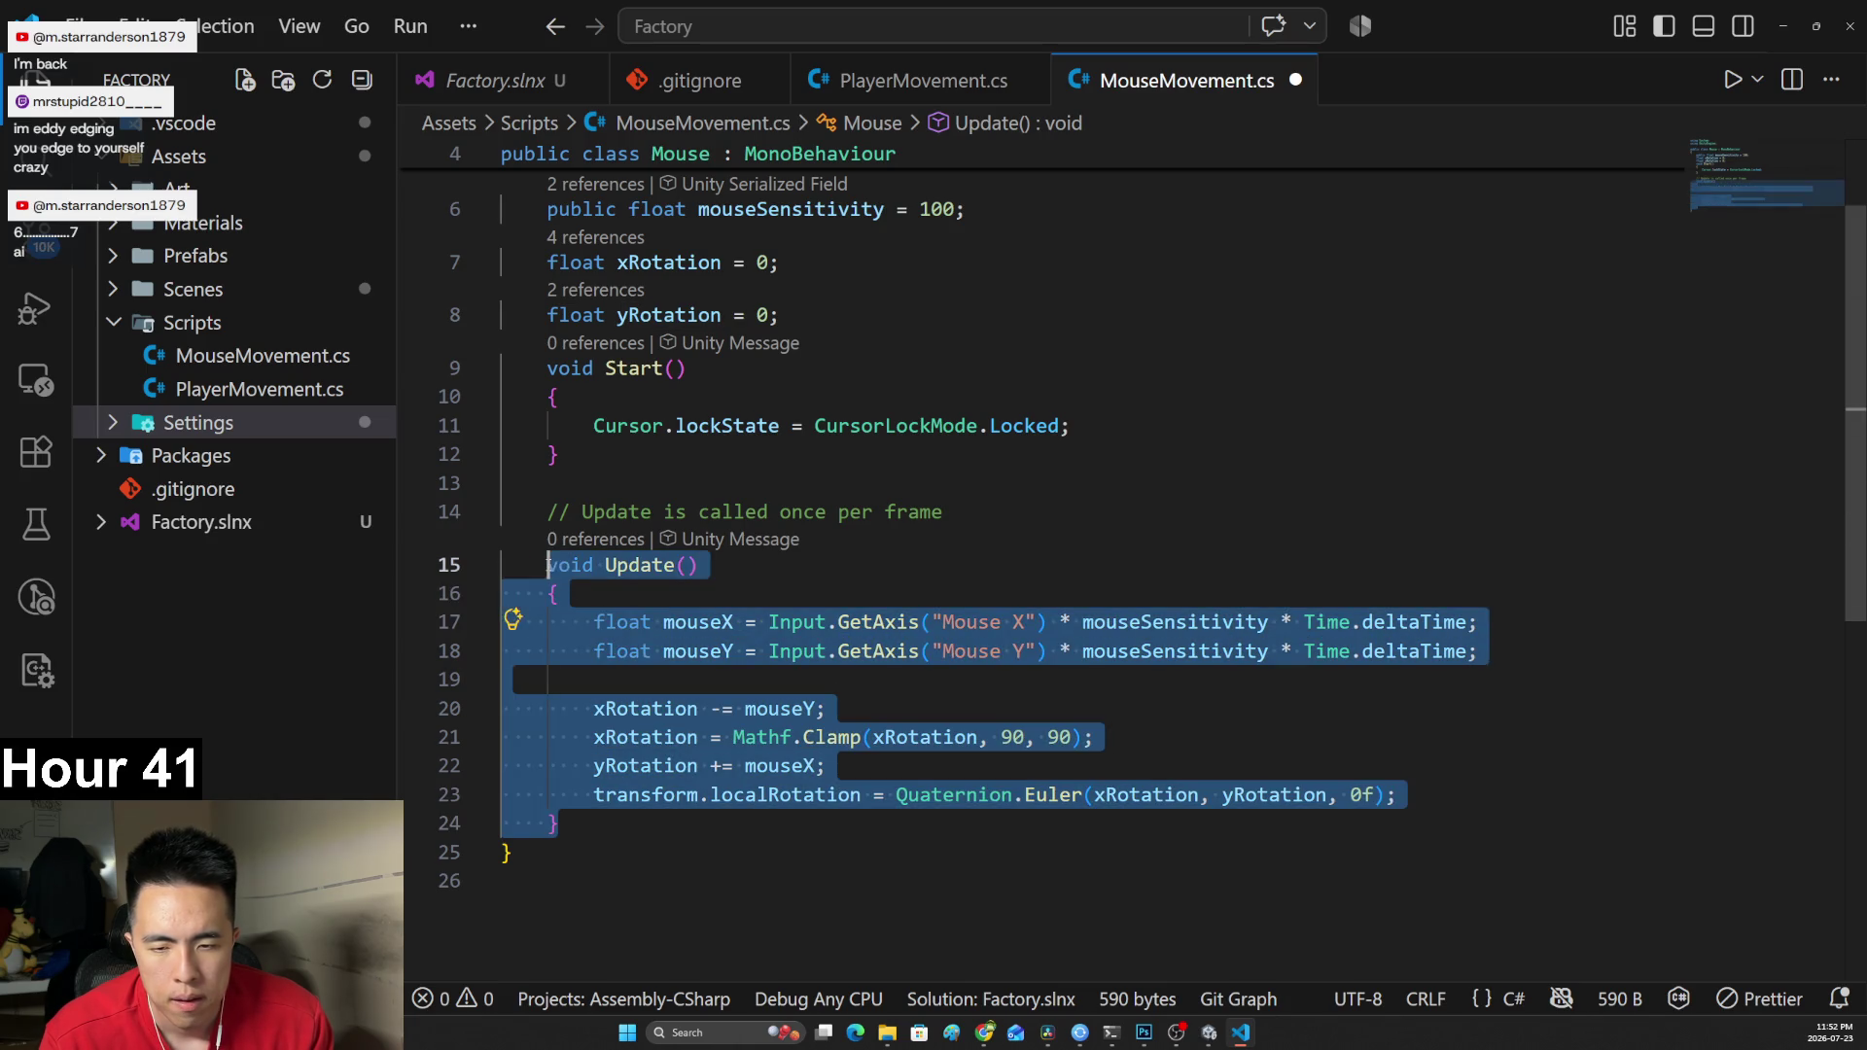
pyautogui.hotkey('alt', 'Tab')
pyautogui.hotkey('ctrl', 'Tab')
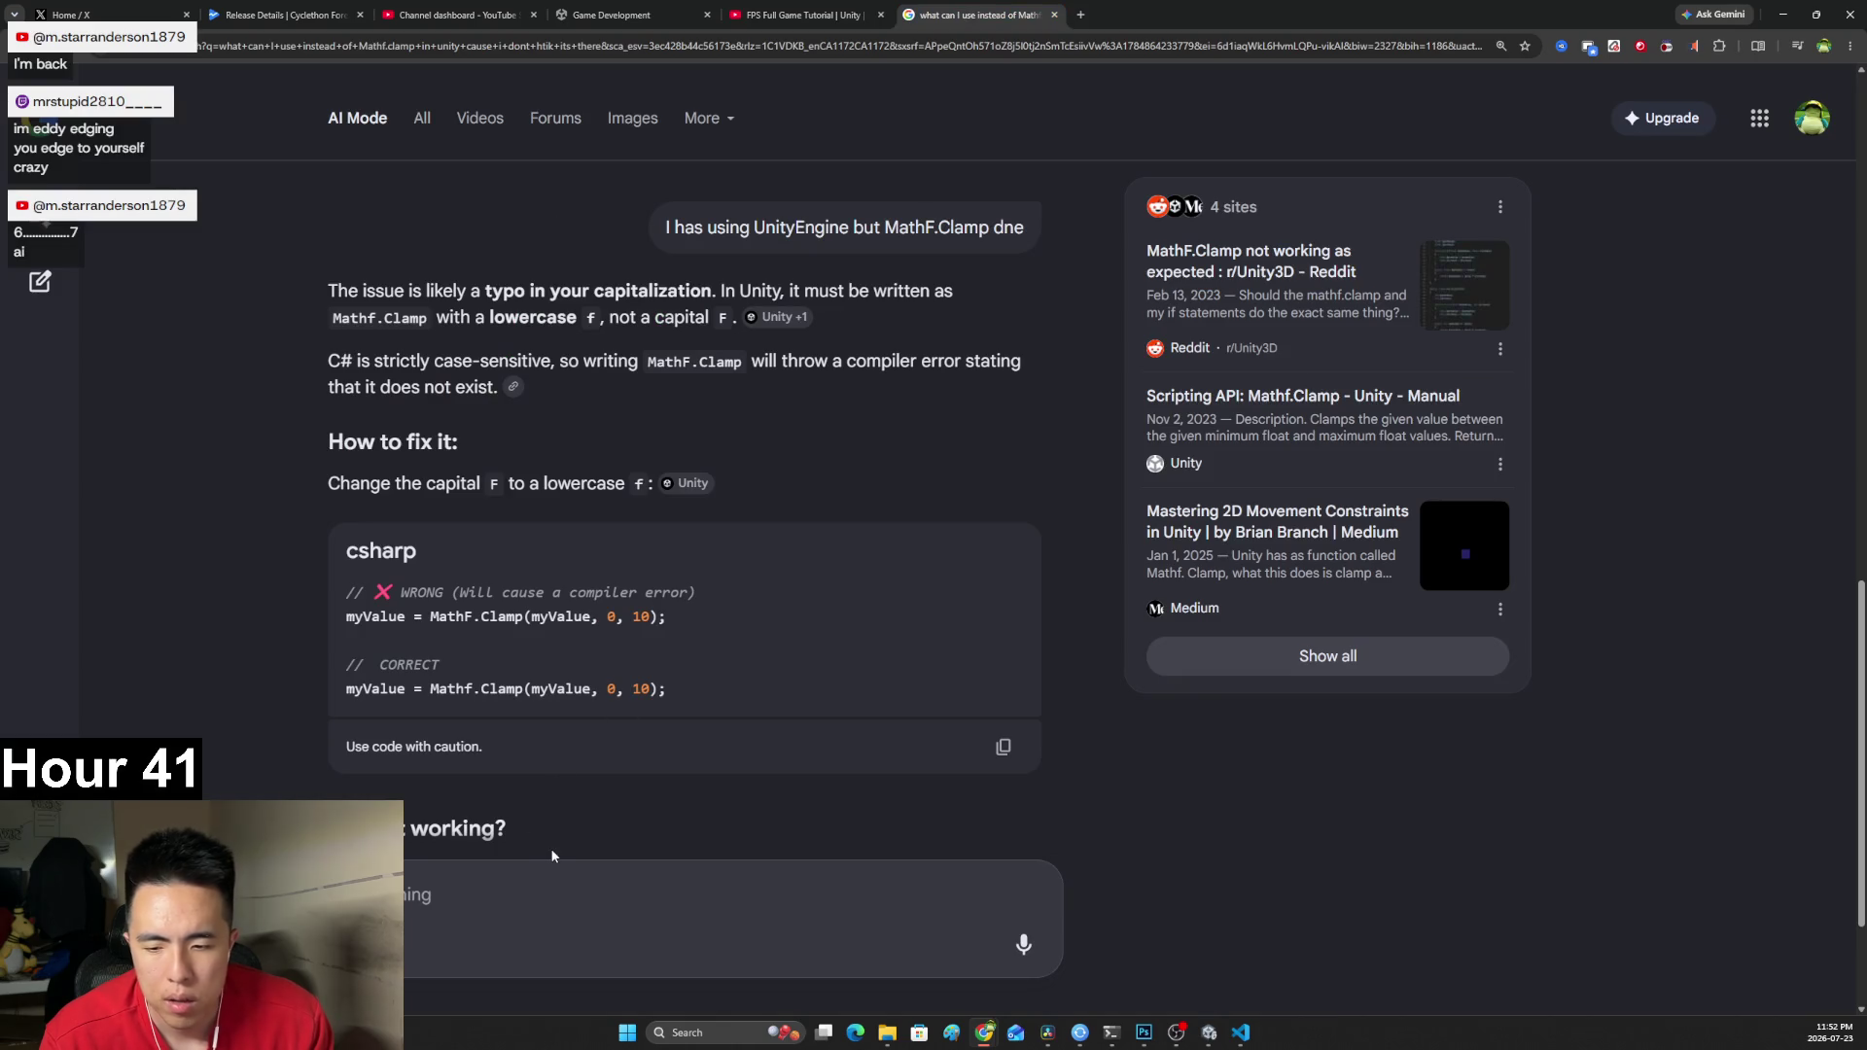
# Ask AI Mode 'explain the last tn this update method for an fps in unity' with the Update code pasted.
pyautogui.write('exp')
pyautogui.write('lain the last tli')
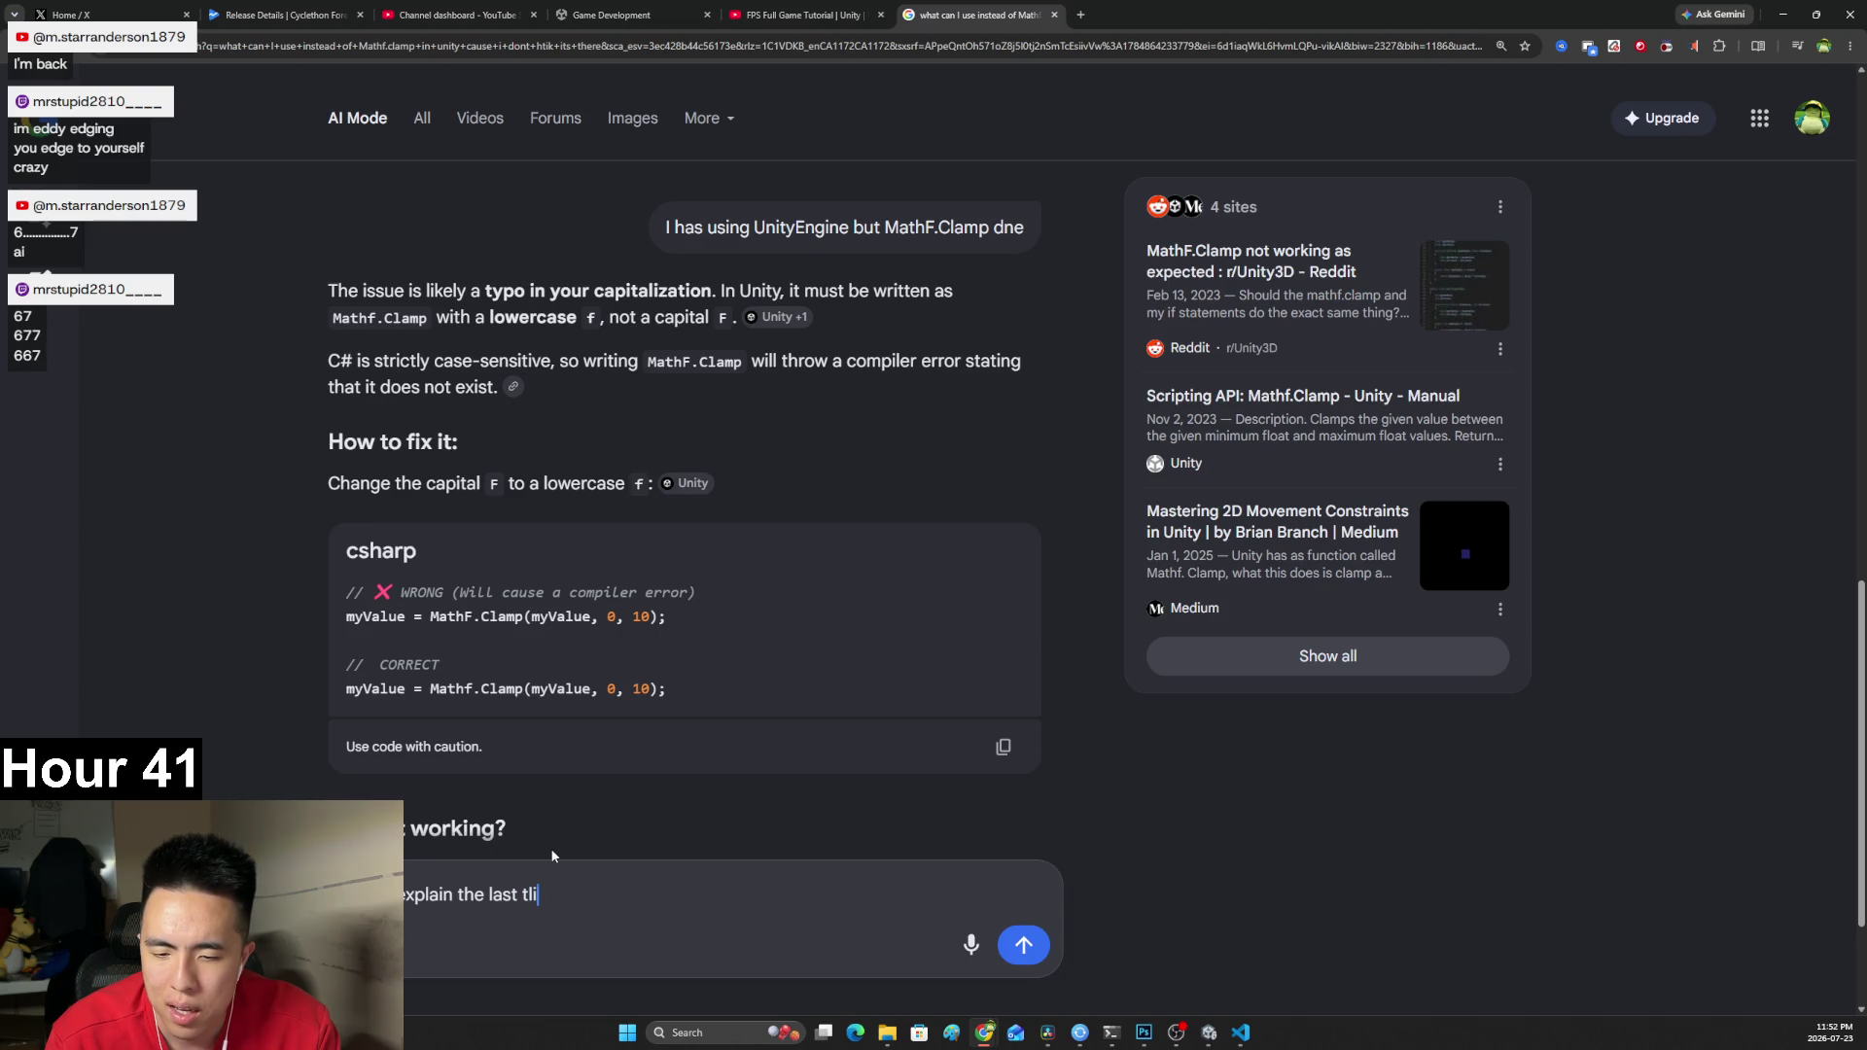
pyautogui.press('BackSpace')
pyautogui.press('BackSpace')
pyautogui.press('BackSpace')
pyautogui.write('line in this ')
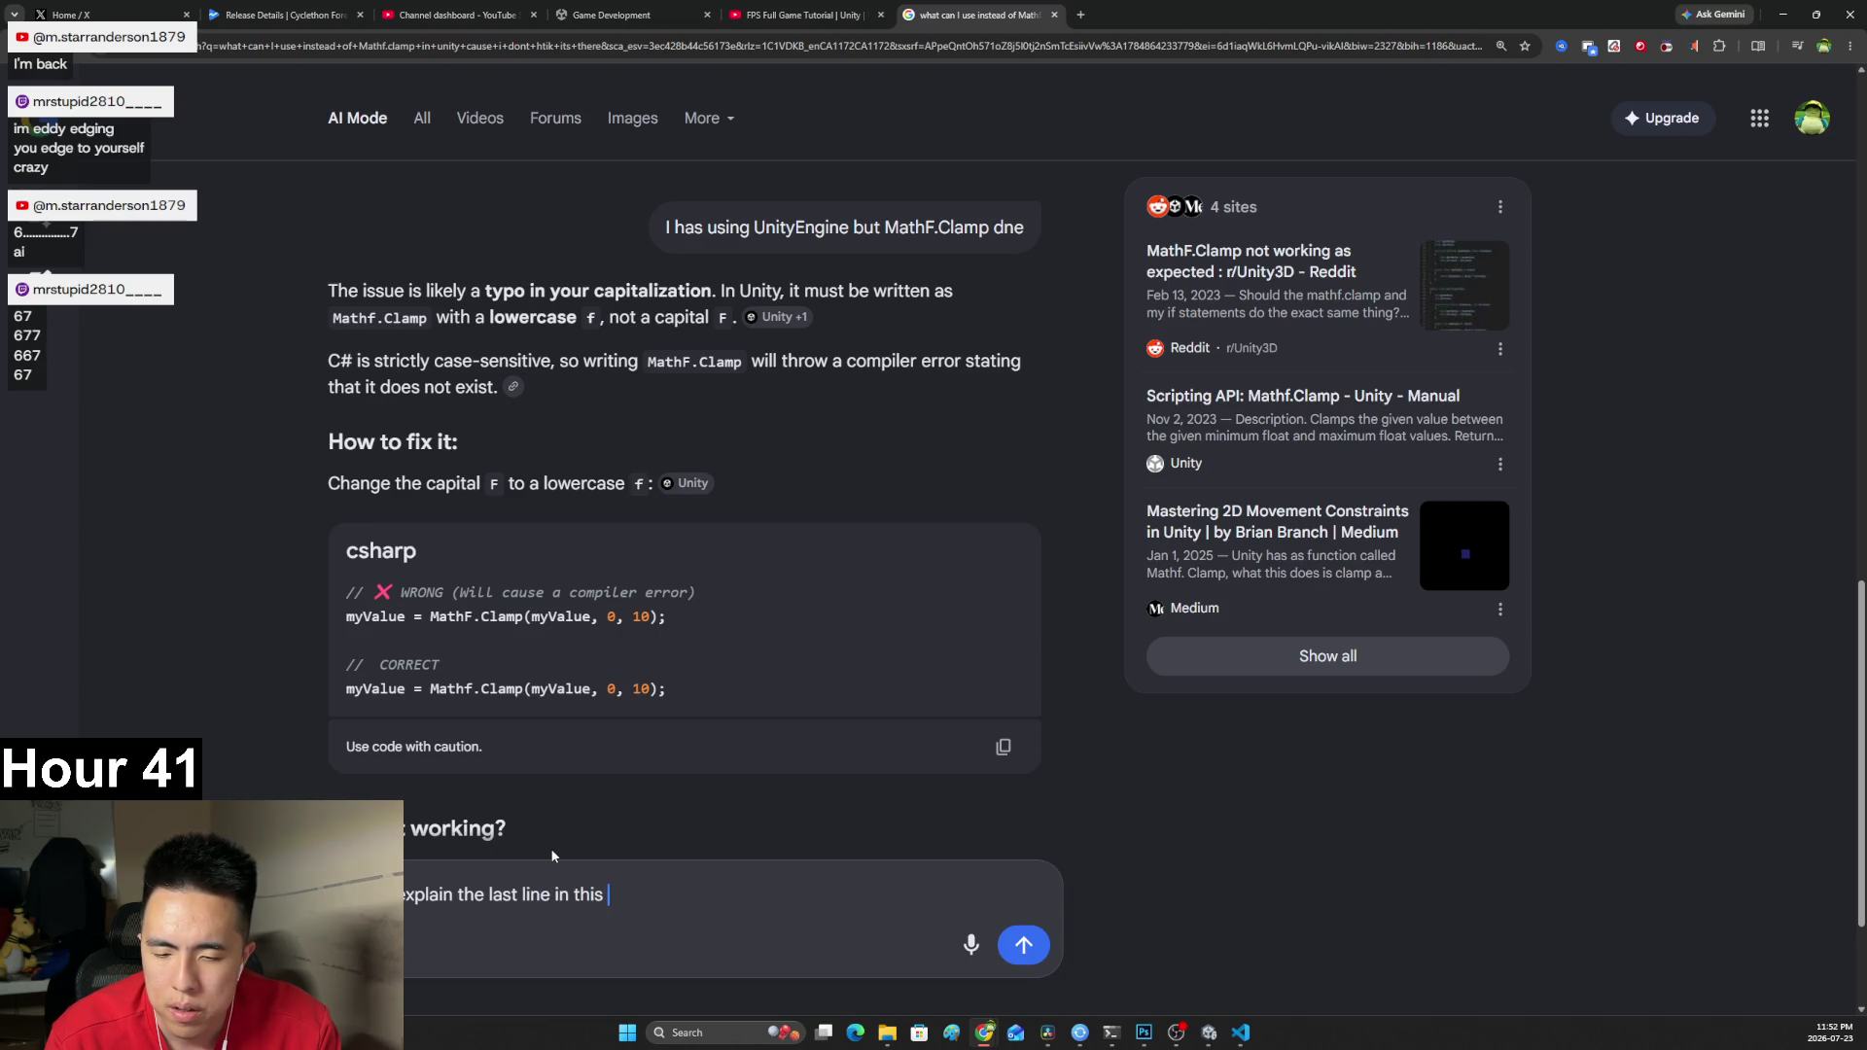
pyautogui.write('update method for ')
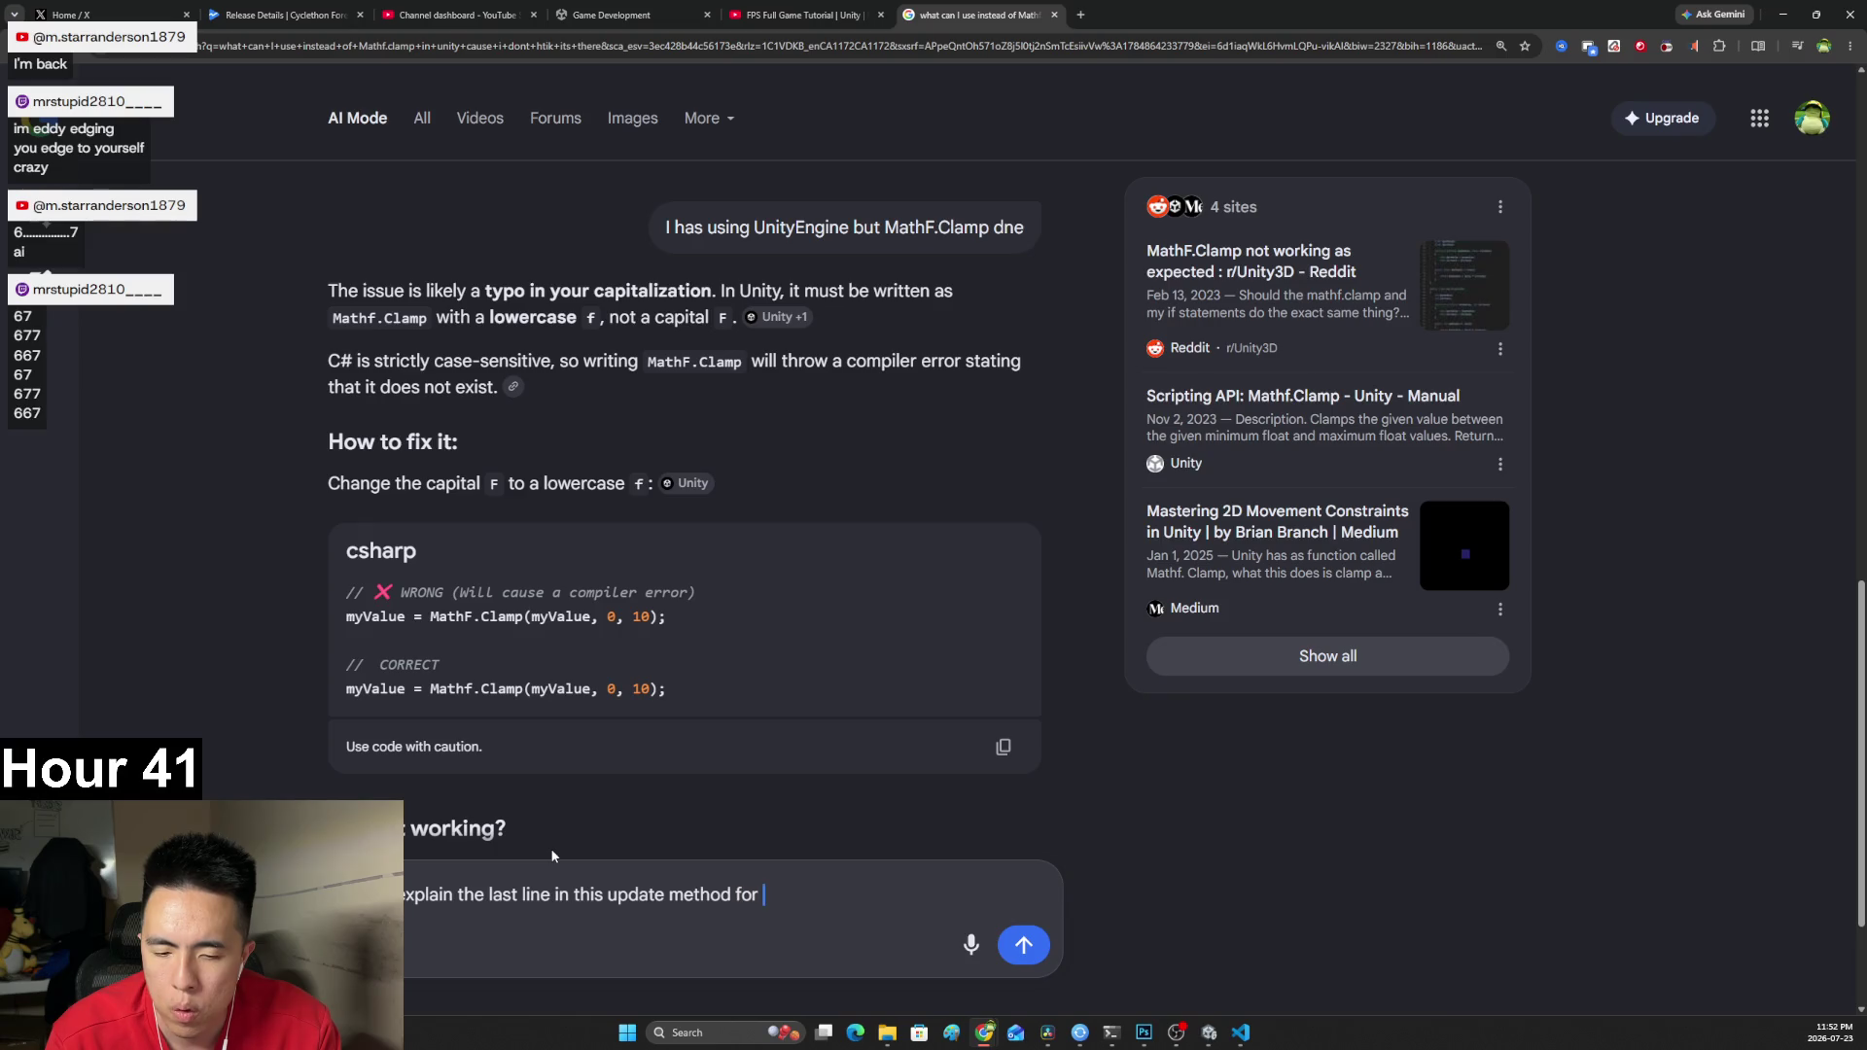
pyautogui.write('an fps in unity')
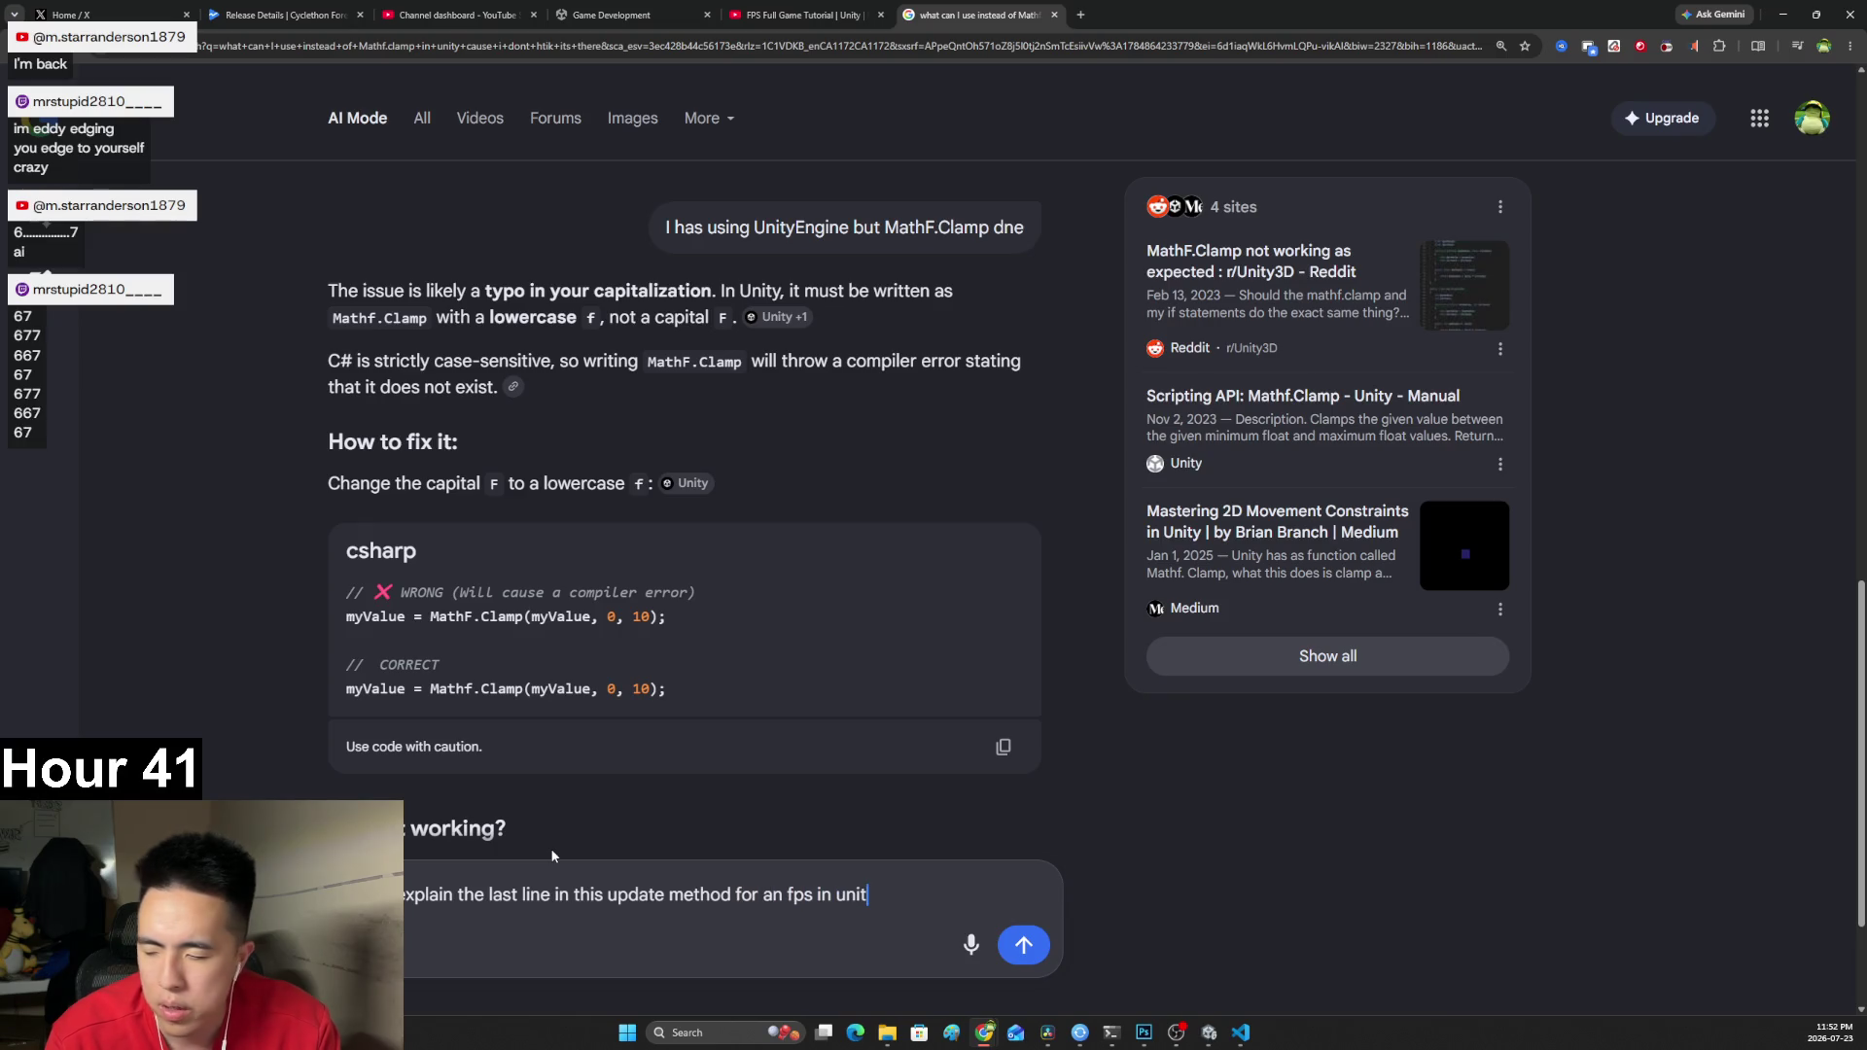
pyautogui.hotkey('ctrl', 'v')
pyautogui.press('Return')
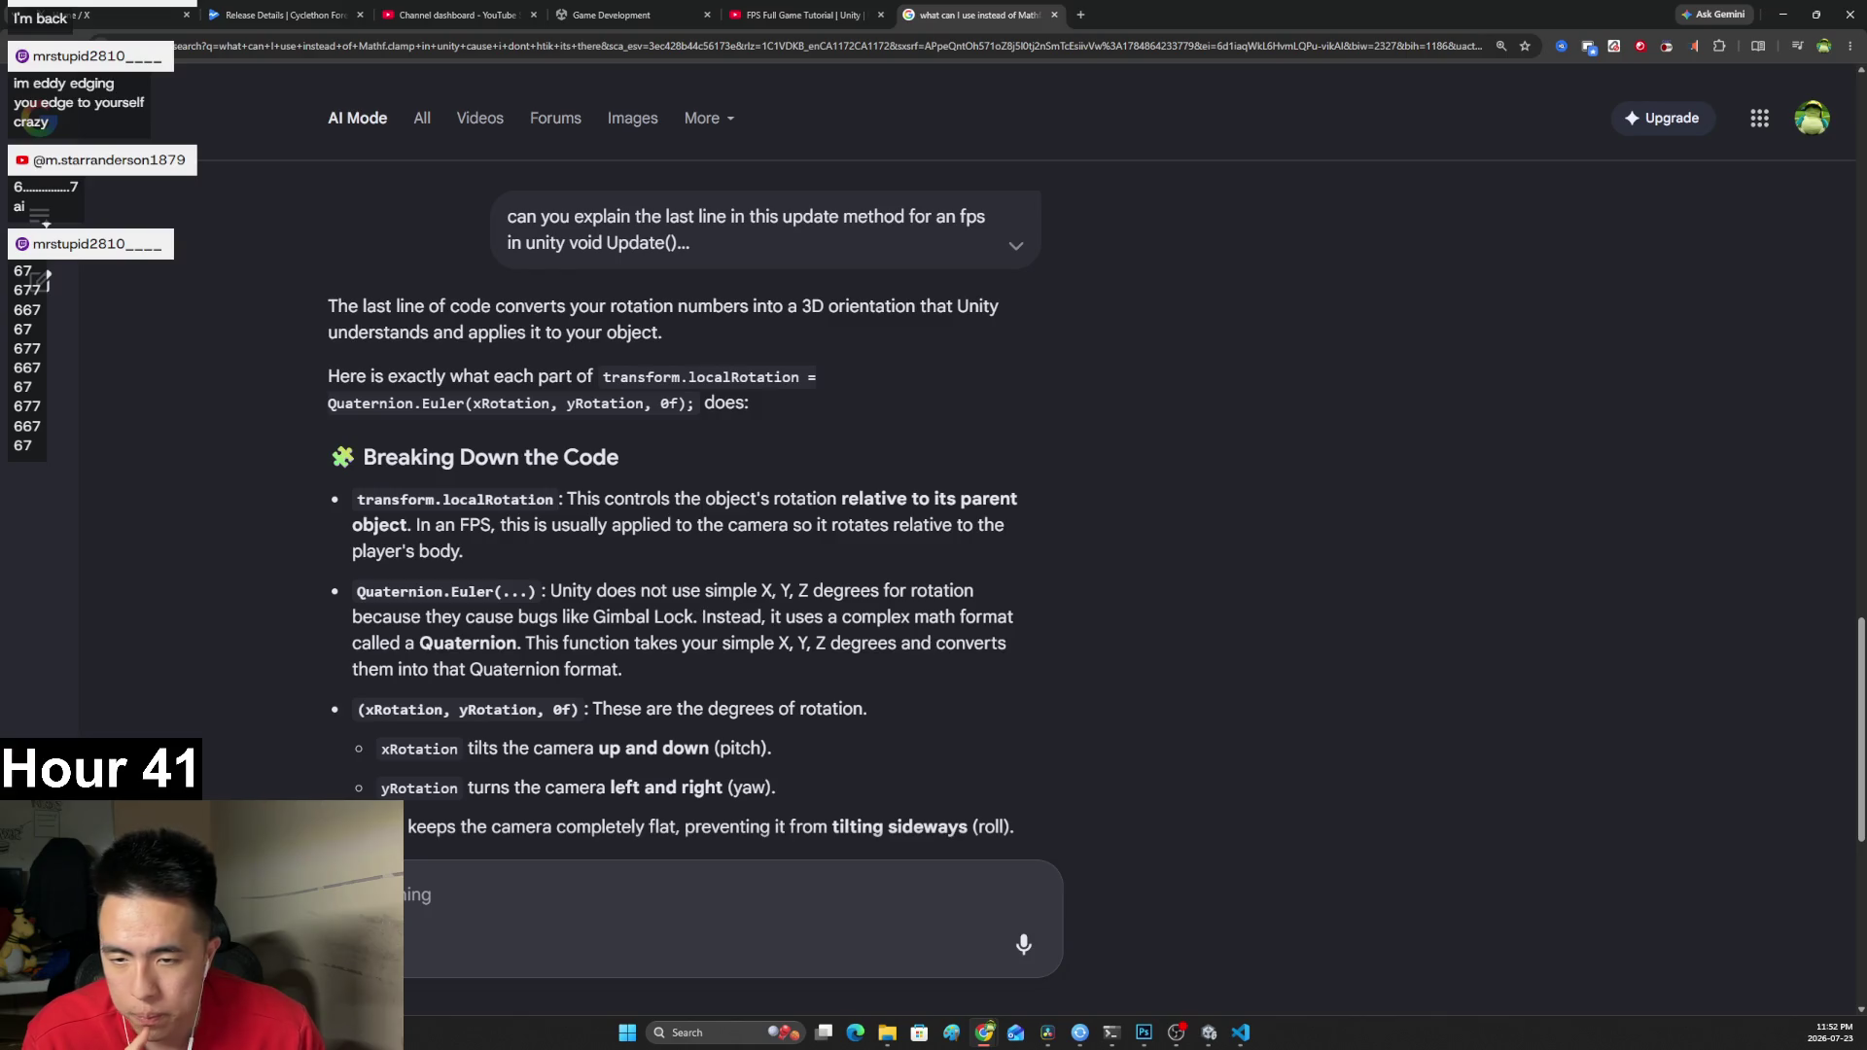
# Highlight part of the AI answer's opening sentence and attach it to the prompt with Ask about.
pyautogui.moveTo(330, 307); pyautogui.dragTo(1004, 316)
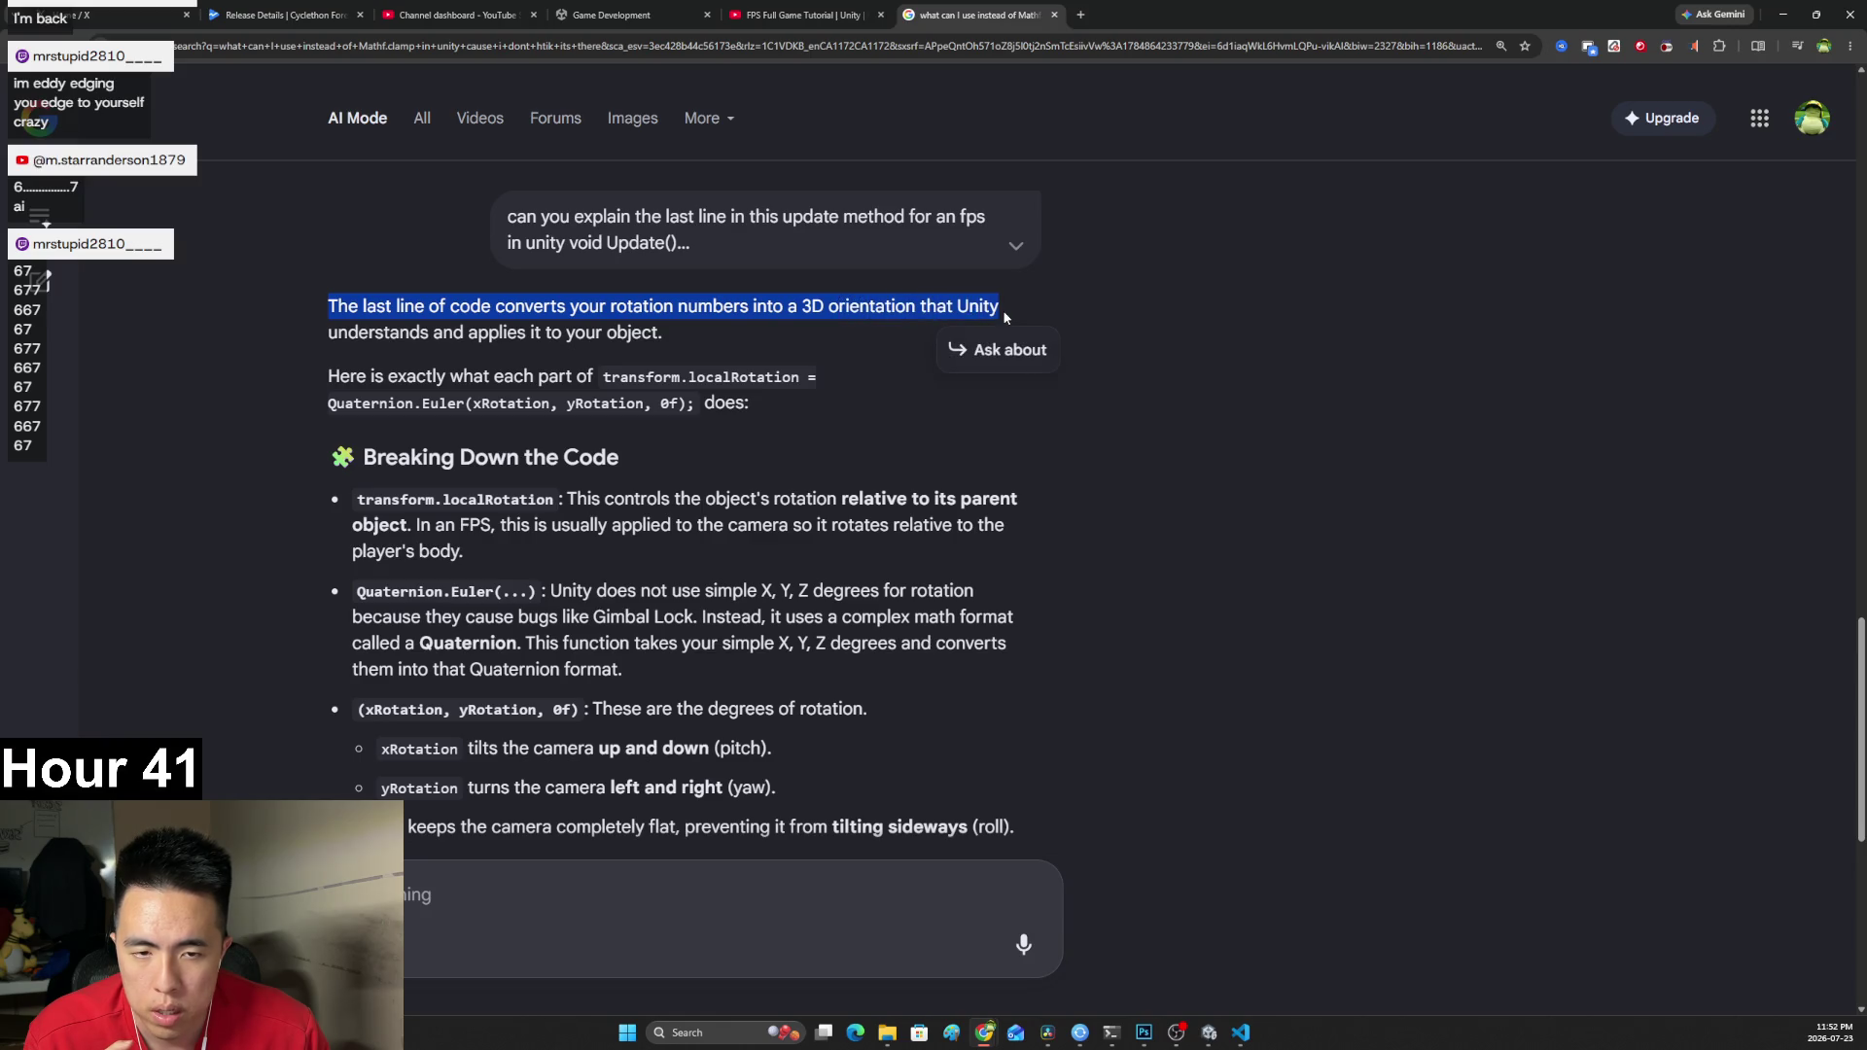
pyautogui.click(790, 309)
pyautogui.moveTo(326, 333); pyautogui.dragTo(525, 333)
pyautogui.click(438, 370)
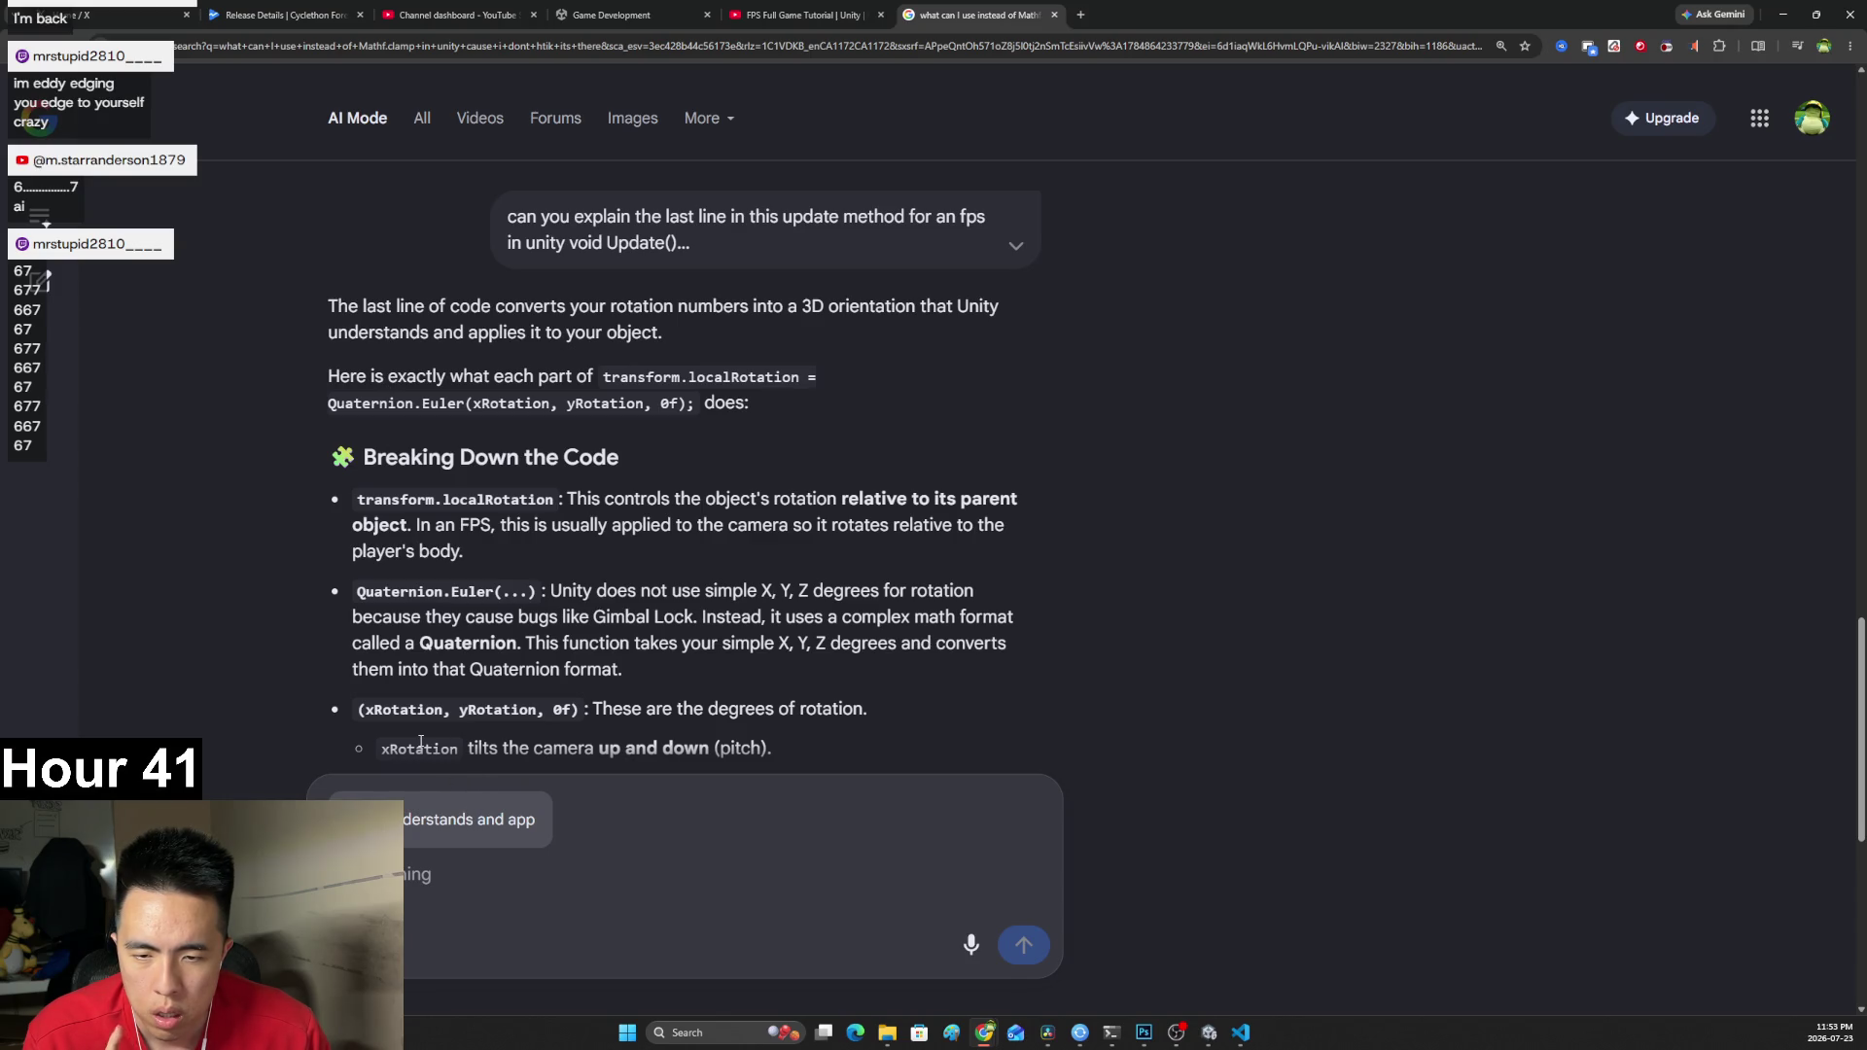
# Highlight the explanations of transform.localRotation, Quaternion.Euler, Gimbal Lock and degree conversion.
pyautogui.moveTo(528, 500); pyautogui.dragTo(674, 500)
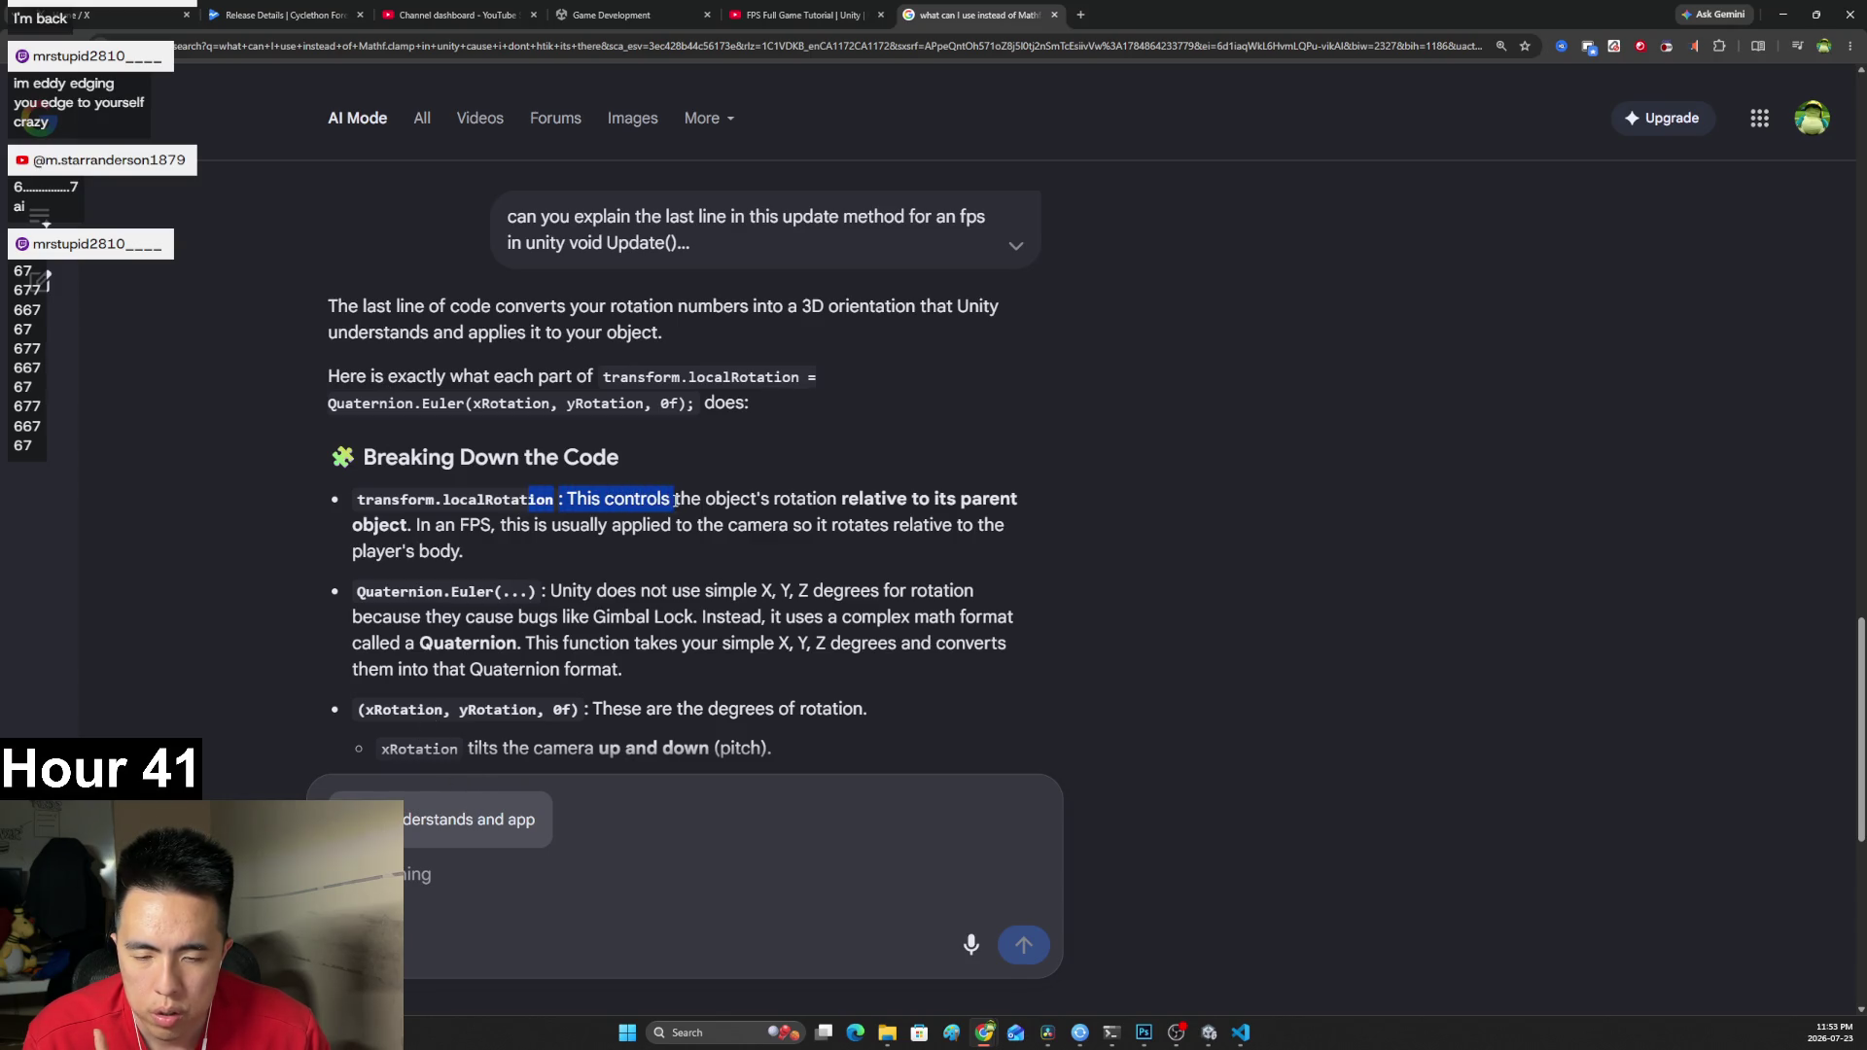
pyautogui.moveTo(550, 591)
pyautogui.mouseDown()
pyautogui.moveTo(939, 591)
pyautogui.moveTo(489, 616)
pyautogui.moveTo(507, 618)
pyautogui.mouseUp()
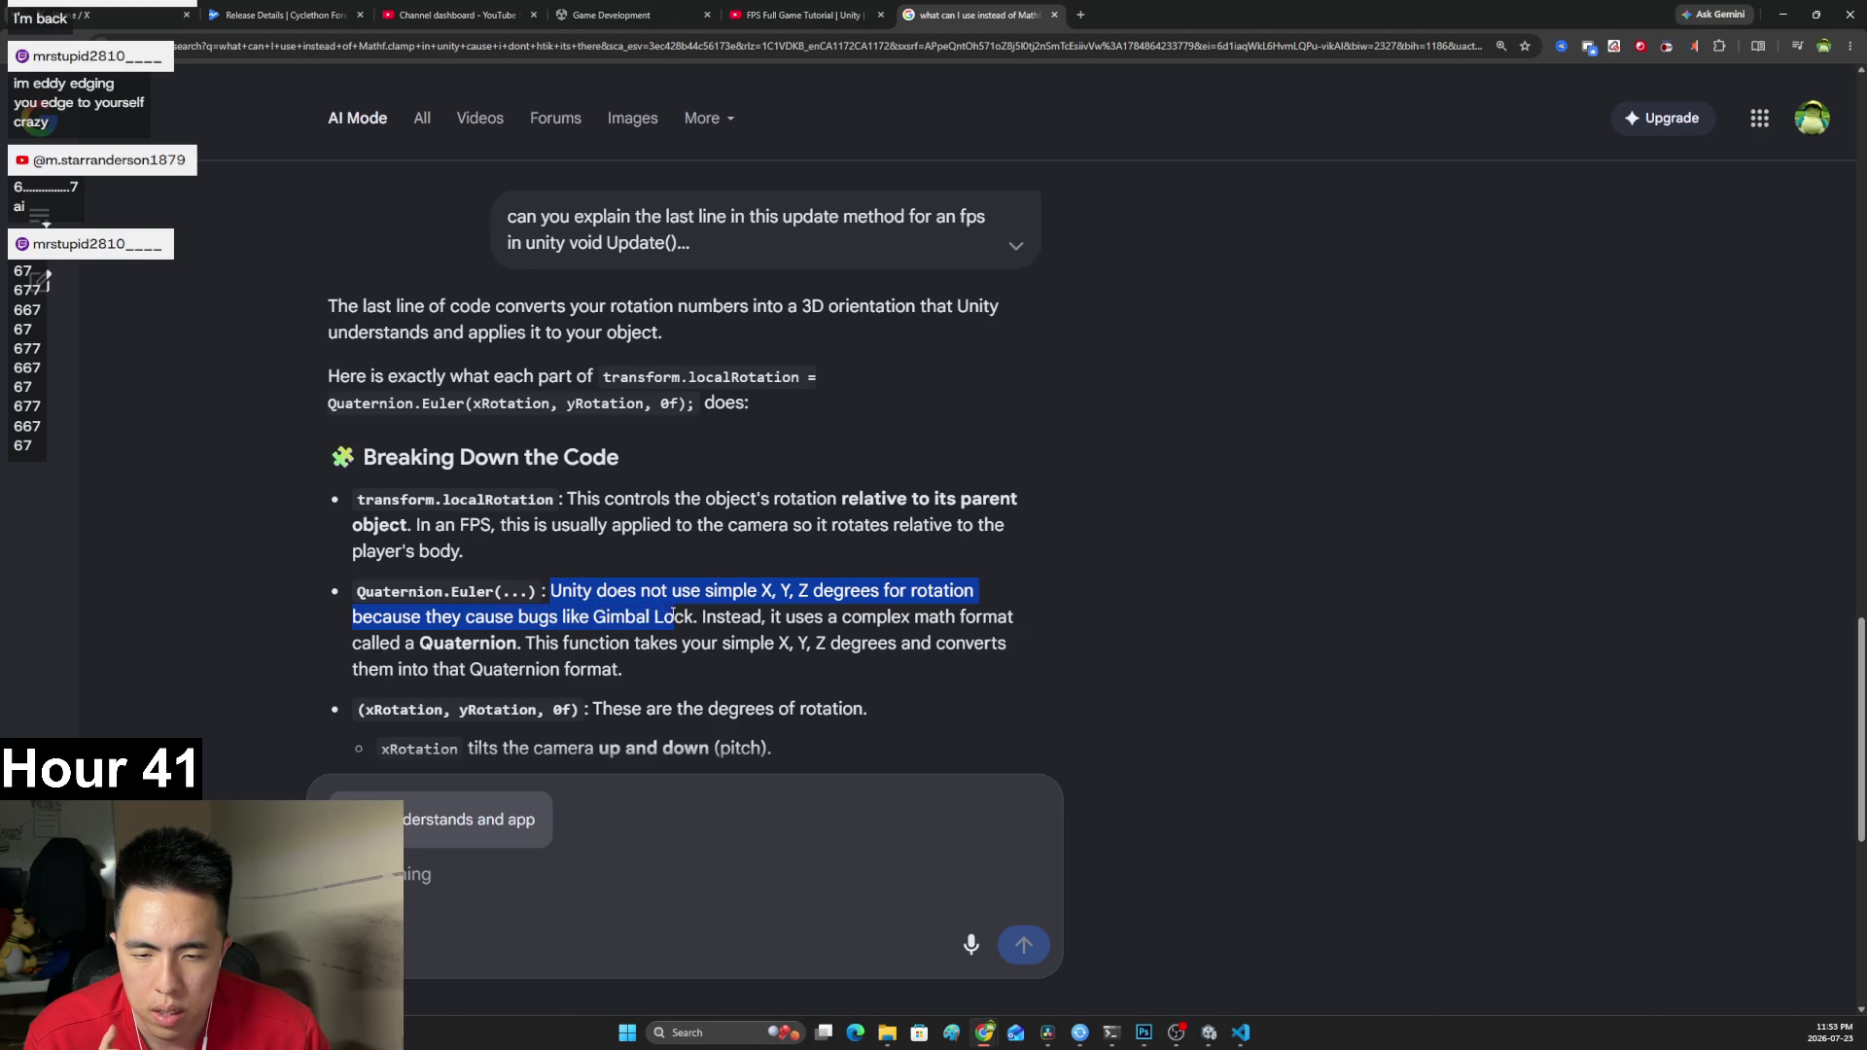
pyautogui.click(698, 614)
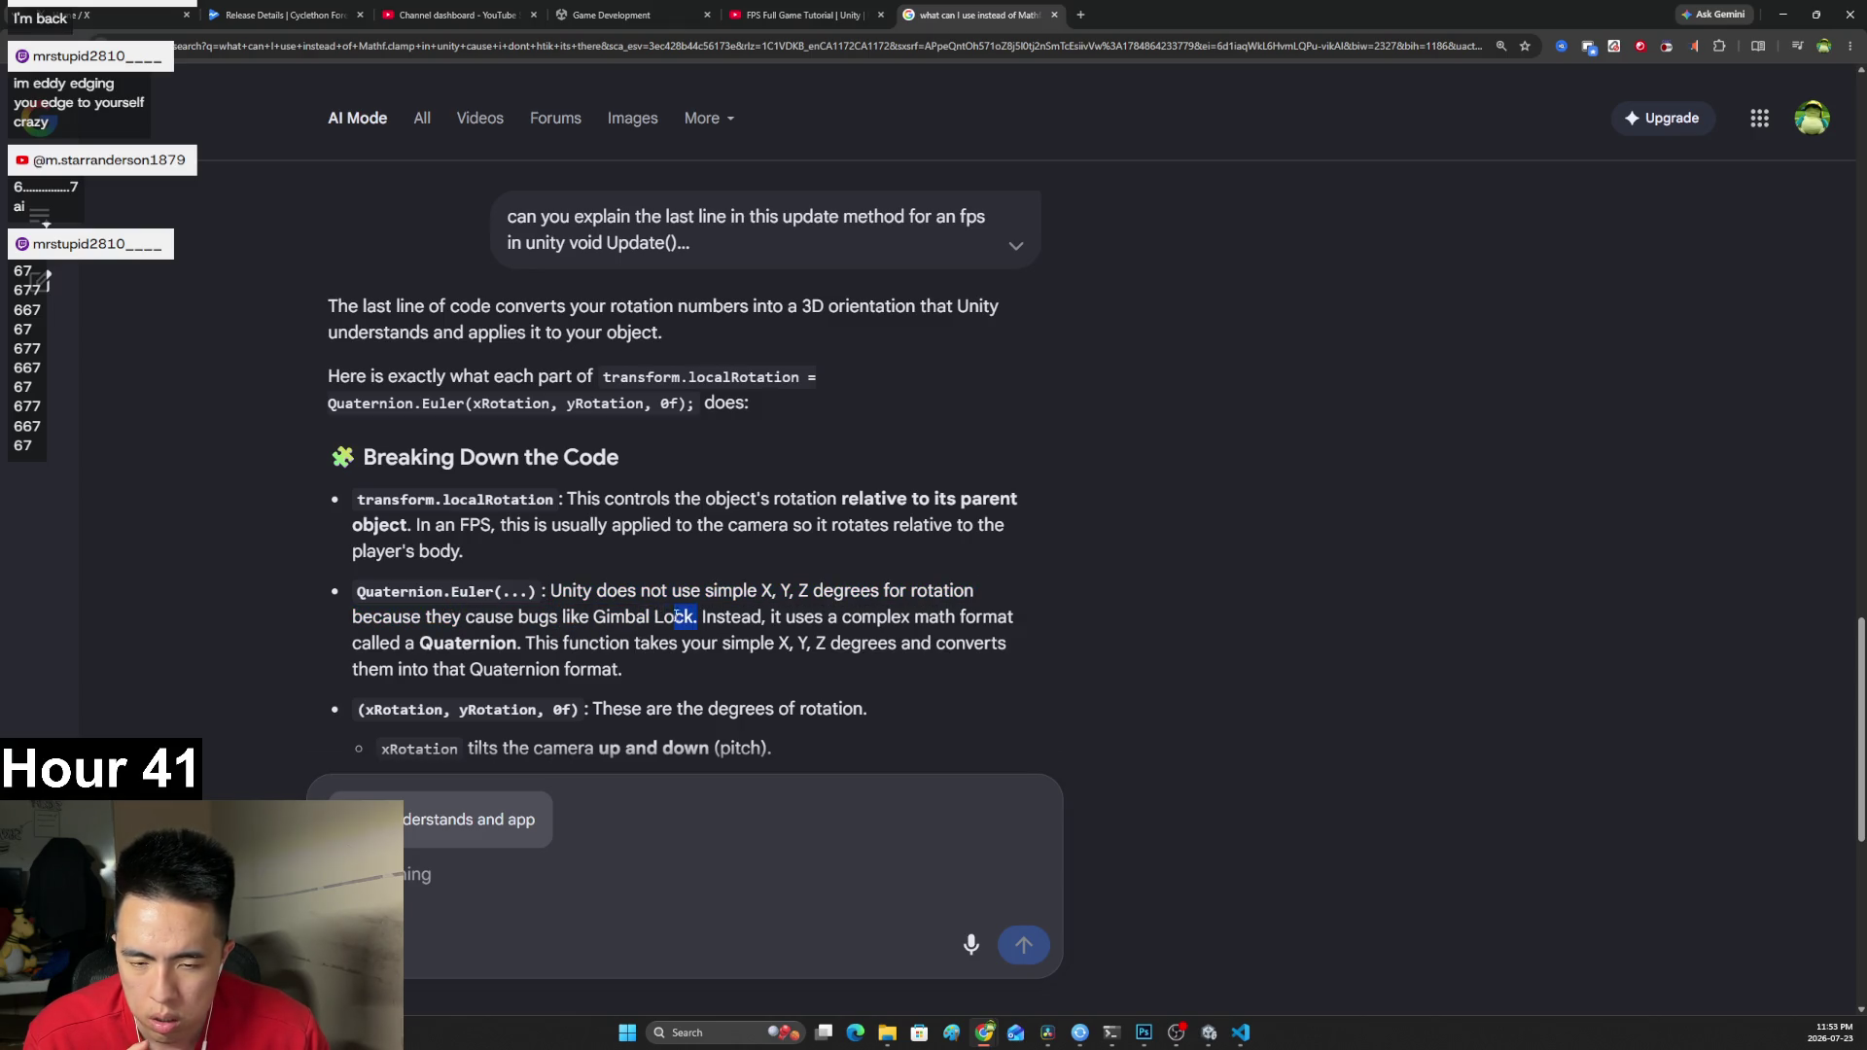
pyautogui.moveTo(599, 616); pyautogui.dragTo(593, 617)
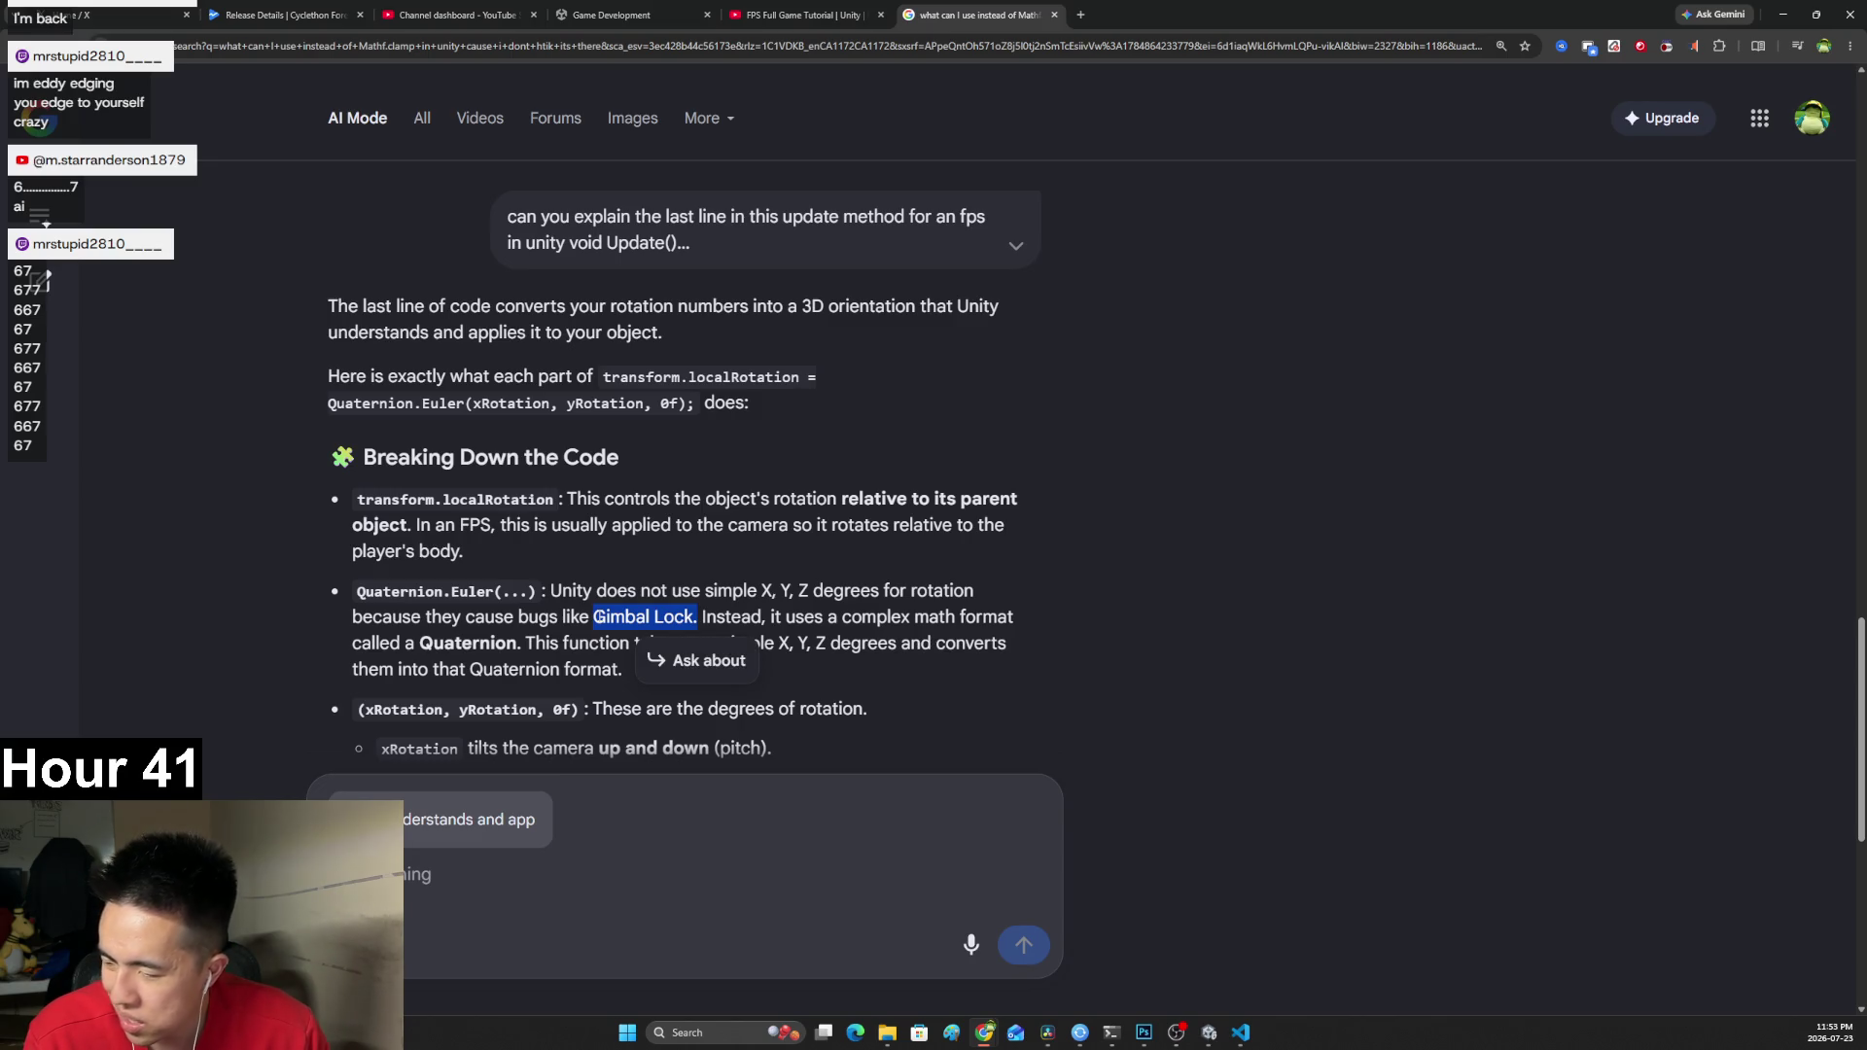
pyautogui.click(698, 617)
pyautogui.moveTo(731, 615)
pyautogui.mouseDown()
pyautogui.moveTo(878, 616)
pyautogui.moveTo(448, 645)
pyautogui.mouseUp()
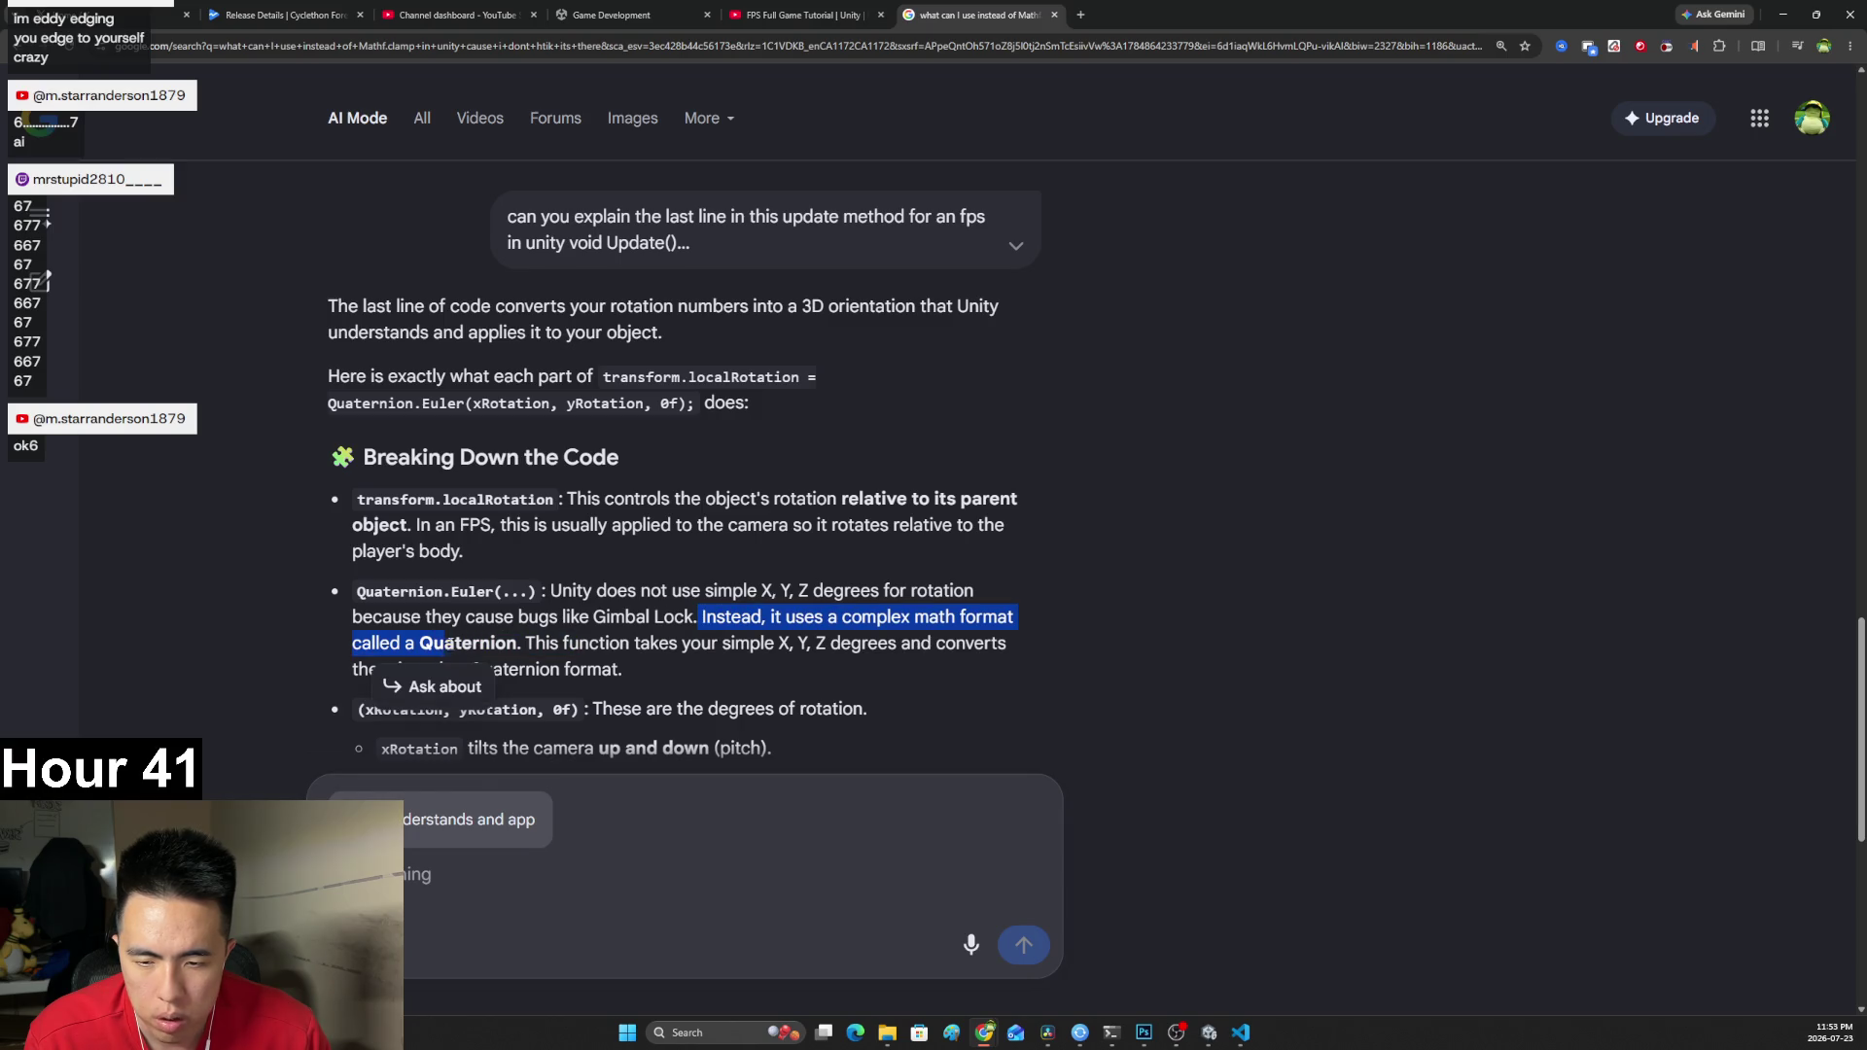
pyautogui.click(532, 642)
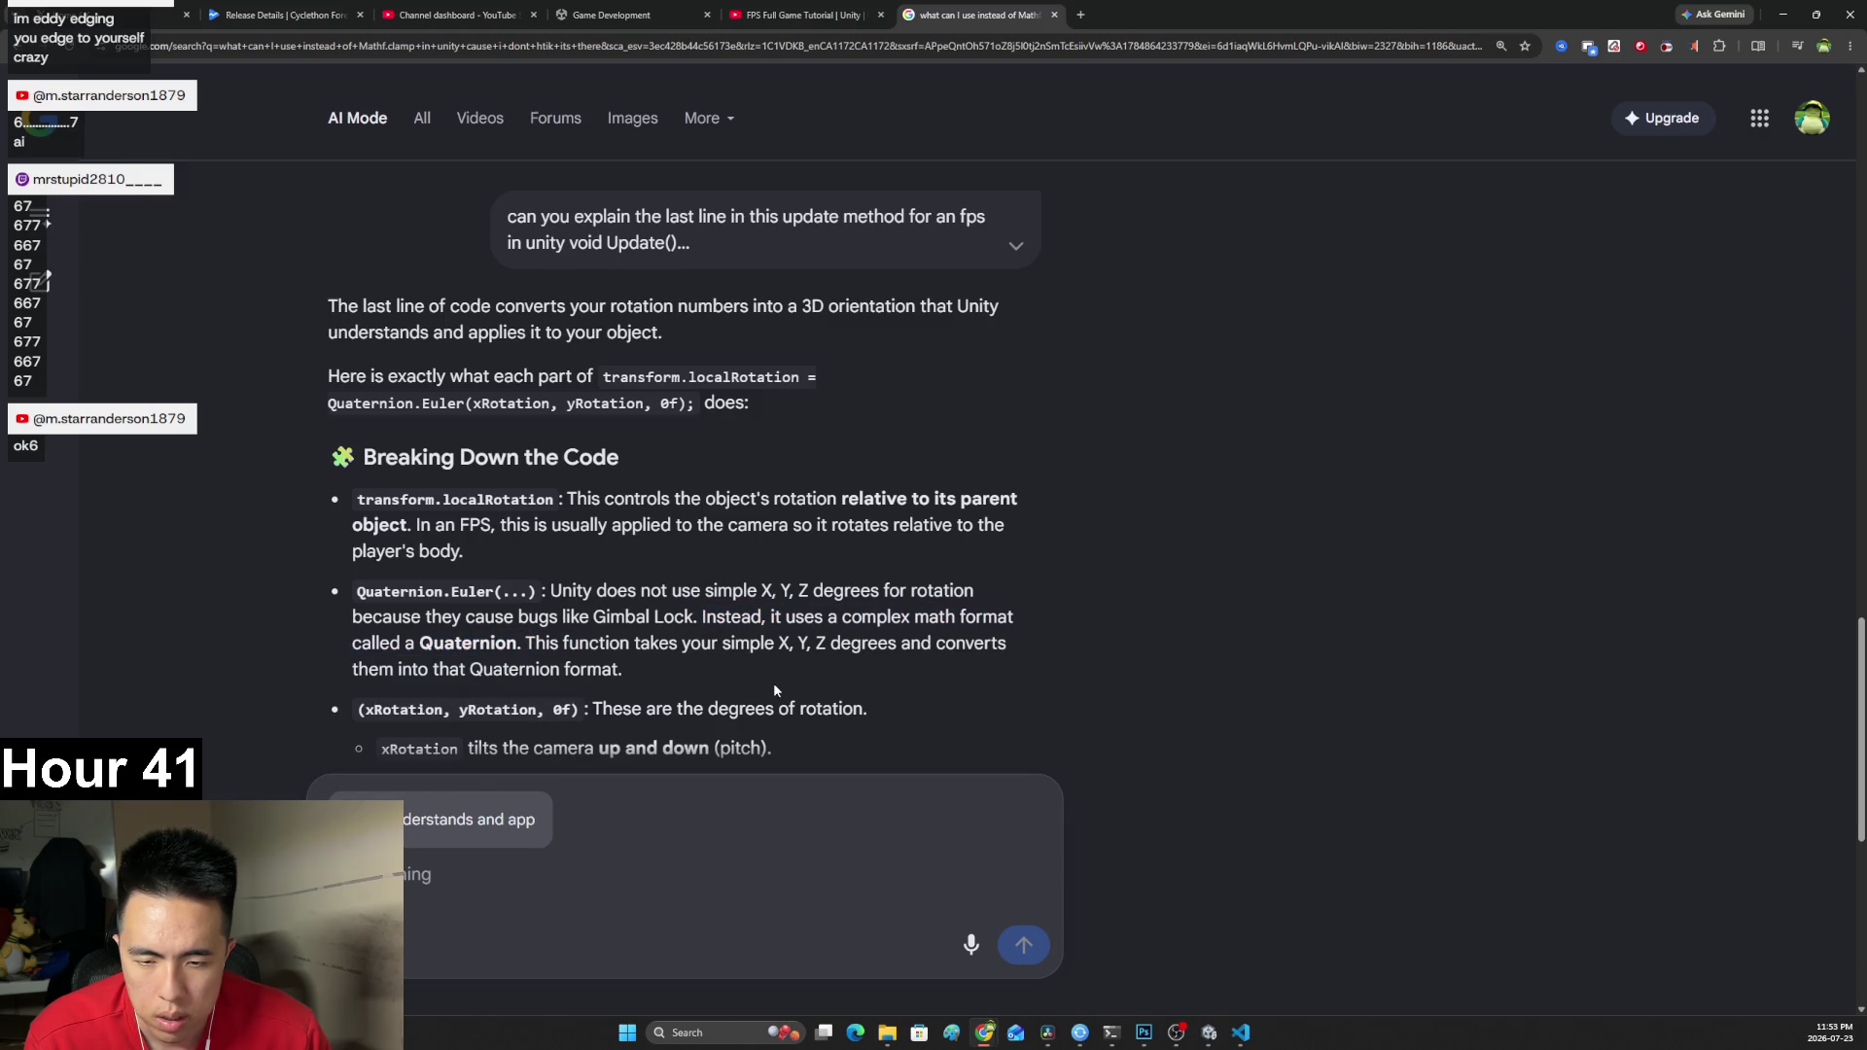
pyautogui.moveTo(586, 645)
pyautogui.mouseDown()
pyautogui.moveTo(714, 644)
pyautogui.moveTo(778, 617)
pyautogui.moveTo(841, 641)
pyautogui.moveTo(624, 671)
pyautogui.mouseUp()
pyautogui.click(698, 637)
# Read down to the Critical Bug section on the 90, 90 clamp and its -90f fix.
pyautogui.scroll(-3, 691, 624)
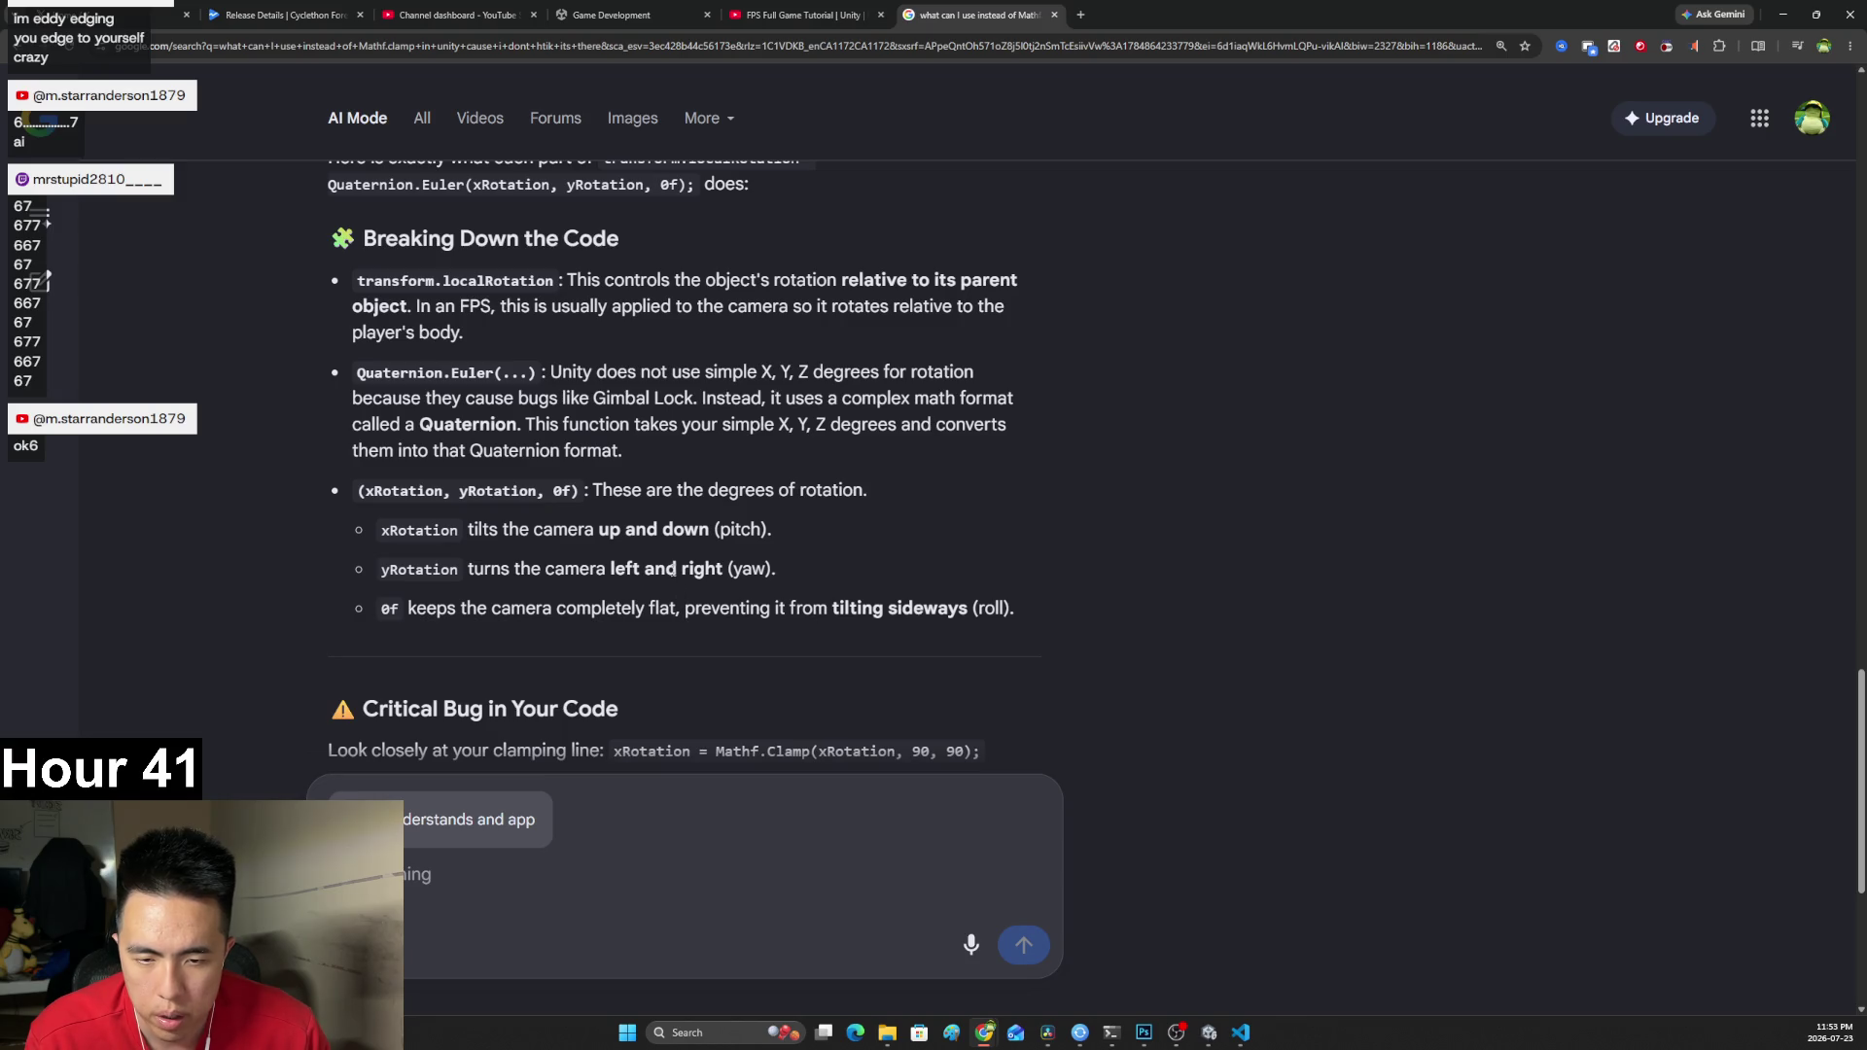
pyautogui.moveTo(594, 489)
pyautogui.mouseDown()
pyautogui.moveTo(775, 489)
pyautogui.moveTo(358, 490)
pyautogui.mouseUp()
pyautogui.click(515, 531)
pyautogui.scroll(-3, 515, 531)
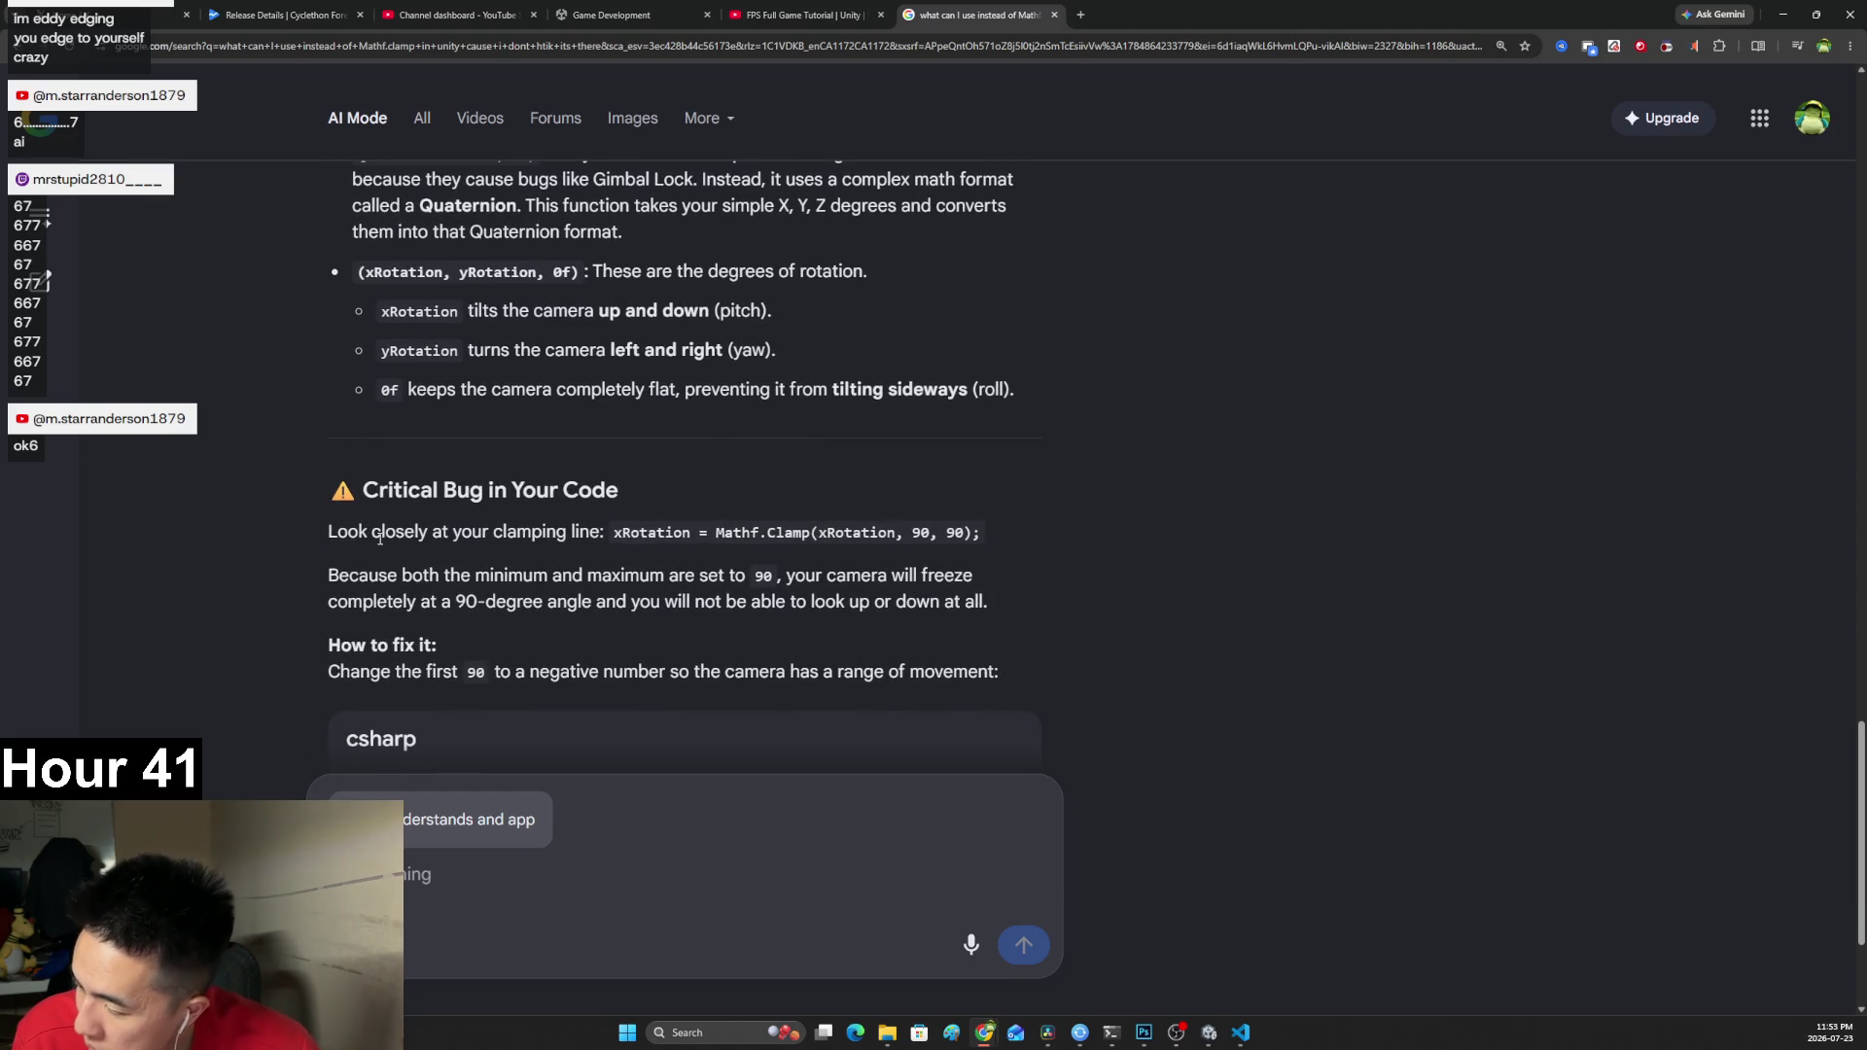
pyautogui.moveTo(377, 492); pyautogui.dragTo(812, 533)
pyautogui.click(492, 558)
pyautogui.moveTo(326, 538)
pyautogui.mouseDown()
pyautogui.moveTo(954, 533)
pyautogui.moveTo(980, 602)
pyautogui.moveTo(953, 645)
pyautogui.mouseUp()
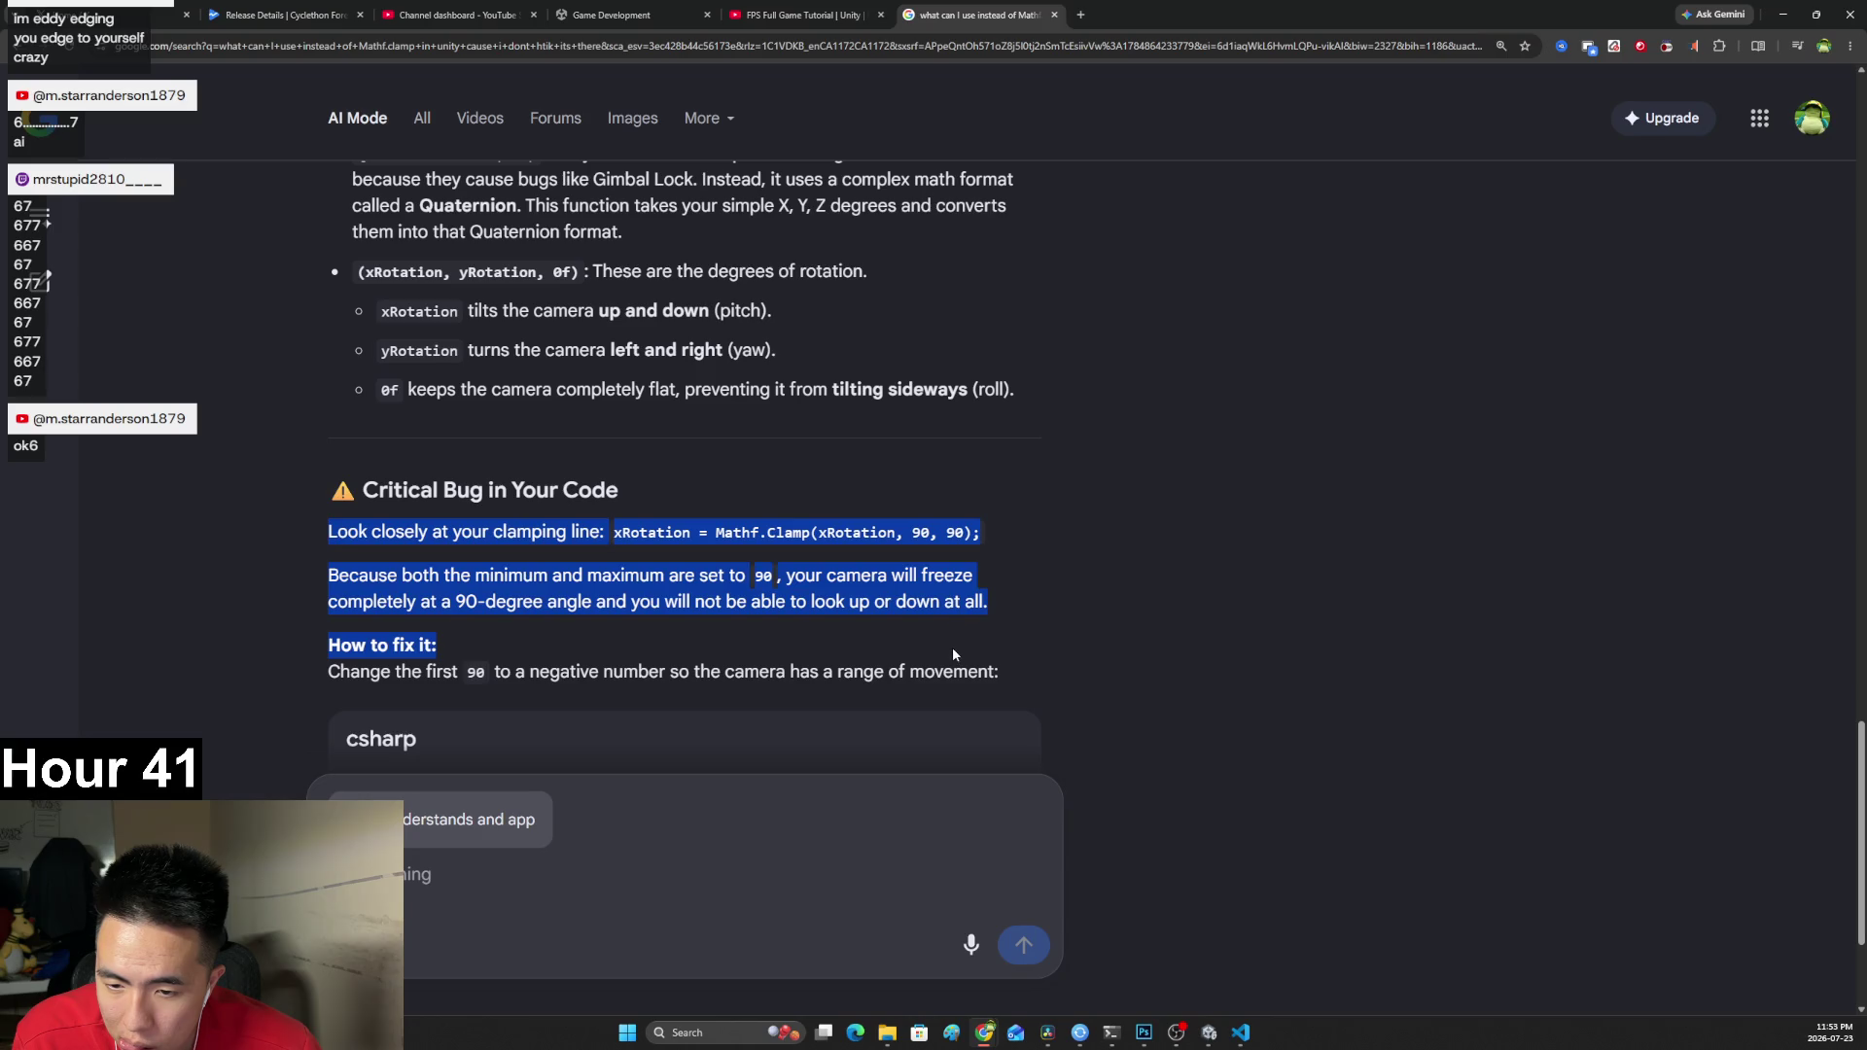
pyautogui.scroll(-2, 971, 627)
pyautogui.click(909, 571)
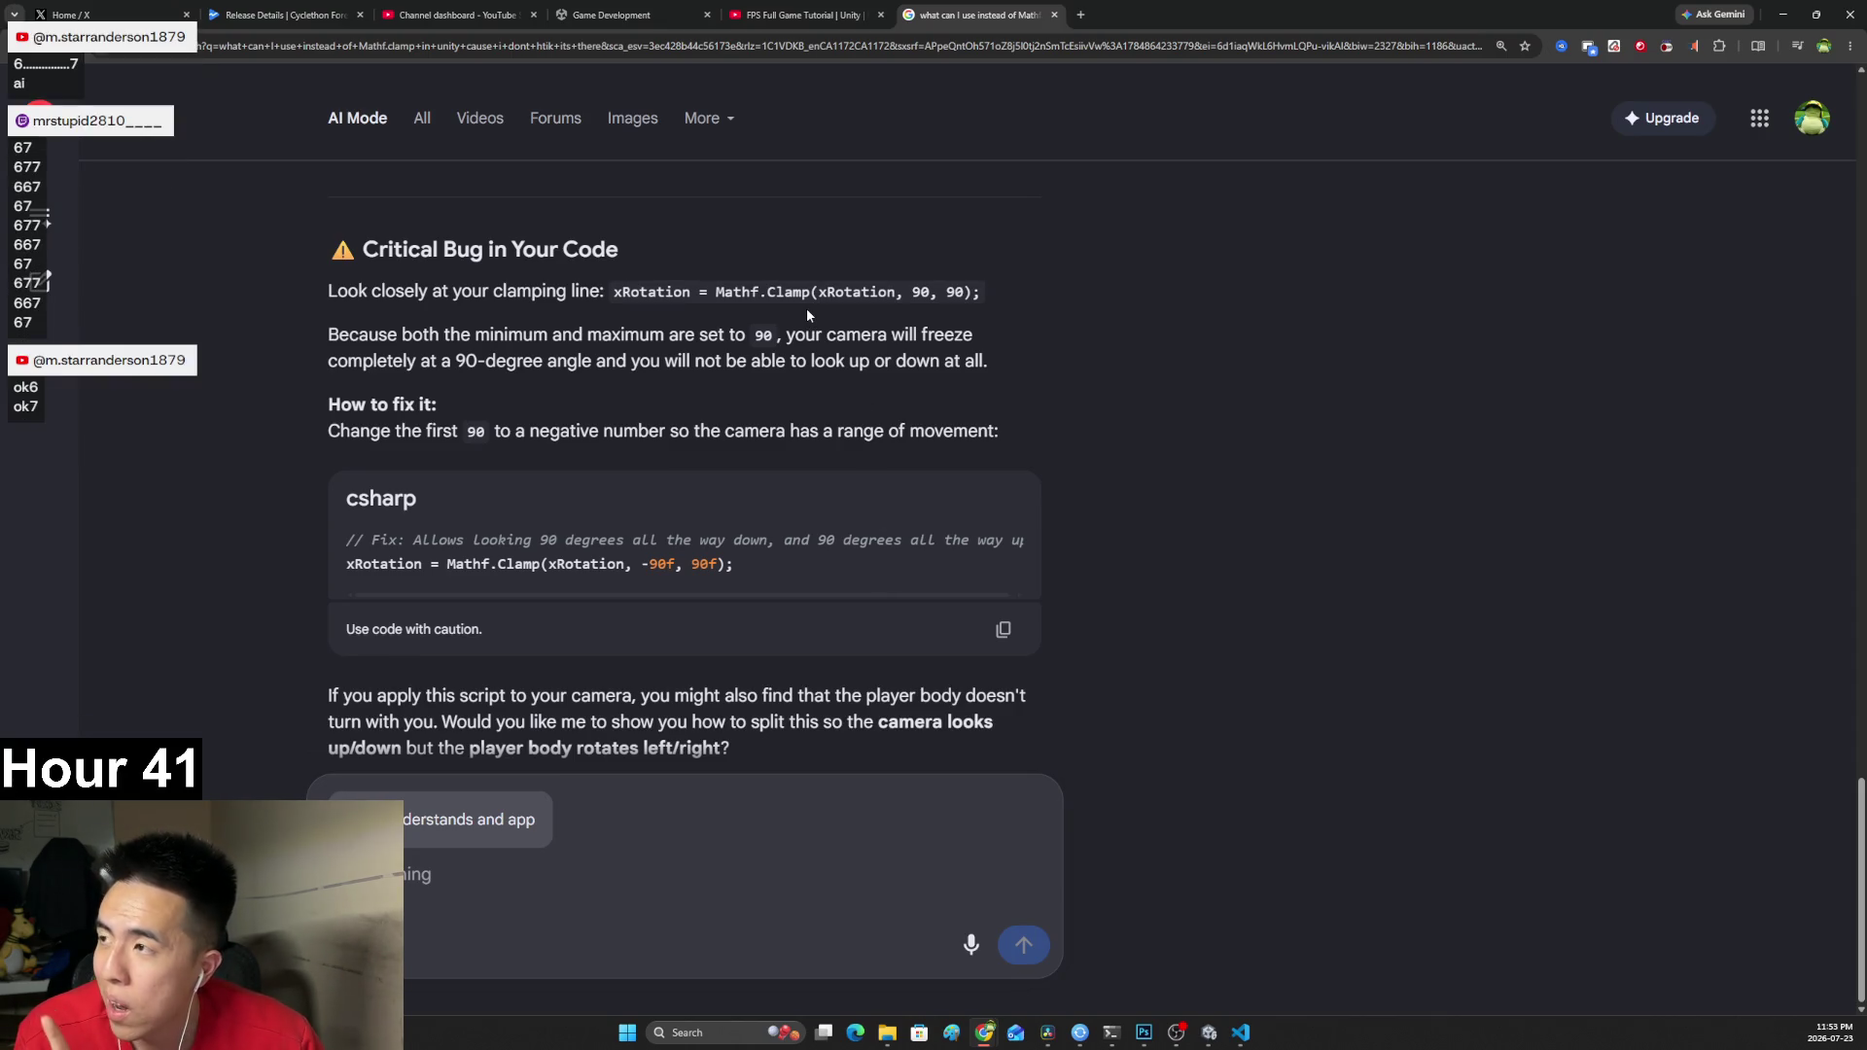
# Resume the FPS tutorial, then add a minus before the first 90 in Mathf.Clamp.
pyautogui.click(803, 15)
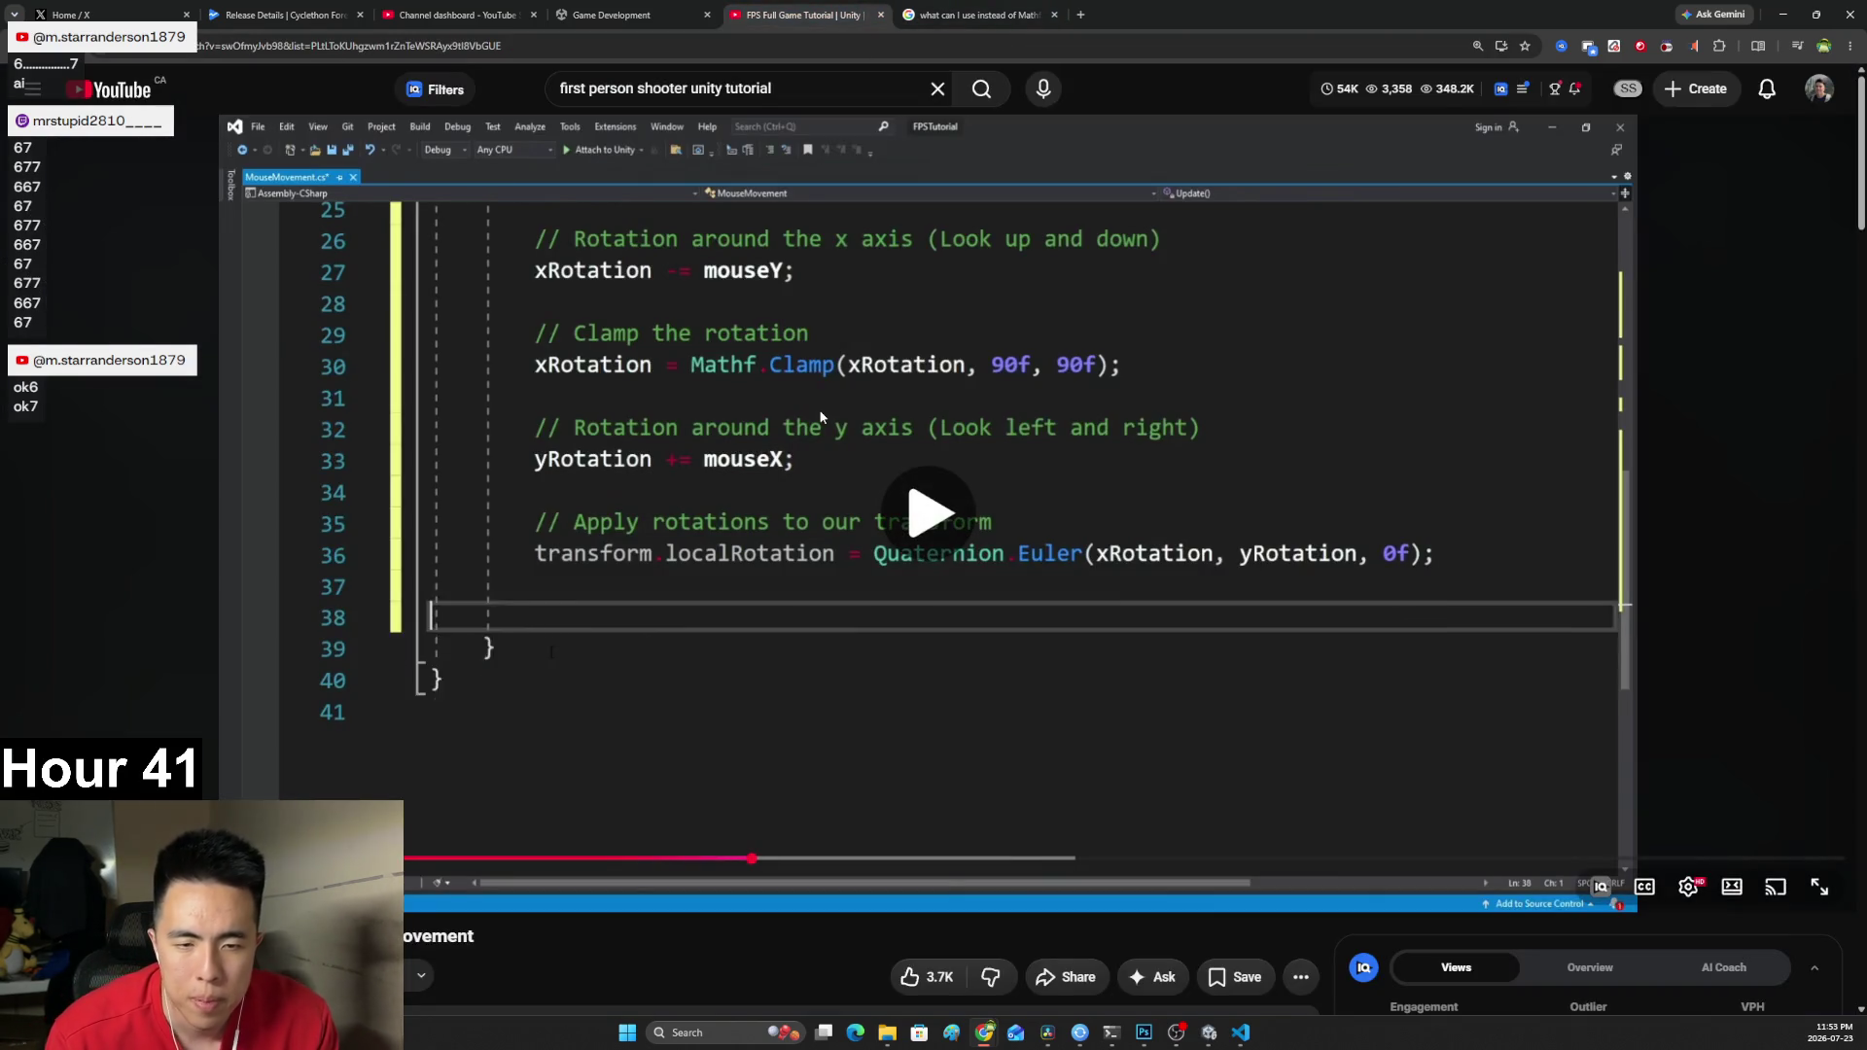
pyautogui.click(820, 417)
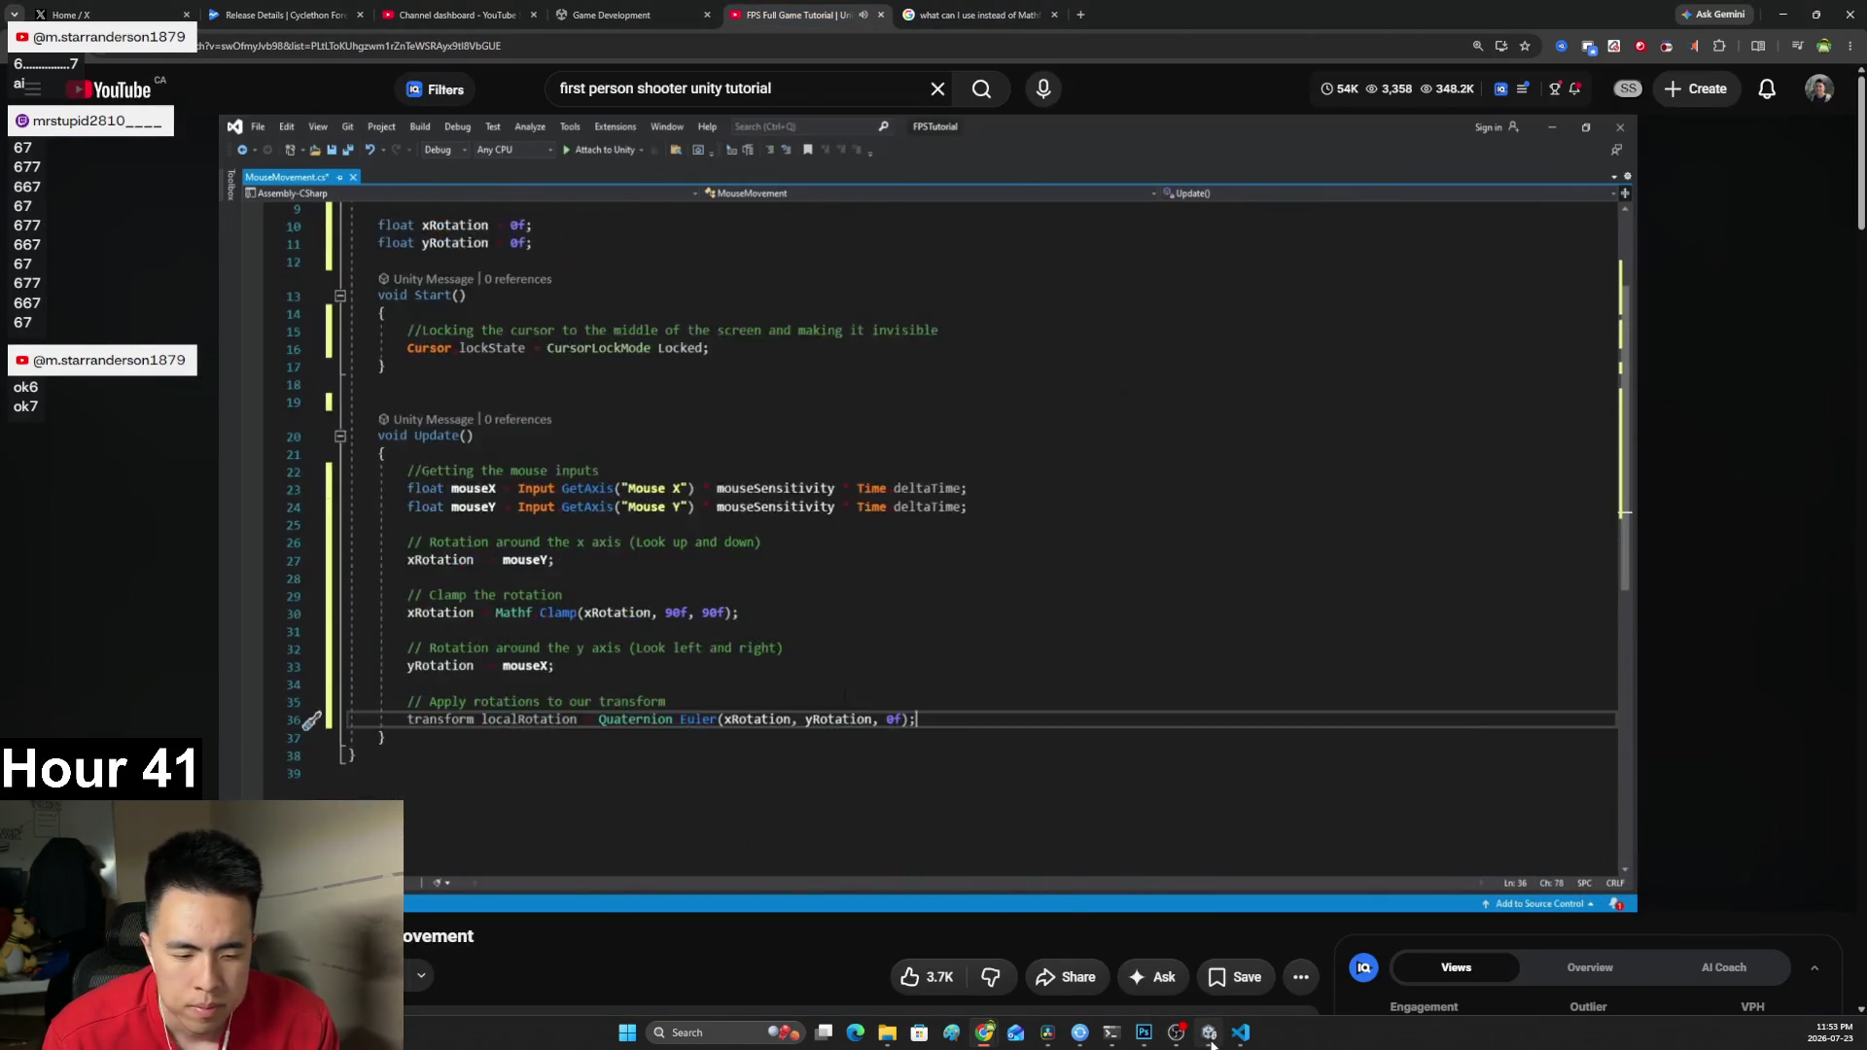
pyautogui.click(1208, 1033)
pyautogui.click(1240, 1033)
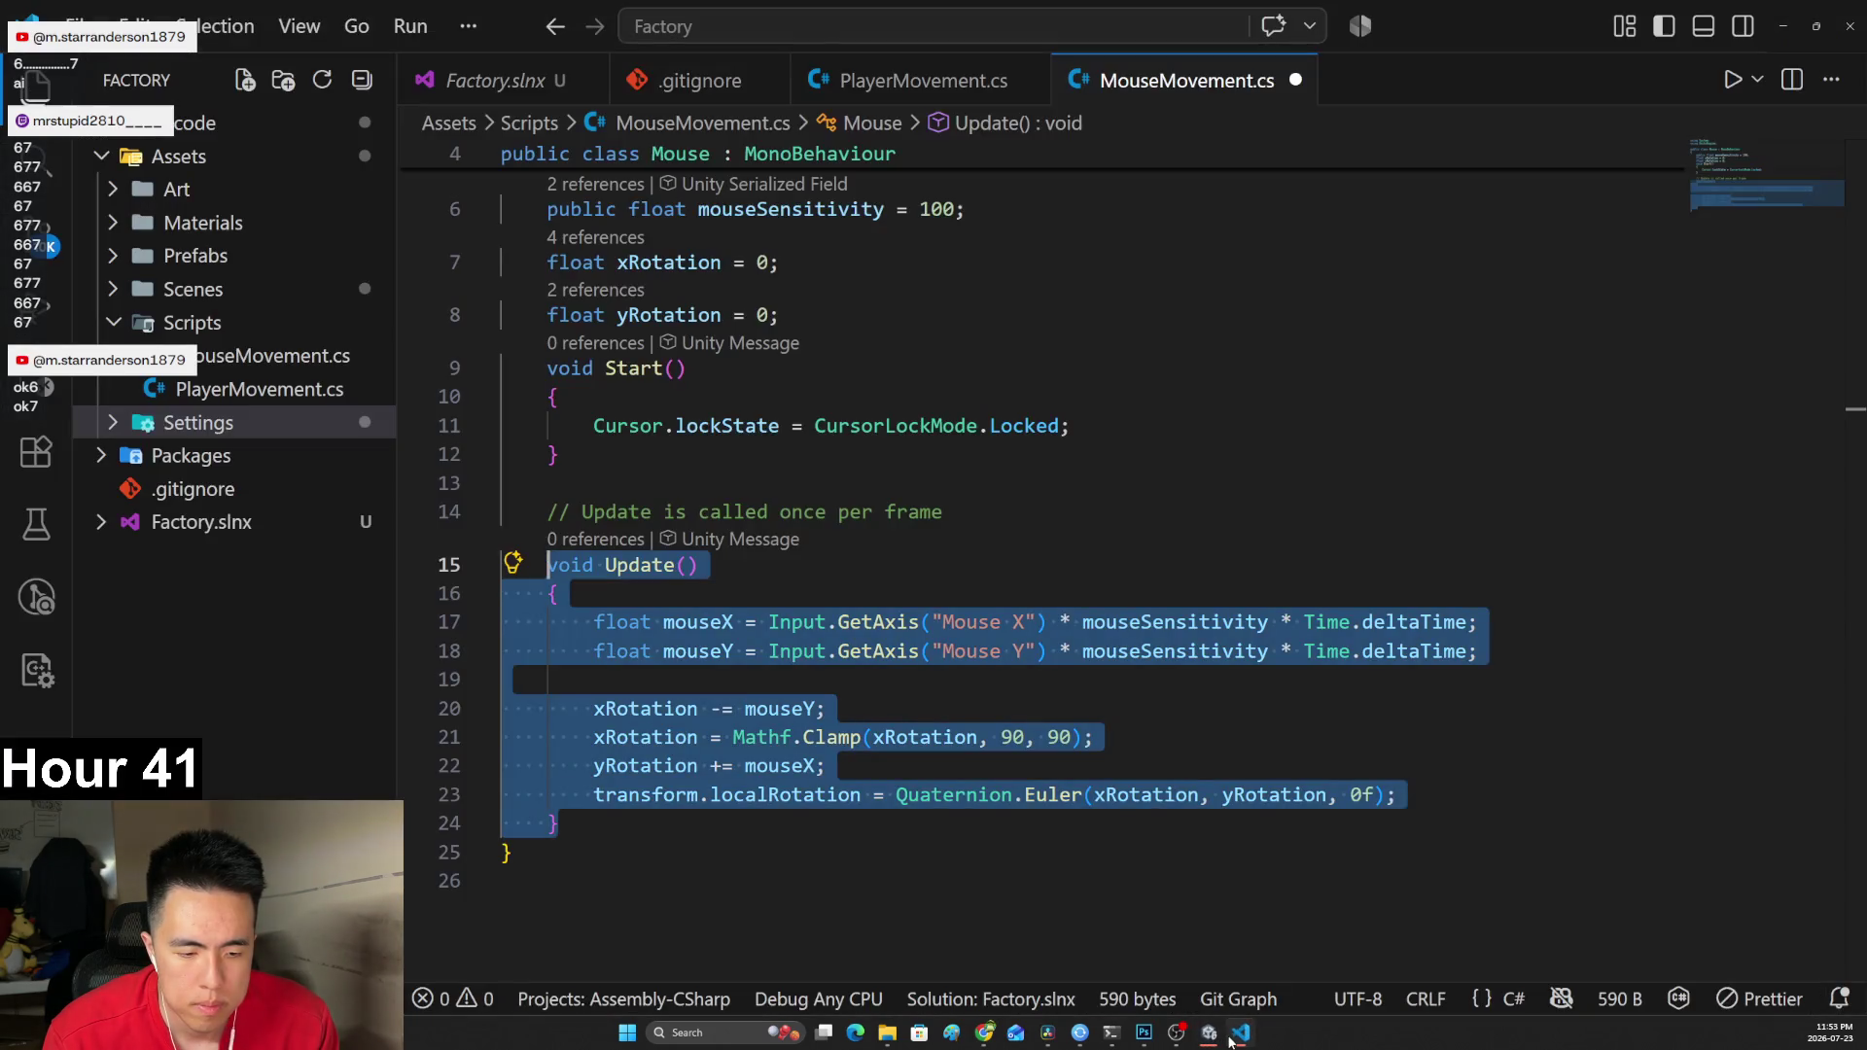
pyautogui.click(1071, 669)
pyautogui.click(1014, 737)
pyautogui.write('-')
# Play the tutorial to its topClamp and bottomClamp variables and pause there.
pyautogui.hotkey('alt', 'Tab')
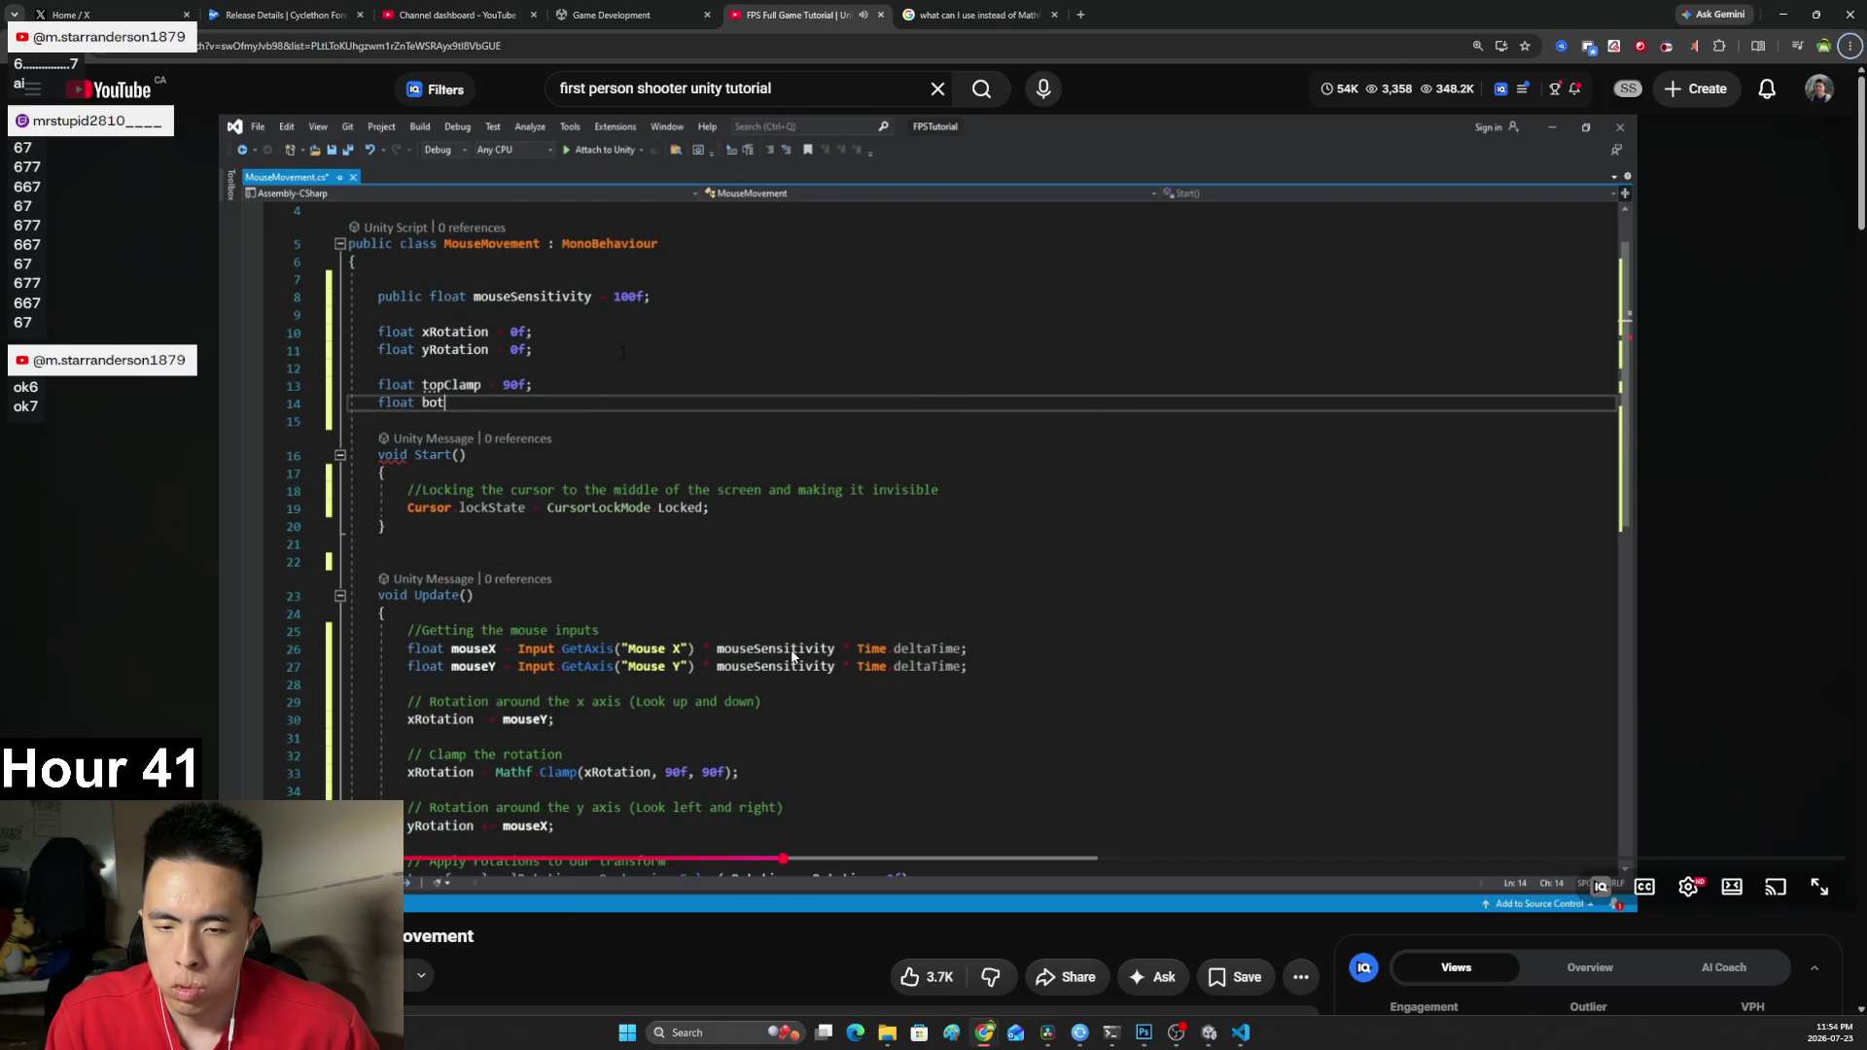
pyautogui.press('space')
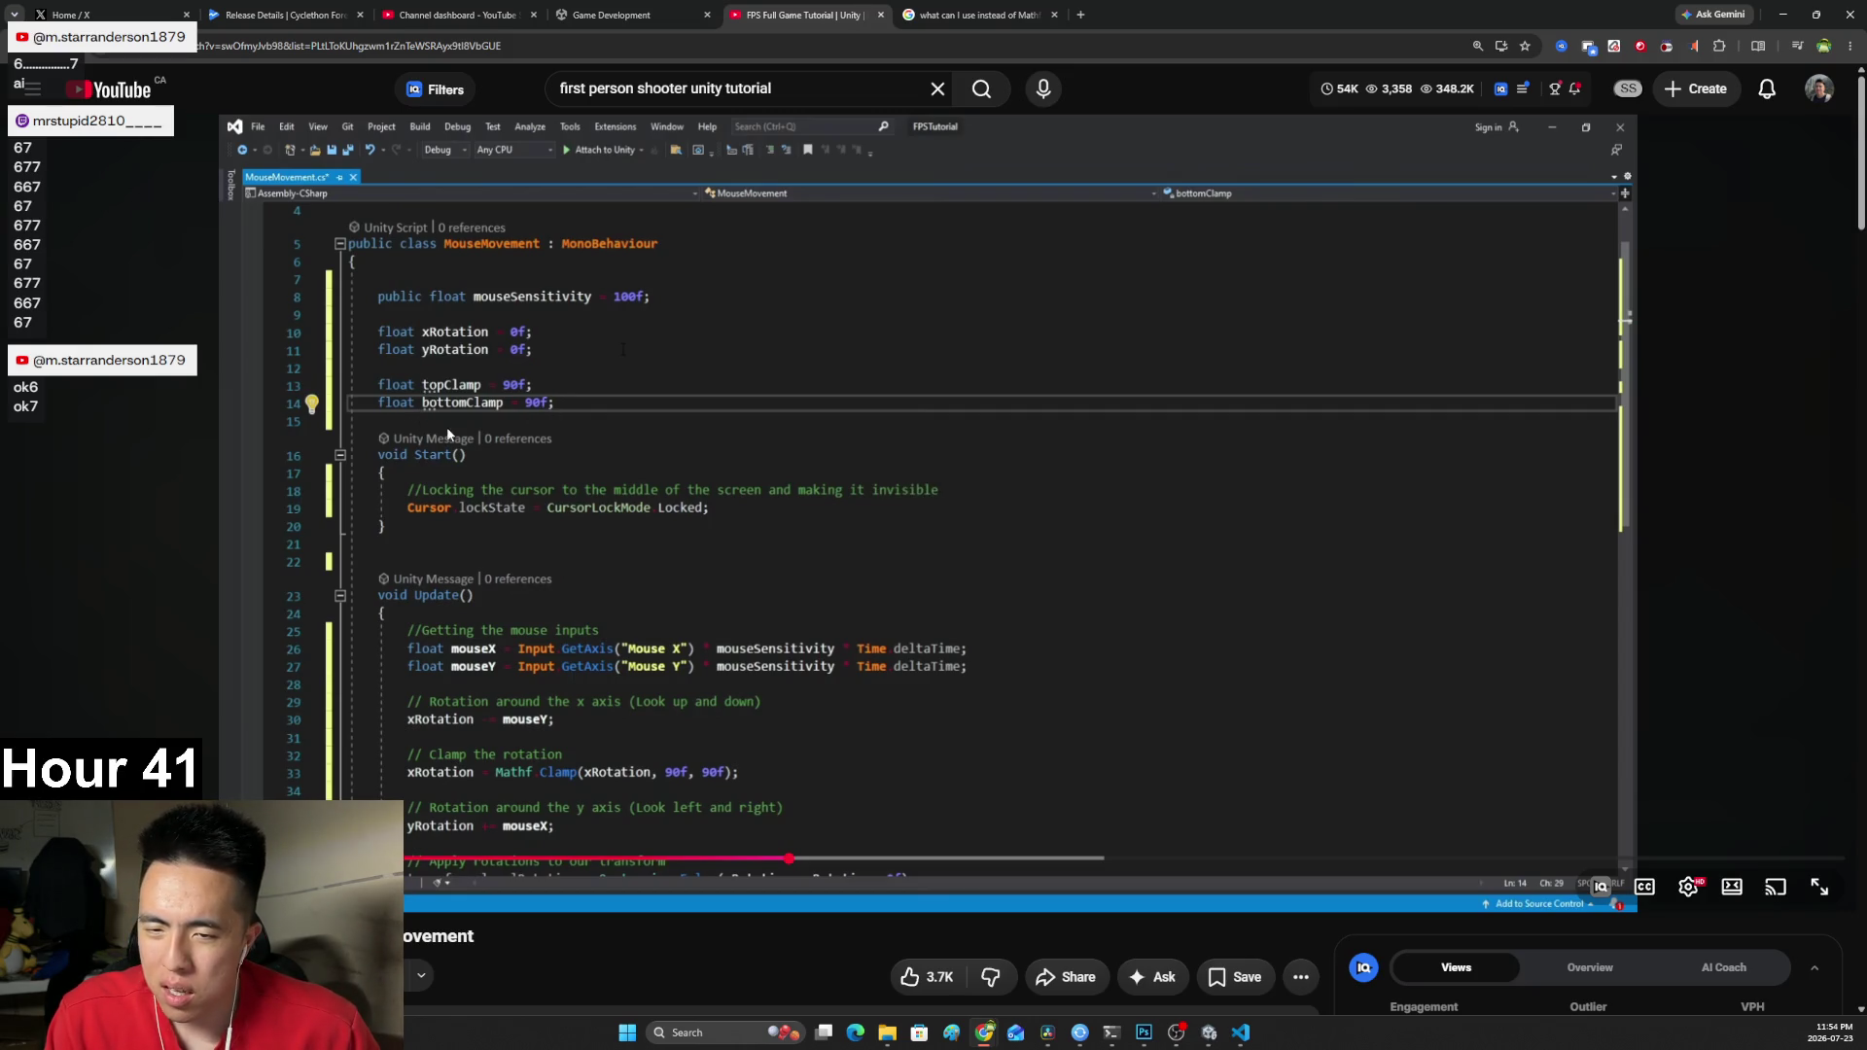
pyautogui.press('space')
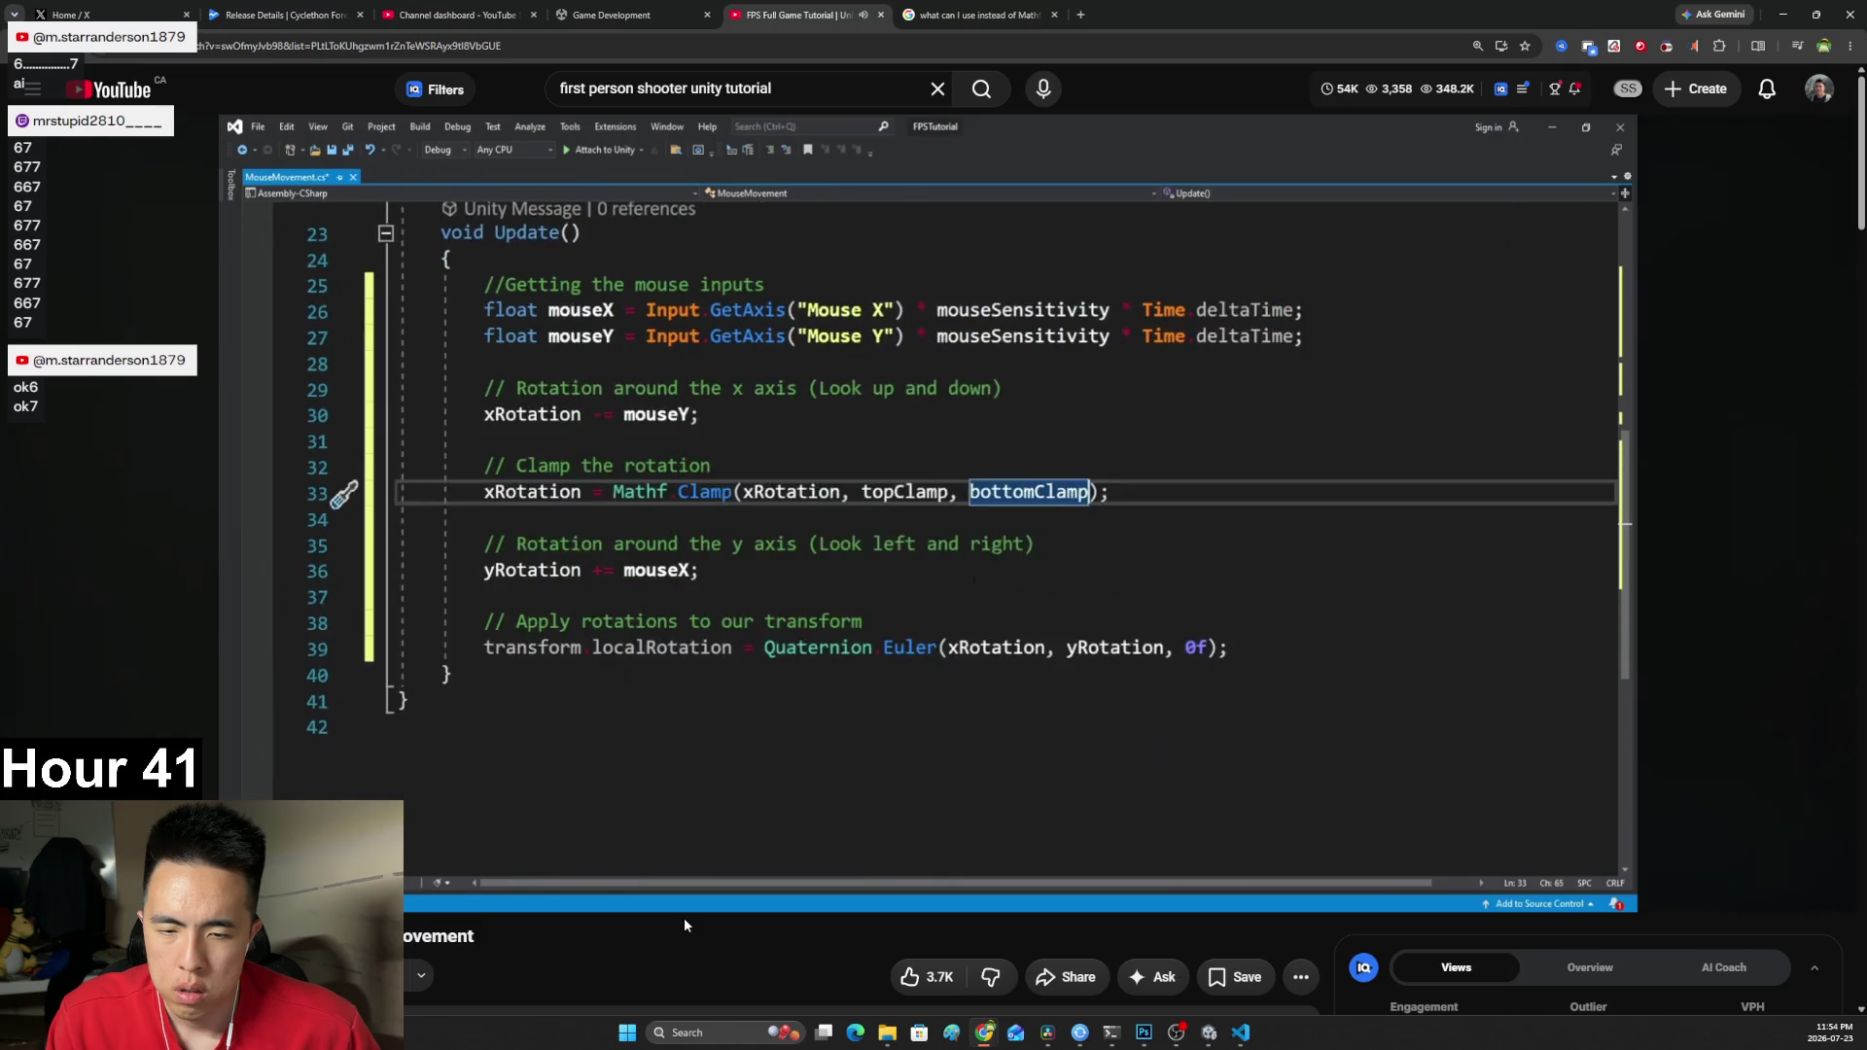
pyautogui.click(832, 713)
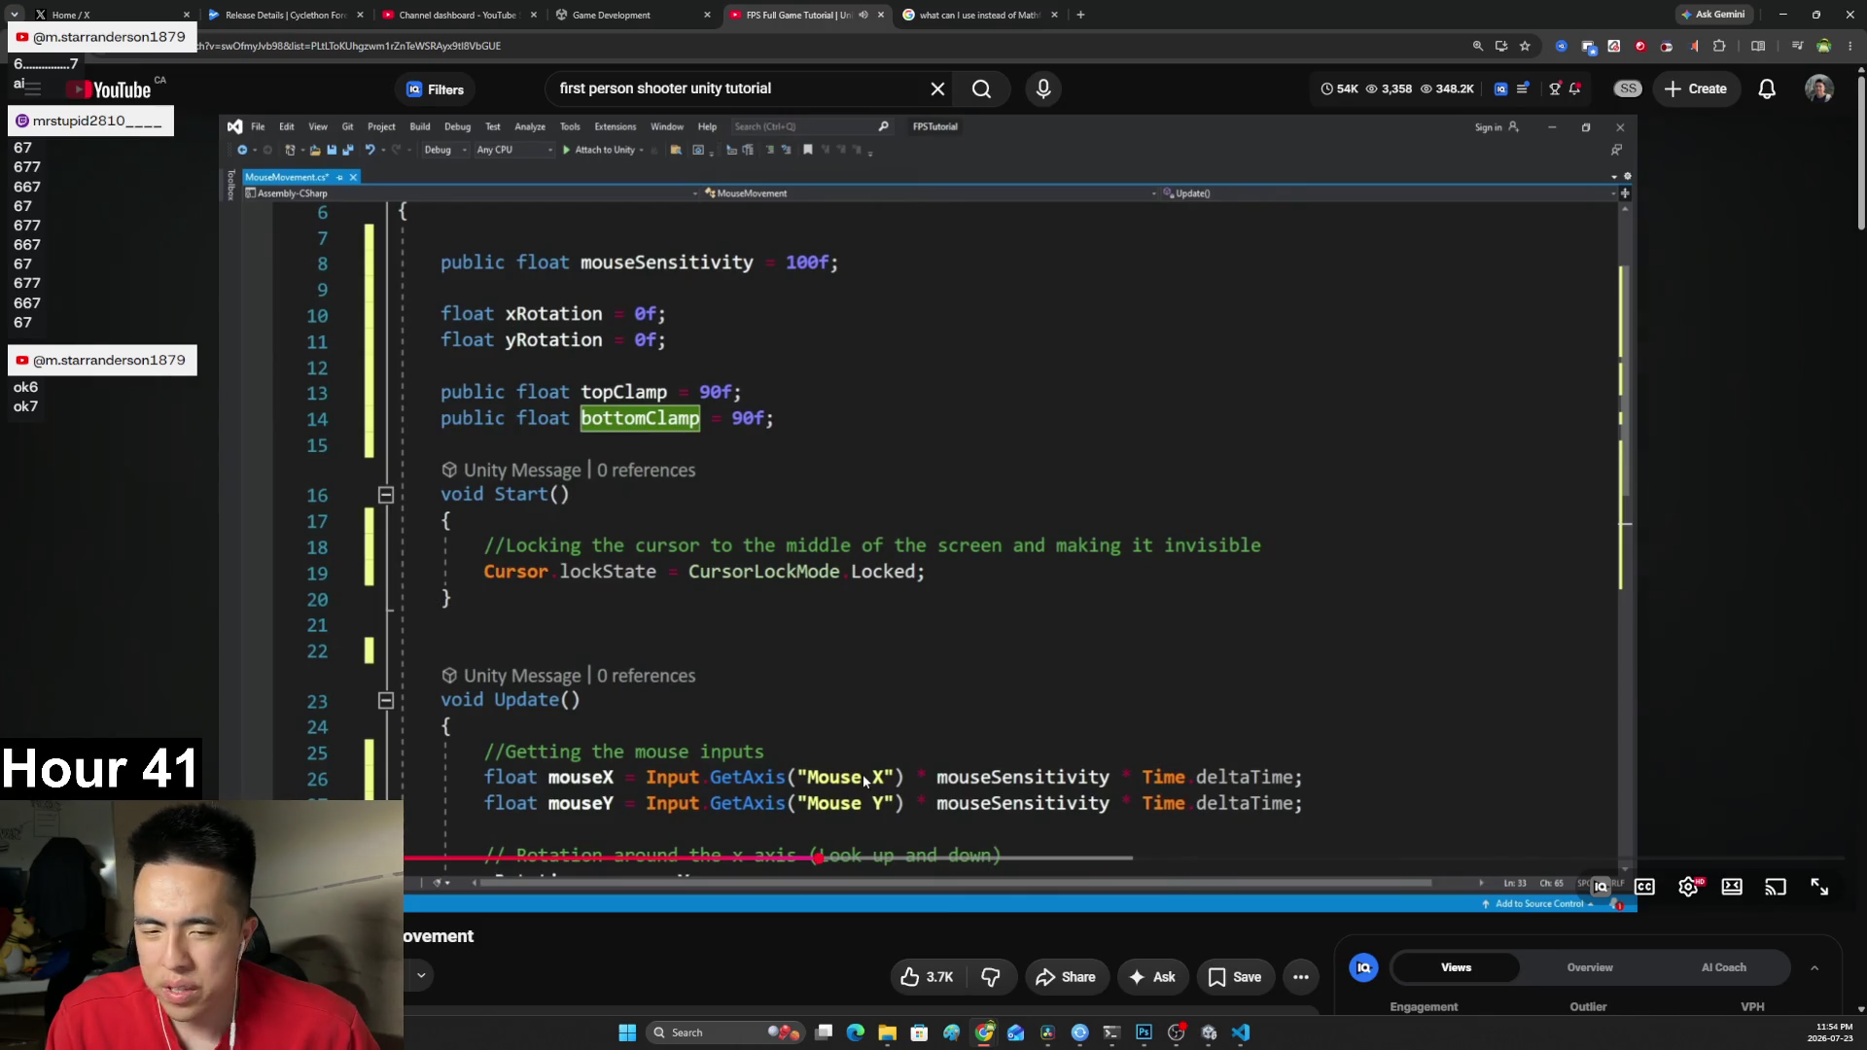
pyautogui.hotkey('alt', 'Tab')
pyautogui.scroll(2, 994, 837)
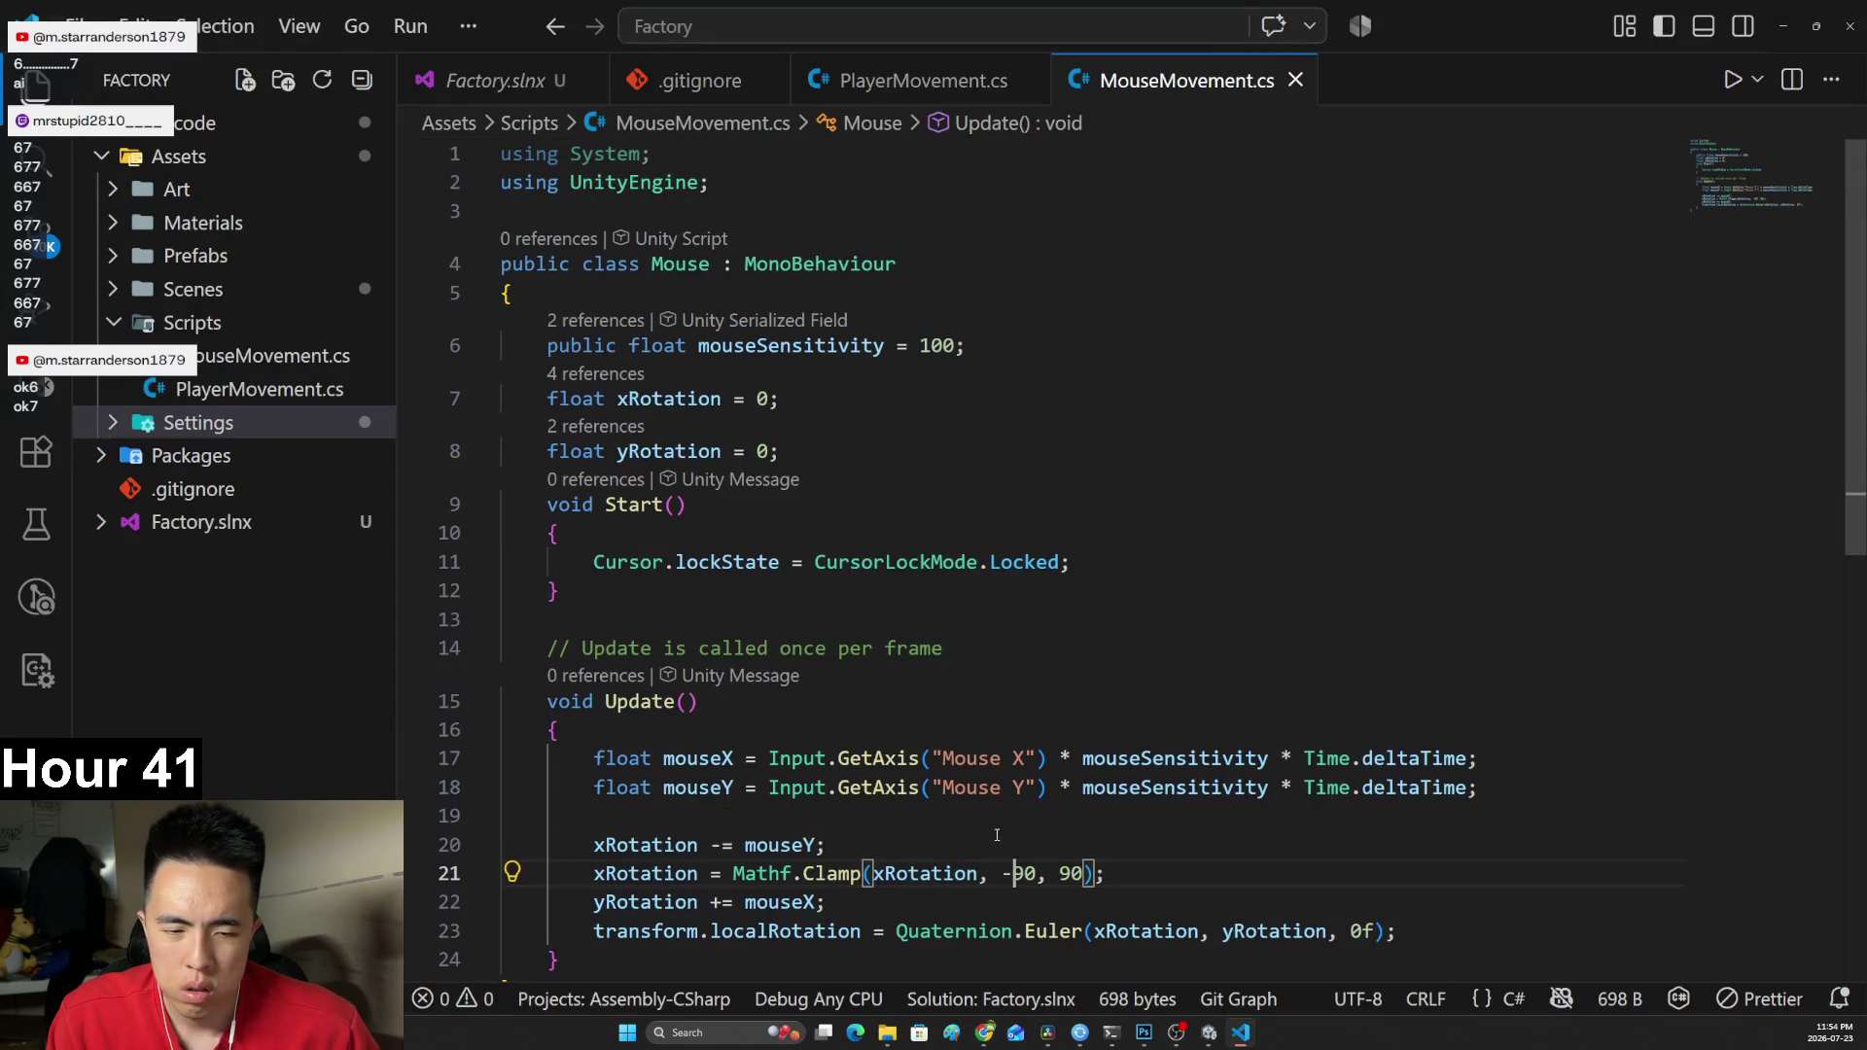
# Declare public float topClamp = -90f and bottomClamp = 90f below the yRotation line.
pyautogui.click(850, 463)
pyautogui.hotkey('alt', 'Tab')
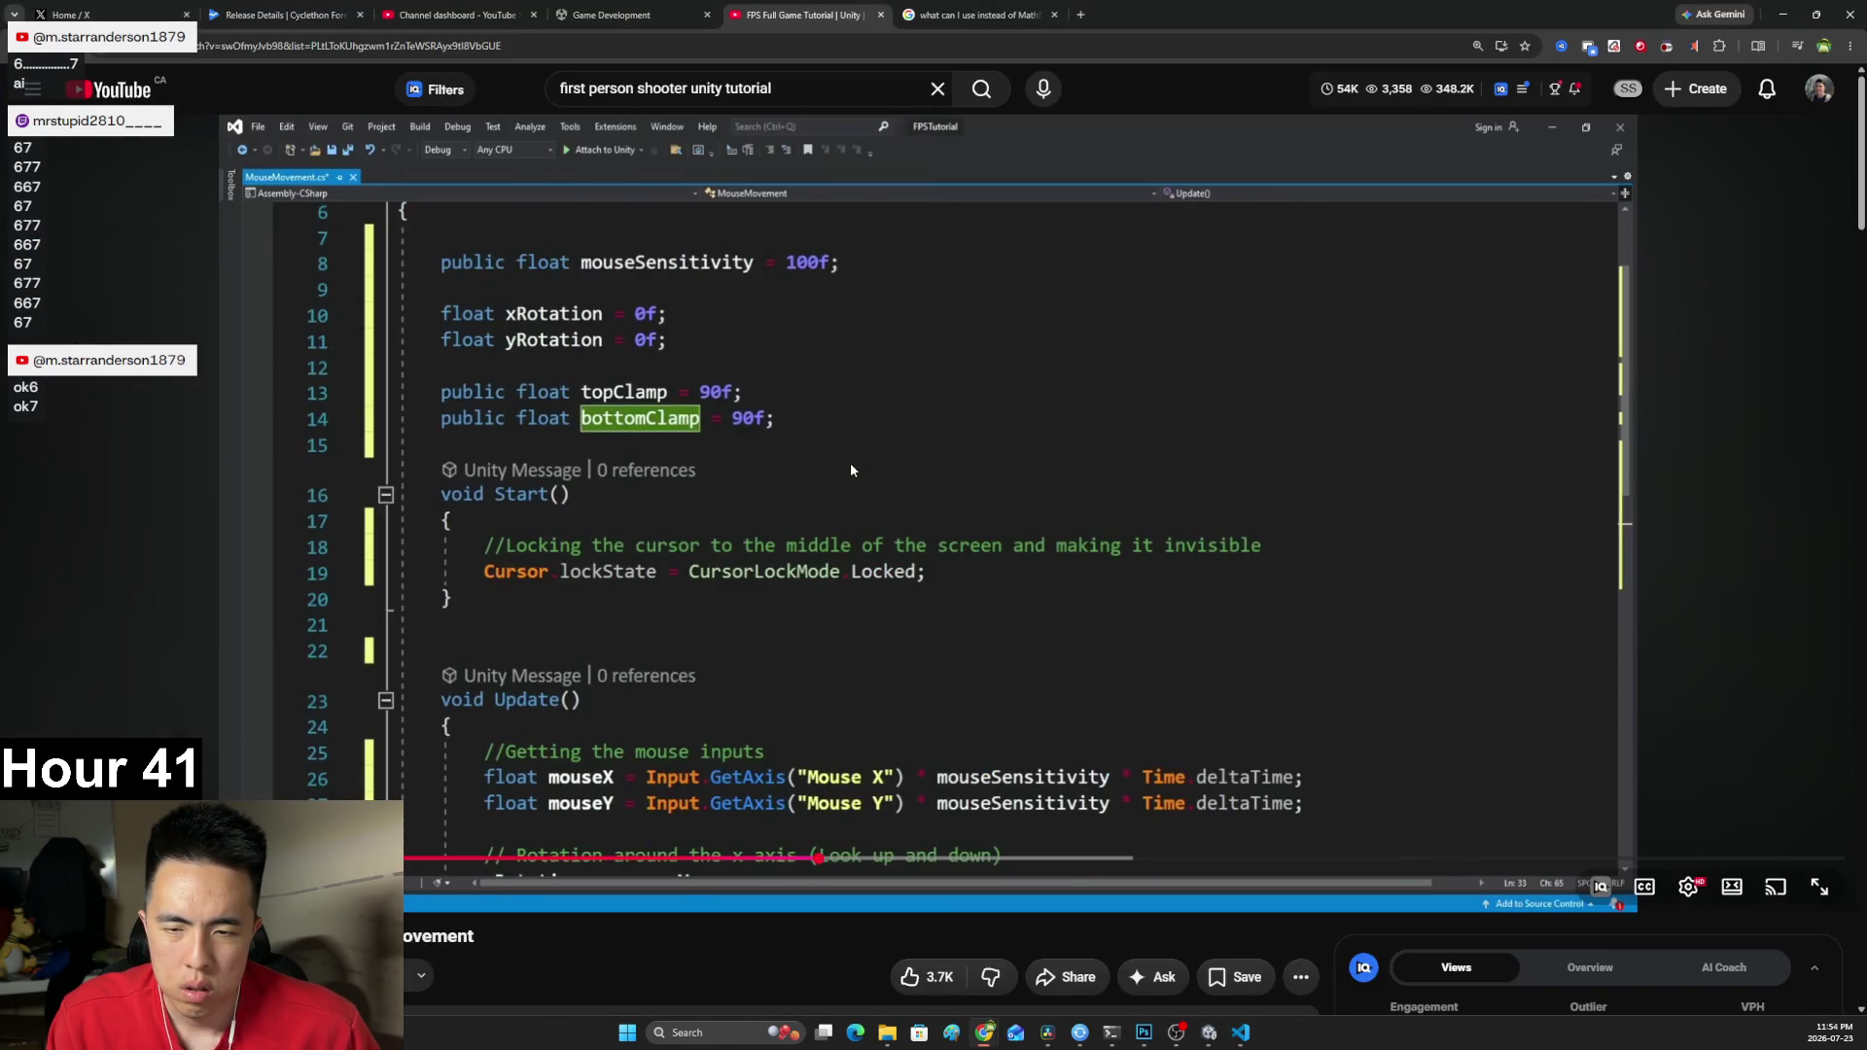
pyautogui.hotkey('alt', 'Tab')
pyautogui.press('Return')
pyautogui.write('pub')
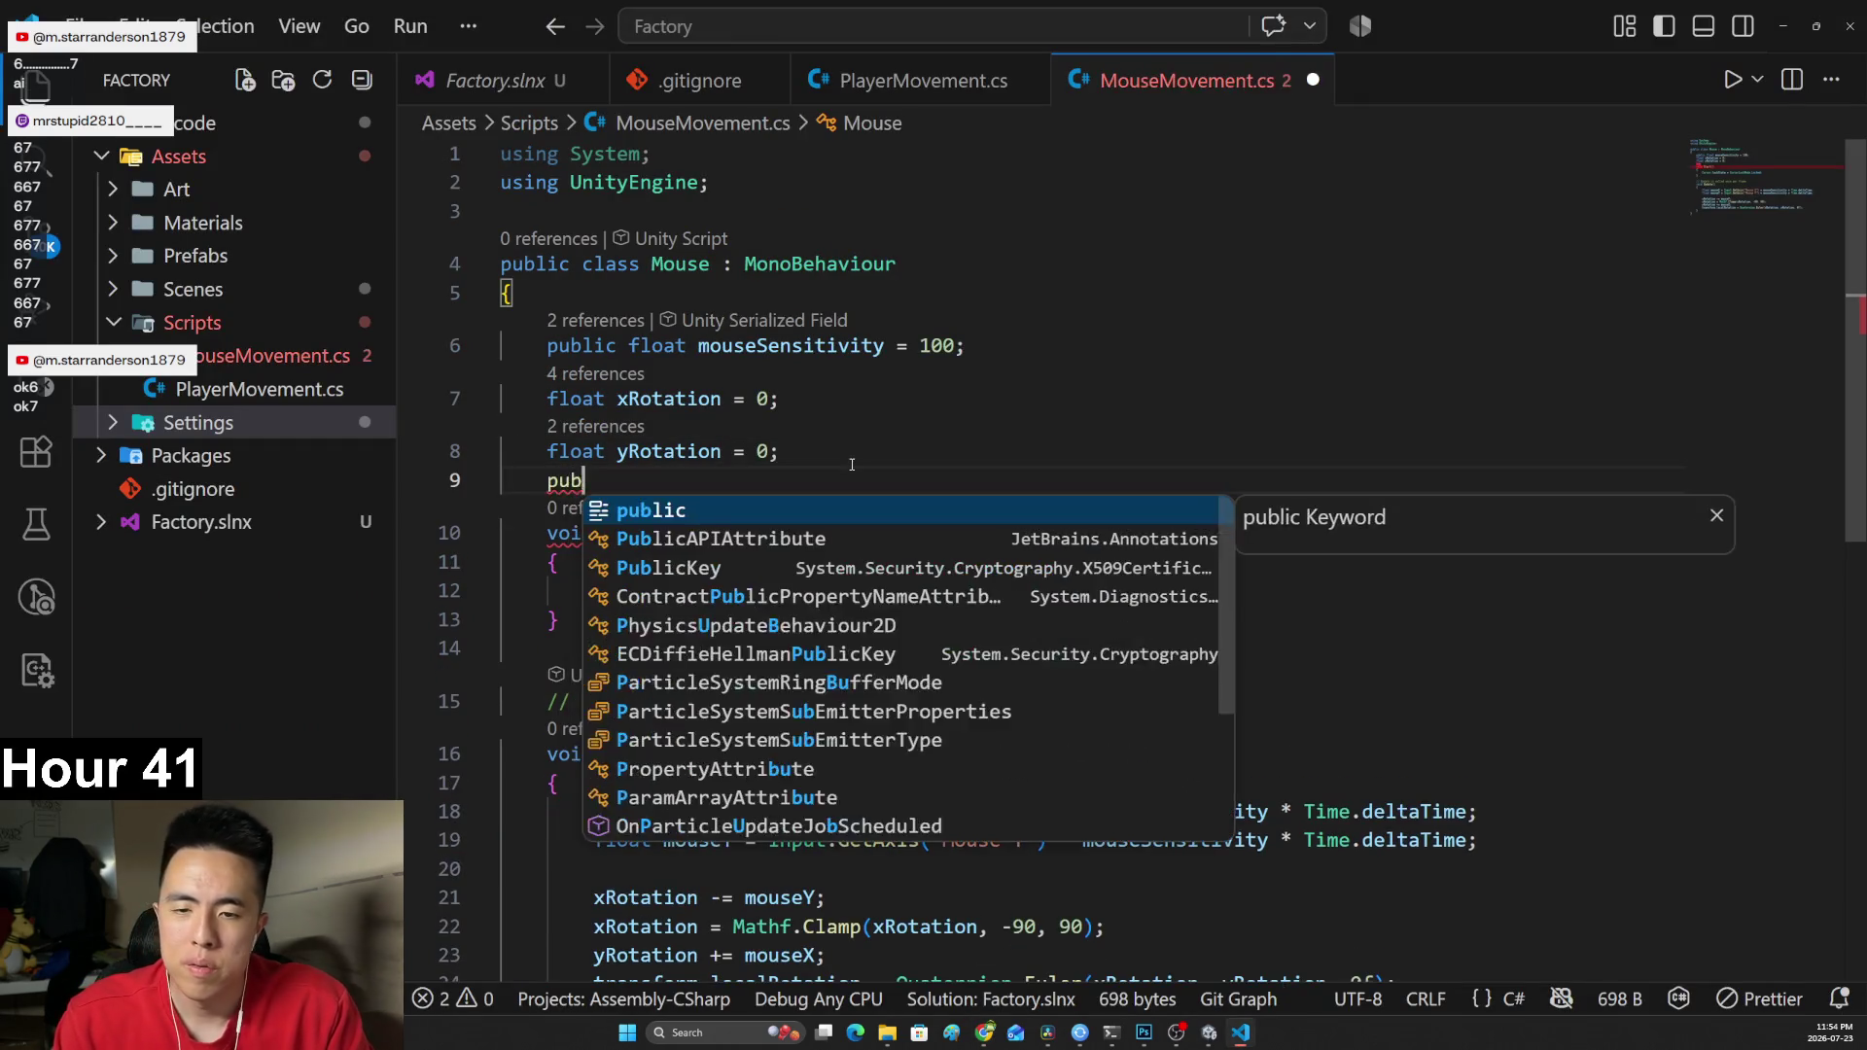
pyautogui.write('lic float')
pyautogui.hotkey('alt', 'Tab')
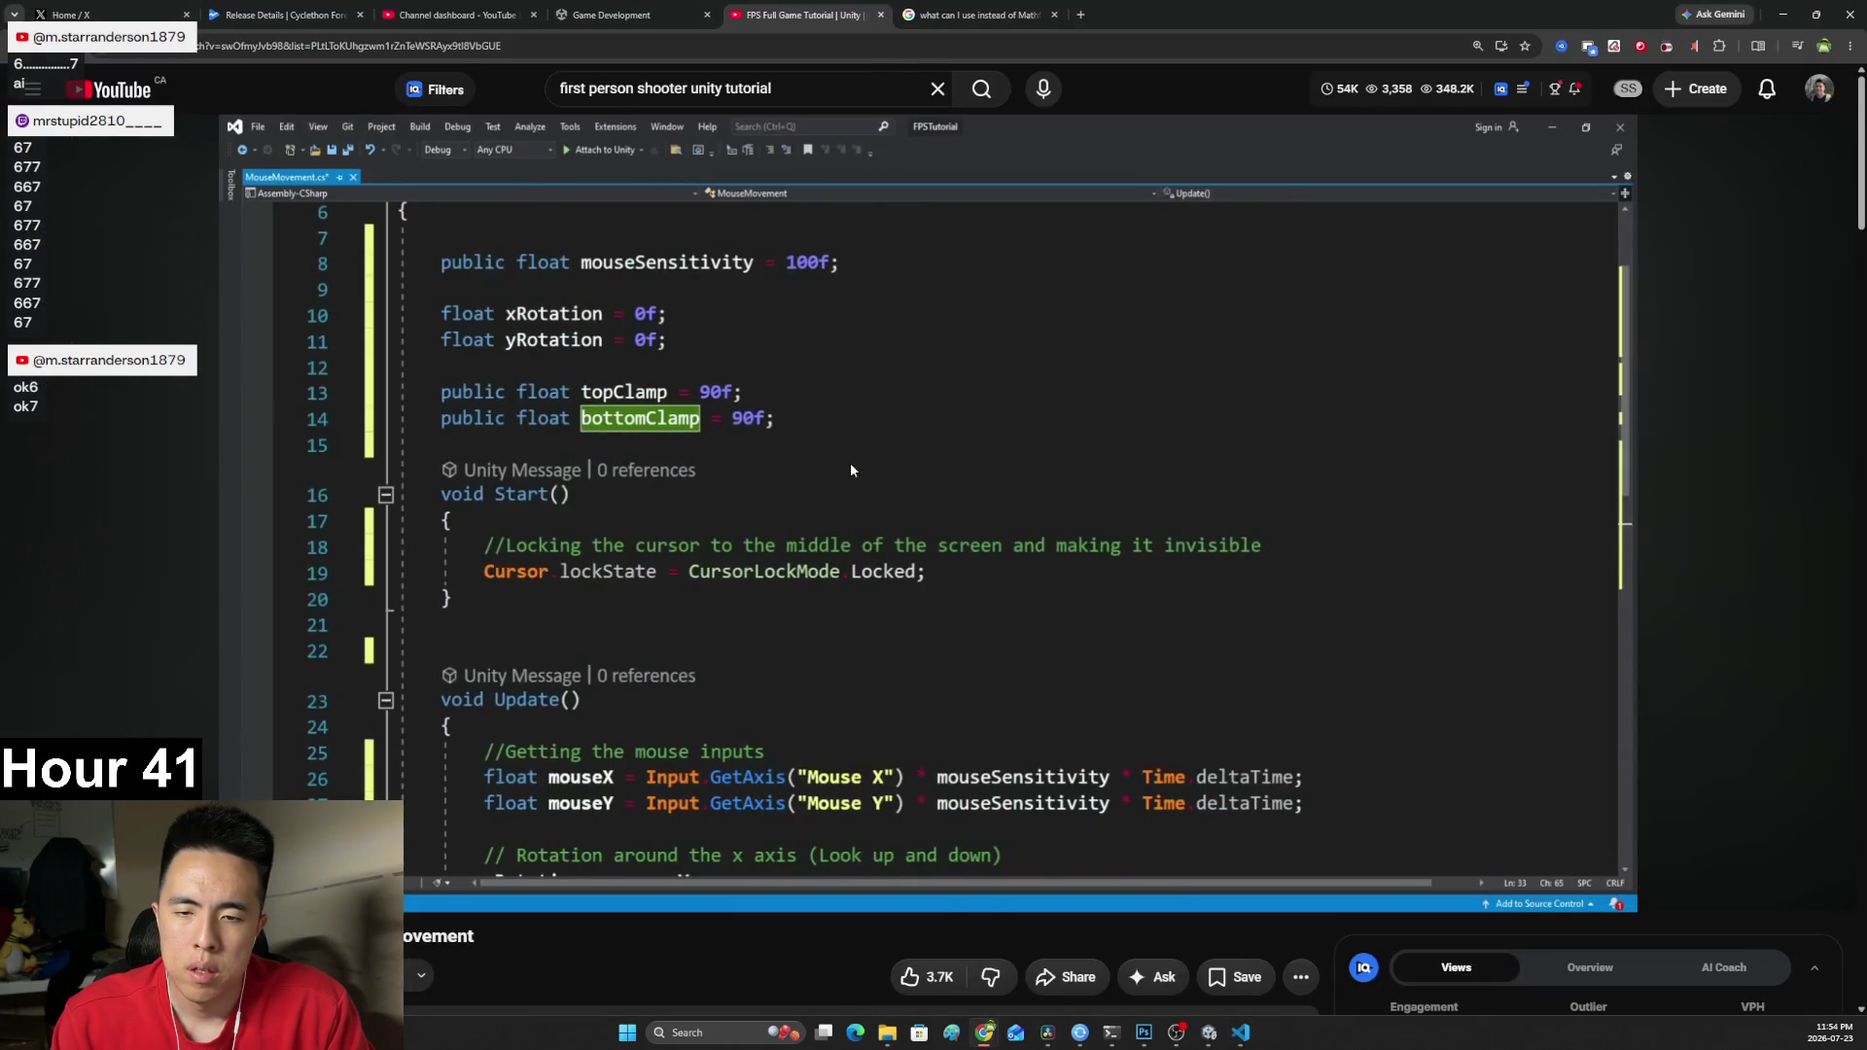
pyautogui.hotkey('alt', 'Tab')
pyautogui.write('topC')
pyautogui.write(' = 90')
pyautogui.press('BackSpace')
pyautogui.press('BackSpace')
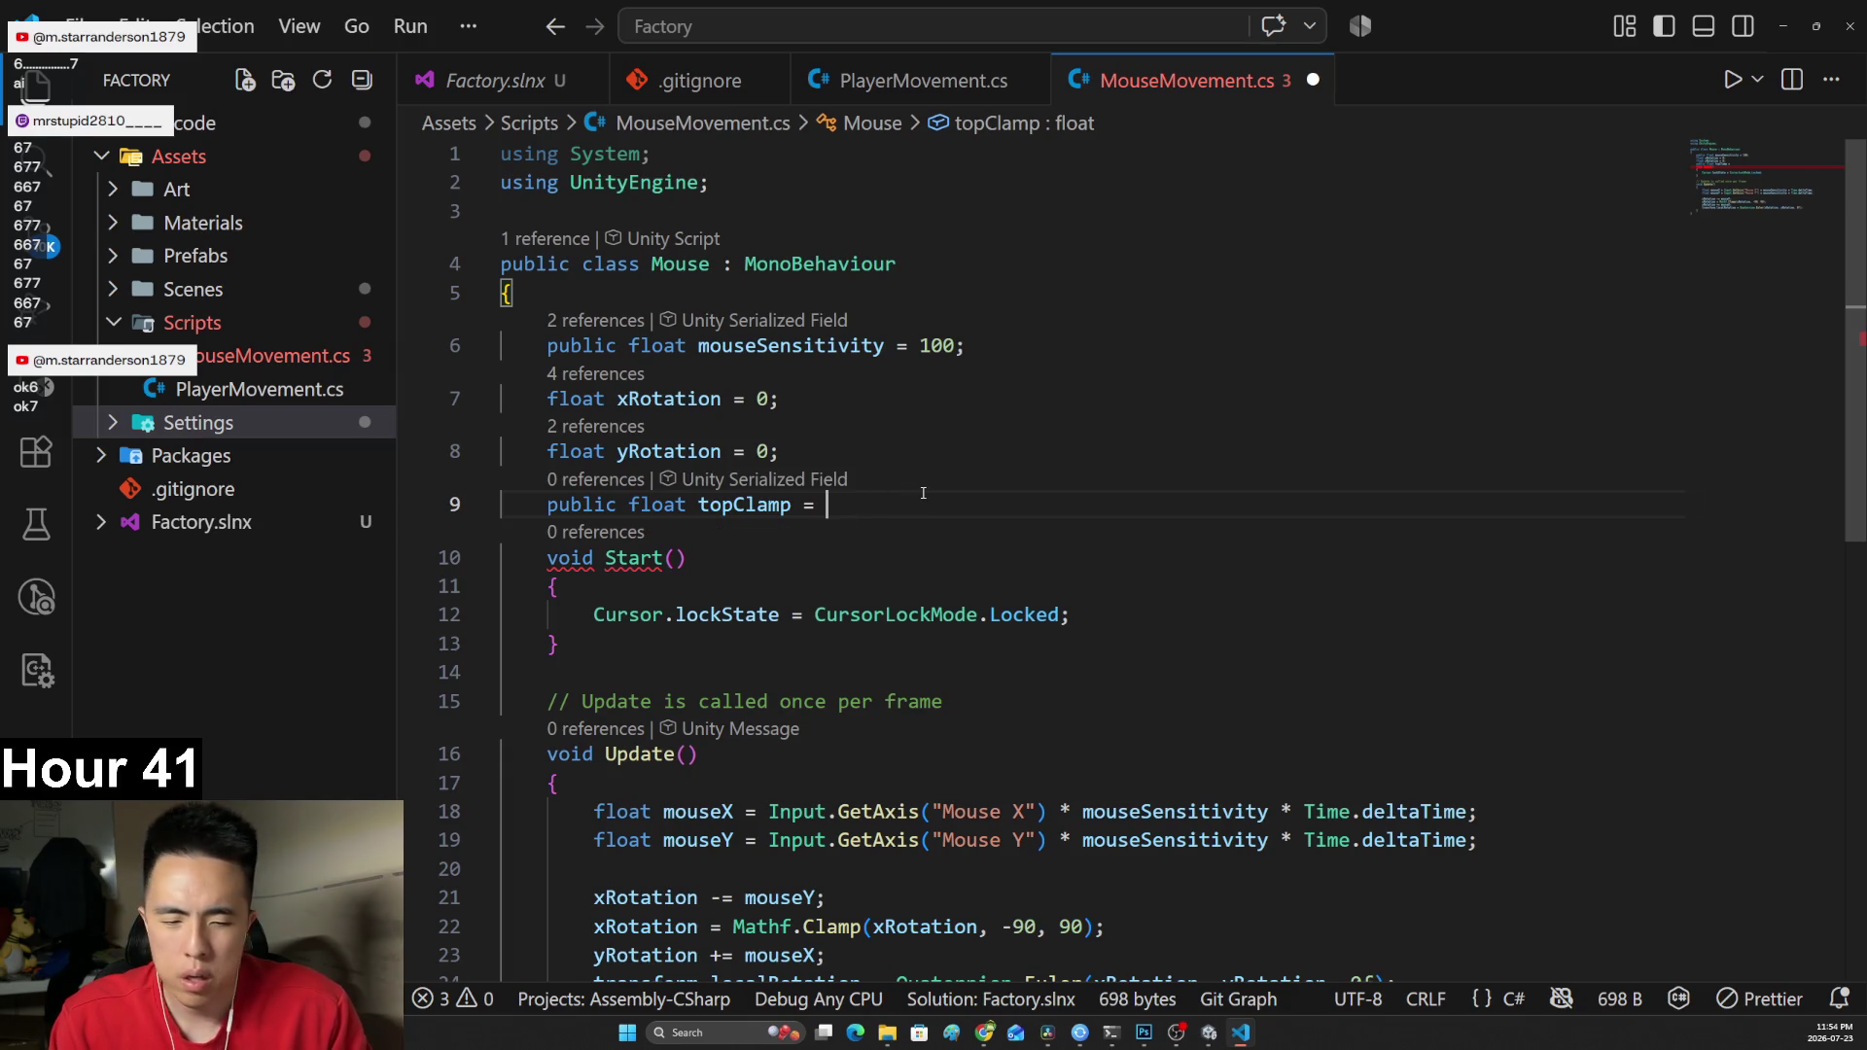
pyautogui.write('90f;')
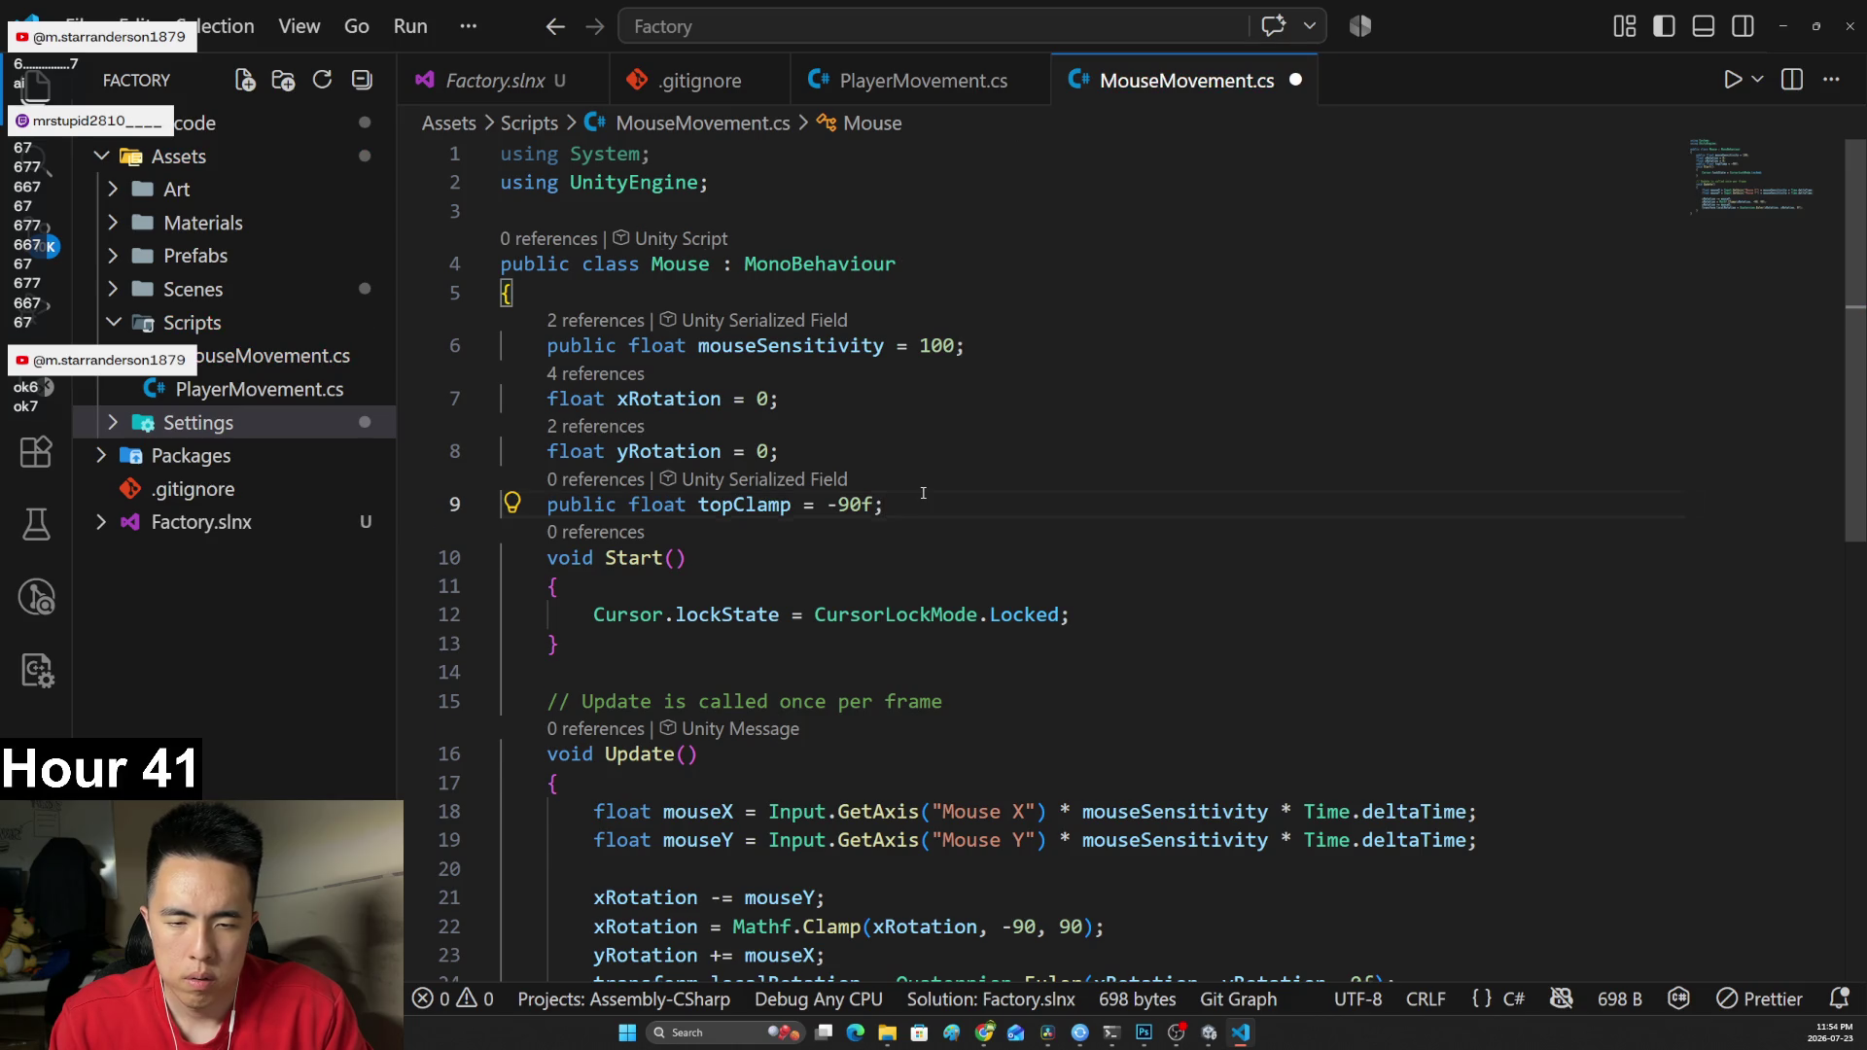
pyautogui.press('Return')
pyautogui.write('public flo')
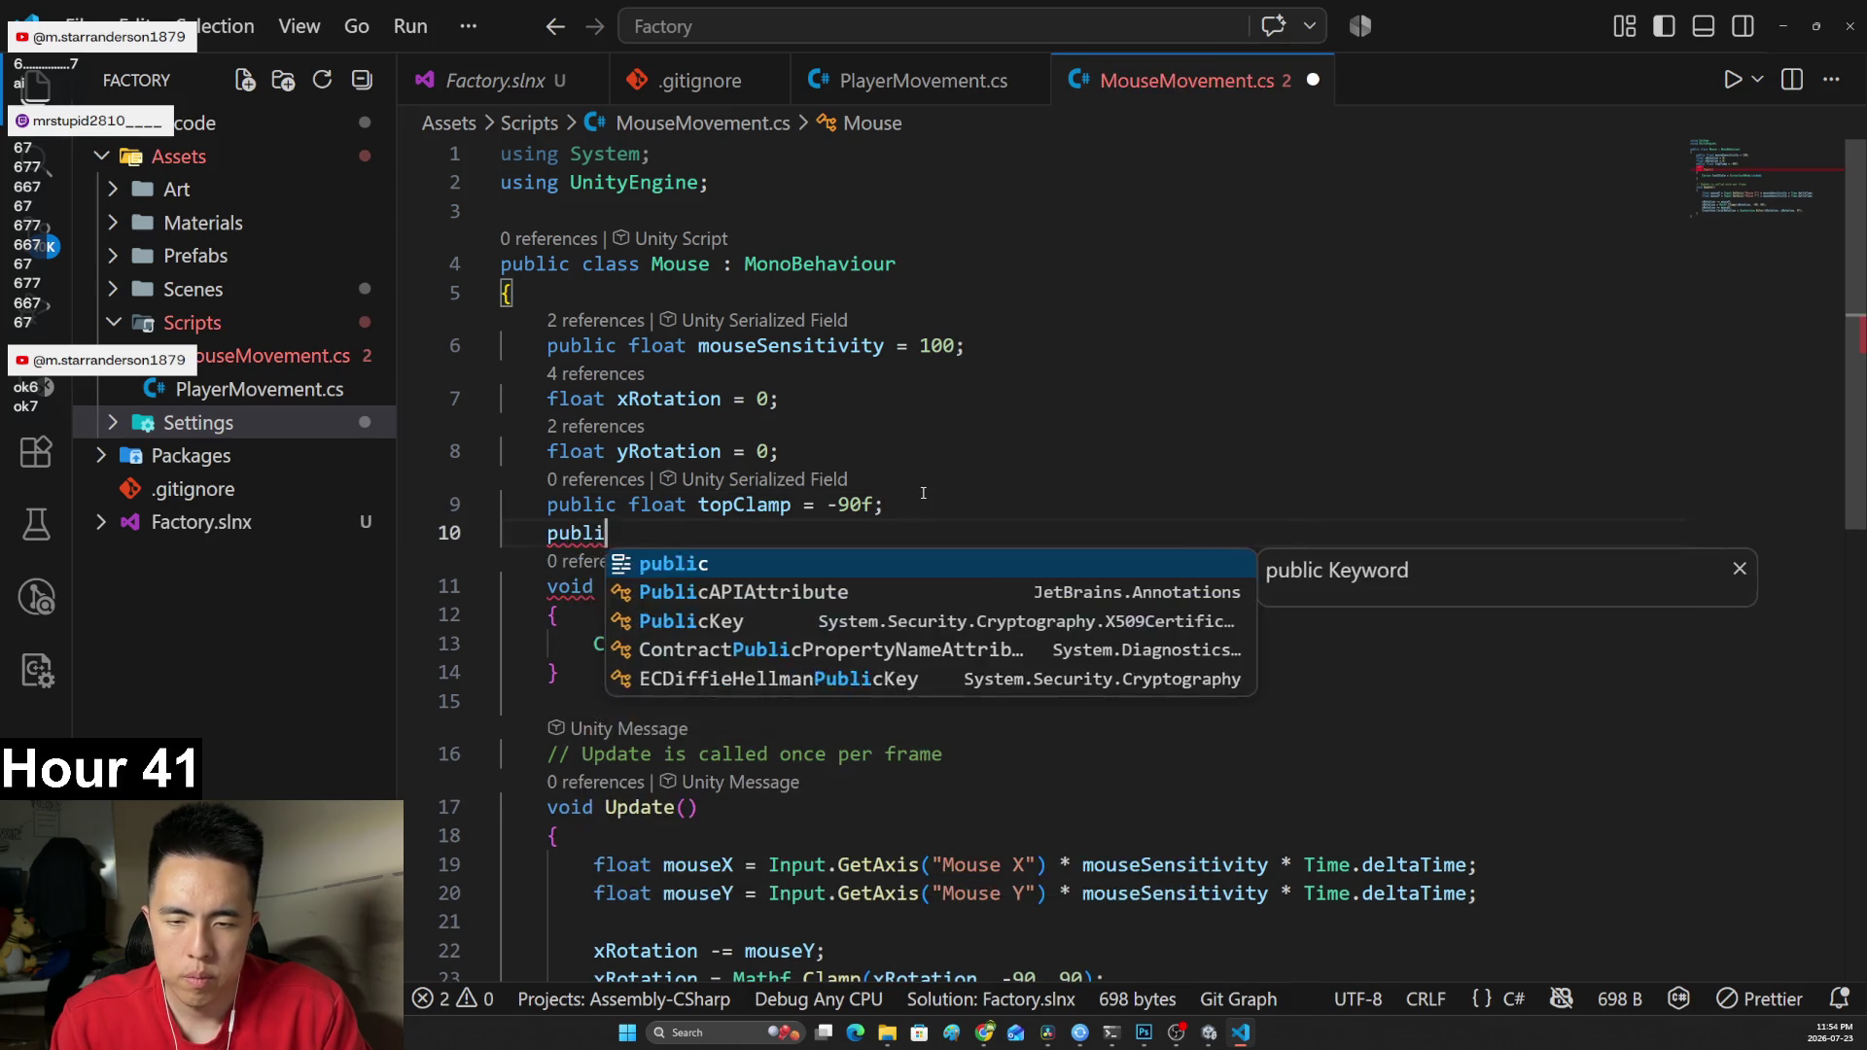
pyautogui.write('at bottomCl')
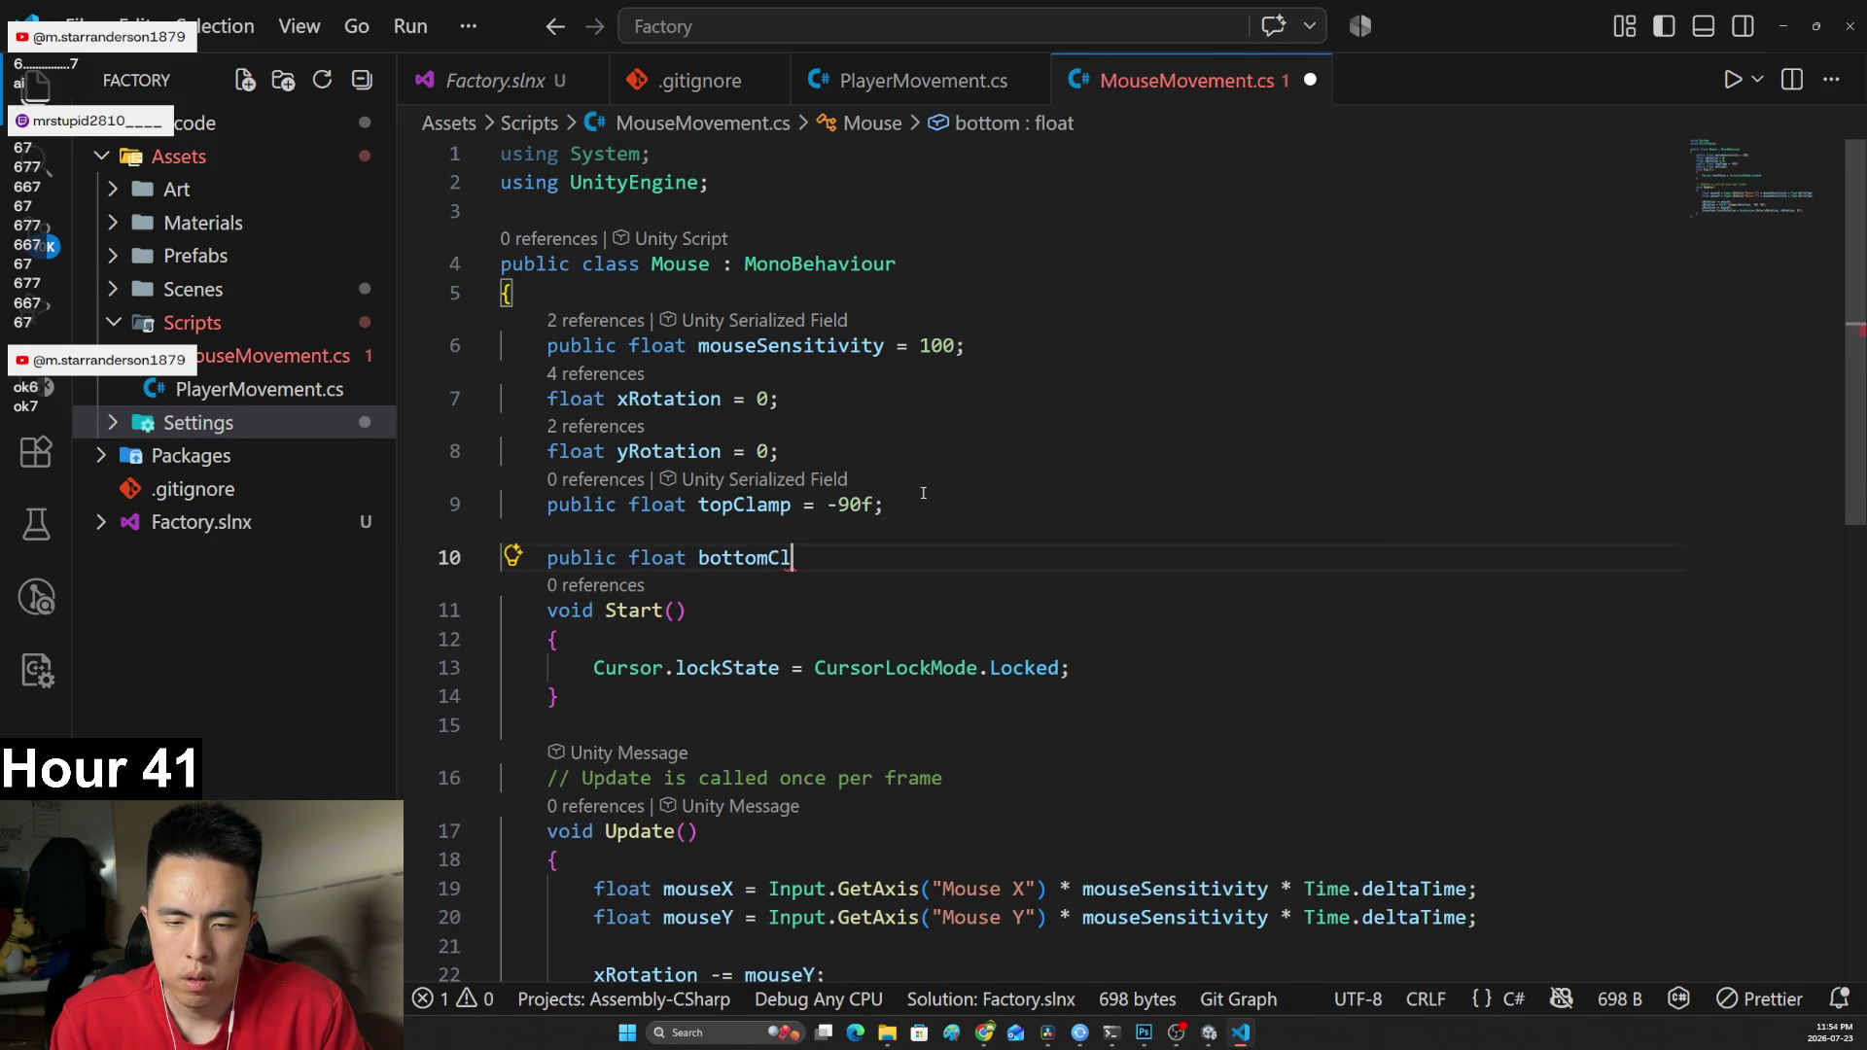
pyautogui.write('amp = 90f;')
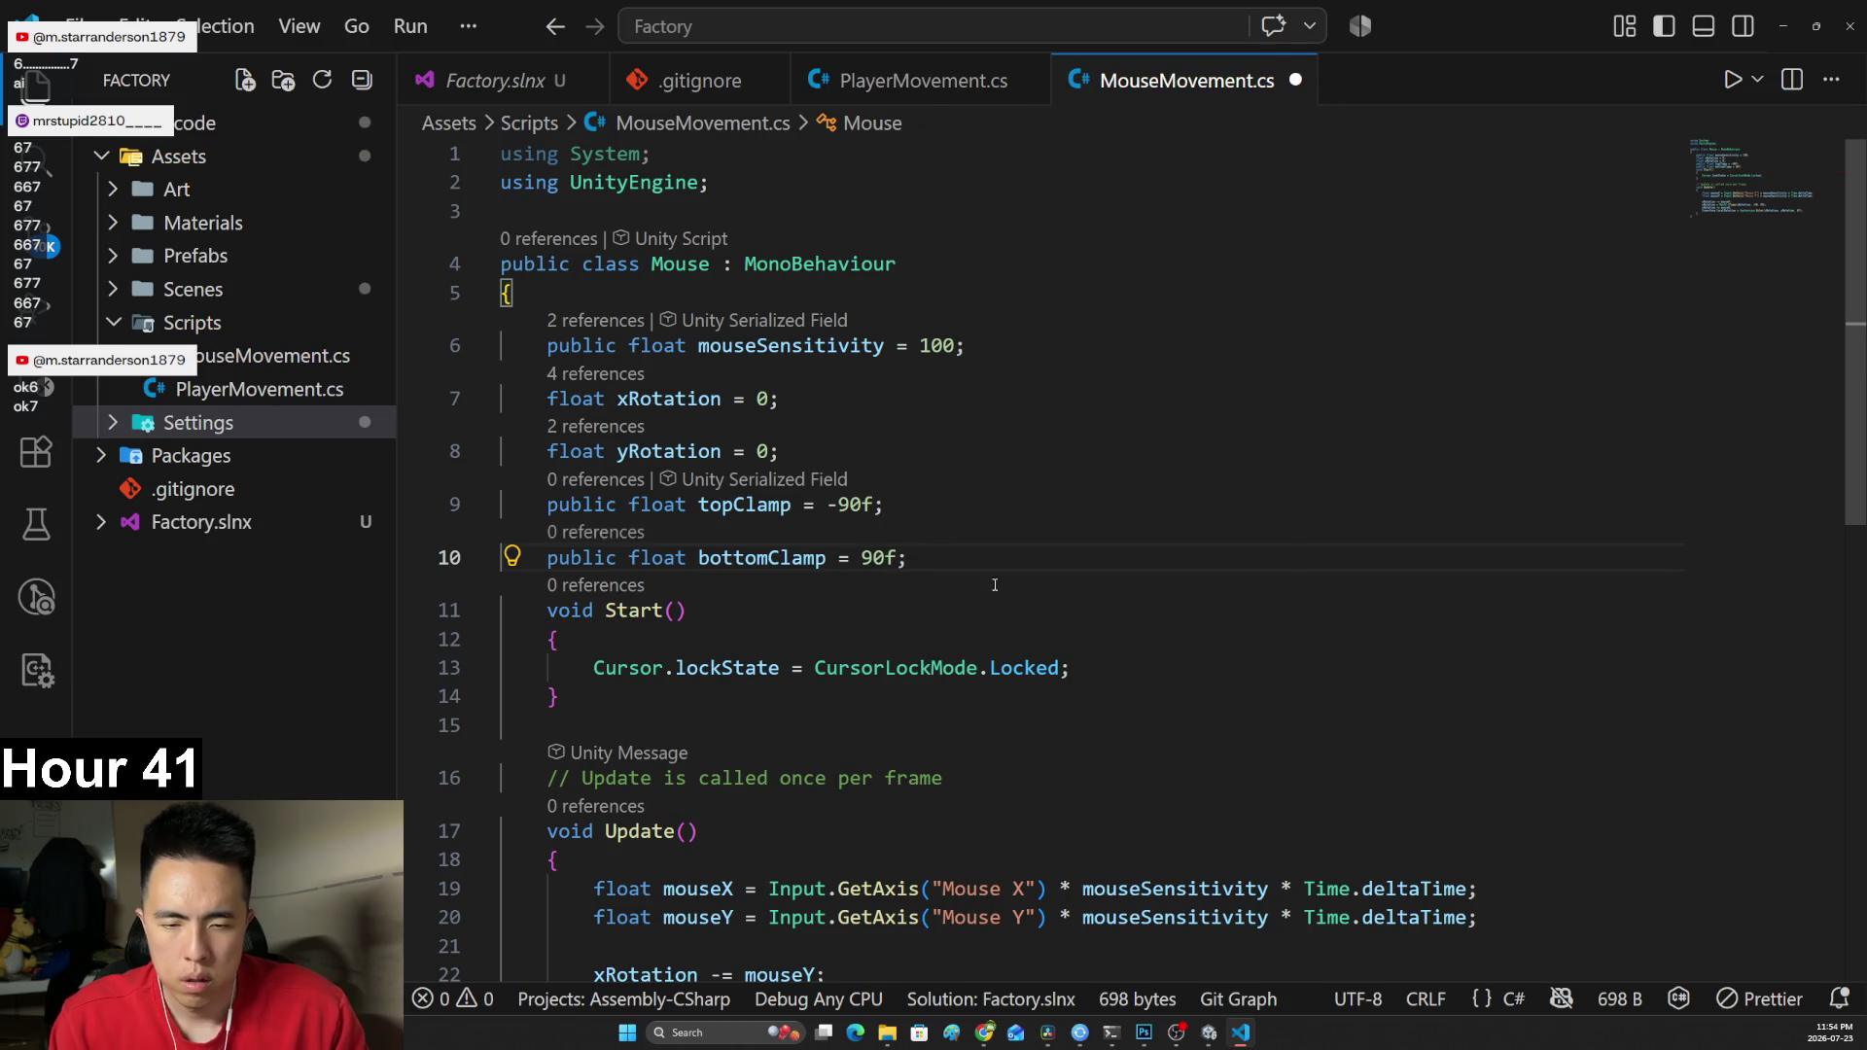
# Replace Mathf.Clamp's -90 and 90 with topClamp and bottomClamp, save, and resume the tutorial.
pyautogui.scroll(-3, 1013, 682)
pyautogui.moveTo(1003, 725); pyautogui.dragTo(1036, 725)
pyautogui.write('top')
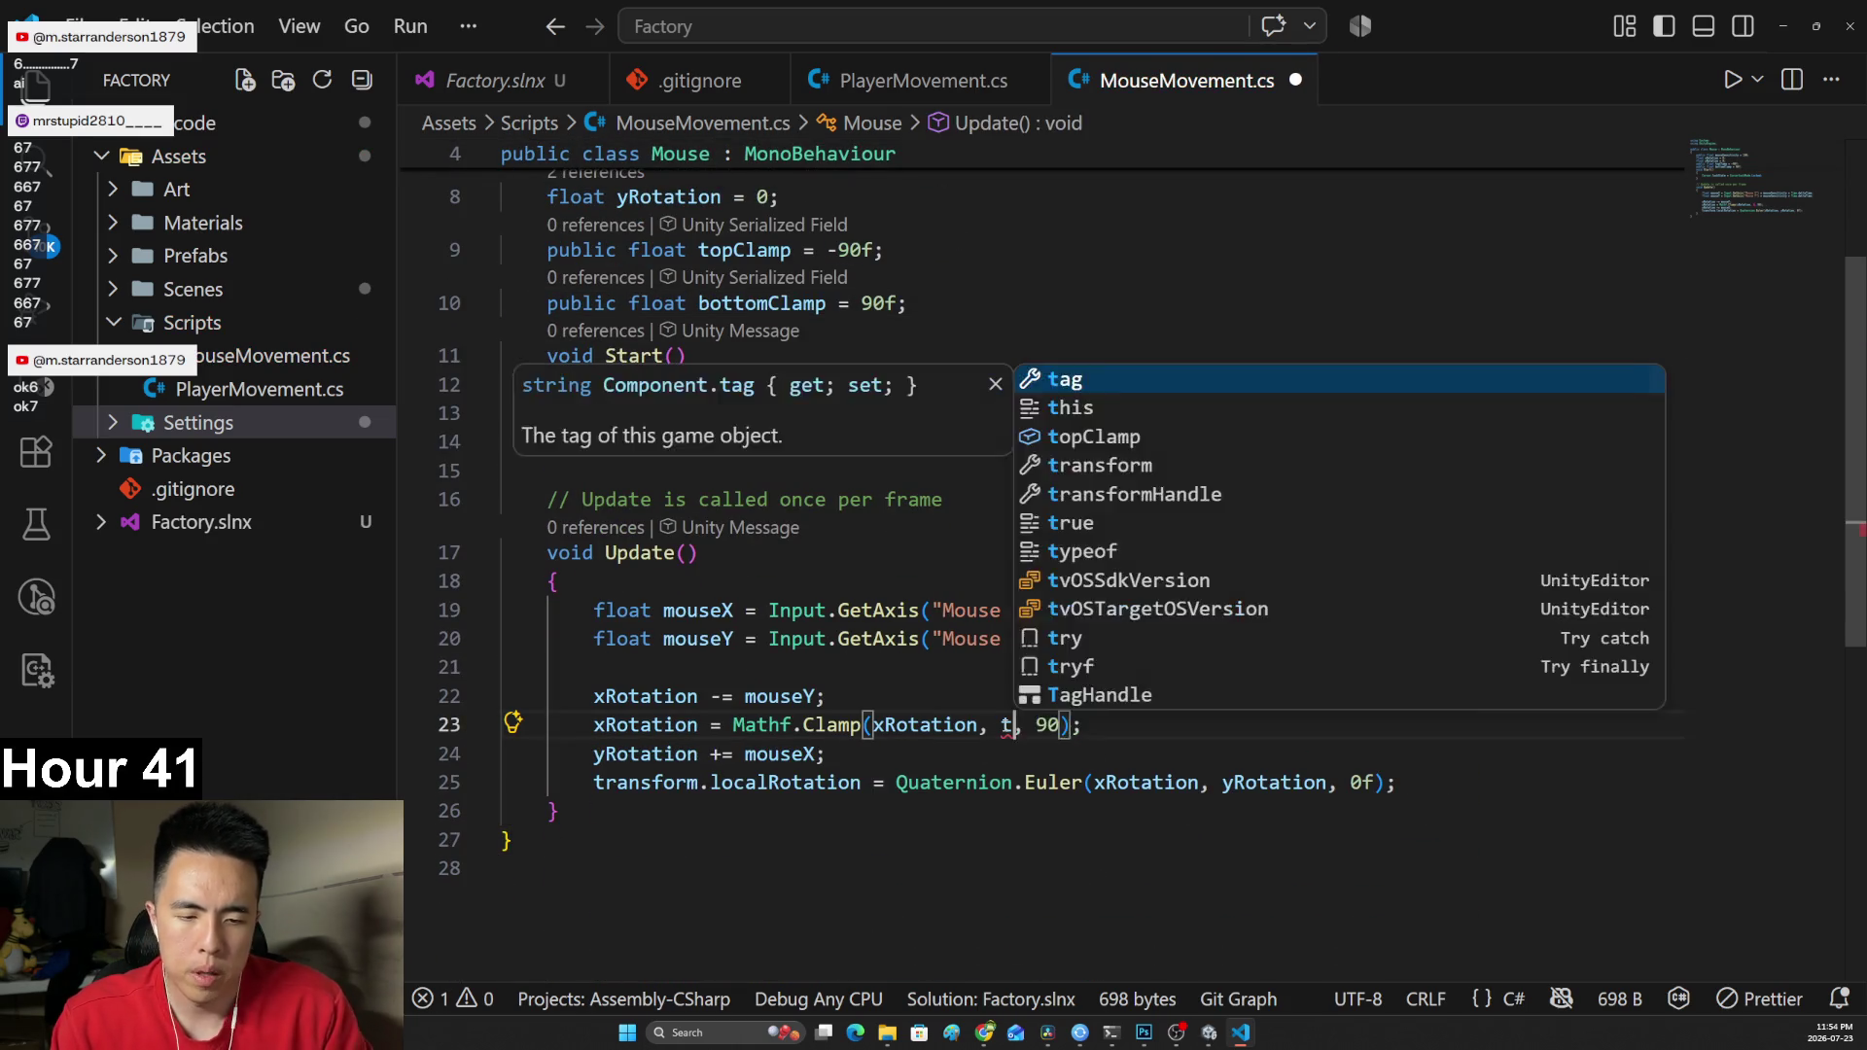
pyautogui.press('Tab')
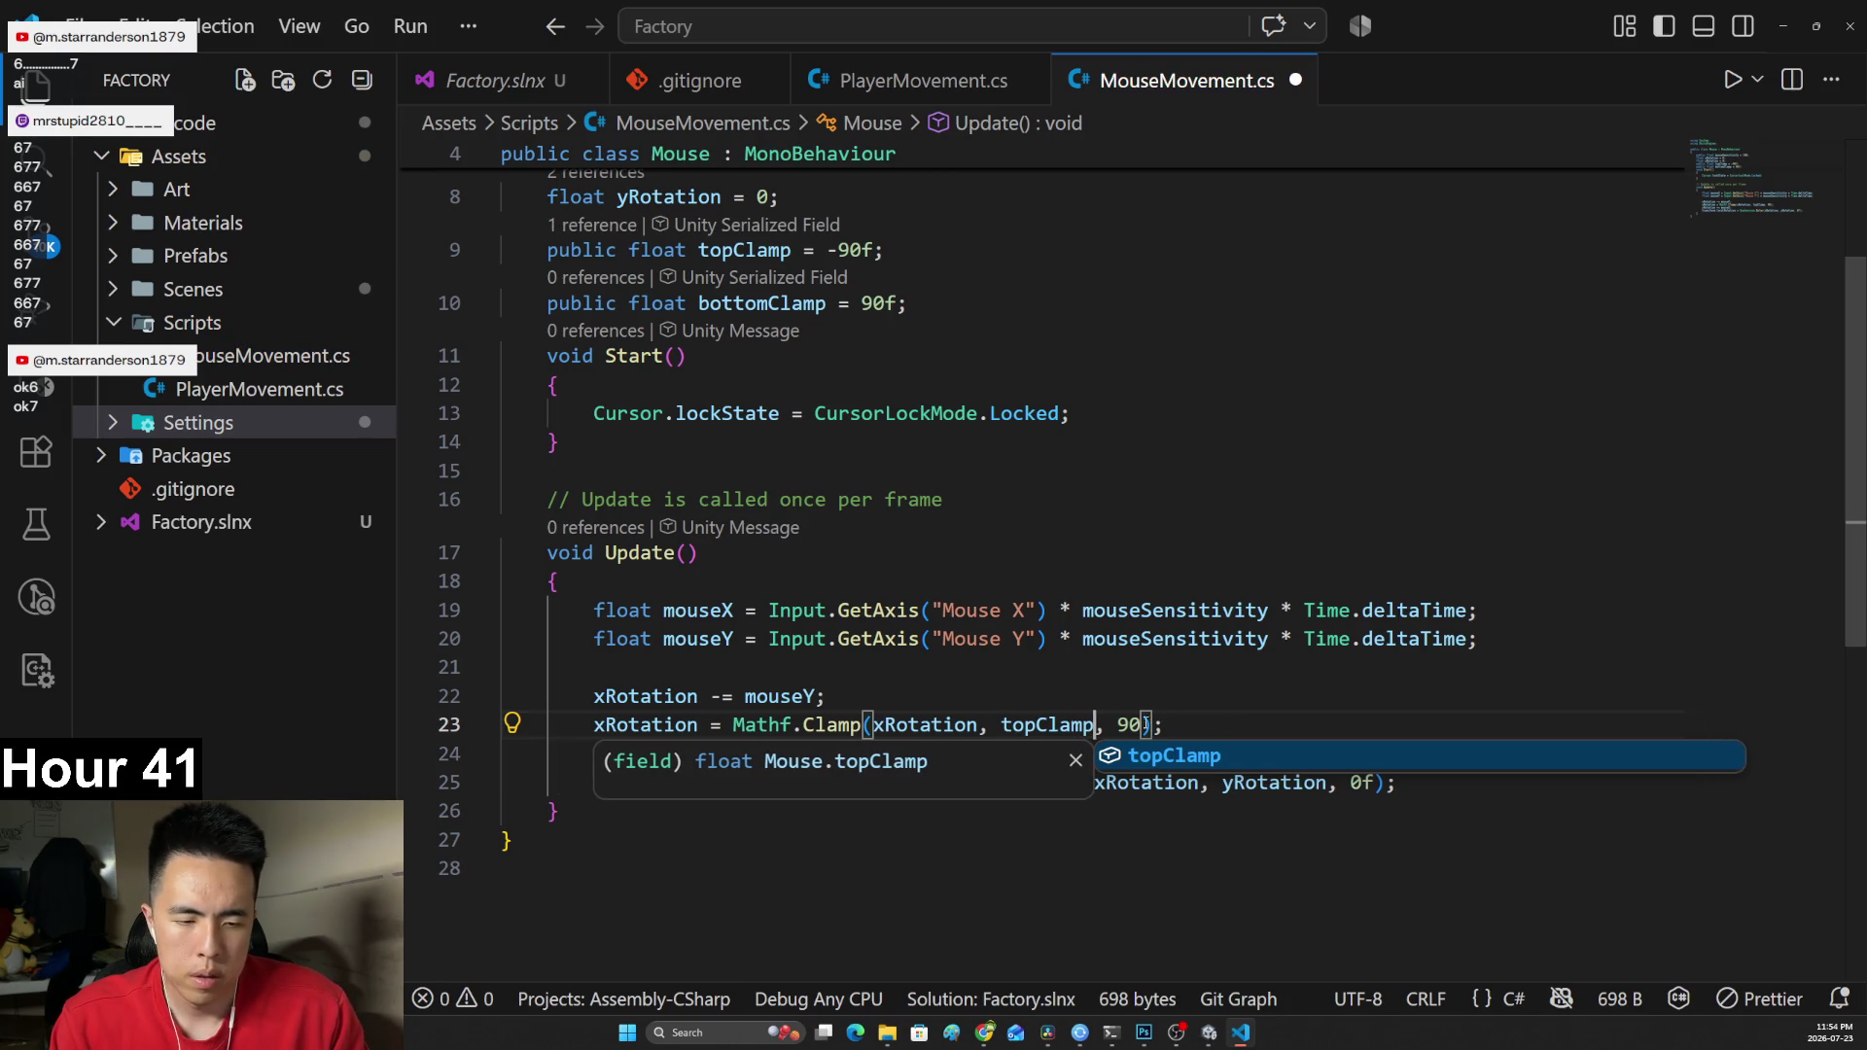
pyautogui.moveTo(1118, 724); pyautogui.dragTo(1140, 725)
pyautogui.write('bottom')
pyautogui.press('Tab')
pyautogui.hotkey('ctrl', 's')
pyautogui.hotkey('alt', 'Tab')
pyautogui.click(912, 632)
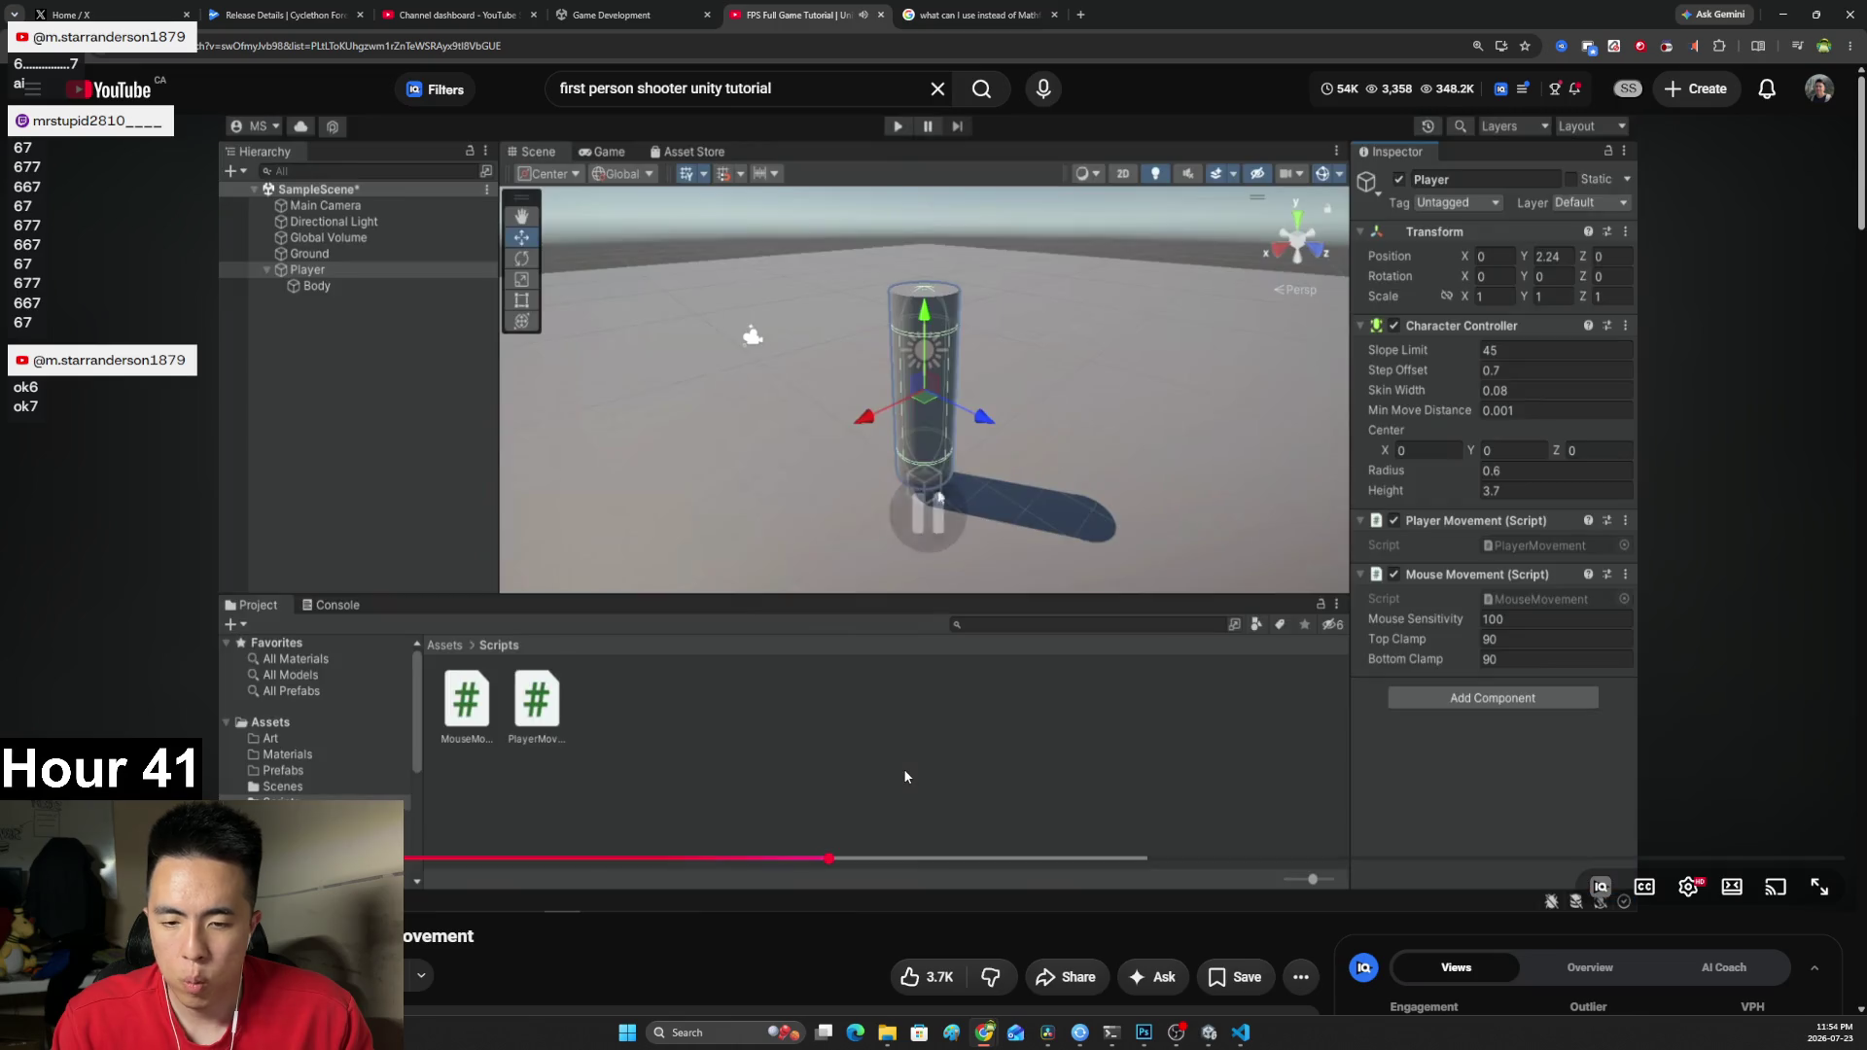
# Watch the tutorial until the Main Camera sits under Player, then return to the AI Mode answer.
pyautogui.click(897, 728)
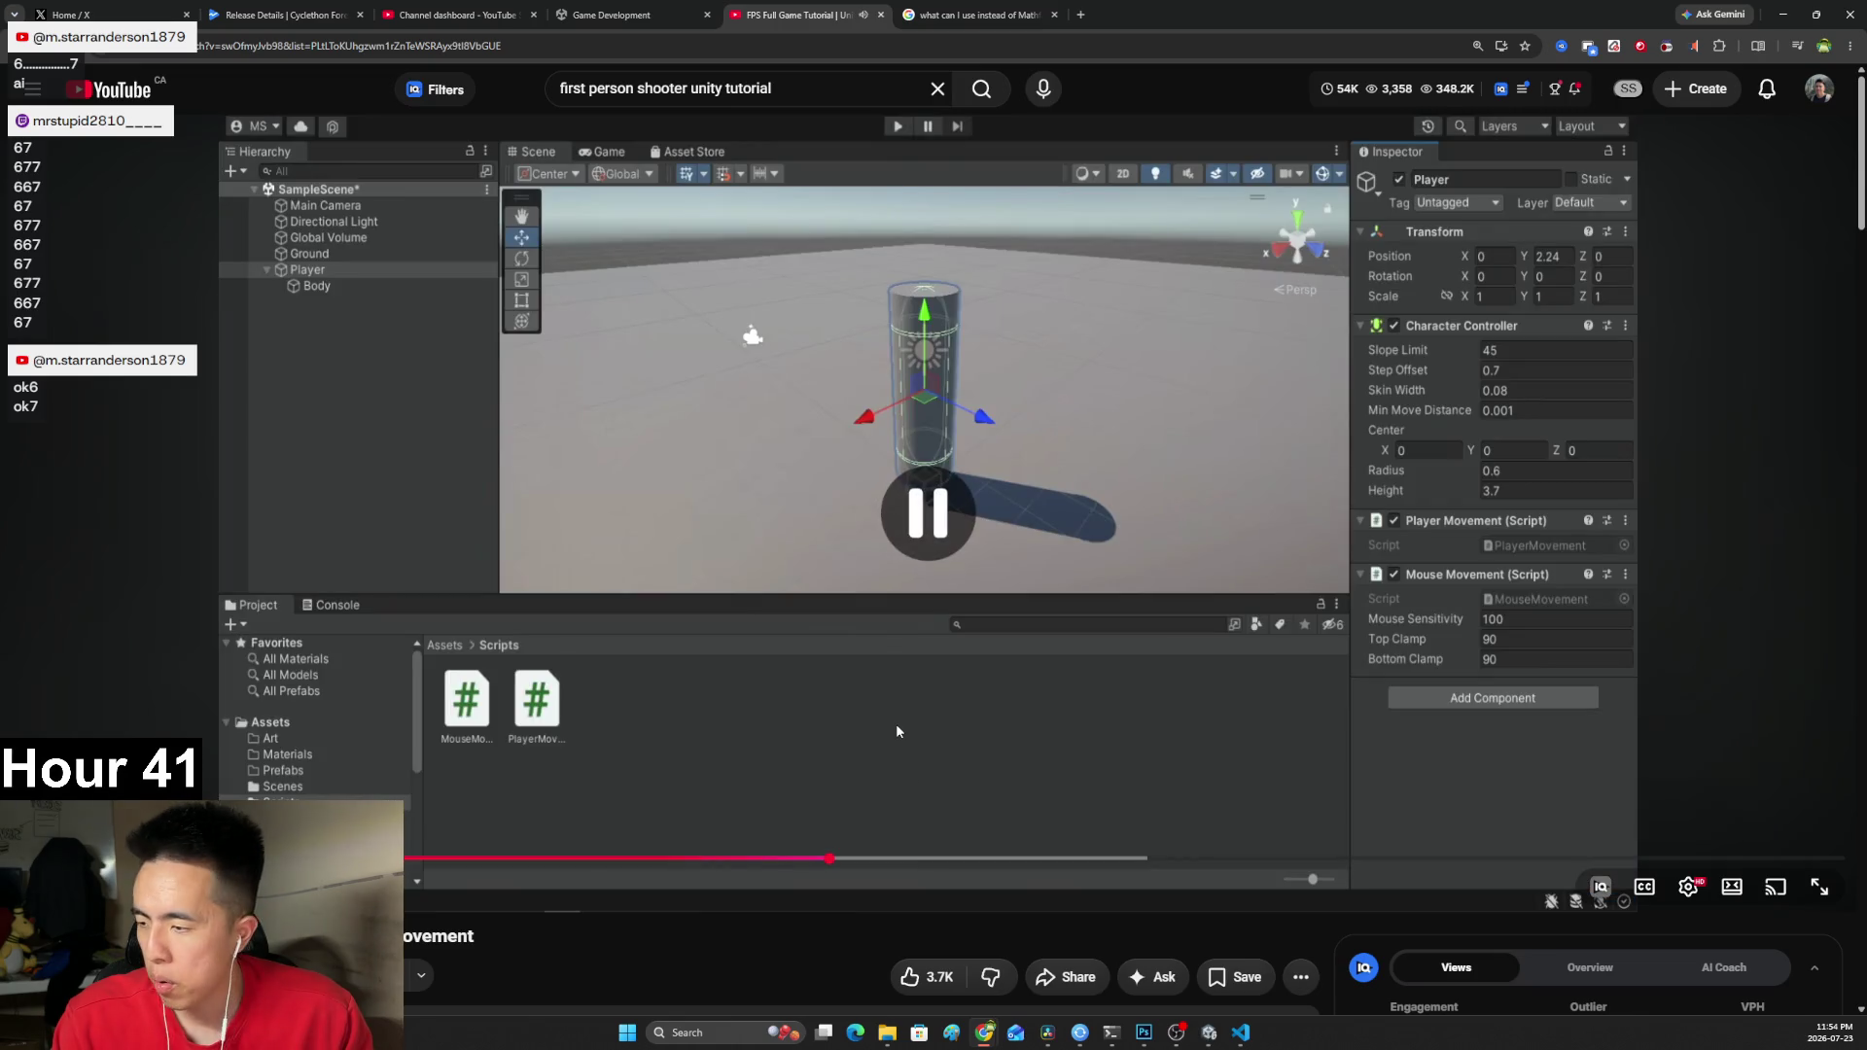
pyautogui.click(896, 732)
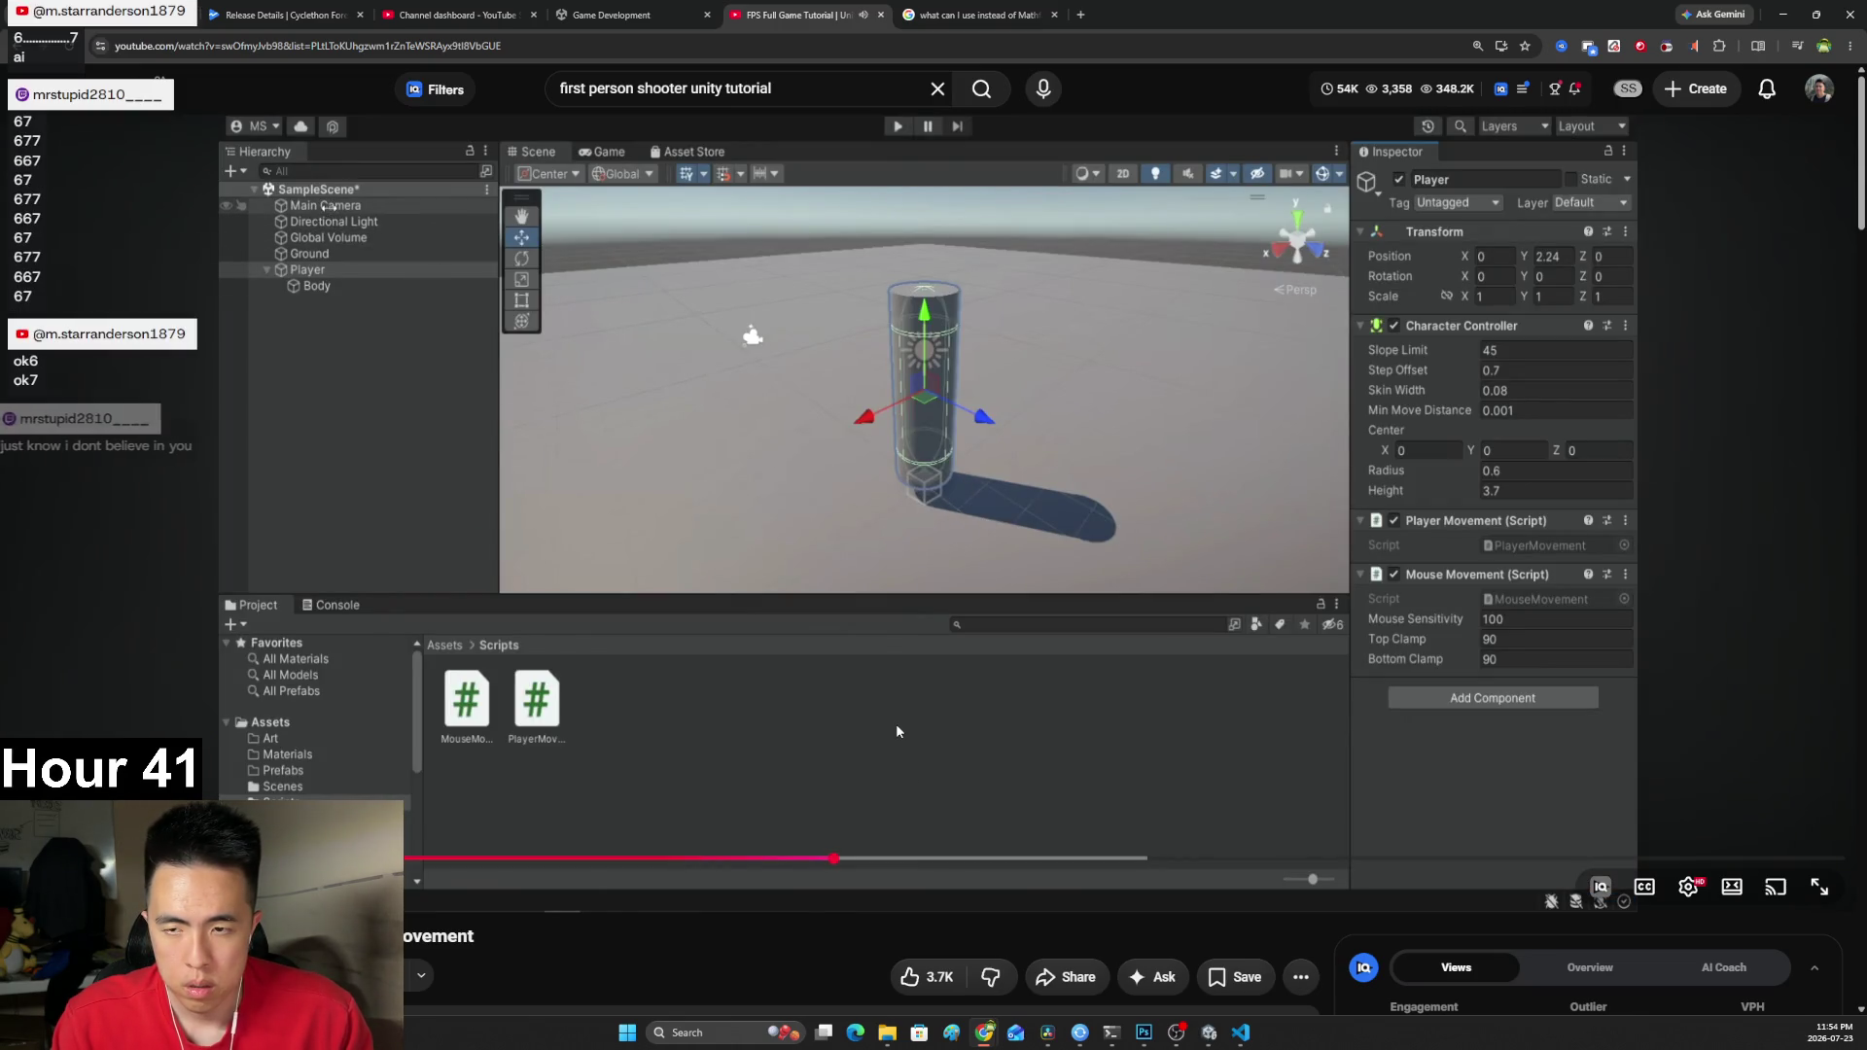
pyautogui.click(896, 731)
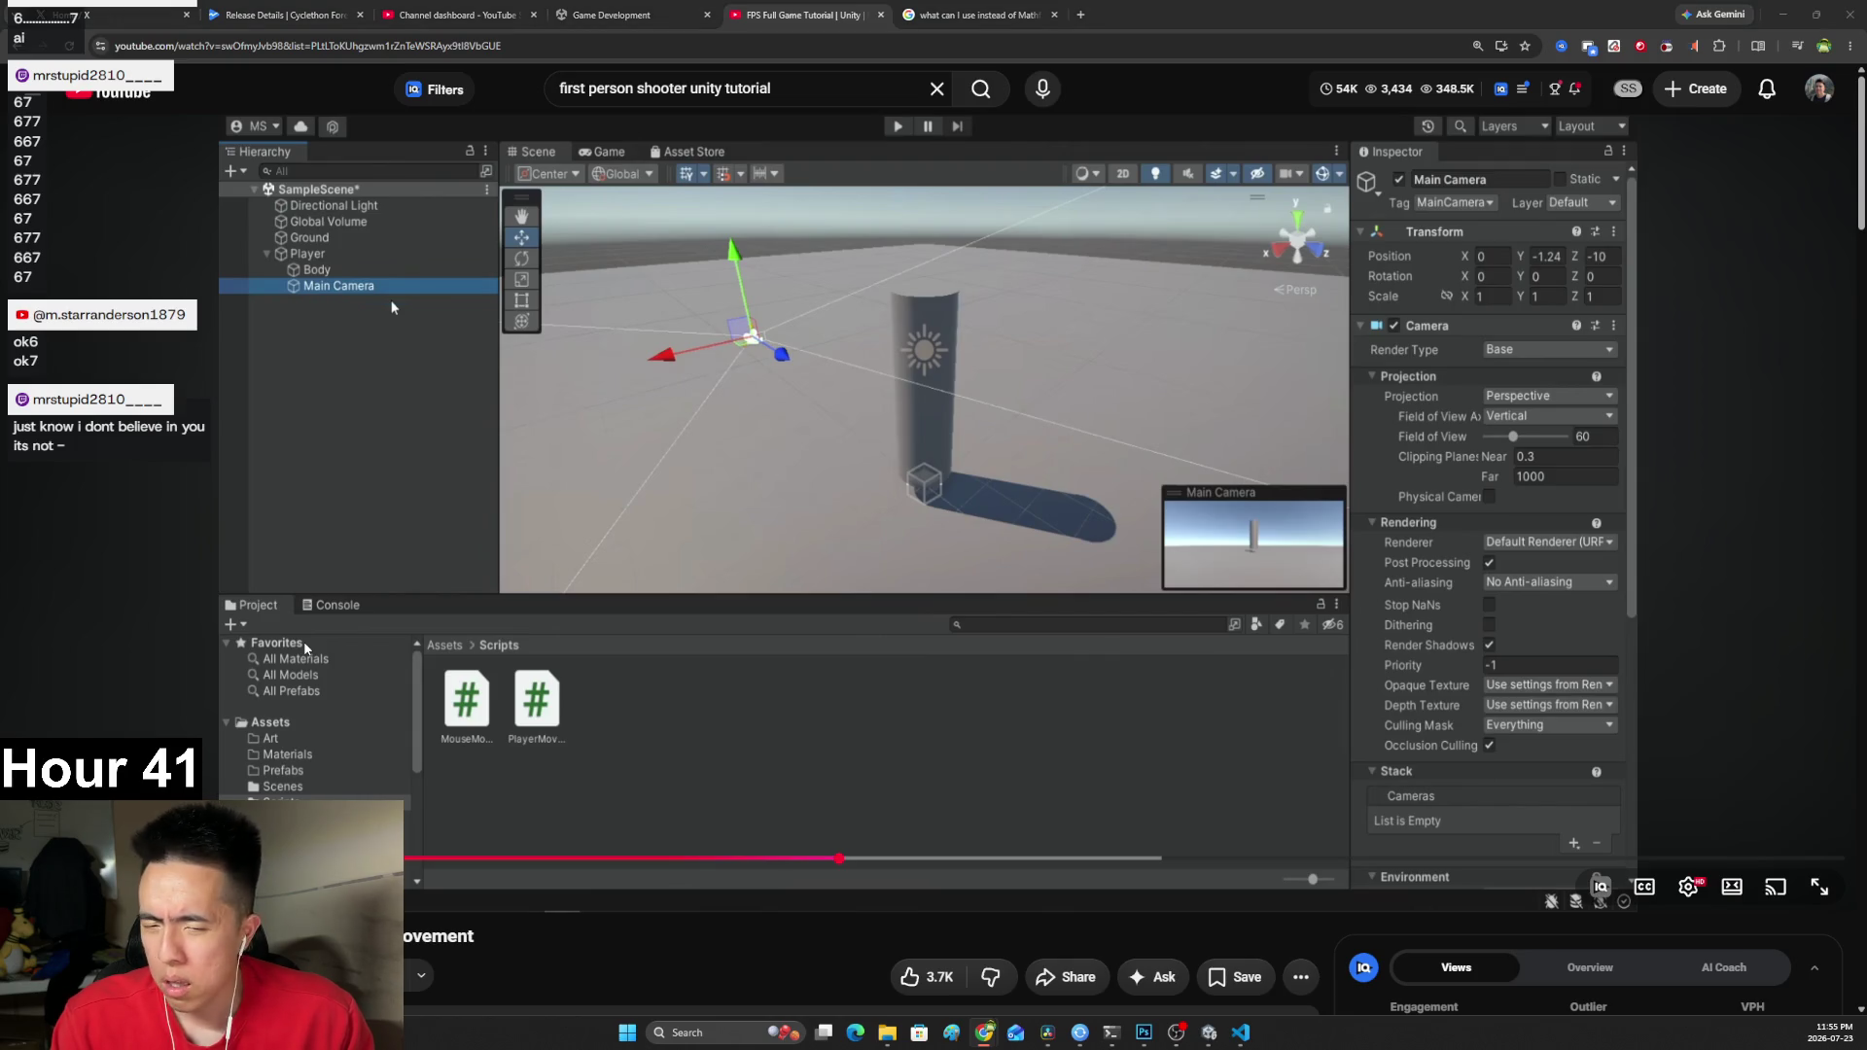
pyautogui.click(977, 15)
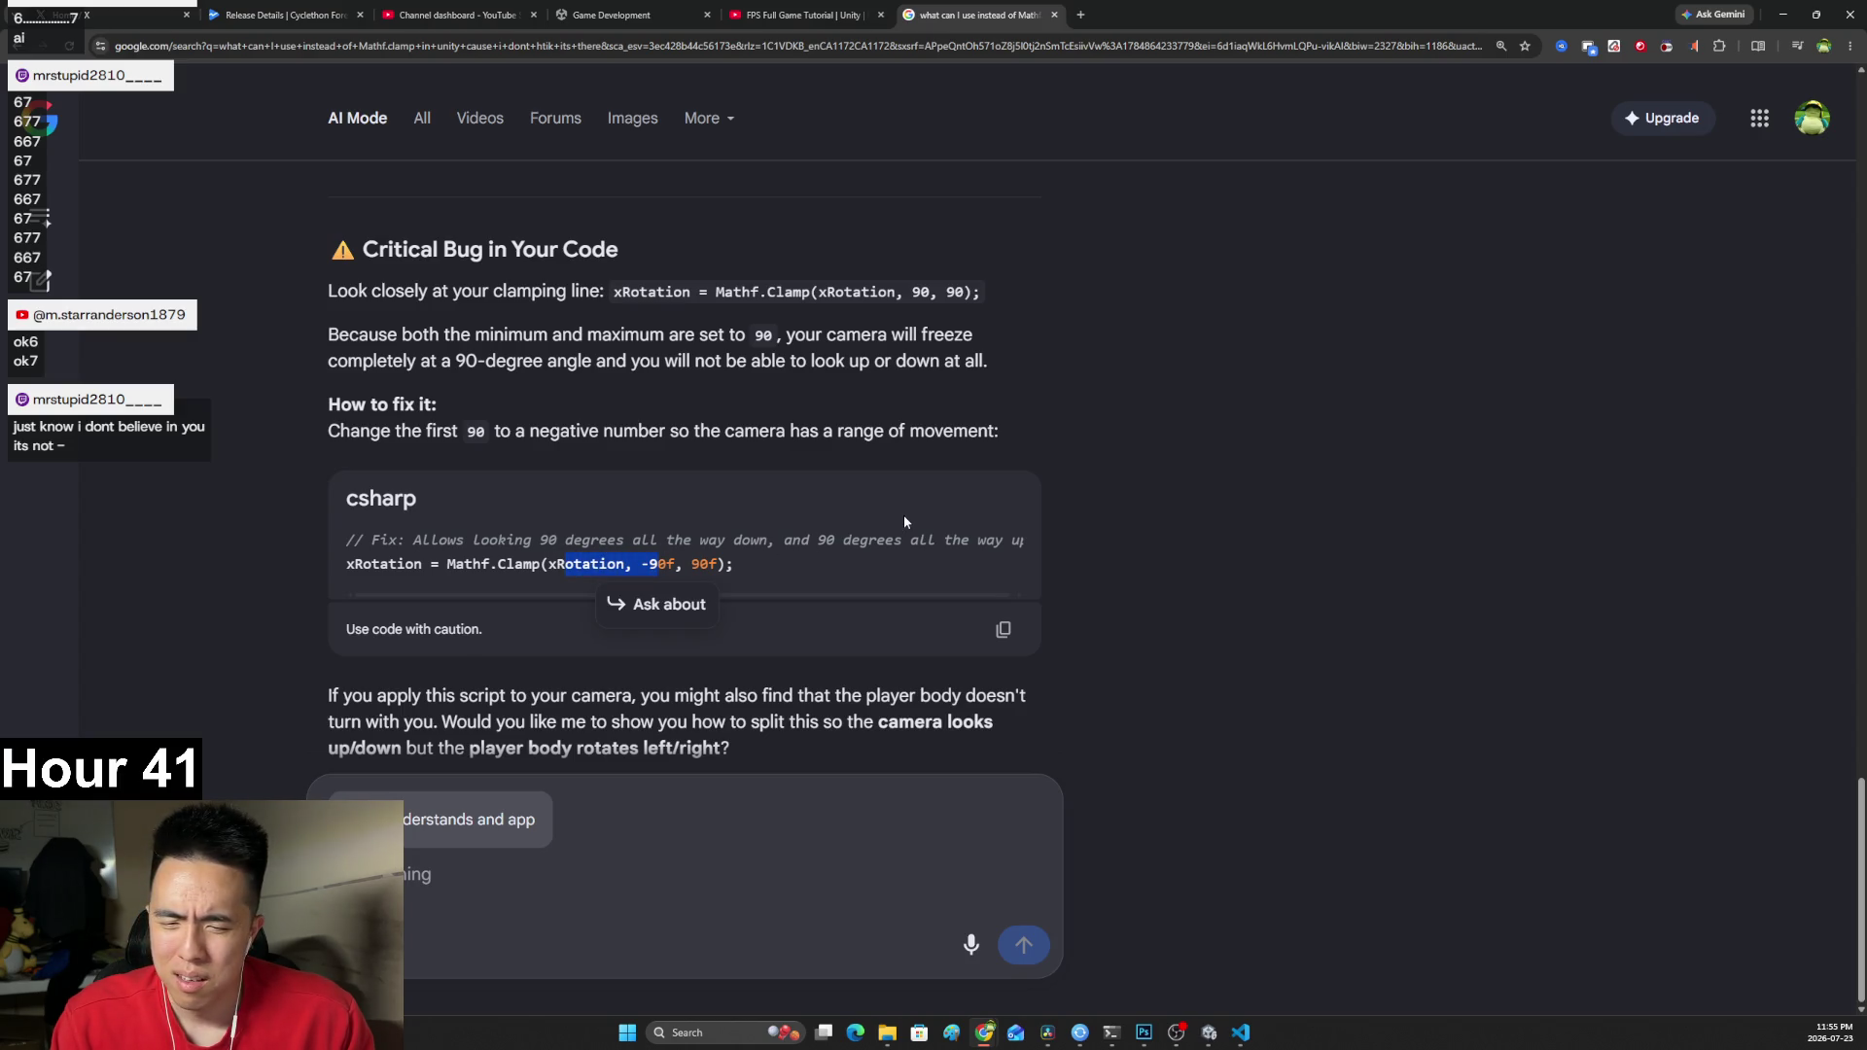
# Read the AI answer's follow-up on the -90f clamp fix, then bring back MouseMovement.cs.
pyautogui.moveTo(329, 696)
pyautogui.mouseDown()
pyautogui.moveTo(902, 696)
pyautogui.moveTo(953, 714)
pyautogui.moveTo(737, 721)
pyautogui.mouseUp()
pyautogui.click(753, 738)
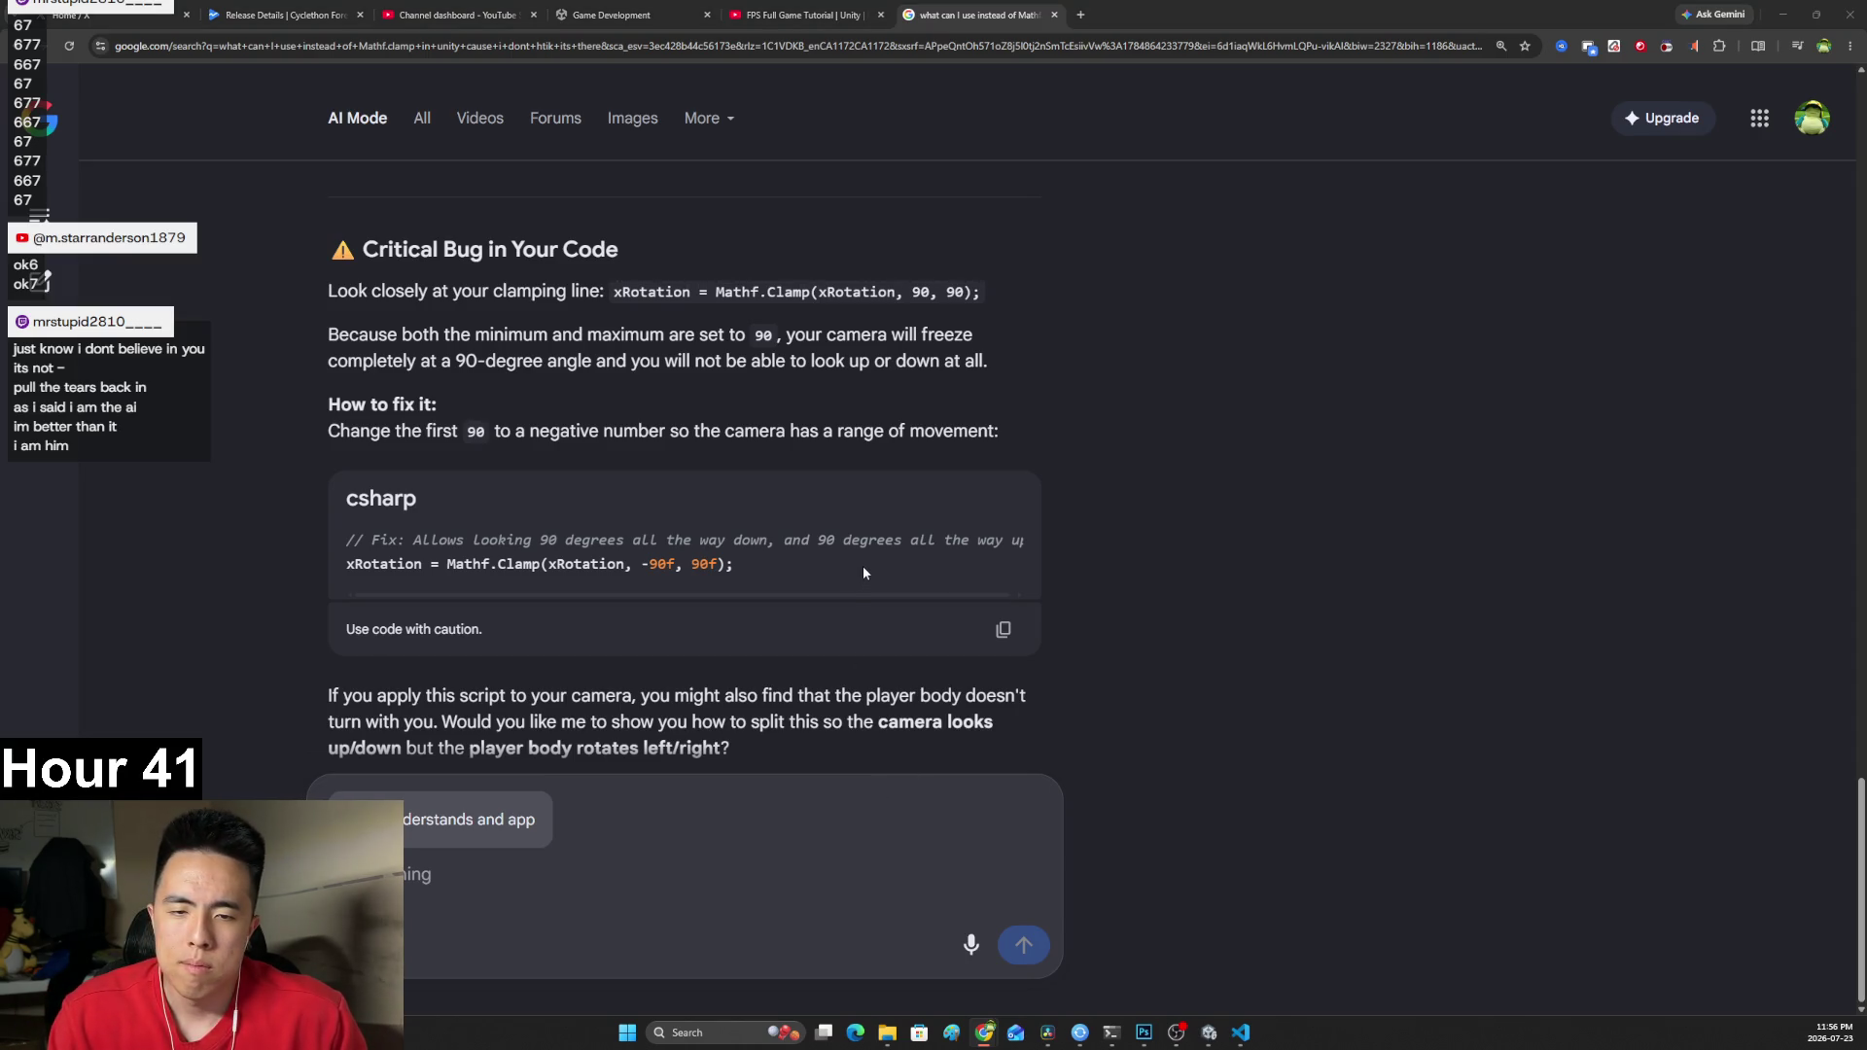
pyautogui.click(1242, 1034)
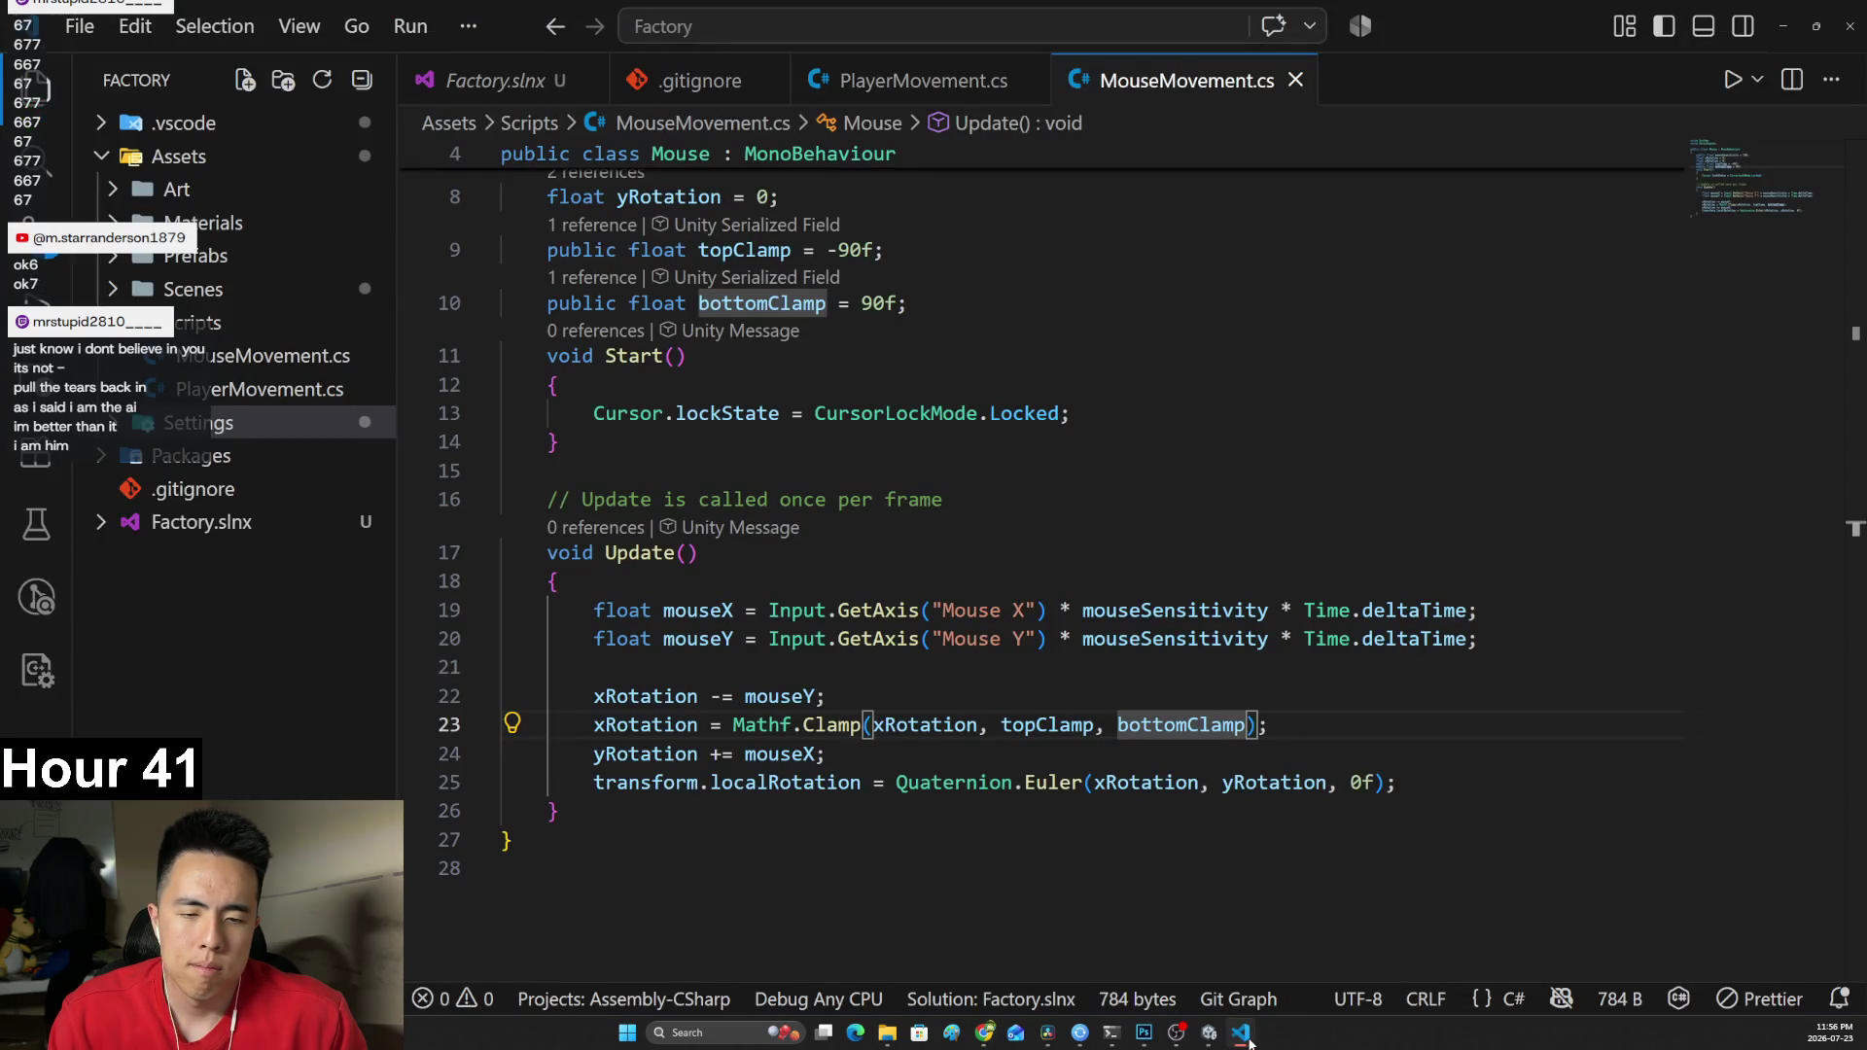
# Play the tutorial to where the Main Camera's Y becomes 1.7, then switch to Unity.
pyautogui.click(1242, 1034)
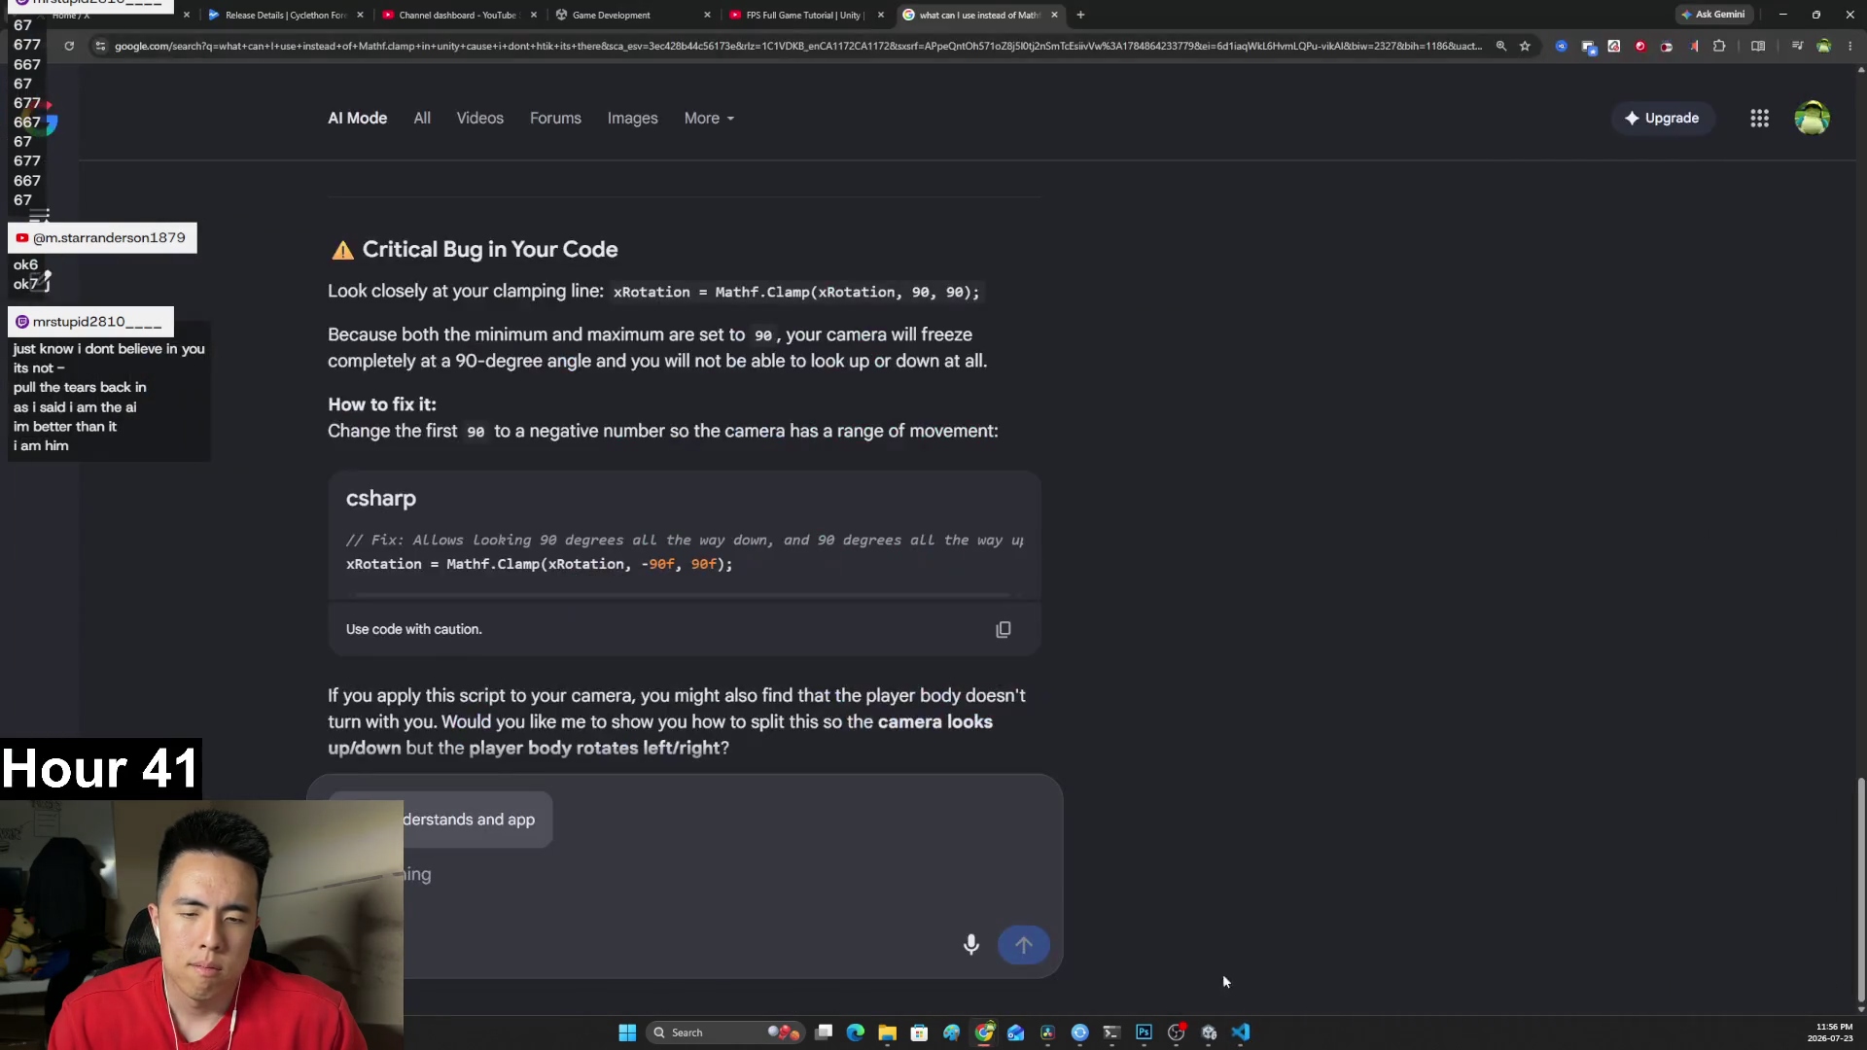
pyautogui.click(807, 14)
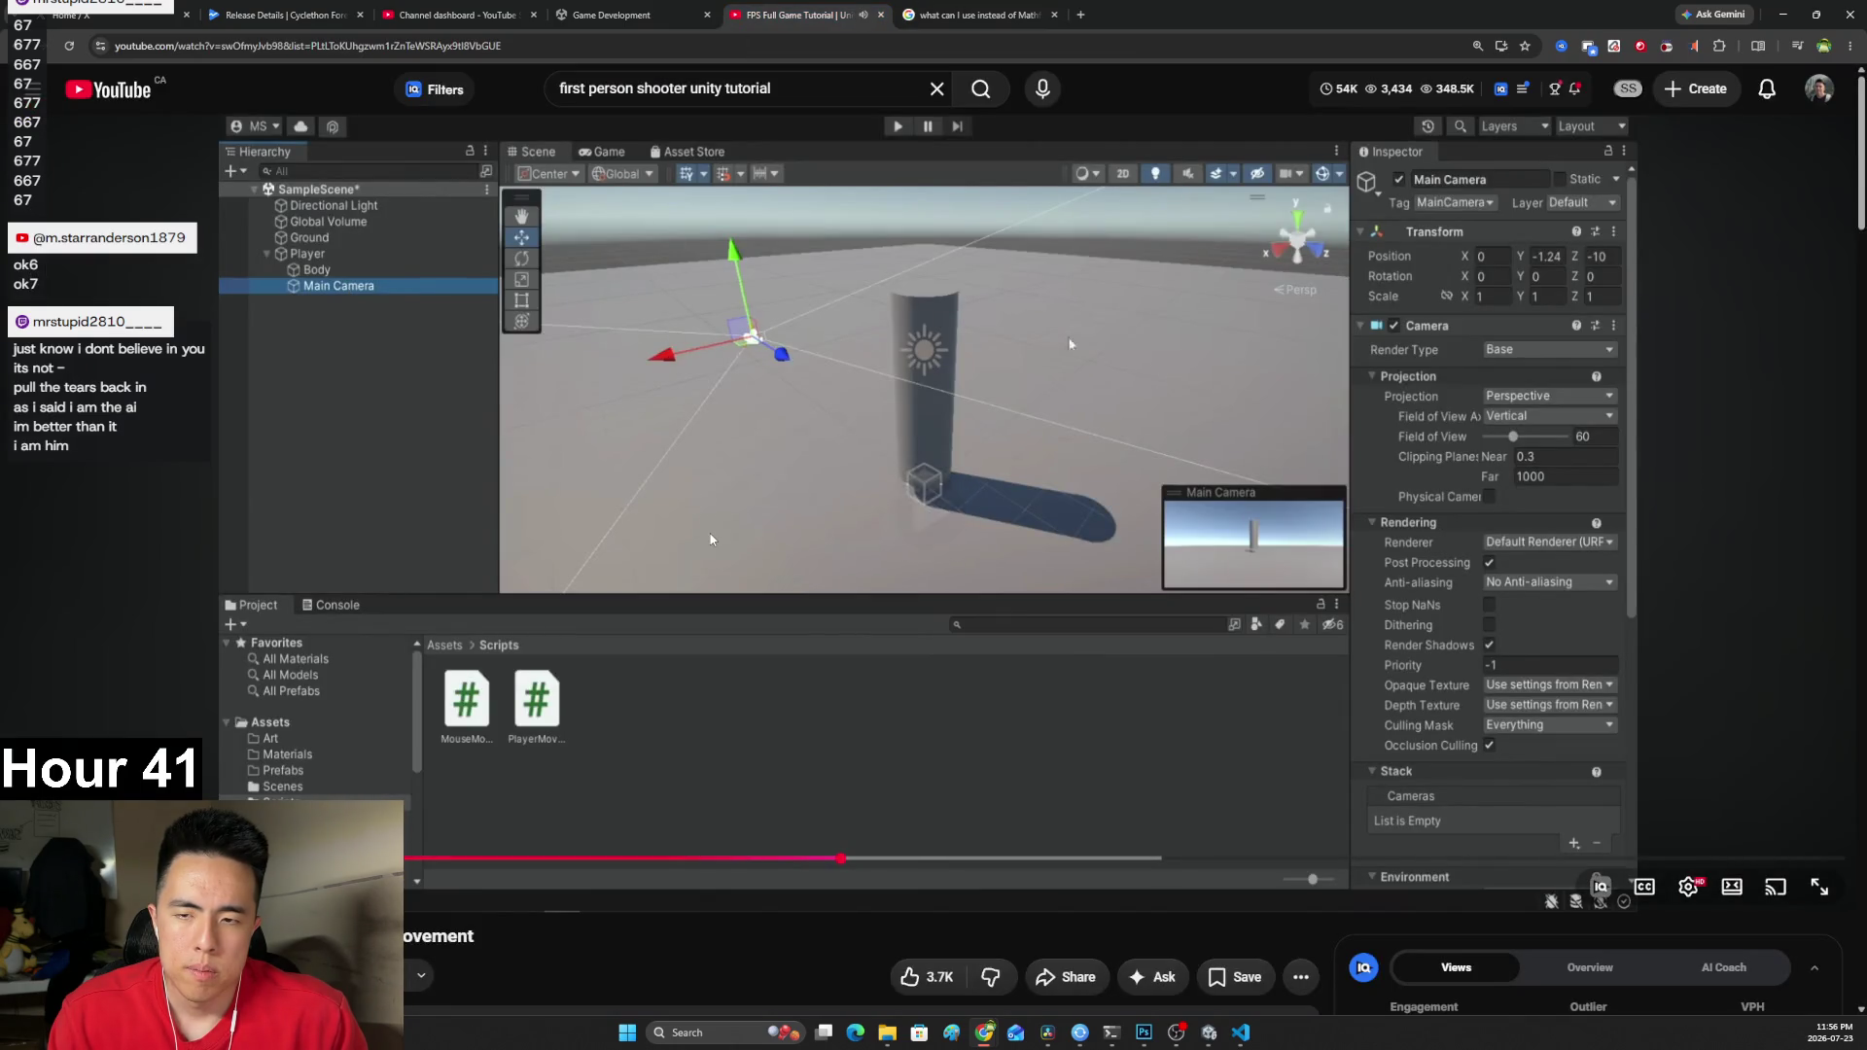
pyautogui.click(721, 564)
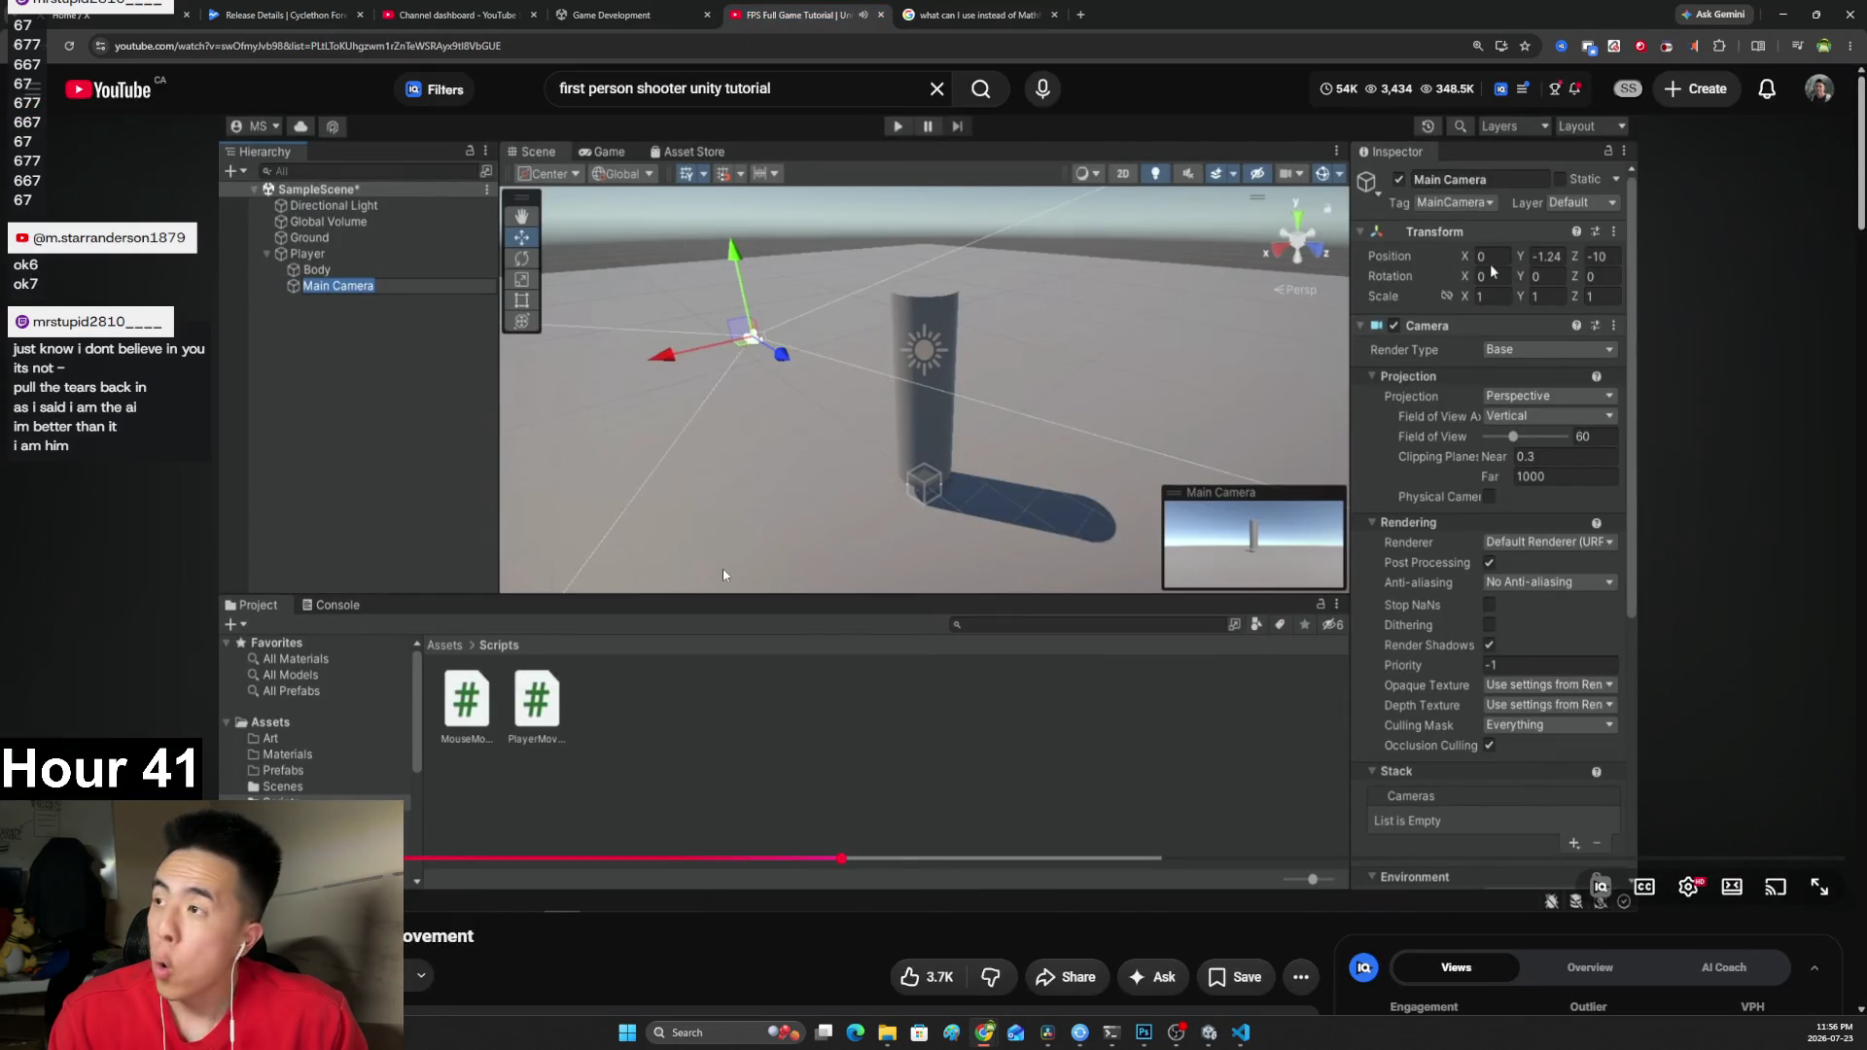
pyautogui.click(723, 574)
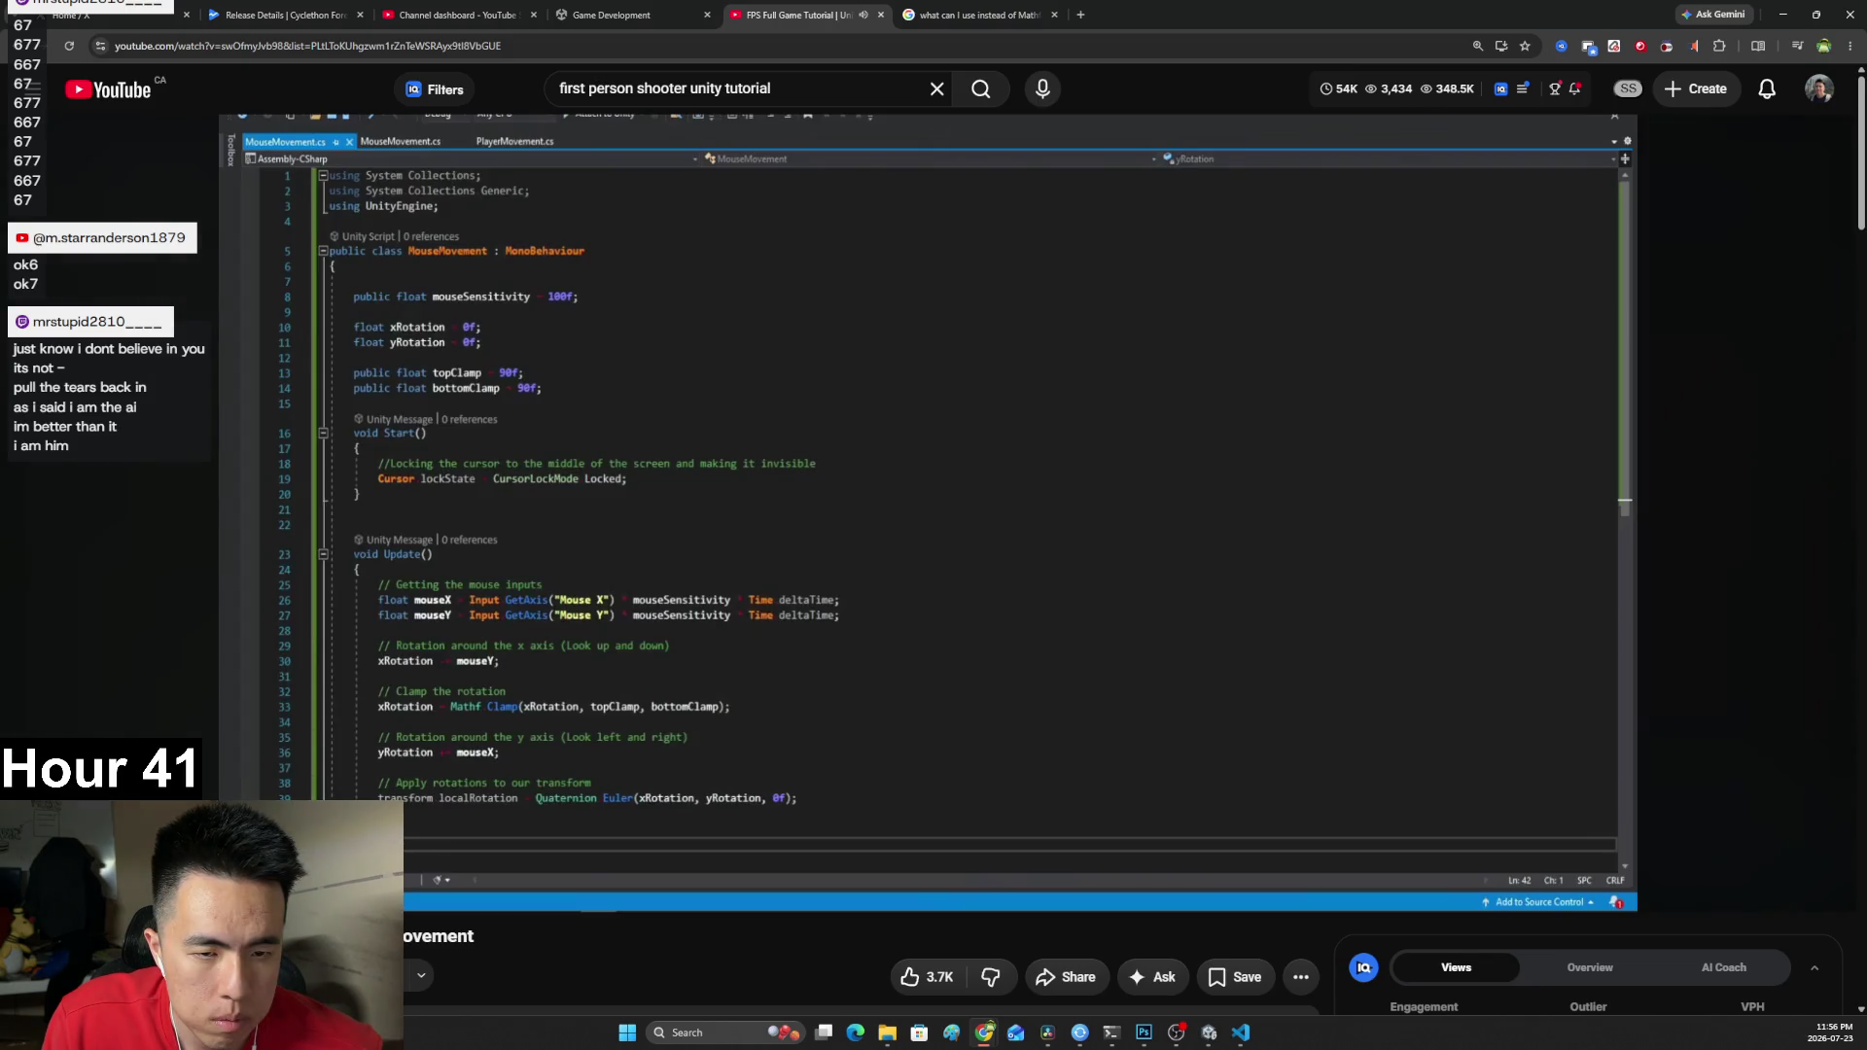
pyautogui.click(990, 848)
pyautogui.click(1250, 1038)
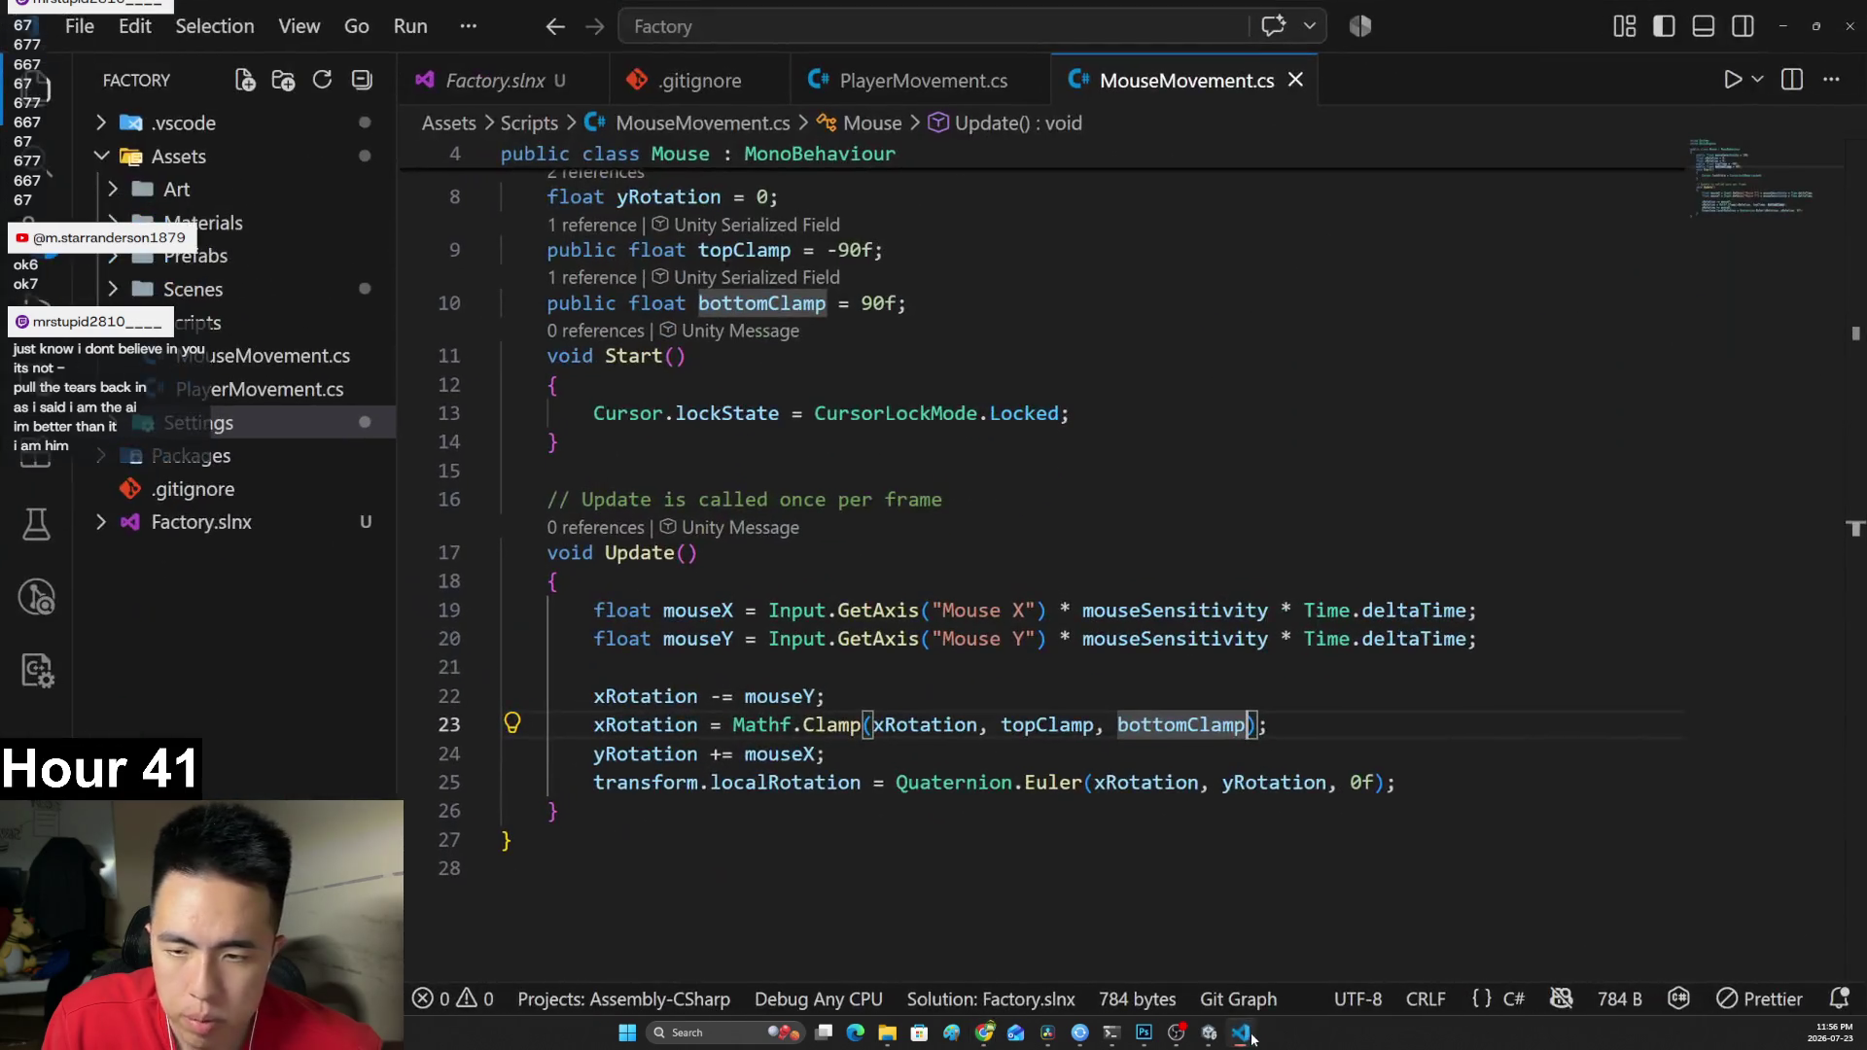
pyautogui.hotkey('alt', 'Tab')
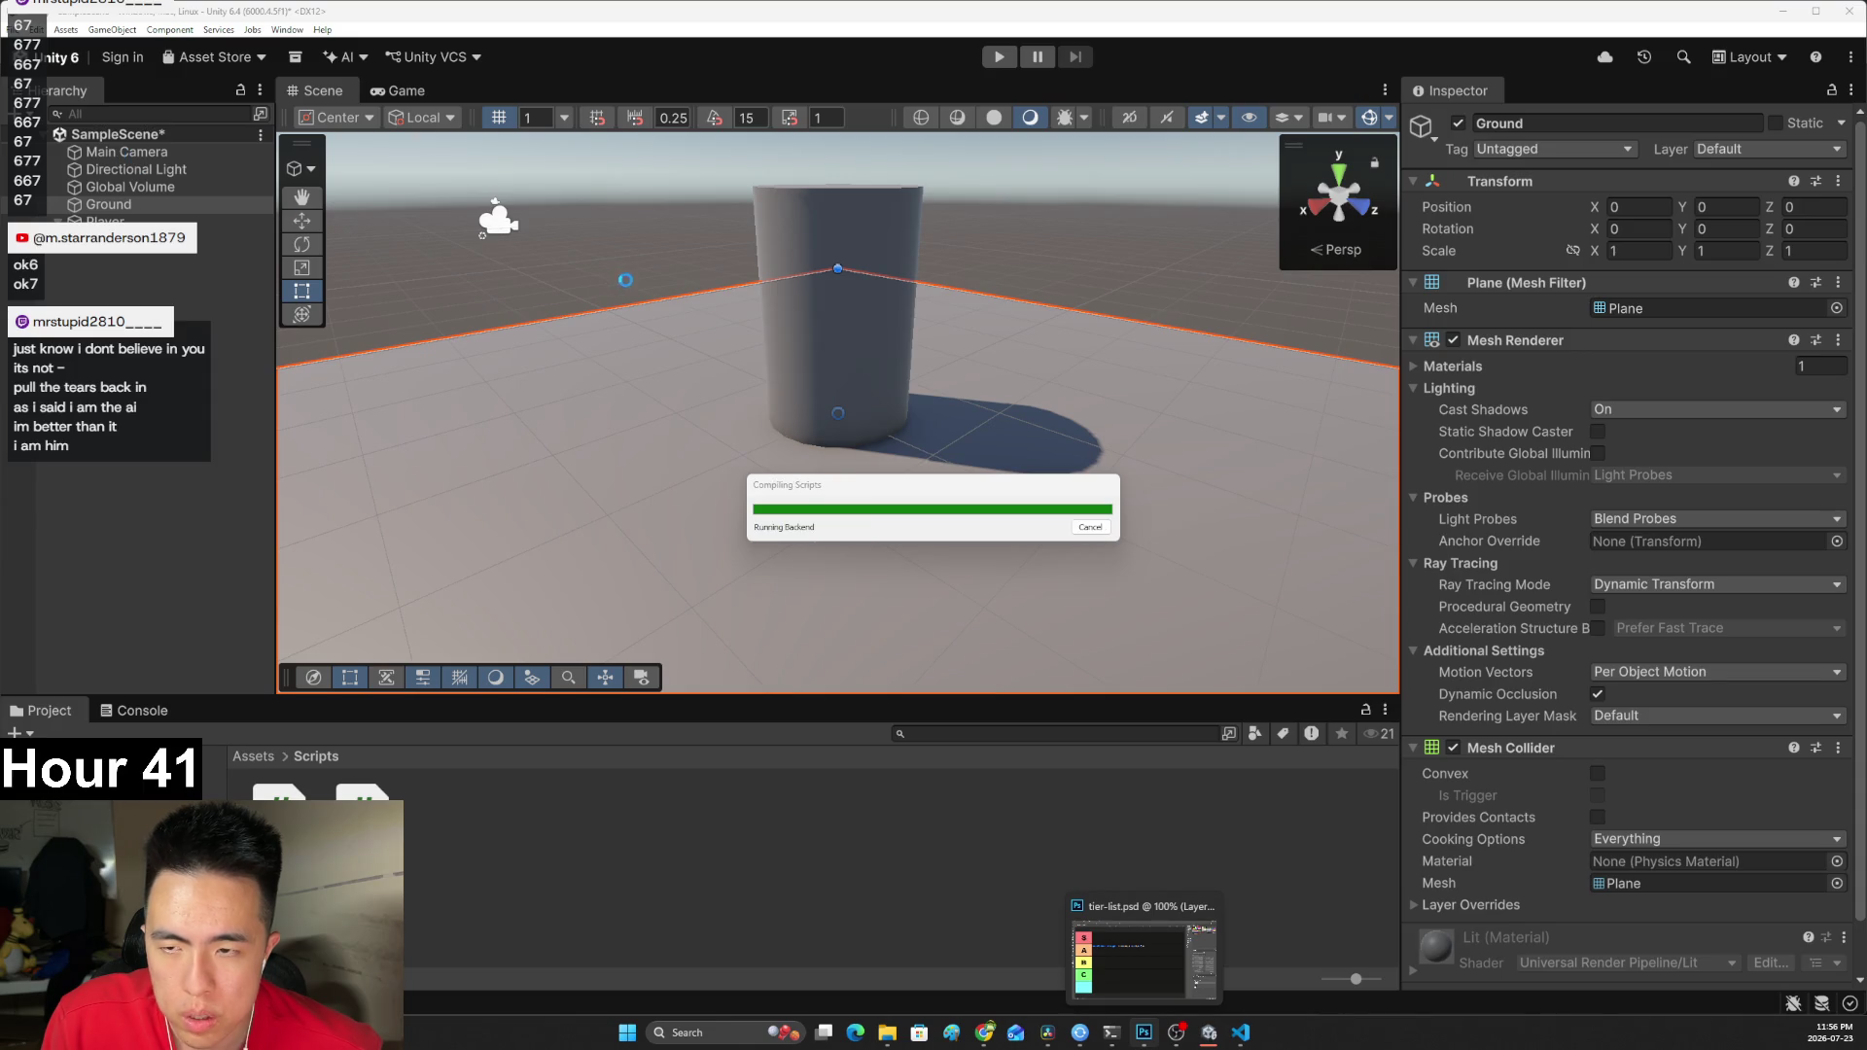
# Select the Player and rewind the tutorial ten seconds for reference.
pyautogui.scroll(-4, 852, 294)
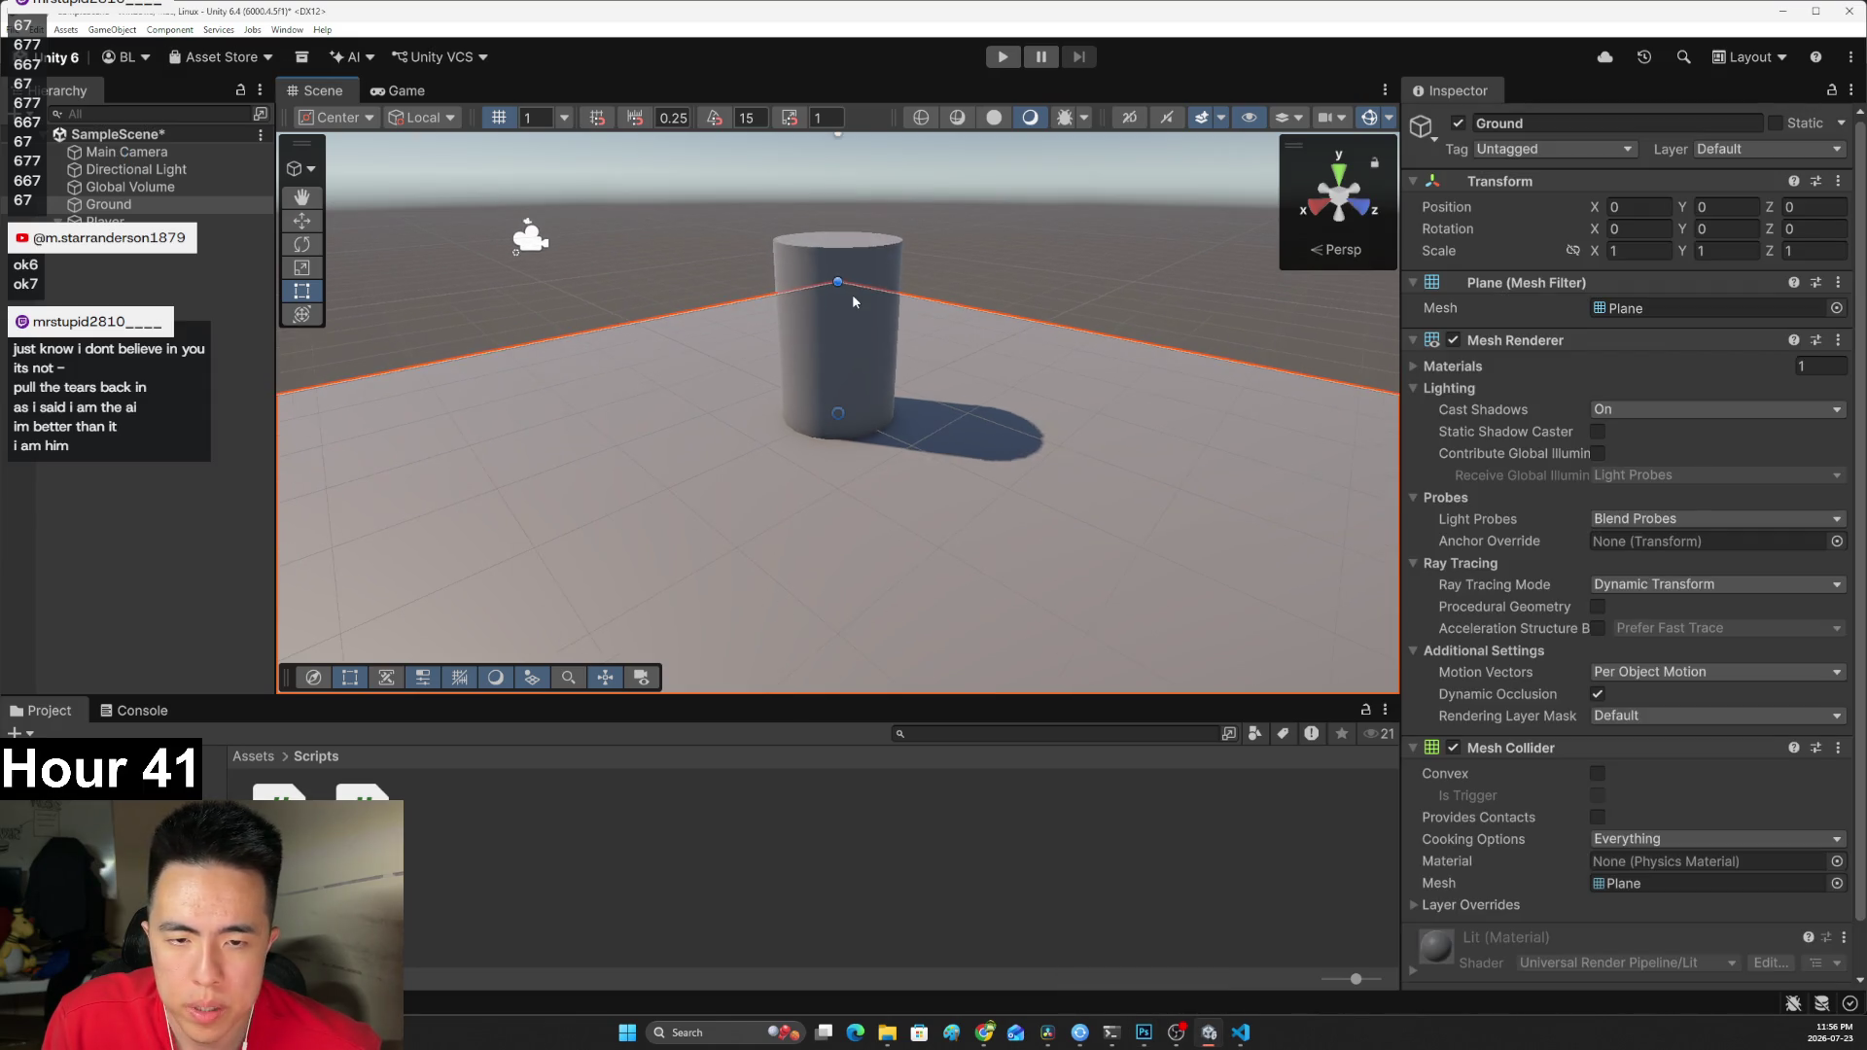
pyautogui.click(837, 341)
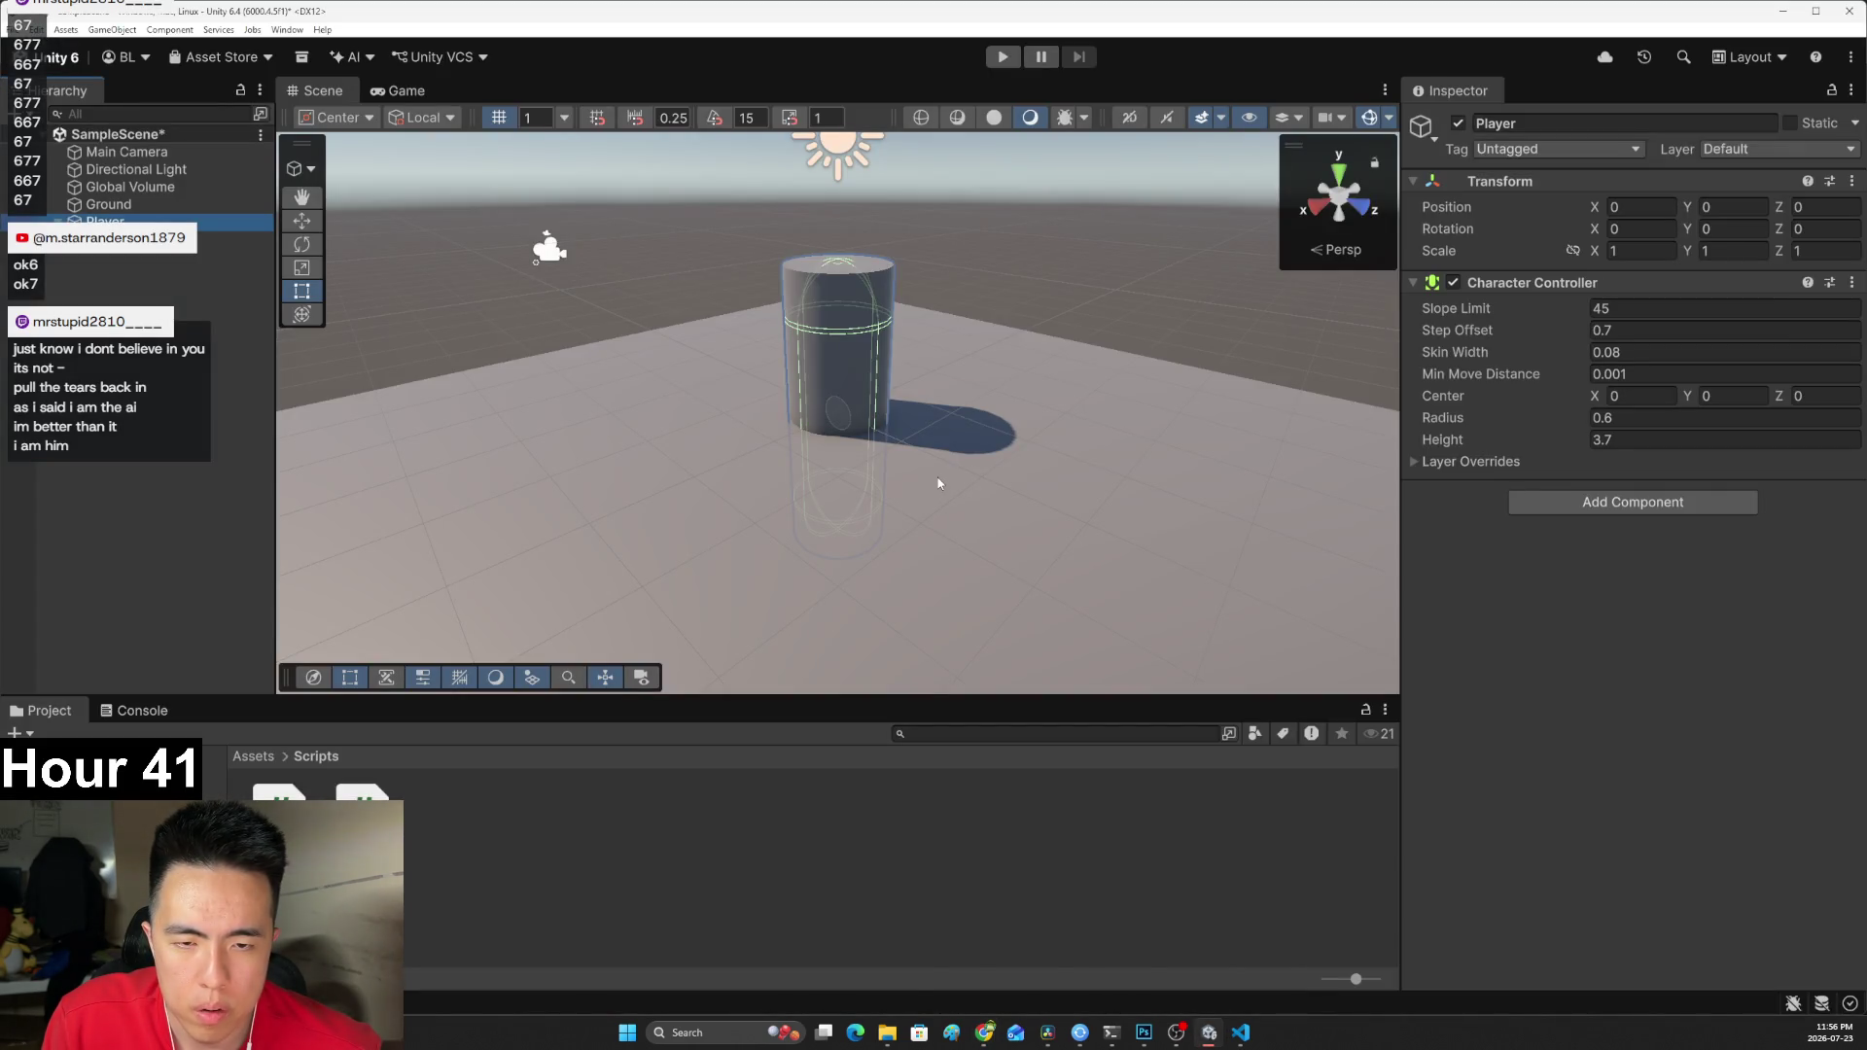
pyautogui.hotkey('alt', 'Tab')
pyautogui.click(941, 622)
pyautogui.press('j')
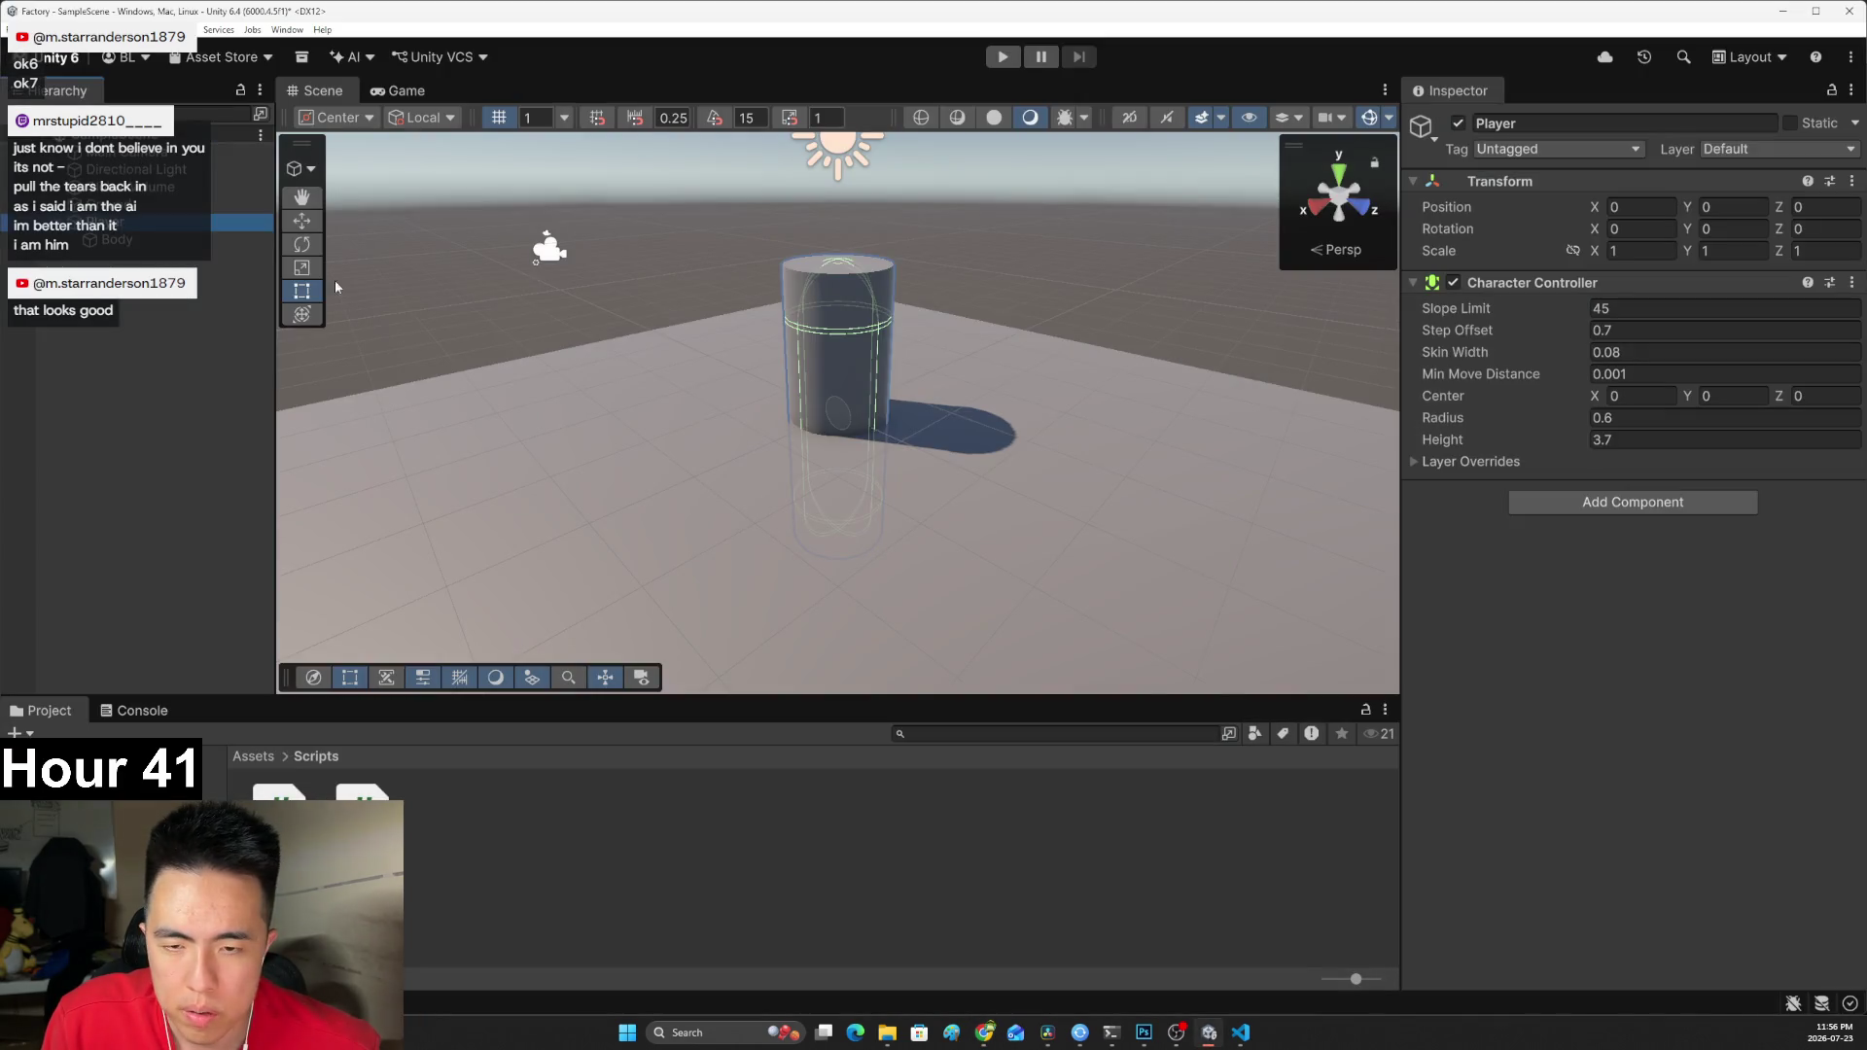
pyautogui.click(887, 326)
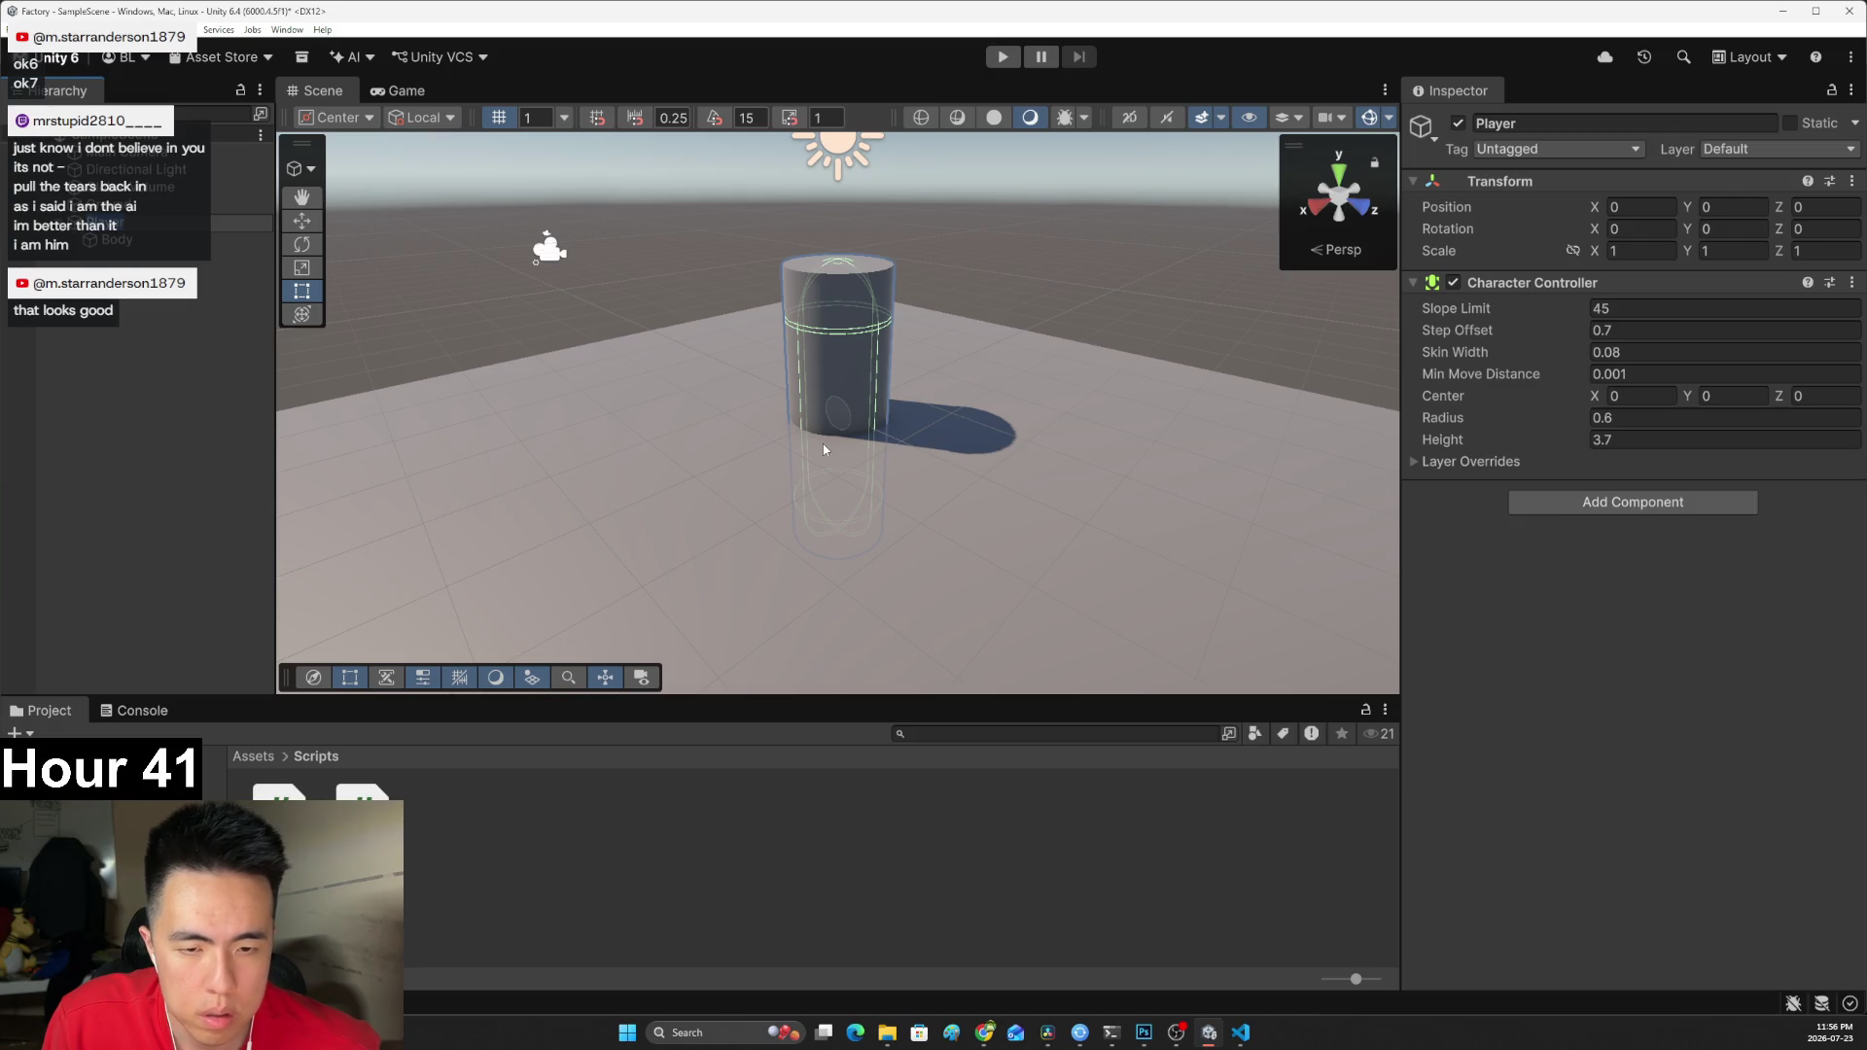
# Select the Body cylinder, then undo its accidental moves to restore the original position.
pyautogui.click(832, 483)
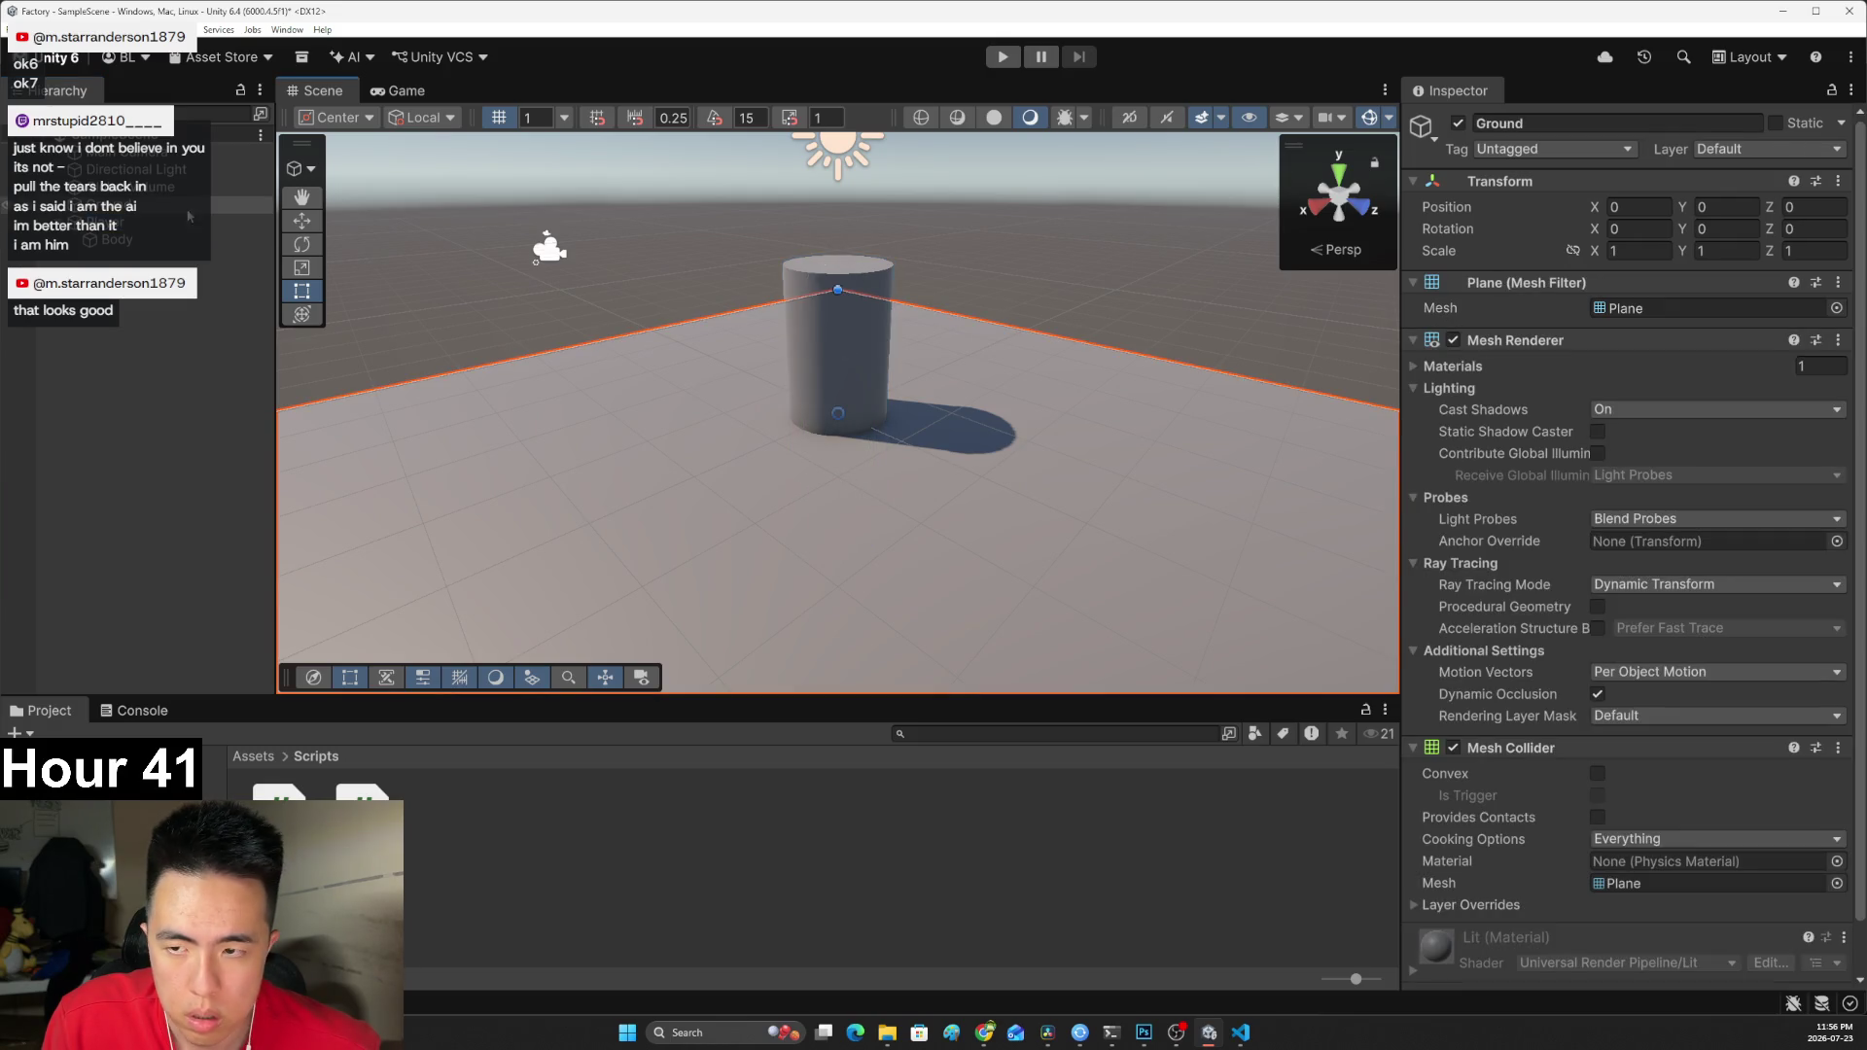
pyautogui.click(207, 218)
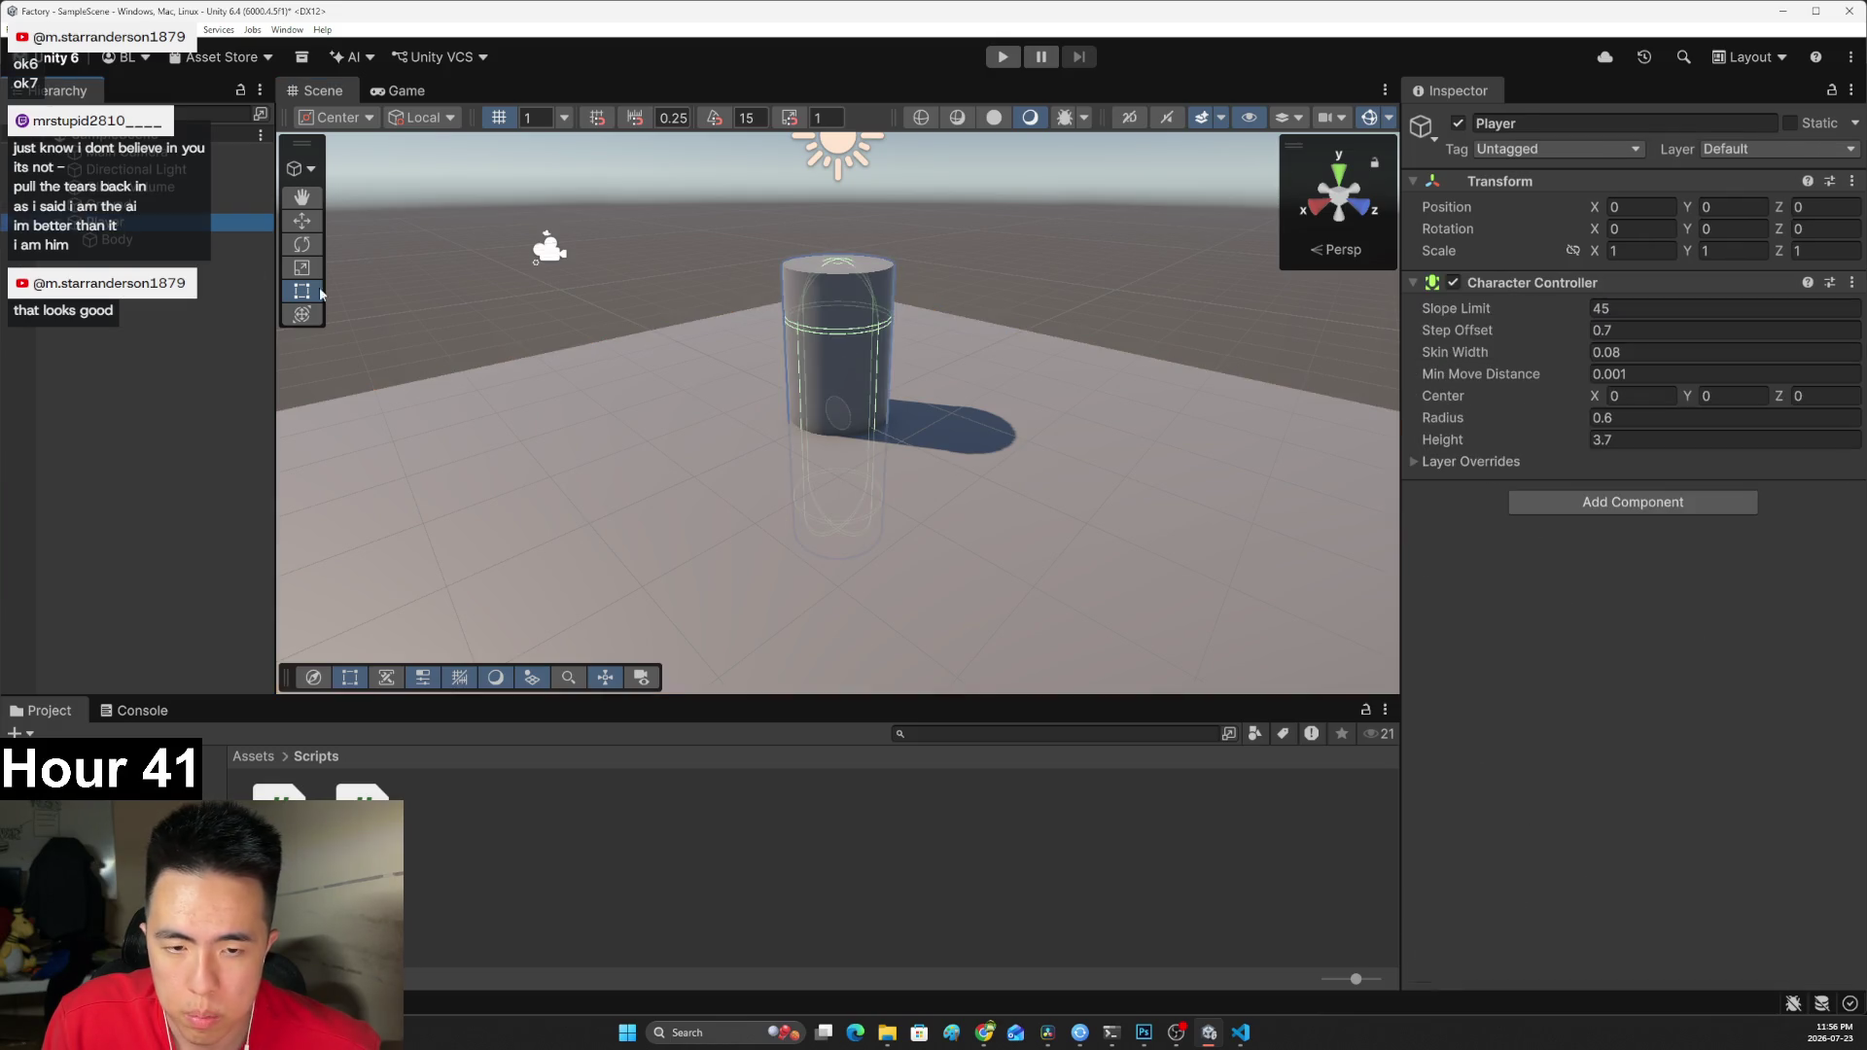
pyautogui.click(837, 396)
pyautogui.moveTo(873, 299)
pyautogui.mouseDown()
pyautogui.moveTo(821, 300)
pyautogui.moveTo(838, 288)
pyautogui.moveTo(755, 436)
pyautogui.moveTo(856, 529)
pyautogui.moveTo(854, 482)
pyautogui.moveTo(808, 594)
pyautogui.mouseUp()
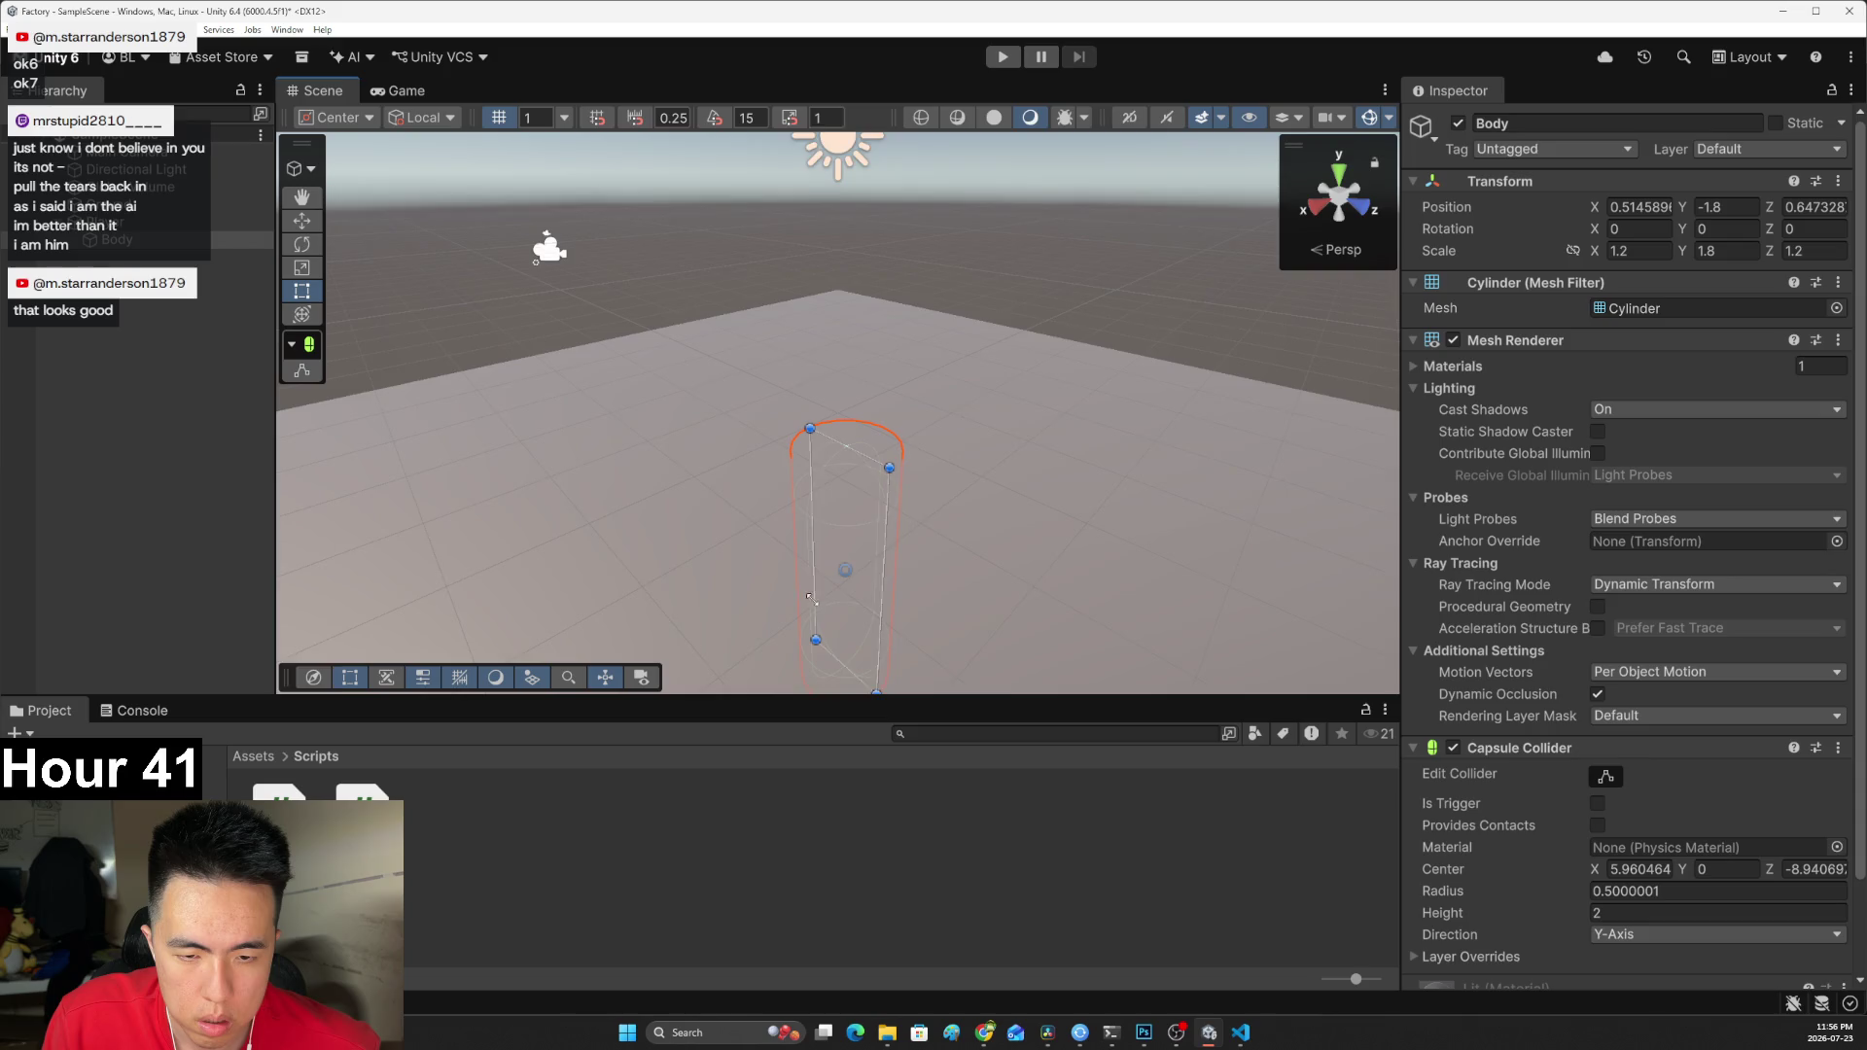
pyautogui.hotkey('ctrl', 'z')
pyautogui.hotkey('ctrl', 'z')
pyautogui.hotkey('ctrl', 'z')
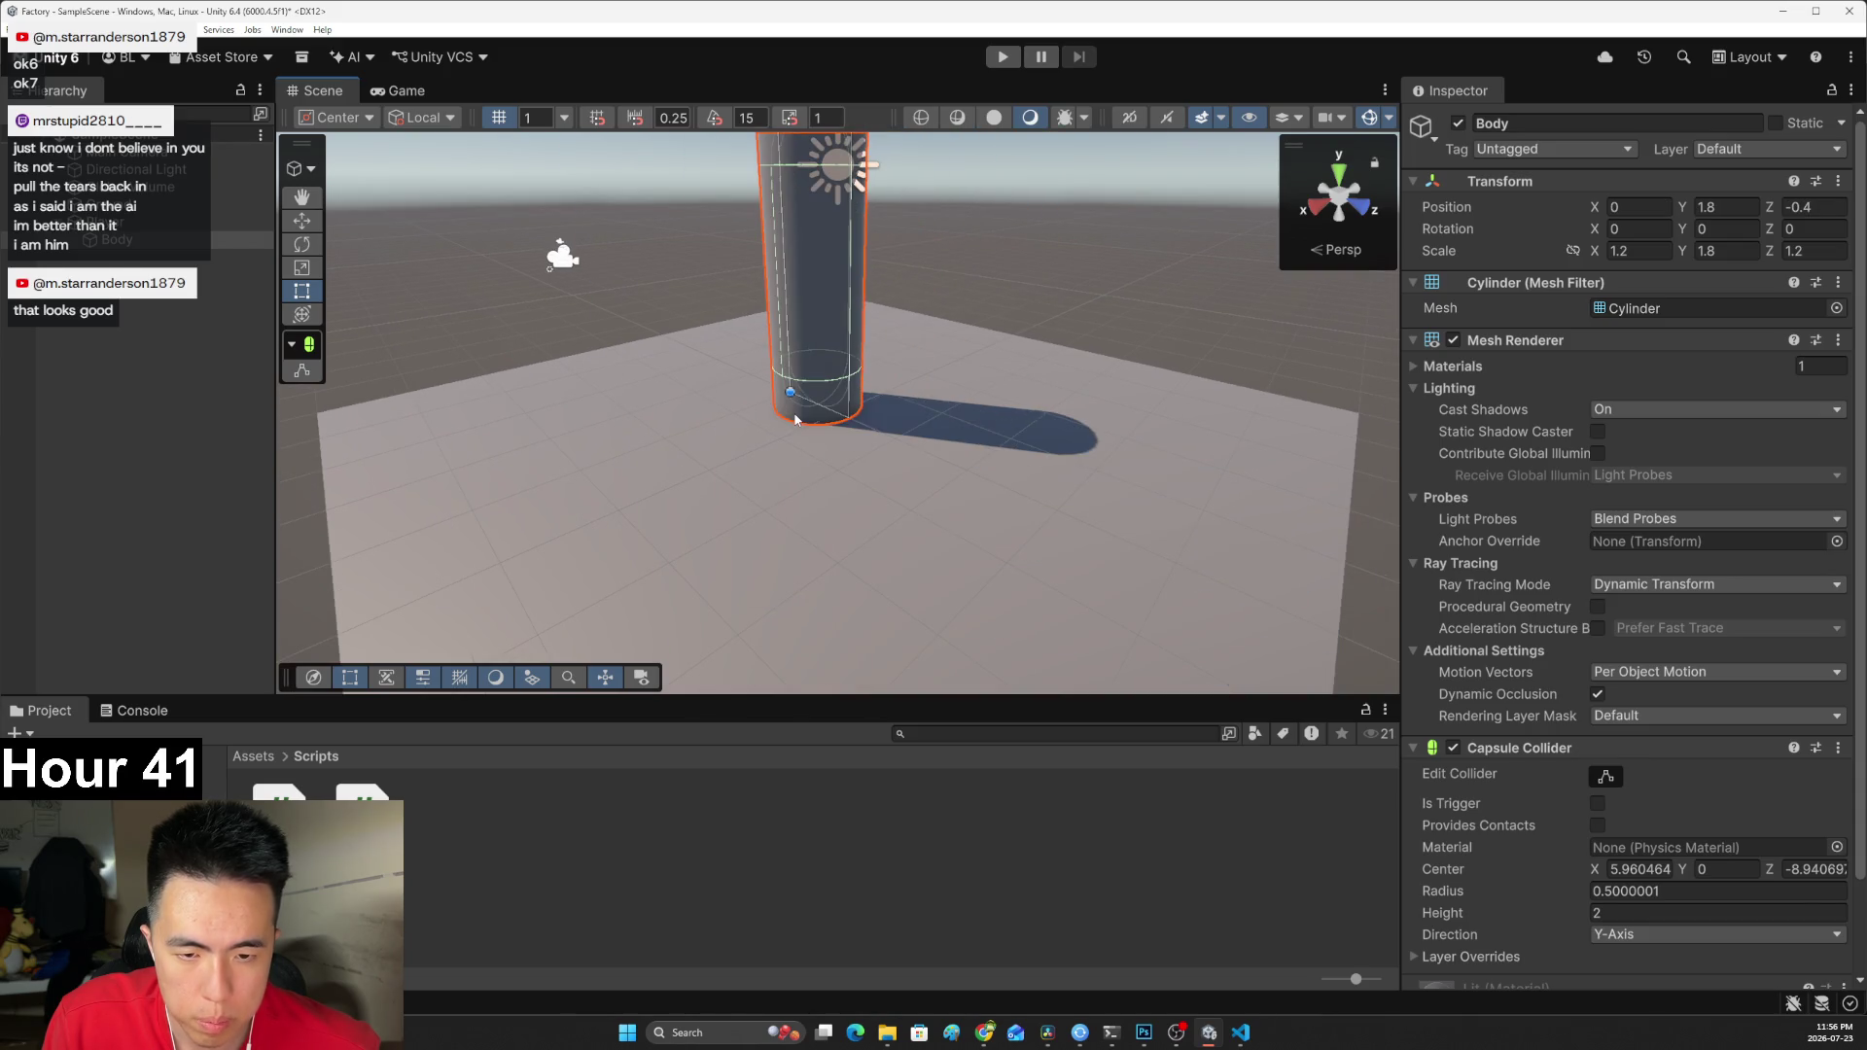
pyautogui.hotkey('ctrl', 'z')
pyautogui.hotkey('ctrl', 'z')
pyautogui.press('f')
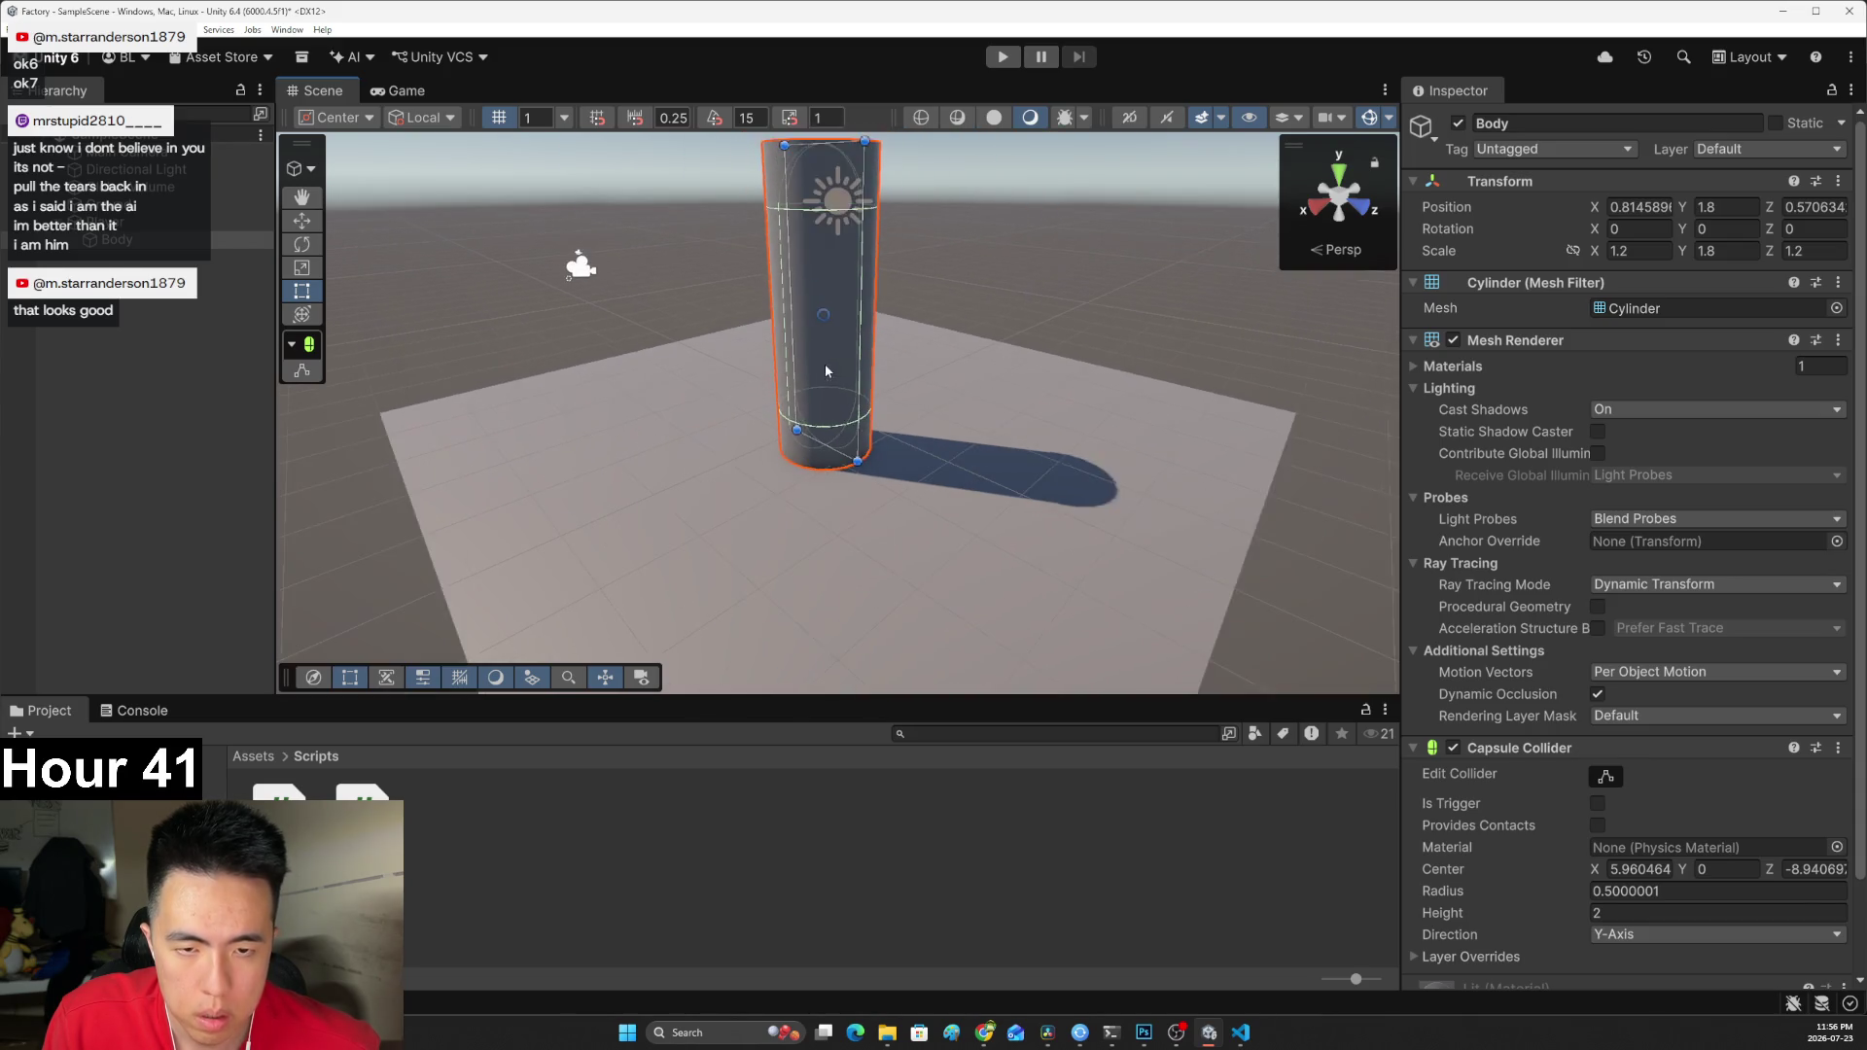
# Compare the Player and Body setup against the tutorial, then select Ground.
pyautogui.hotkey('alt', 'Tab')
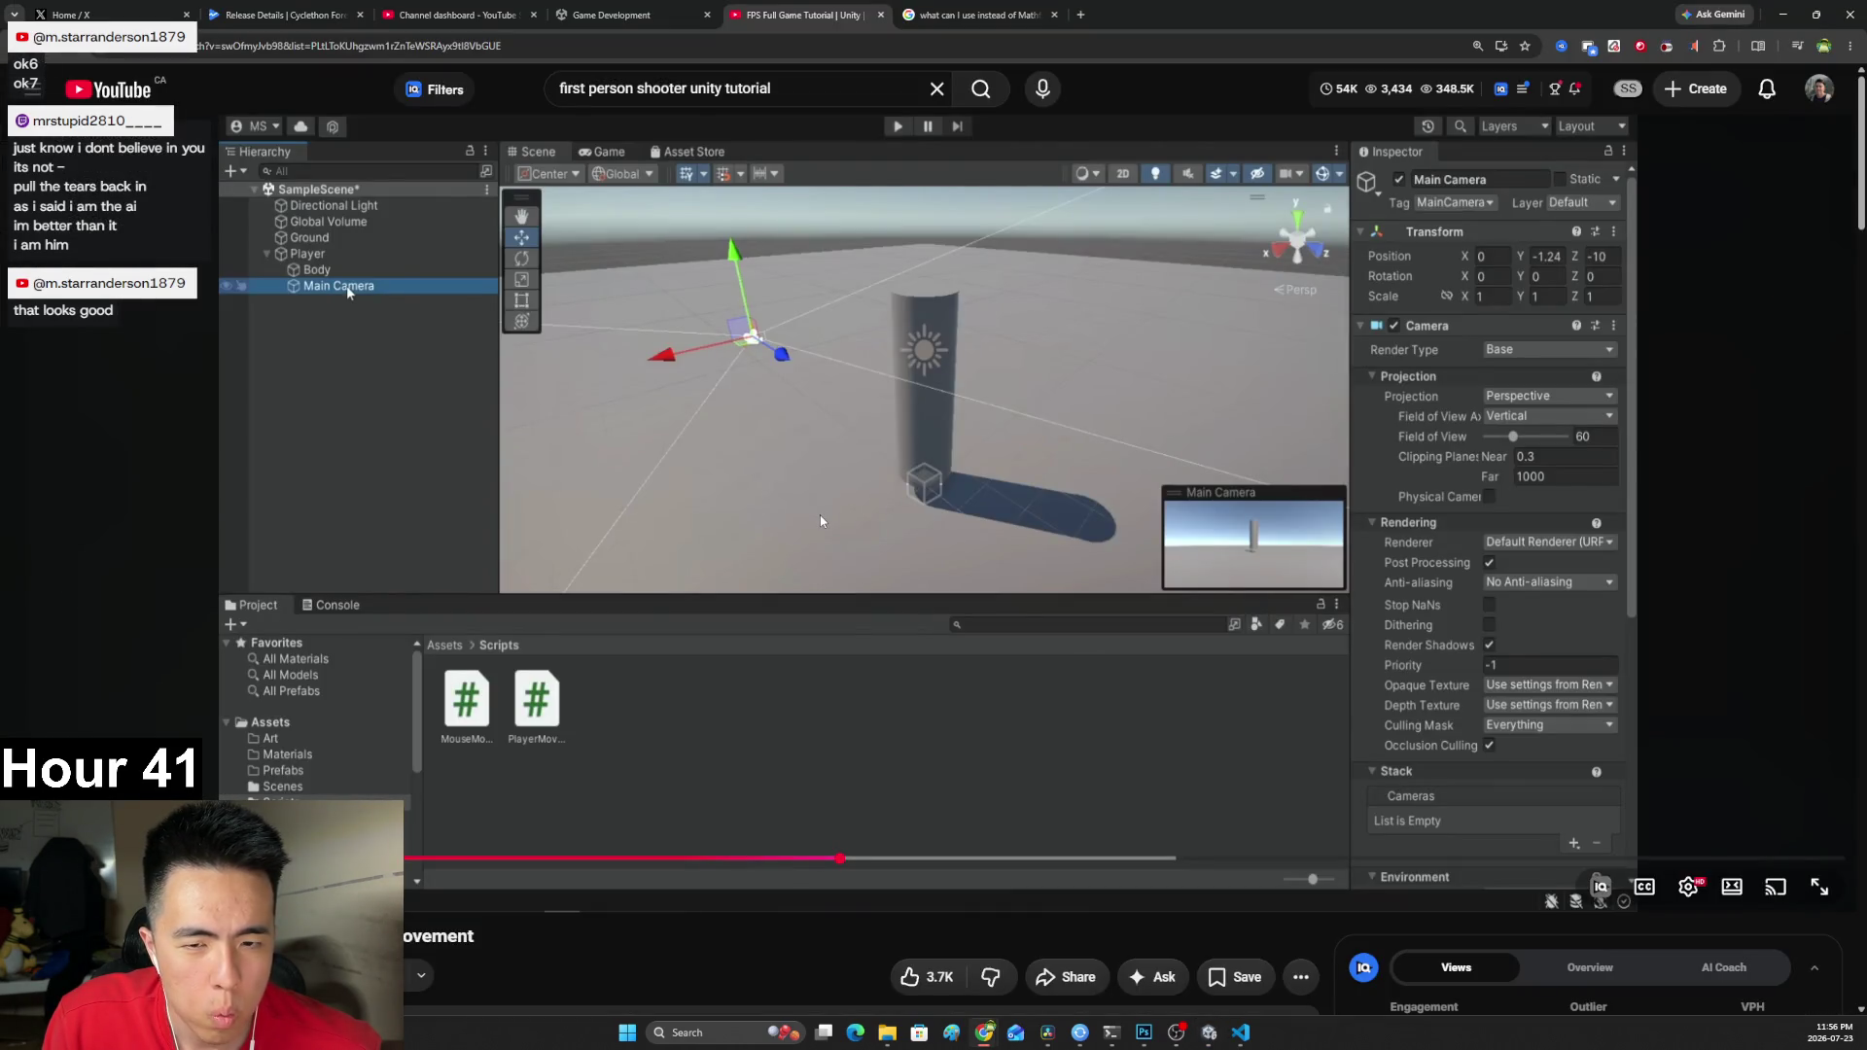
pyautogui.hotkey('alt', 'Tab')
pyautogui.click(133, 225)
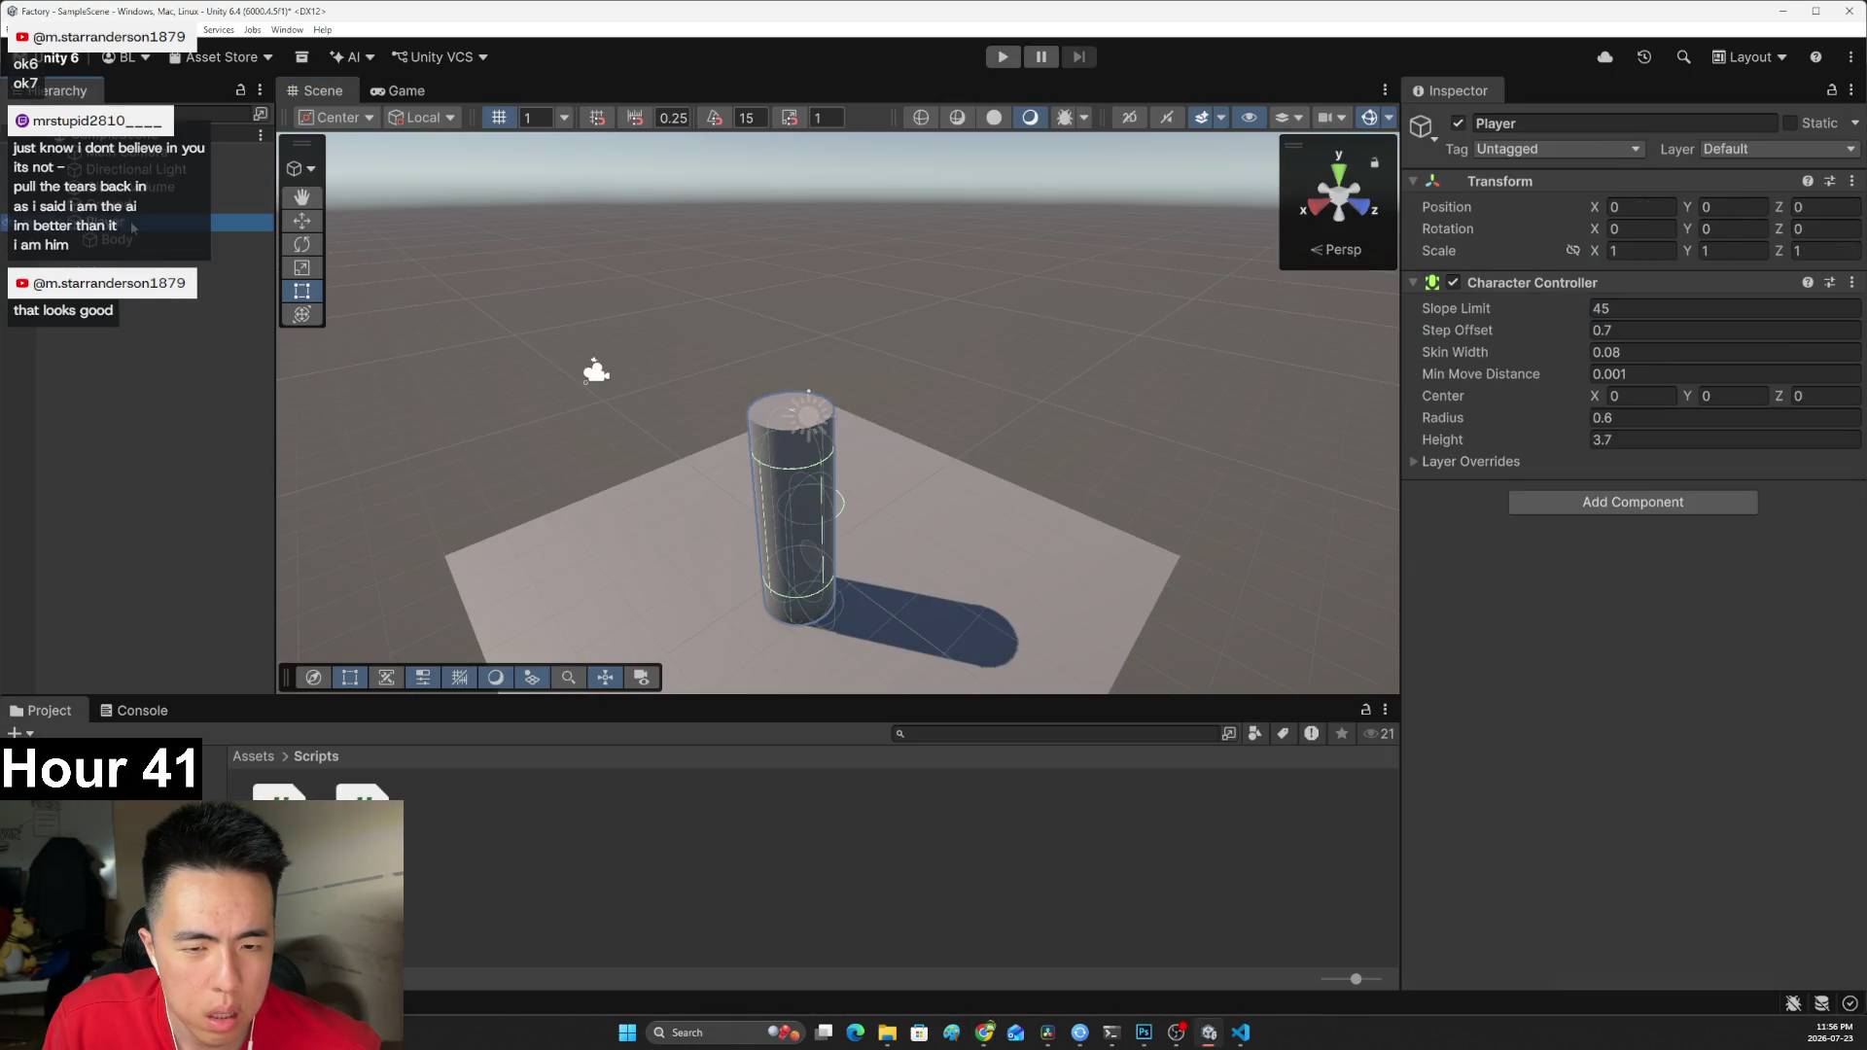
pyautogui.click(128, 244)
pyautogui.hotkey('alt', 'Tab')
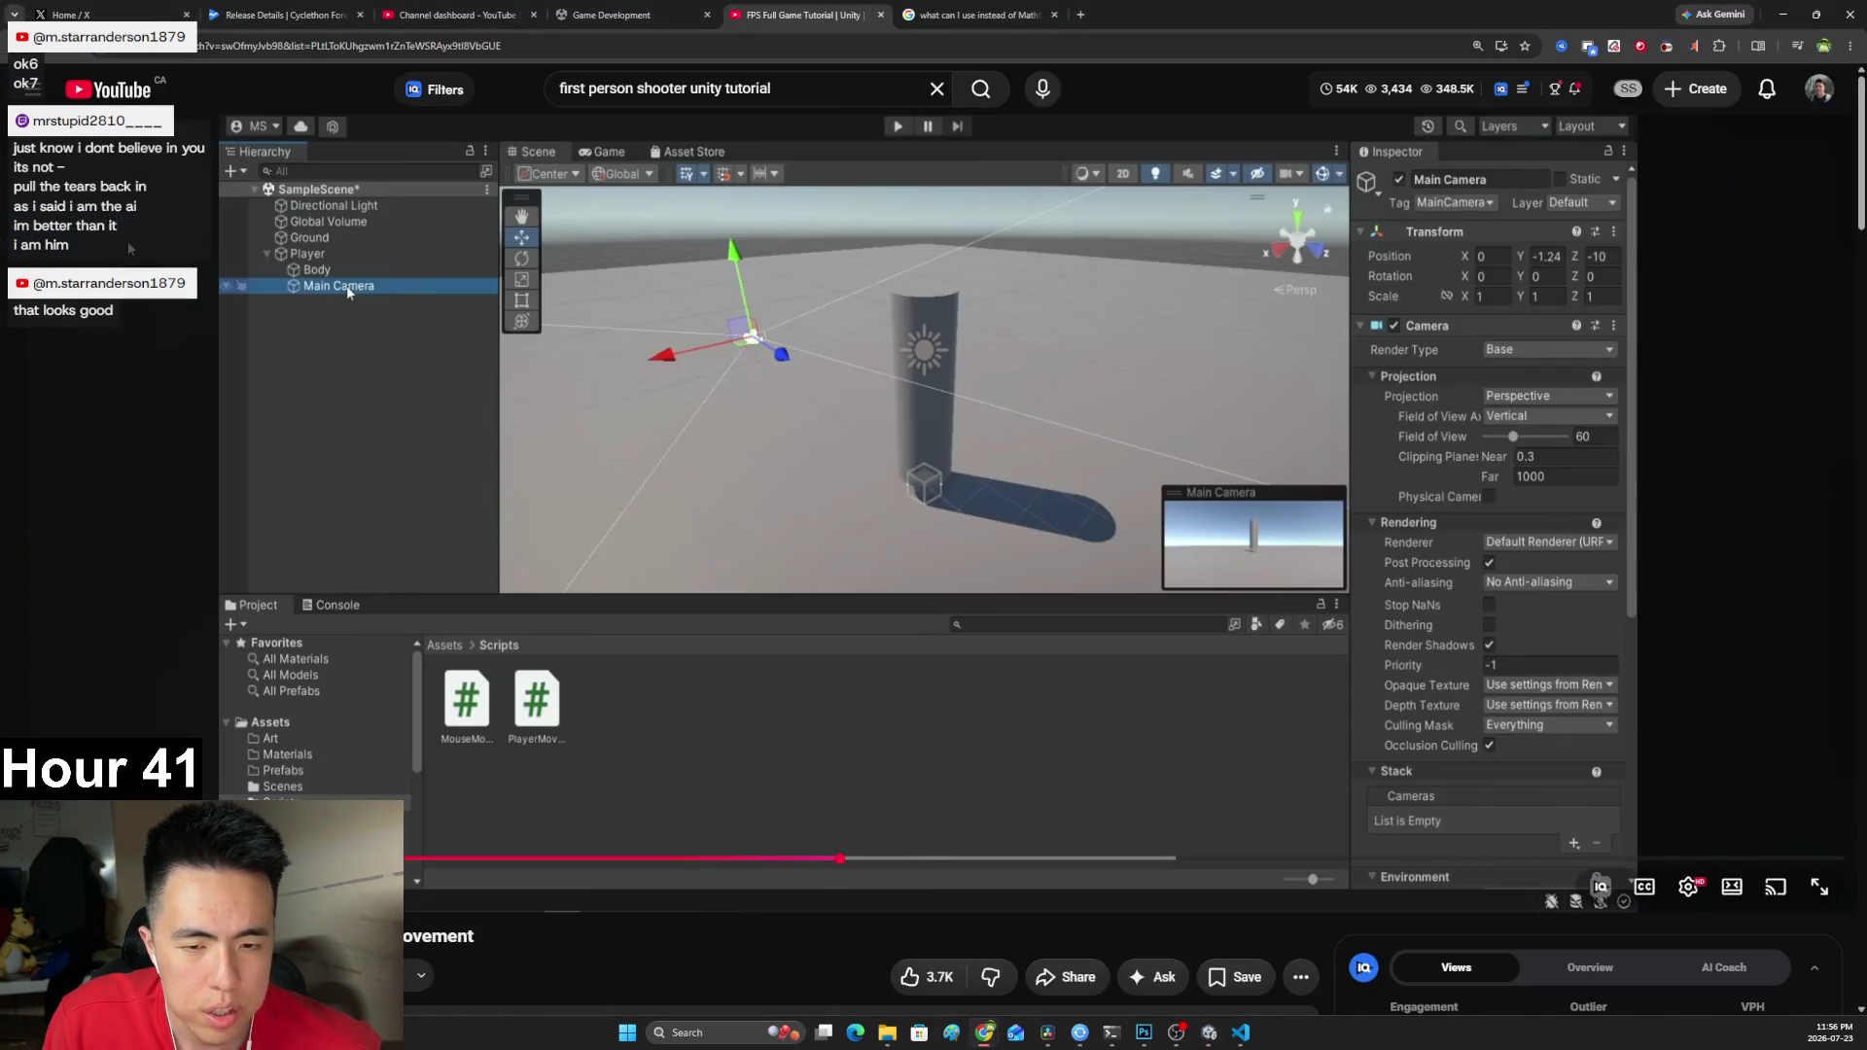
pyautogui.hotkey('alt', 'Tab')
pyautogui.hotkey('alt', 'Tab')
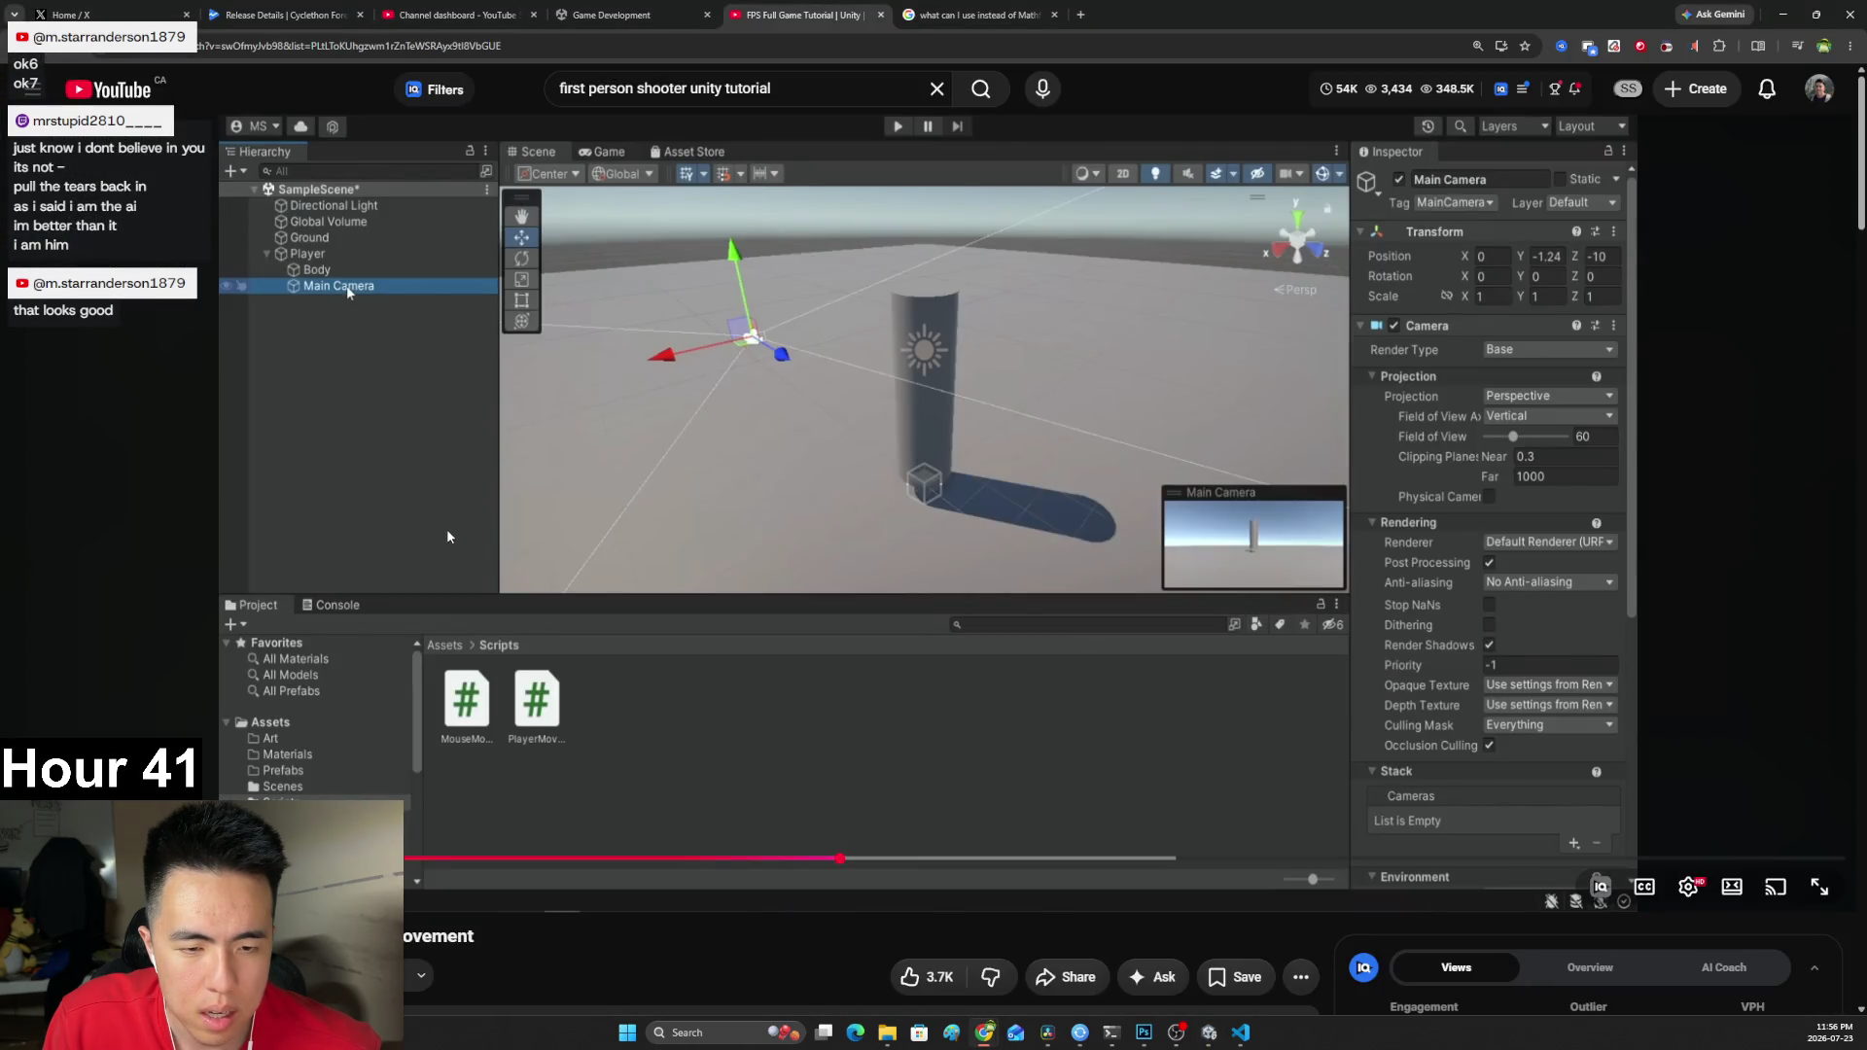
pyautogui.hotkey('alt', 'Tab')
pyautogui.scroll(-3, 817, 466)
pyautogui.click(146, 206)
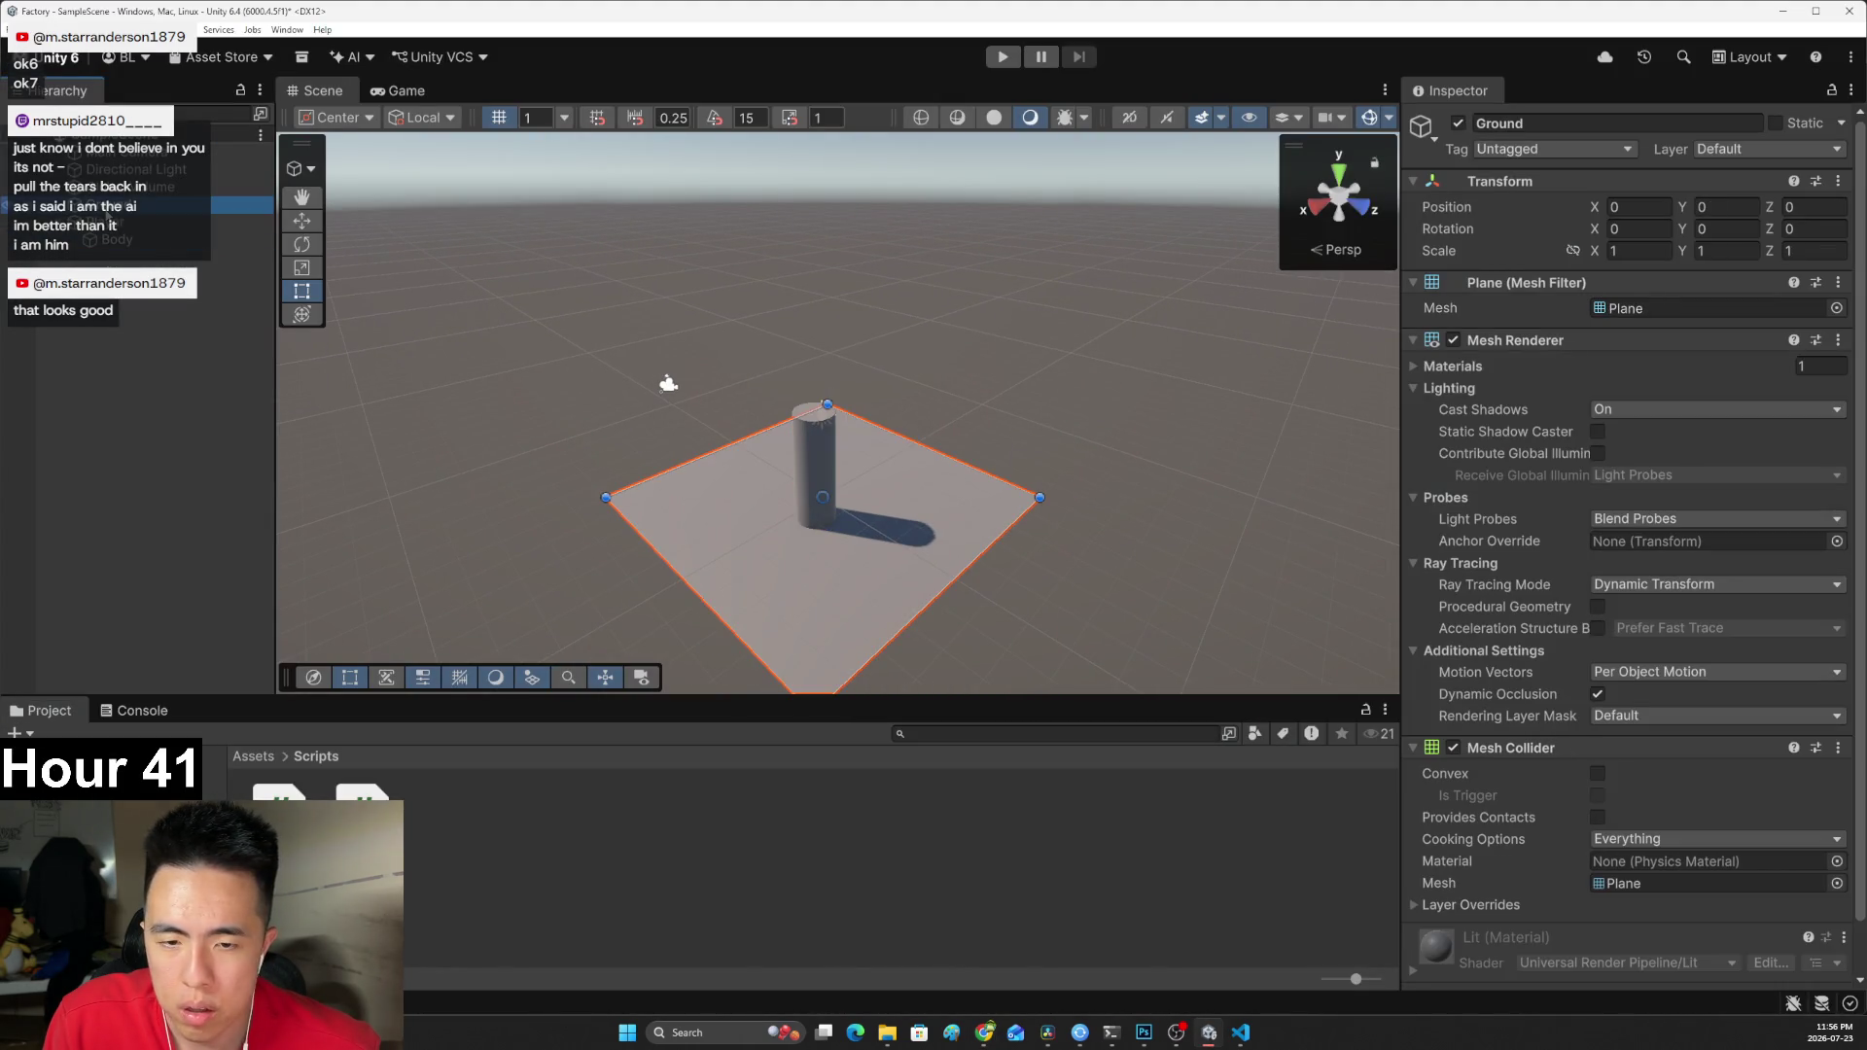
# Scale the Ground plane to 10 on X, Y and Z after first trying 20.
pyautogui.click(1607, 252)
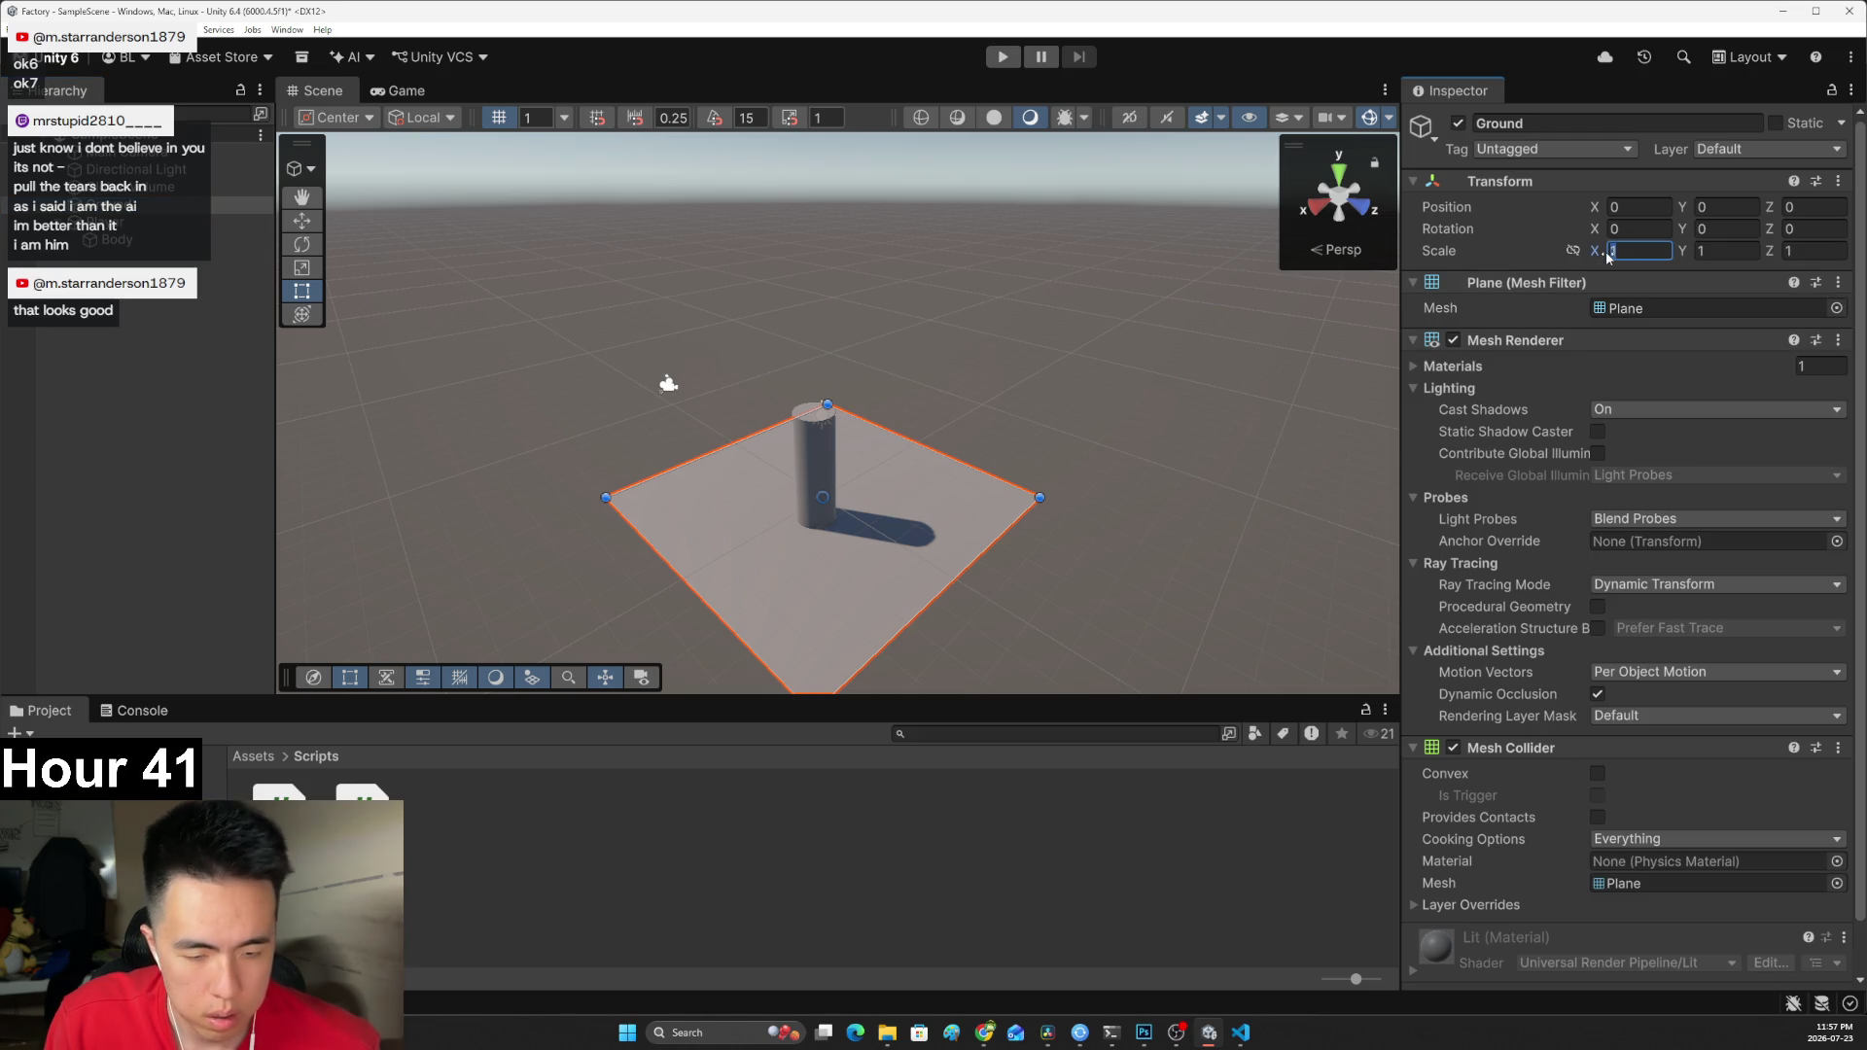
pyautogui.write('20')
pyautogui.press('Tab')
pyautogui.write('20')
pyautogui.press('Tab')
pyautogui.write('20')
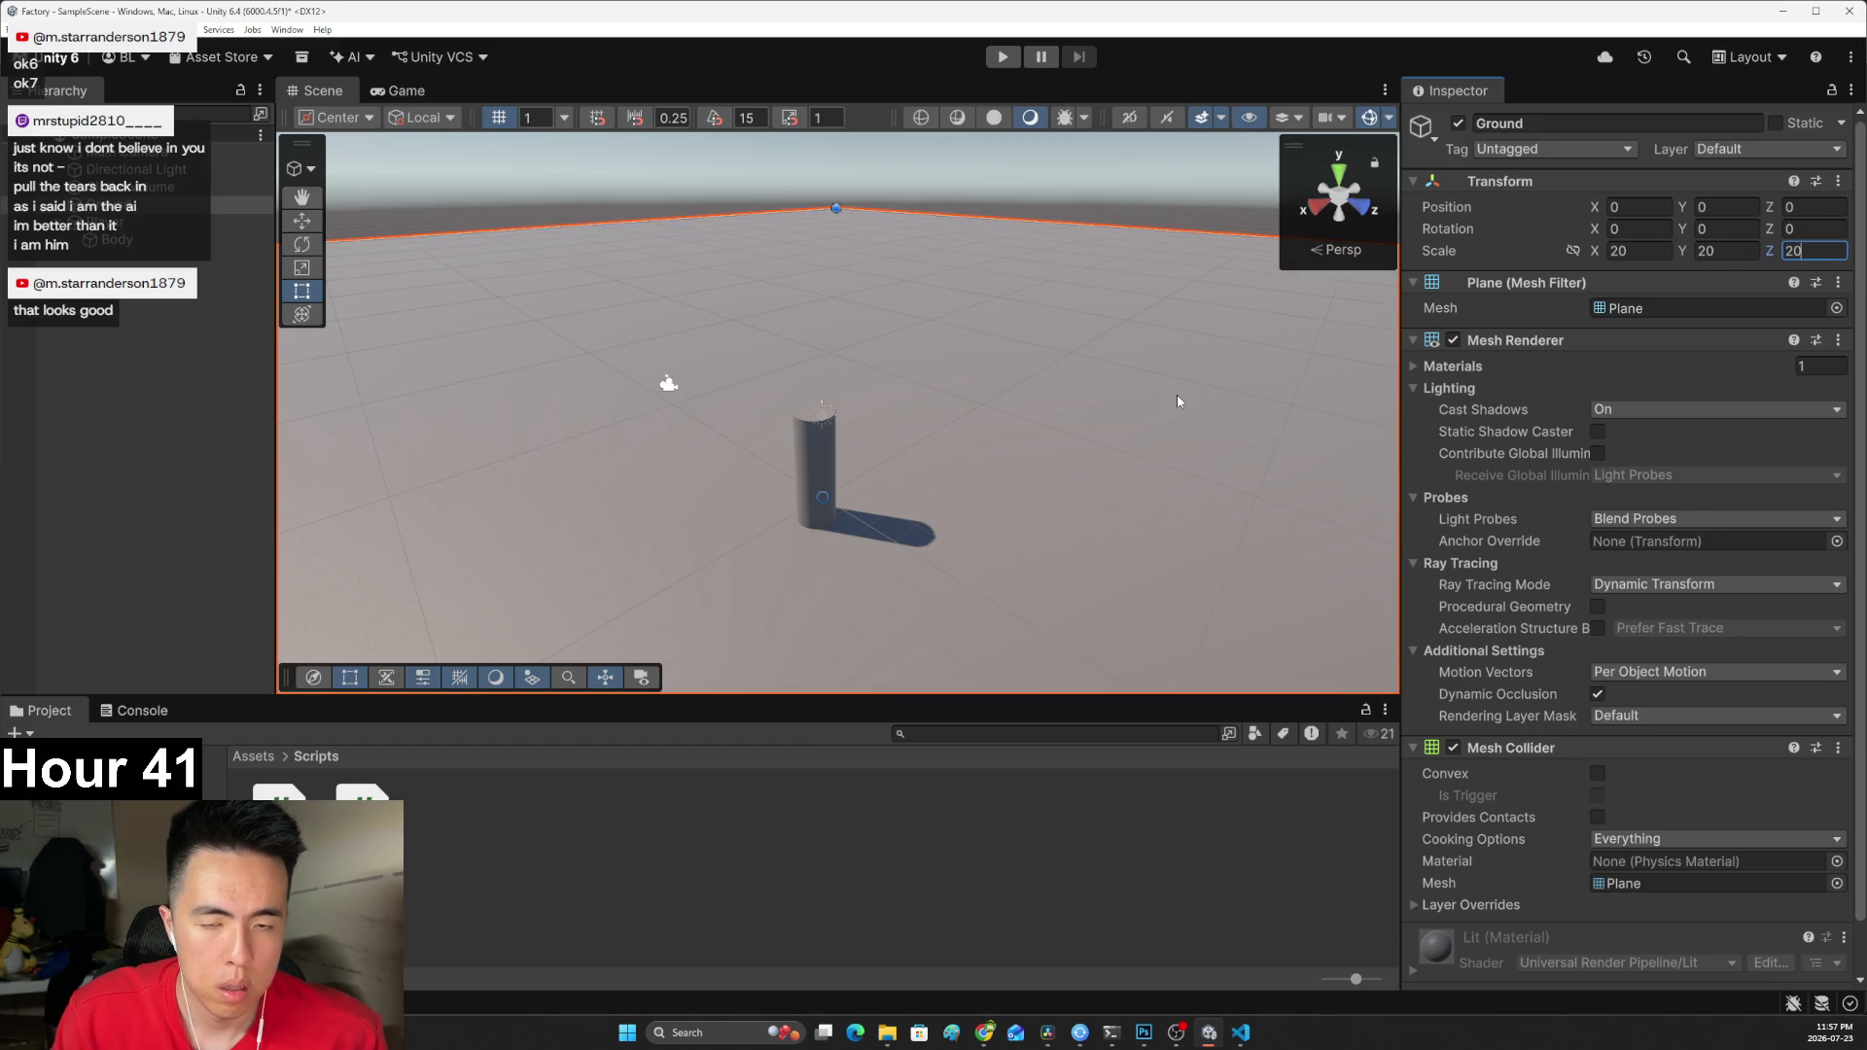
pyautogui.hotkey('alt', 'Tab')
pyautogui.hotkey('alt', 'Tab')
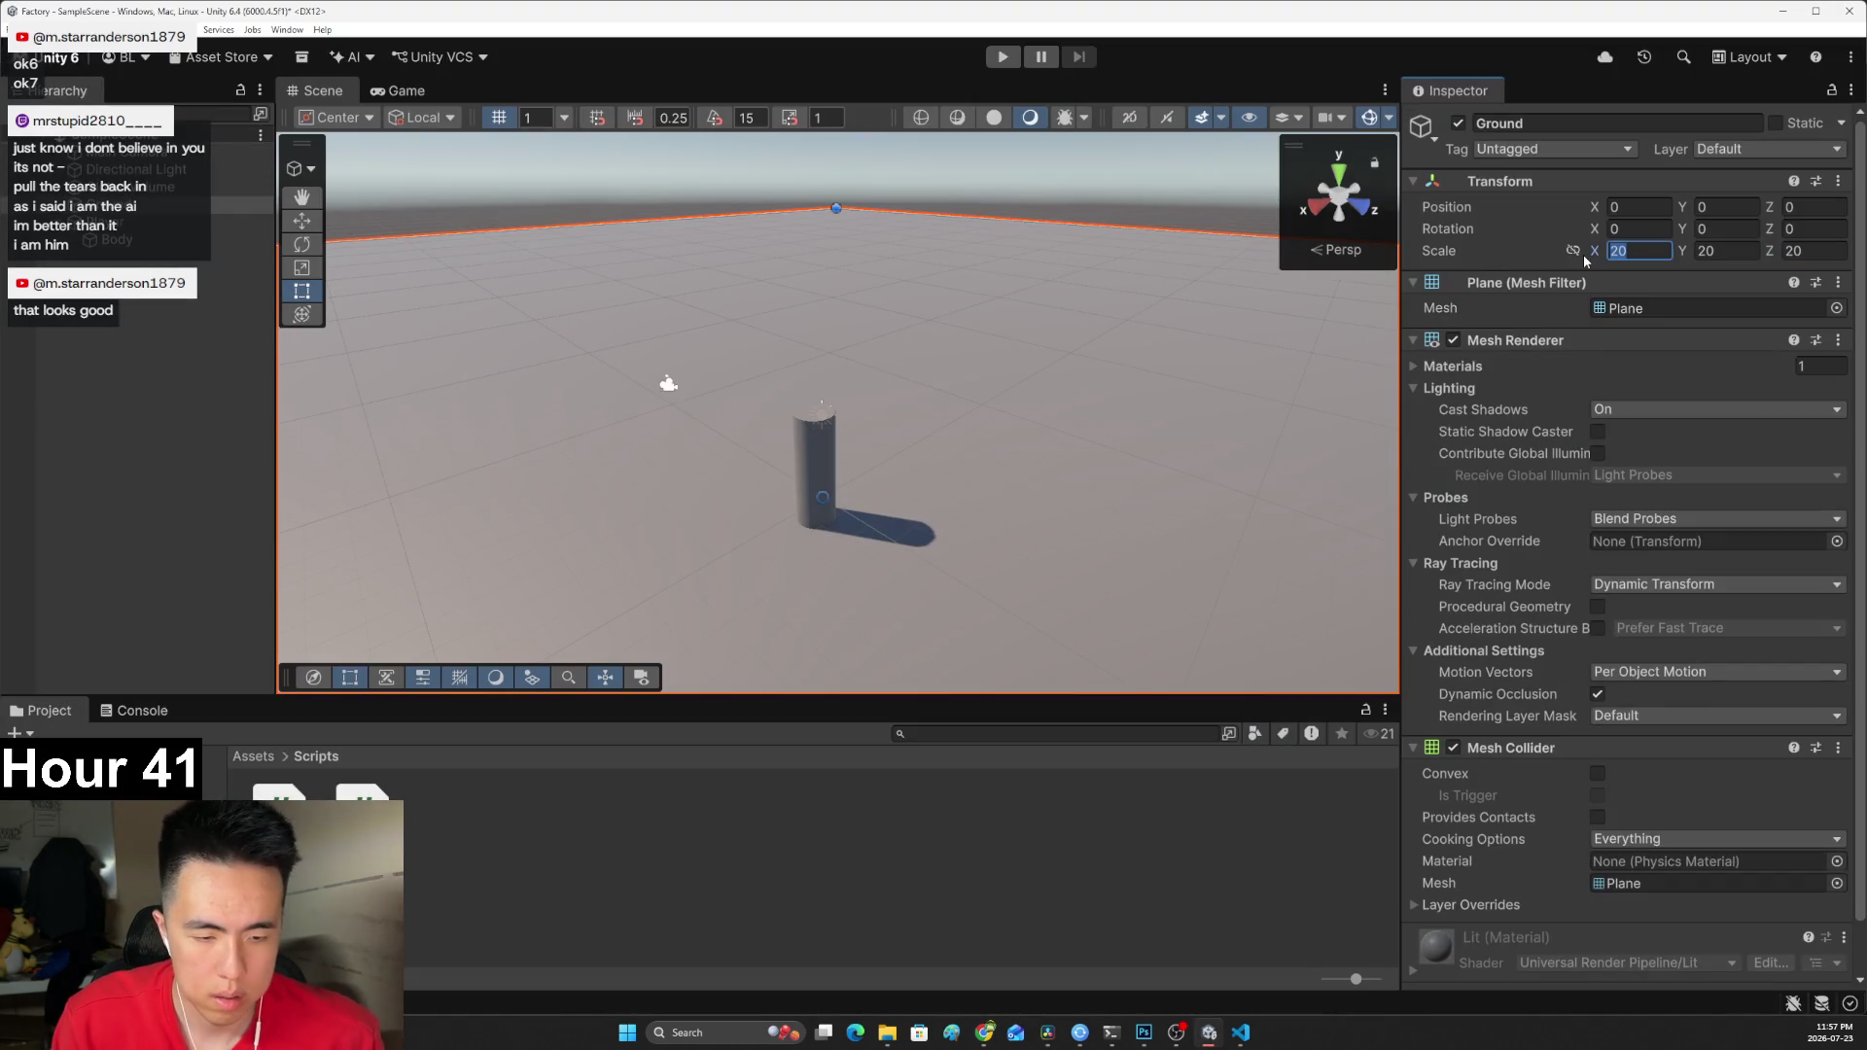
pyautogui.write('10')
pyautogui.press('Tab')
pyautogui.write('10')
pyautogui.press('Tab')
pyautogui.write('10')
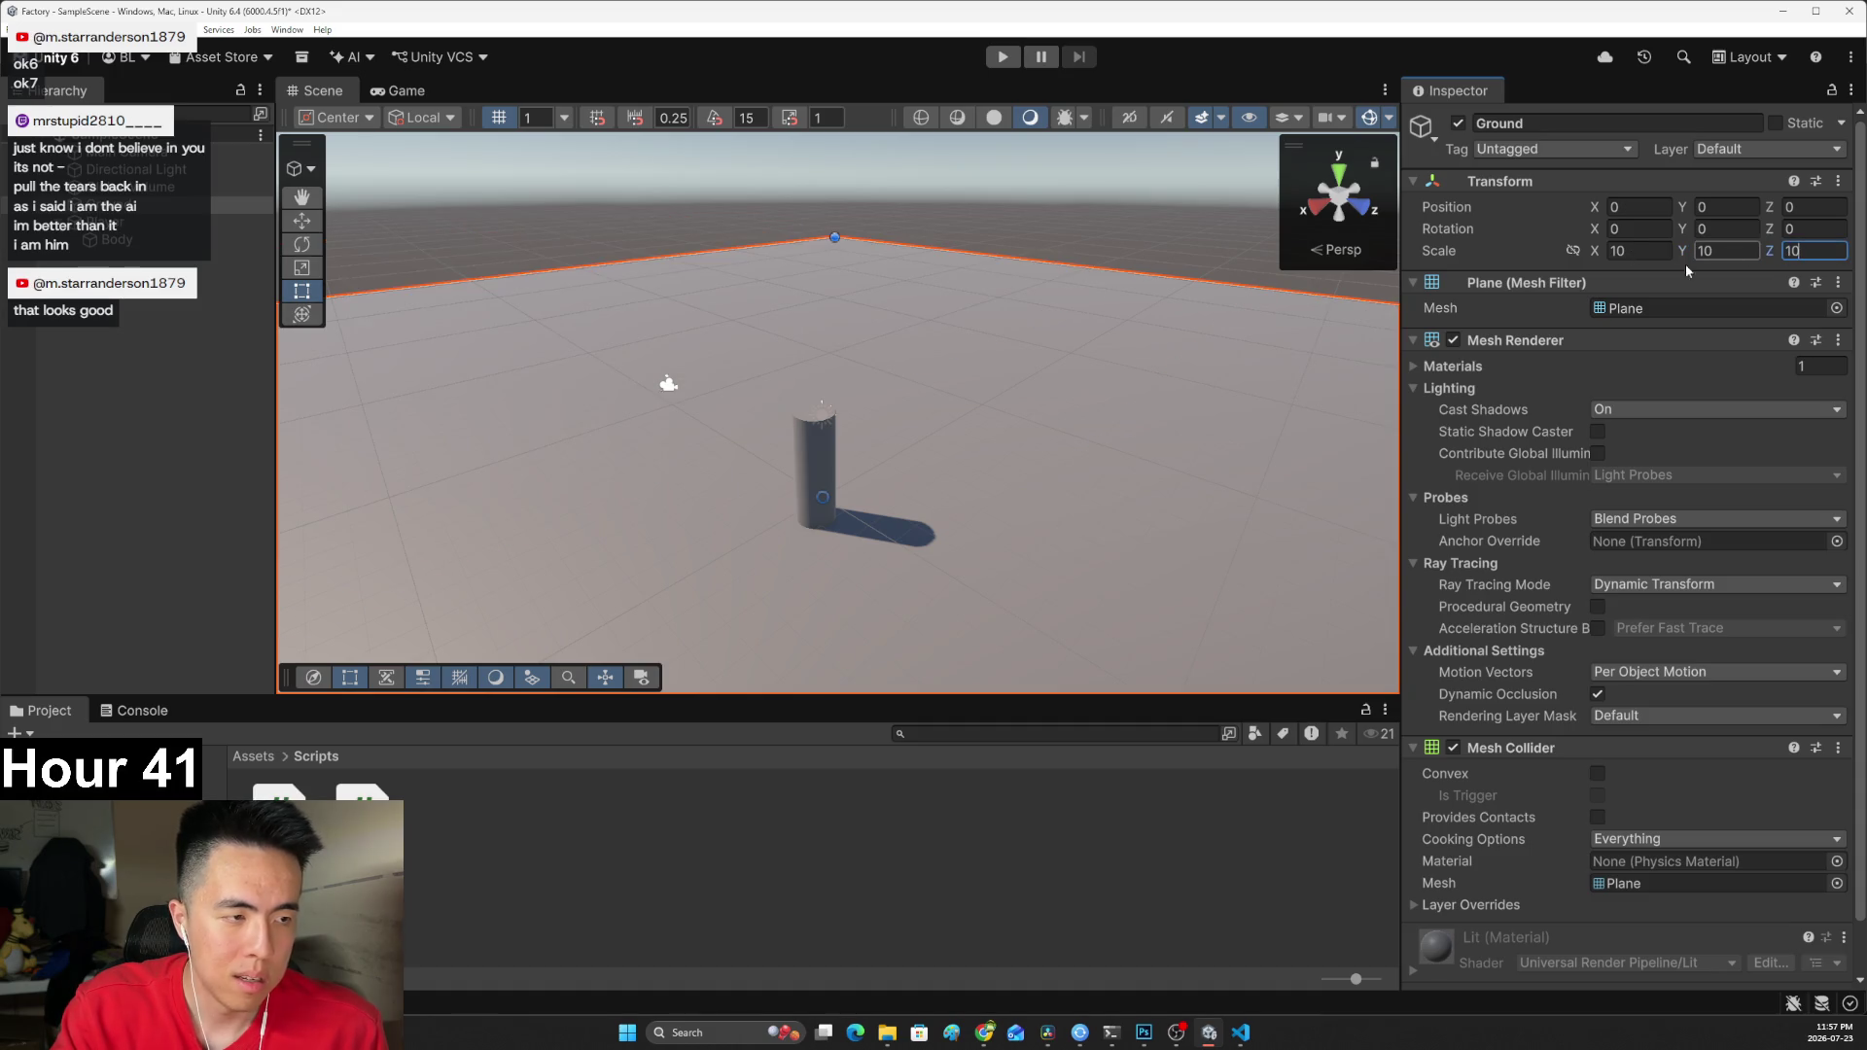
pyautogui.scroll(2, 825, 434)
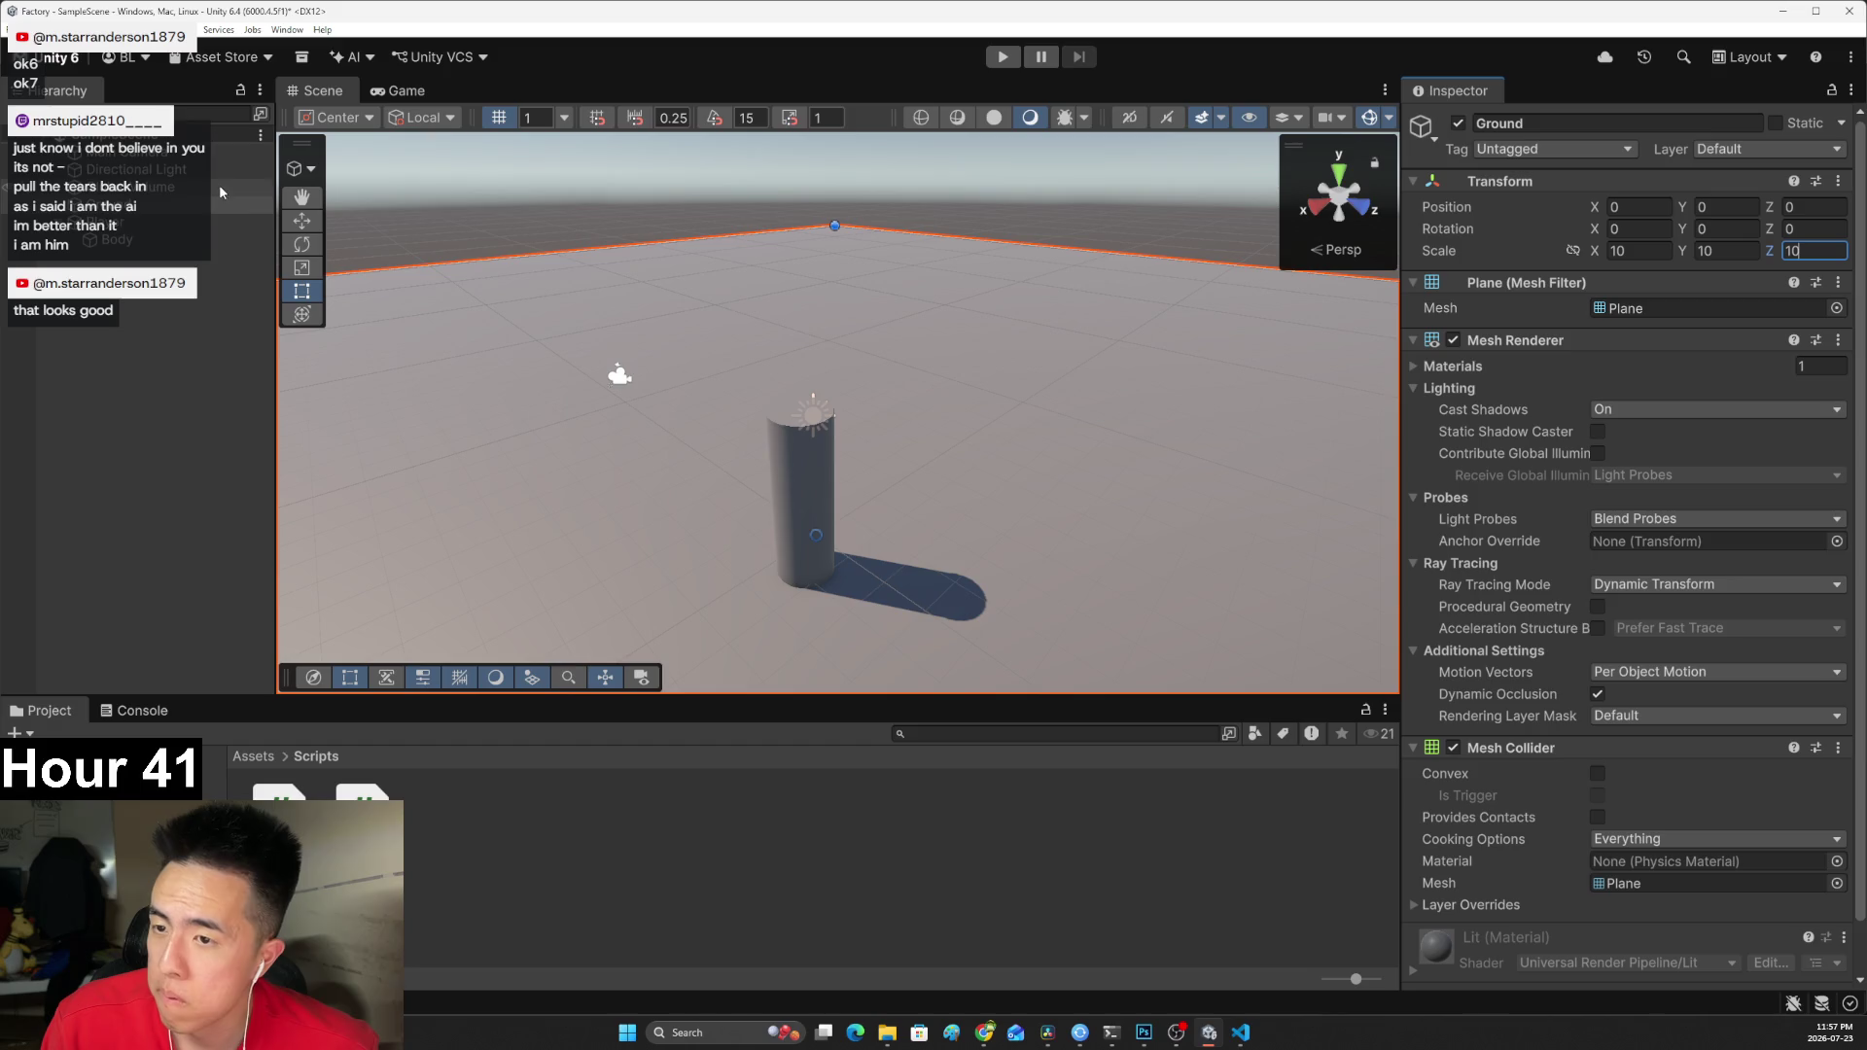
# Select the Main Camera and switch to the Move tool.
pyautogui.click(125, 238)
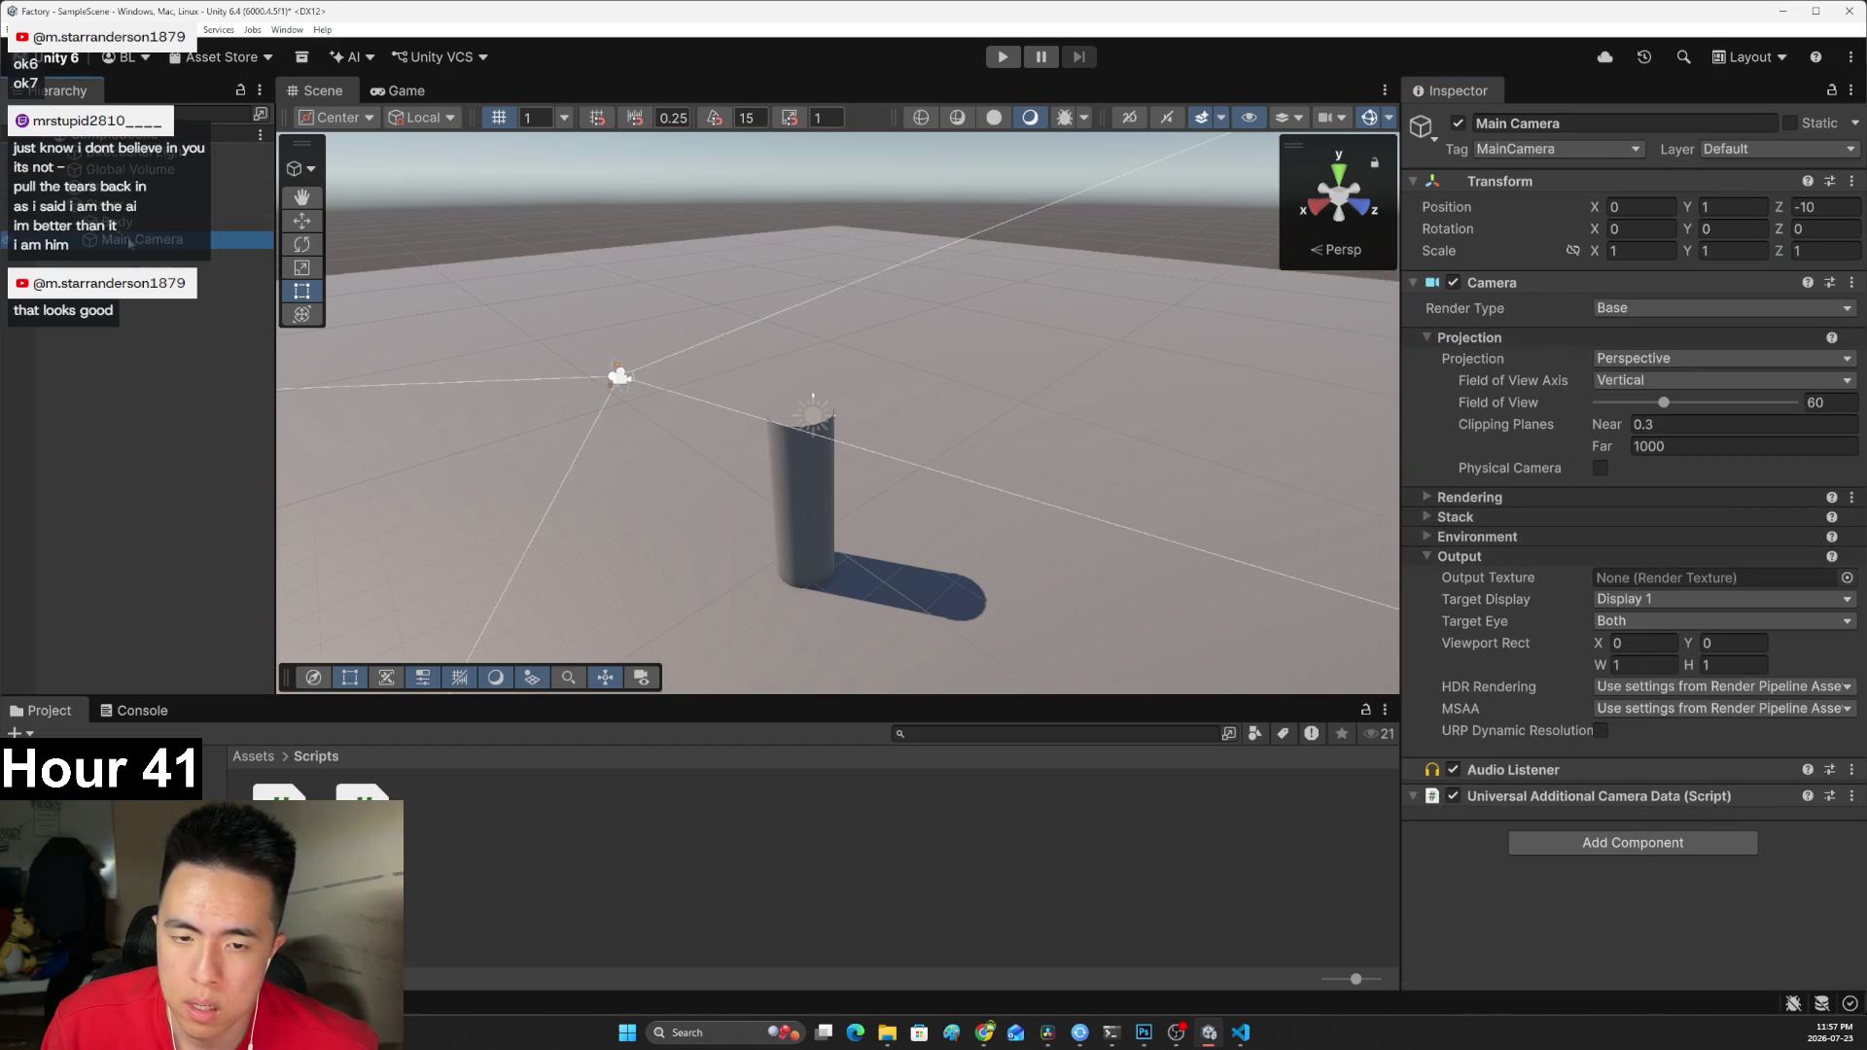
pyautogui.scroll(-3, 554, 356)
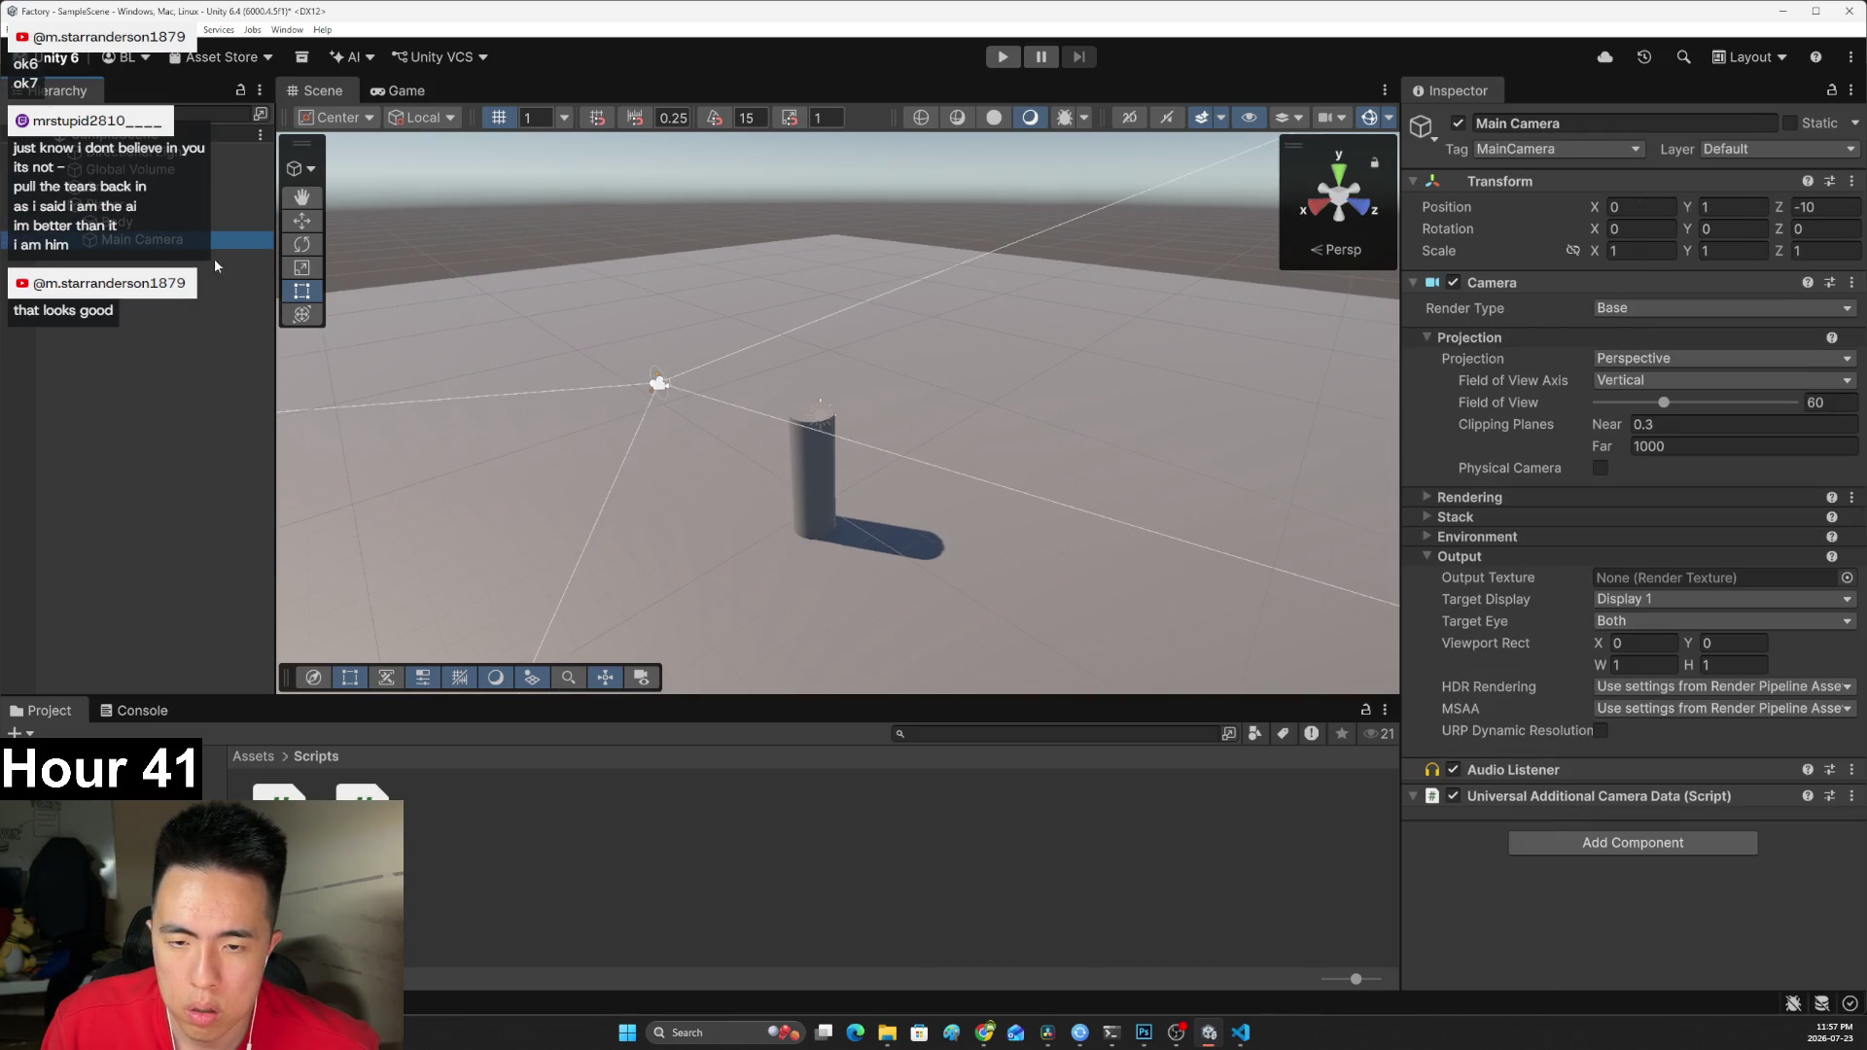
pyautogui.press('w')
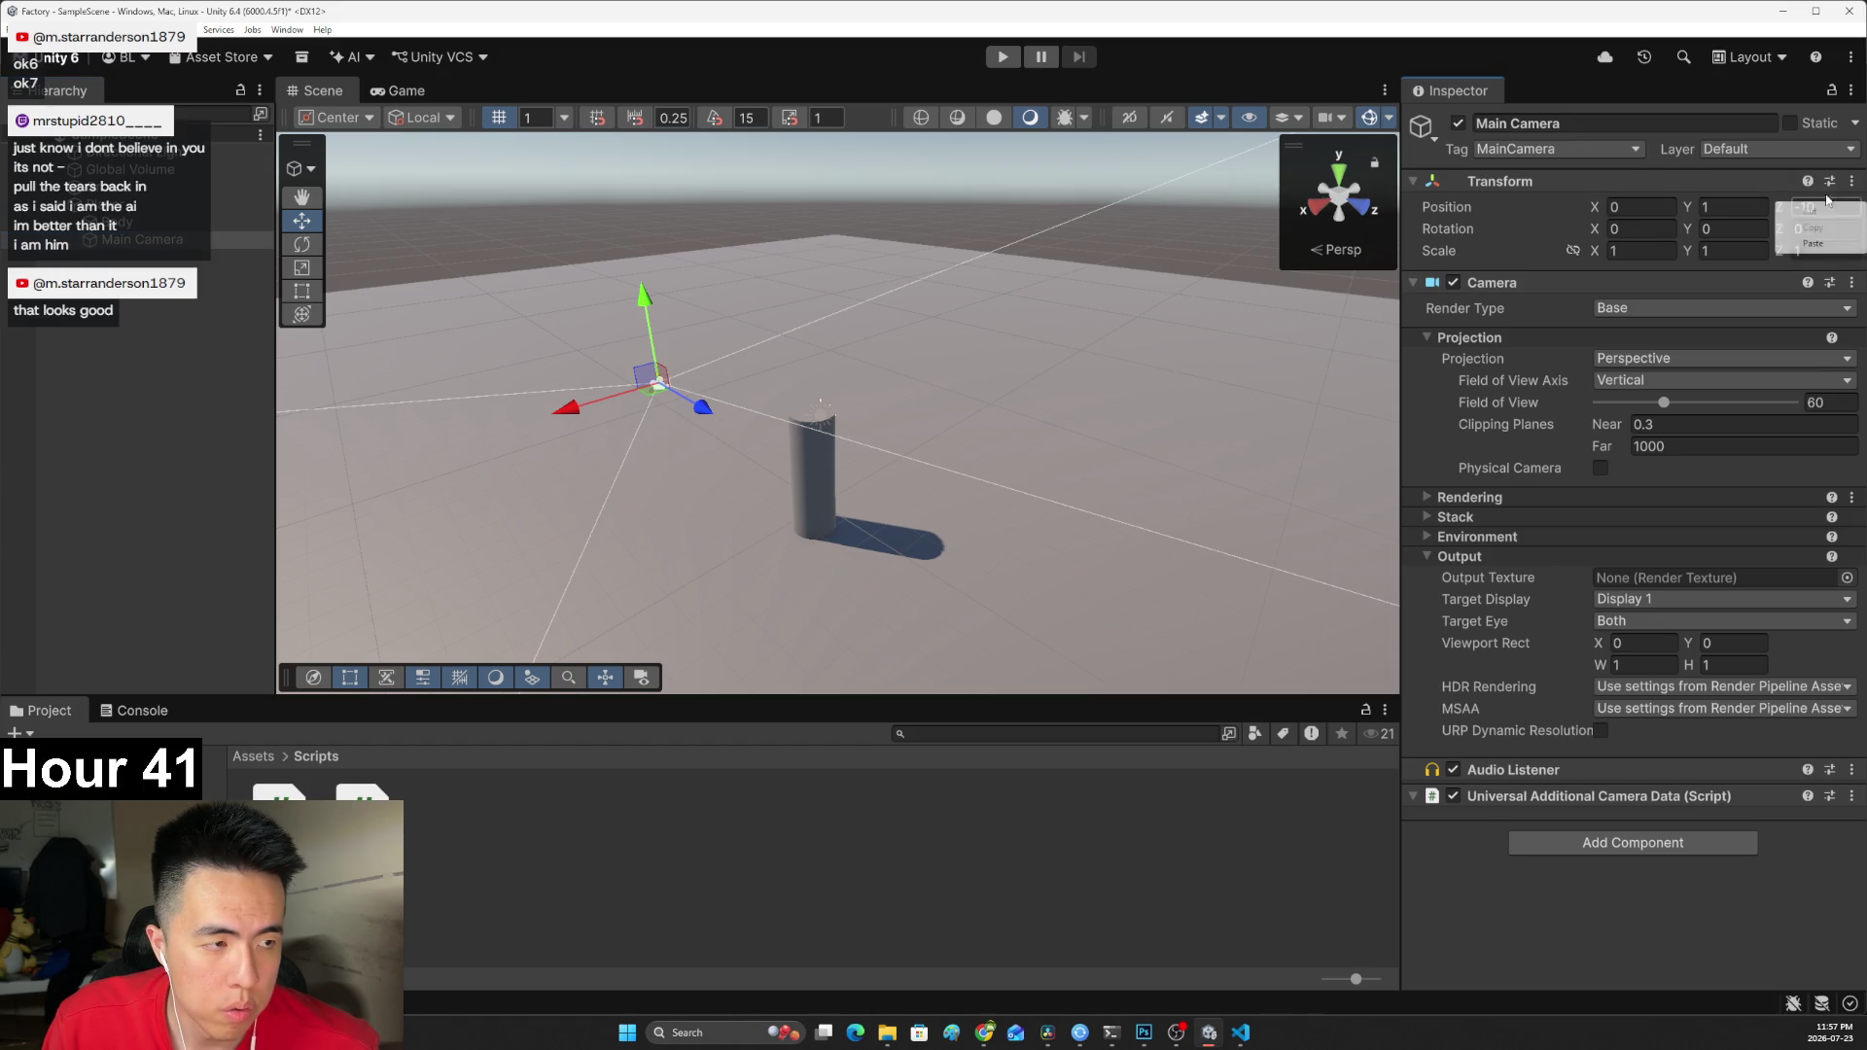
# Reset the Main Camera's transform and raise it slightly.
pyautogui.click(1851, 182)
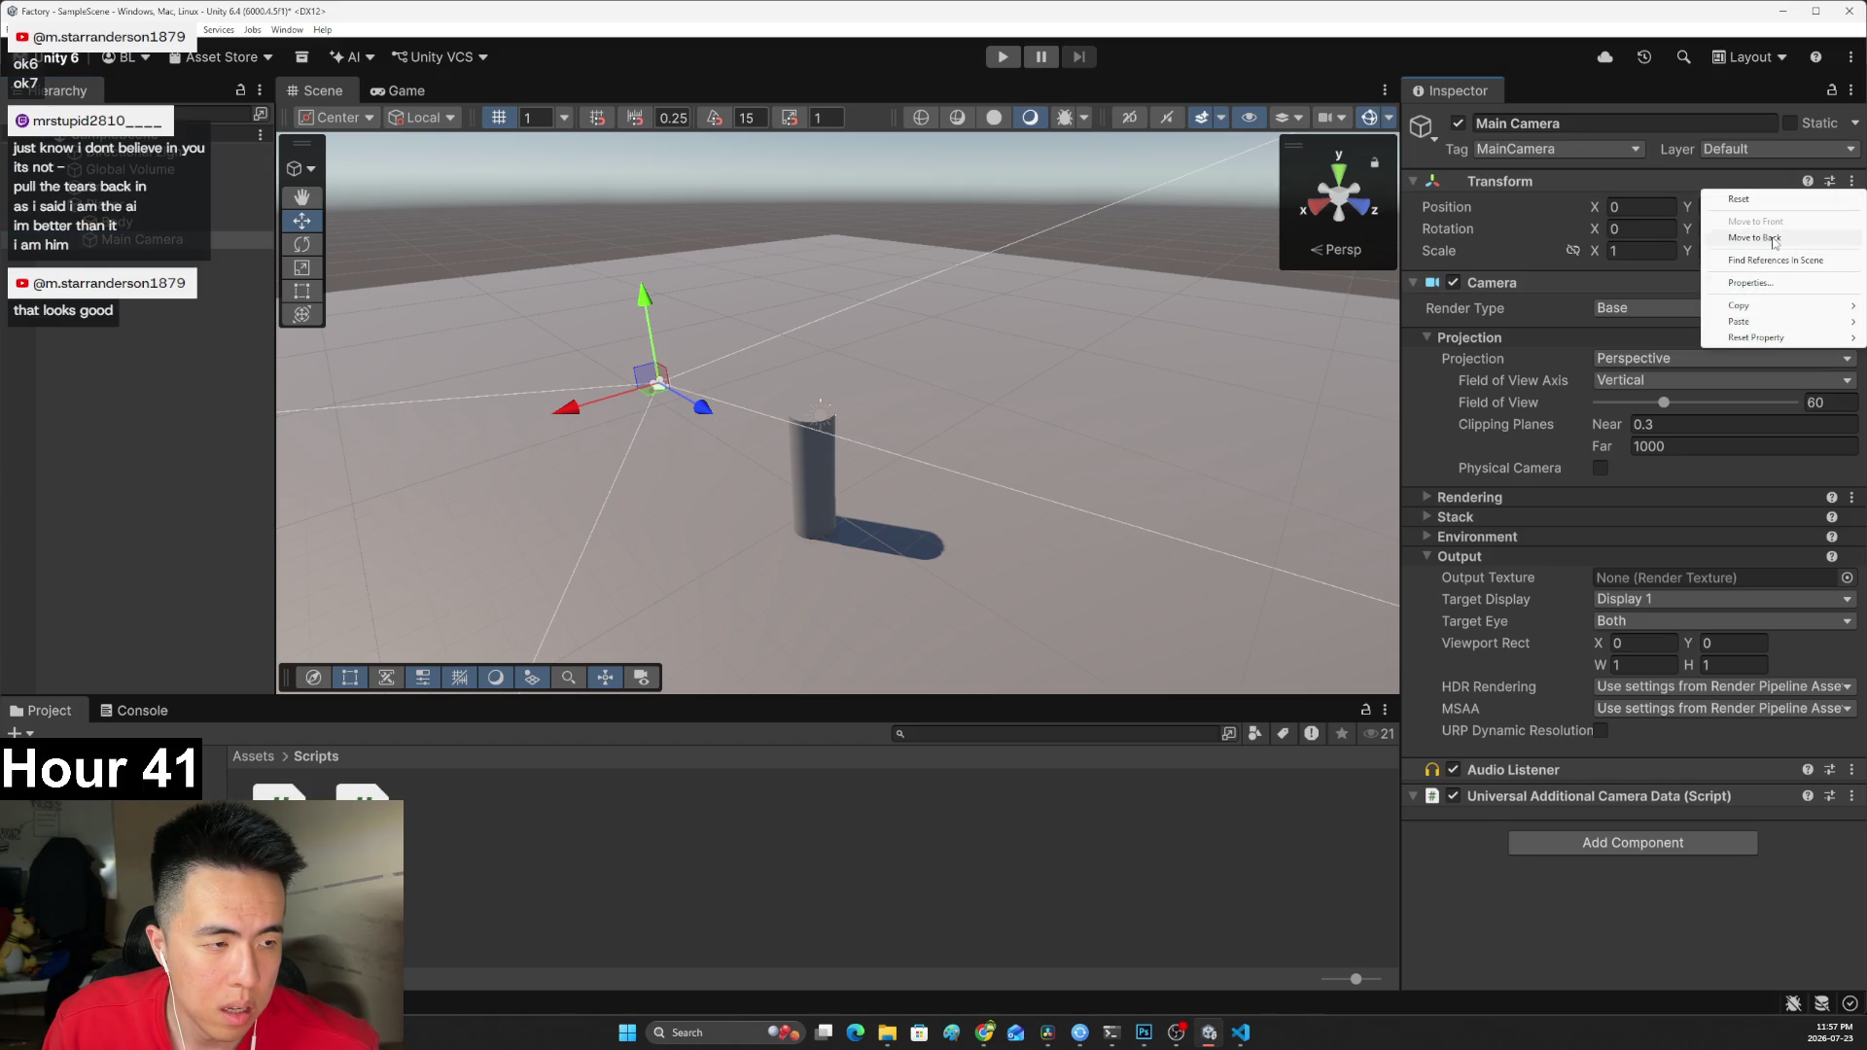
pyautogui.click(1741, 198)
pyautogui.moveTo(828, 449)
pyautogui.mouseDown()
pyautogui.moveTo(850, 353)
pyautogui.moveTo(1171, 357)
pyautogui.moveTo(1157, 408)
pyautogui.mouseUp()
# Centre the Body cylinder by setting its Position X and Z to 0.
pyautogui.click(116, 205)
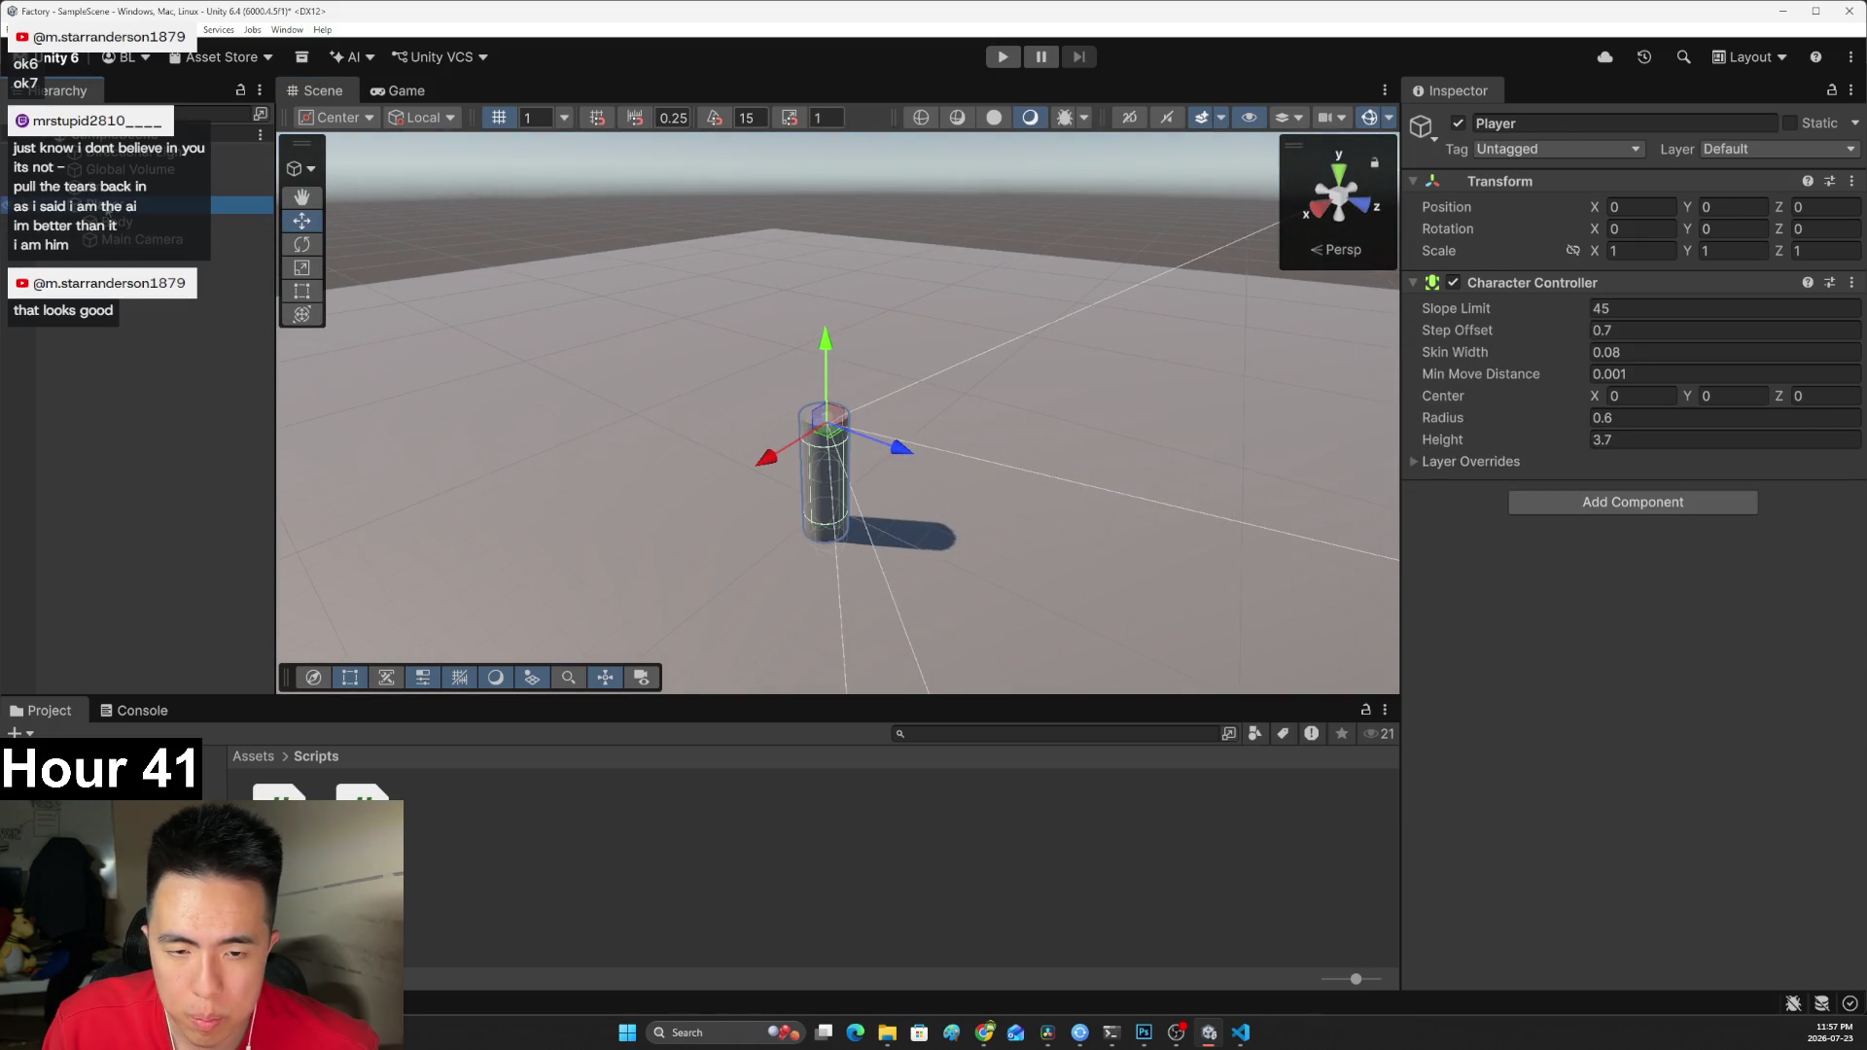
pyautogui.click(113, 224)
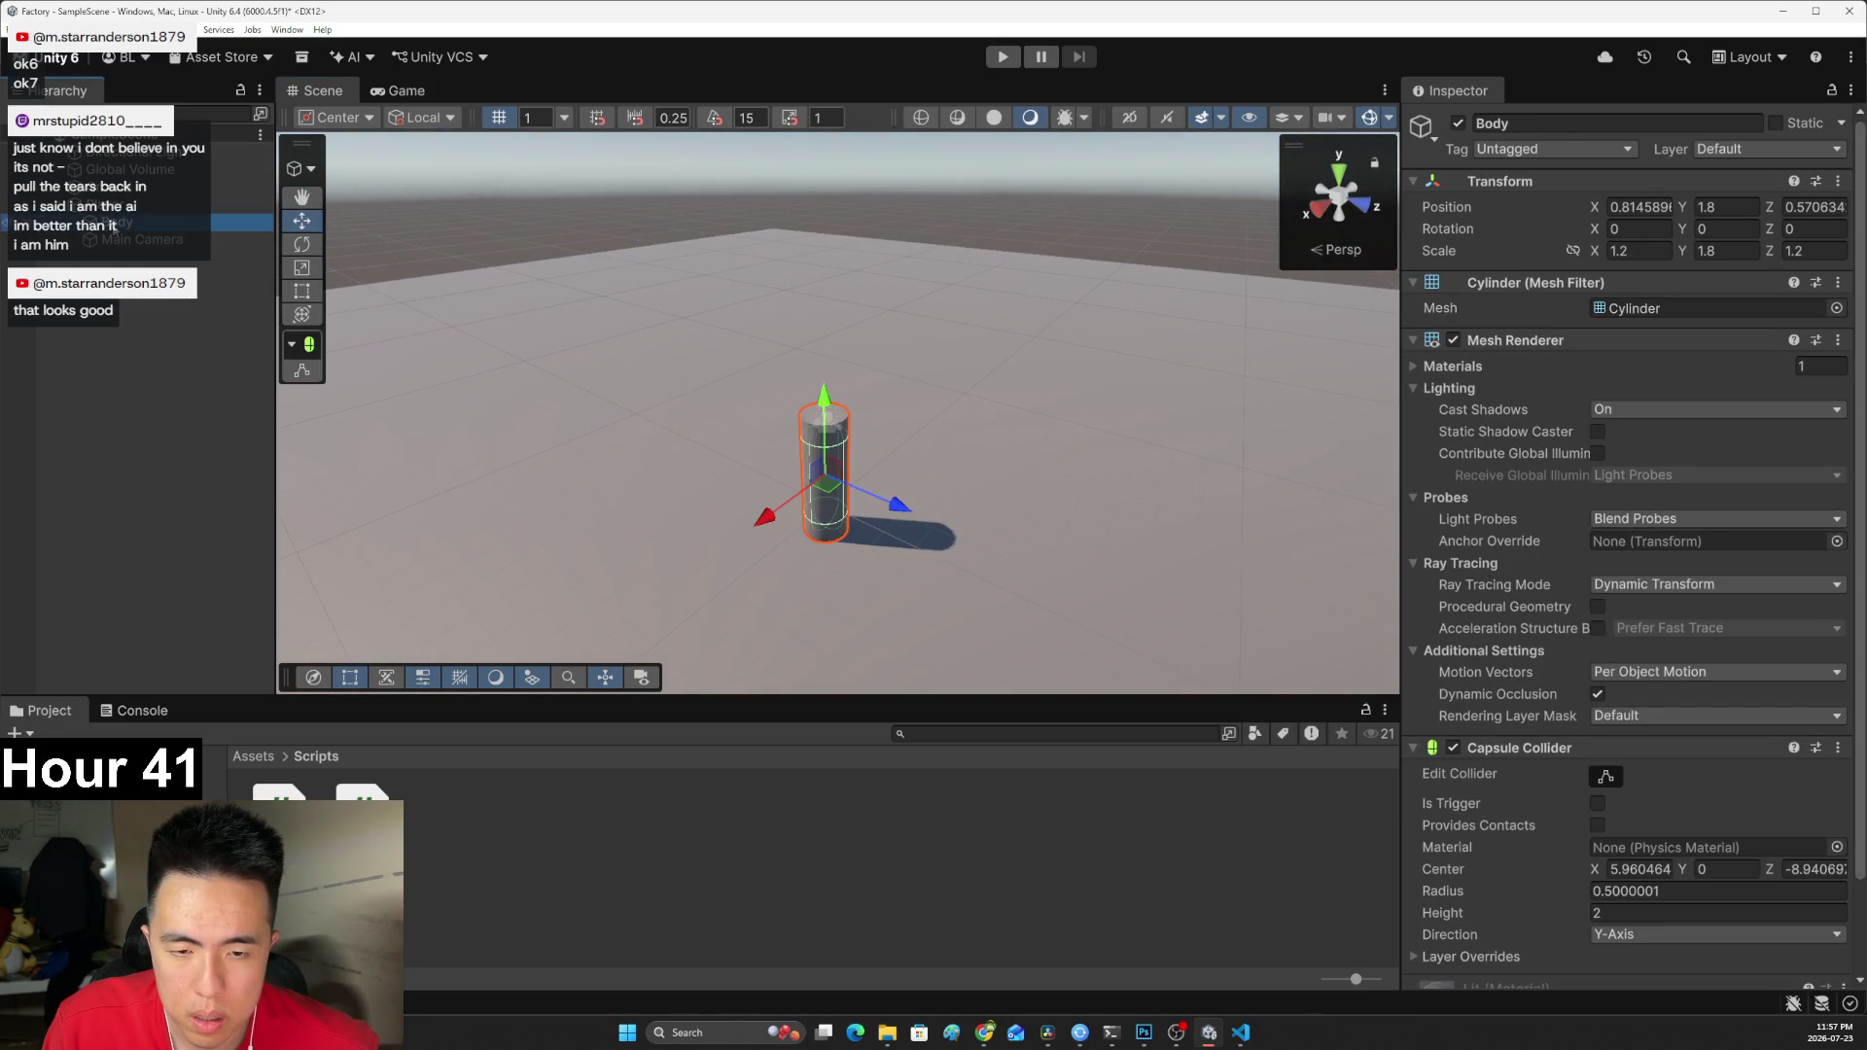
pyautogui.click(1838, 181)
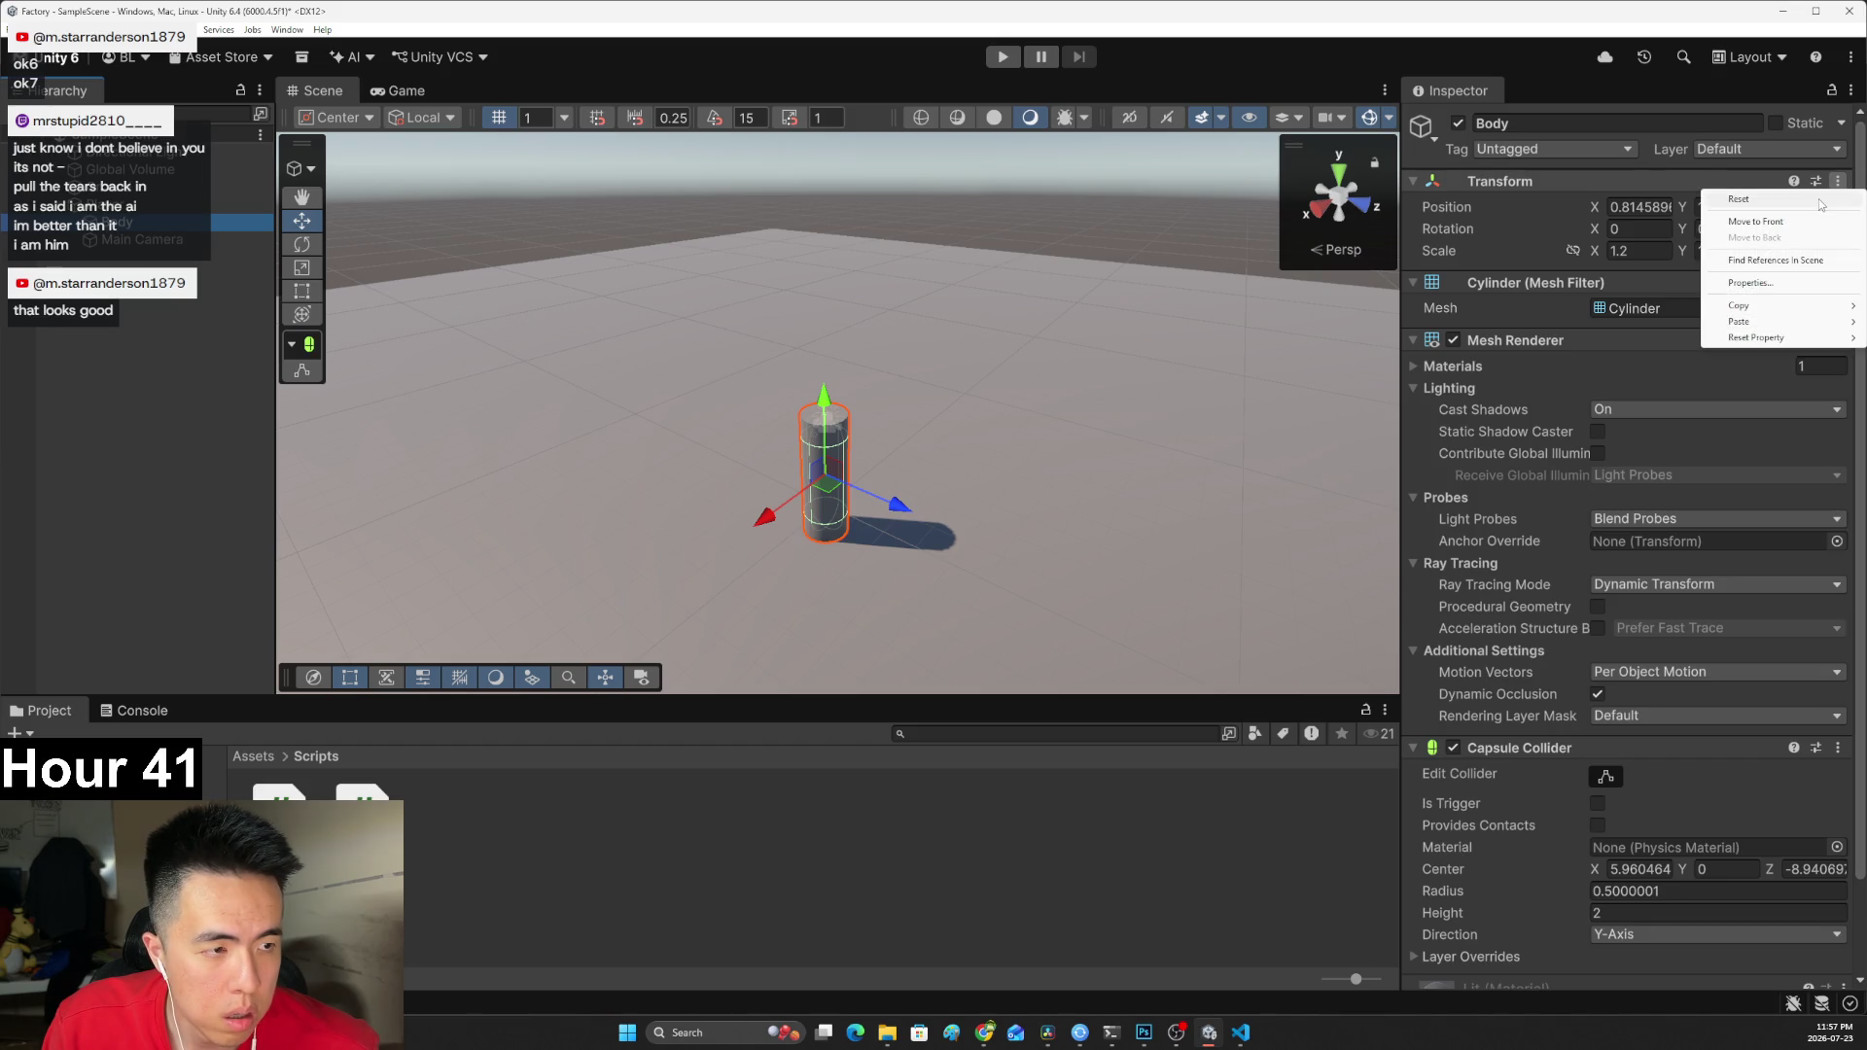
pyautogui.click(1741, 202)
pyautogui.hotkey('ctrl', 'z')
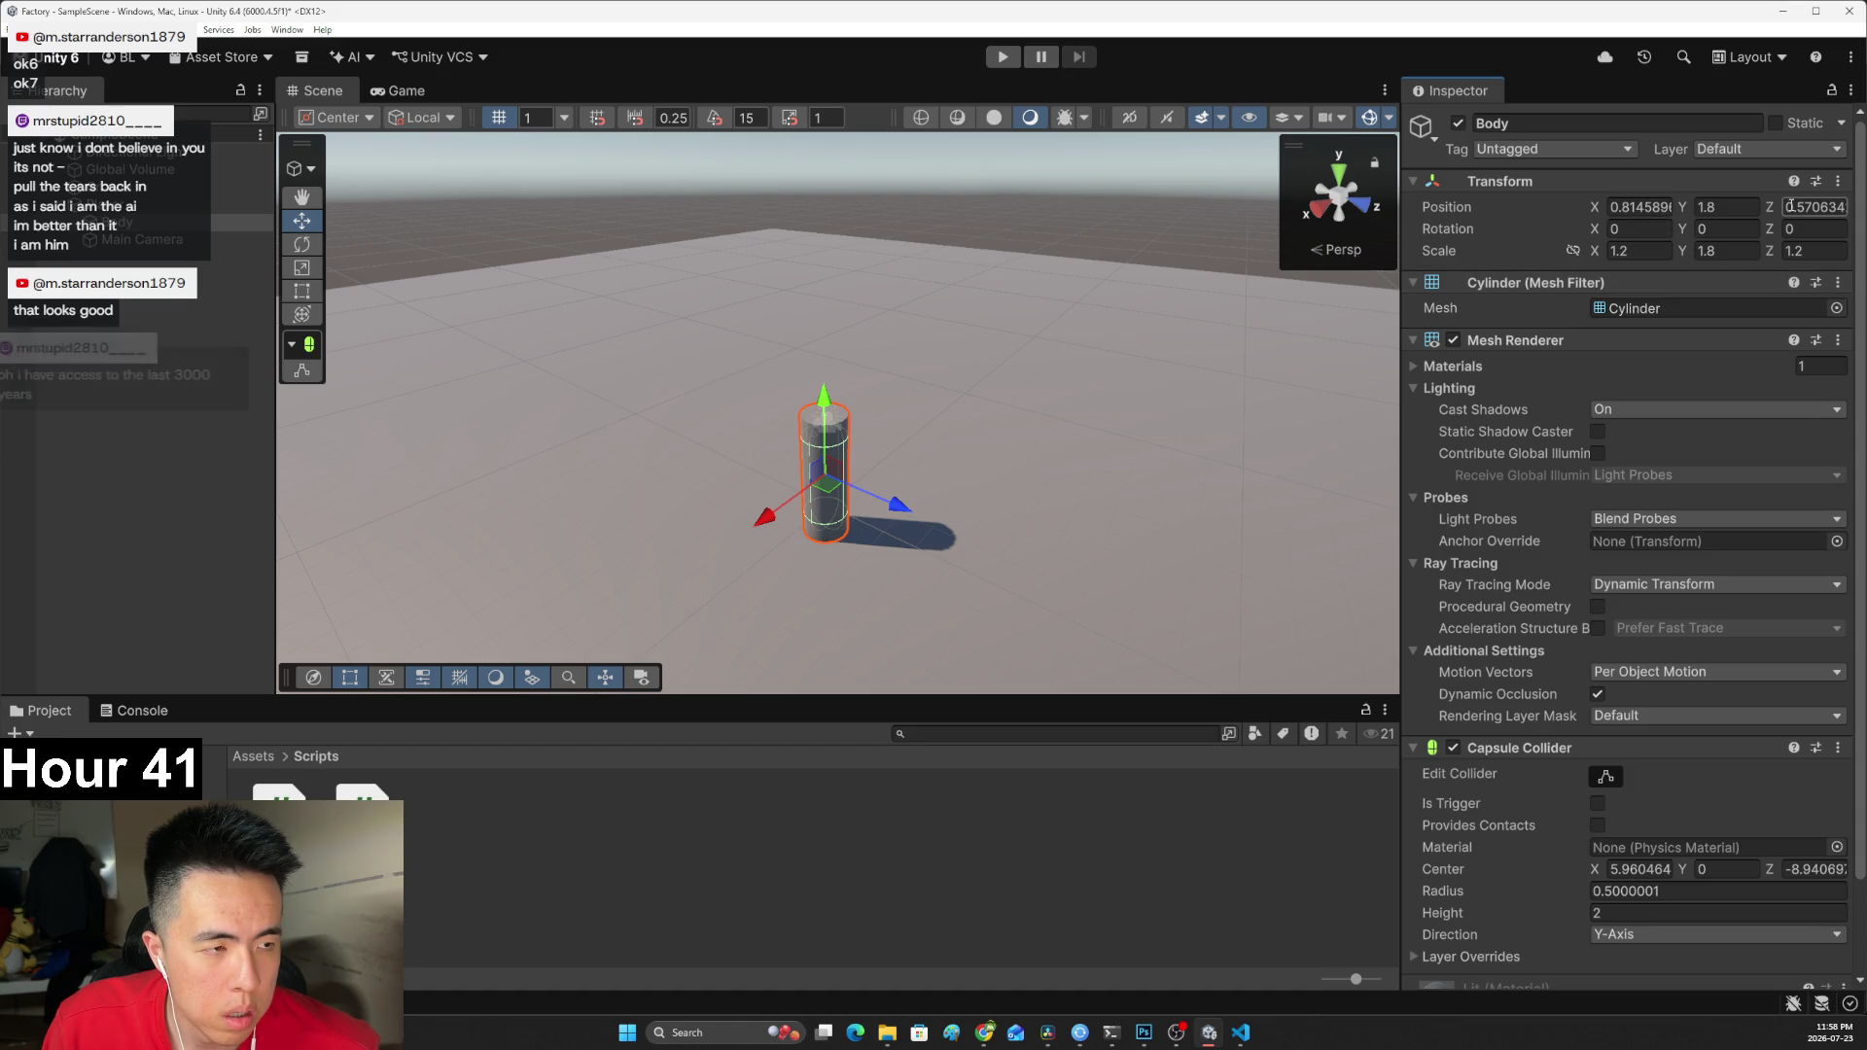
pyautogui.moveTo(823, 397)
pyautogui.mouseDown()
pyautogui.moveTo(862, 371)
pyautogui.moveTo(908, 223)
pyautogui.mouseUp()
pyautogui.hotkey('ctrl', 'z')
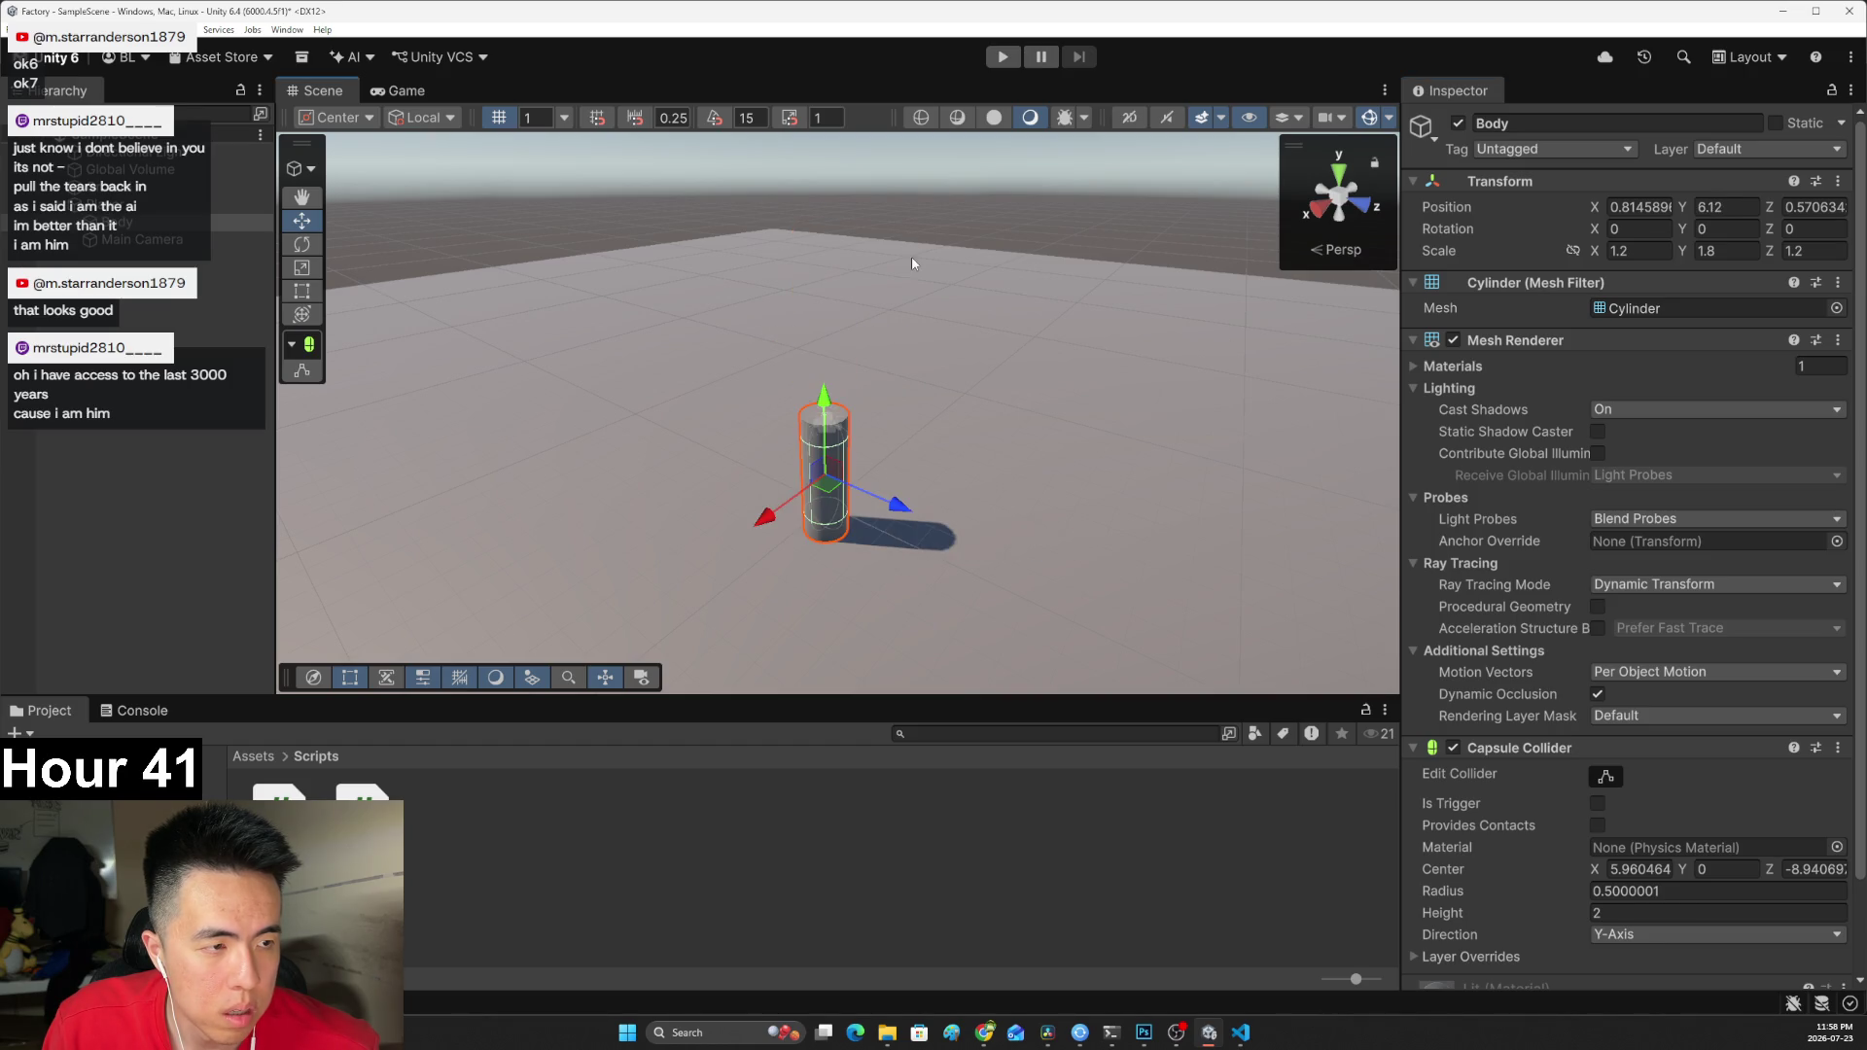
pyautogui.click(1822, 206)
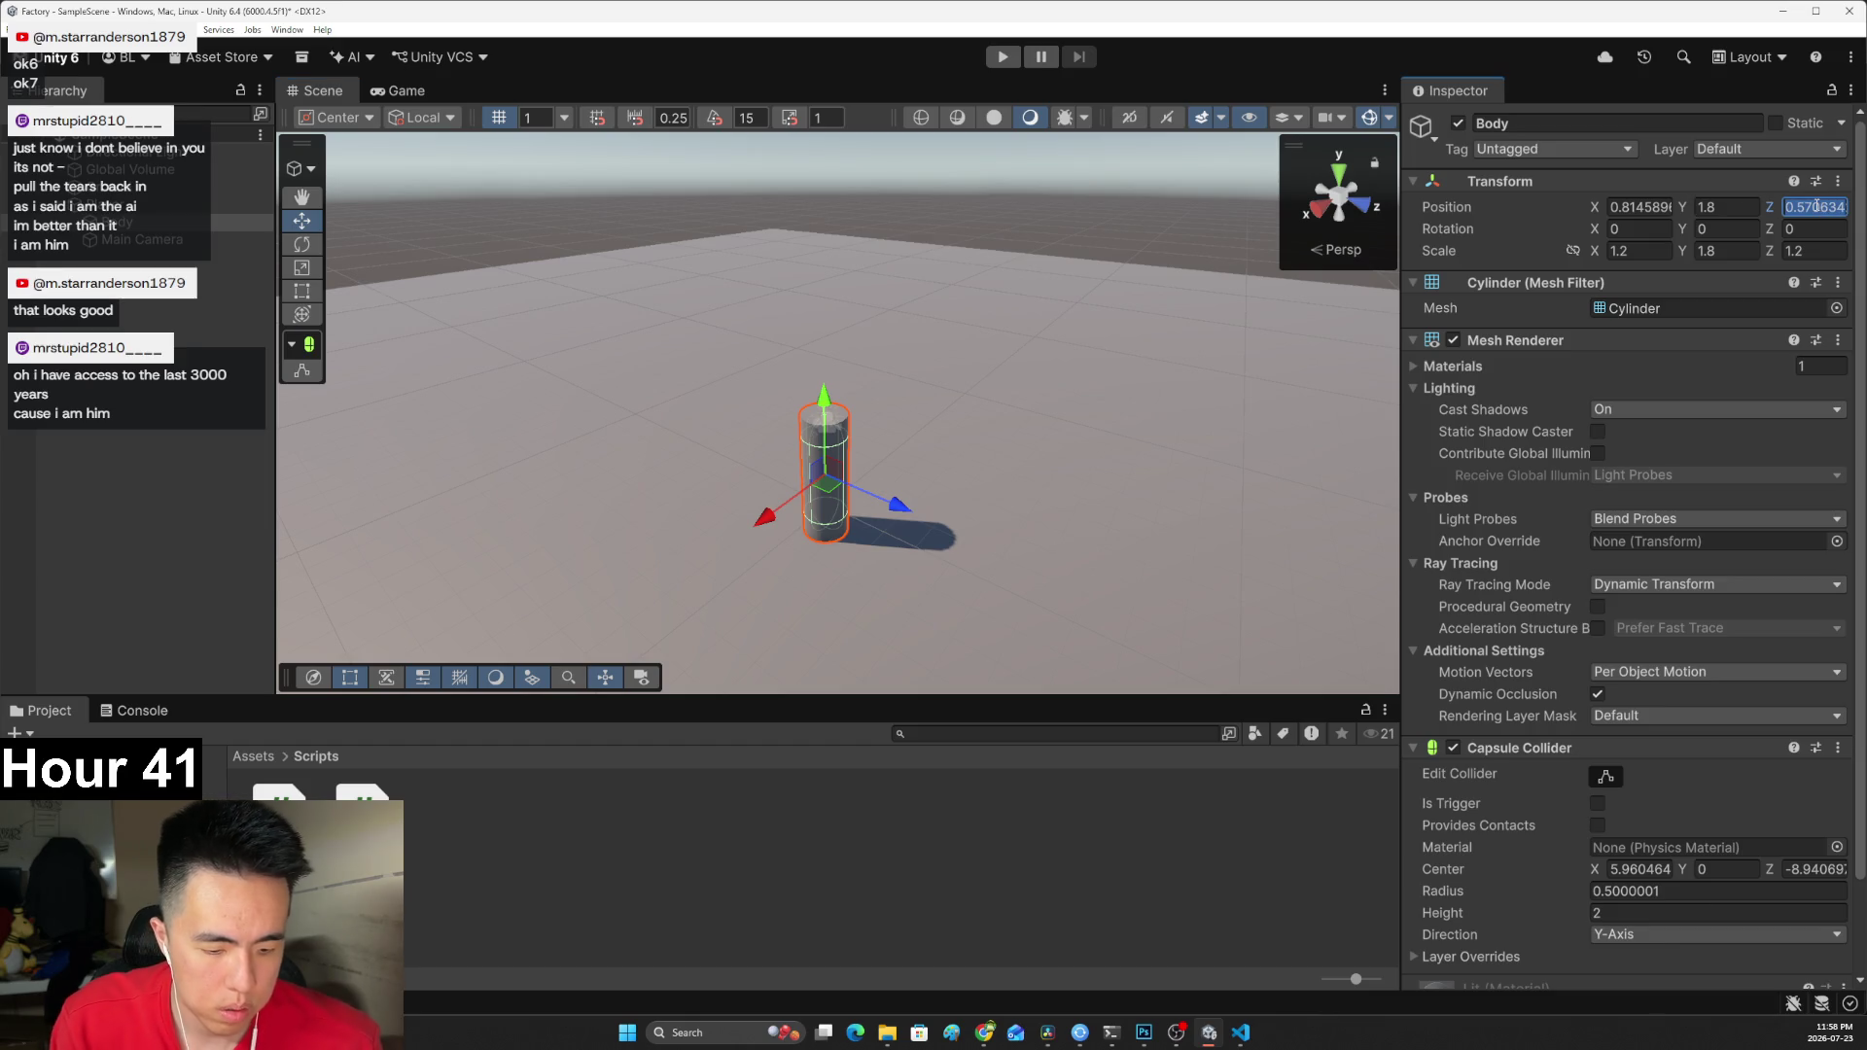
pyautogui.write('0')
pyautogui.click(1638, 207)
pyautogui.write('0')
pyautogui.moveTo(1093, 347)
pyautogui.mouseDown()
pyautogui.moveTo(982, 438)
pyautogui.moveTo(978, 463)
pyautogui.mouseUp()
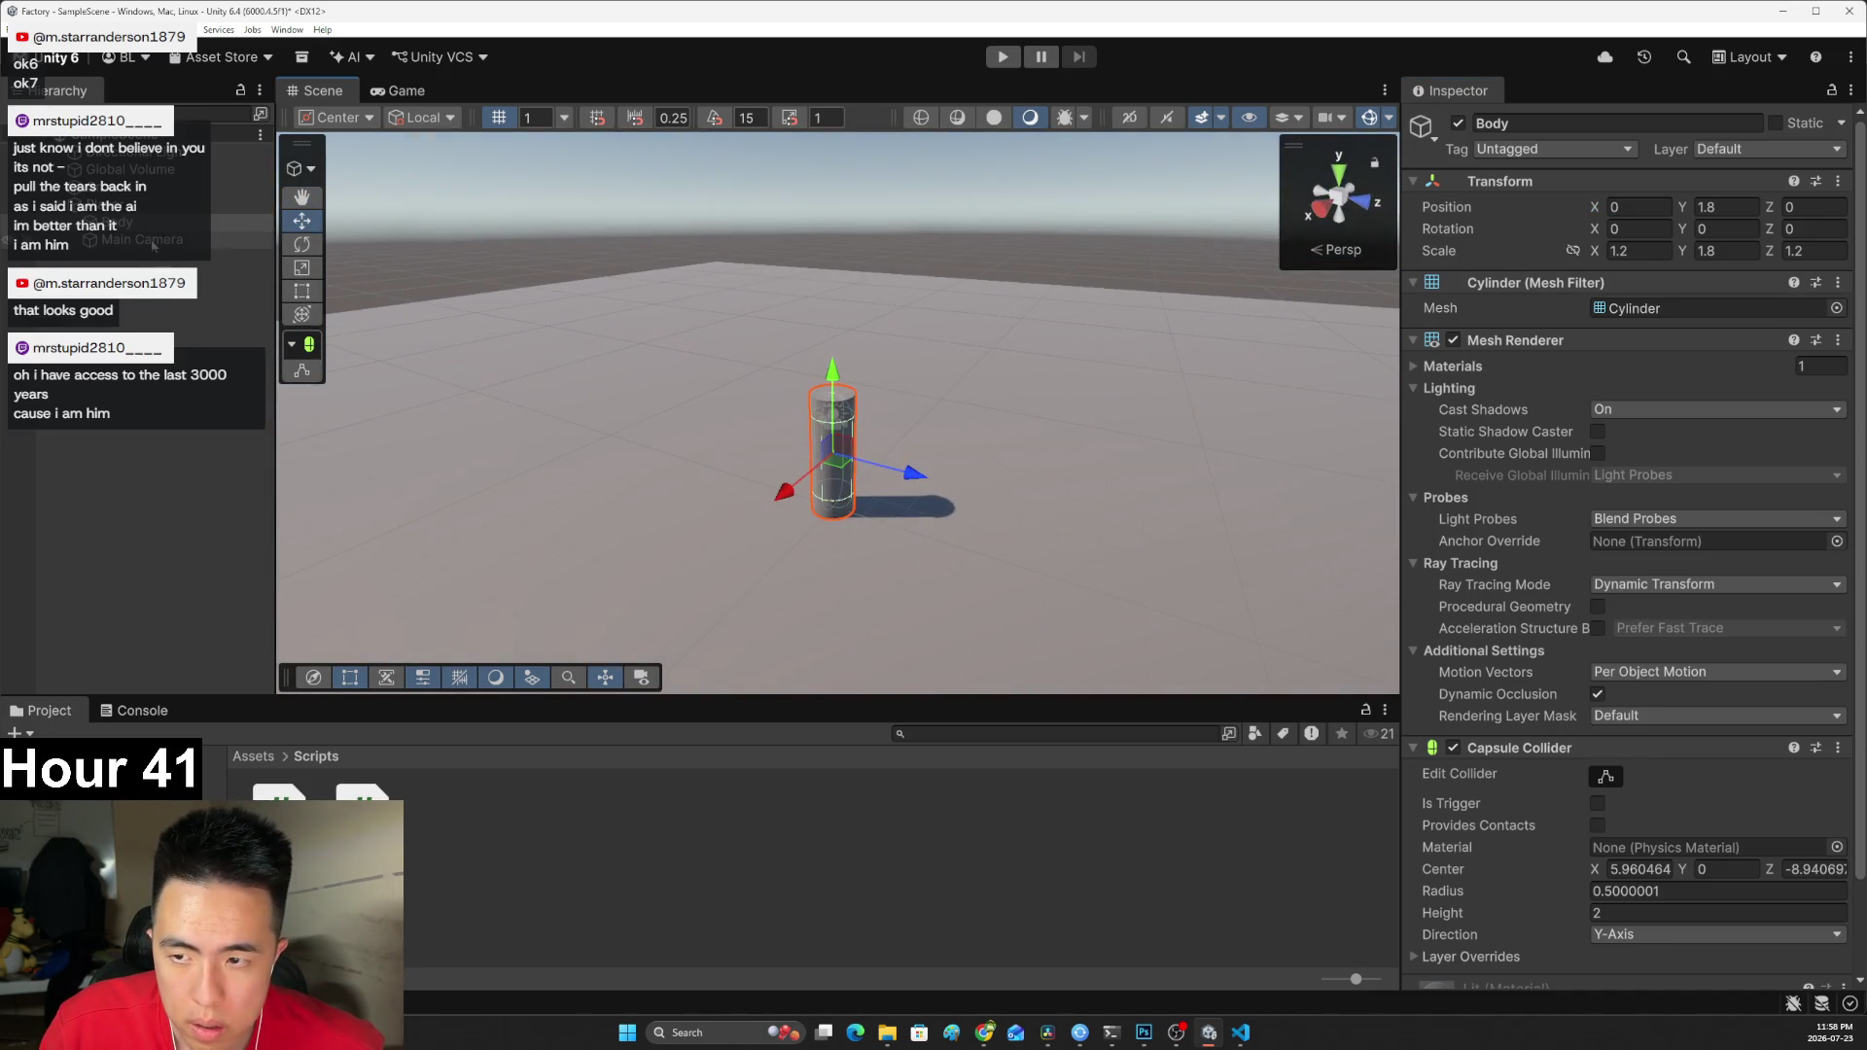
pyautogui.click(151, 240)
# Raise the Main Camera to Y 3.44 atop the cylinder, preview its view, and nudge Z to -0.22.
pyautogui.click(1730, 207)
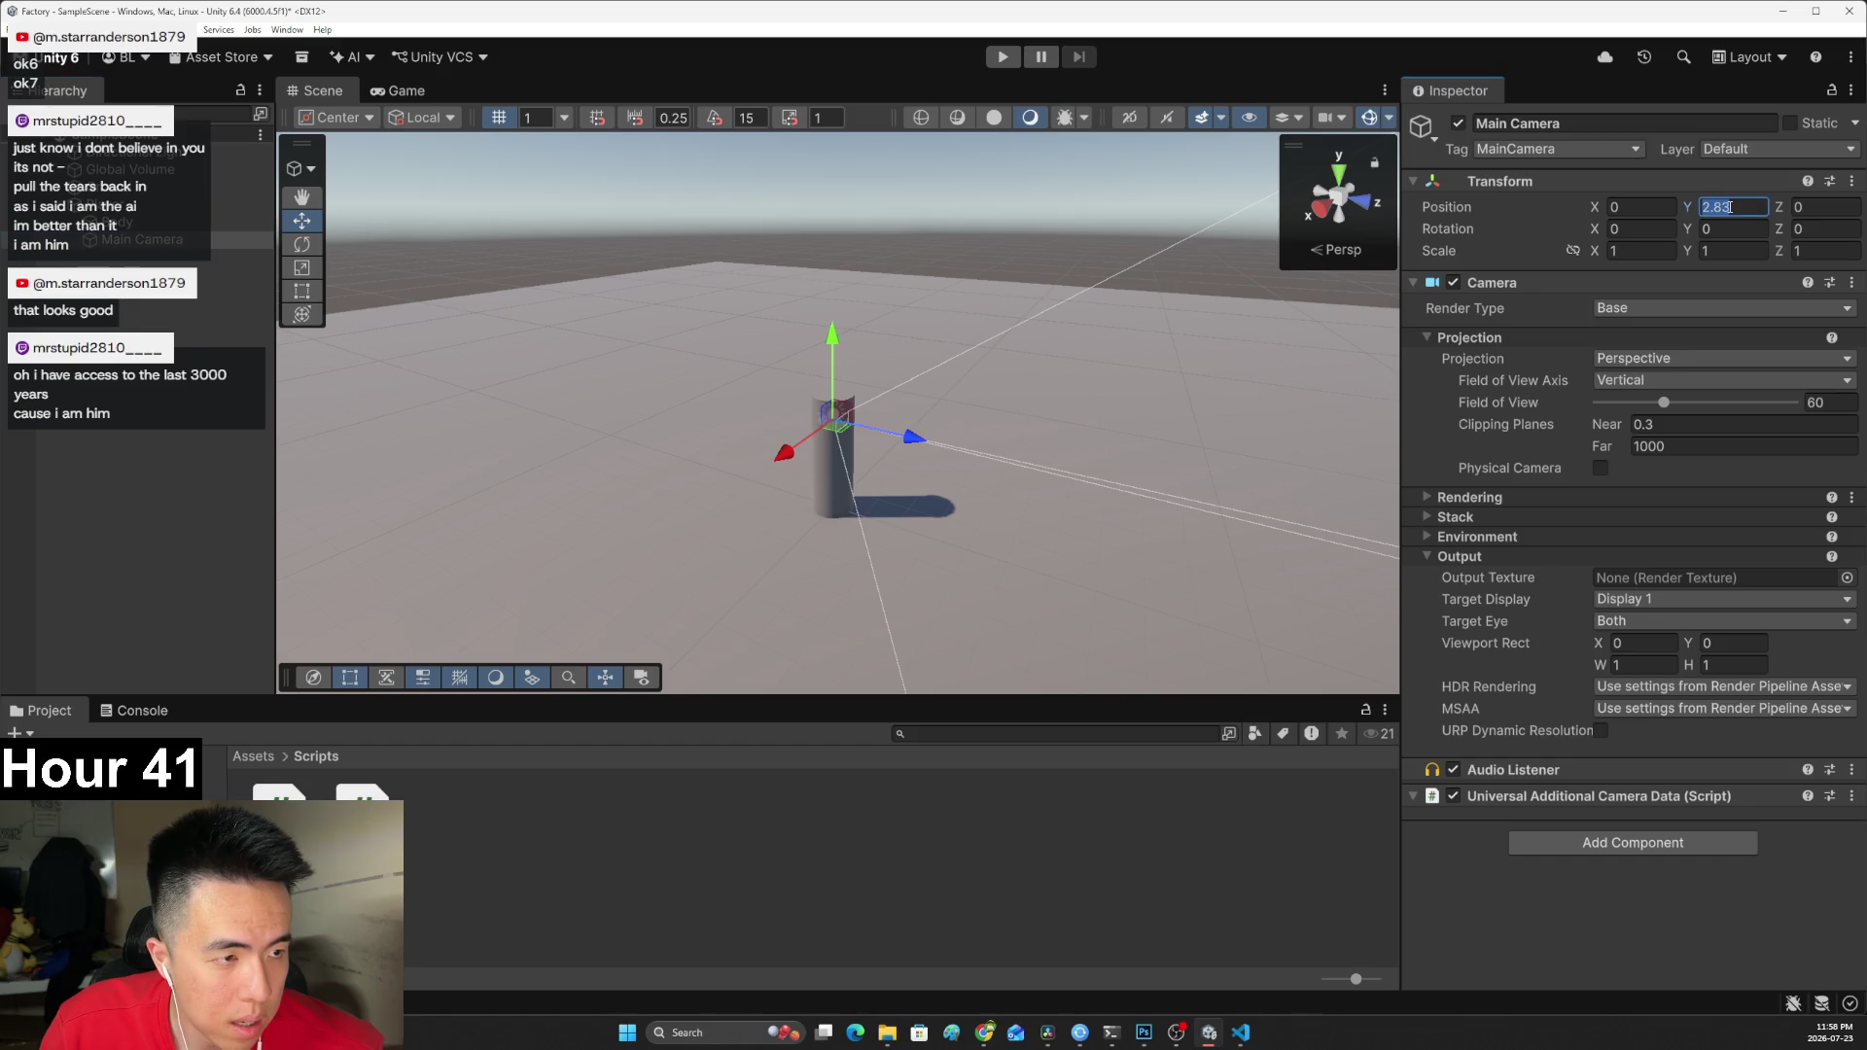
pyautogui.moveTo(1021, 451); pyautogui.dragTo(901, 445)
pyautogui.scroll(3, 900, 445)
pyautogui.moveTo(863, 350); pyautogui.dragTo(863, 261)
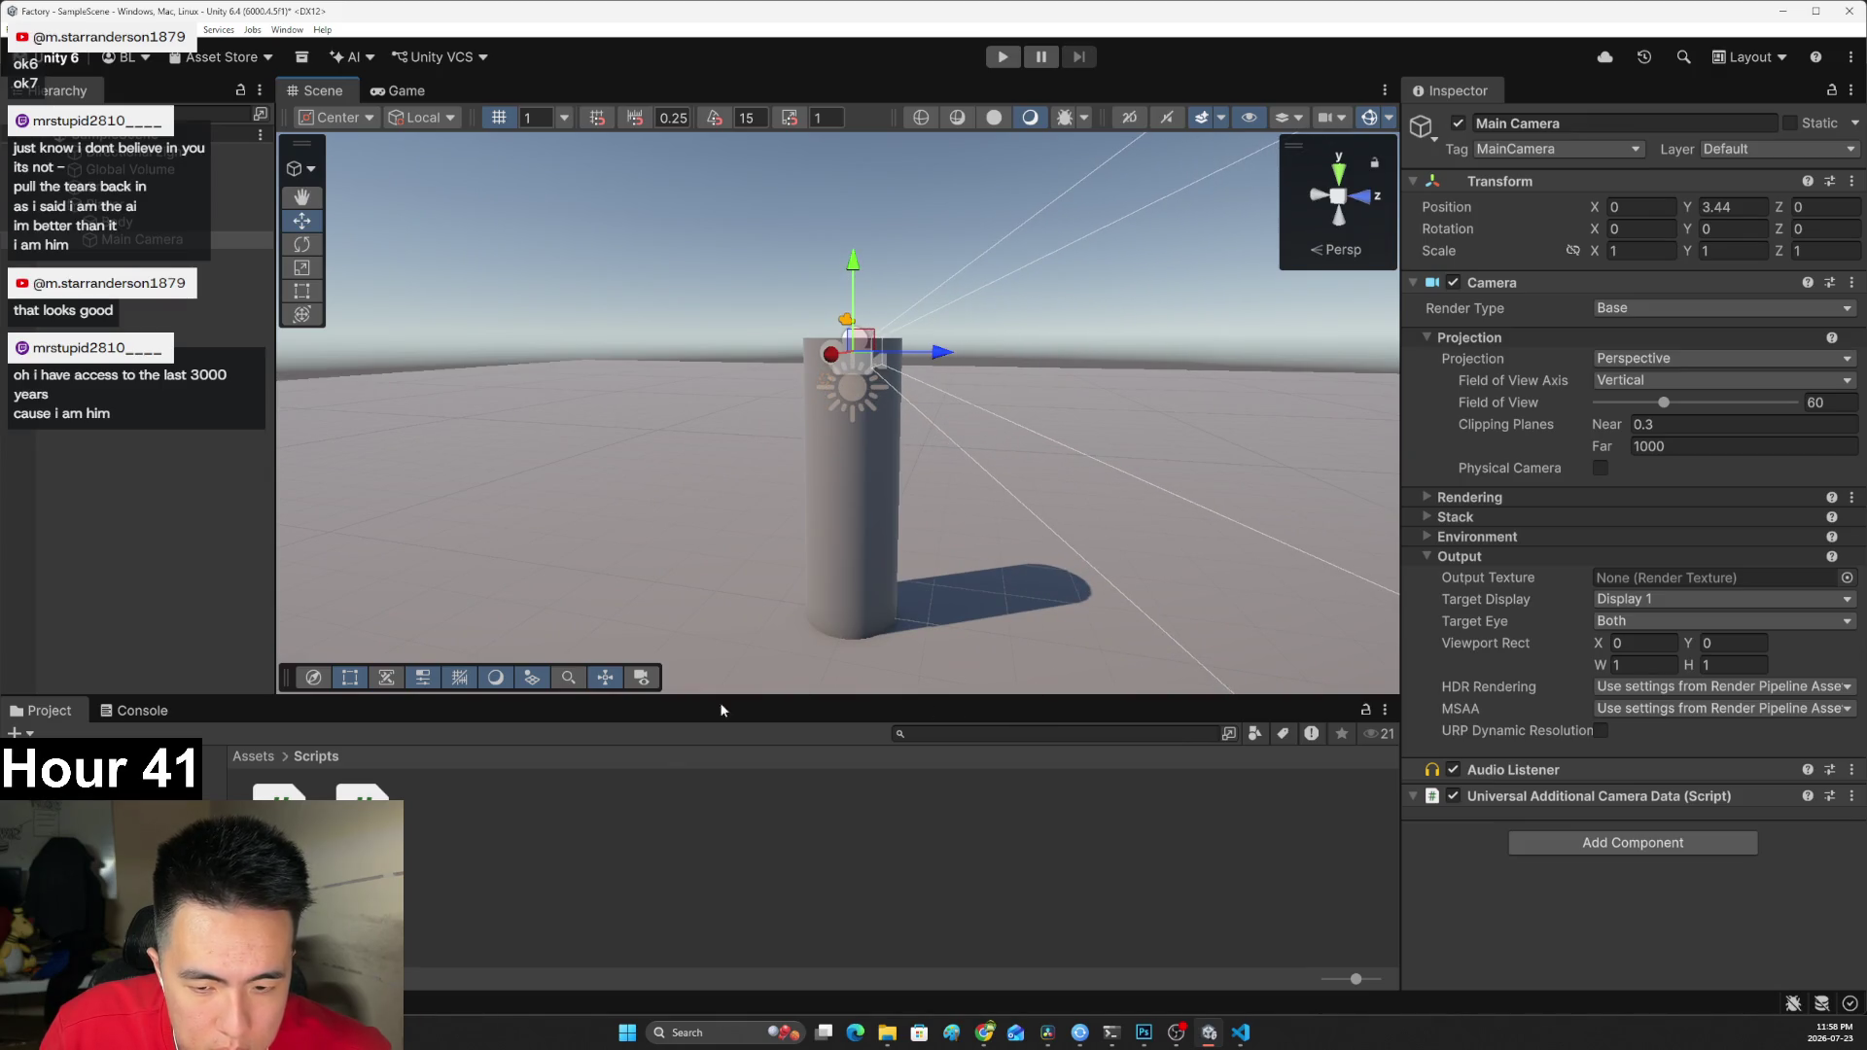
pyautogui.click(640, 678)
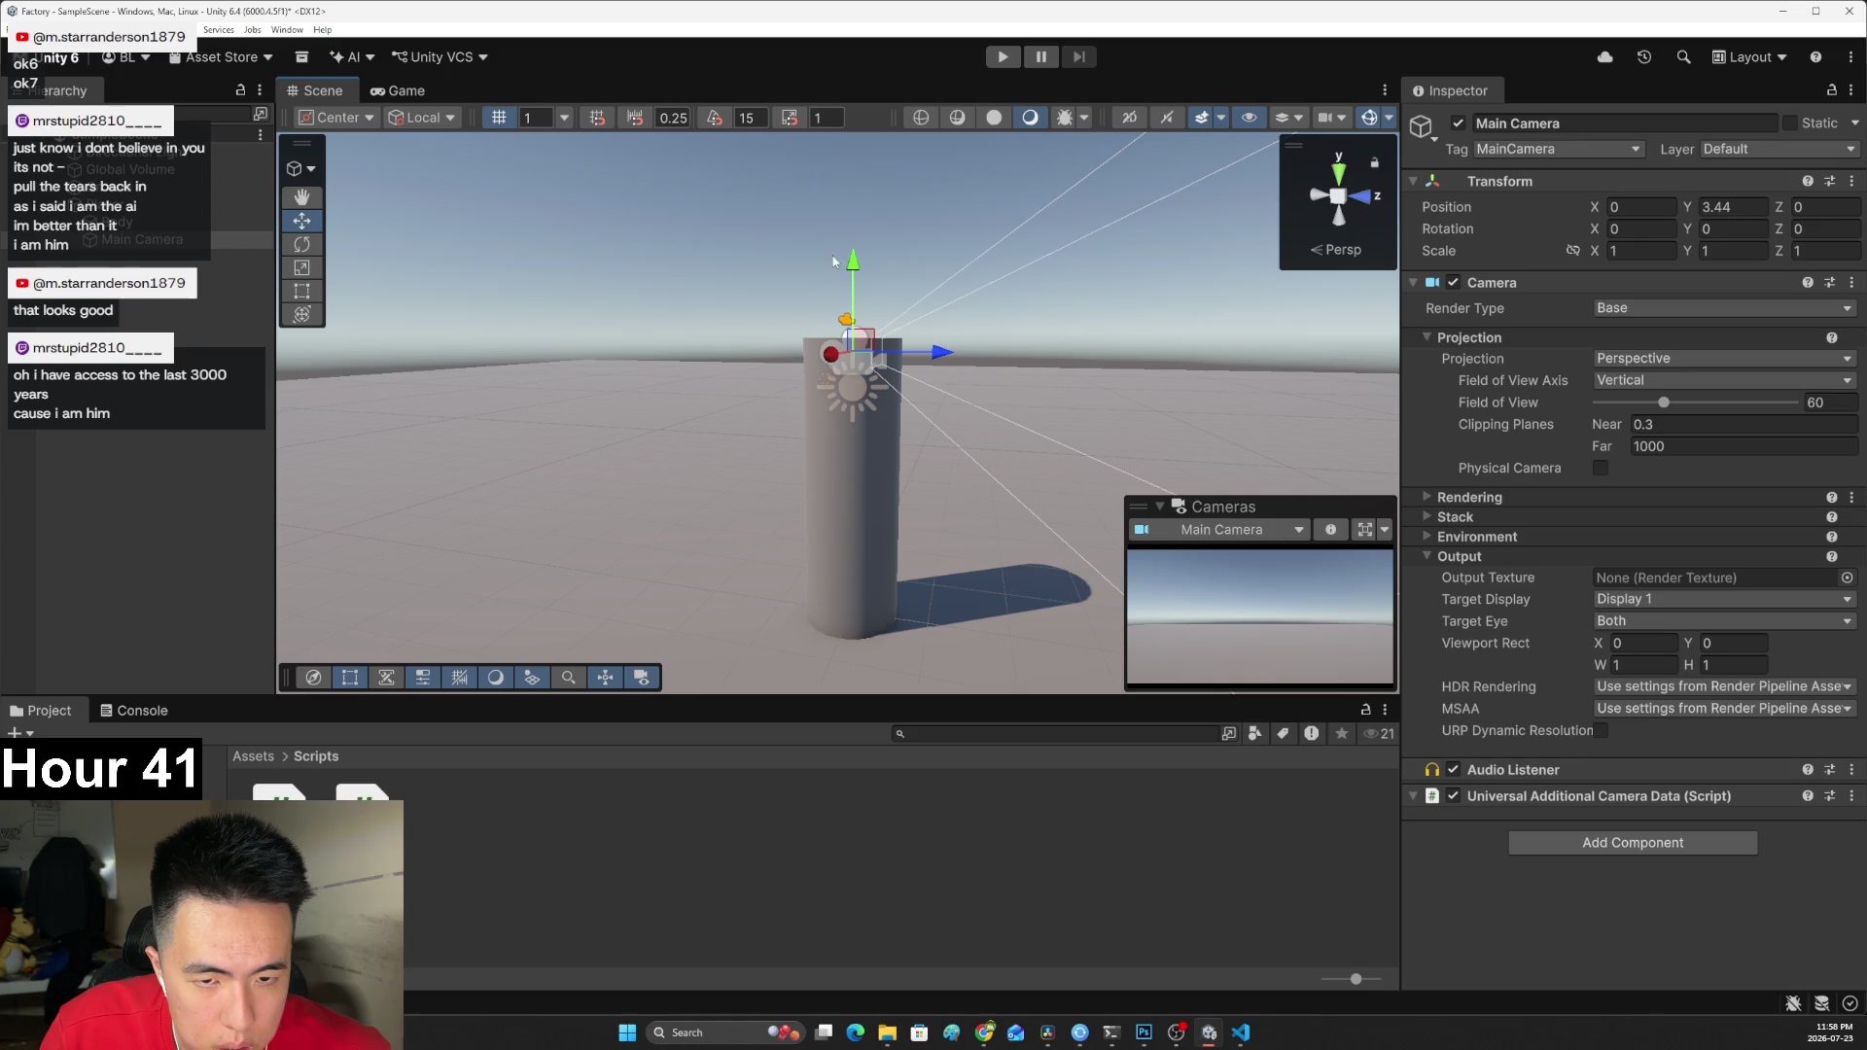
pyautogui.moveTo(939, 352)
pyautogui.mouseDown()
pyautogui.moveTo(841, 358)
pyautogui.moveTo(982, 360)
pyautogui.moveTo(861, 368)
pyautogui.moveTo(918, 368)
pyautogui.moveTo(907, 483)
pyautogui.moveTo(821, 434)
pyautogui.mouseUp()
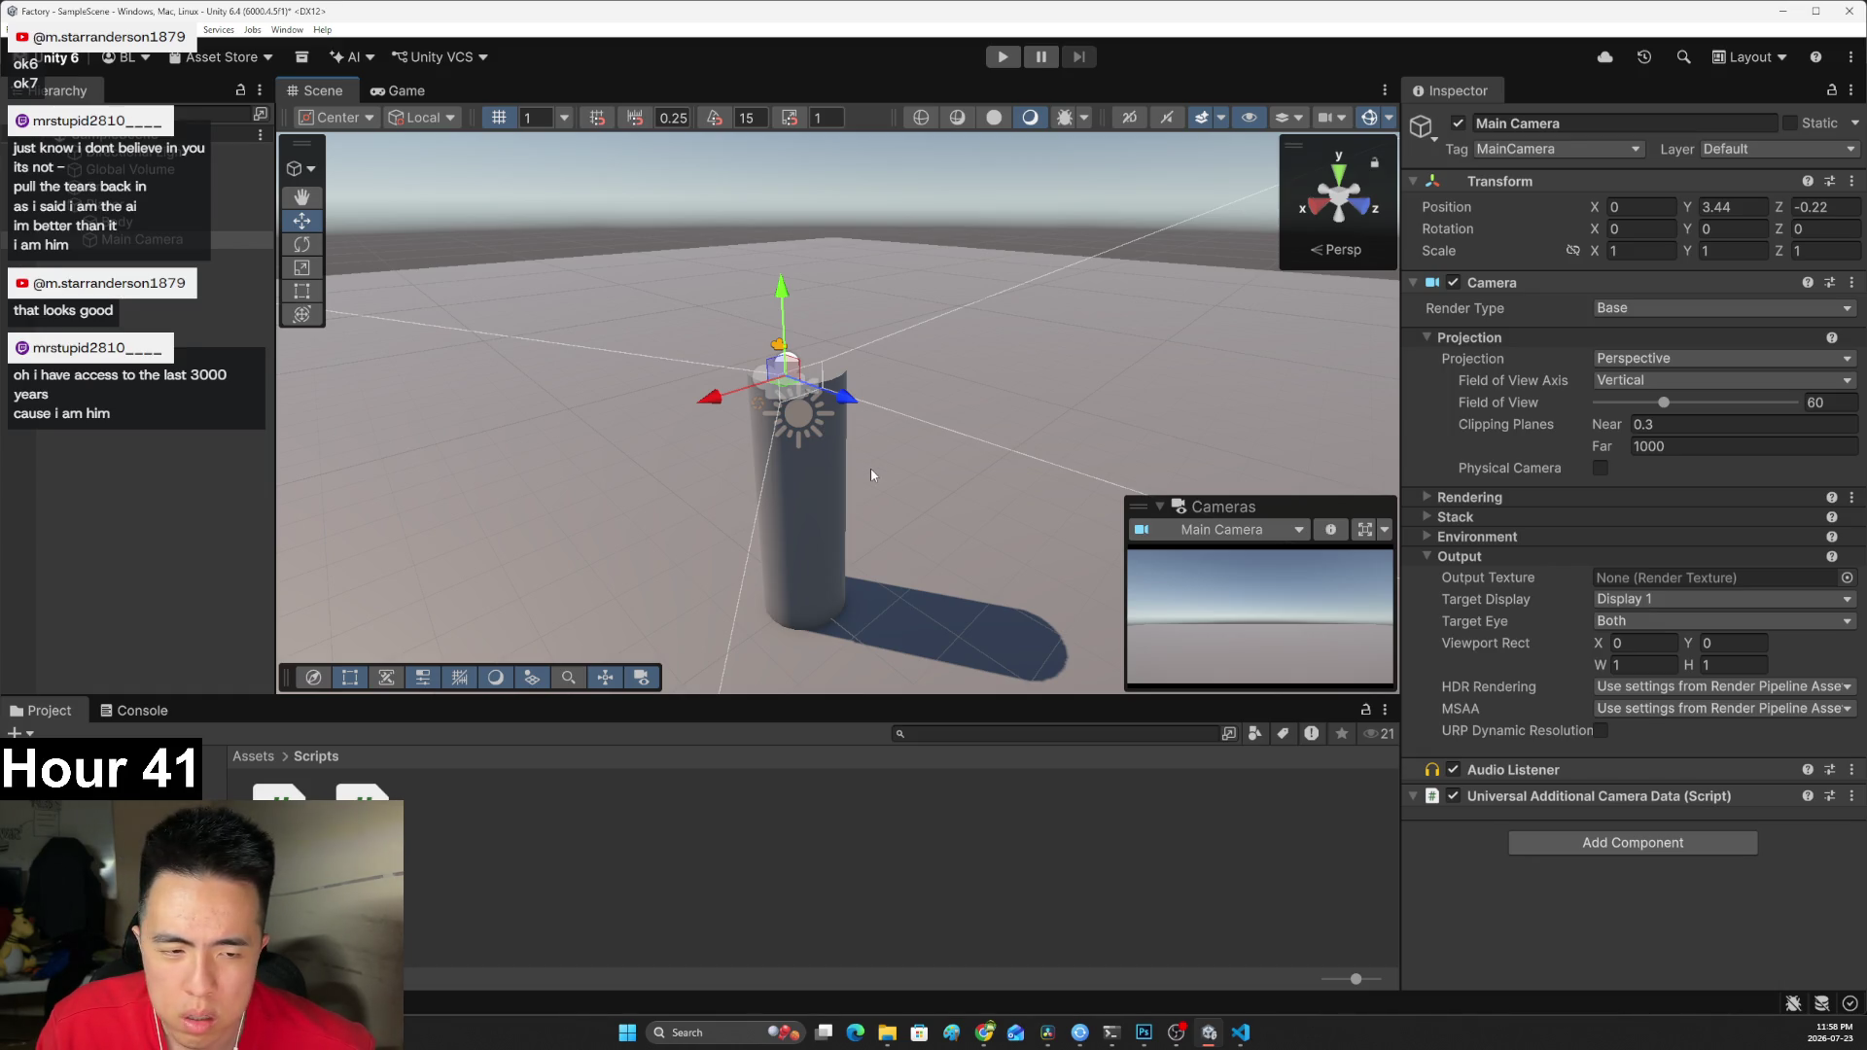
pyautogui.hotkey('alt', 'Tab')
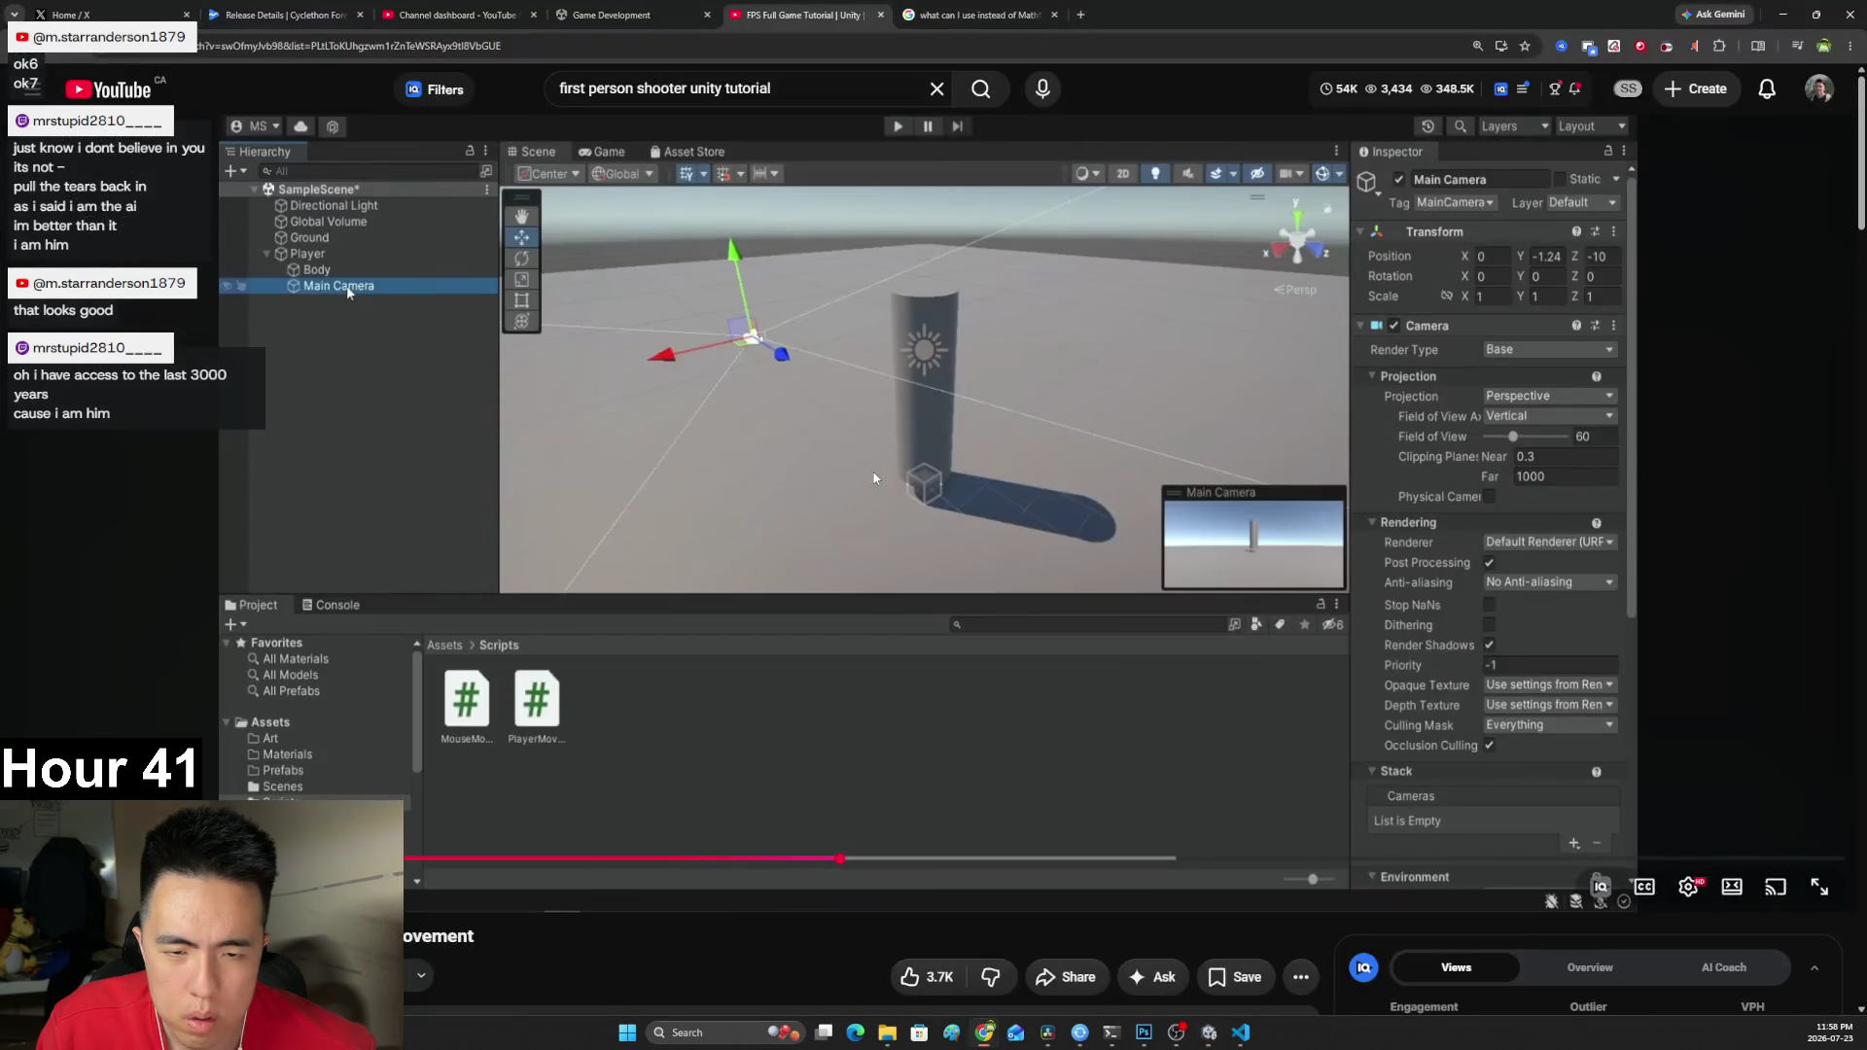
# Pause the tutorial on its MouseMovement script showing topClamp and bottomClamp, then open Windows search.
pyautogui.click(873, 478)
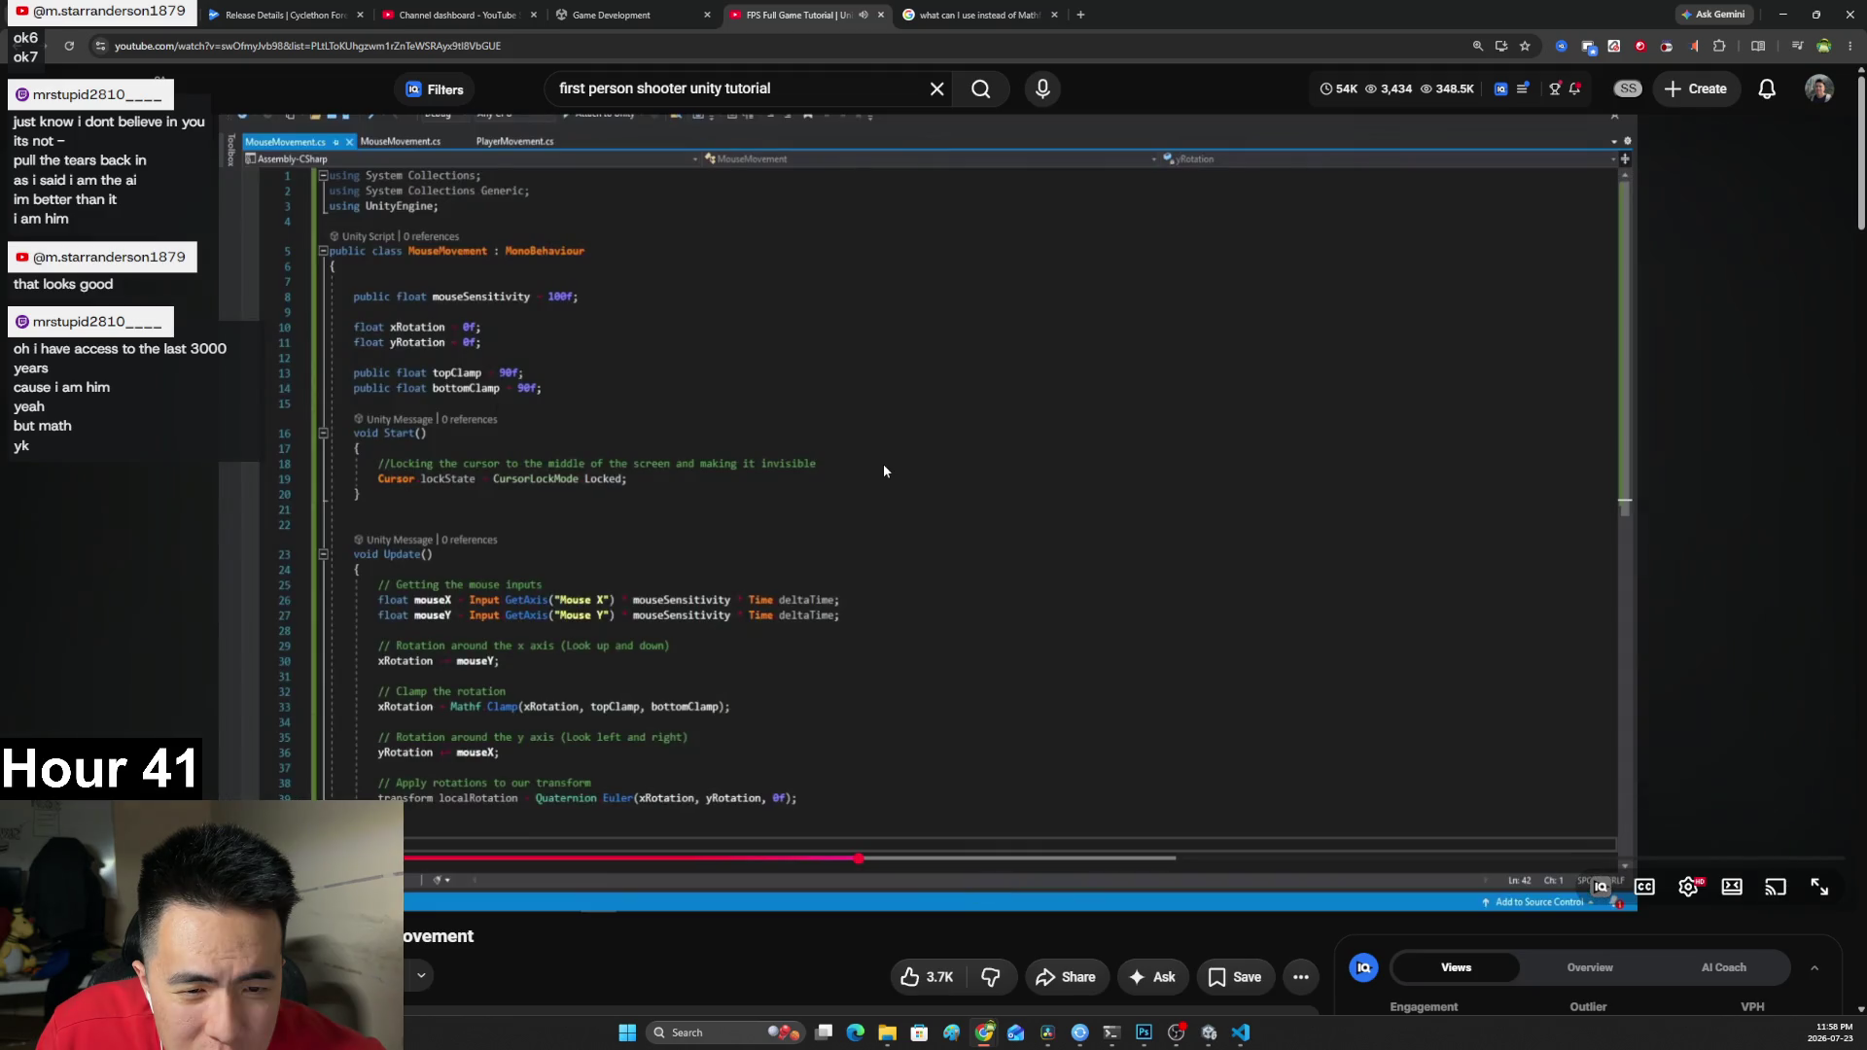
pyautogui.click(851, 523)
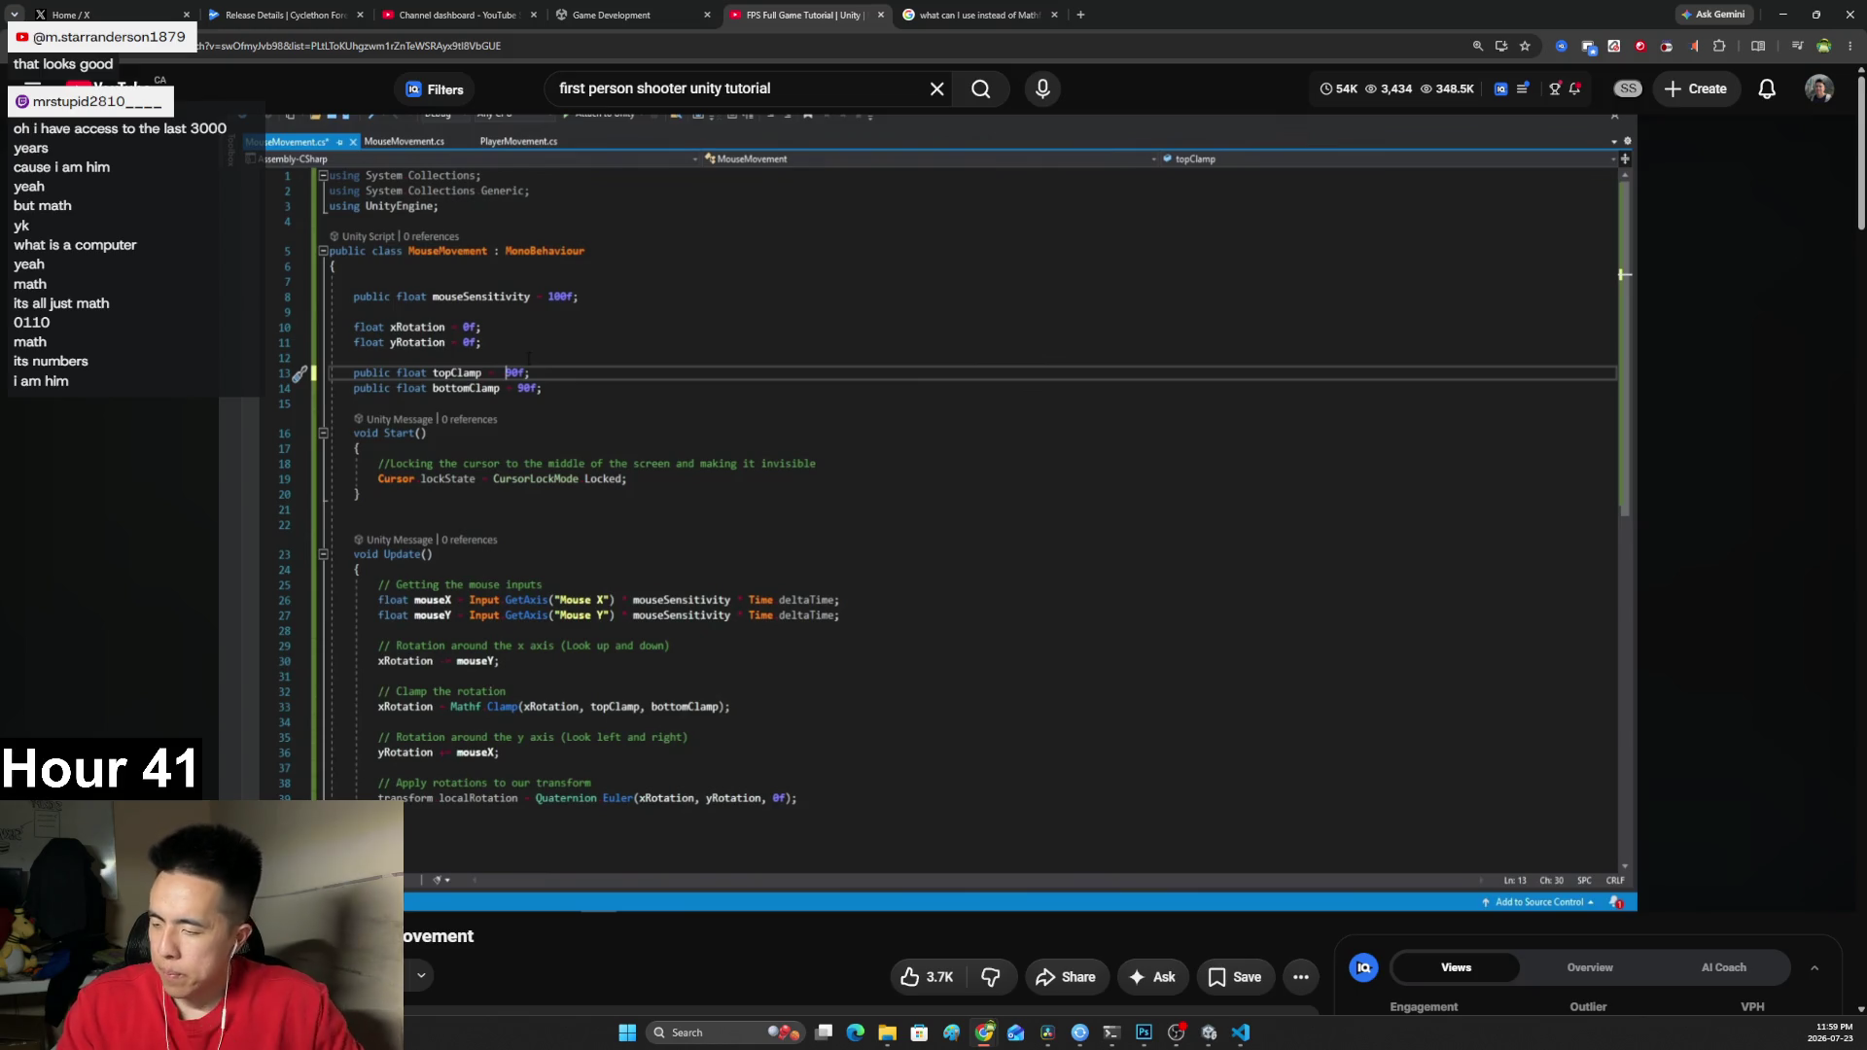
pyautogui.moveTo(1014, 321)
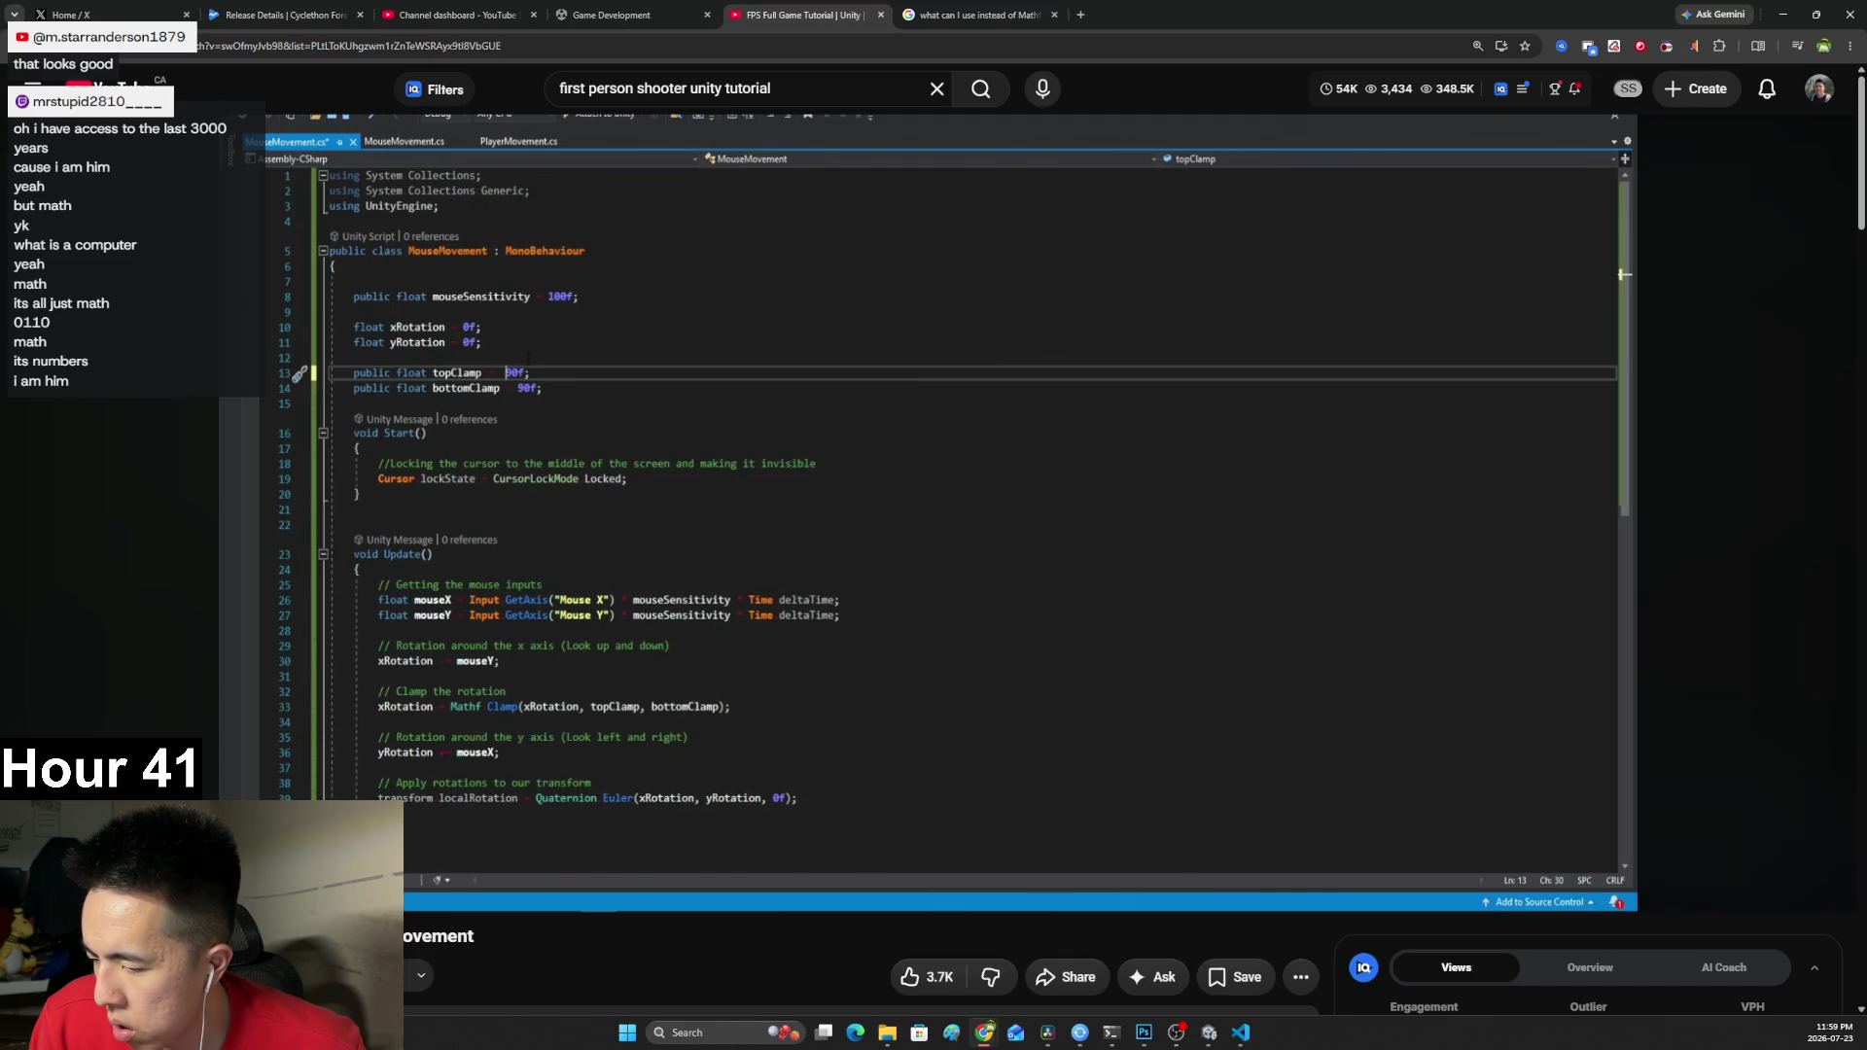
pyautogui.moveTo(74, 509)
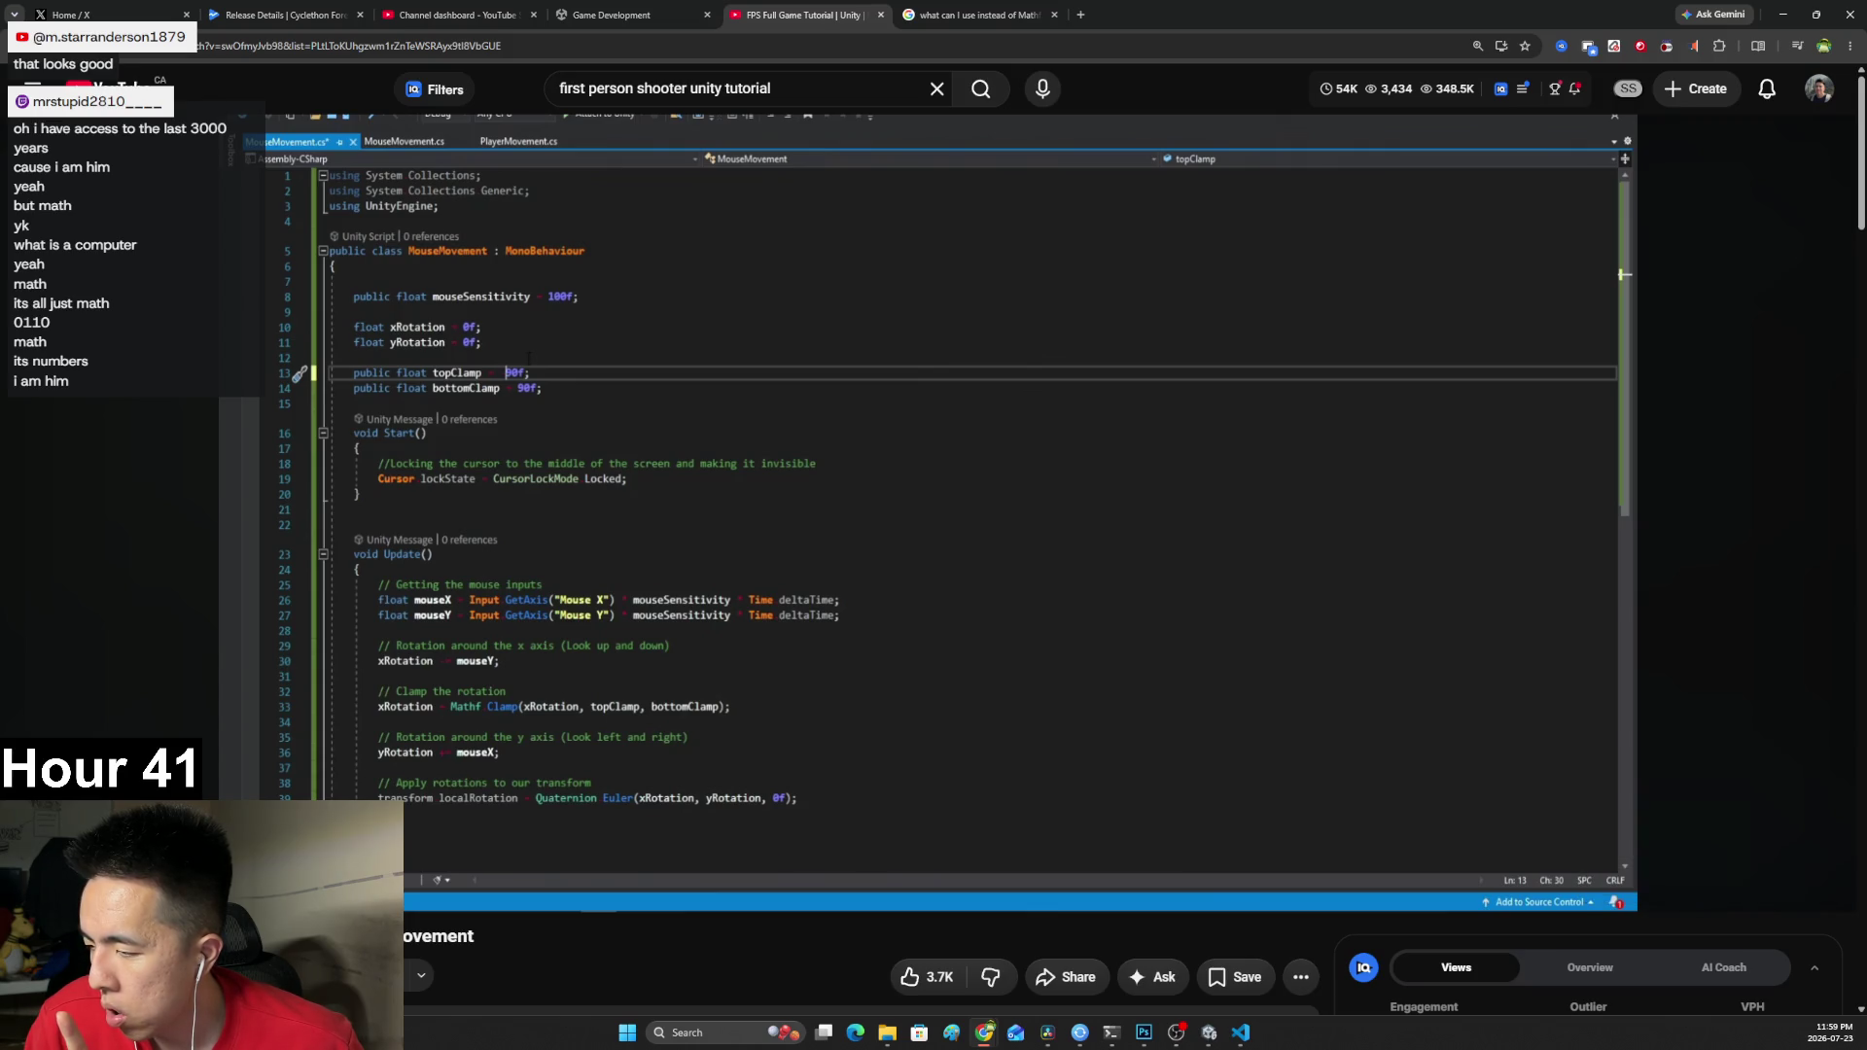
pyautogui.moveTo(141, 514)
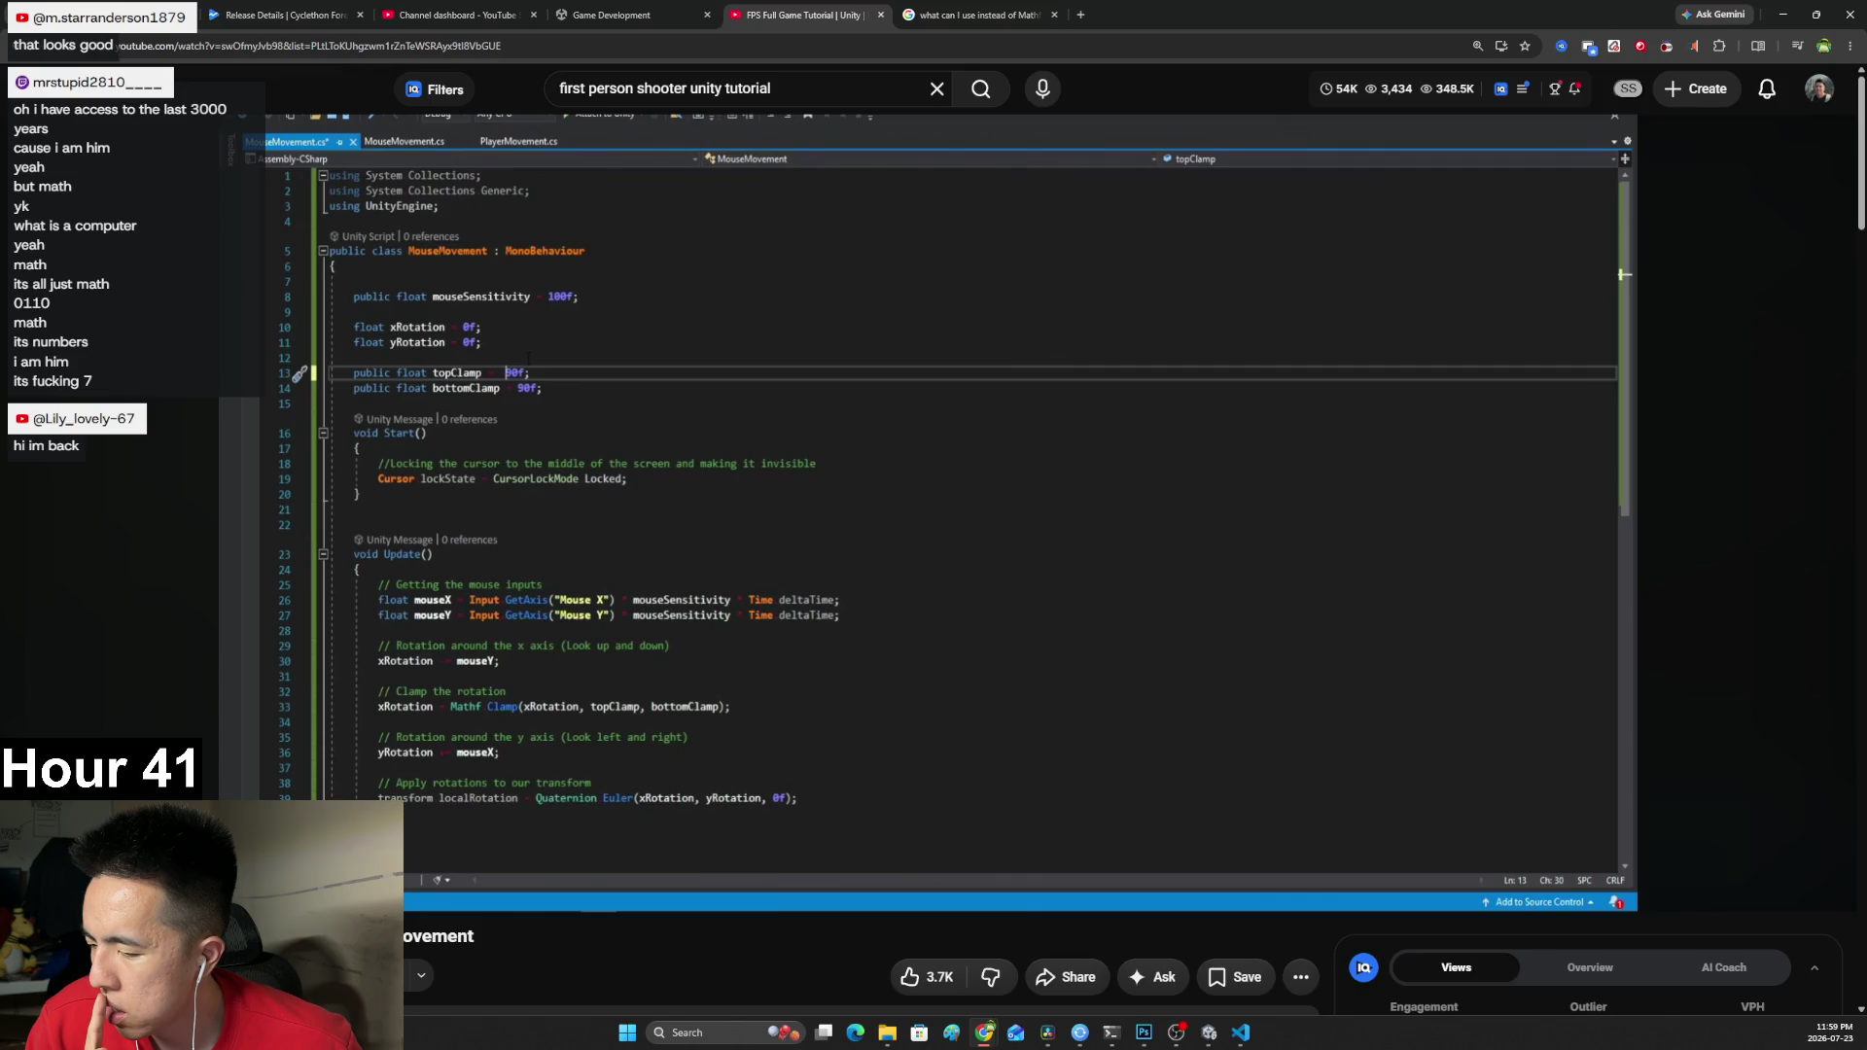
pyautogui.click(704, 1031)
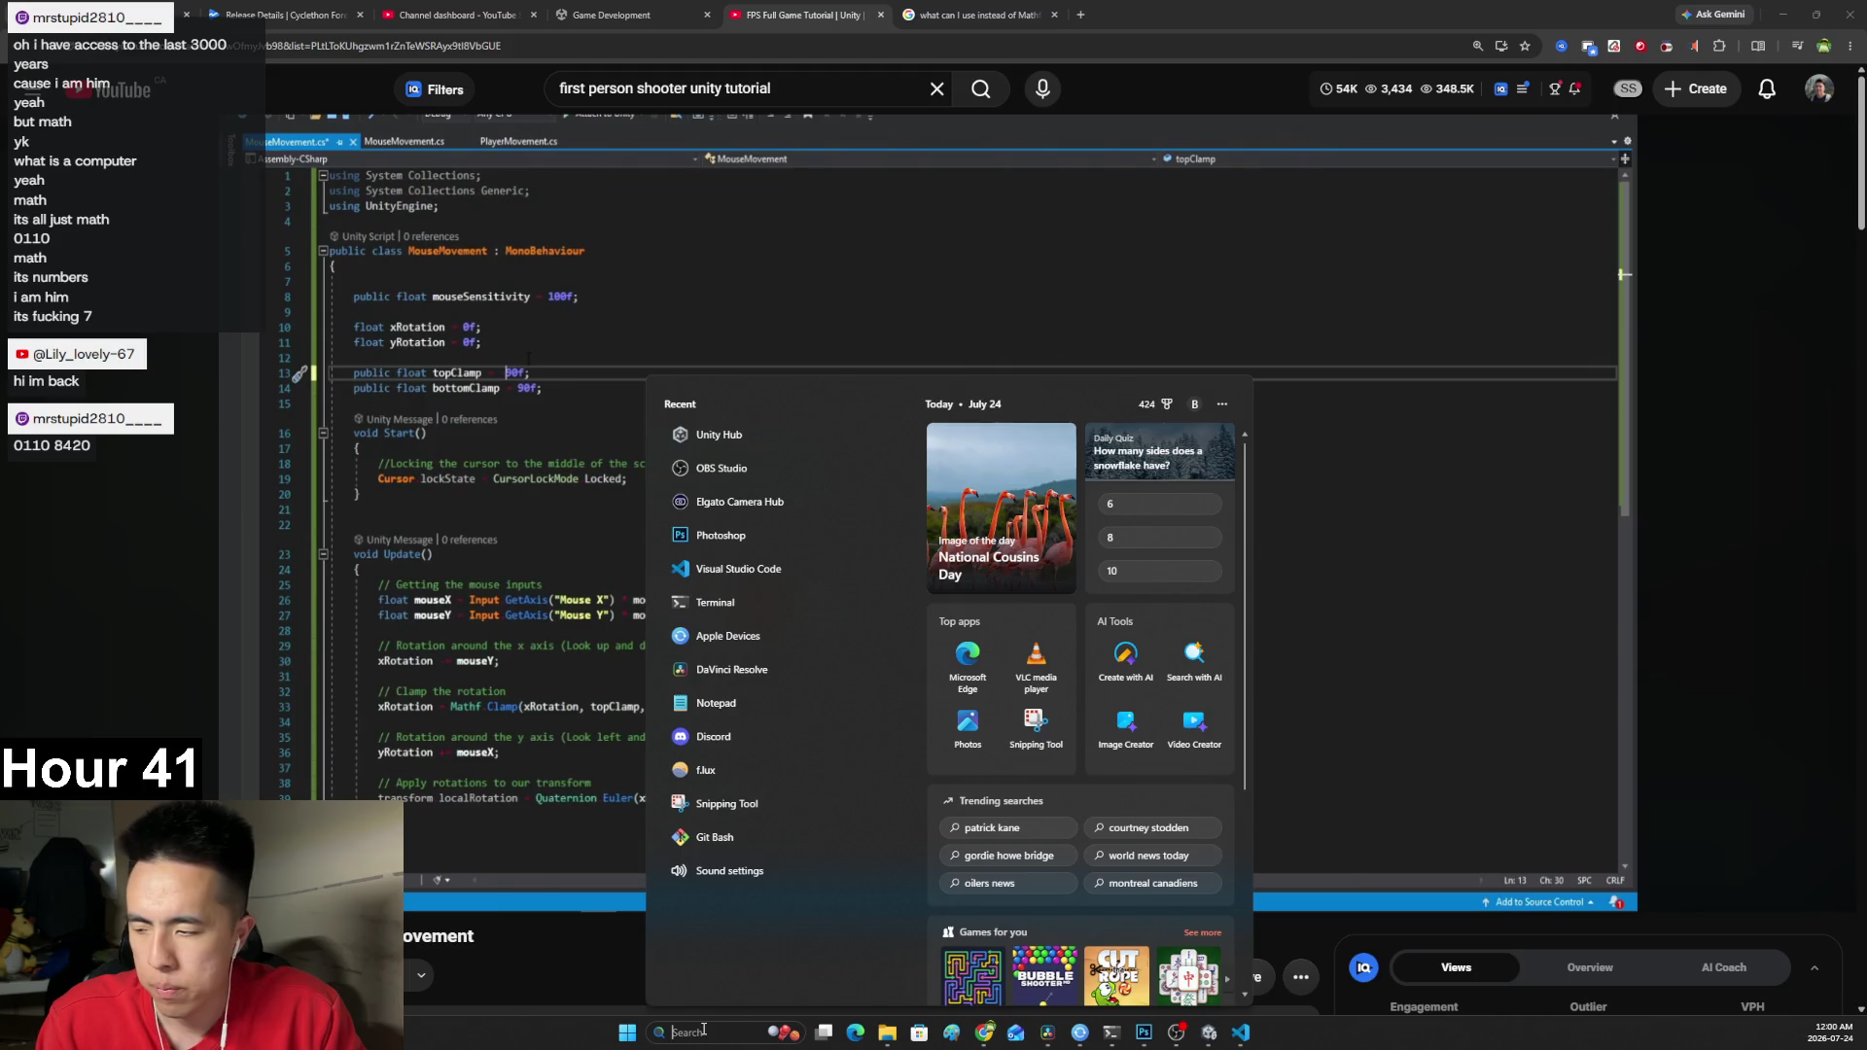
# Launch Paint and write the binary number 0110, marking a place value beneath it.
pyautogui.write('paint')
pyautogui.press('Return')
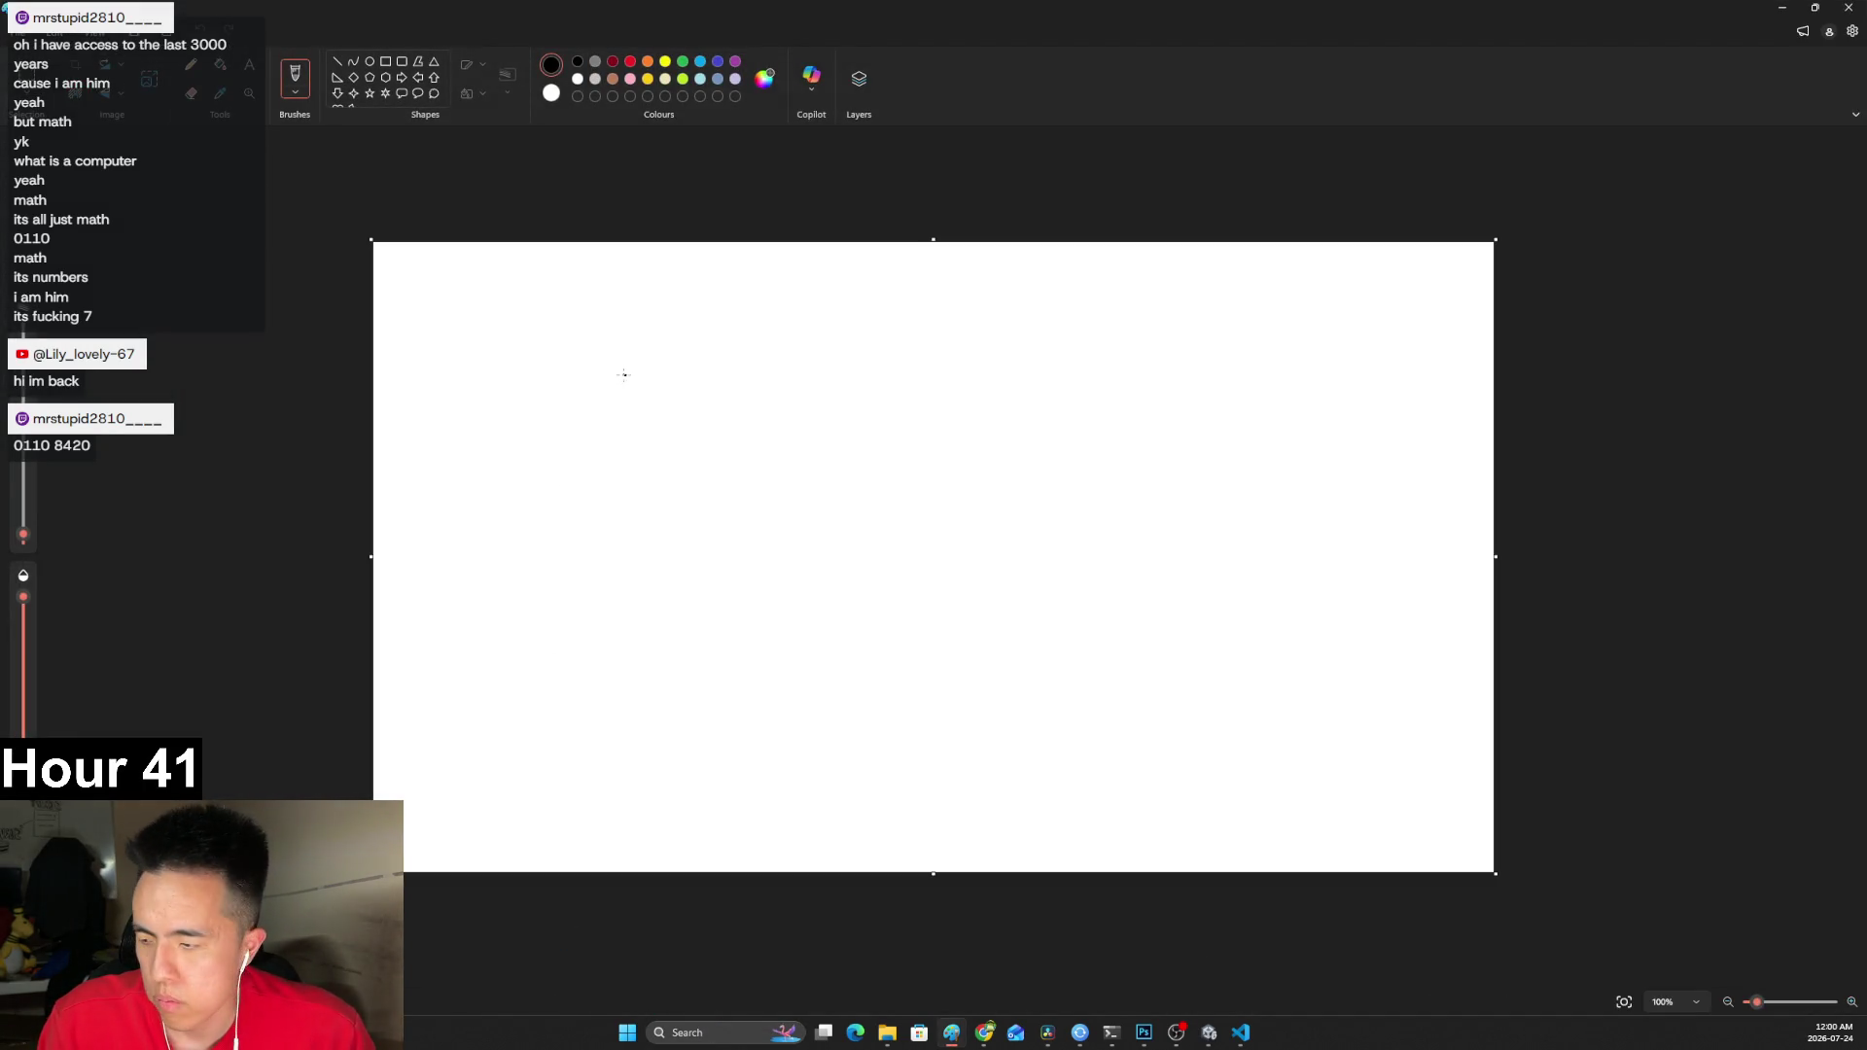
pyautogui.moveTo(702, 373)
pyautogui.mouseDown()
pyautogui.moveTo(702, 401)
pyautogui.moveTo(838, 381)
pyautogui.mouseUp()
pyautogui.moveTo(804, 444)
pyautogui.mouseDown()
pyautogui.moveTo(815, 474)
pyautogui.moveTo(837, 446)
pyautogui.moveTo(780, 486)
pyautogui.moveTo(782, 451)
pyautogui.moveTo(719, 481)
pyautogui.moveTo(737, 436)
pyautogui.moveTo(665, 451)
pyautogui.moveTo(814, 467)
pyautogui.moveTo(833, 445)
pyautogui.moveTo(855, 471)
pyautogui.mouseUp()
# Write 4 + 2 = 6 beneath the working, then return to the YouTube tutorial.
pyautogui.moveTo(685, 550); pyautogui.dragTo(725, 551)
pyautogui.moveTo(717, 538)
pyautogui.mouseDown()
pyautogui.moveTo(716, 581)
pyautogui.moveTo(773, 561)
pyautogui.mouseUp()
pyautogui.moveTo(753, 548)
pyautogui.mouseDown()
pyautogui.moveTo(752, 569)
pyautogui.moveTo(900, 559)
pyautogui.mouseUp()
pyautogui.moveTo(872, 545); pyautogui.dragTo(920, 573)
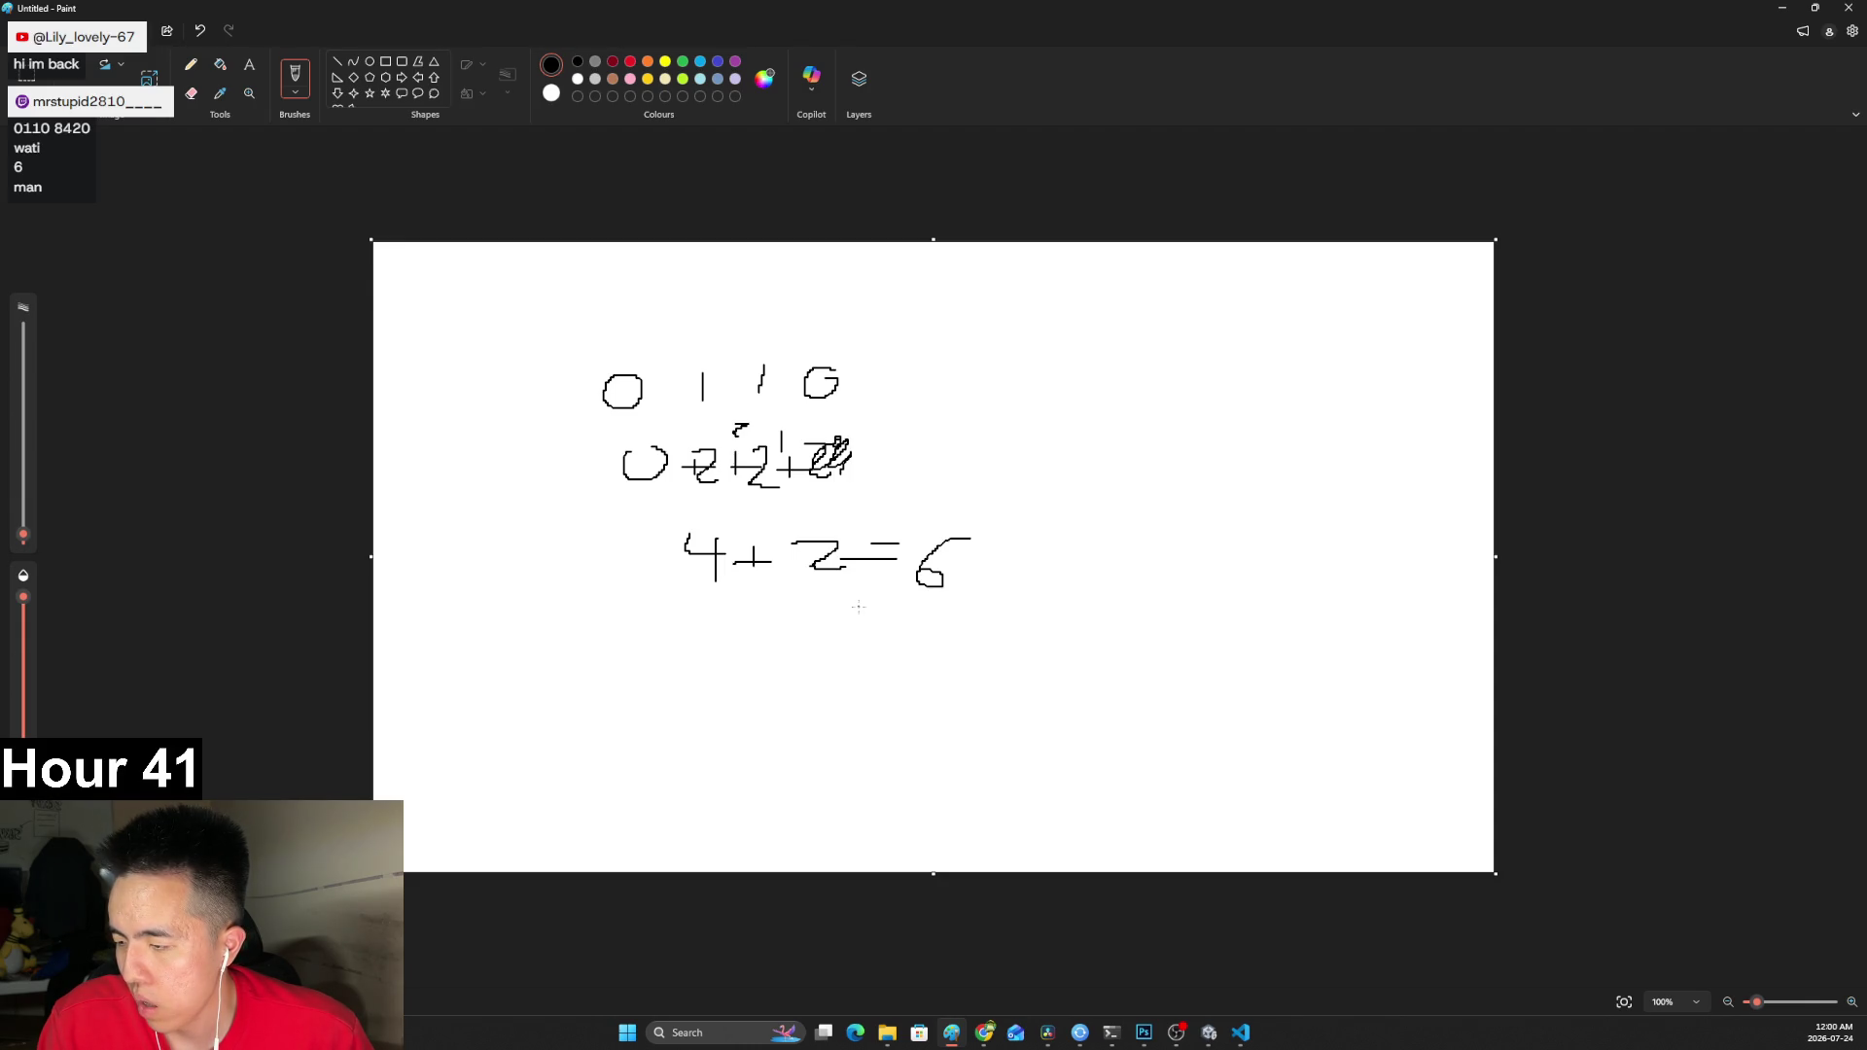
pyautogui.hotkey('alt', 'Tab')
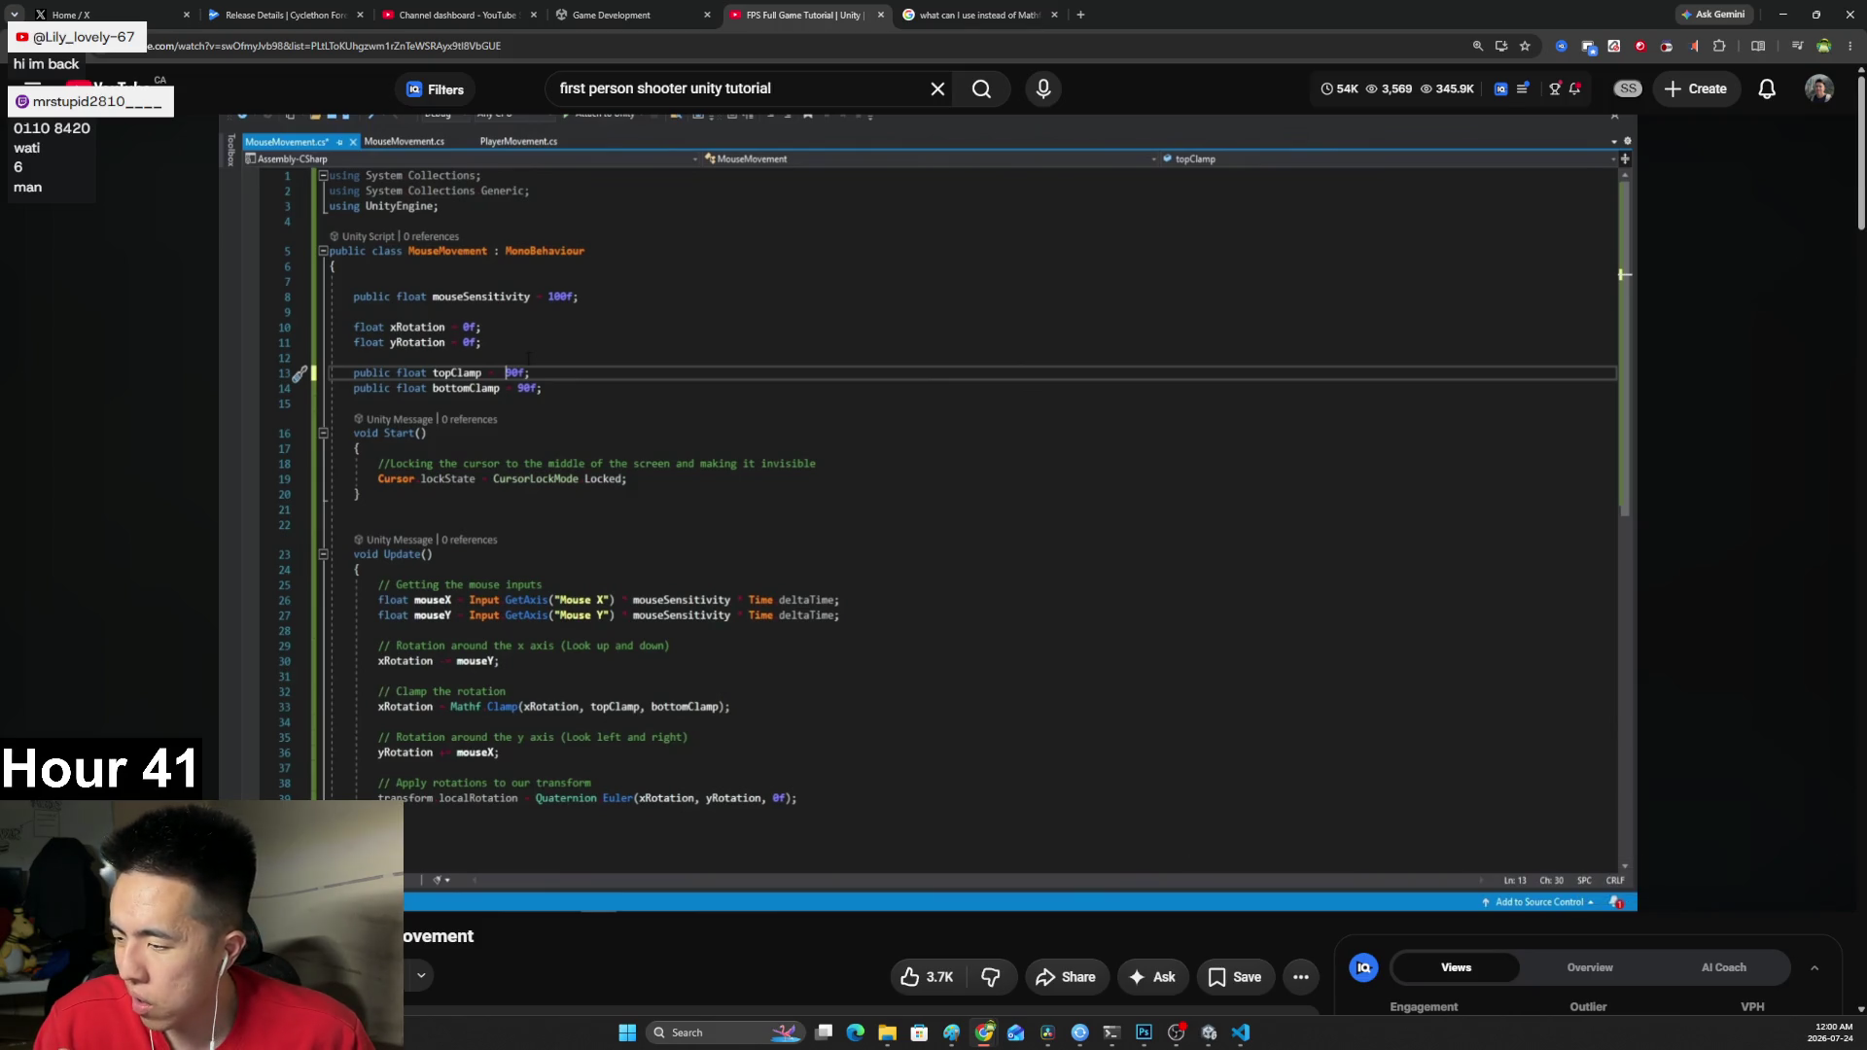
pyautogui.click(1148, 1036)
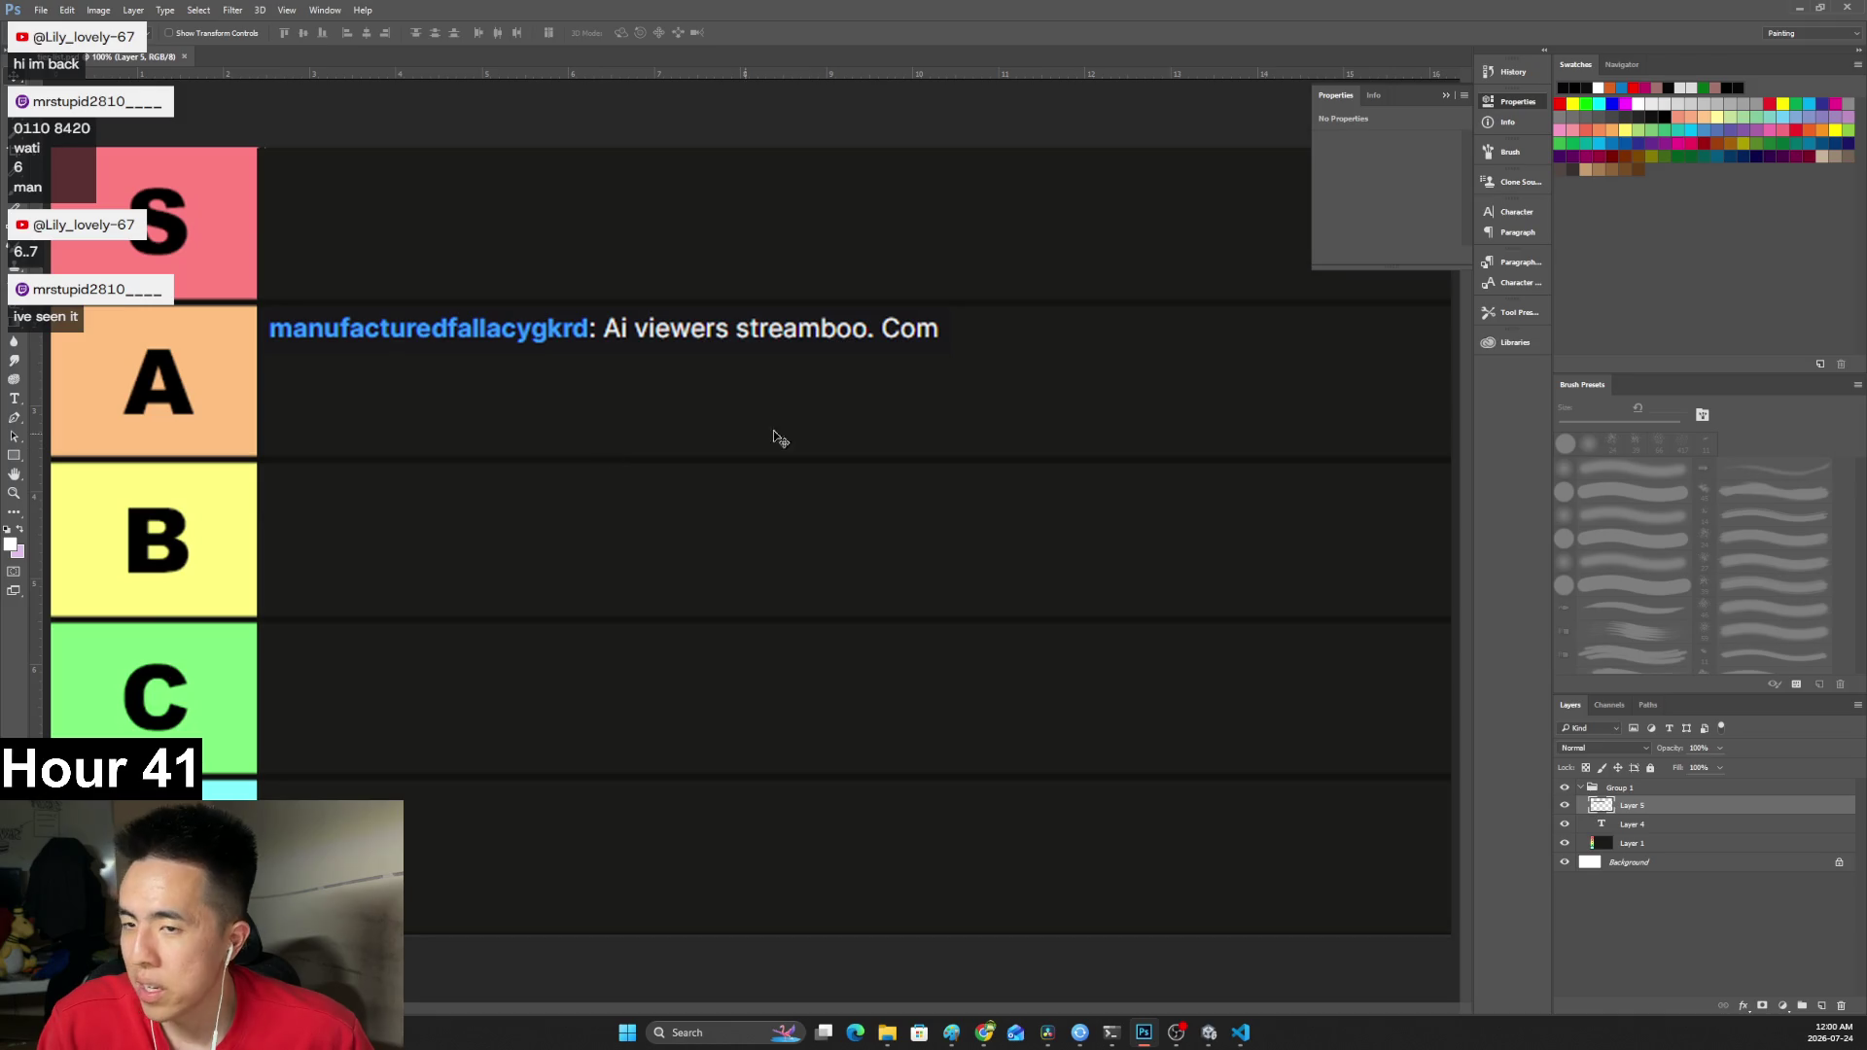
pyautogui.hotkey('alt', 'Tab')
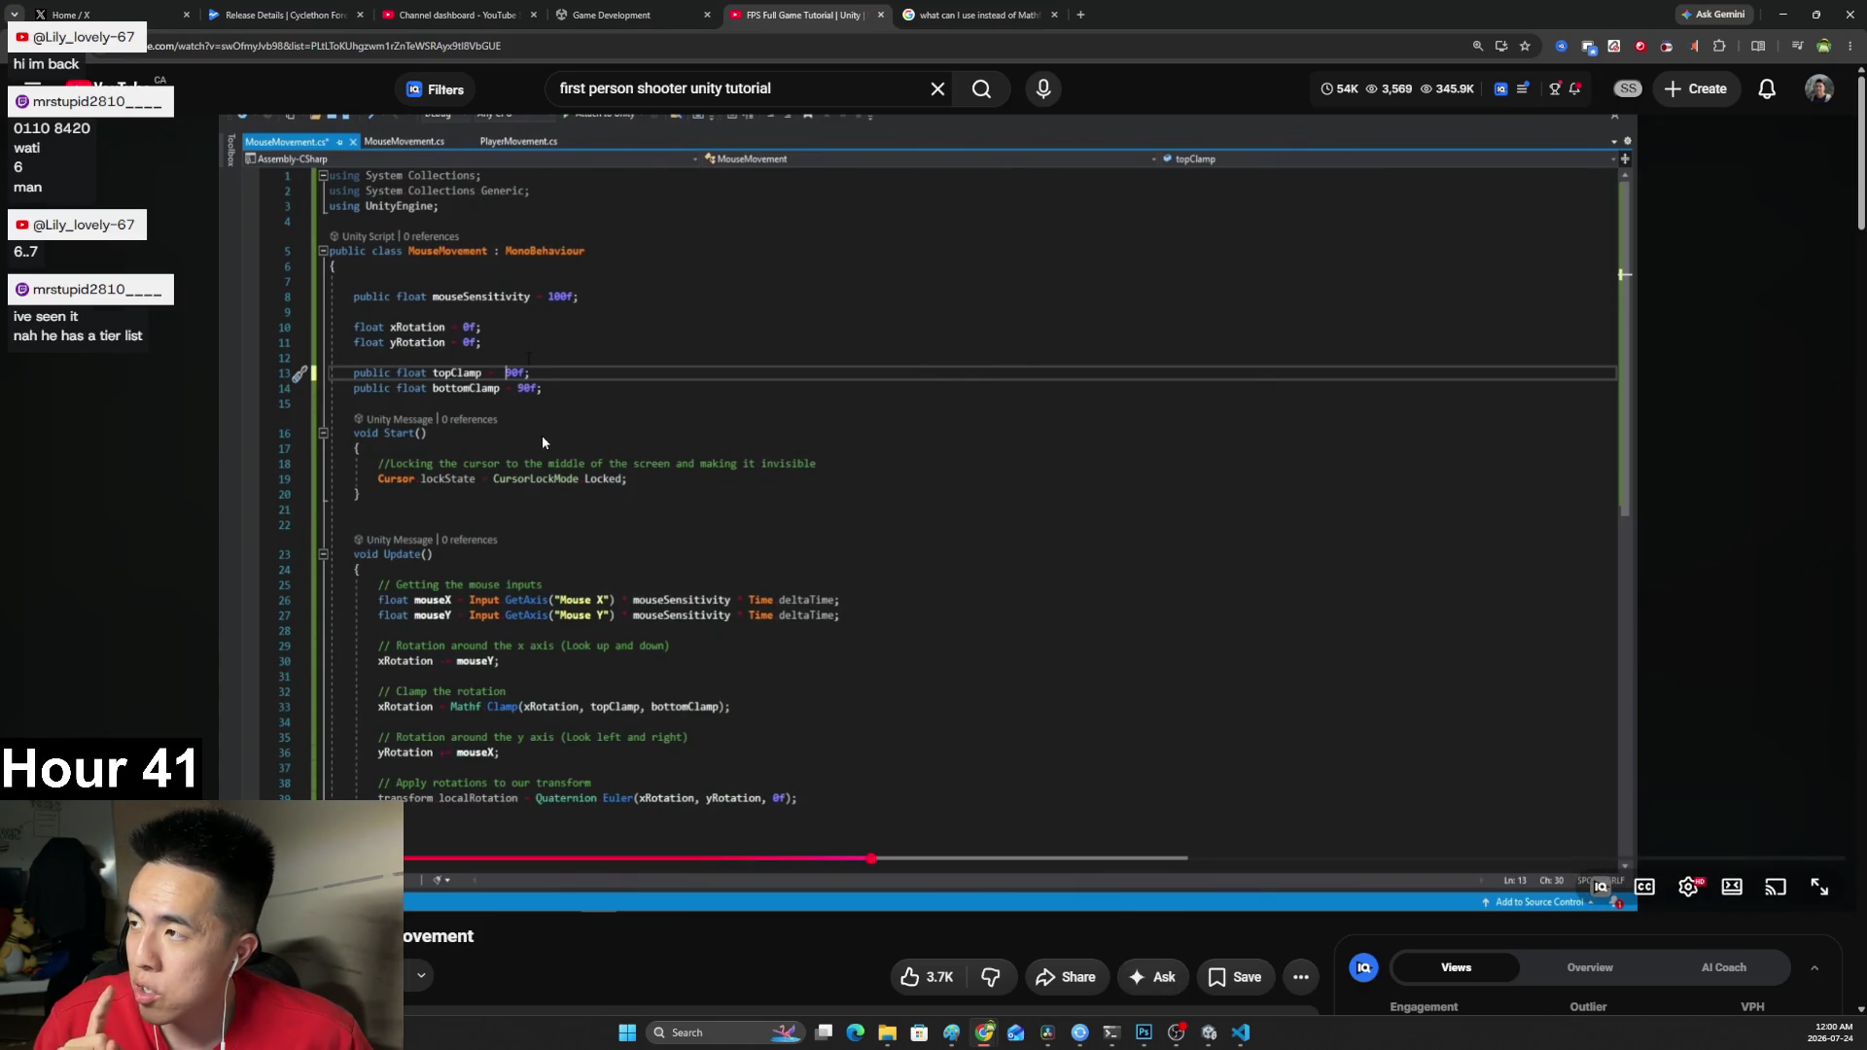
# Hide VS Code and play the tutorial until its clamp values are shown.
pyautogui.click(1242, 1032)
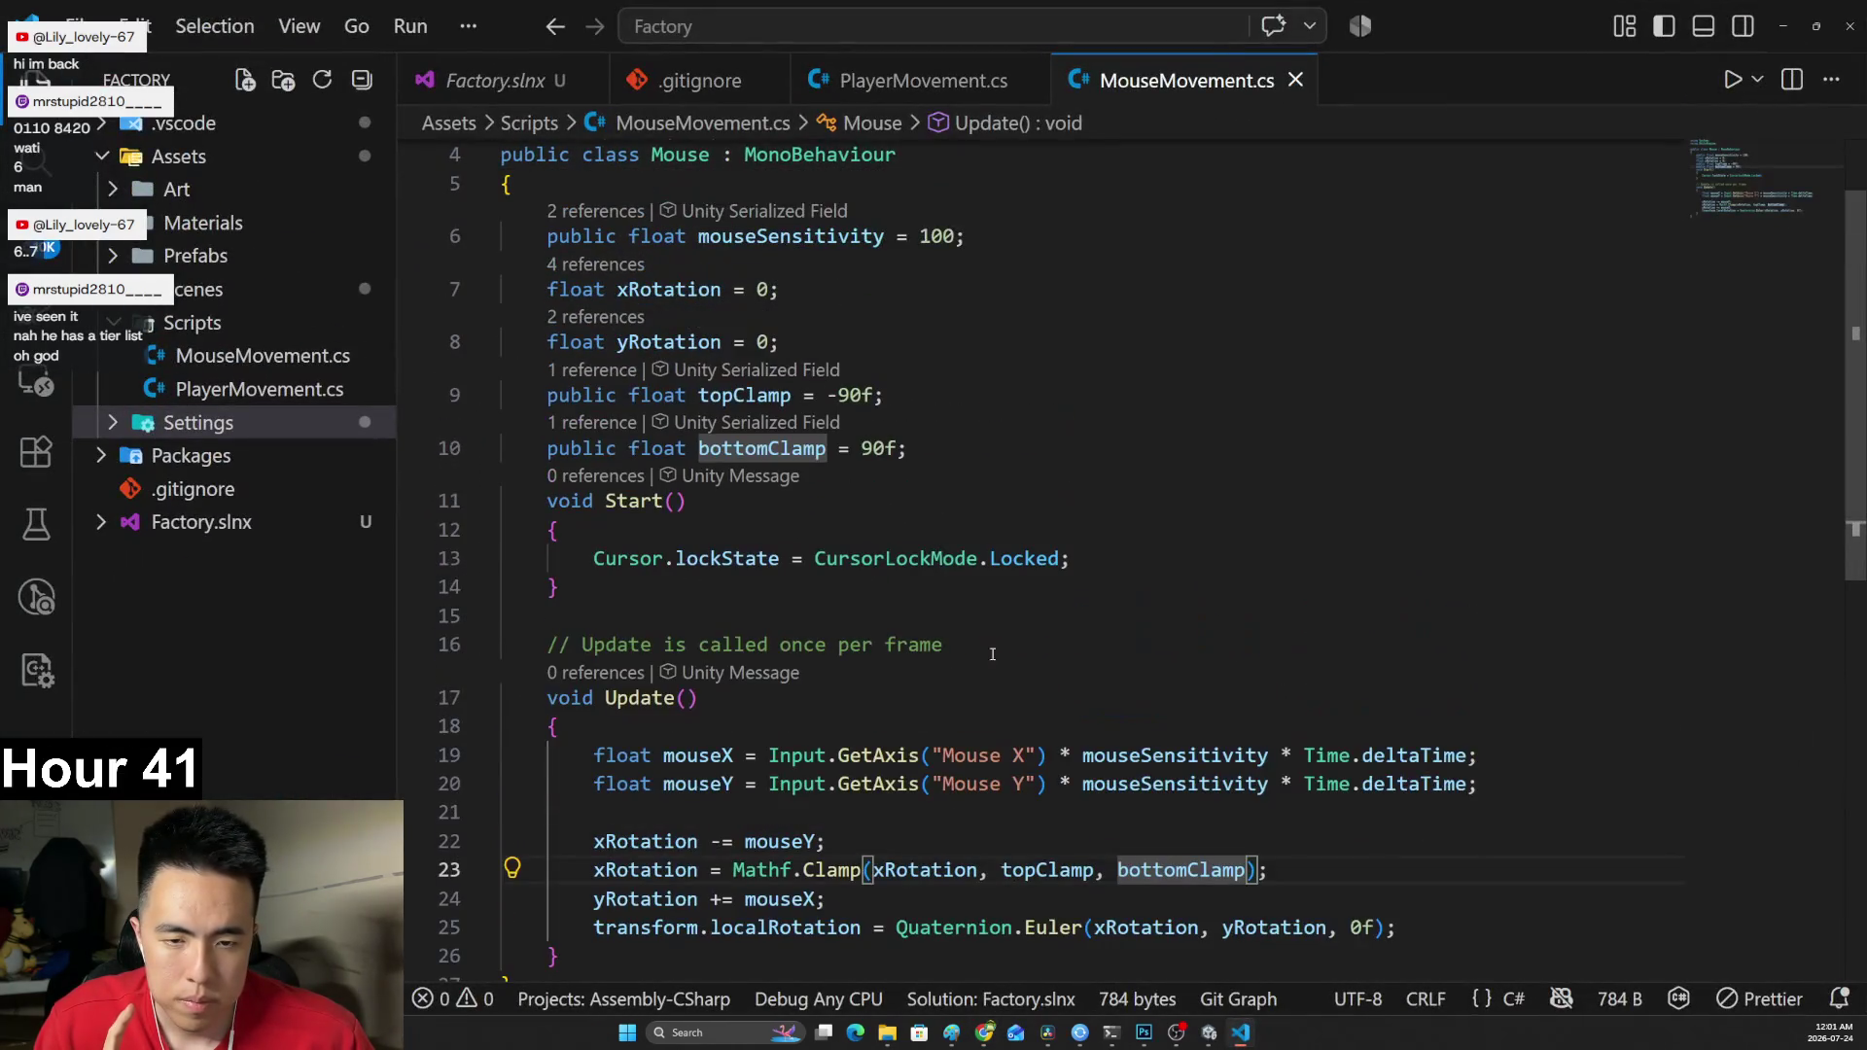
pyautogui.click(1782, 26)
pyautogui.click(922, 473)
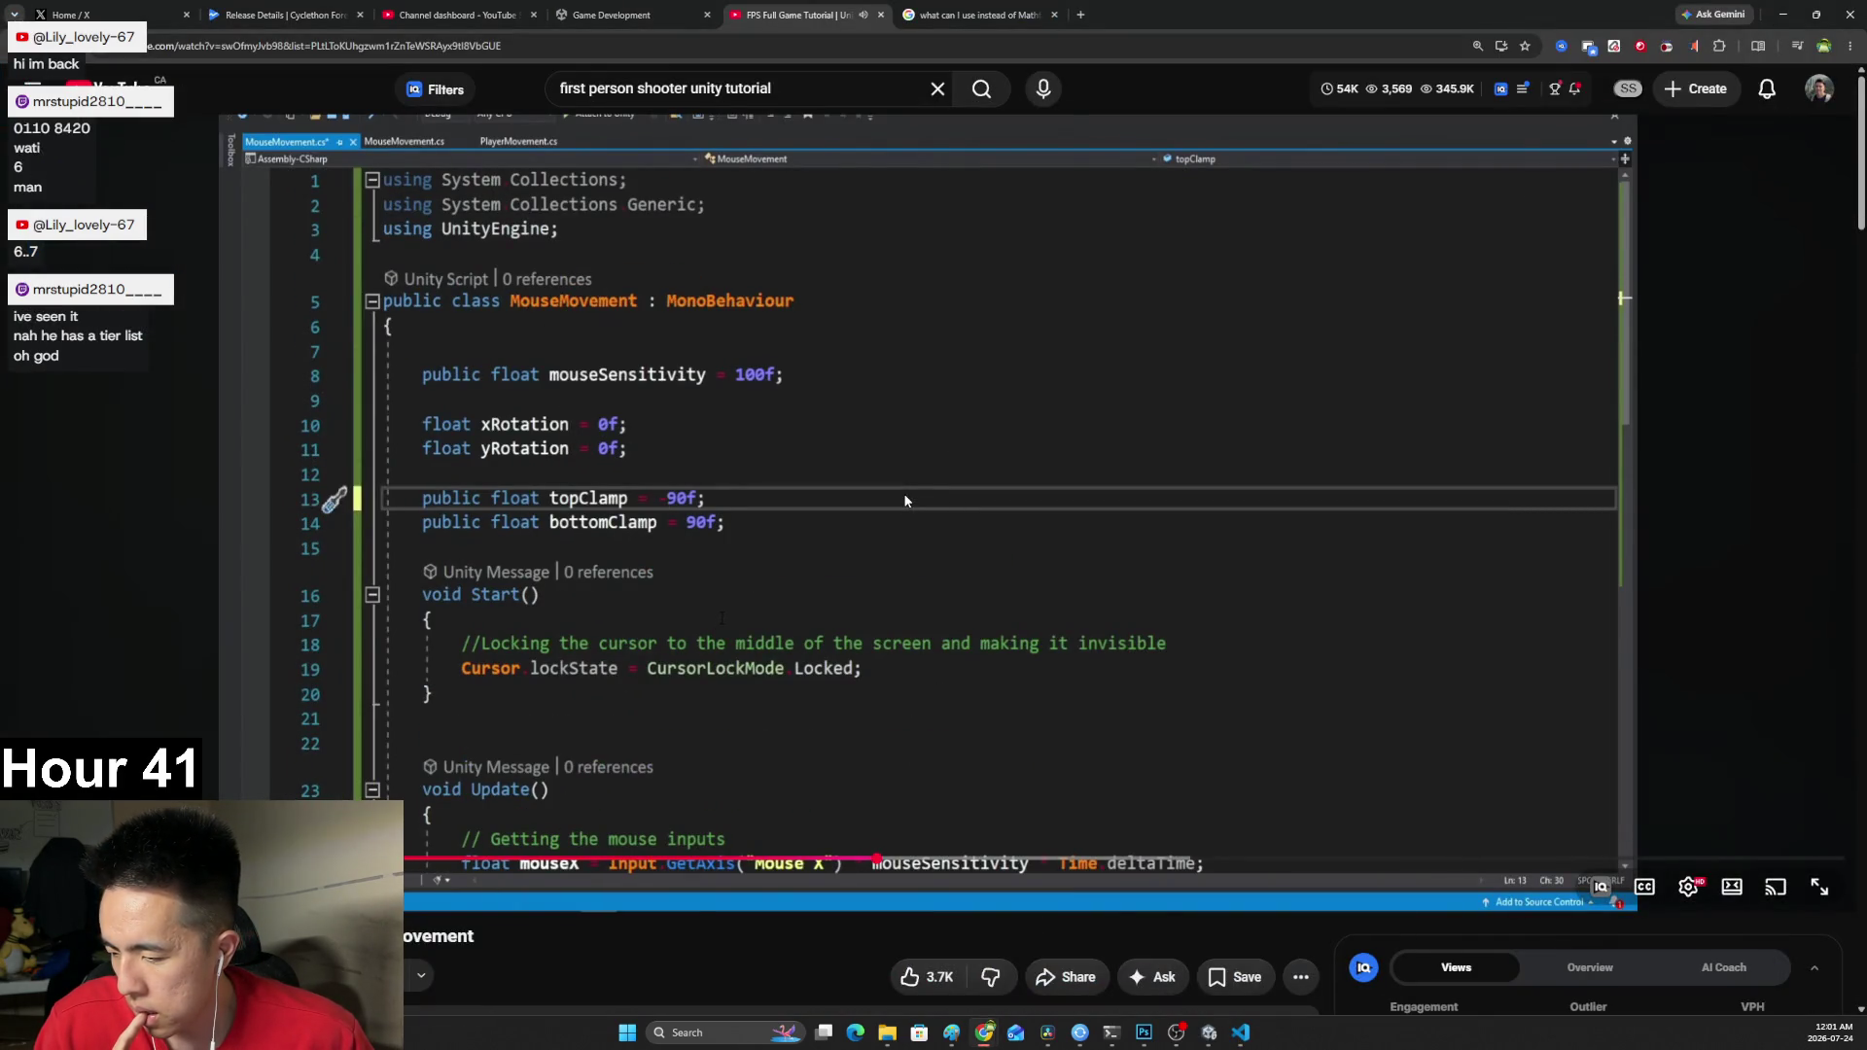
pyautogui.click(905, 501)
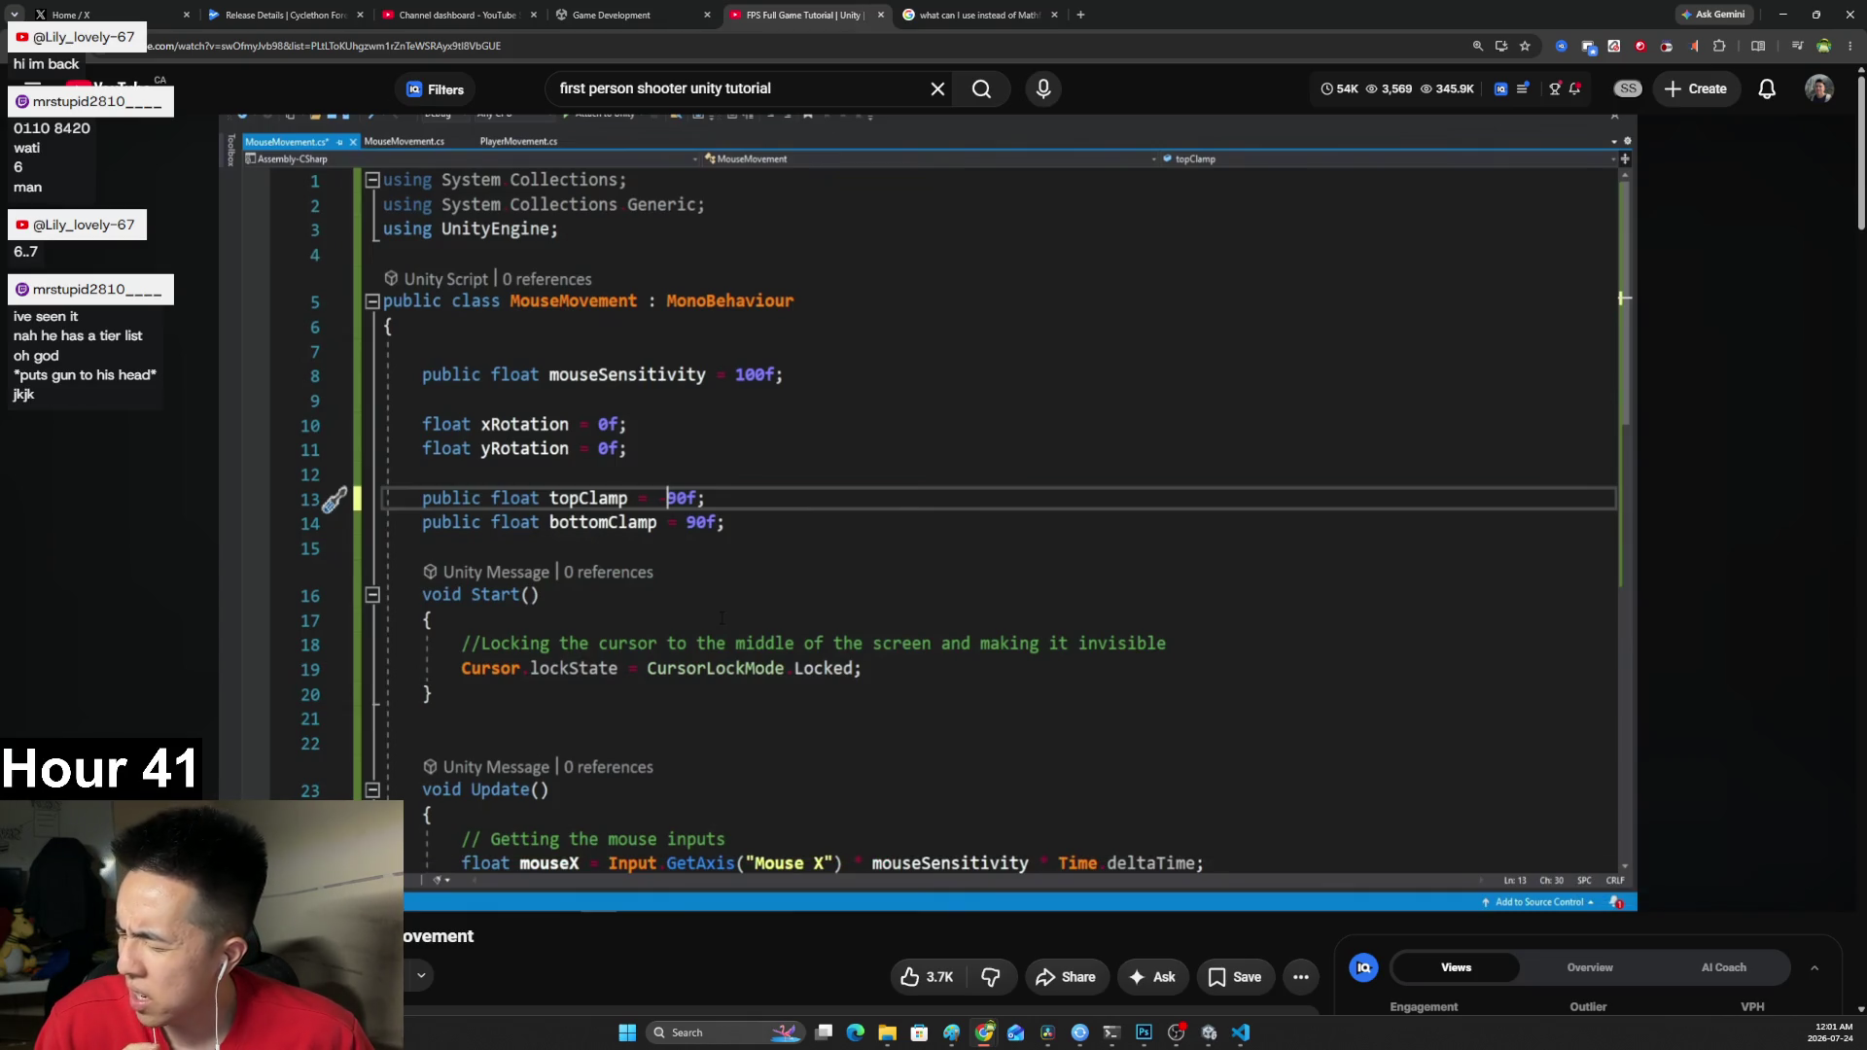
pyautogui.click(887, 516)
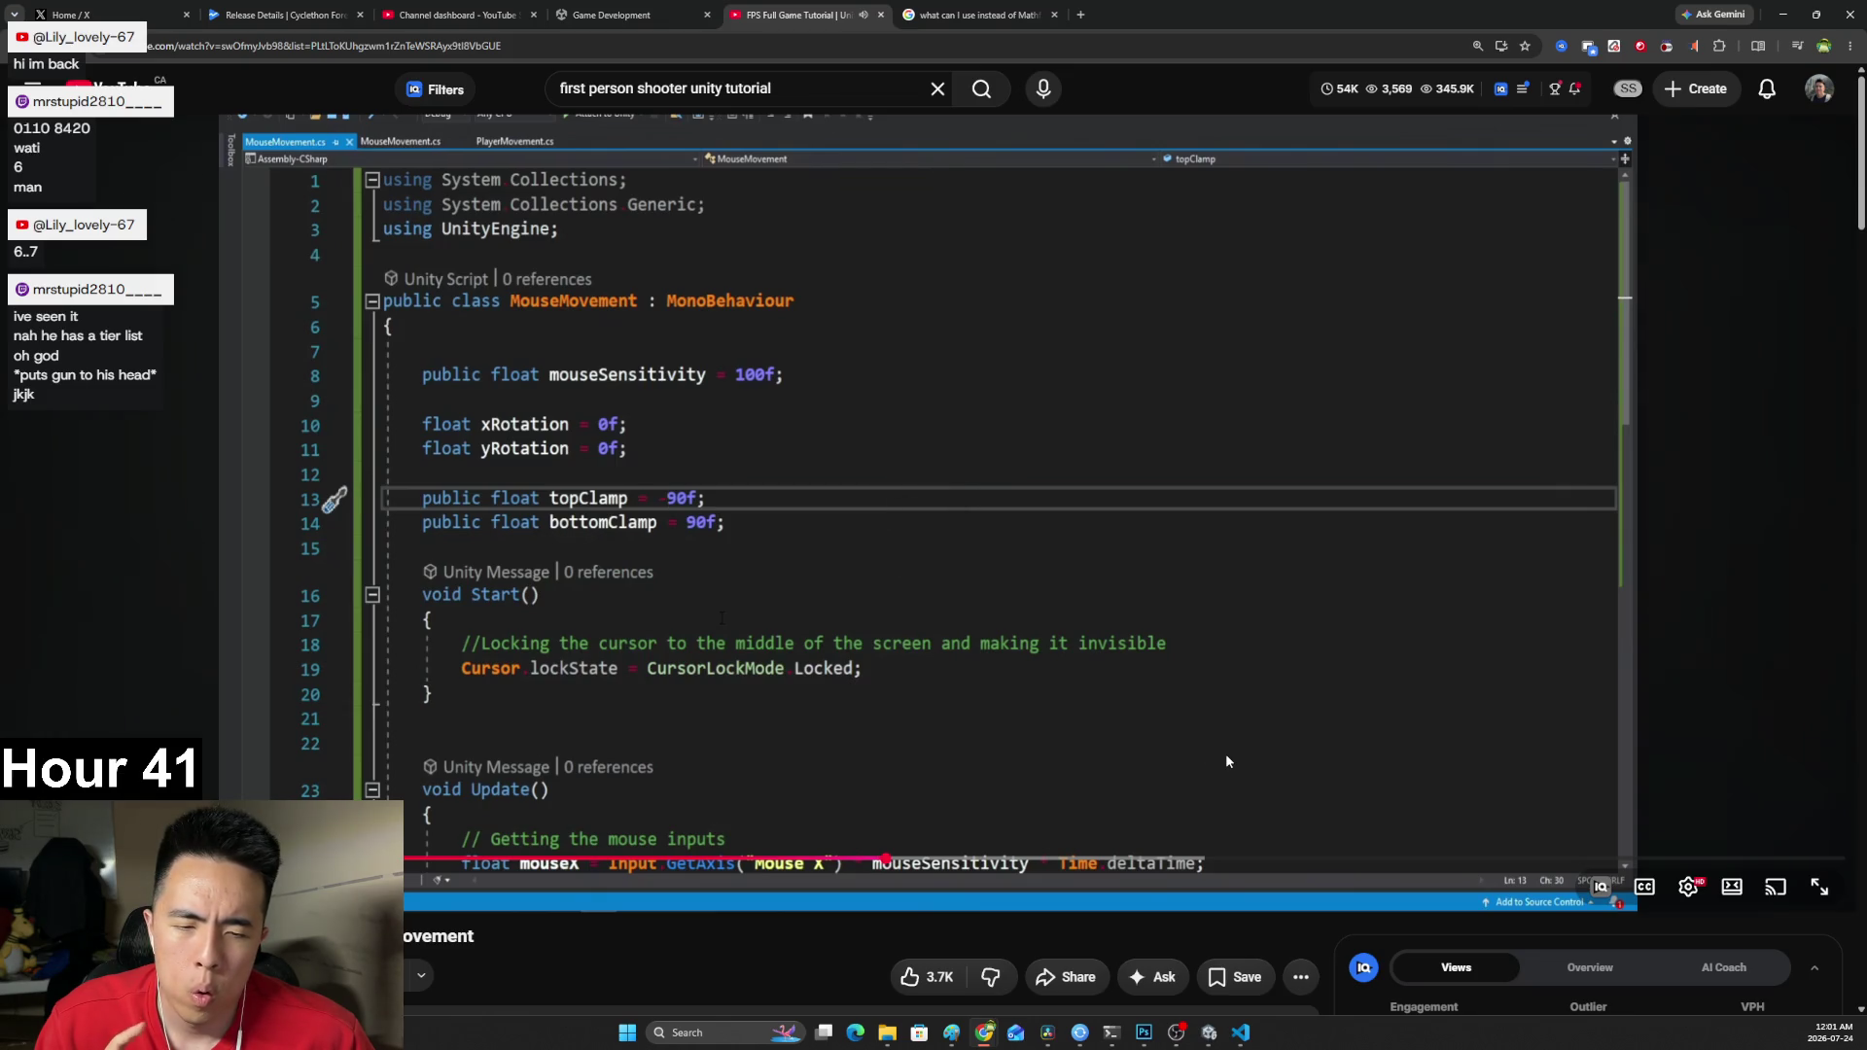
pyautogui.click(1243, 778)
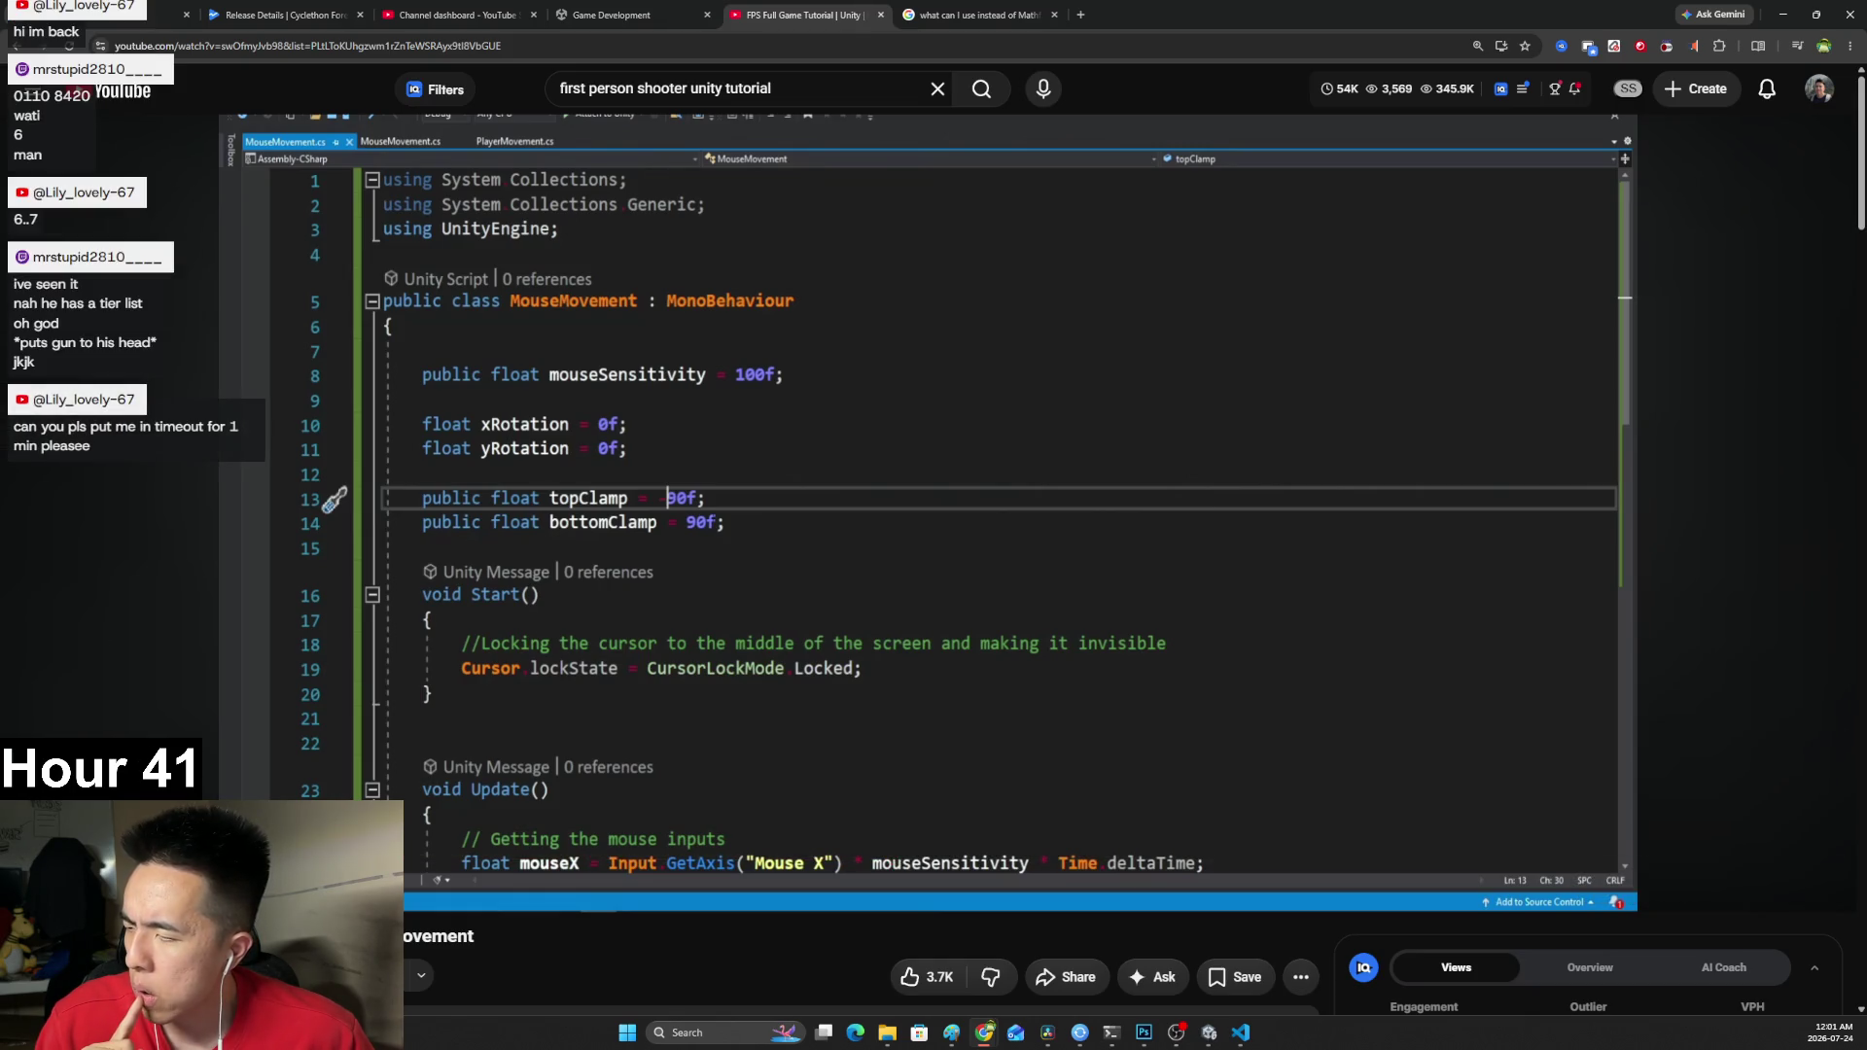
# Advance past topClamp -90f and pause on the tutorial's Unity Play-mode test.
pyautogui.click(725, 522)
pyautogui.click(704, 525)
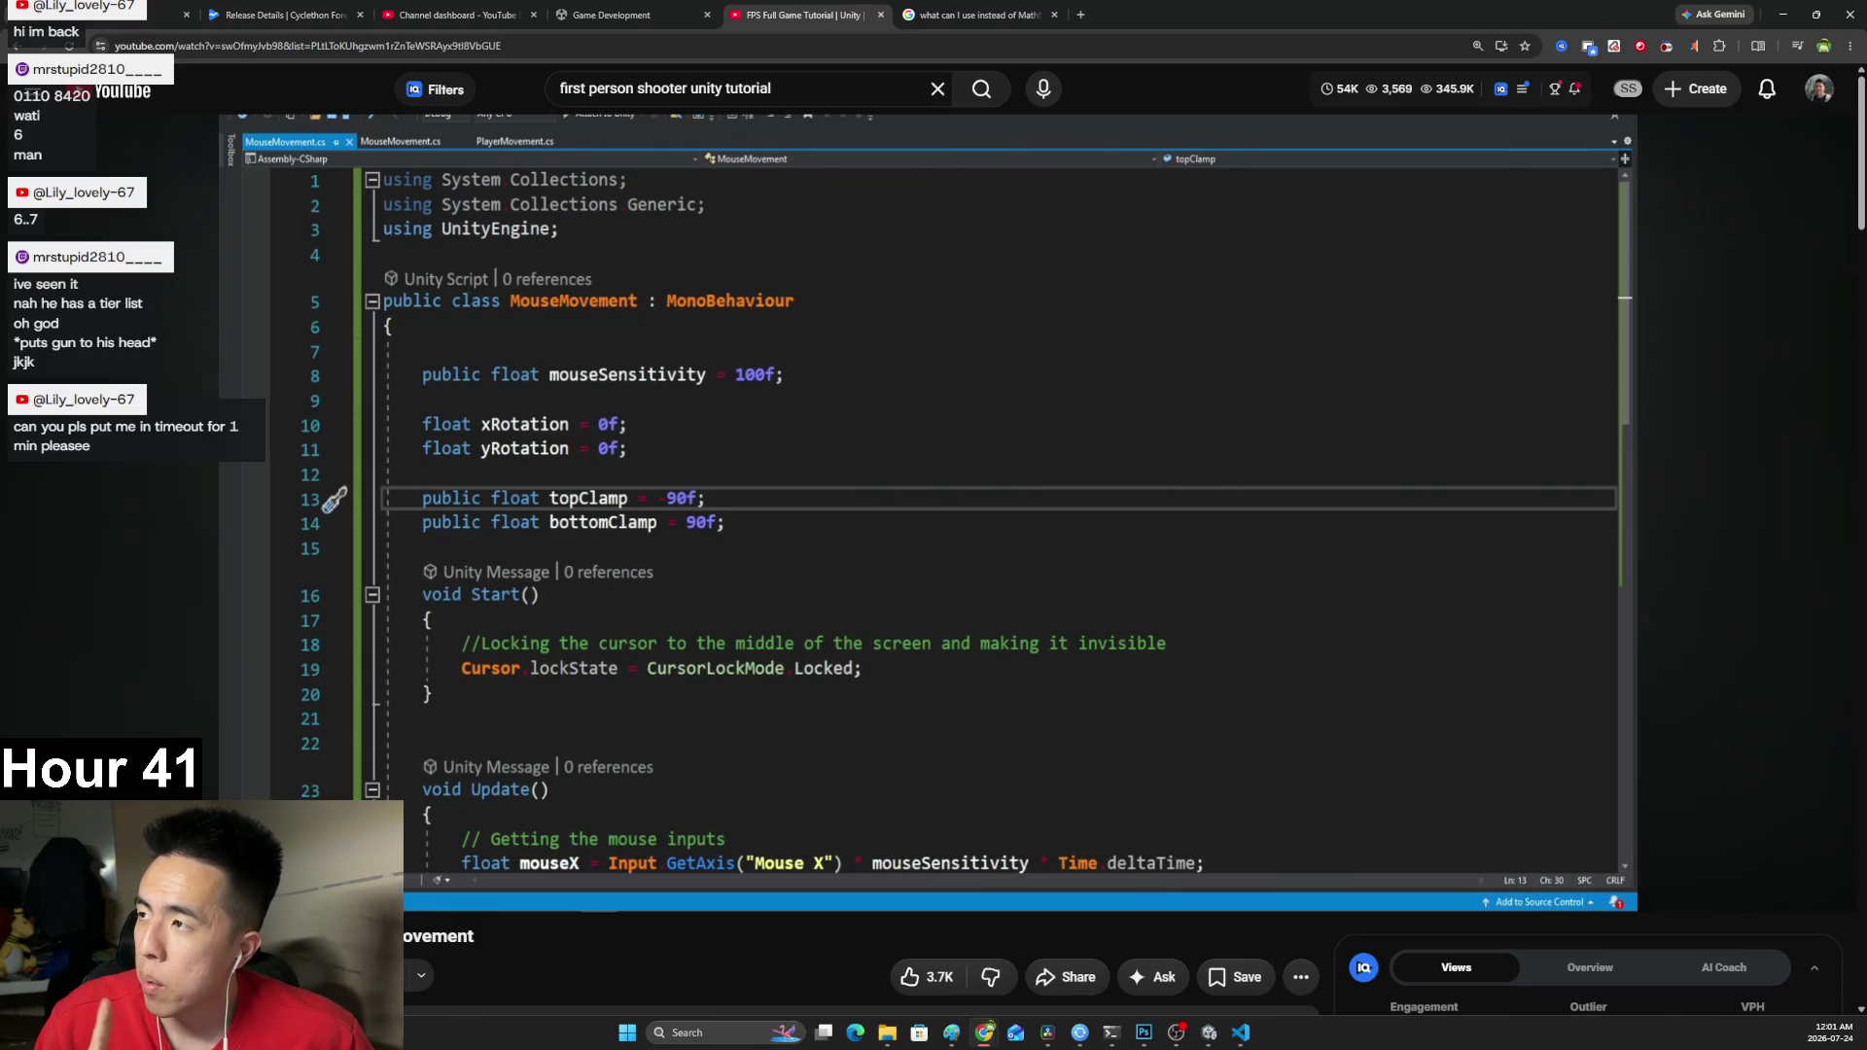
pyautogui.click(703, 517)
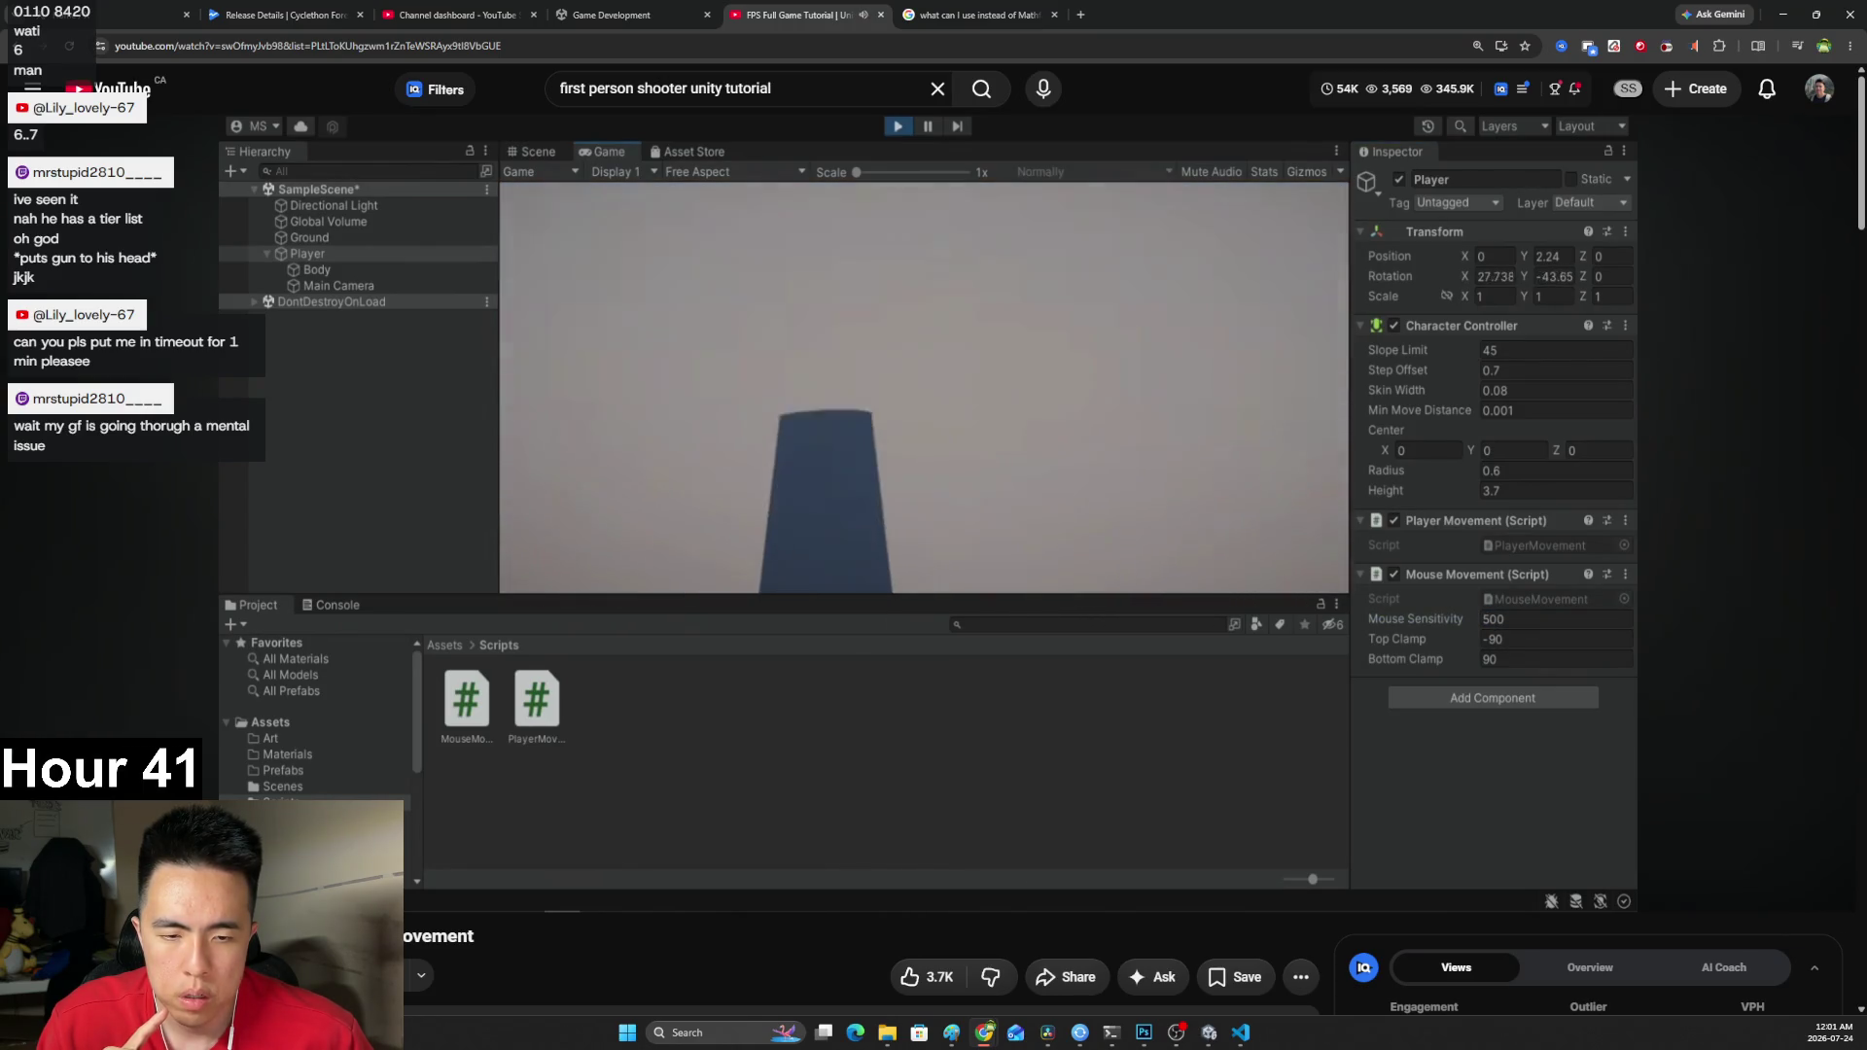
pyautogui.moveTo(829, 542)
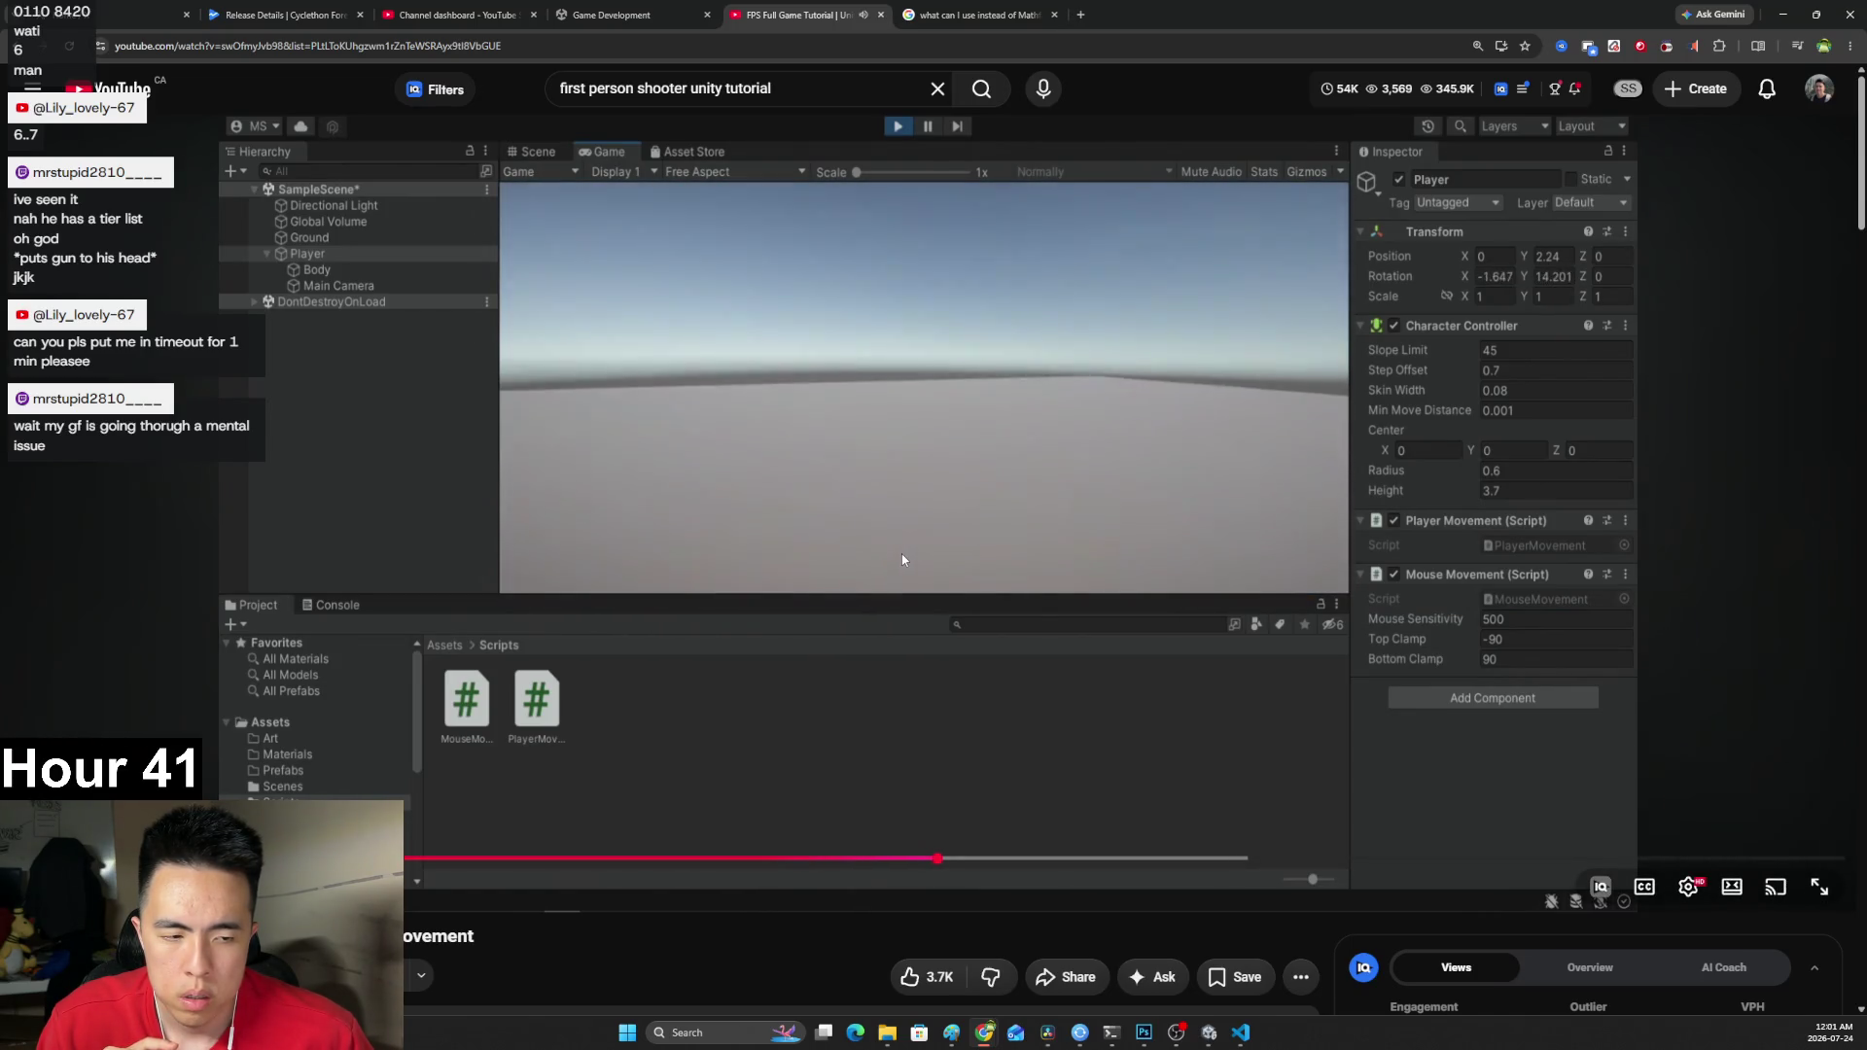
pyautogui.click(905, 552)
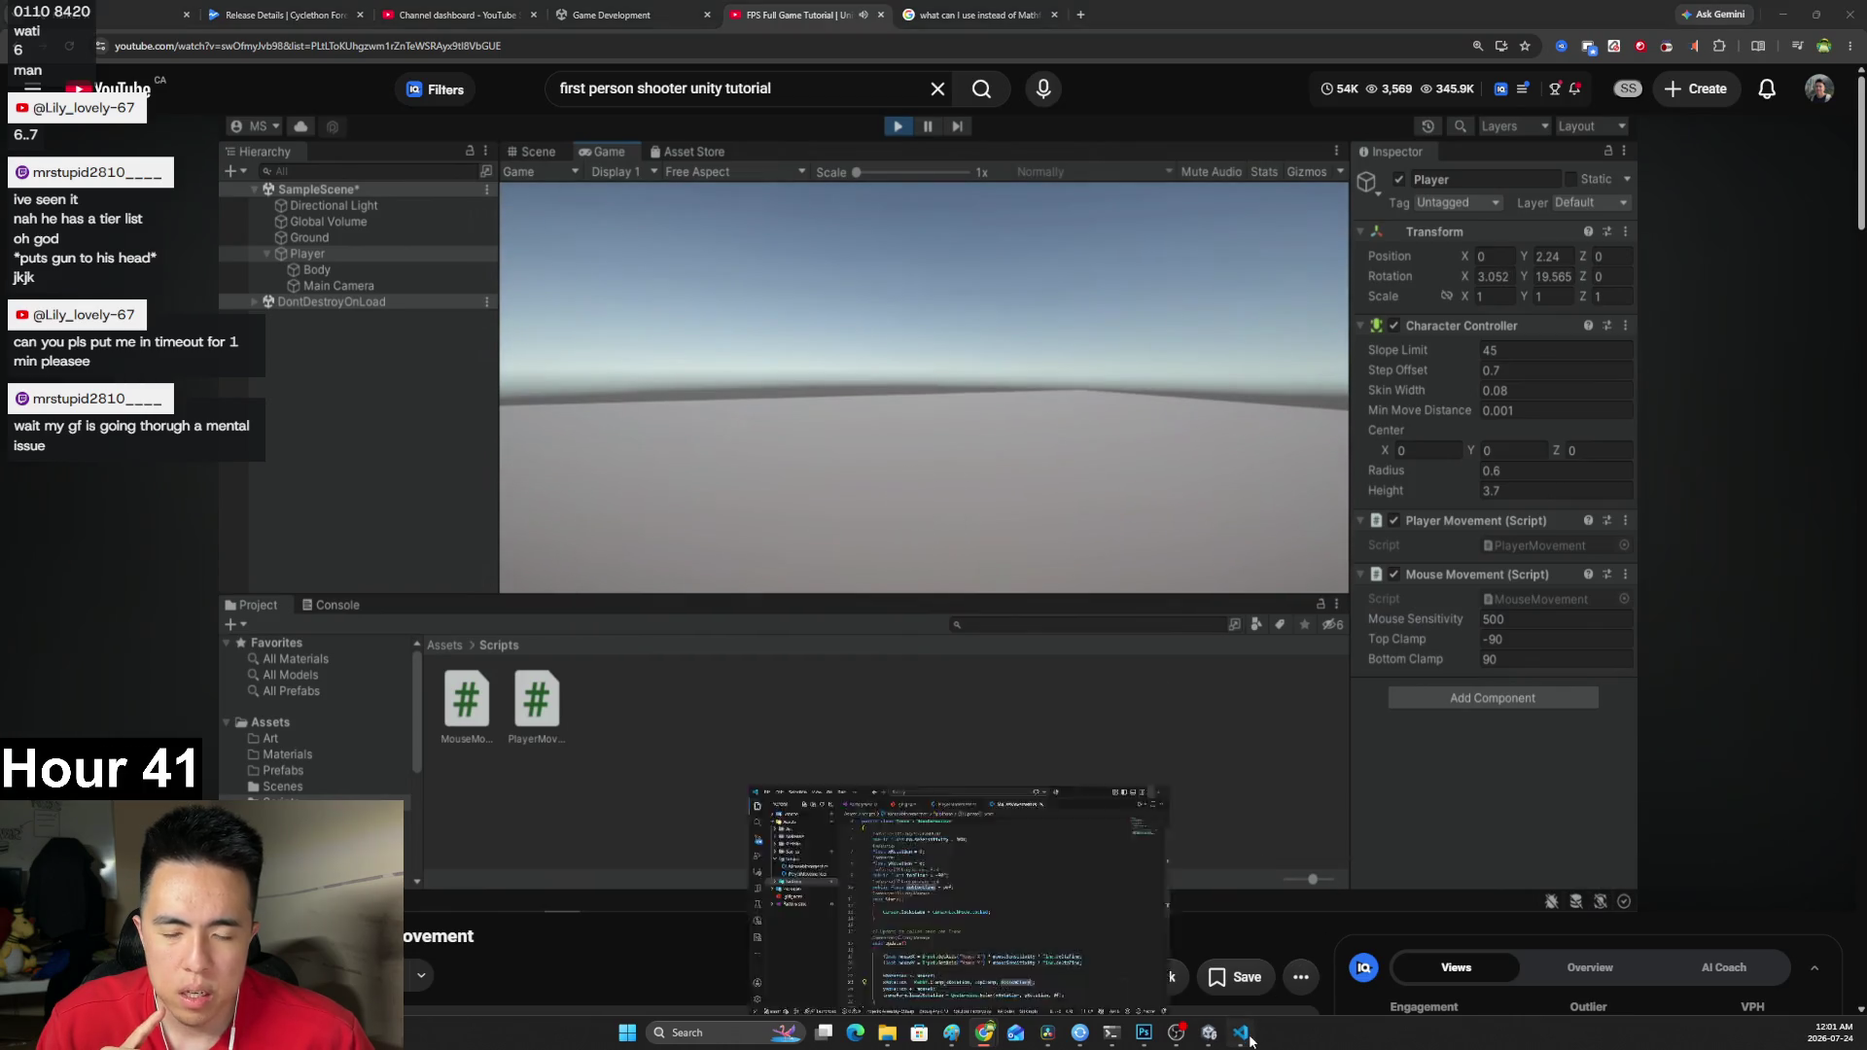
# In Unity, enter Play mode to test the mouse look, then stop it.
pyautogui.click(1240, 1033)
pyautogui.click(1241, 1033)
pyautogui.click(1211, 1035)
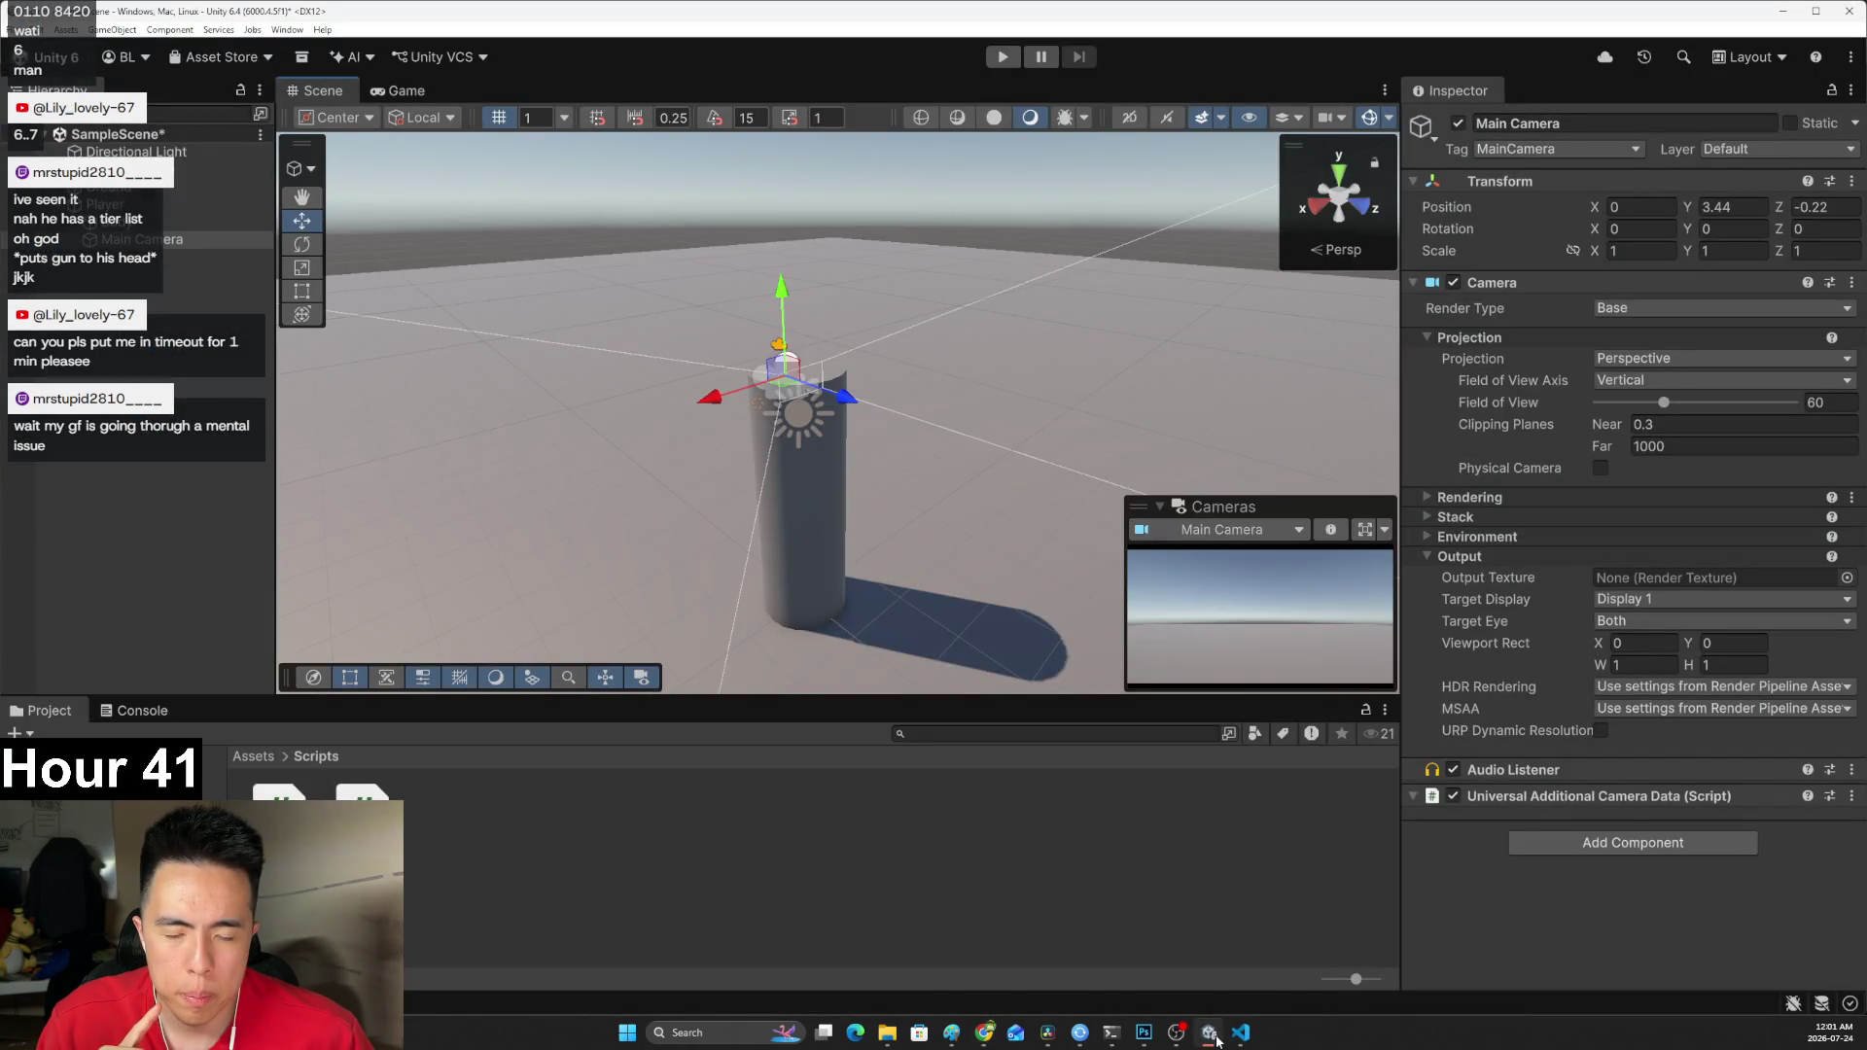
pyautogui.click(1003, 56)
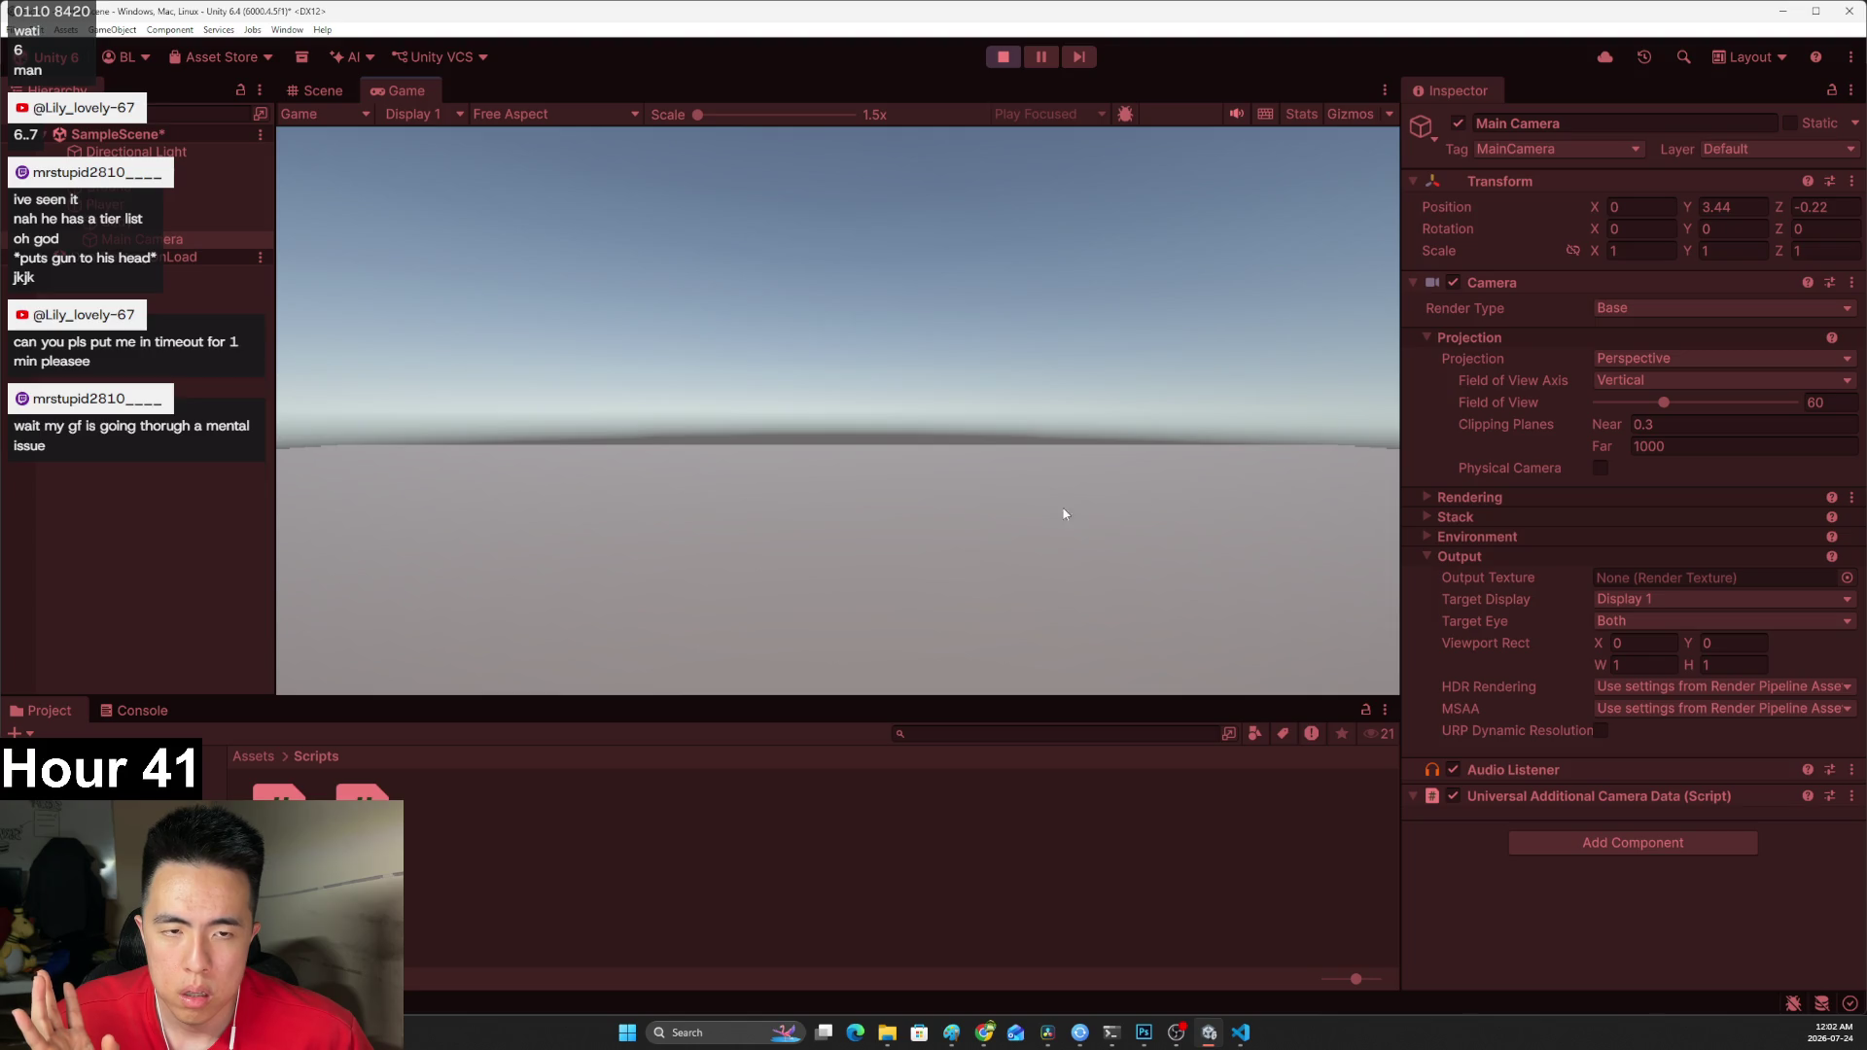
pyautogui.click(1002, 56)
# Compare against the tutorial and select the Player to check its -90 and 90 clamps.
pyautogui.click(194, 238)
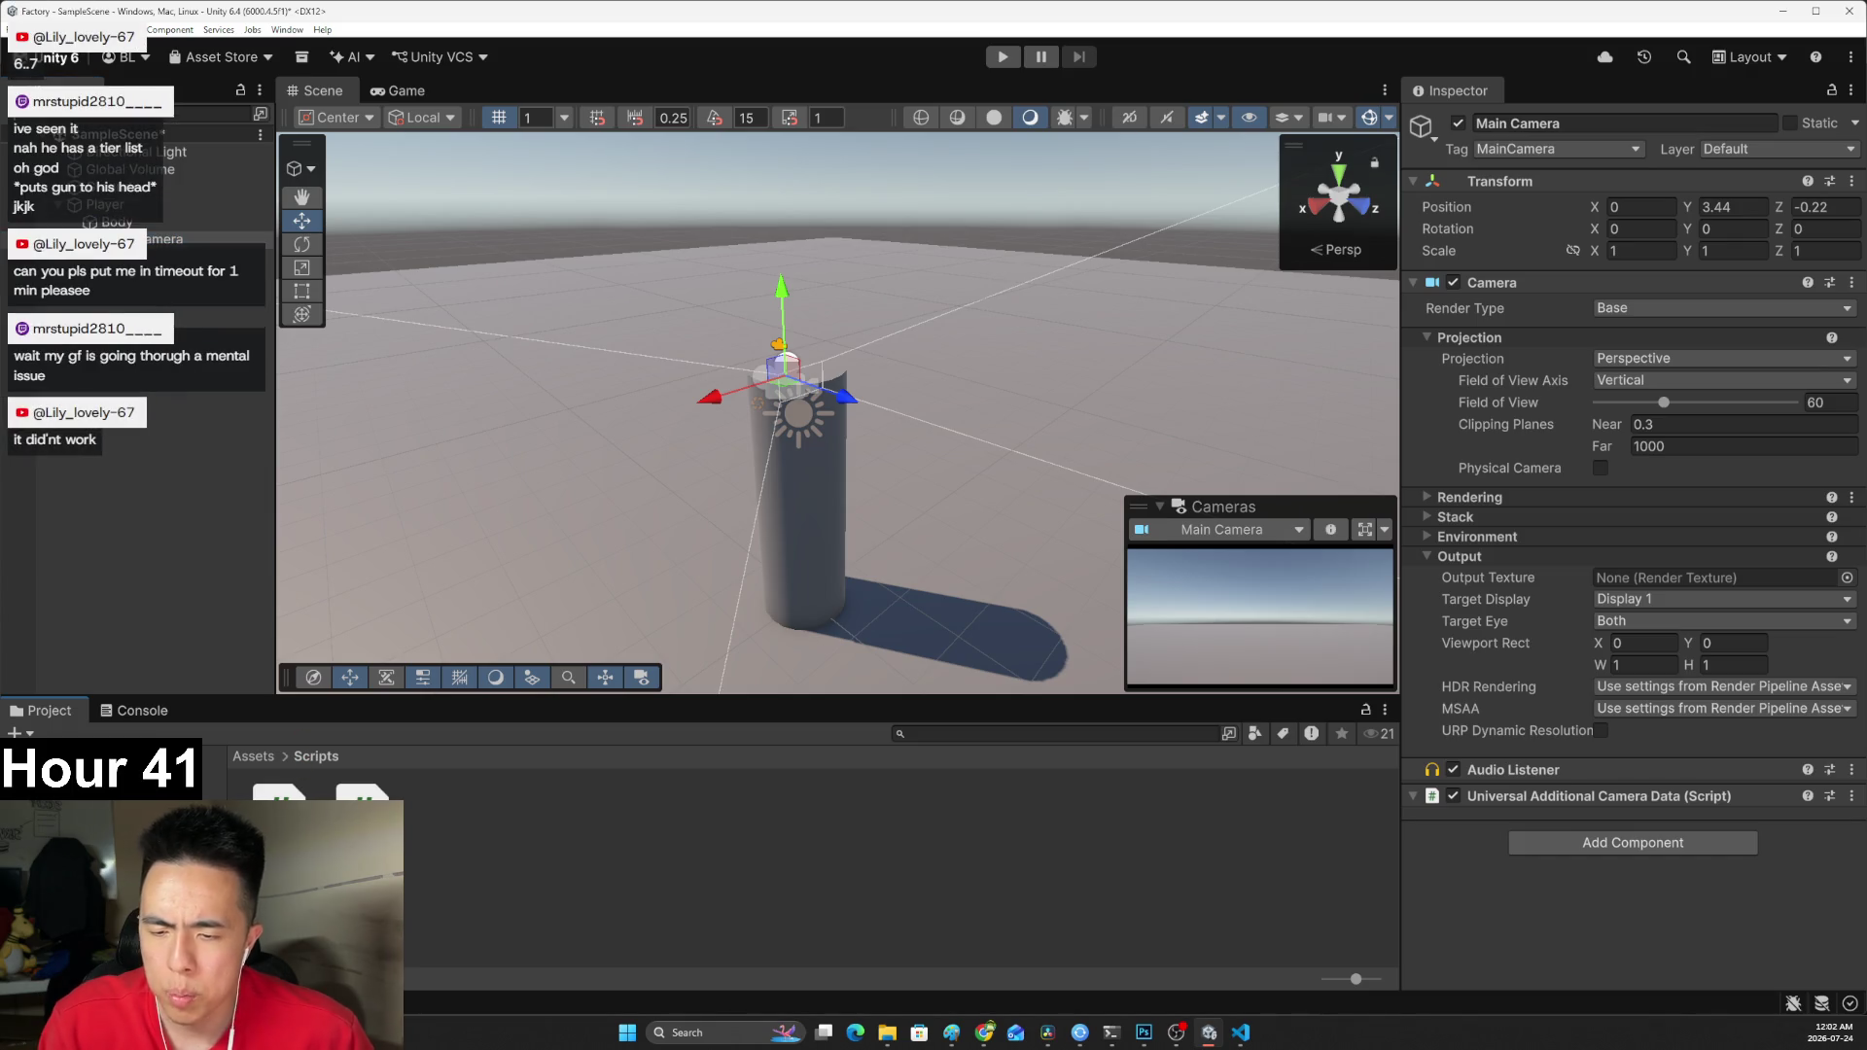
pyautogui.hotkey('alt', 'Tab')
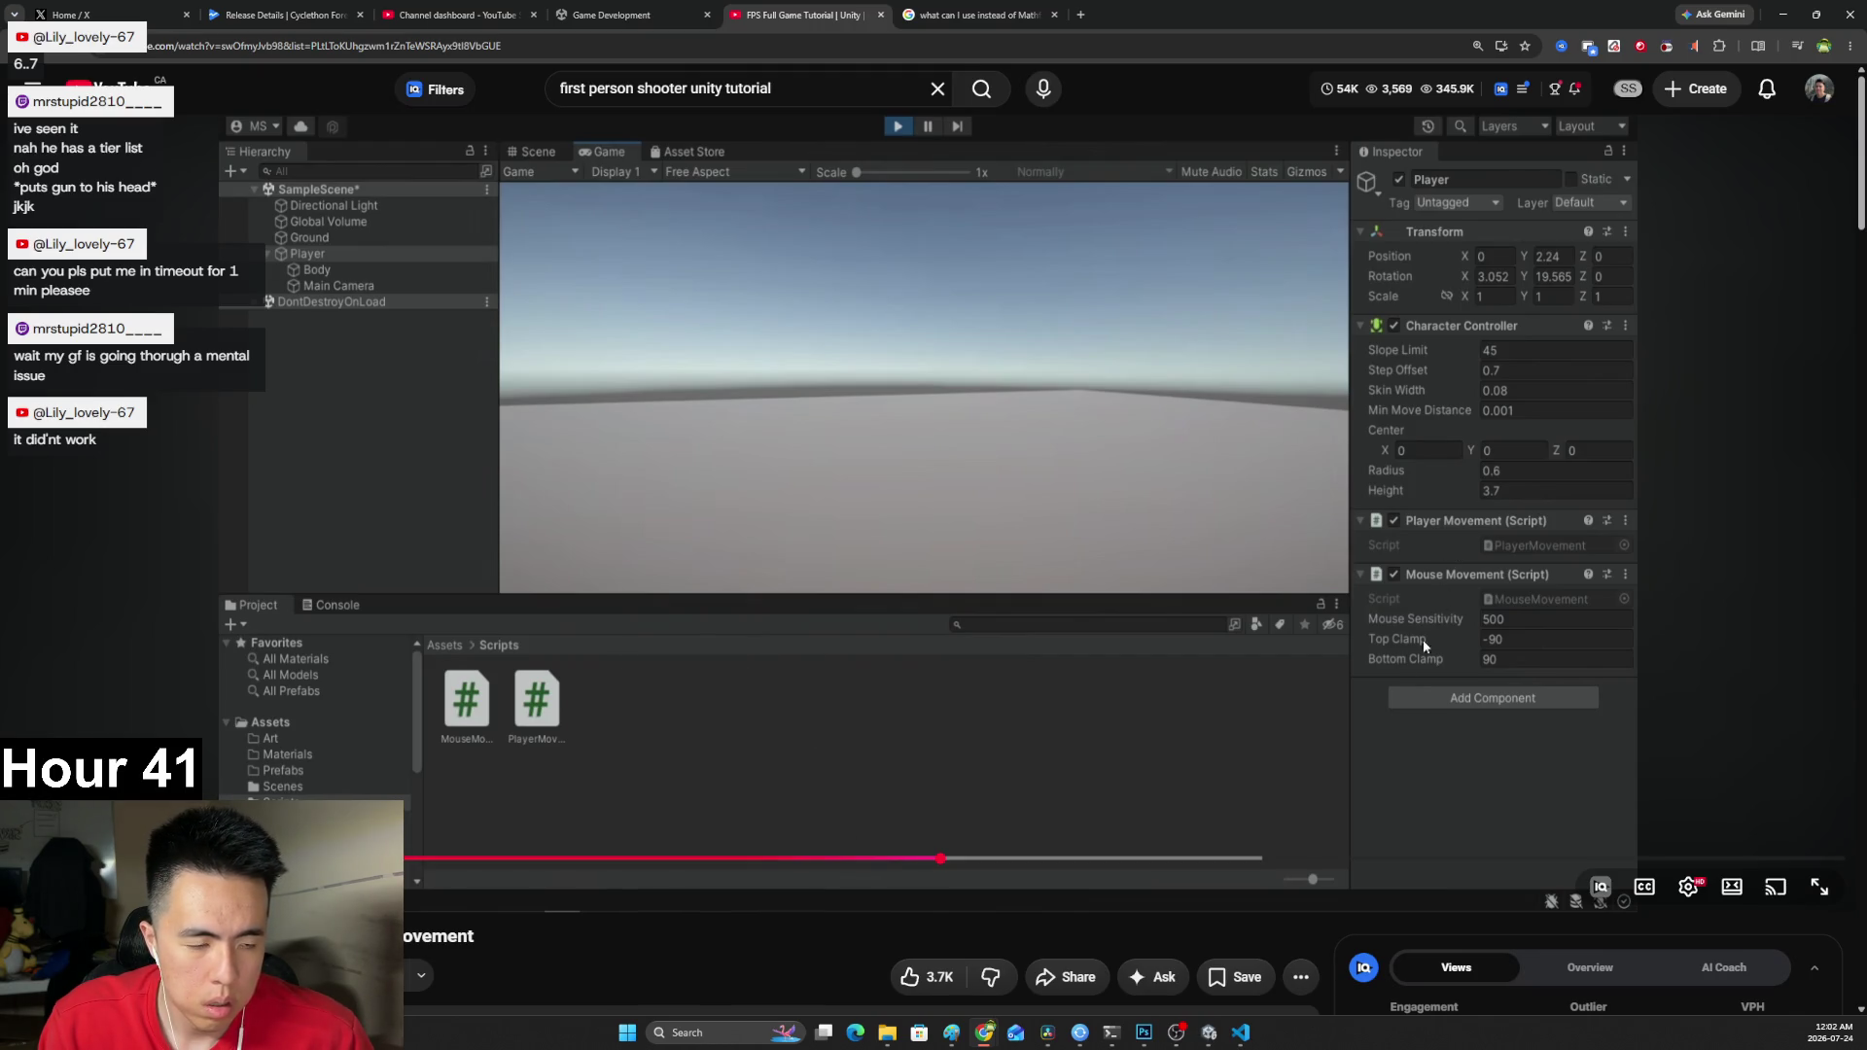
pyautogui.hotkey('alt', 'Tab')
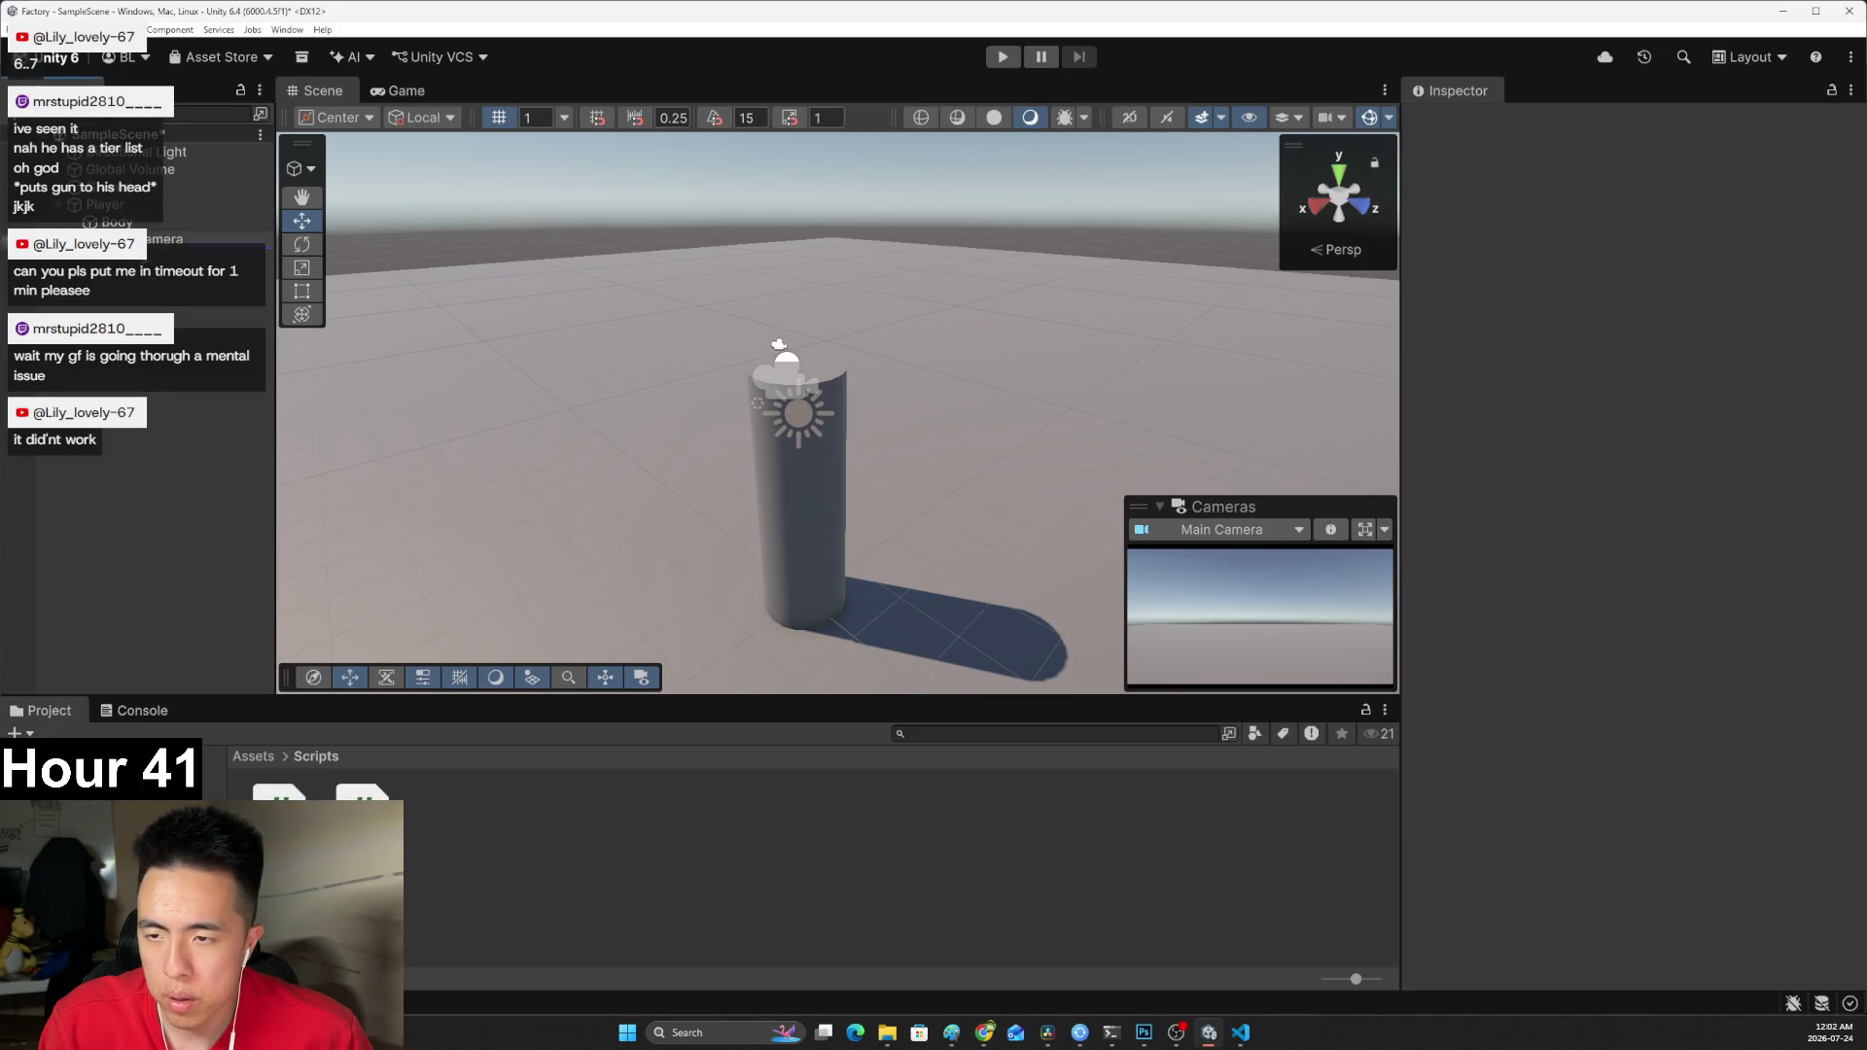
pyautogui.click(122, 207)
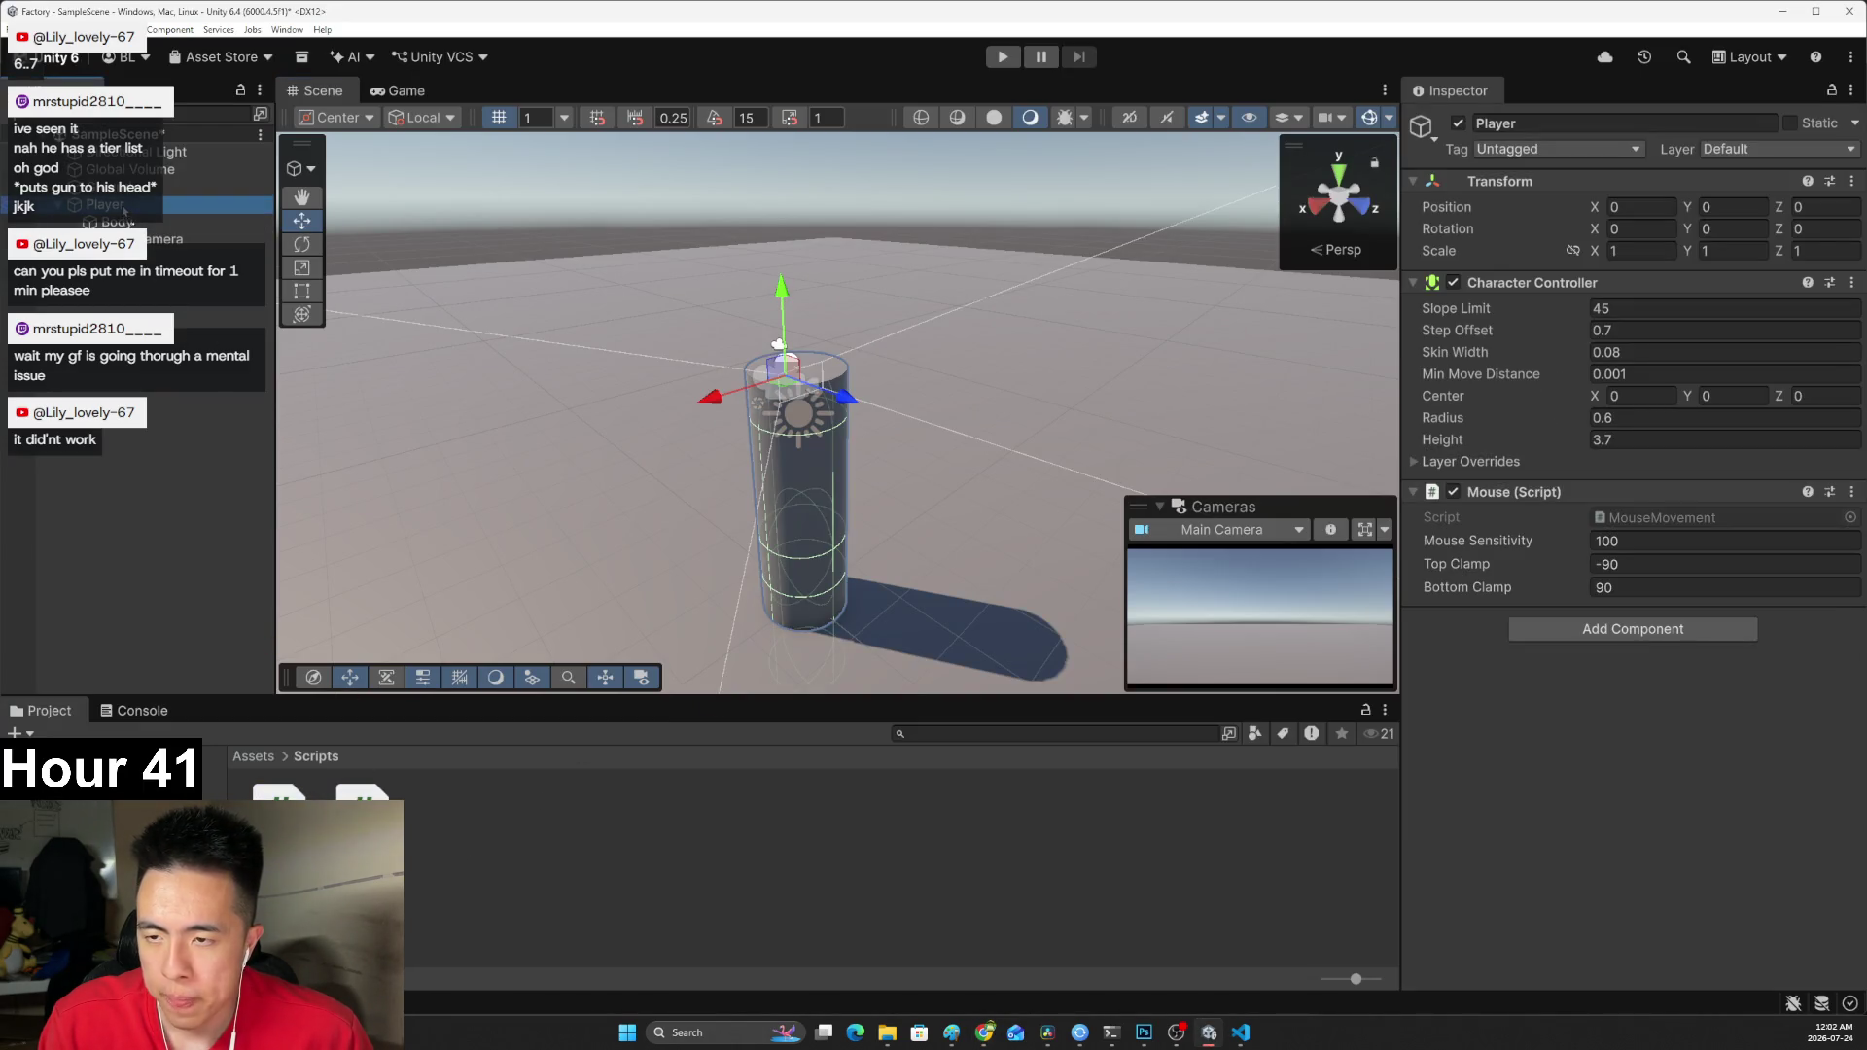
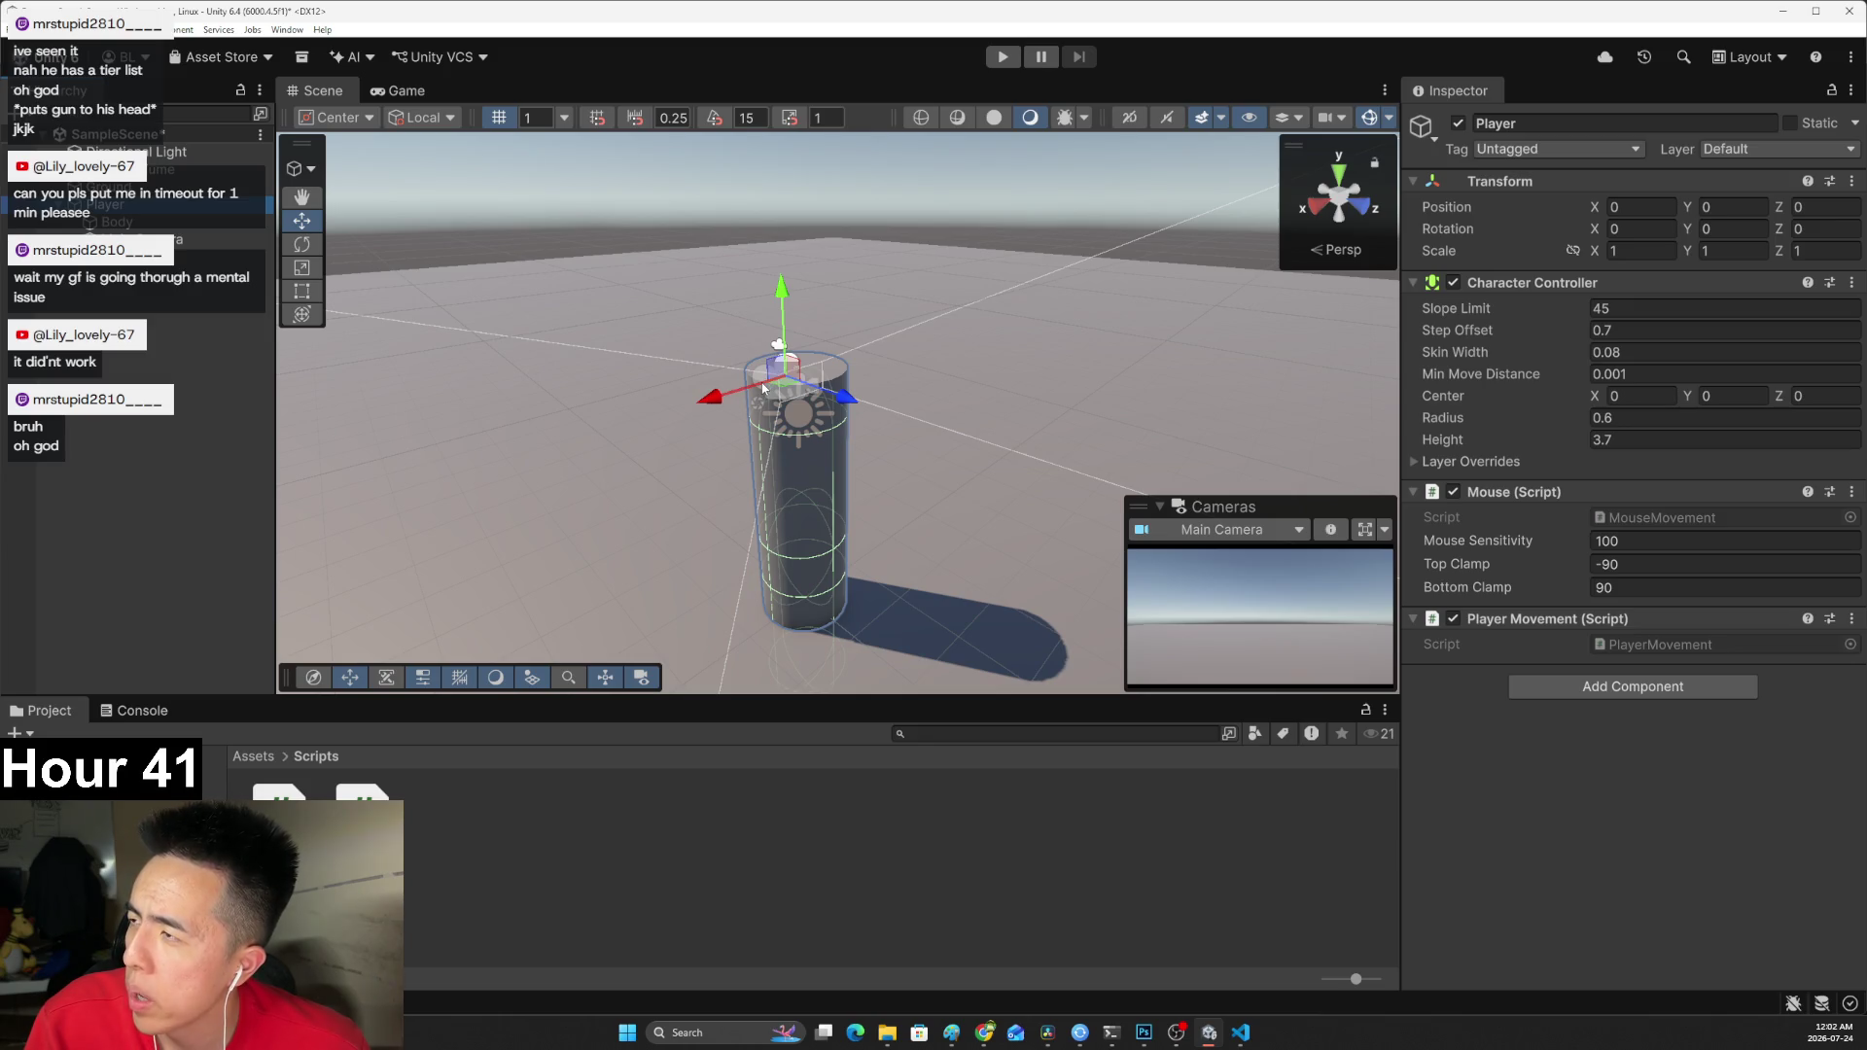
# Play-test the player scene's mouse look, then stop Play mode and go to the main menu.
pyautogui.click(1003, 56)
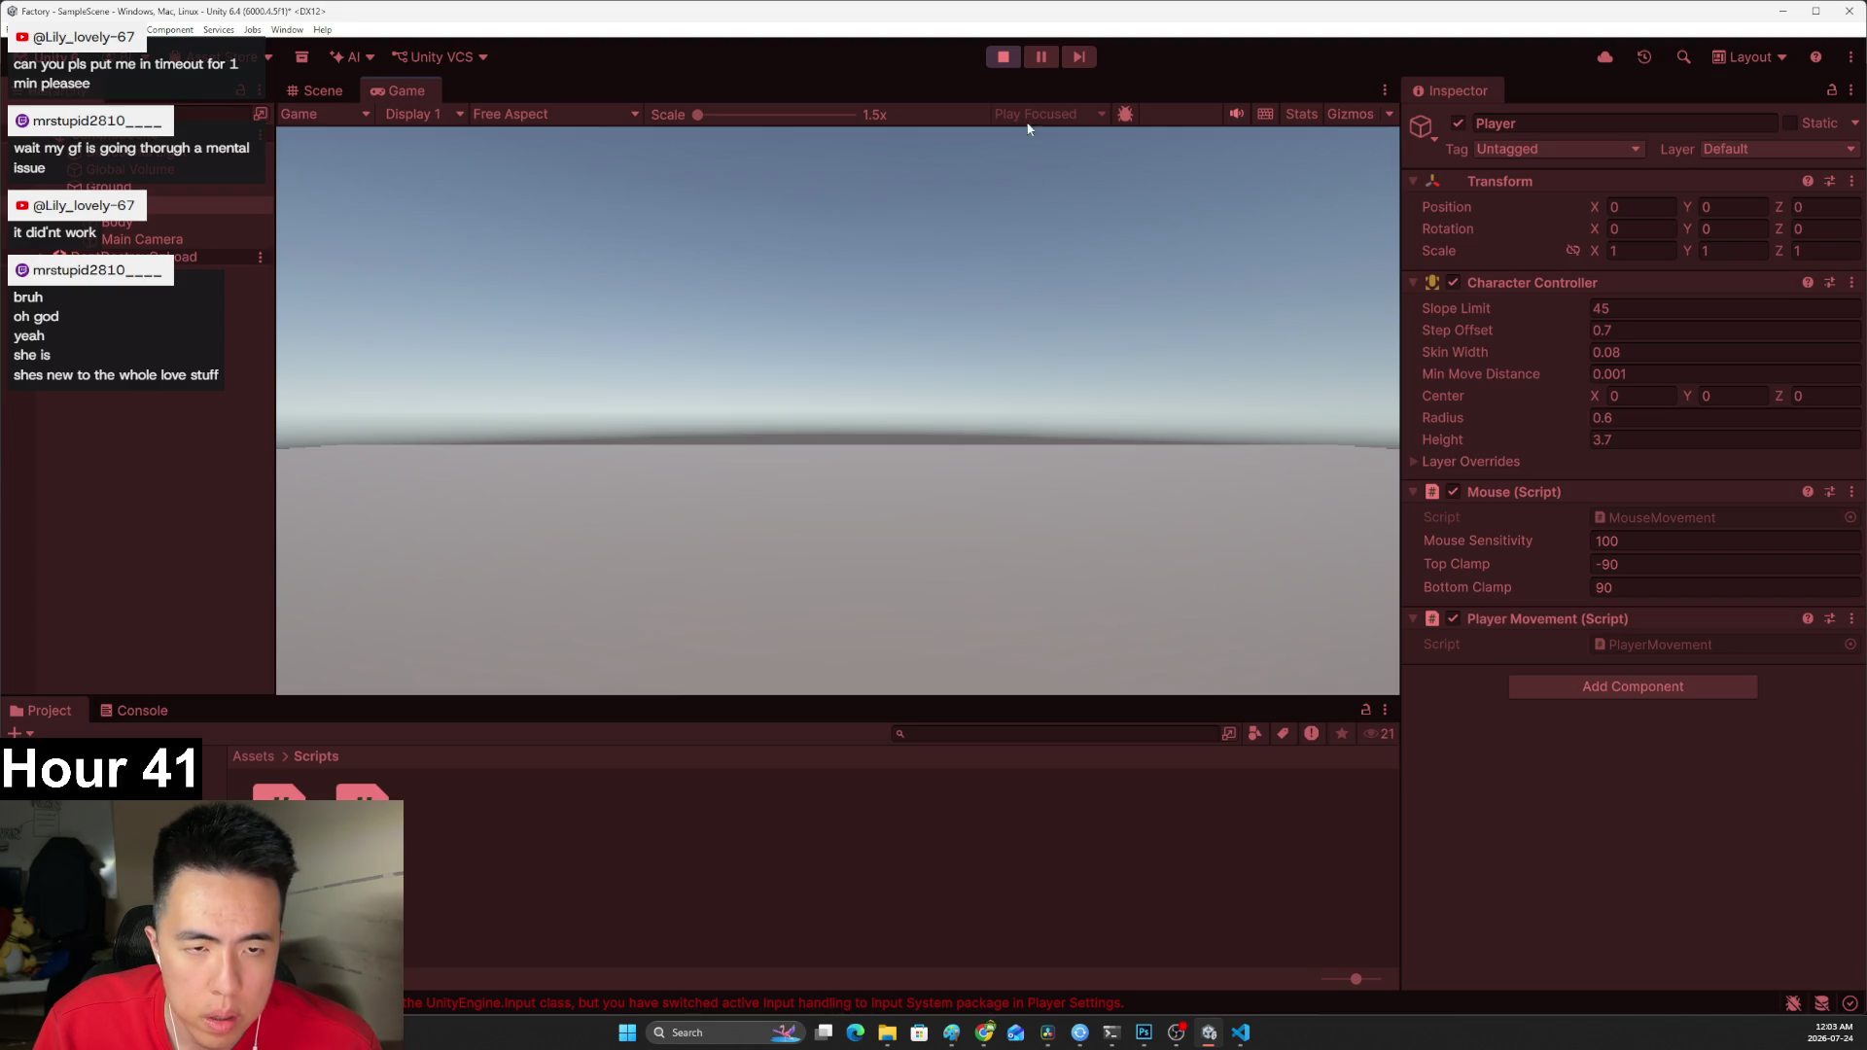
pyautogui.click(1003, 57)
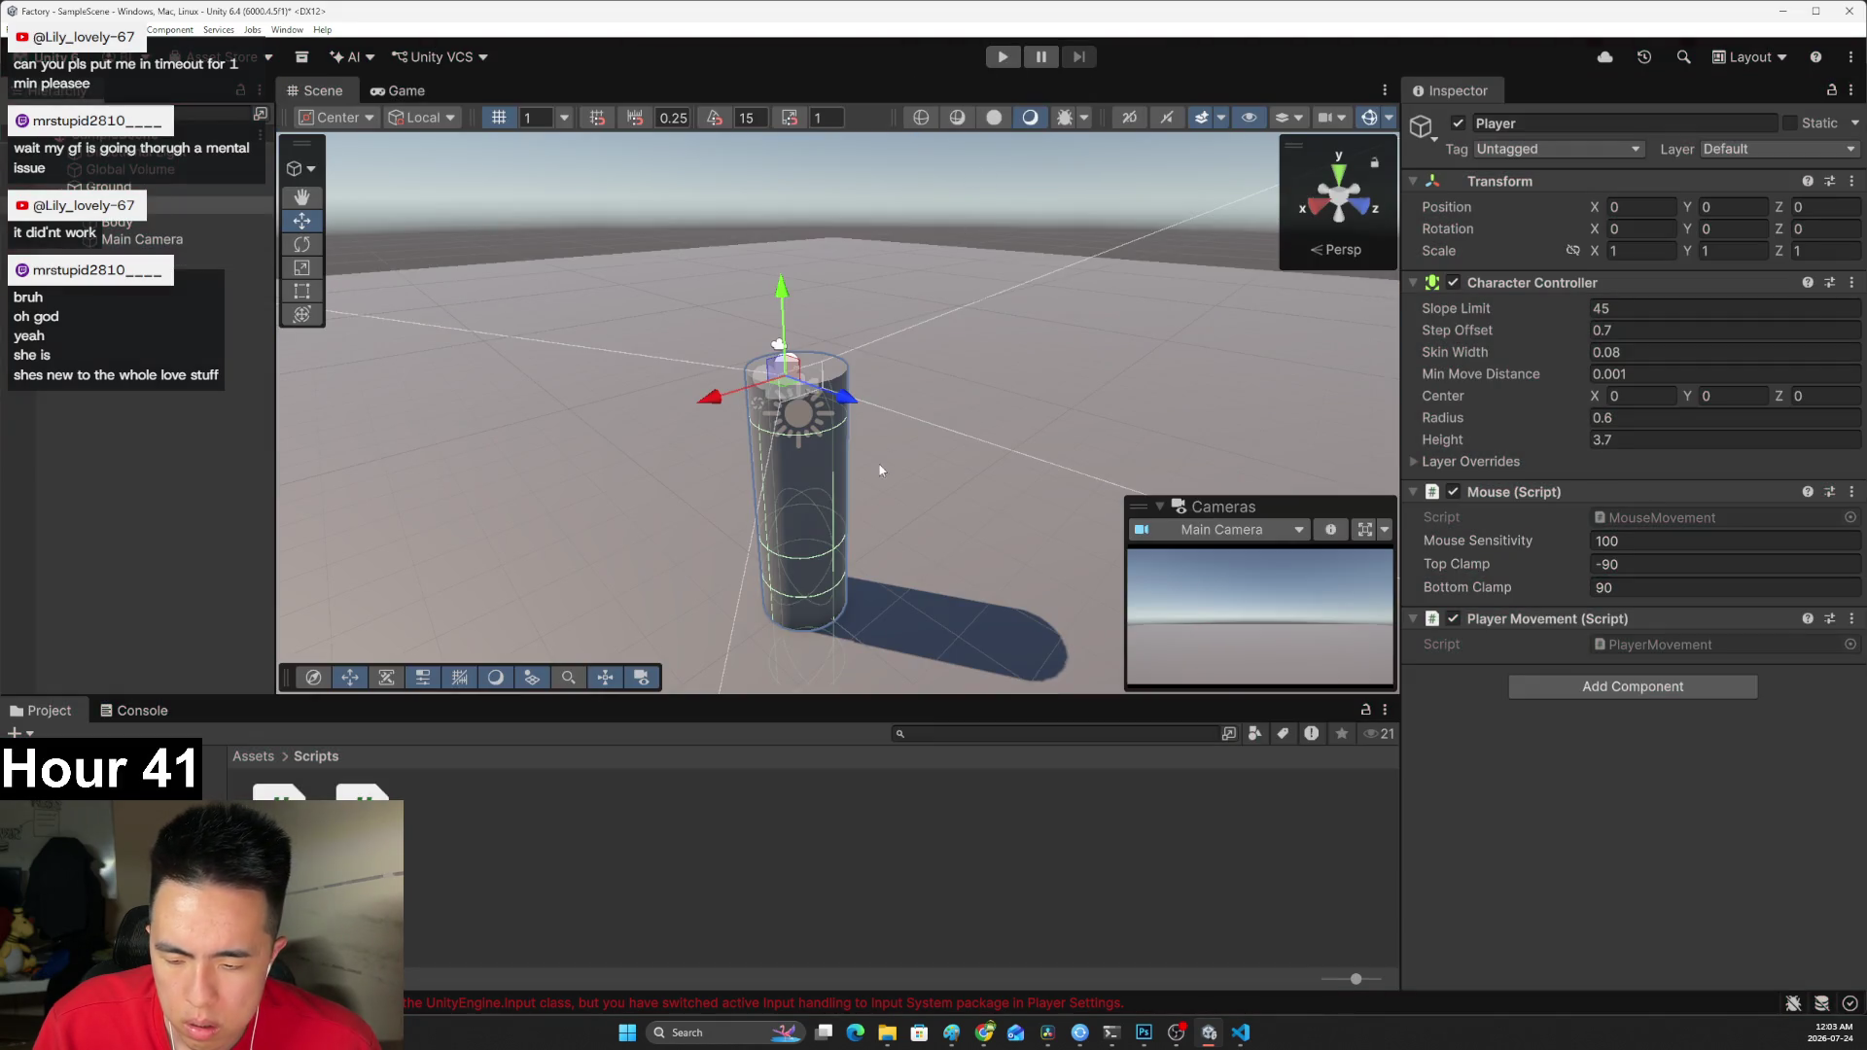
pyautogui.click(18, 29)
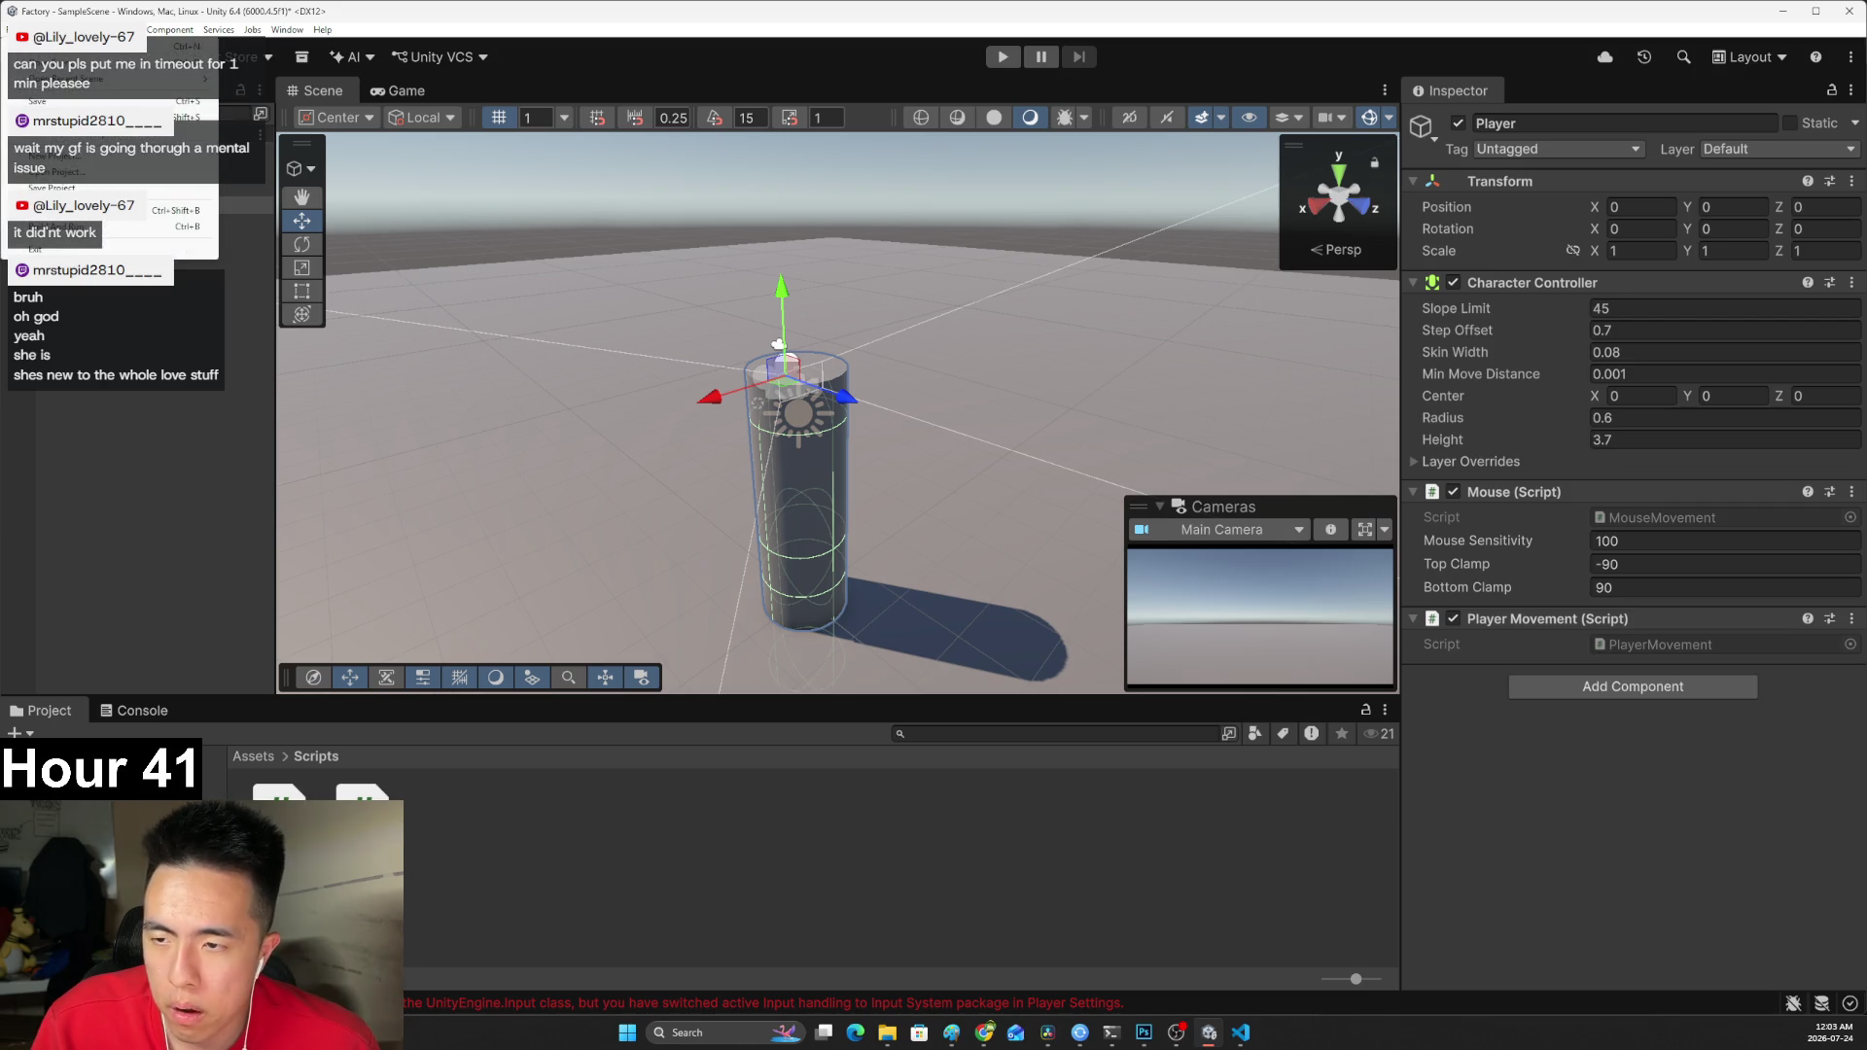
# Open the Project Settings window from the Edit menu and browse its categories.
pyautogui.moveTo(44, 30)
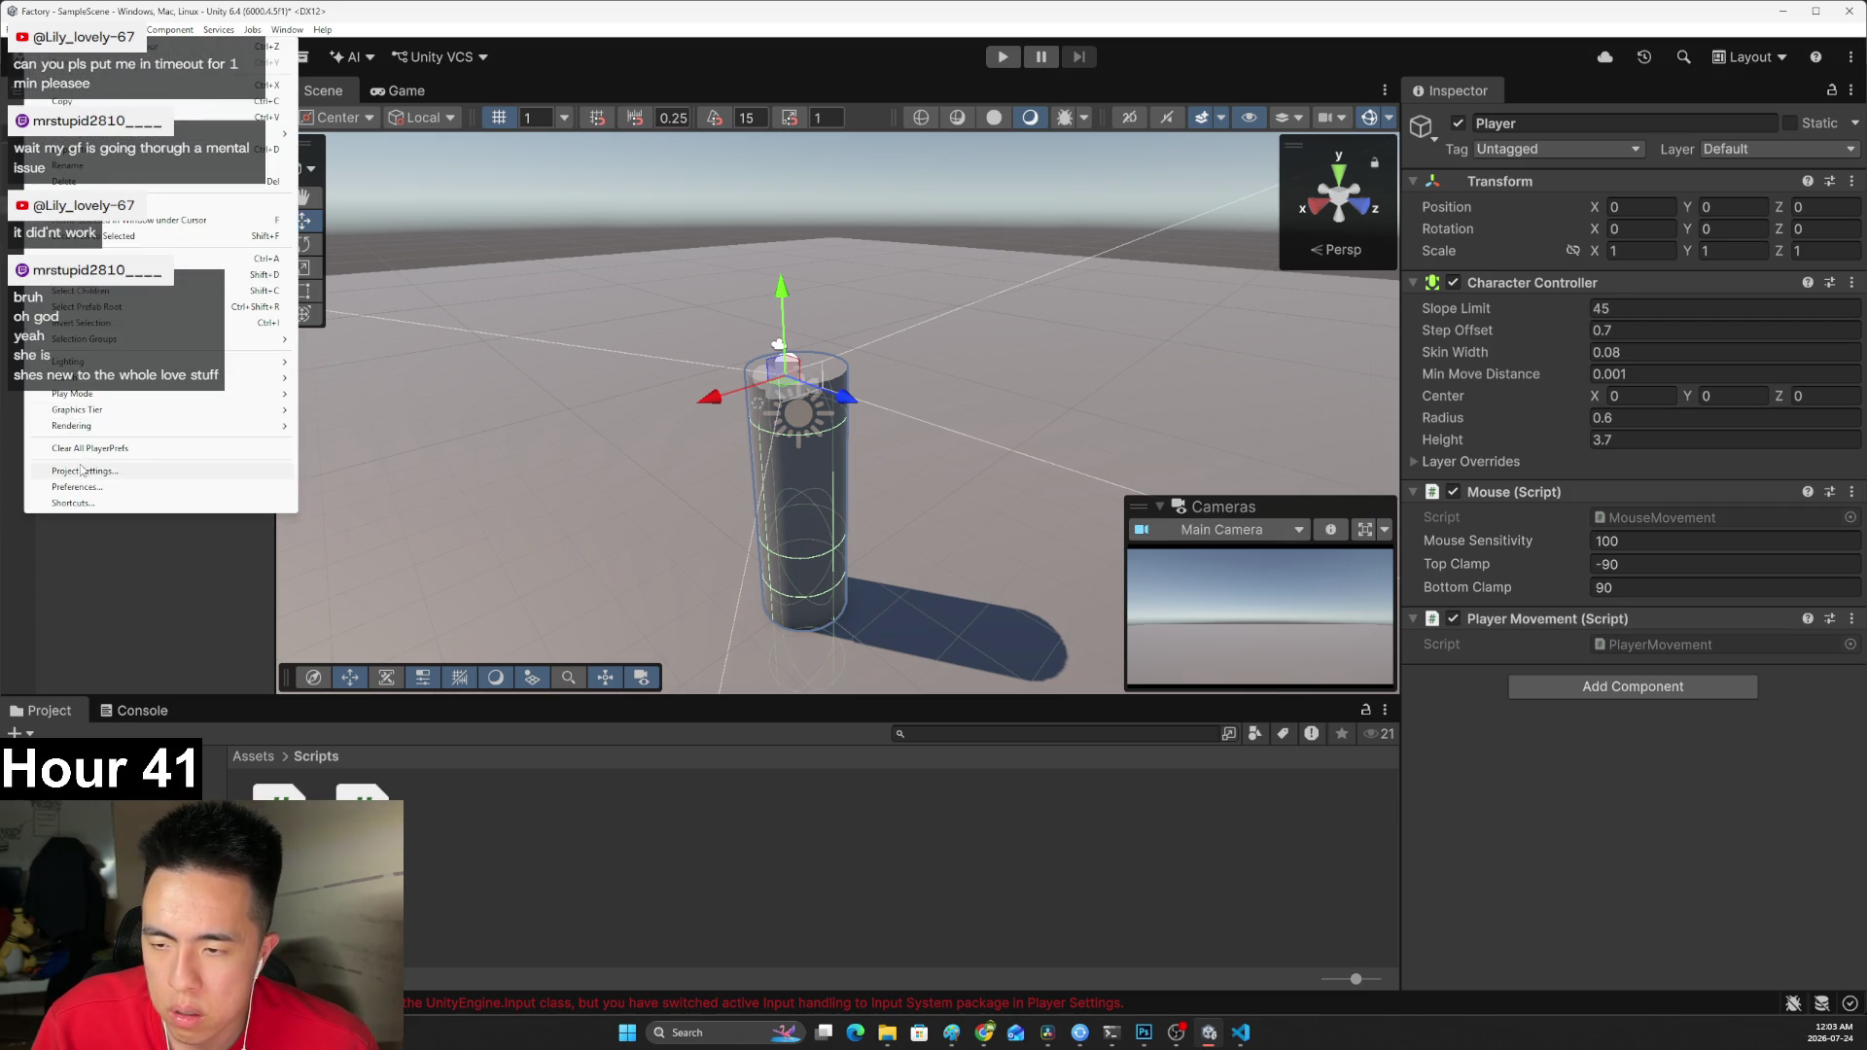
pyautogui.click(82, 470)
pyautogui.scroll(-5, 1225, 517)
pyautogui.scroll(-5, 1244, 523)
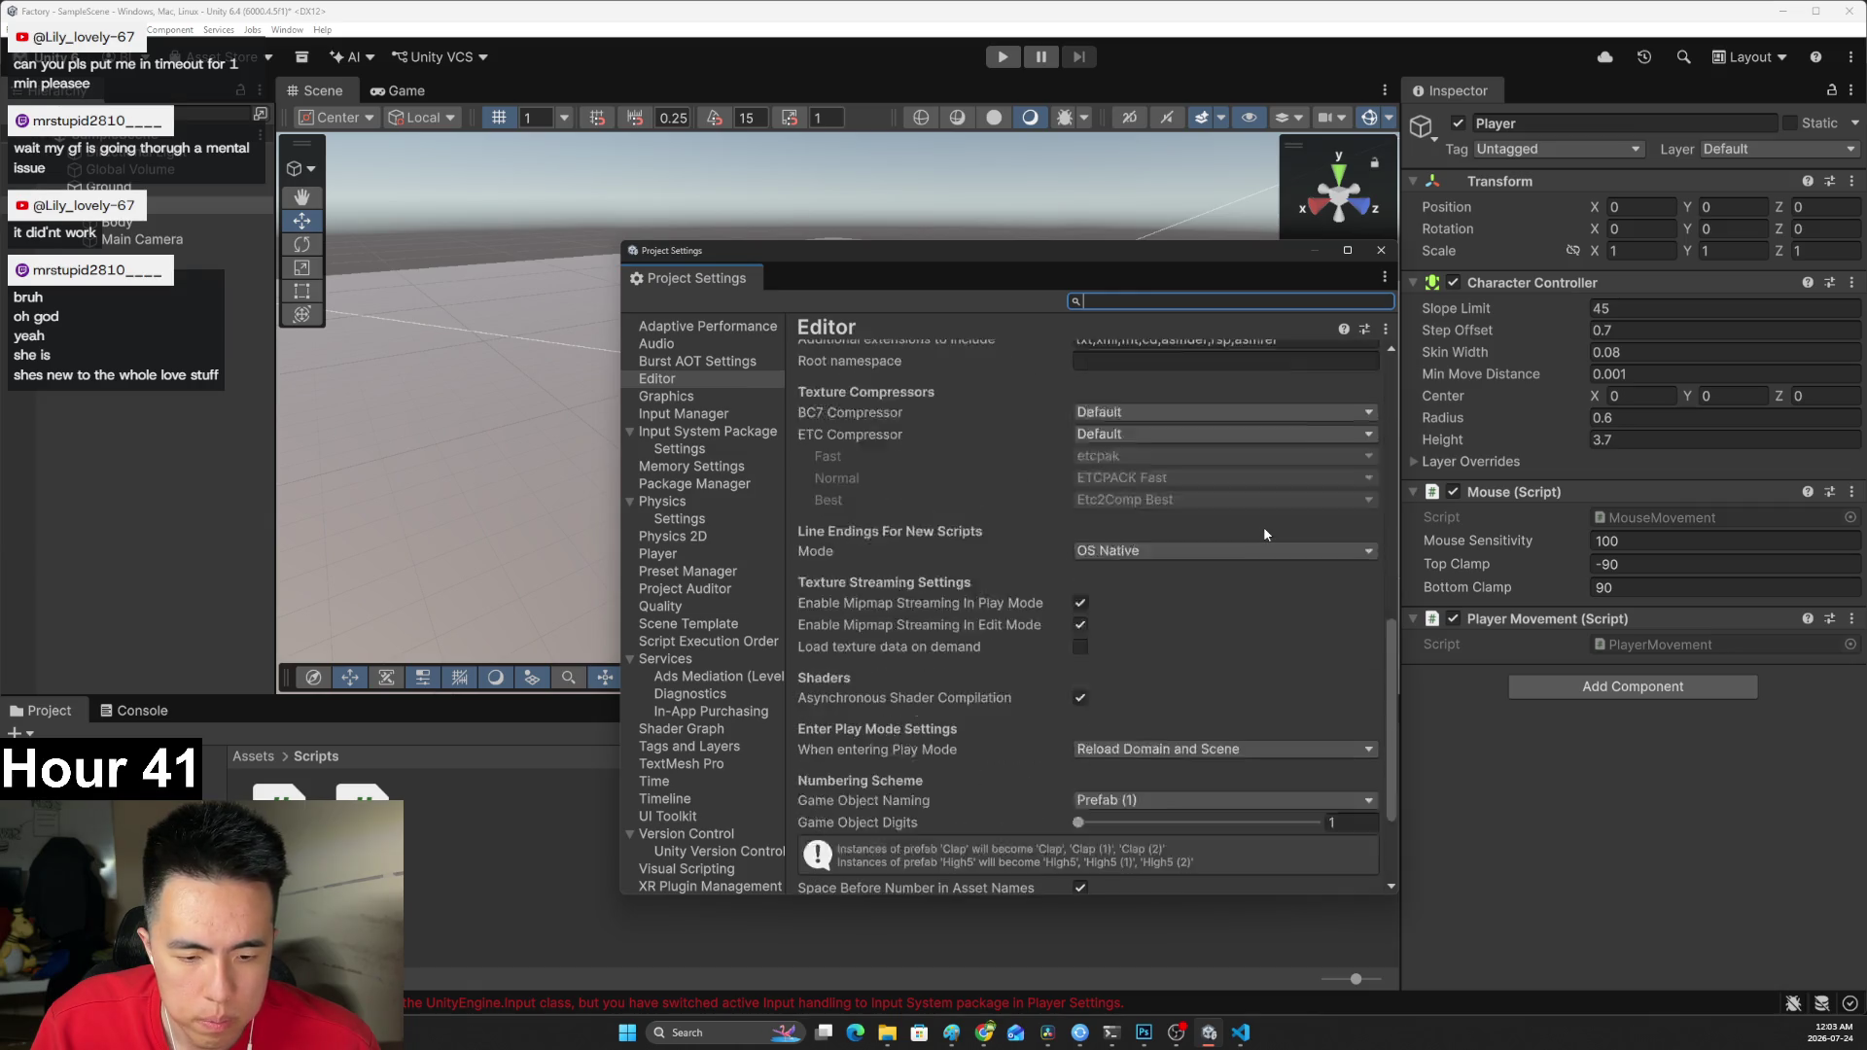
pyautogui.scroll(3, 1167, 654)
pyautogui.scroll(5, 1148, 662)
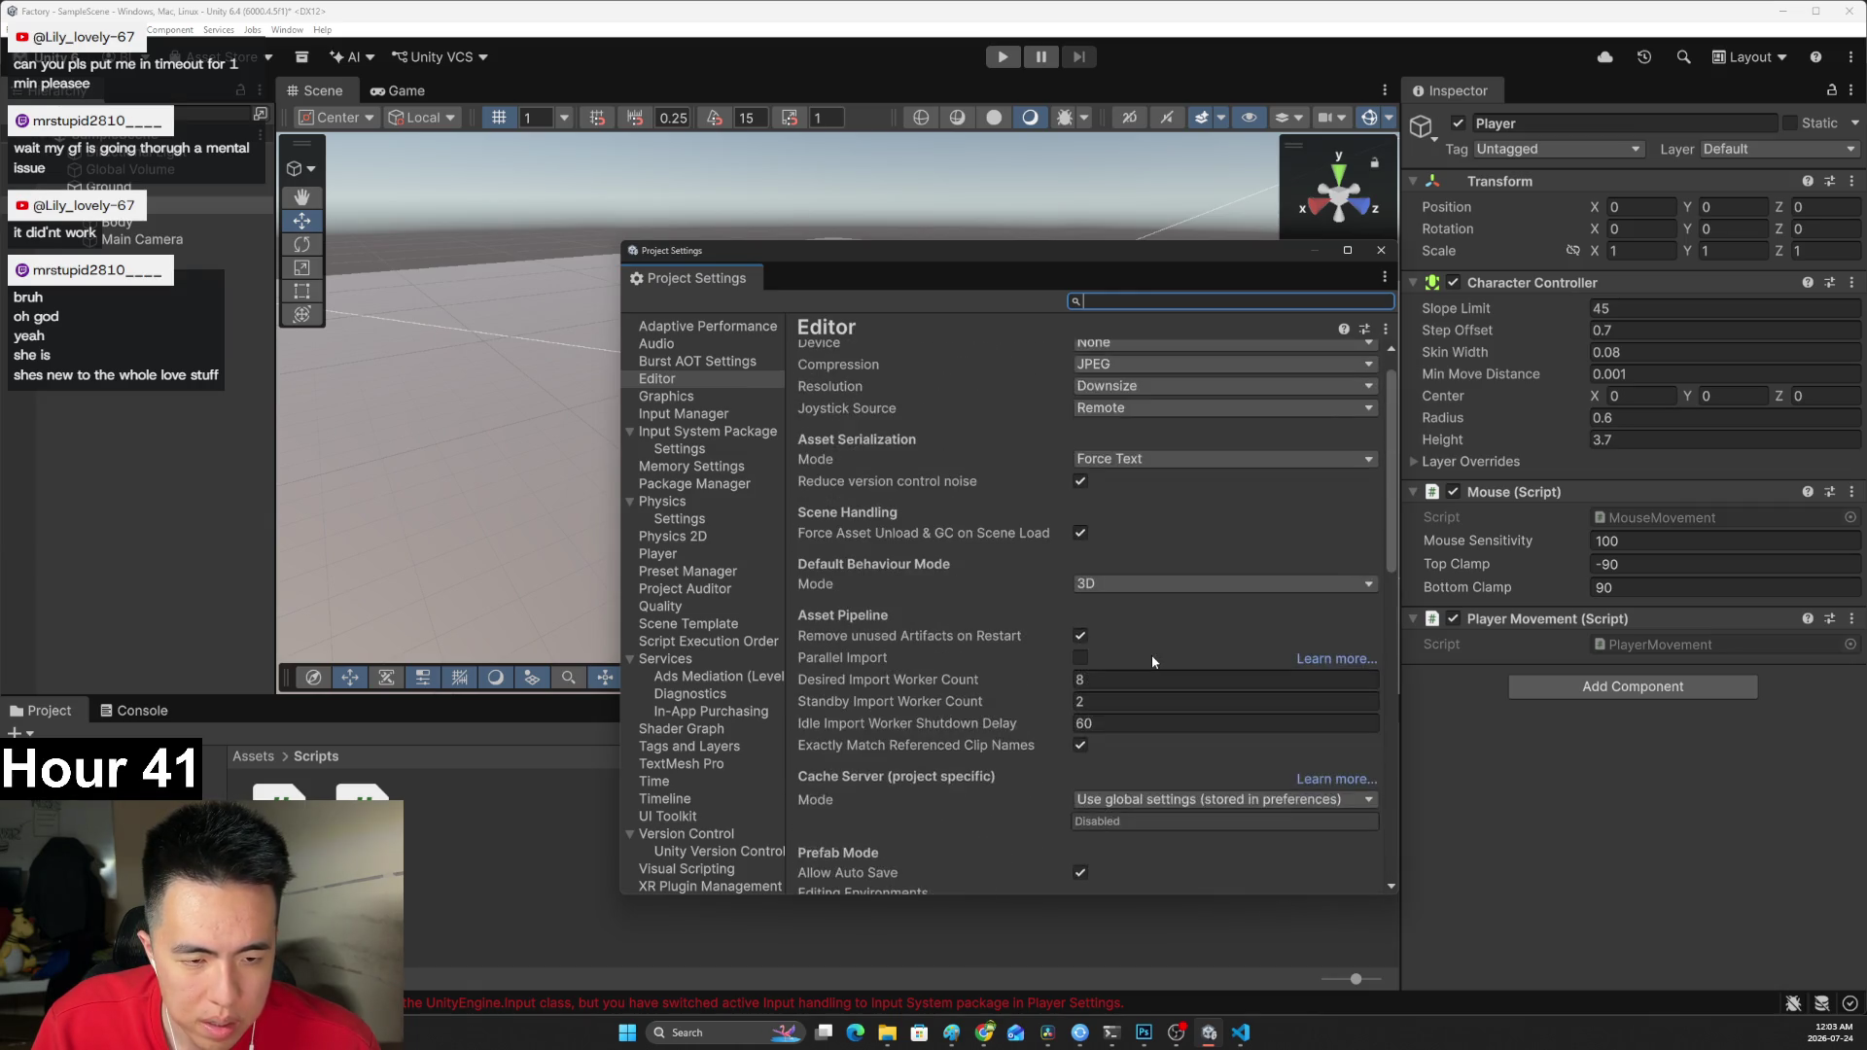
pyautogui.scroll(-2, 1151, 656)
pyautogui.scroll(2, 1149, 637)
pyautogui.scroll(-2, 1146, 622)
pyautogui.scroll(-8, 1147, 629)
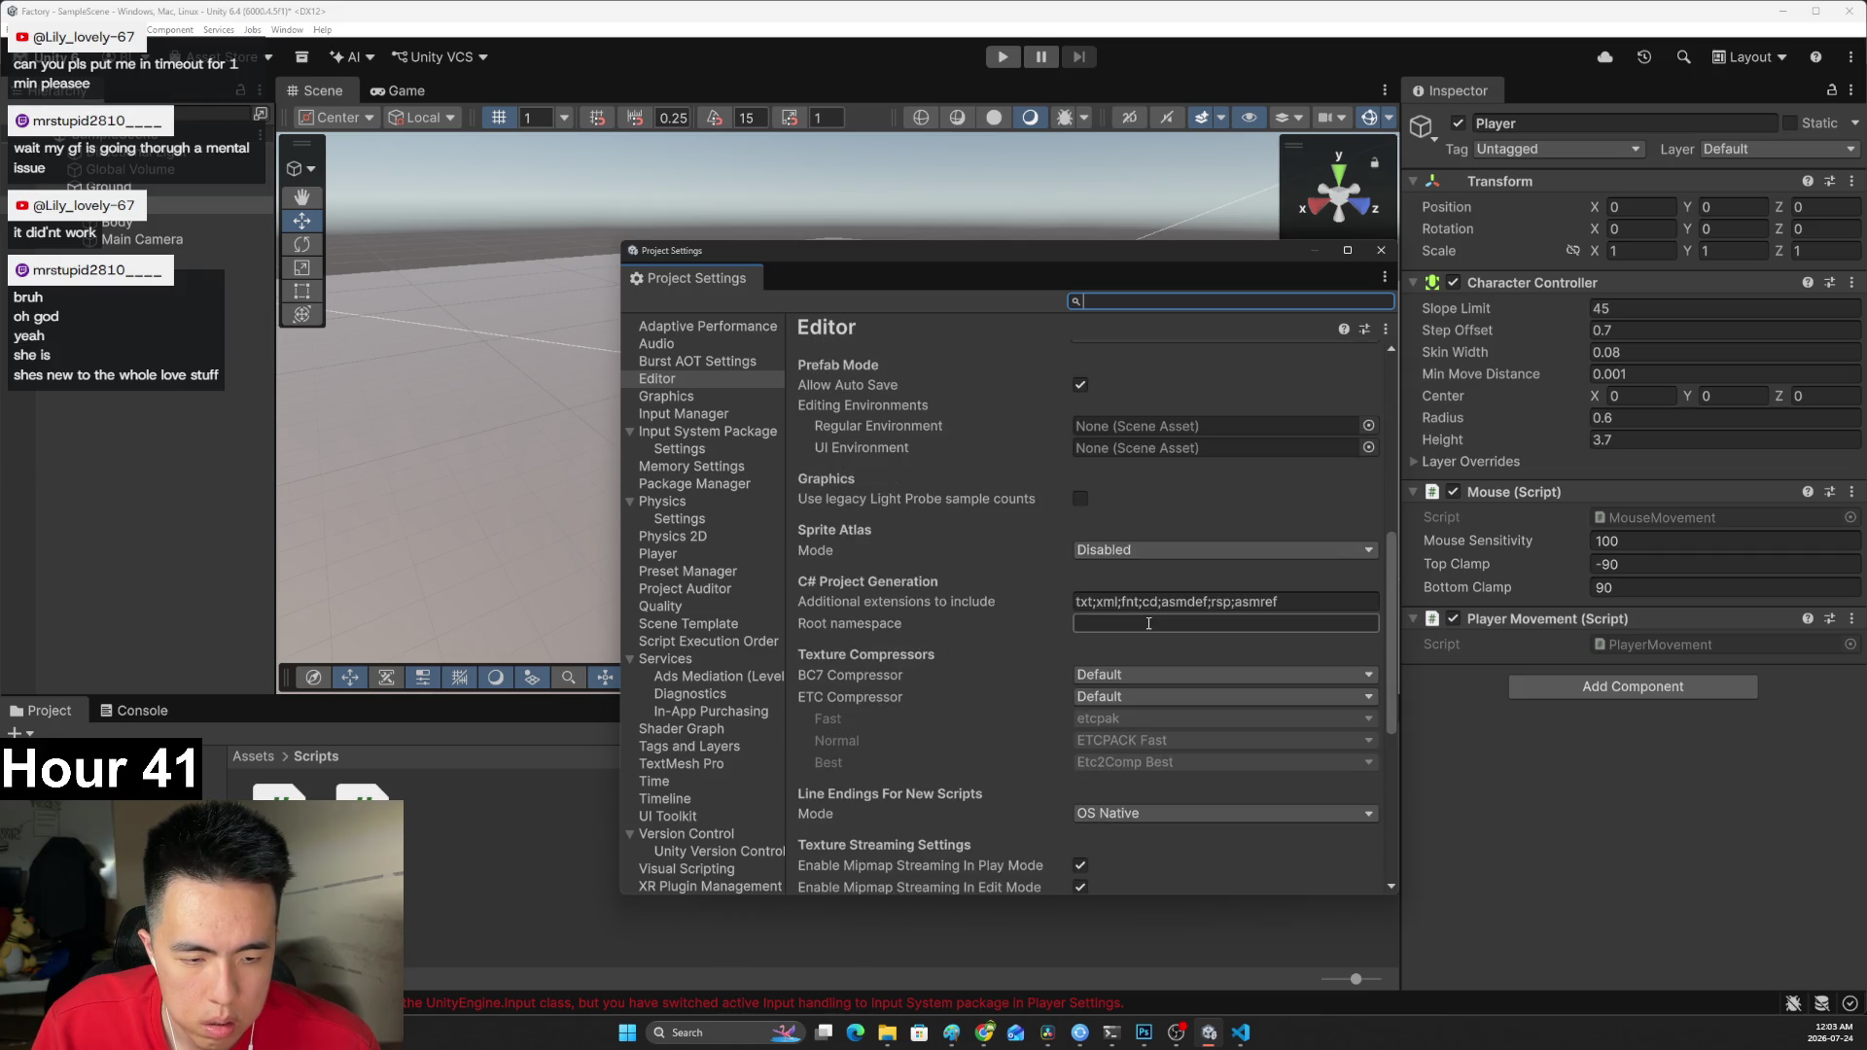
pyautogui.scroll(-4, 1149, 629)
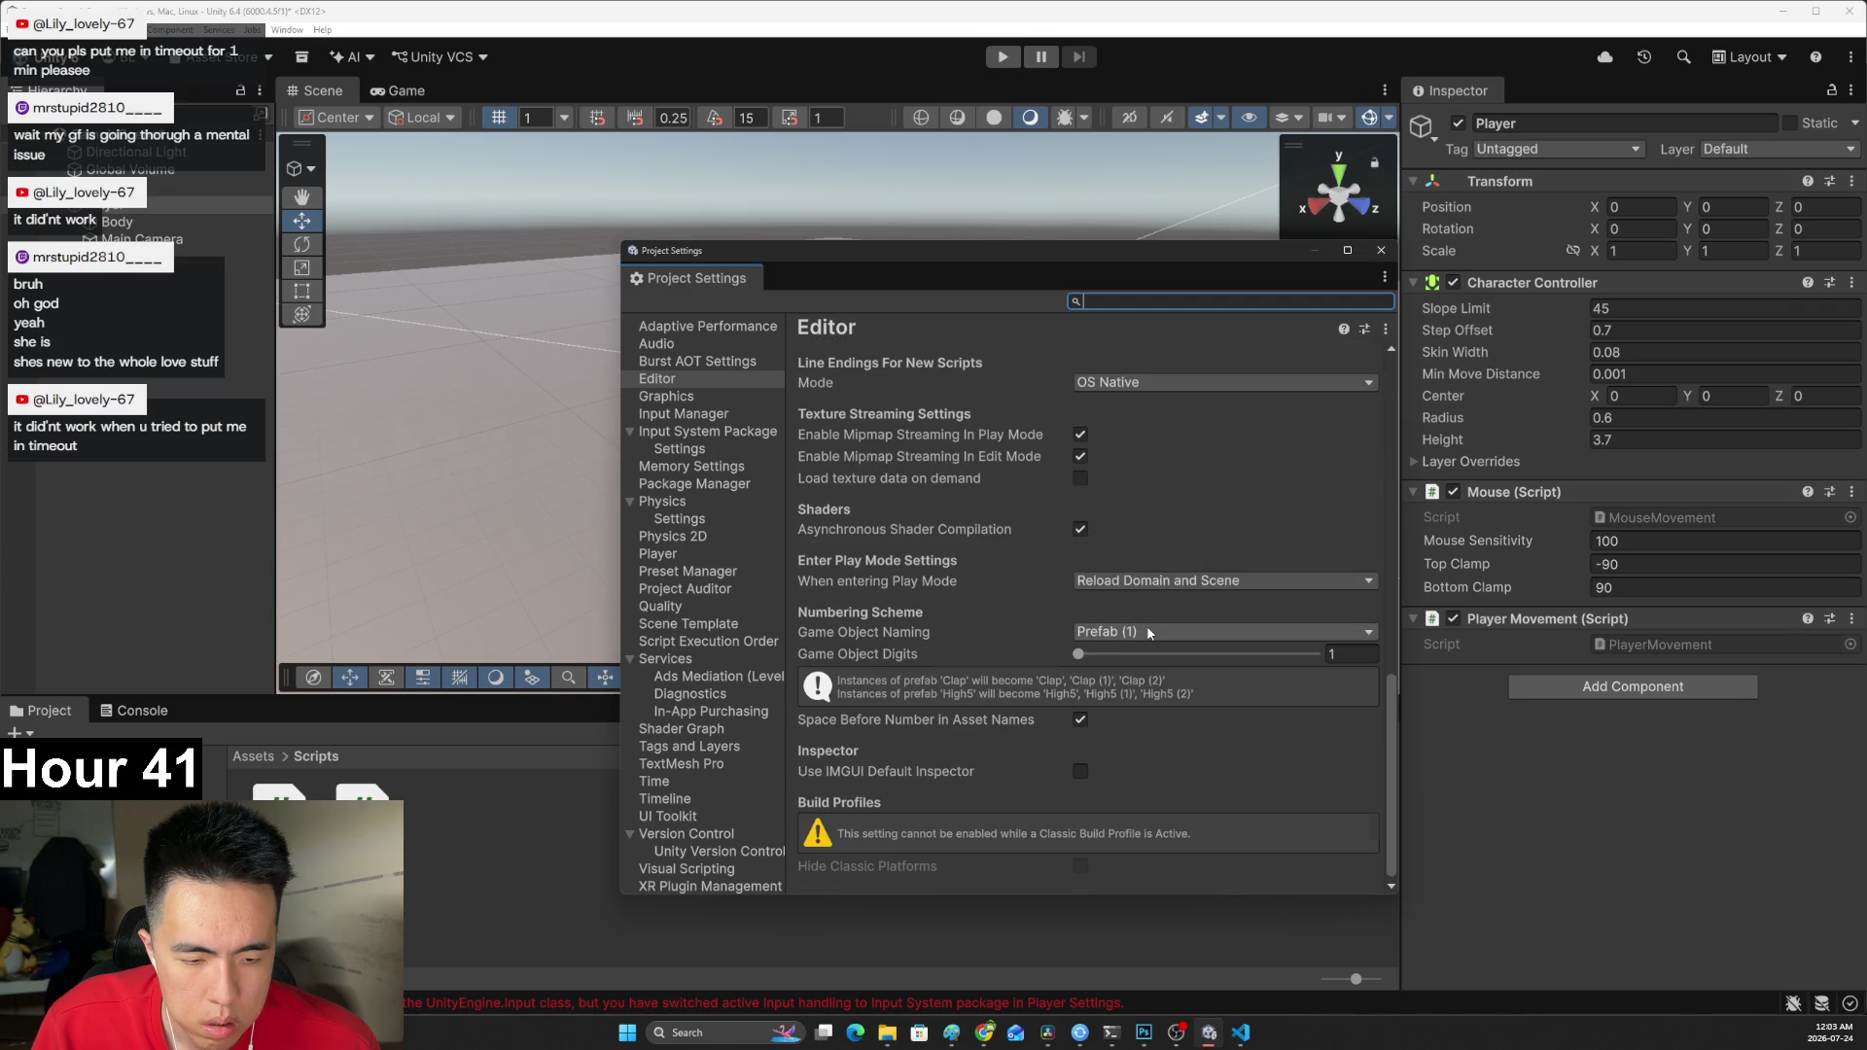
pyautogui.scroll(6, 1109, 525)
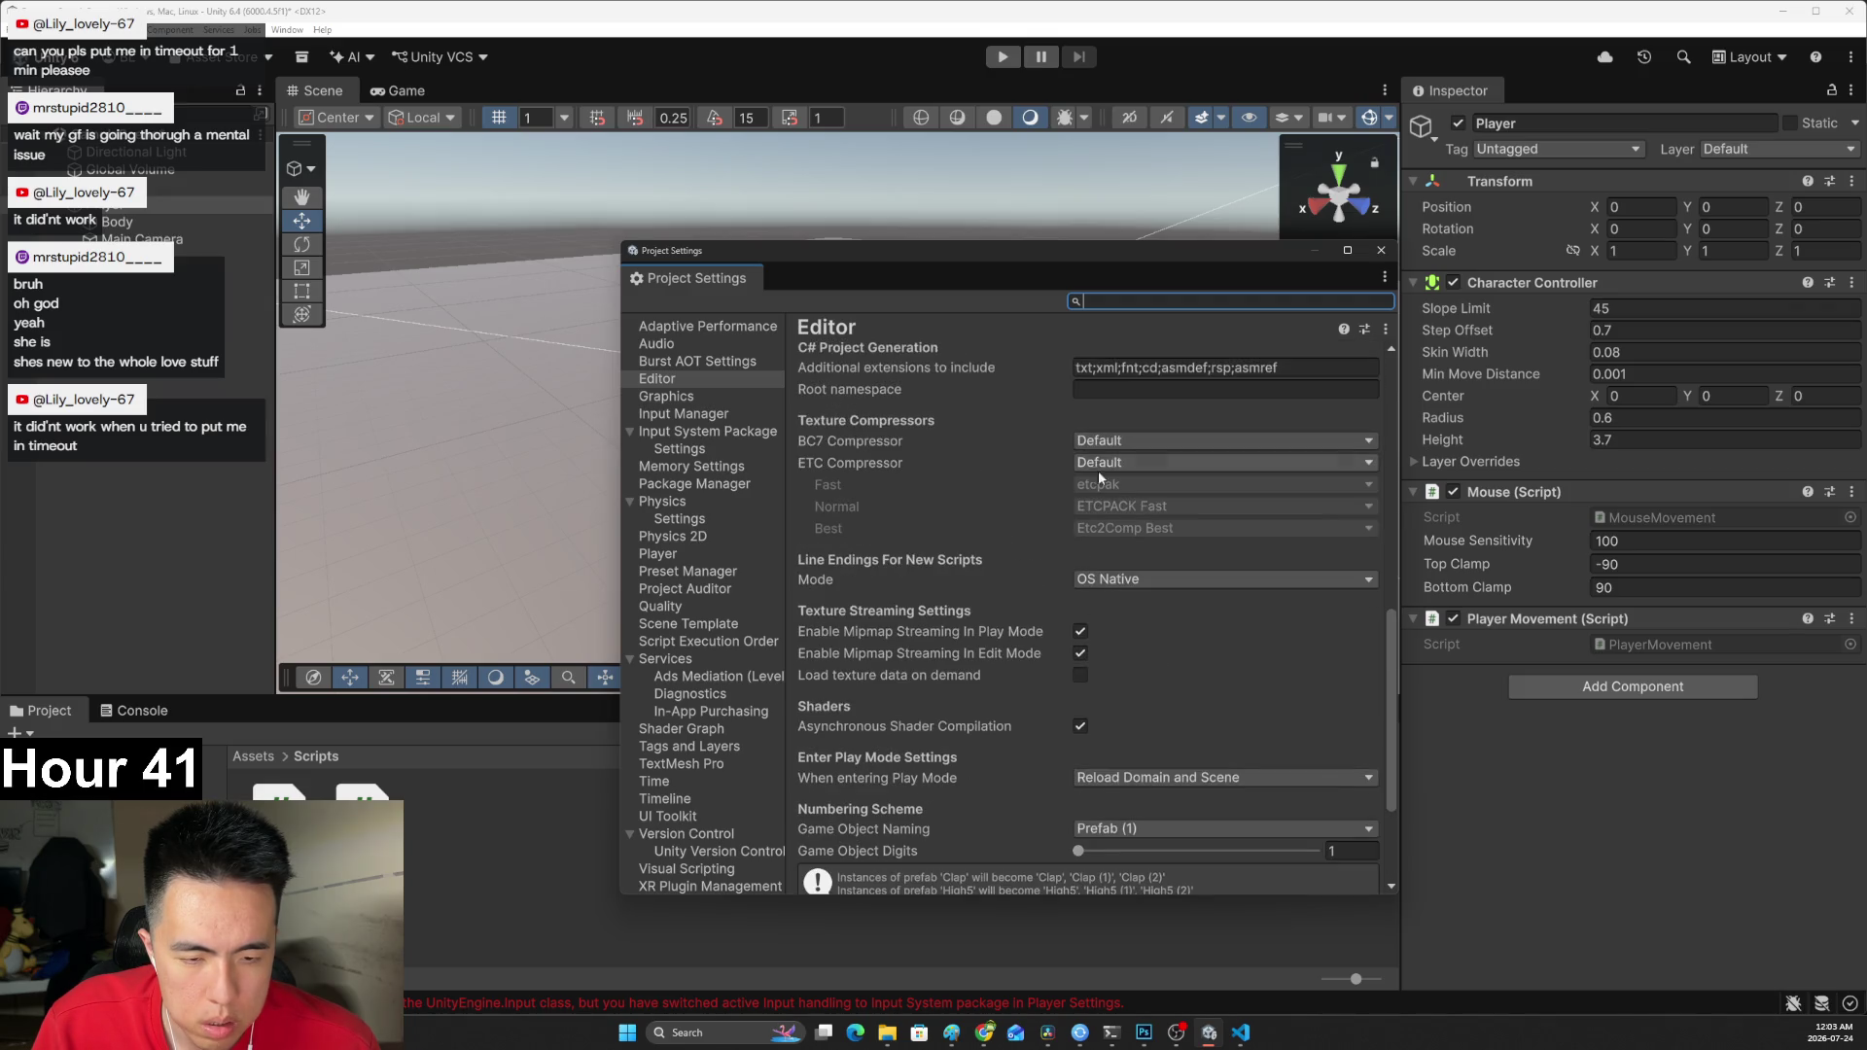
# Filter Project Settings by 'input', check the Input Manager axes, then show the Player page.
pyautogui.write('input')
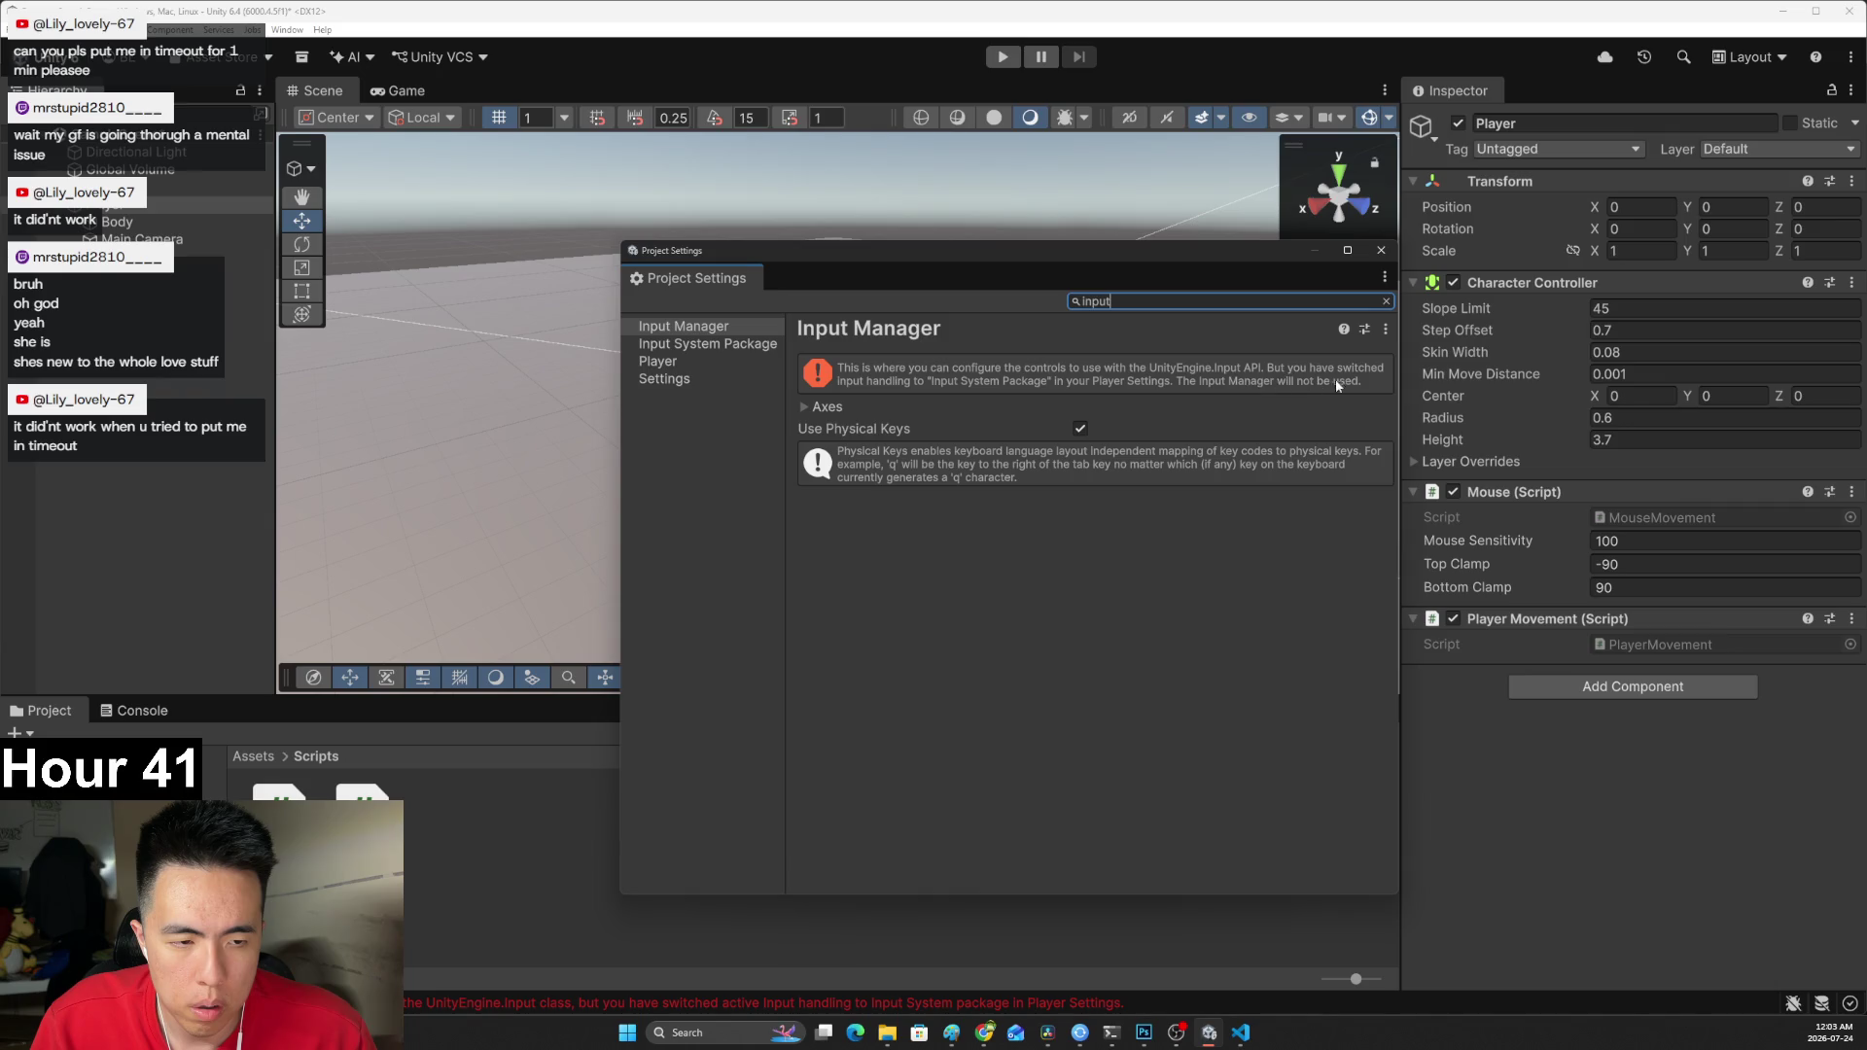
pyautogui.click(926, 371)
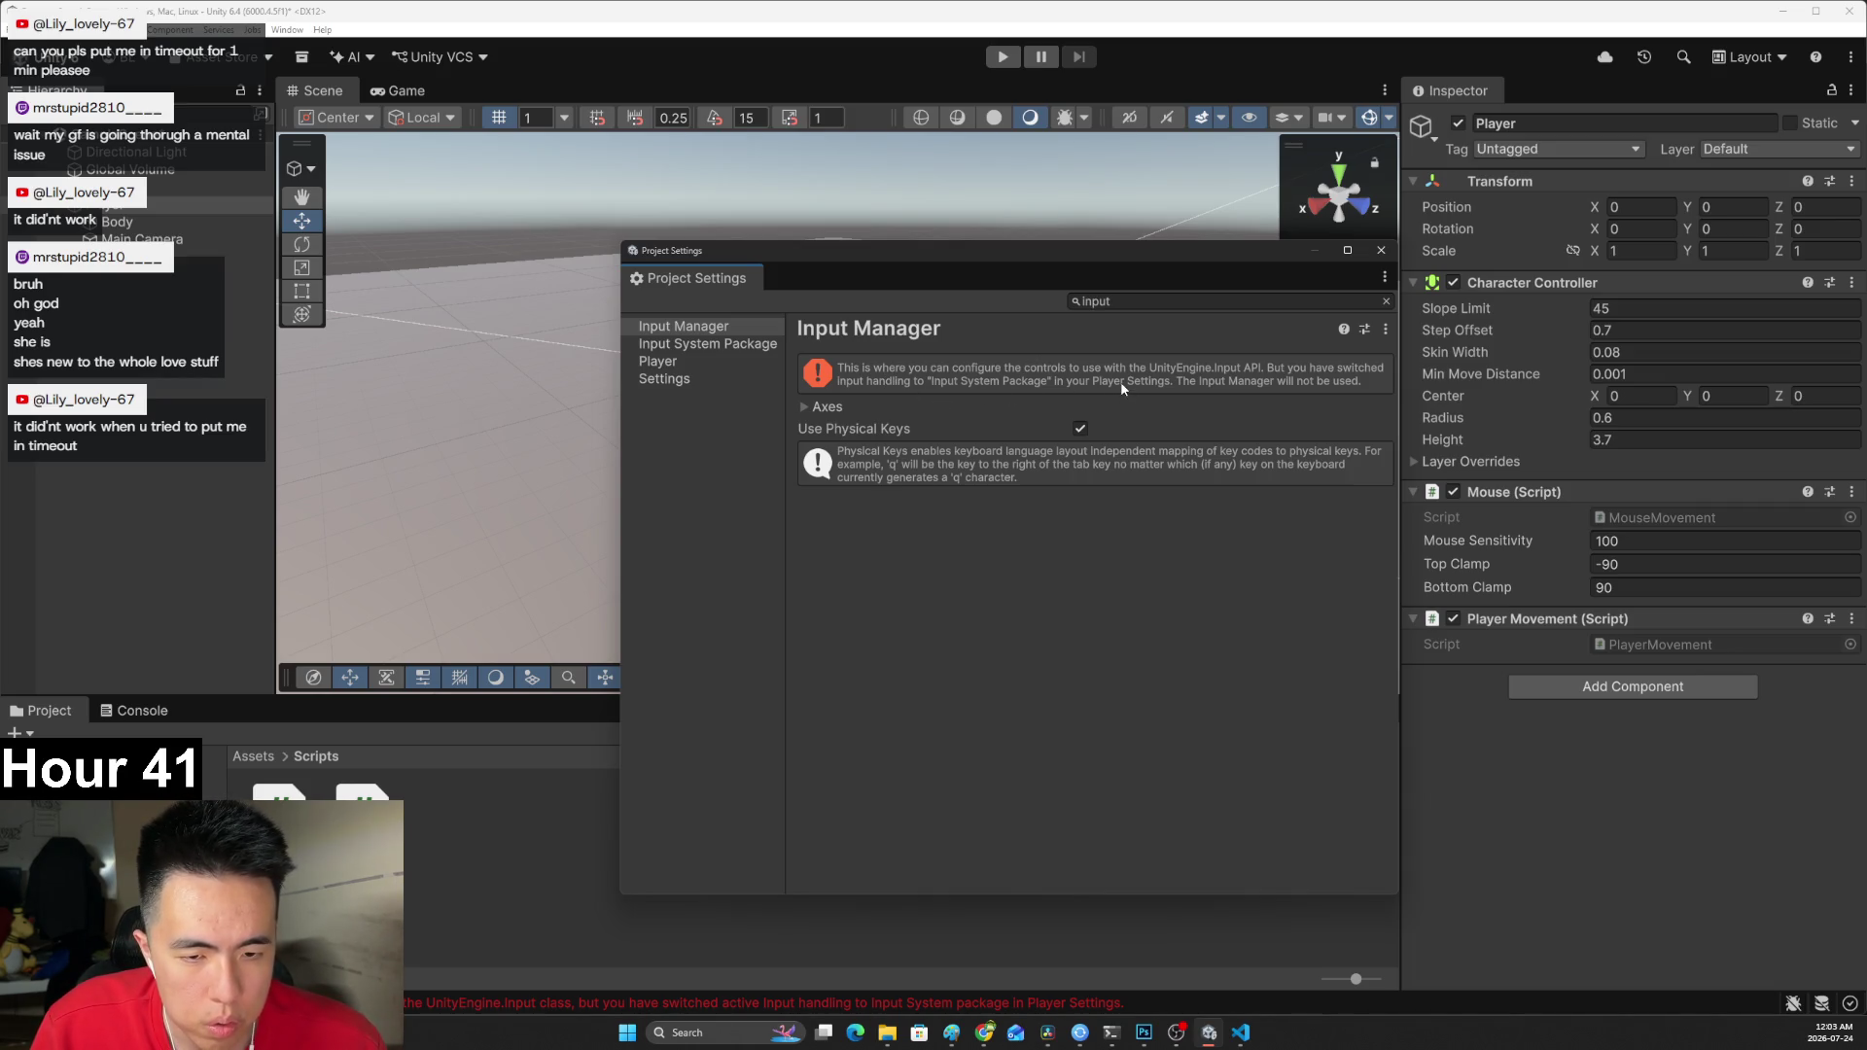
pyautogui.click(806, 411)
pyautogui.click(806, 411)
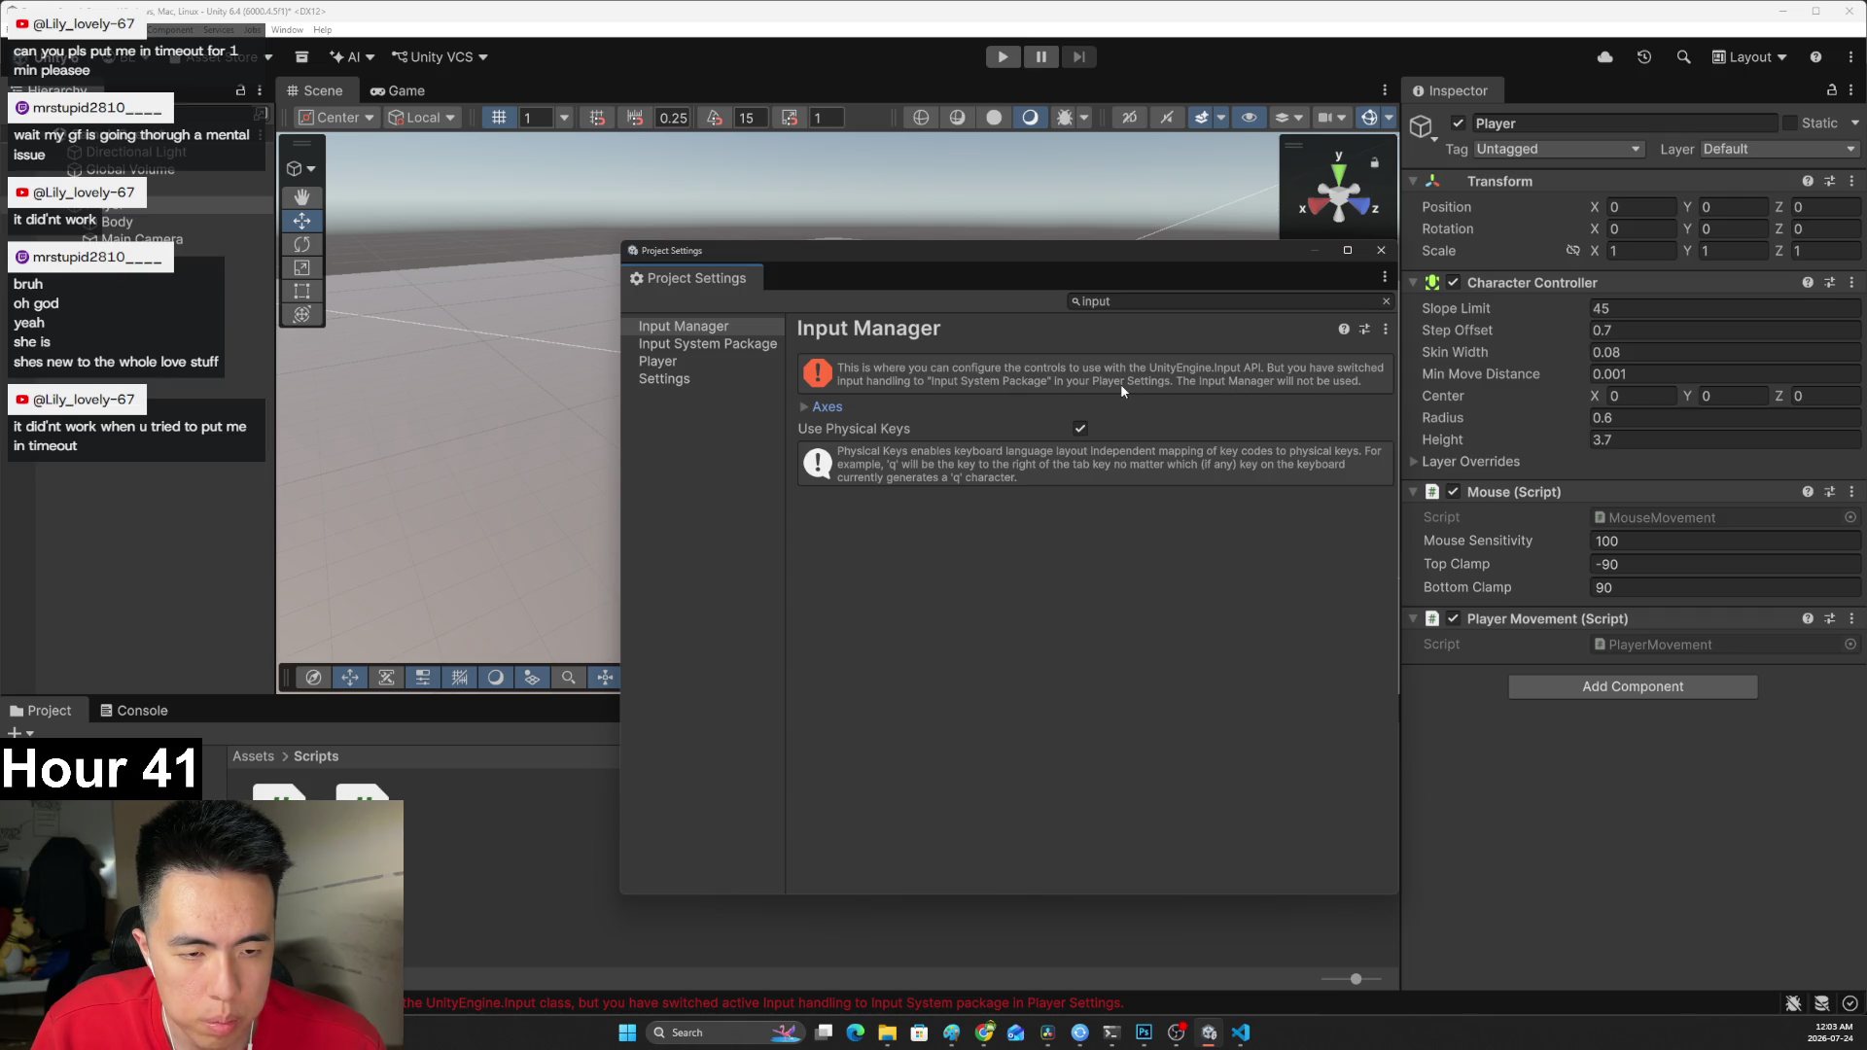
pyautogui.click(681, 362)
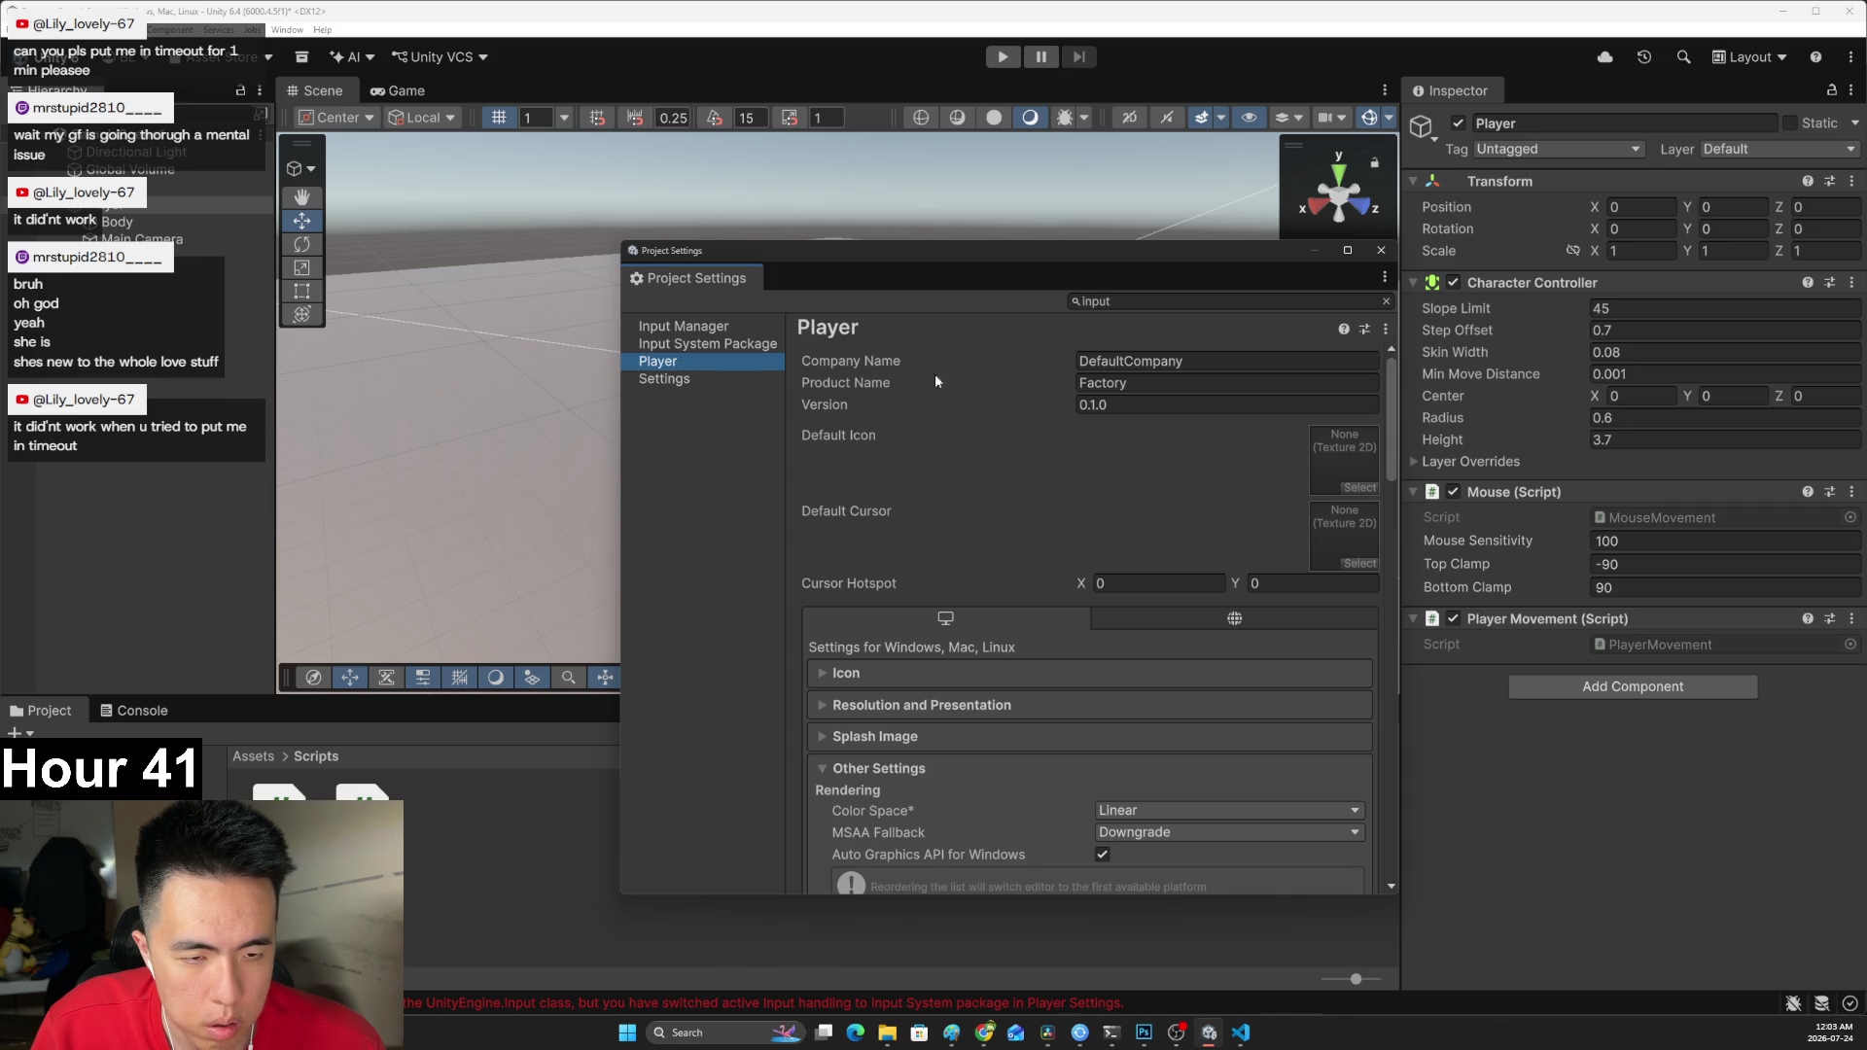
# Set Active Input Handling to Both, accept the editor restart, and save SampleScene.
pyautogui.click(1386, 301)
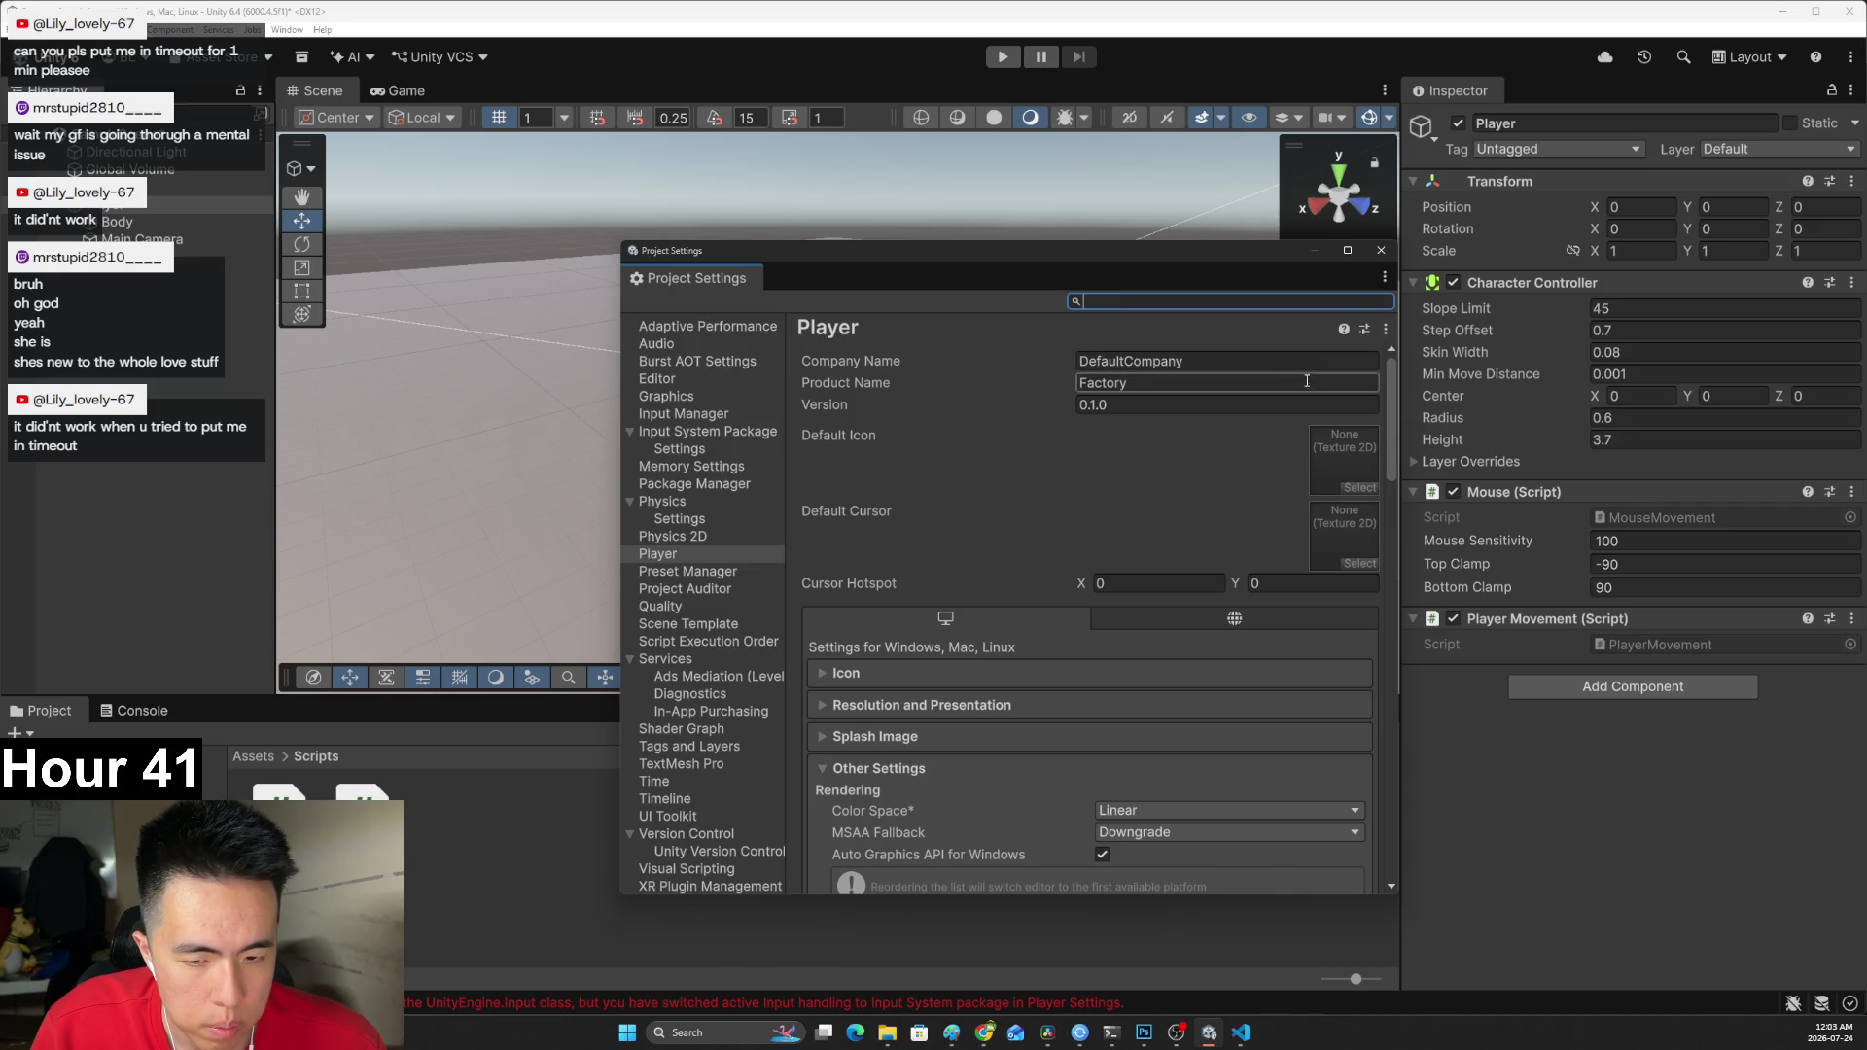
pyautogui.scroll(-10, 1284, 476)
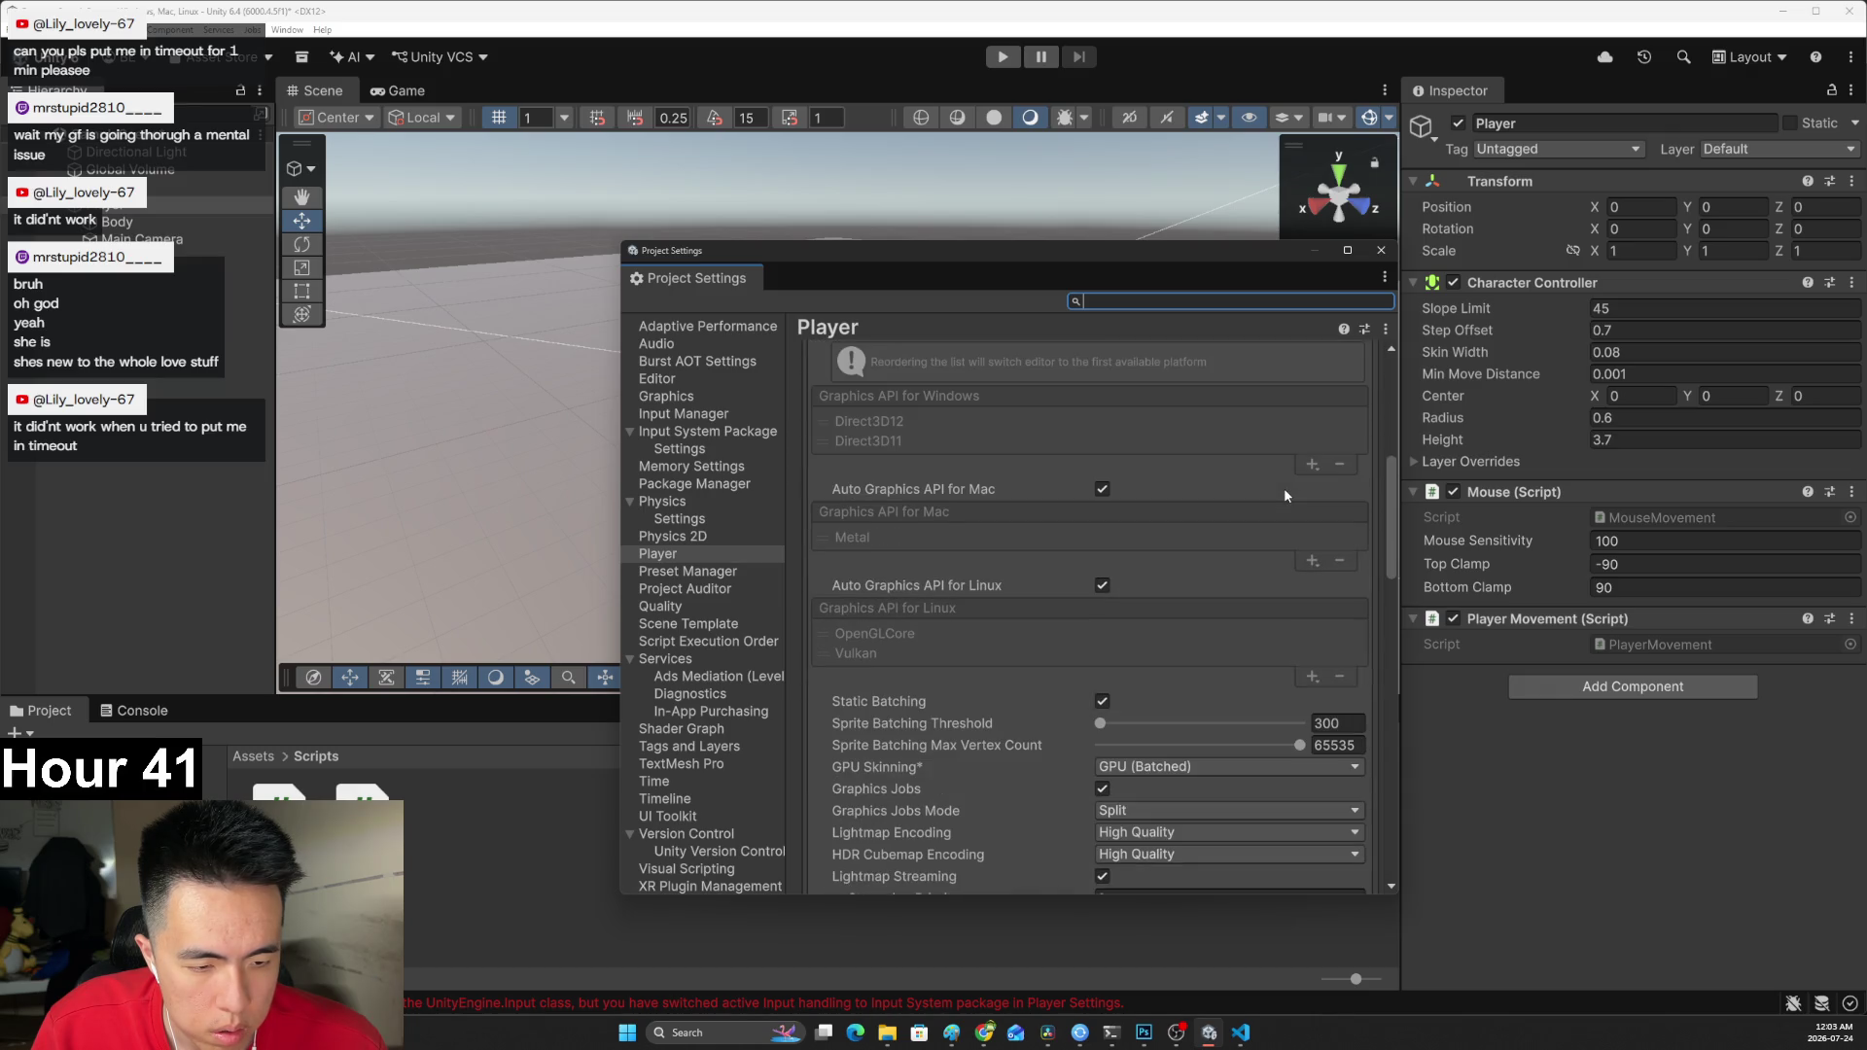
pyautogui.scroll(-15, 1285, 492)
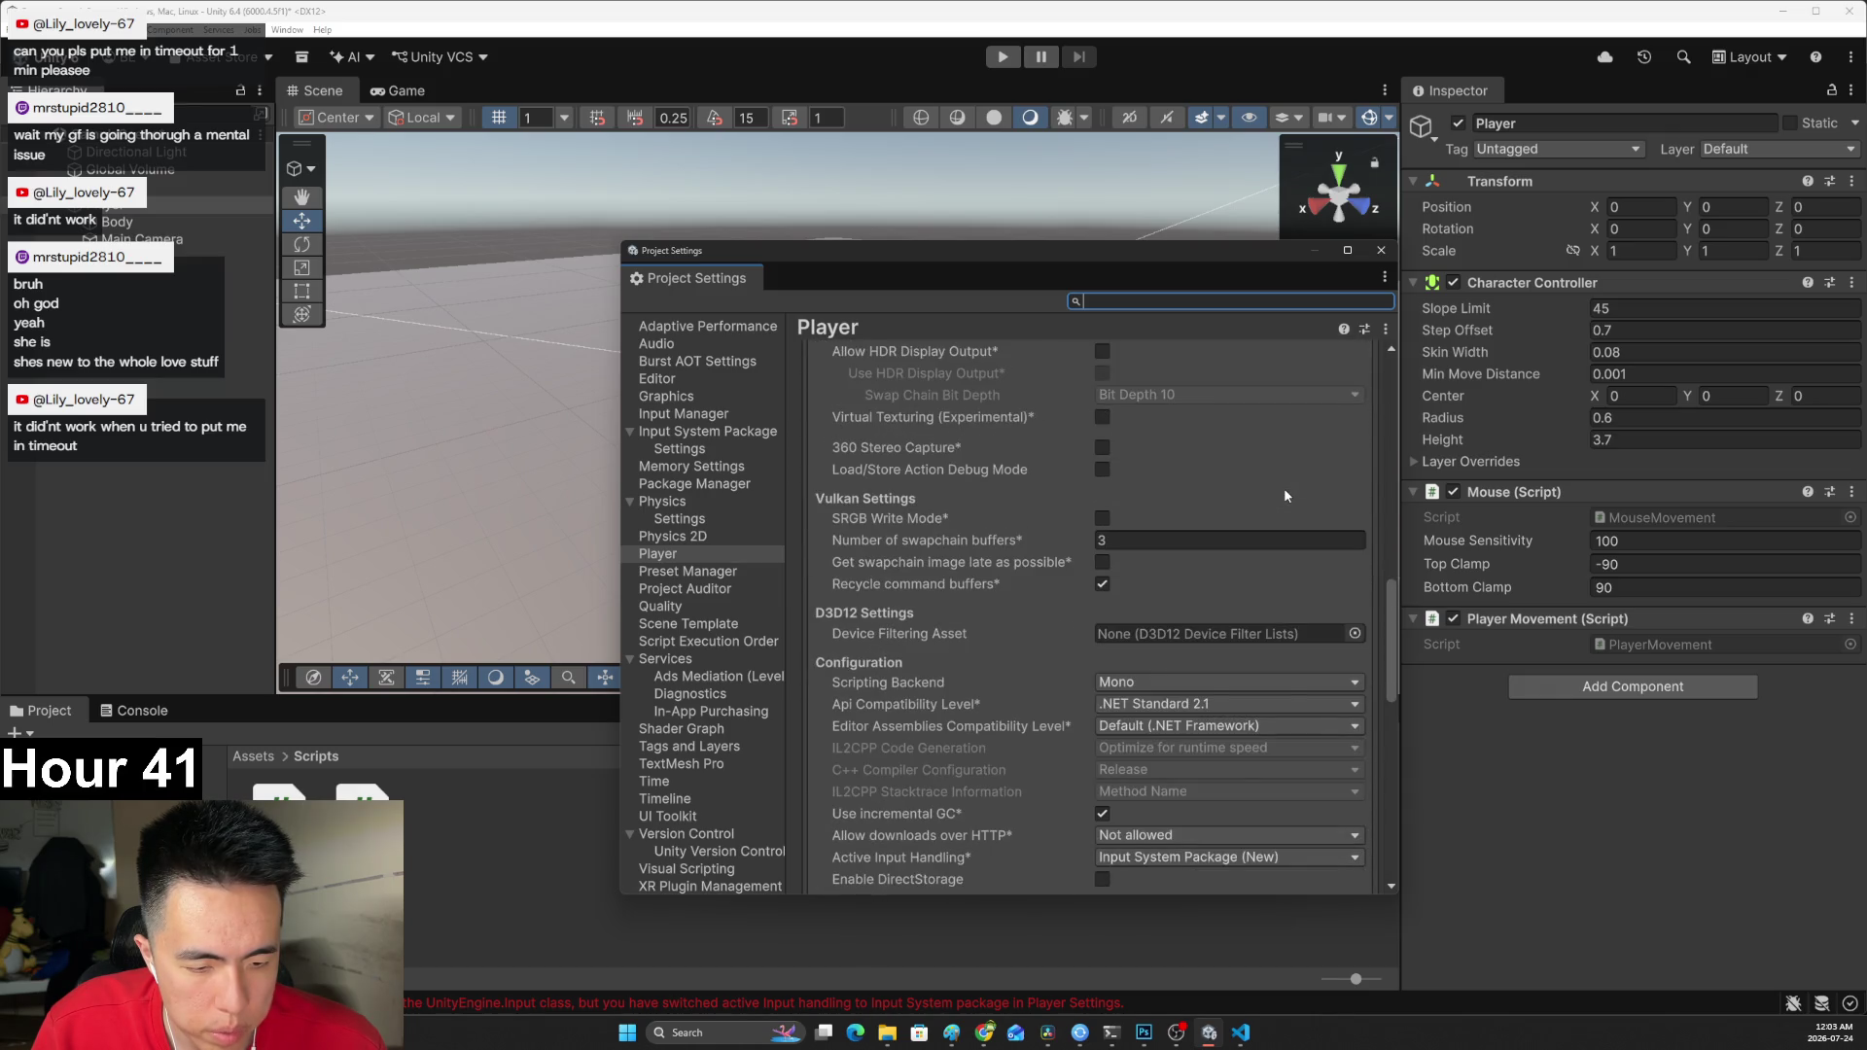
pyautogui.scroll(-4, 1285, 496)
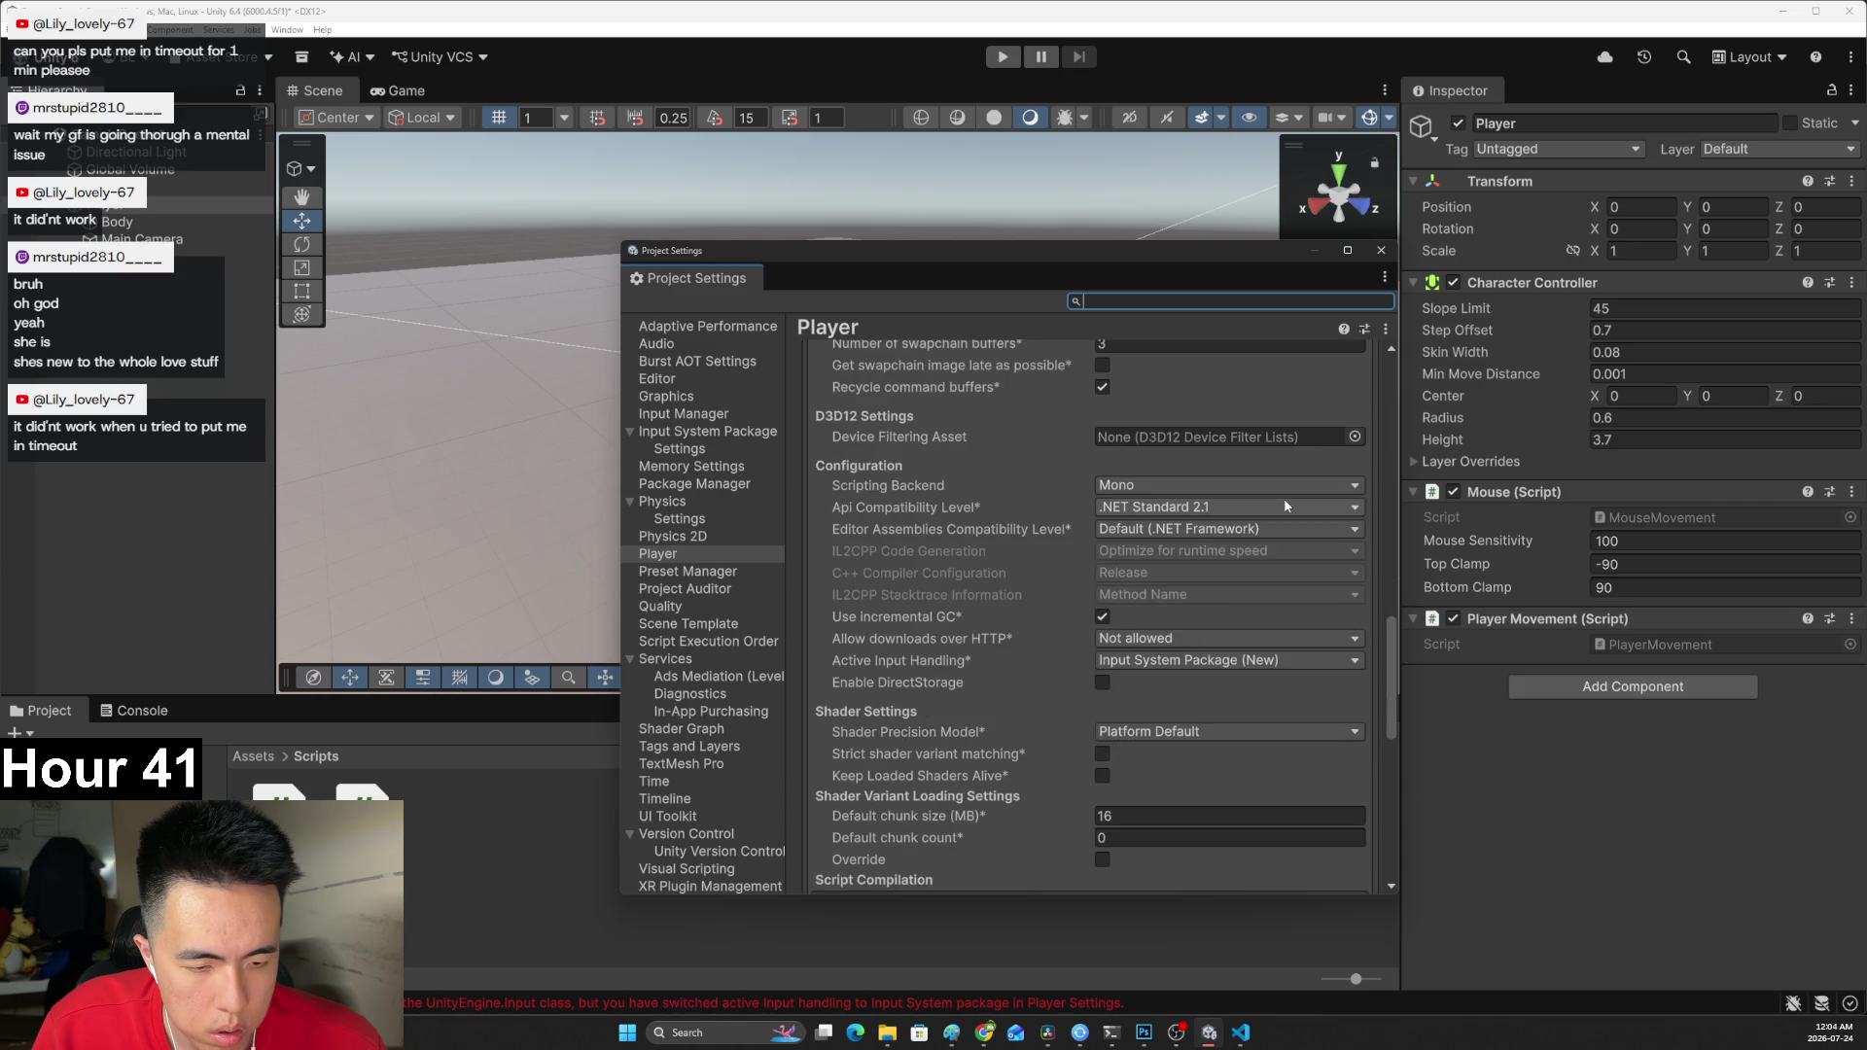
pyautogui.click(1194, 661)
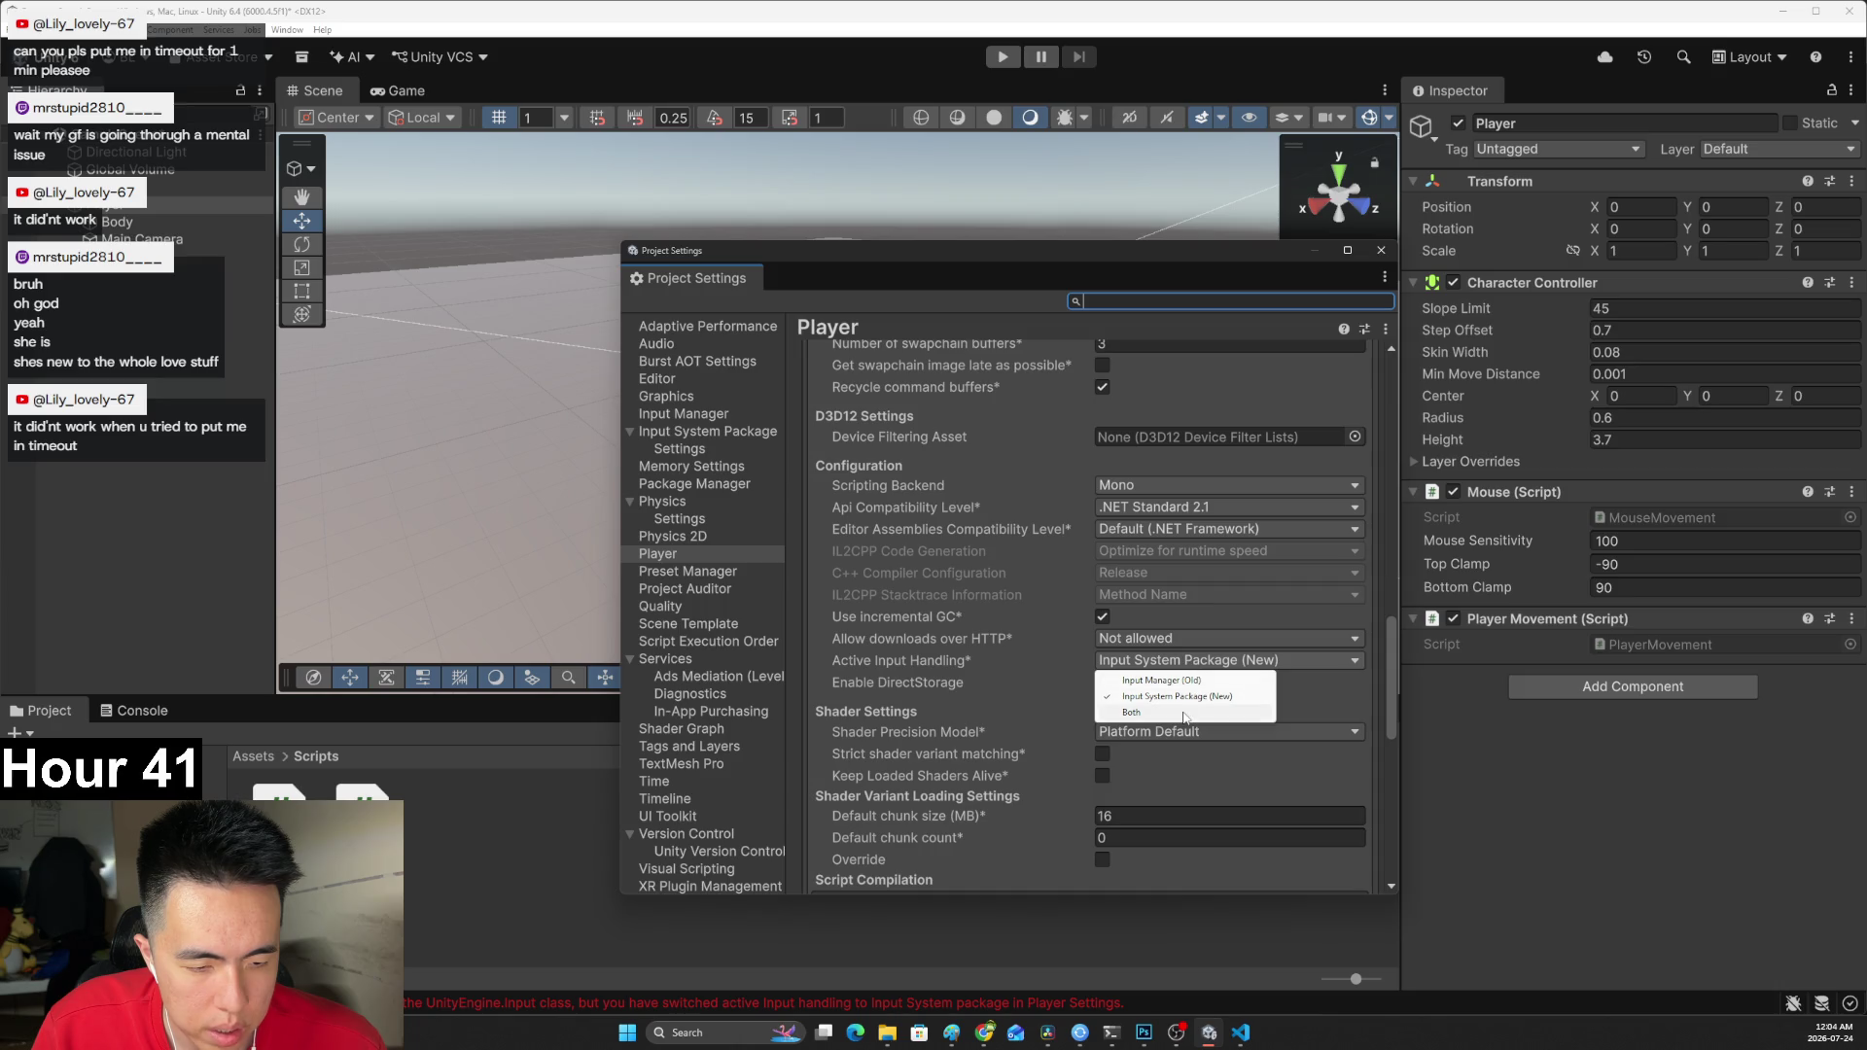
pyautogui.click(1133, 712)
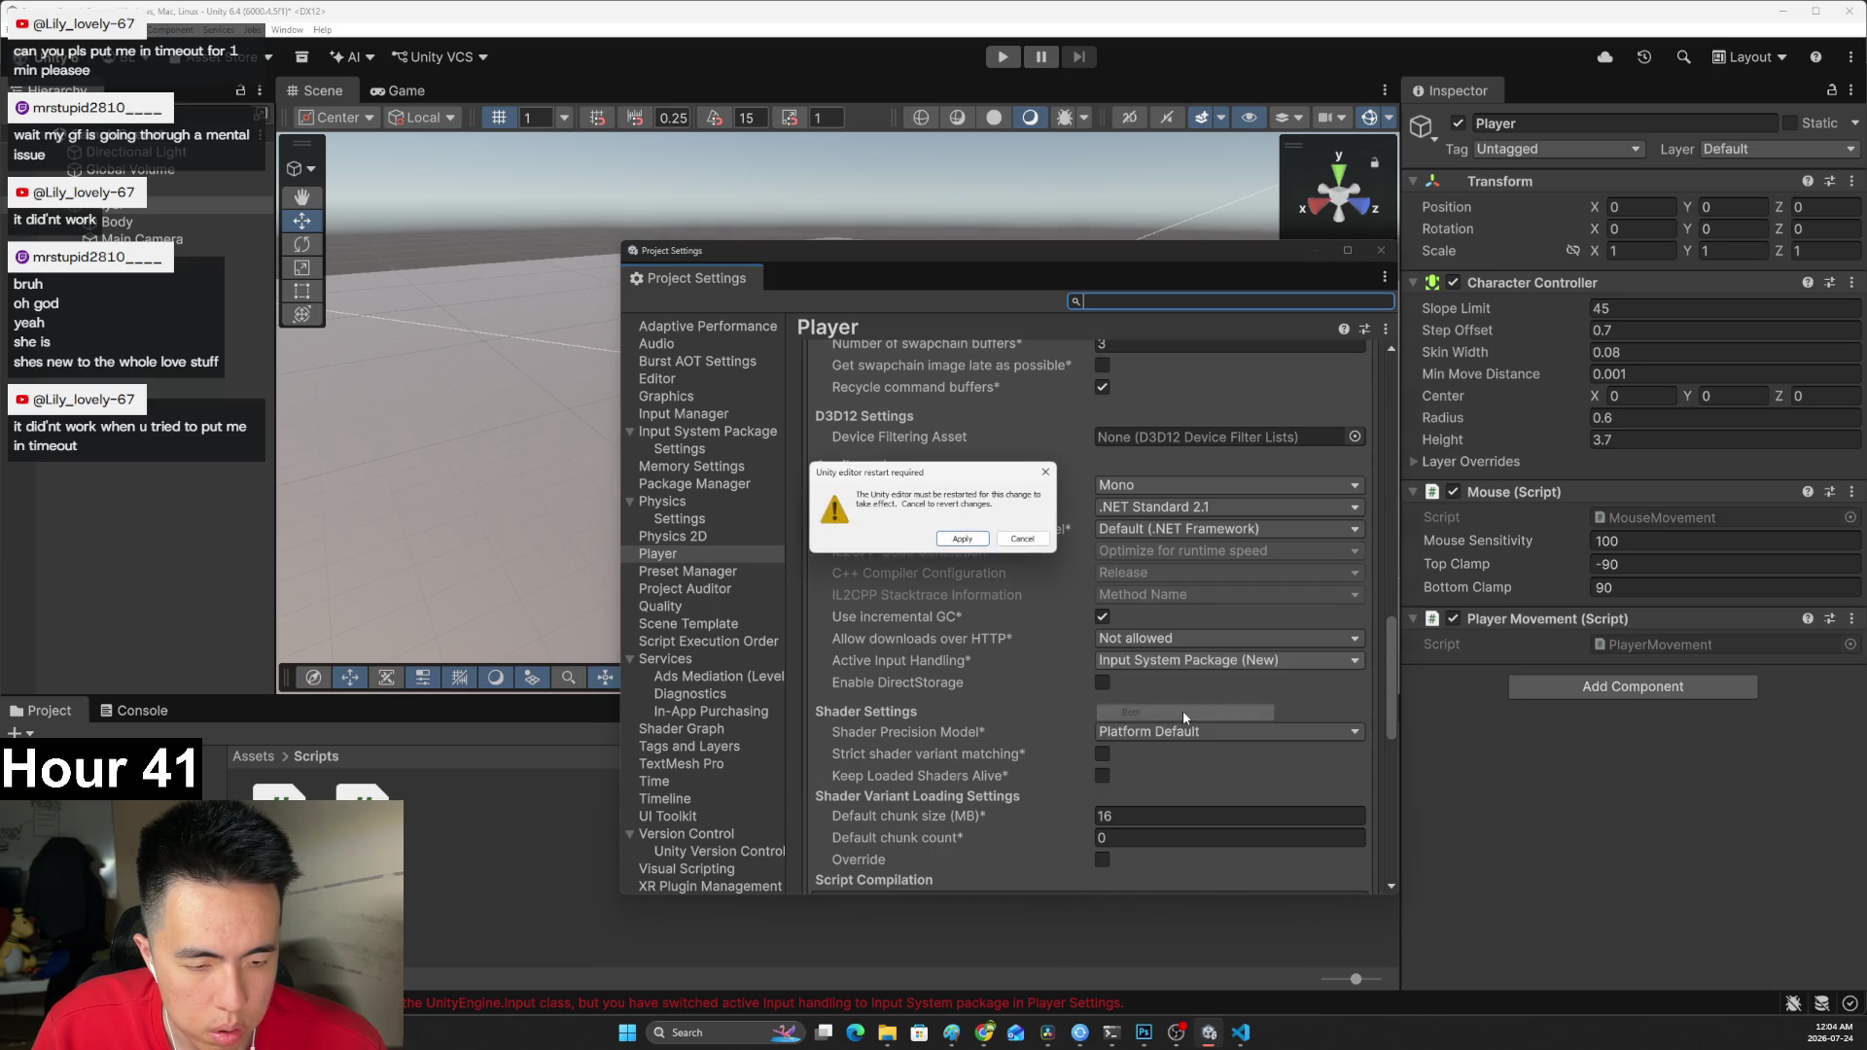
pyautogui.click(987, 542)
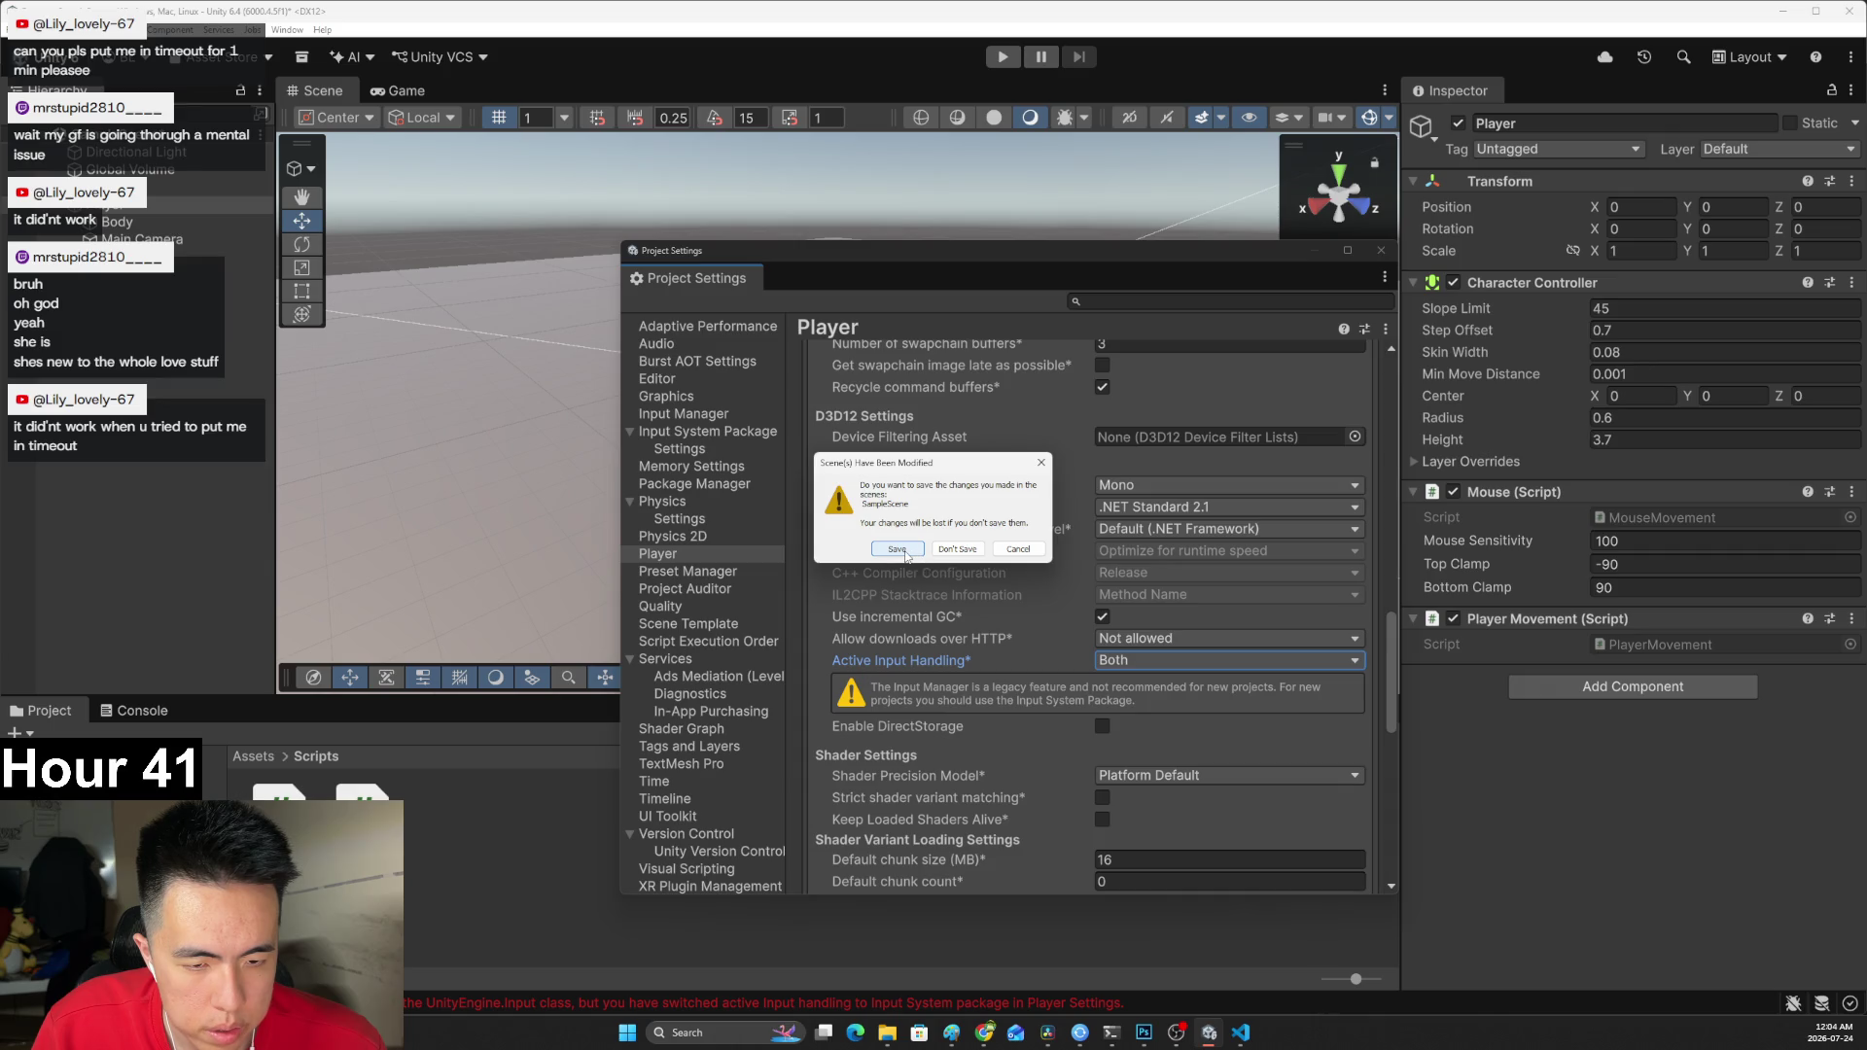
pyautogui.click(904, 551)
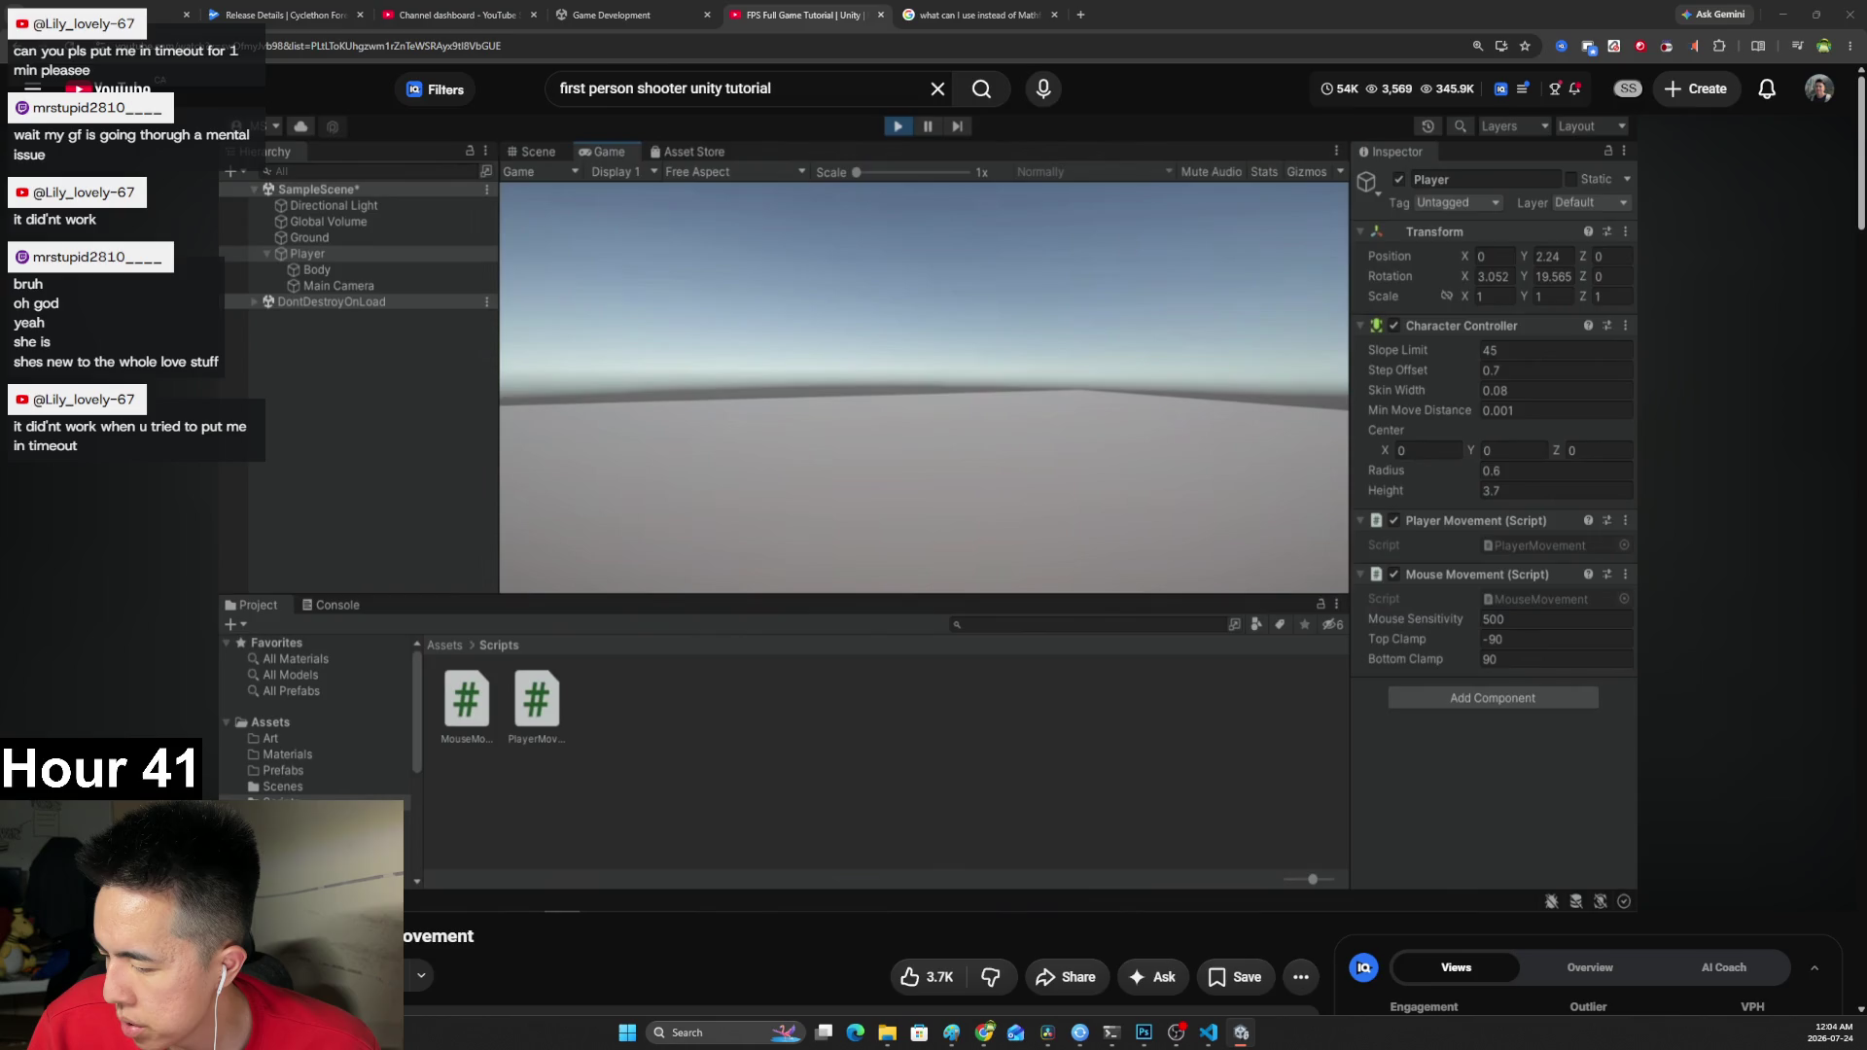
# Switch from the YouTube video back to the restarted Unity editor.
pyautogui.hotkey('alt', 'Tab')
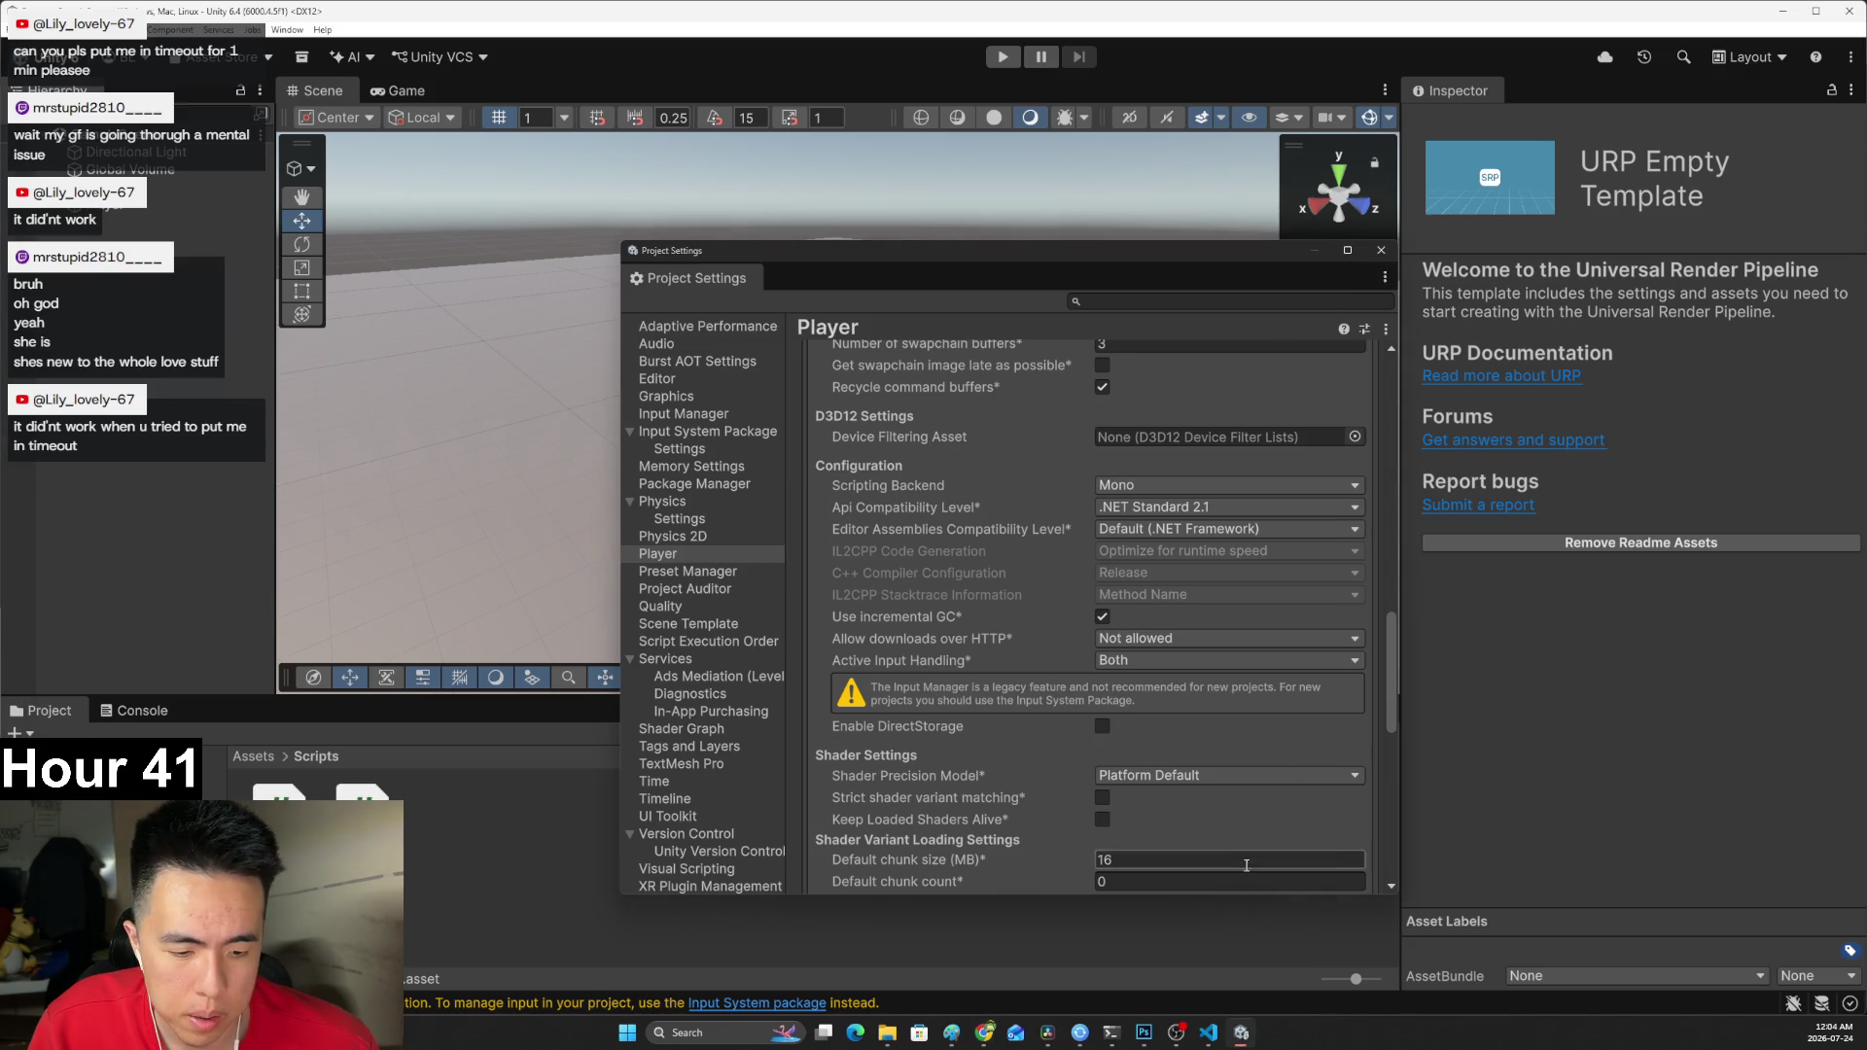
# Close Project Settings, run 'git status' in PowerShell, then start Play mode in Unity.
pyautogui.click(1381, 251)
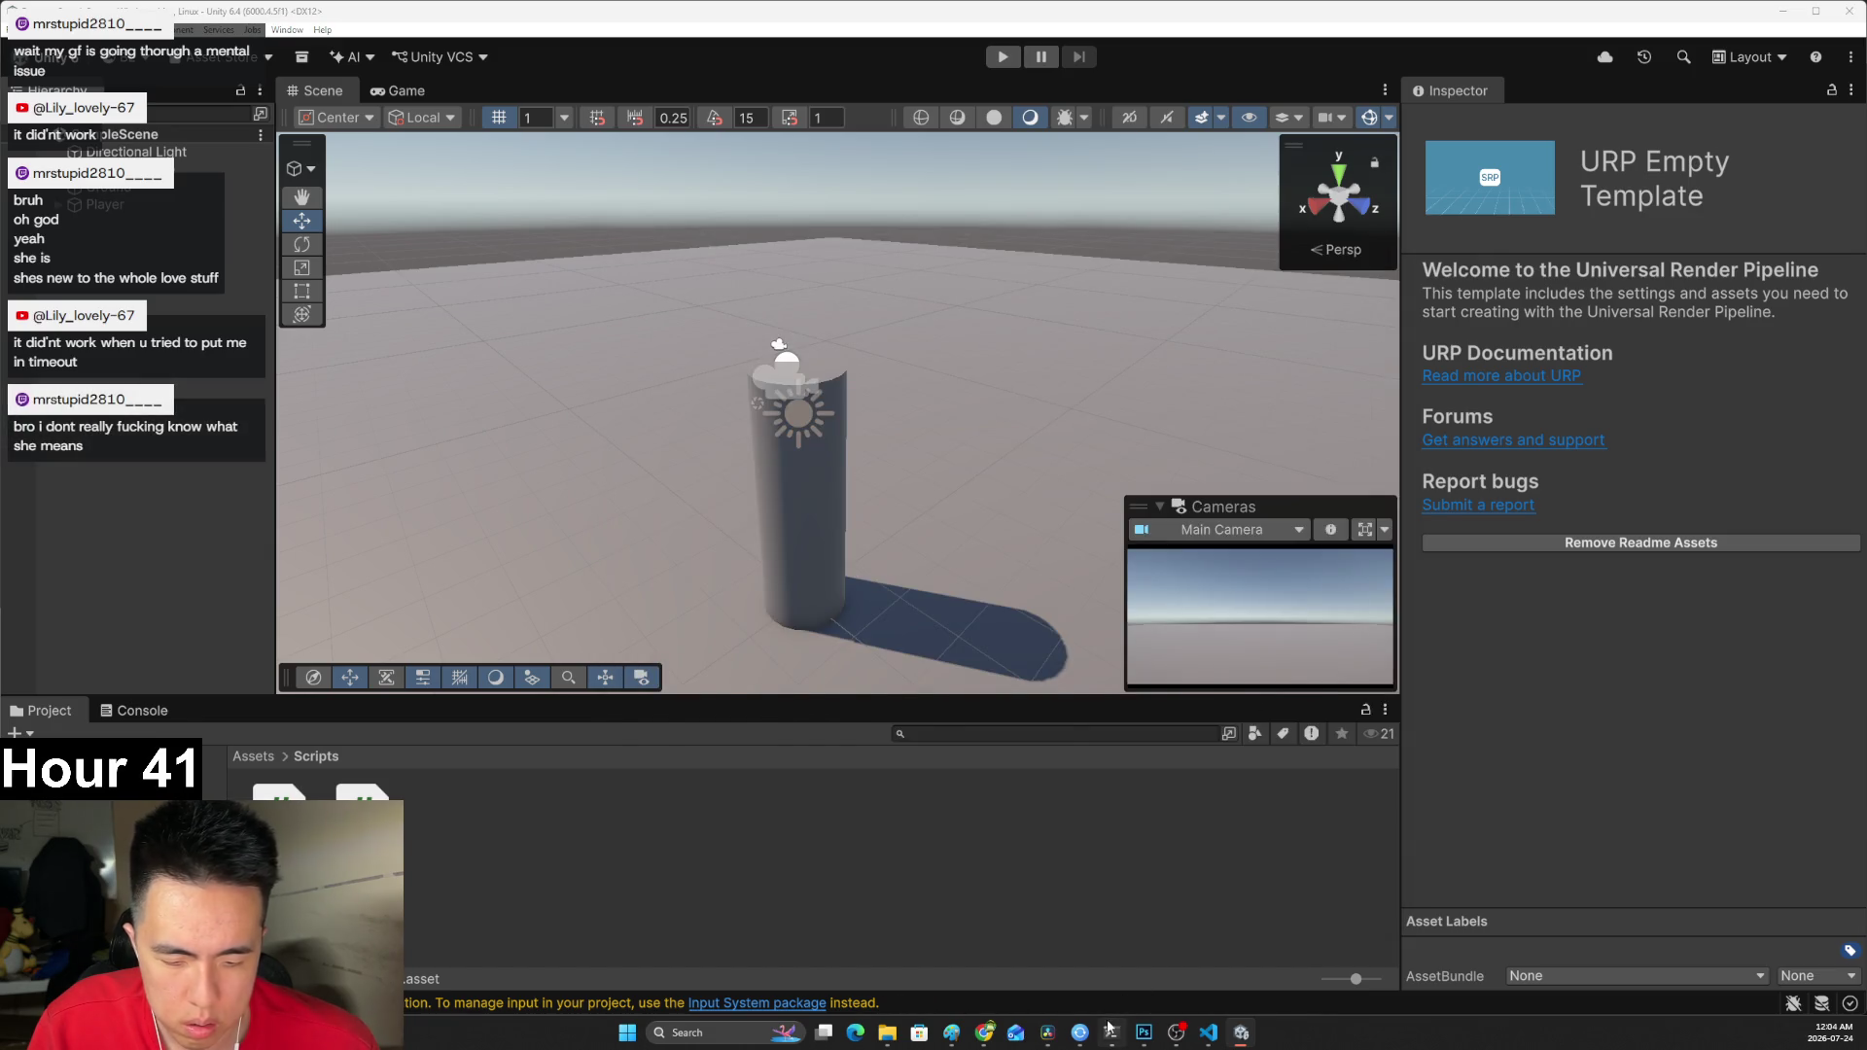
pyautogui.click(1112, 1032)
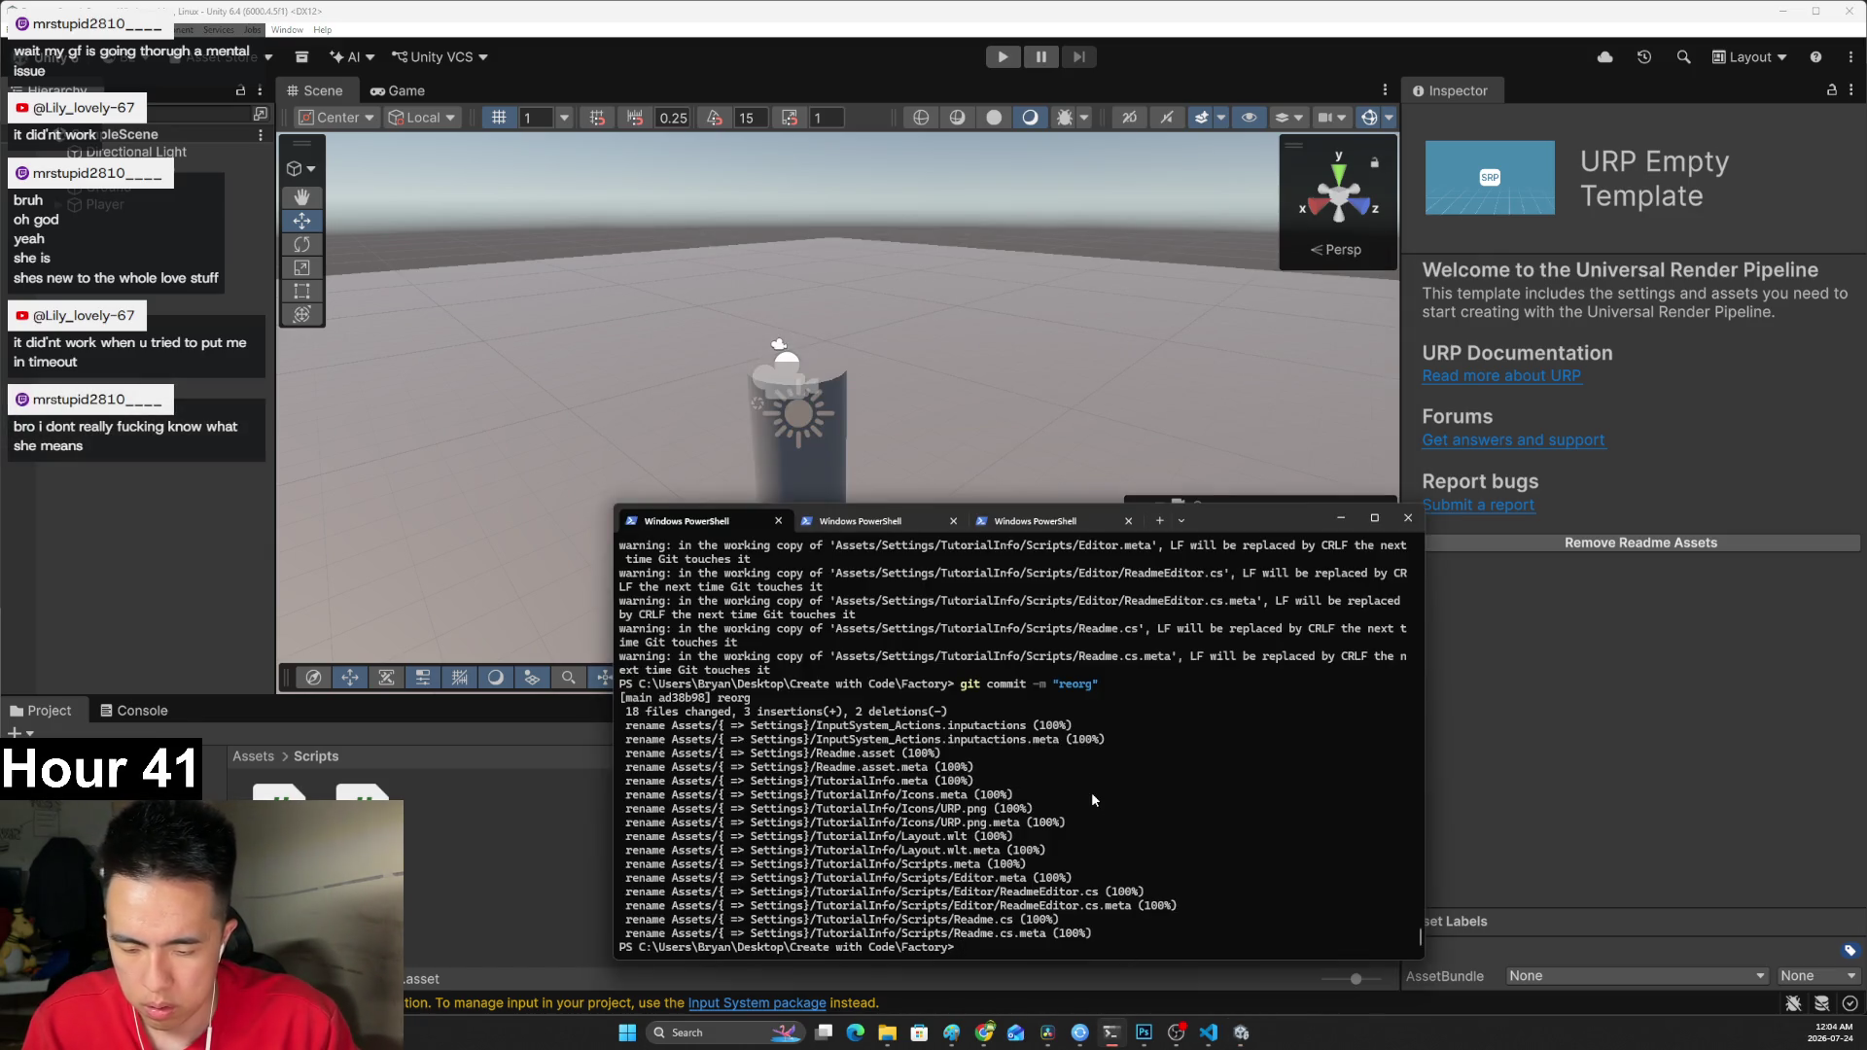
pyautogui.write('git status')
pyautogui.press('Return')
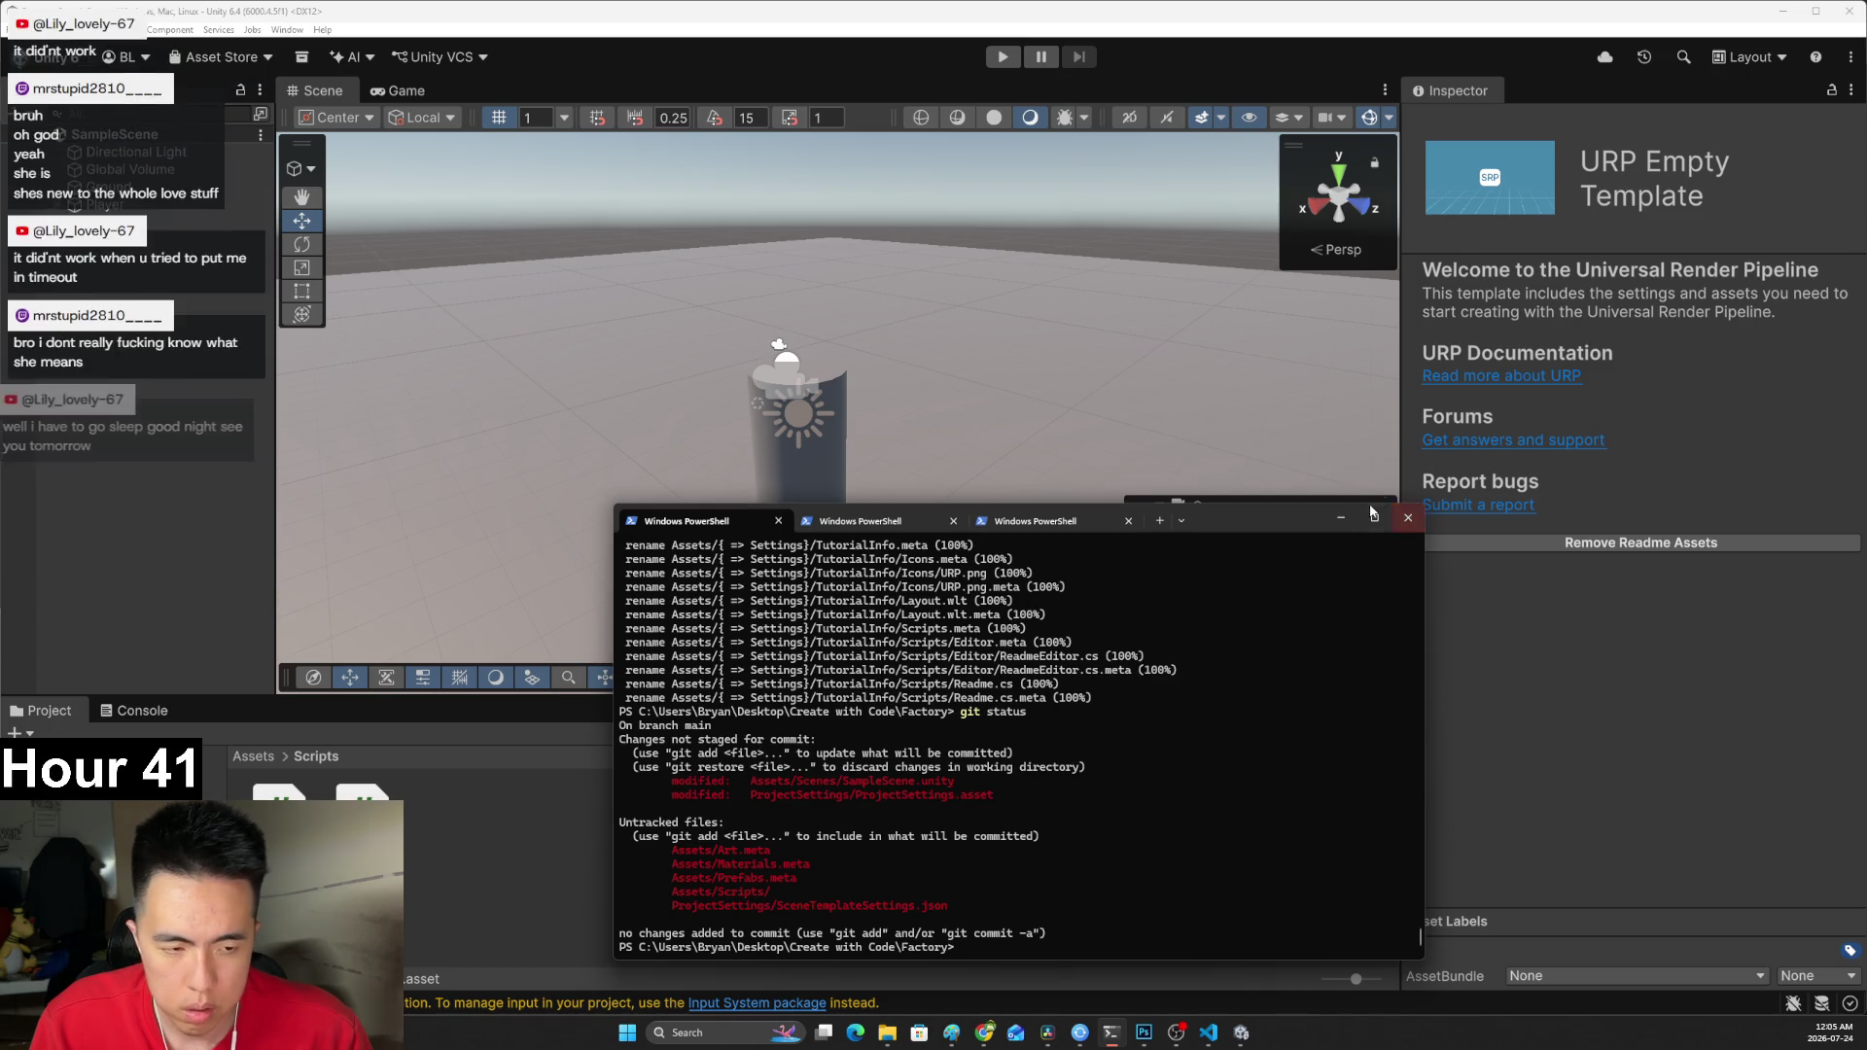
pyautogui.click(1111, 1033)
pyautogui.click(1002, 57)
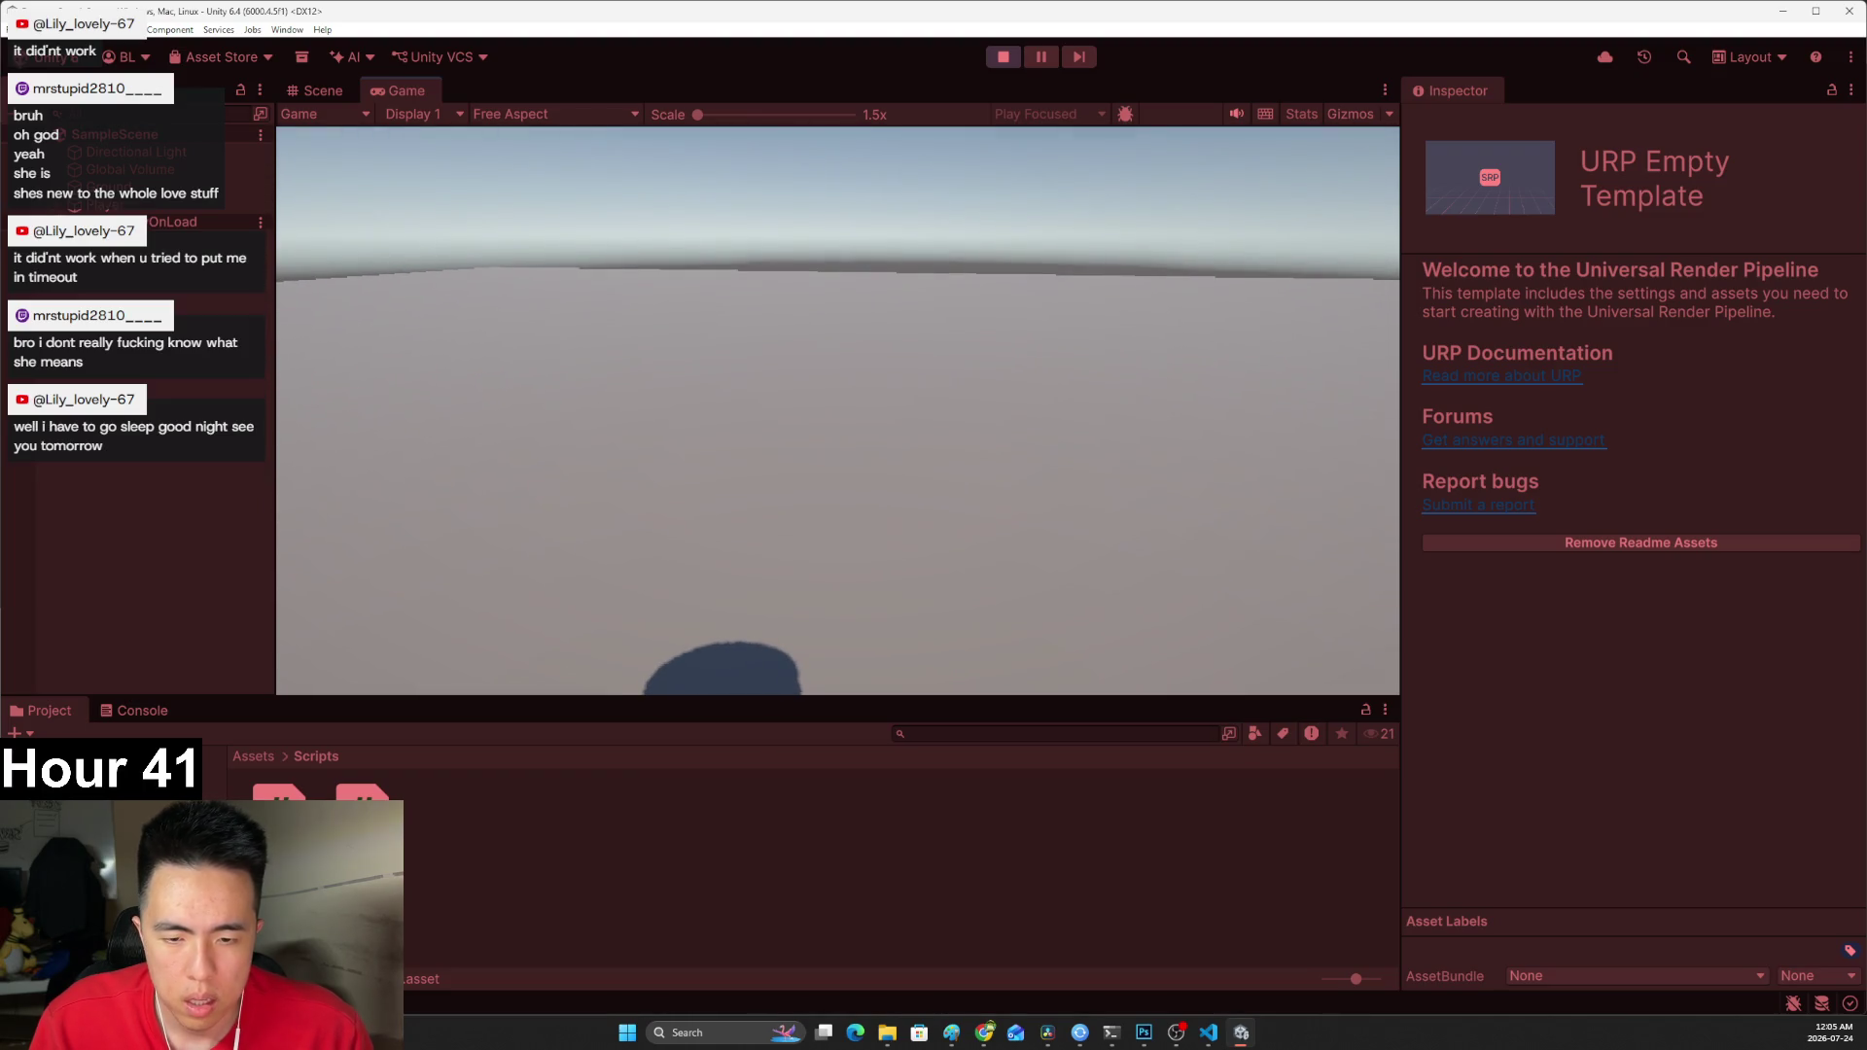
# Stop Play mode and set the Player's Mouse Sensitivity to 500.
pyautogui.hotkey('ctrl', 'p')
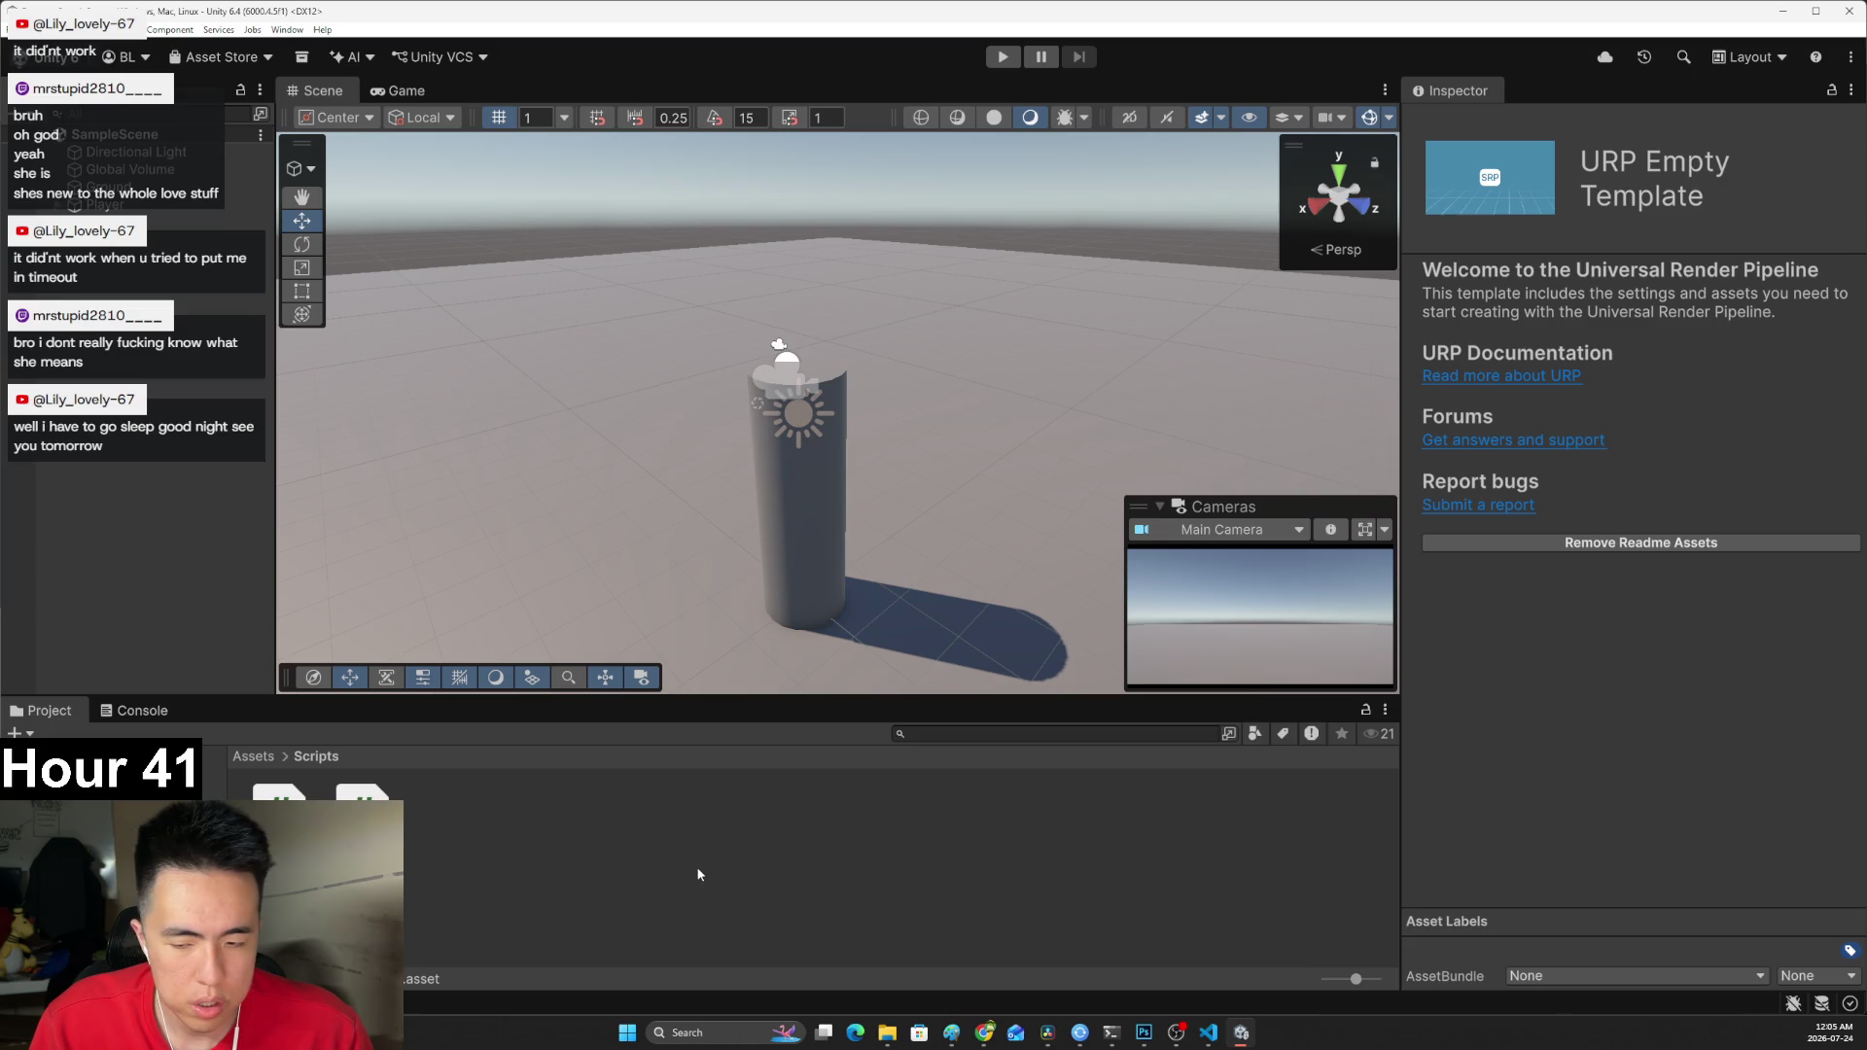
pyautogui.click(103, 205)
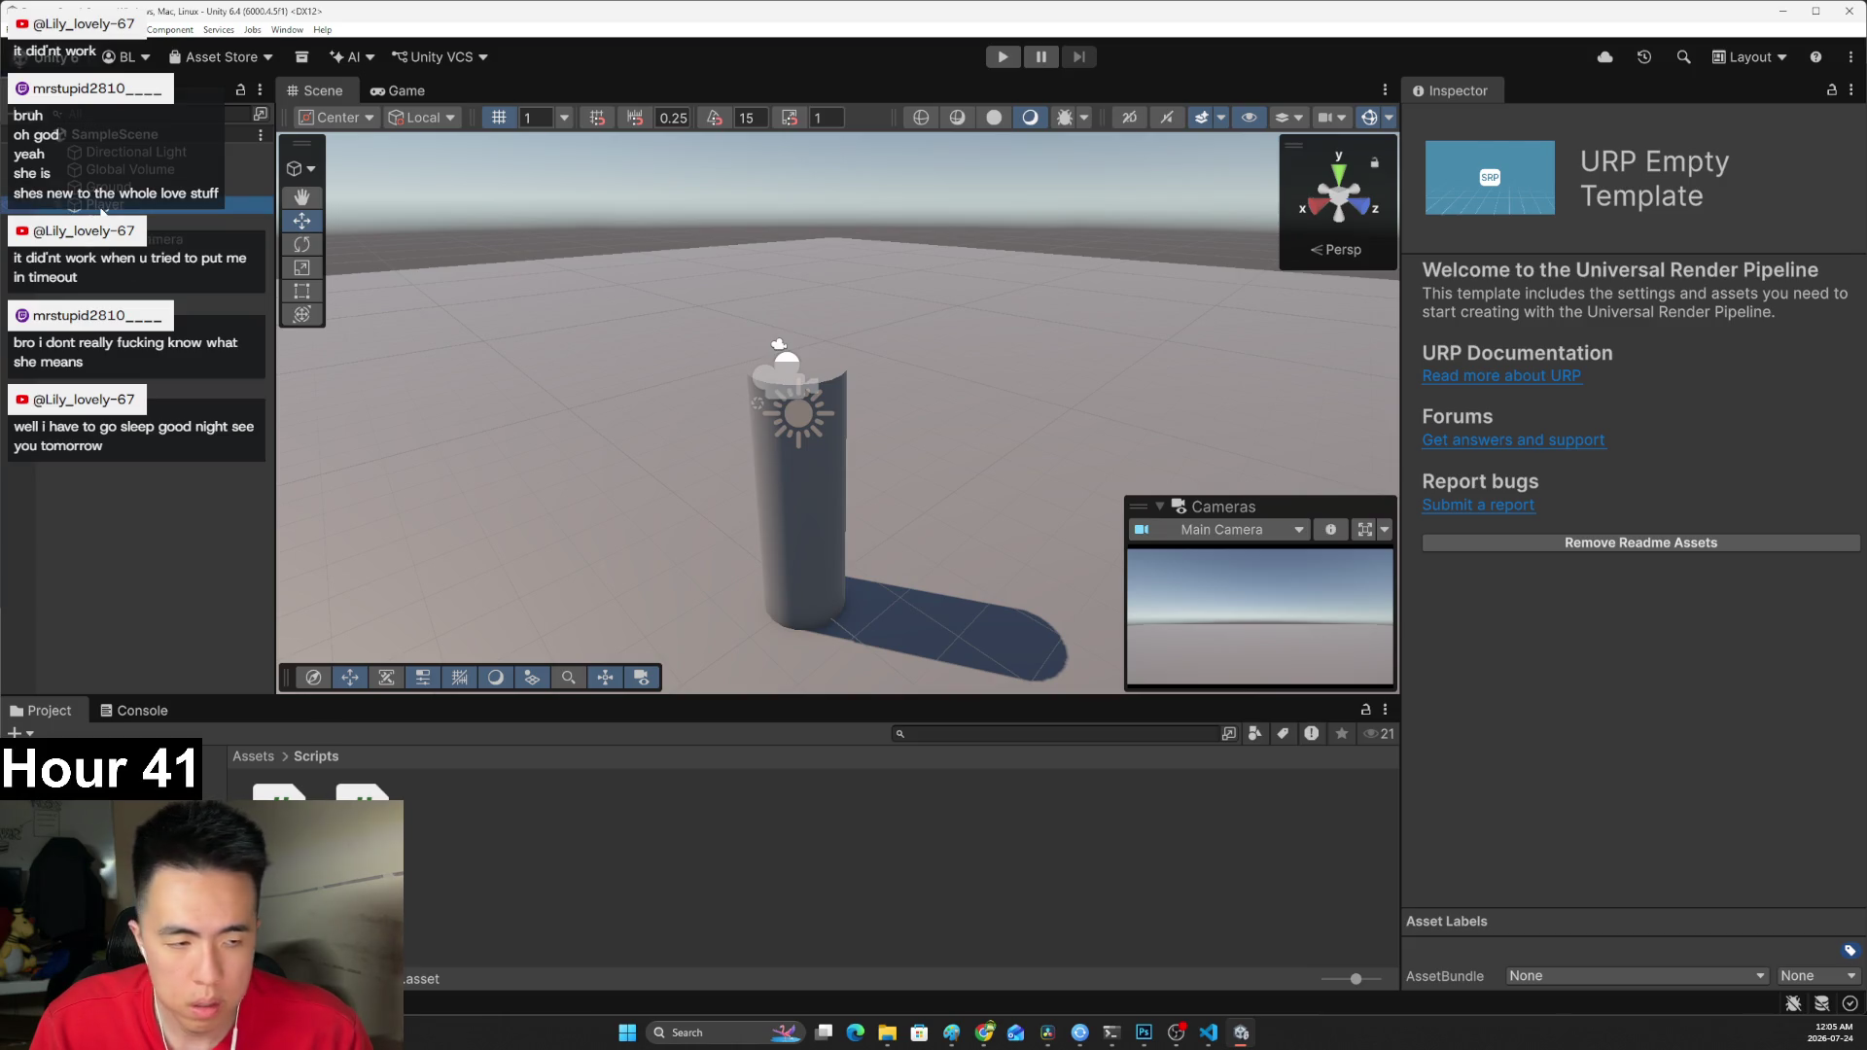
pyautogui.click(1626, 541)
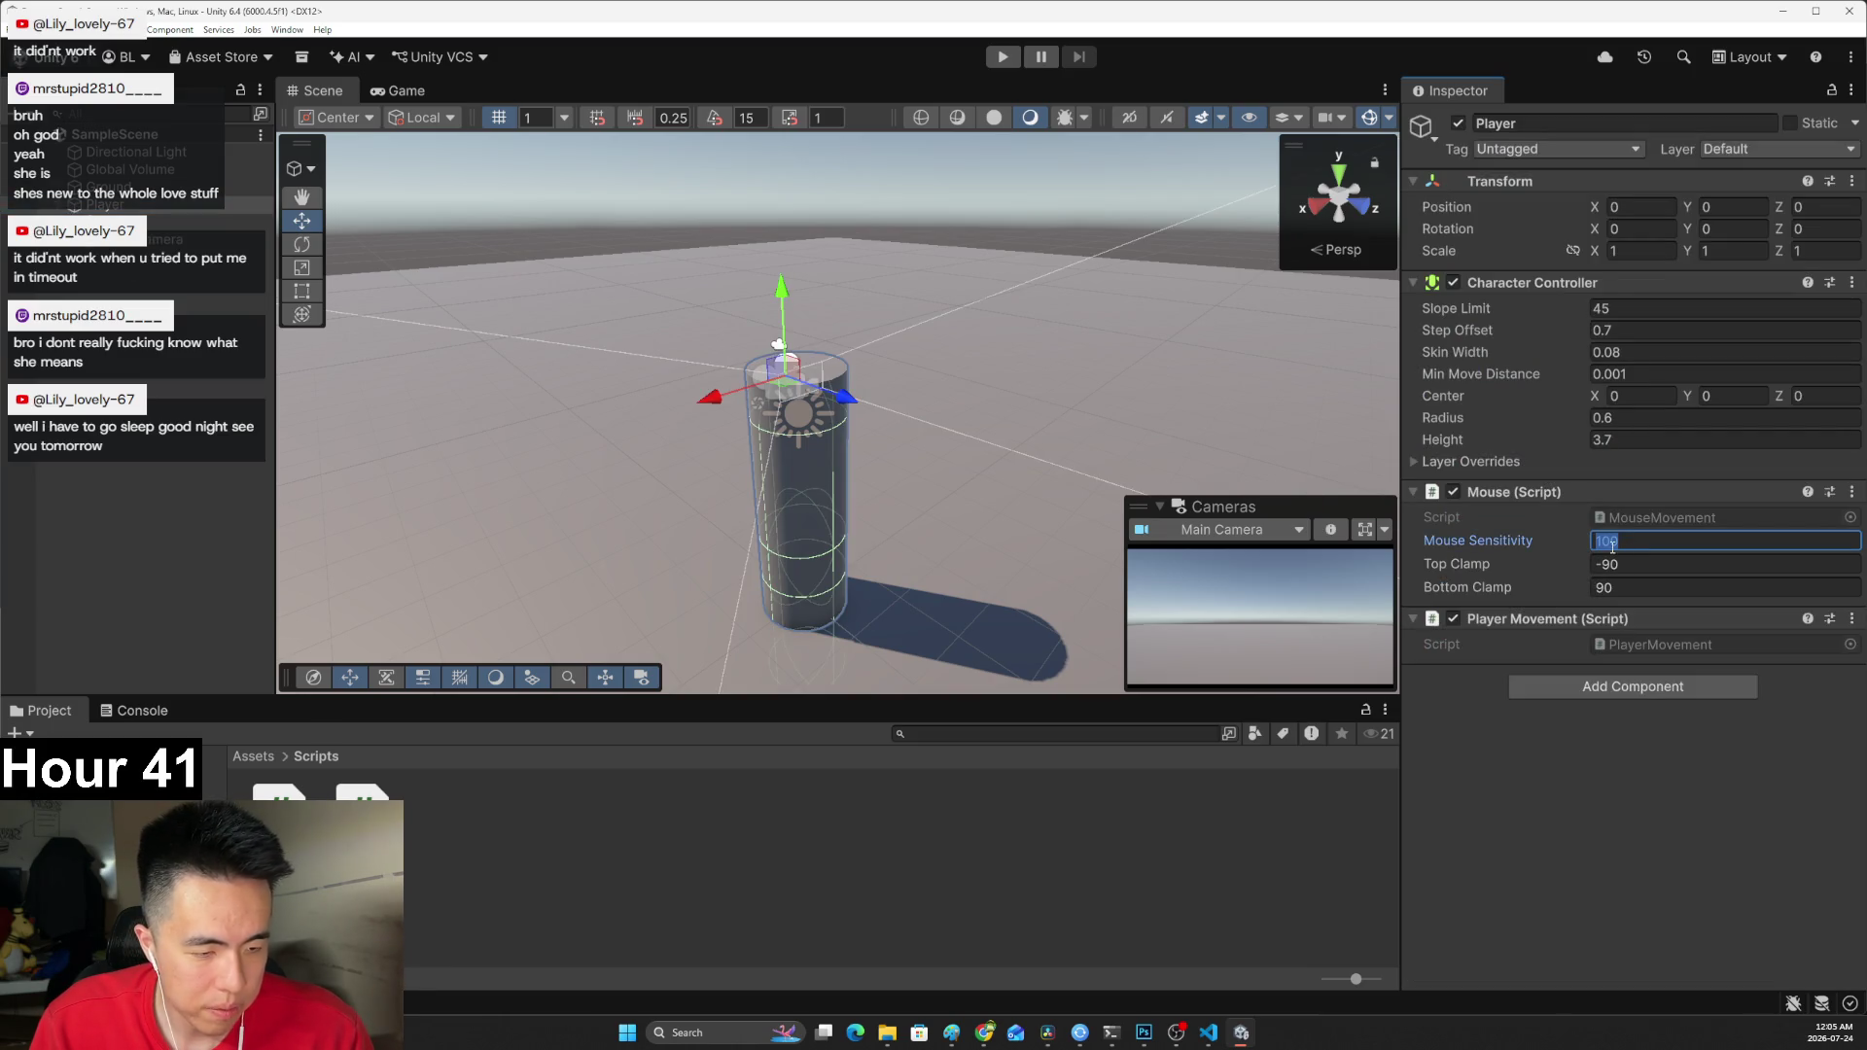
pyautogui.write('500')
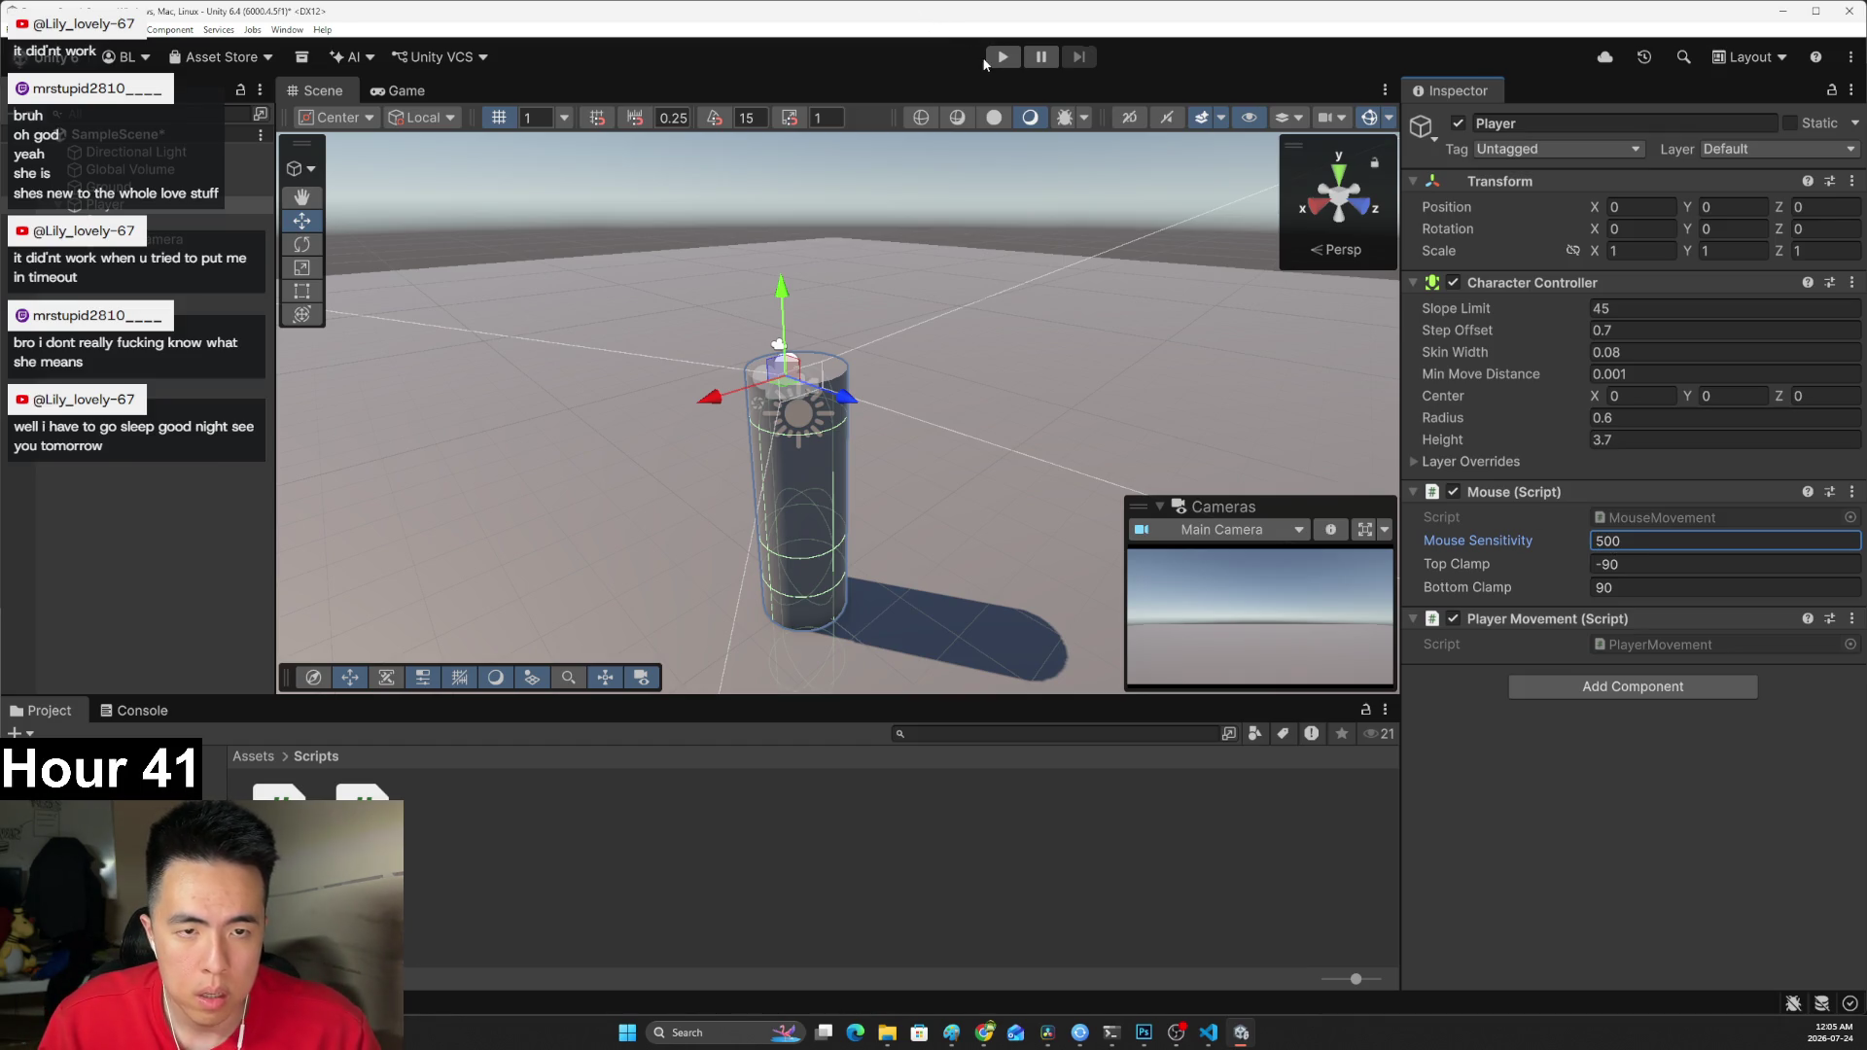
# Test the 500 sensitivity in Play mode, stop, and return to the YouTube tutorial.
pyautogui.click(1000, 58)
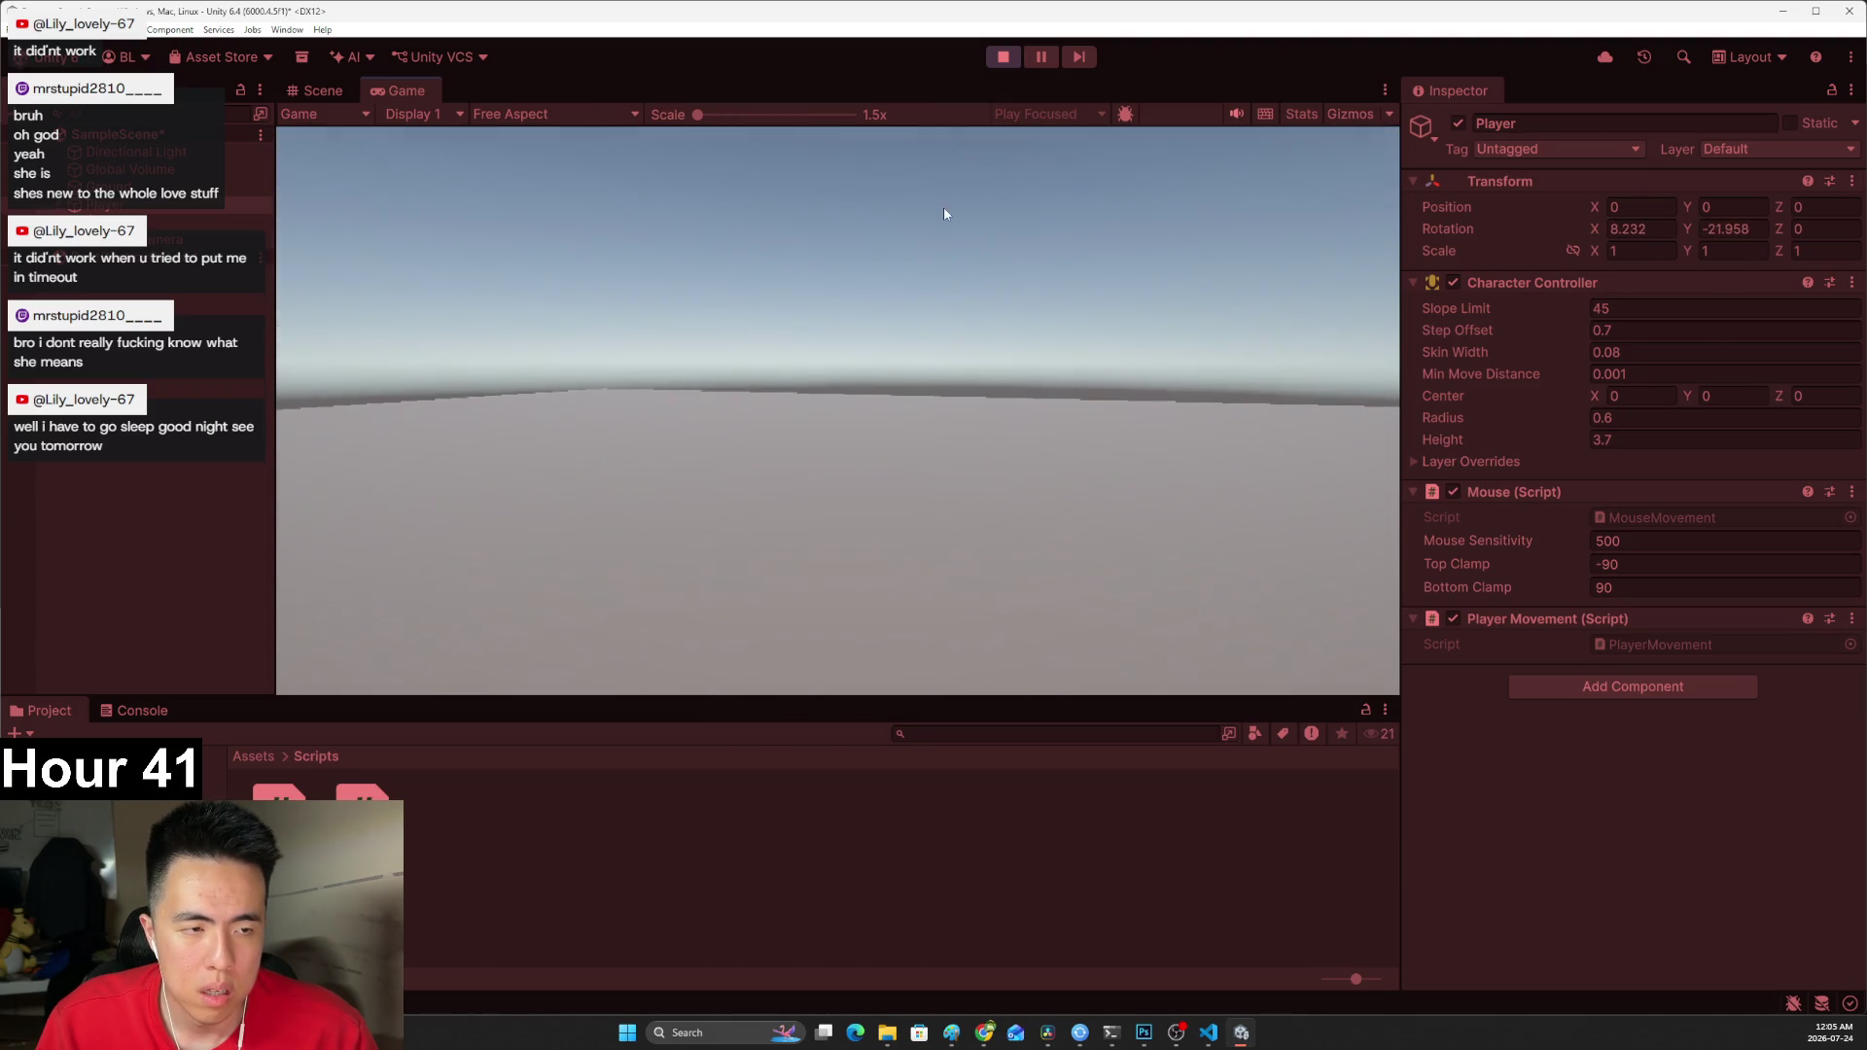
pyautogui.hotkey('ctrl', 'p')
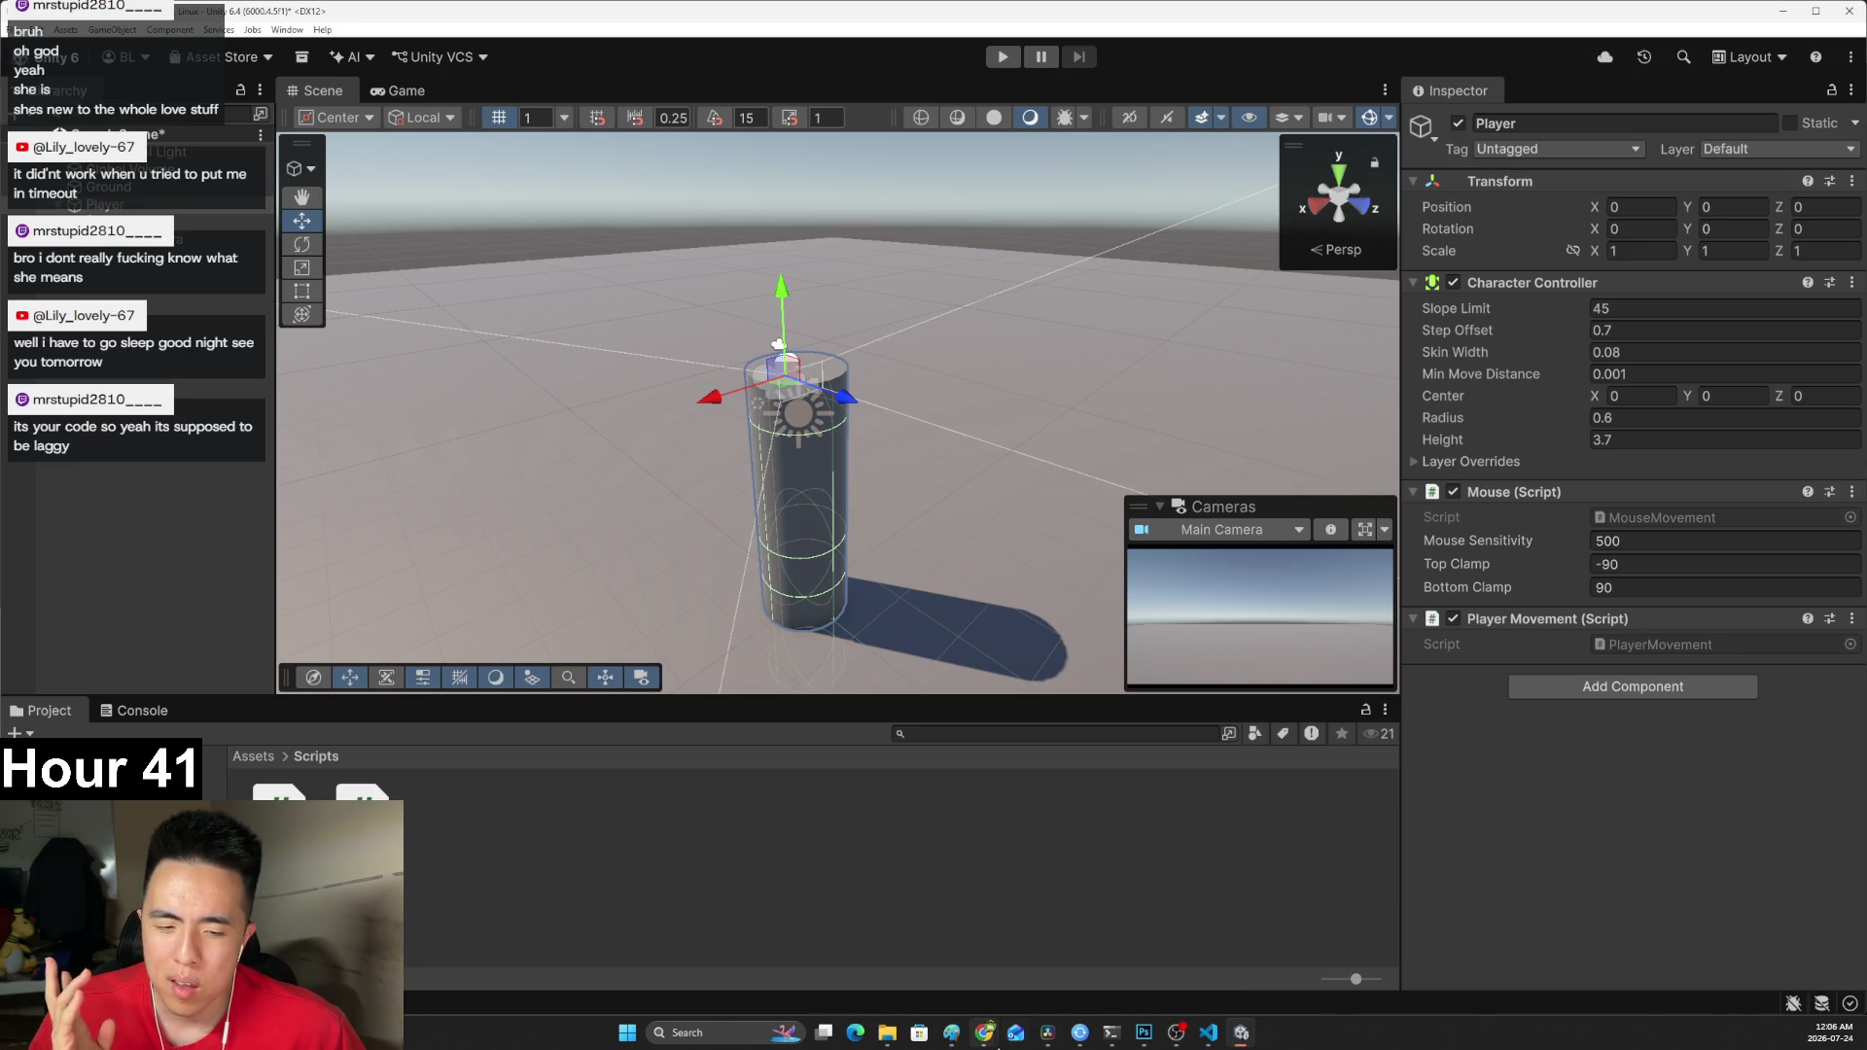
pyautogui.moveTo(984, 1032)
pyautogui.click(982, 948)
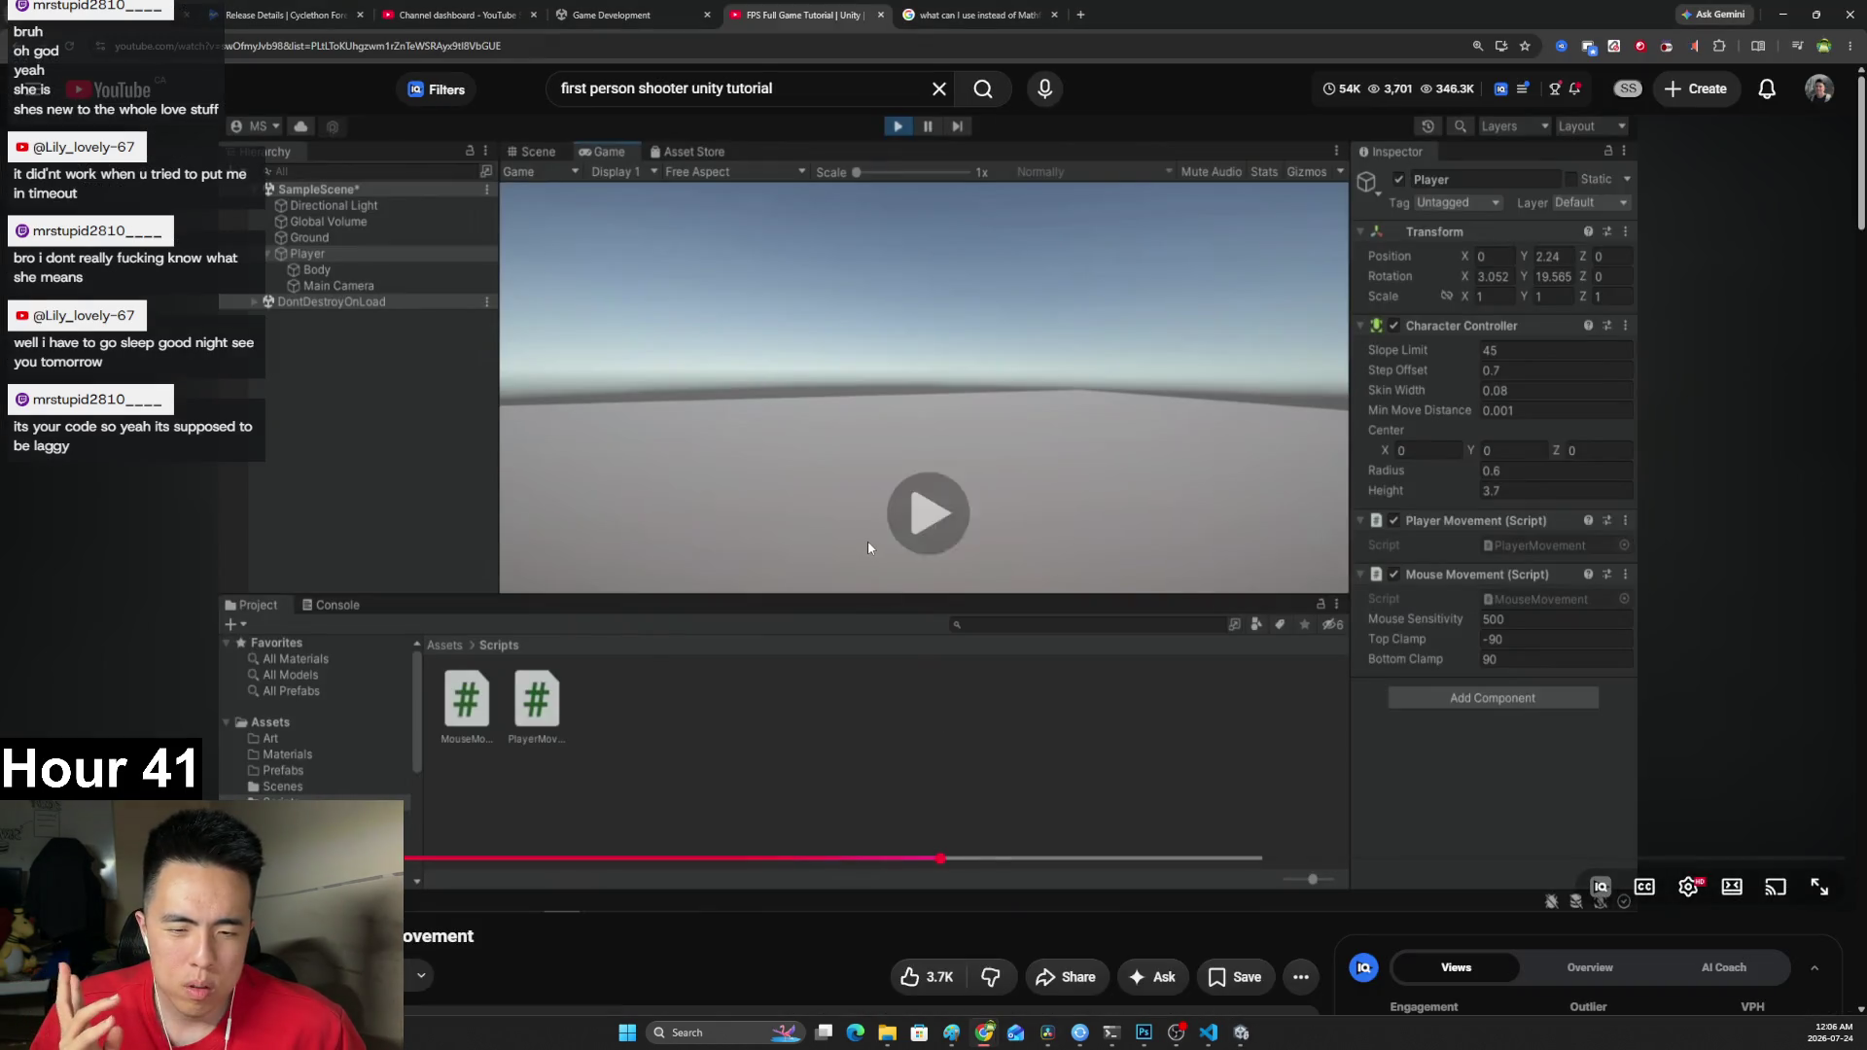